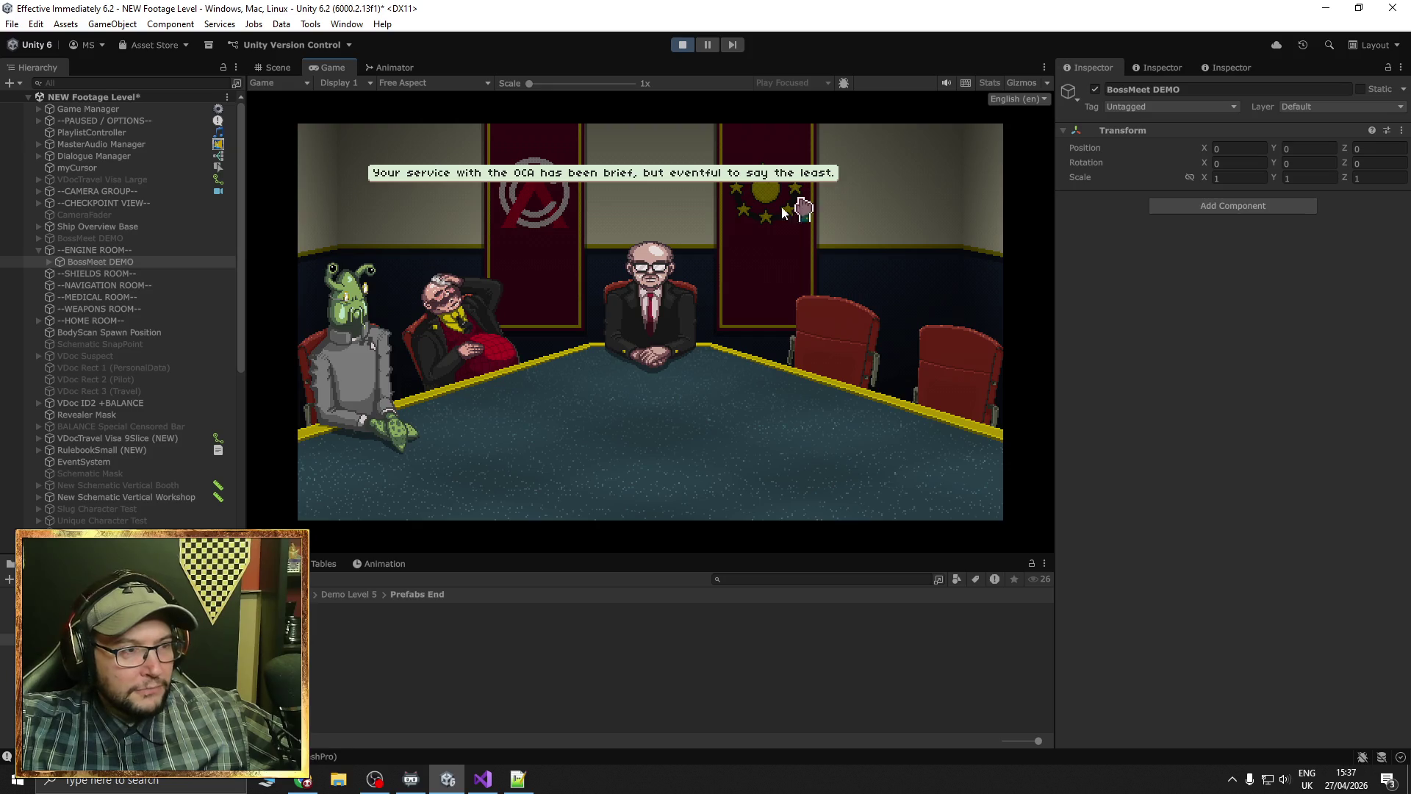
Advance the boss meeting dialogue two lines, then stop play mode to return to the Scene view
left_click(387, 216)
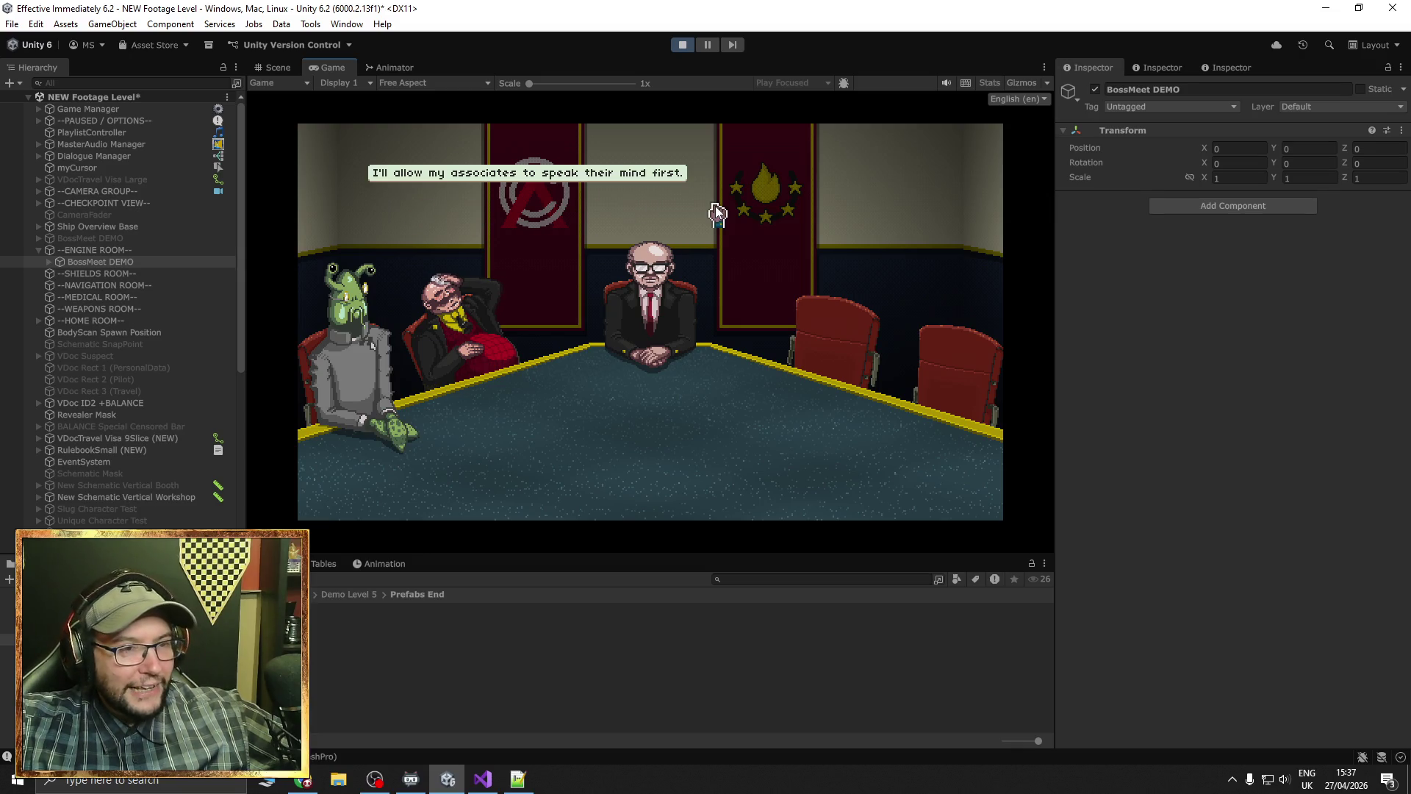
left_click(569, 239)
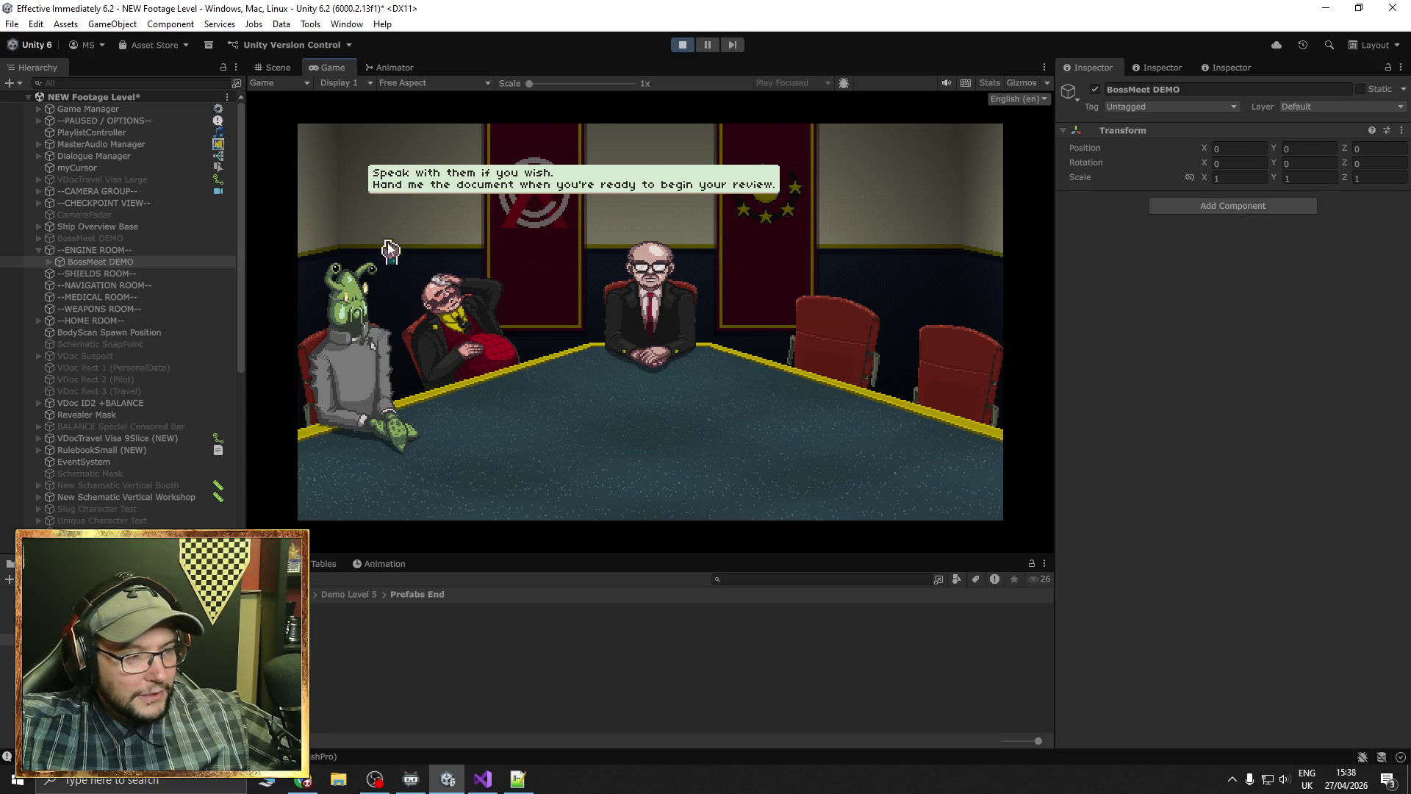
left_click(686, 45)
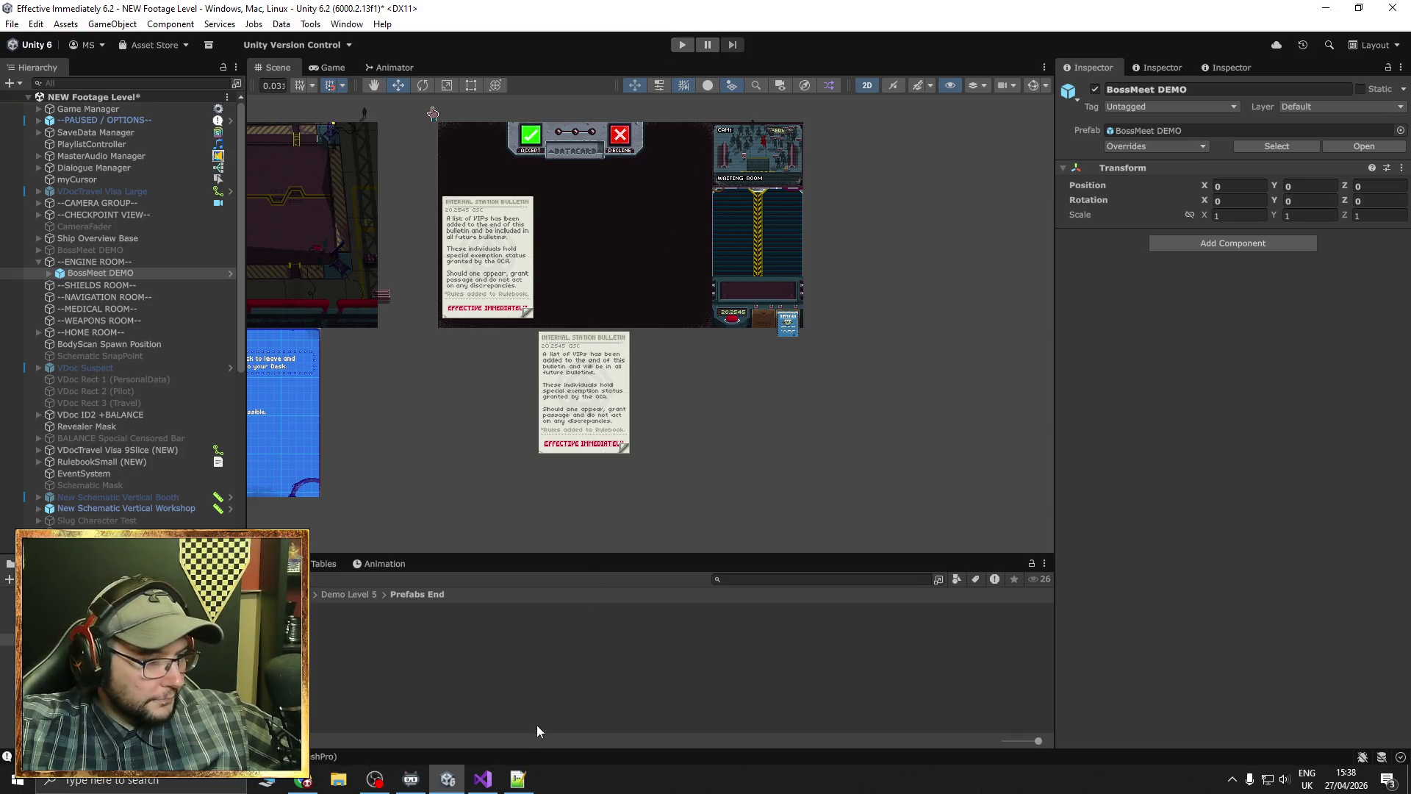
Delete BossMeet DEMO from the --ENGINE ROOM-- group and save the scene with Ctrl+S
left_click(117, 265)
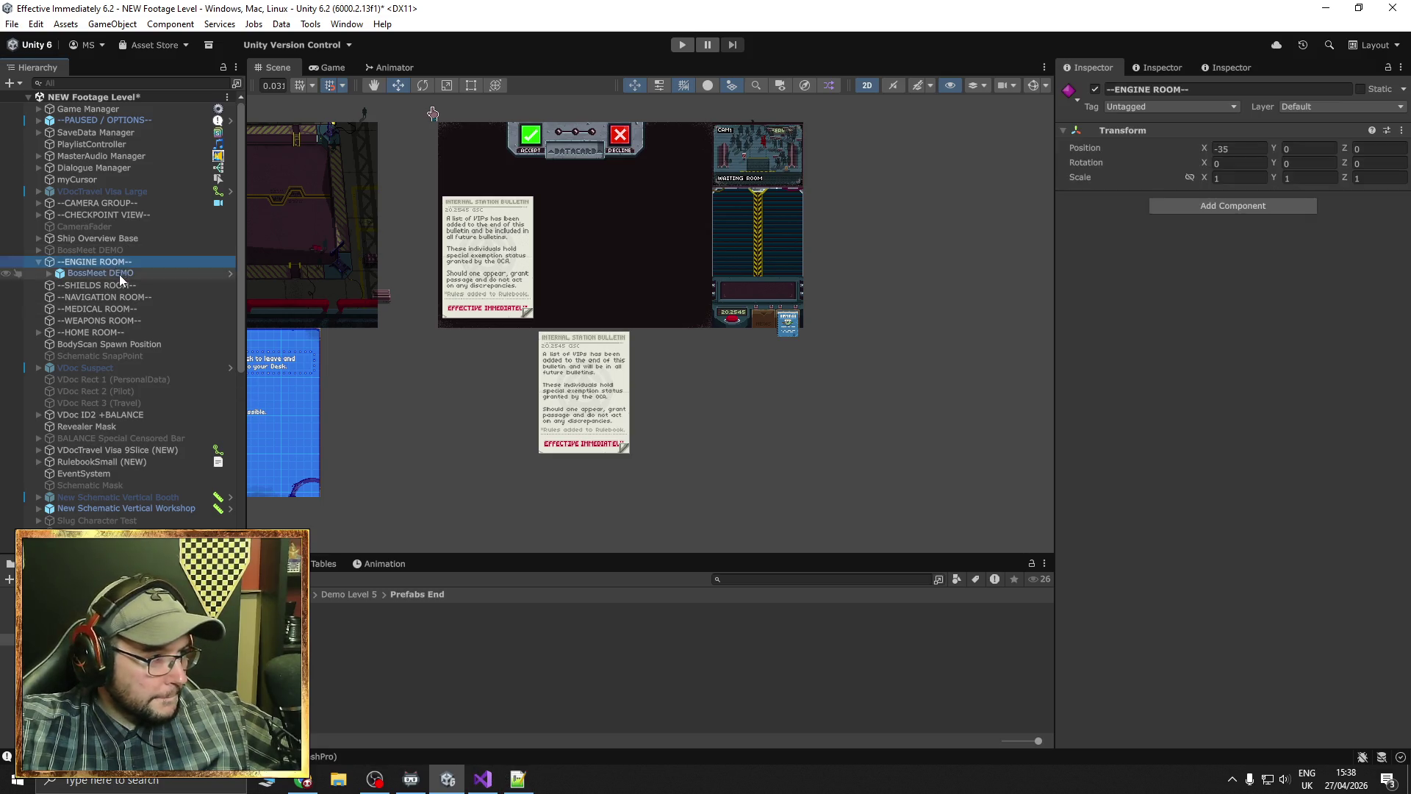
left_click(119, 272)
key("Delete")
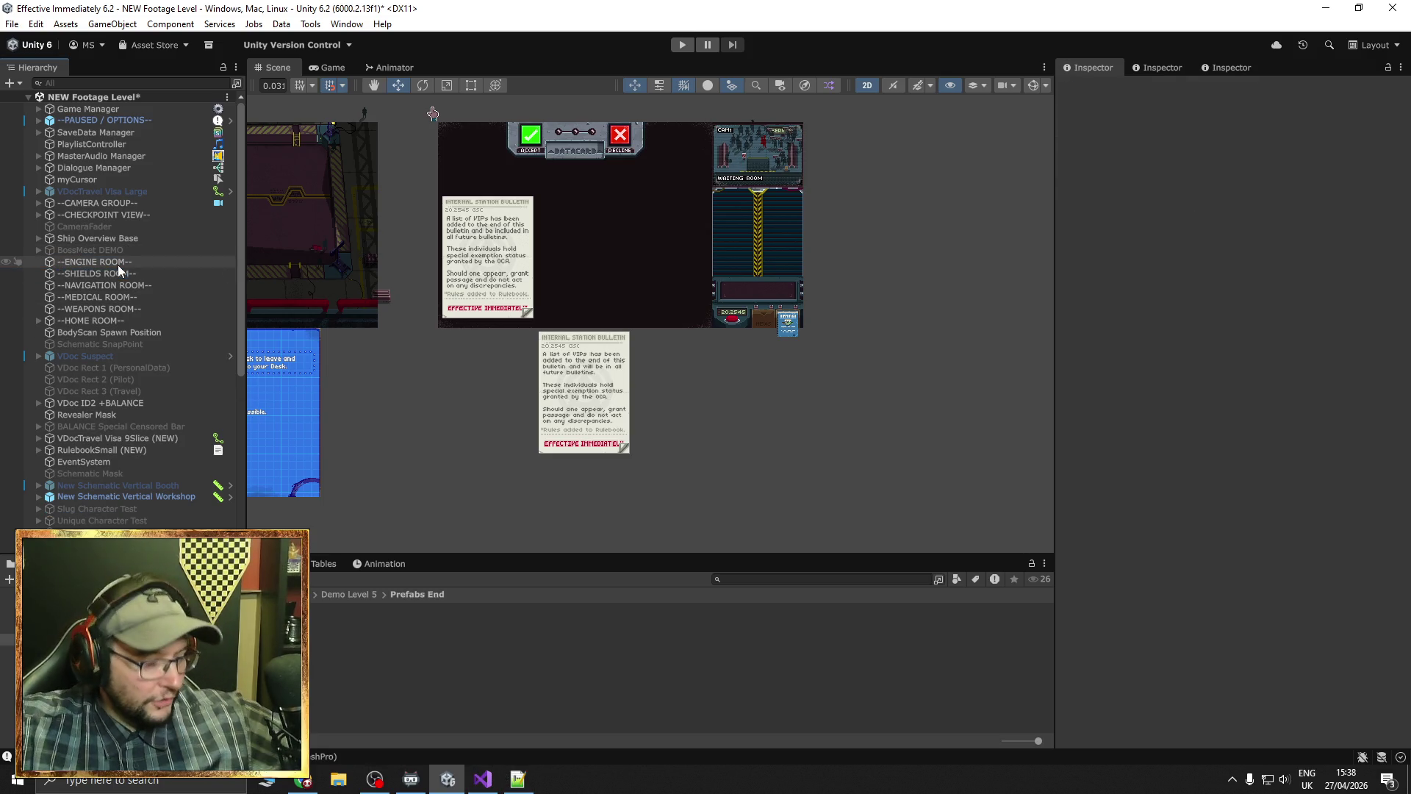
key("ctrl+s")
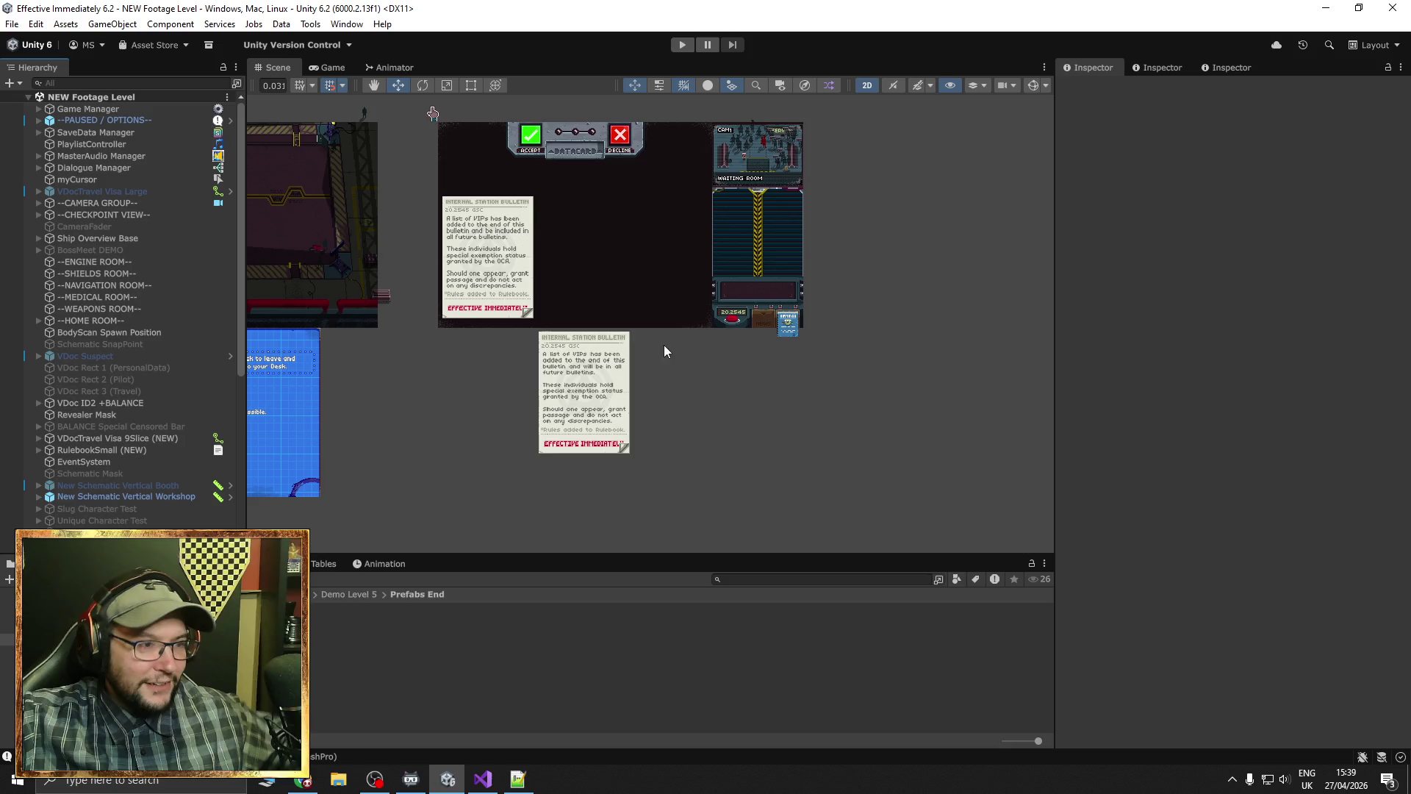
left_click_drag(826, 299, 830, 415)
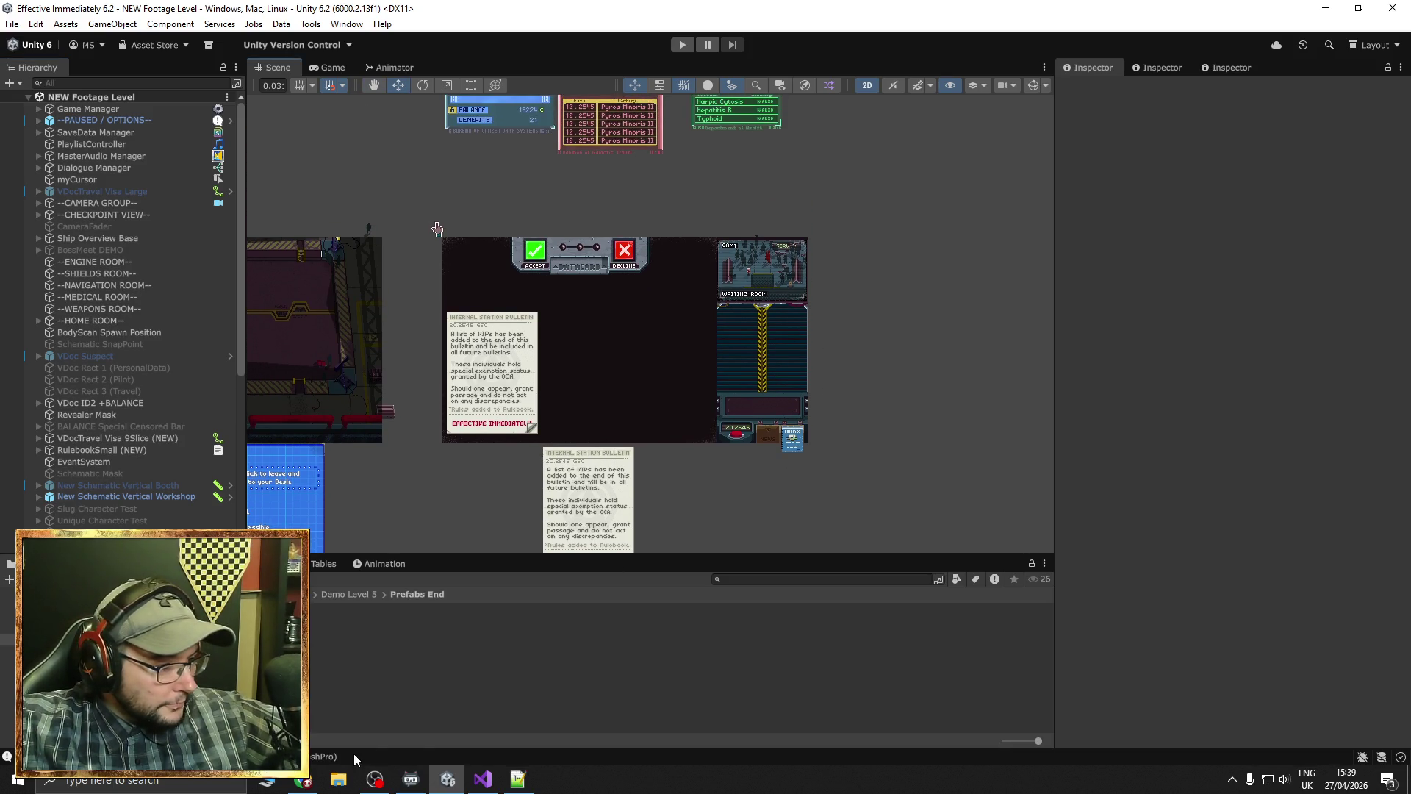
Switch to Chrome and scroll through the 'effective immediately game' YouTube search results
left_click(303, 779)
scroll(478, 354, "down", 3)
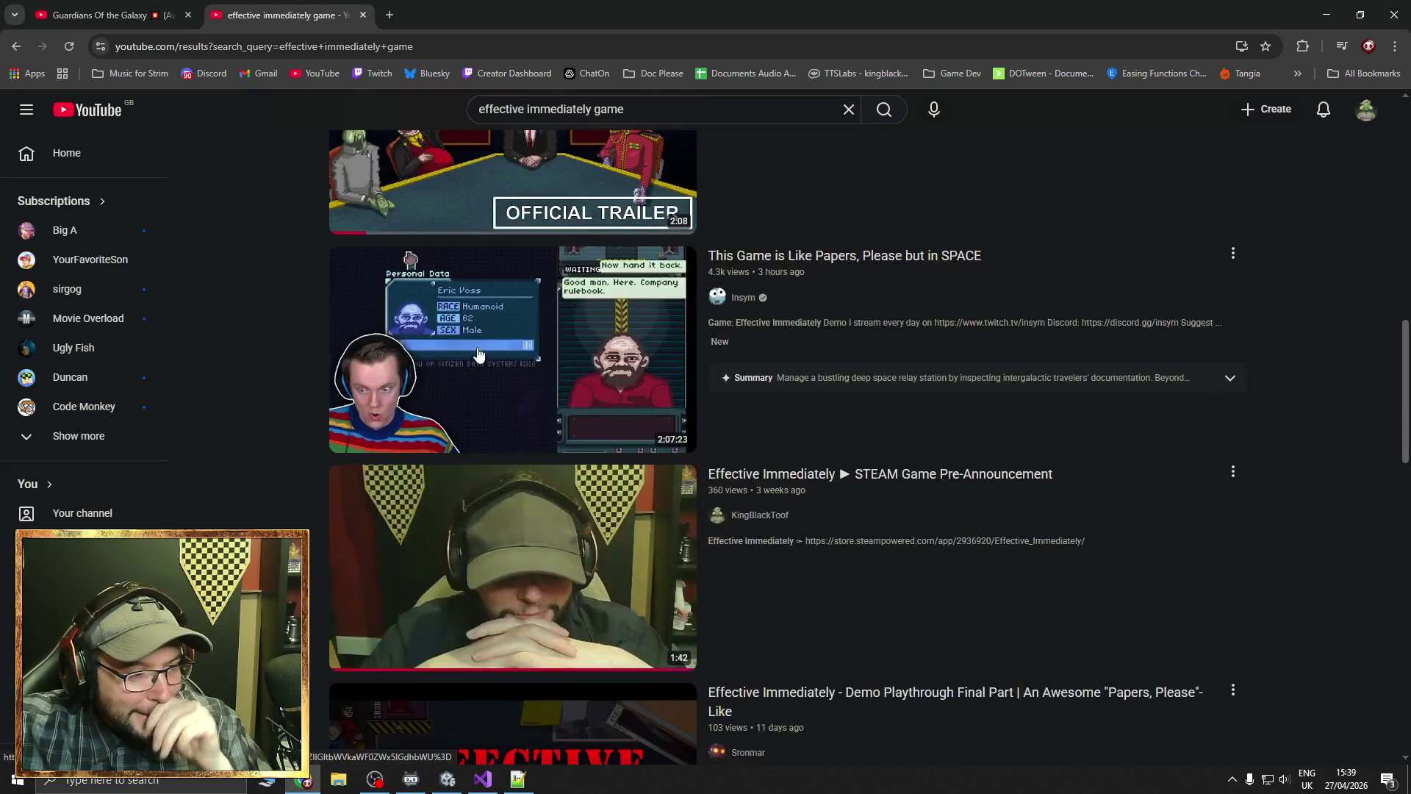
scroll(478, 354, "down", 9)
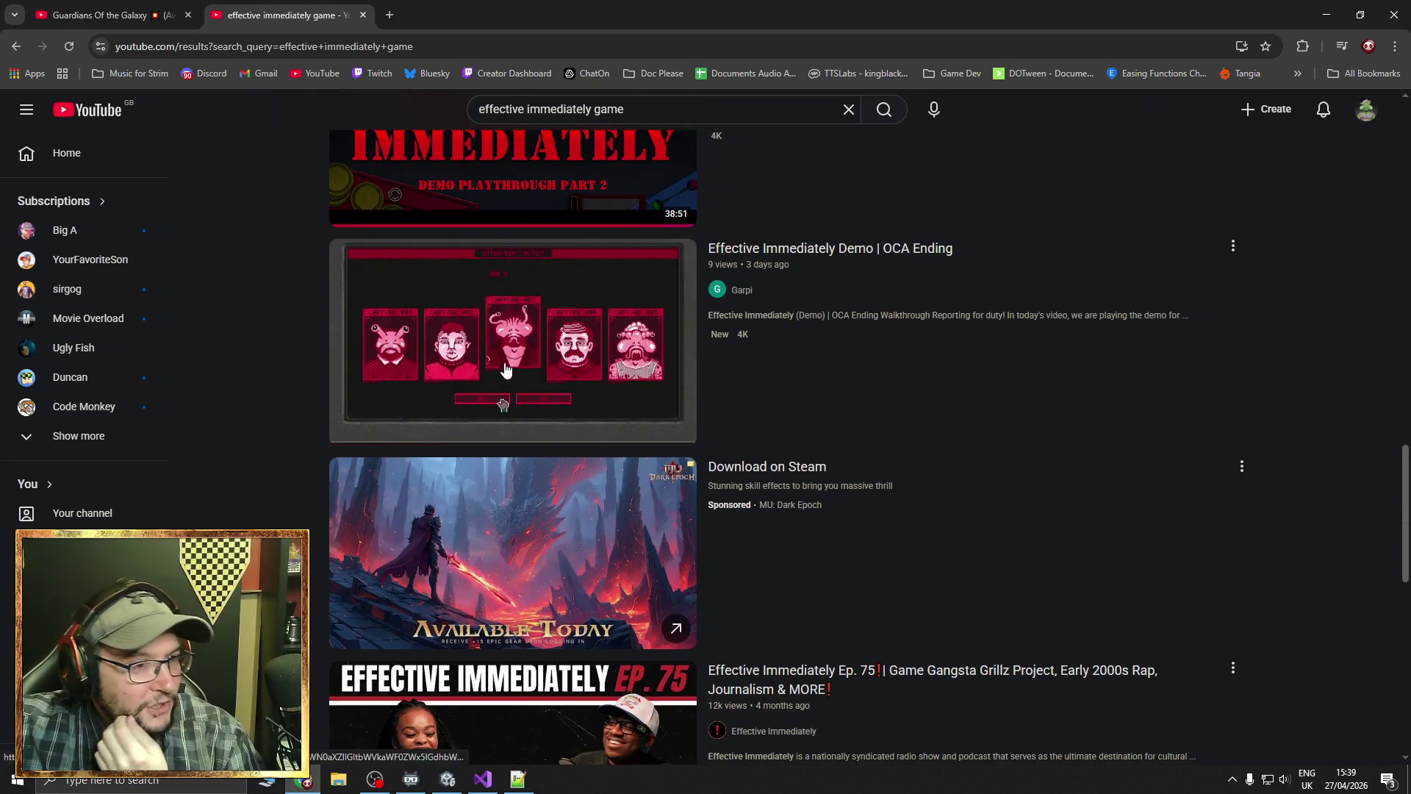
mouse_move(552, 342)
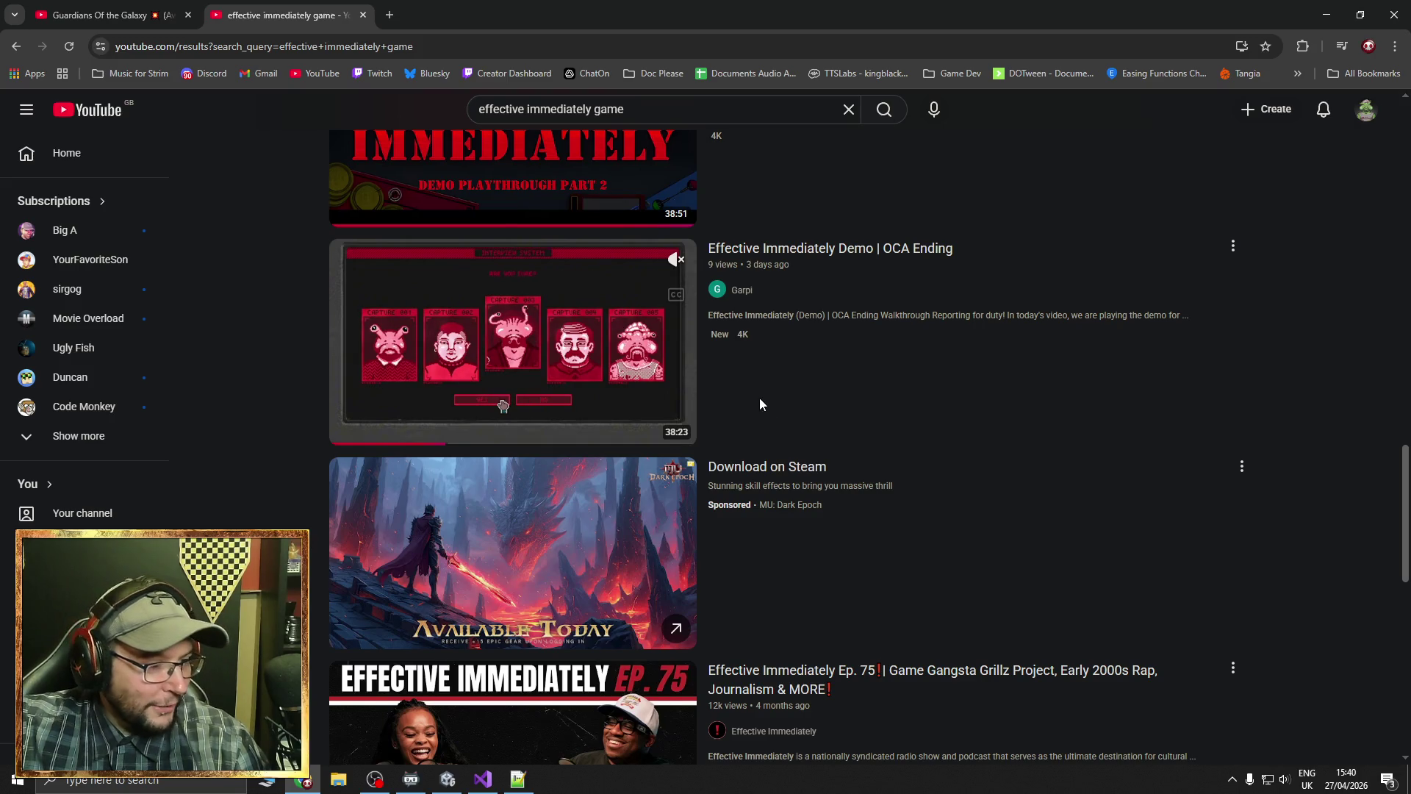
scroll(760, 404, "down", 7)
scroll(898, 382, "down", 2)
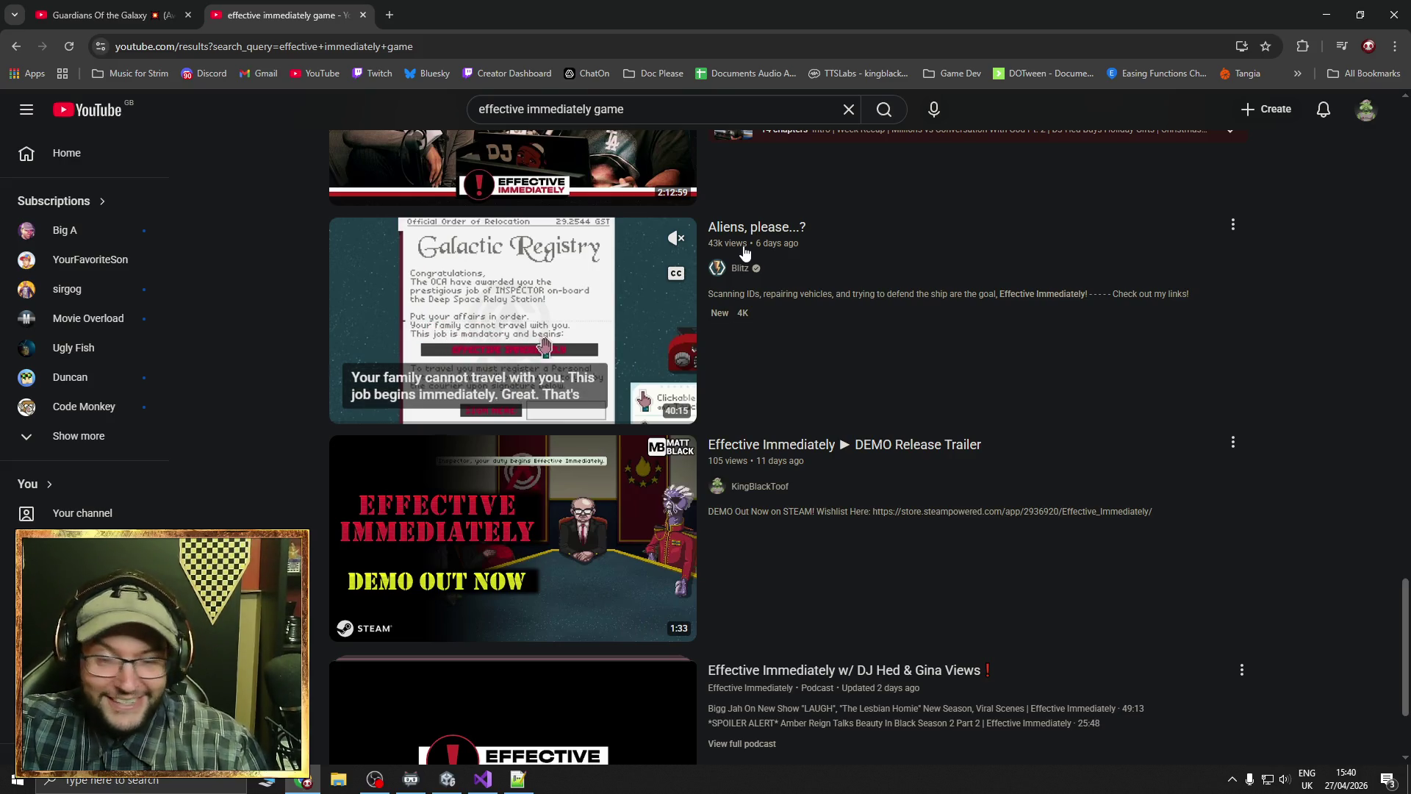
scroll(741, 286, "down", 2)
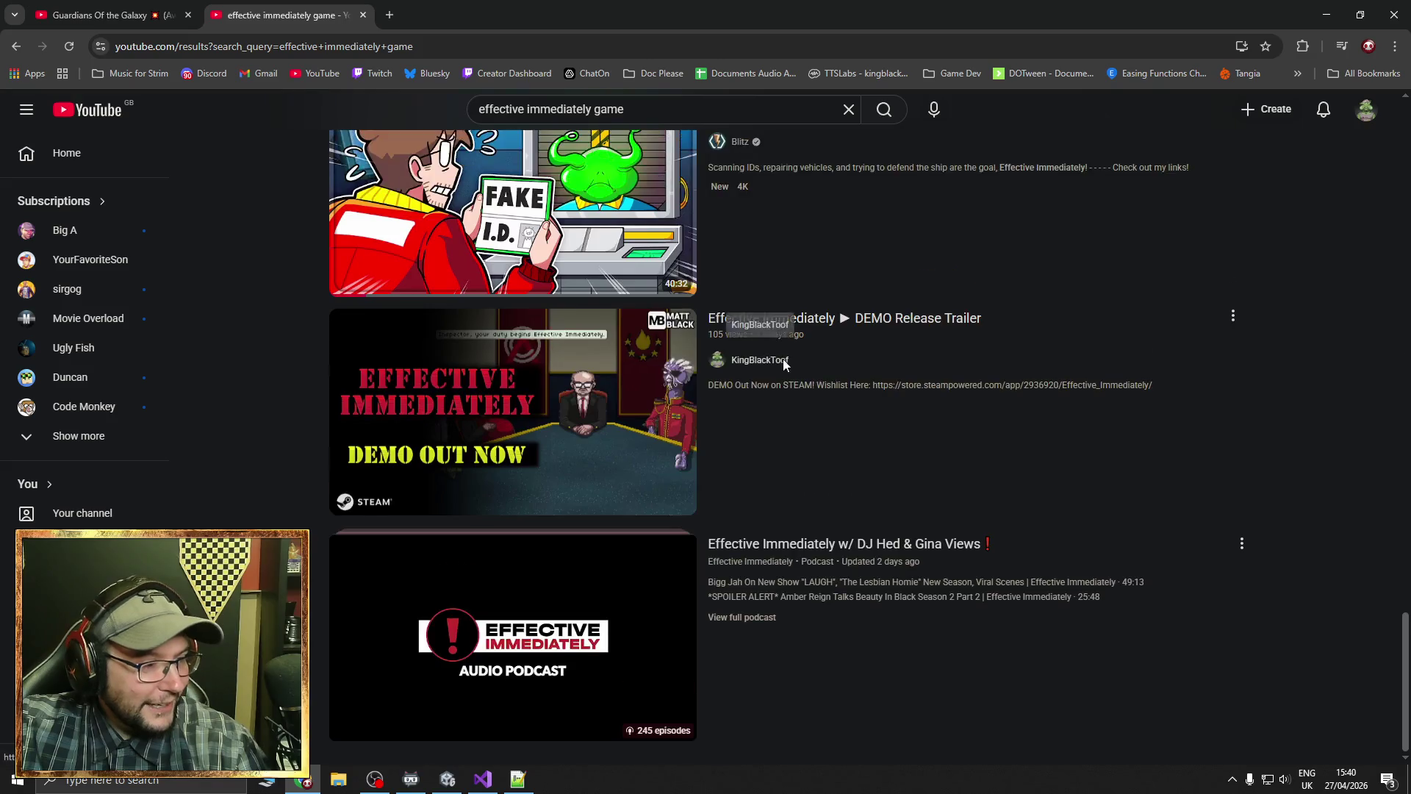
scroll(782, 368, "down", 4)
scroll(765, 378, "down", 2)
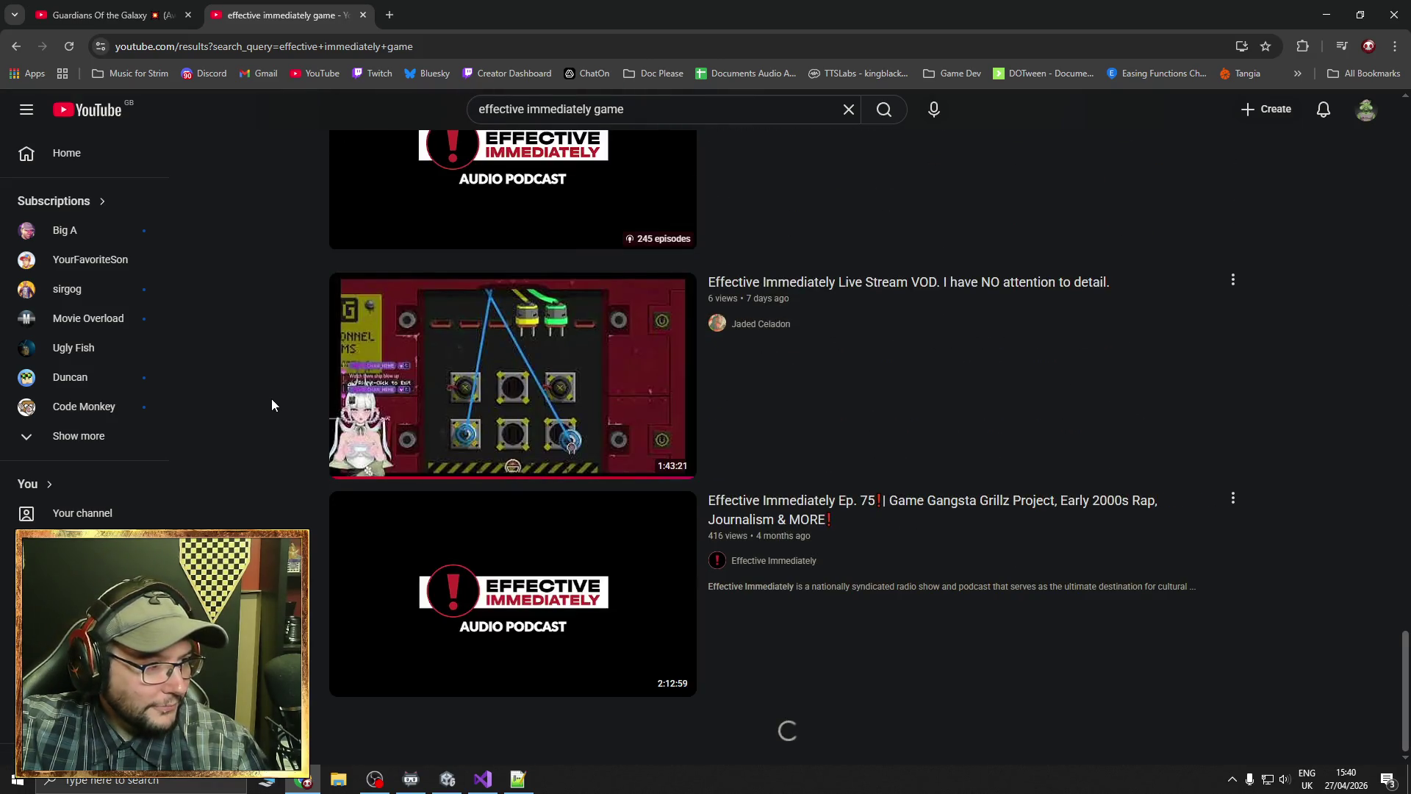
scroll(309, 403, "up", 1)
scroll(339, 405, "down", 2)
mouse_move(347, 404)
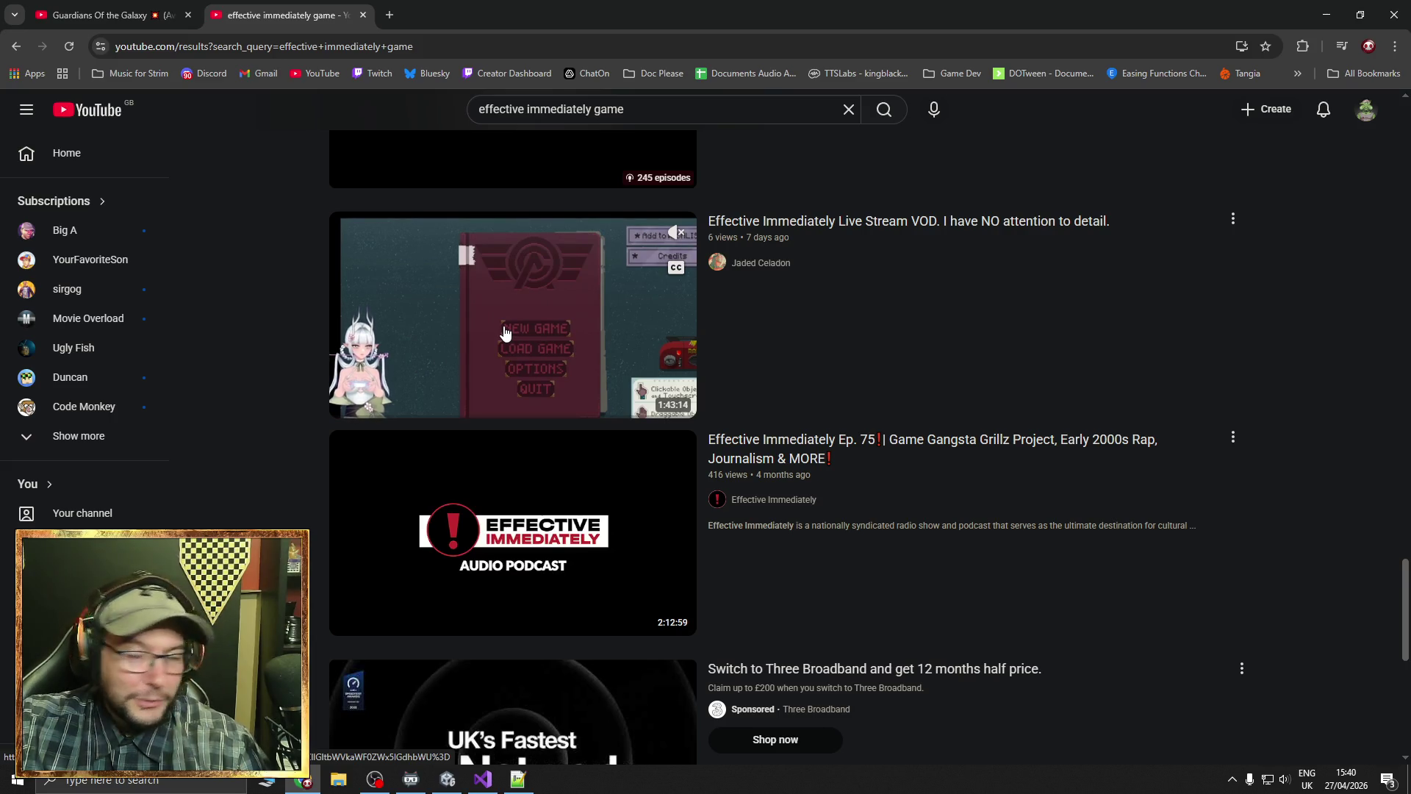
Keep browsing the results and open 'This Game is Like Papers, Please but in SPACE'
scroll(394, 309, "down", 8)
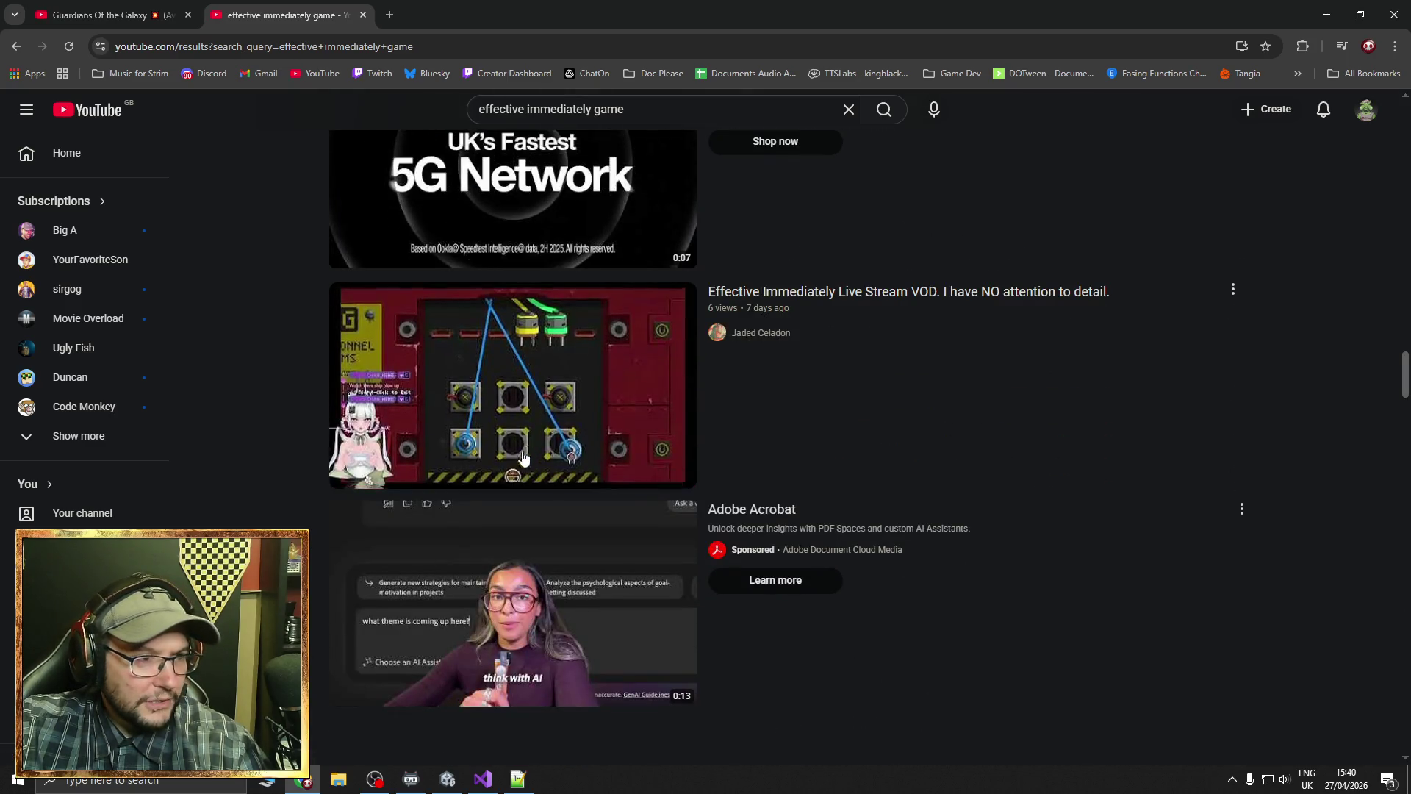
scroll(285, 500, "up", 7)
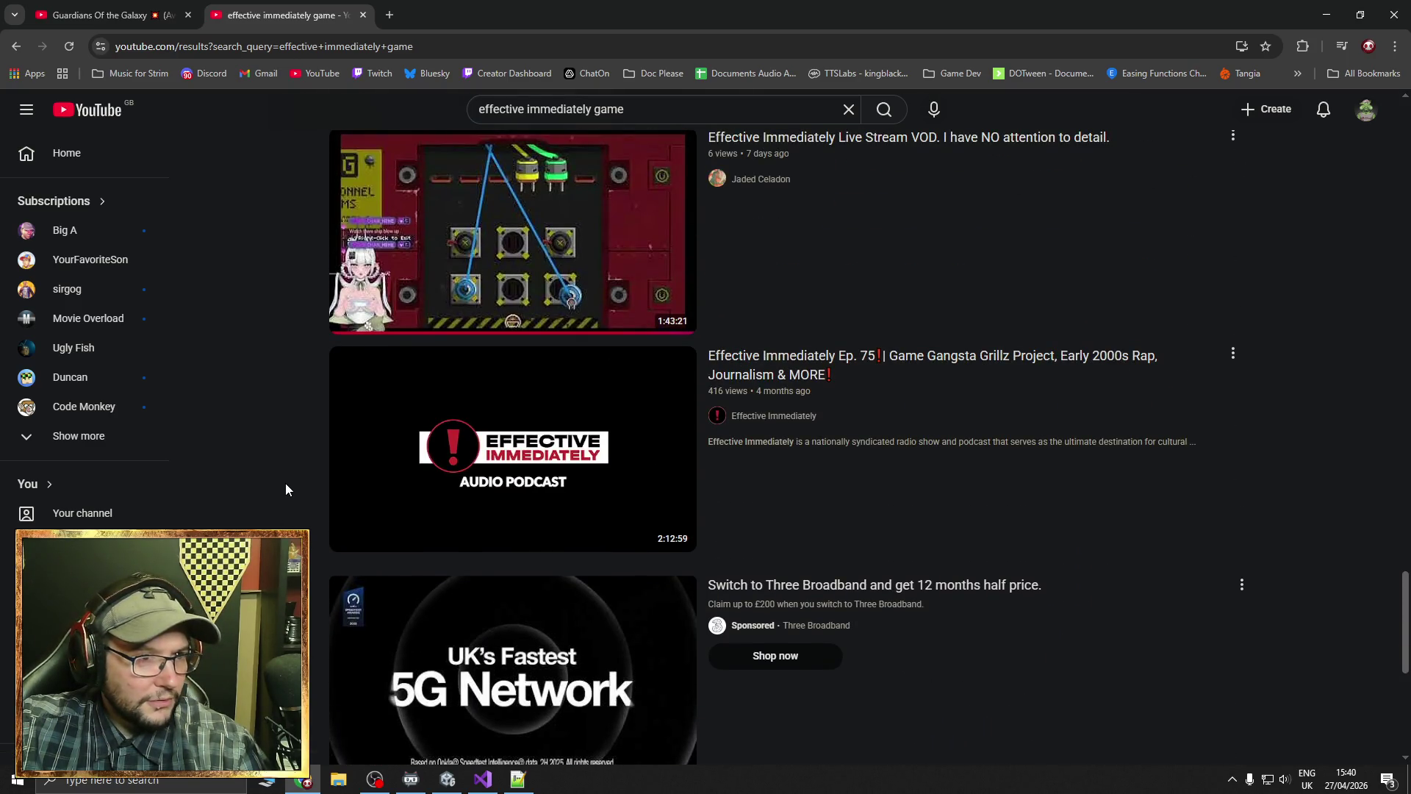
scroll(328, 319, "down", 4)
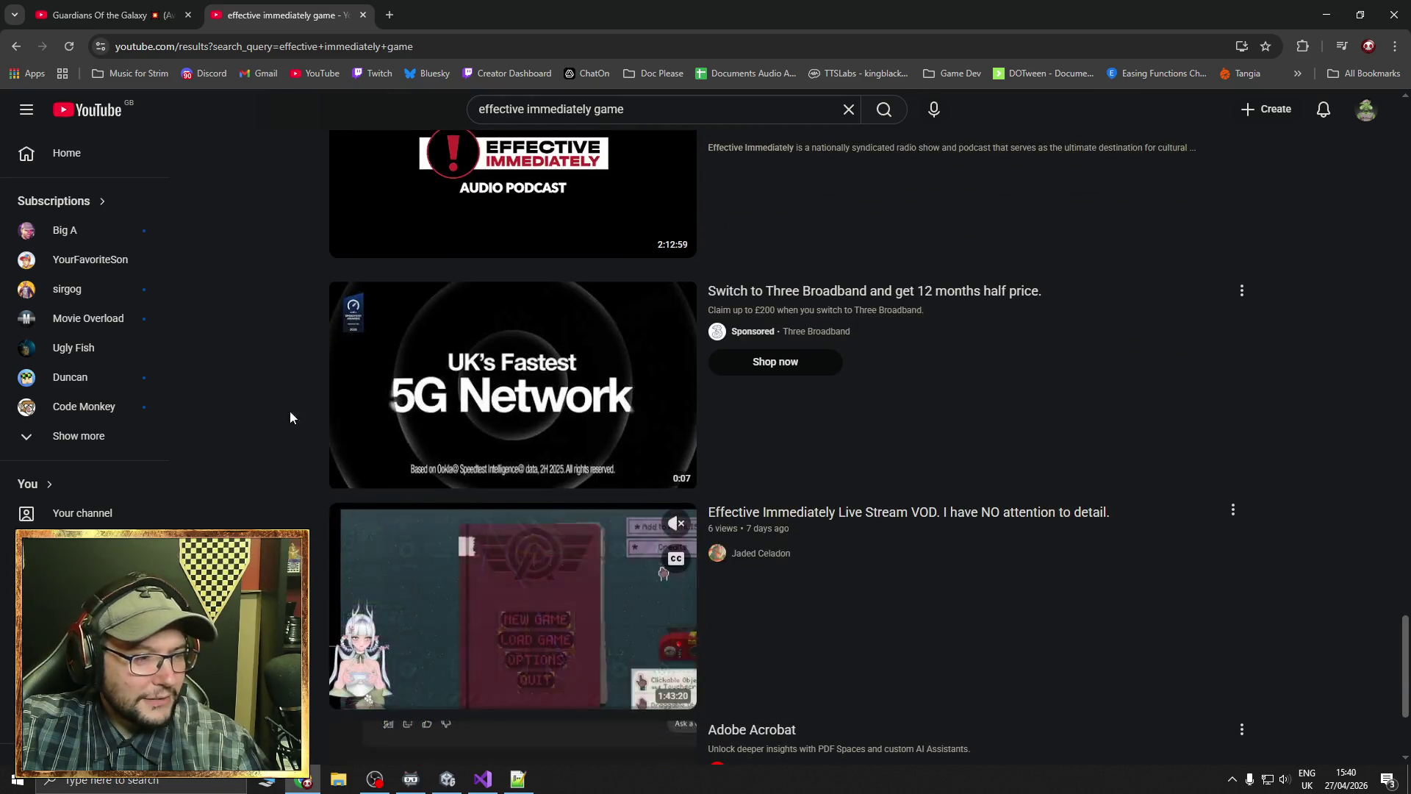
scroll(289, 363, "up", 4)
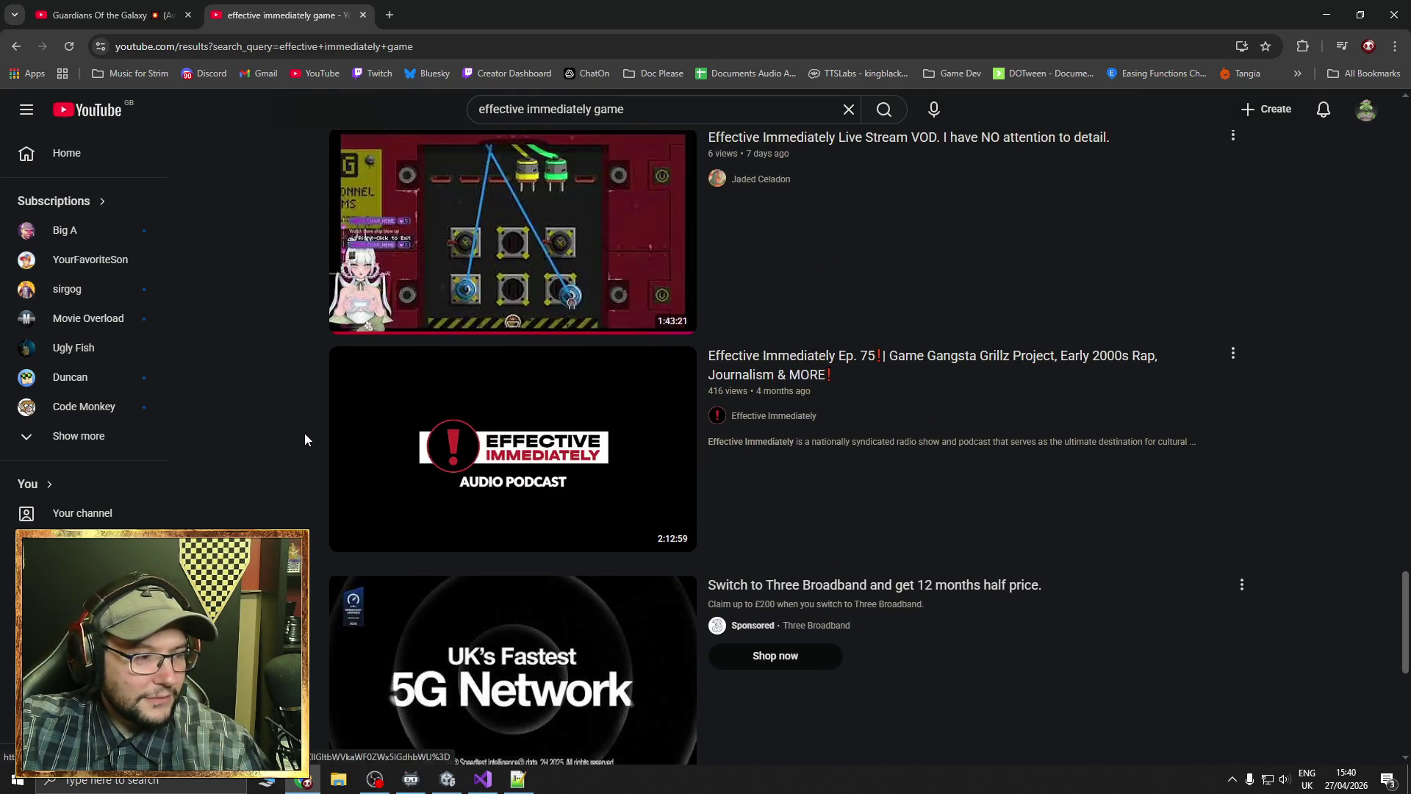
scroll(305, 434, "down", 6)
scroll(302, 430, "down", 5)
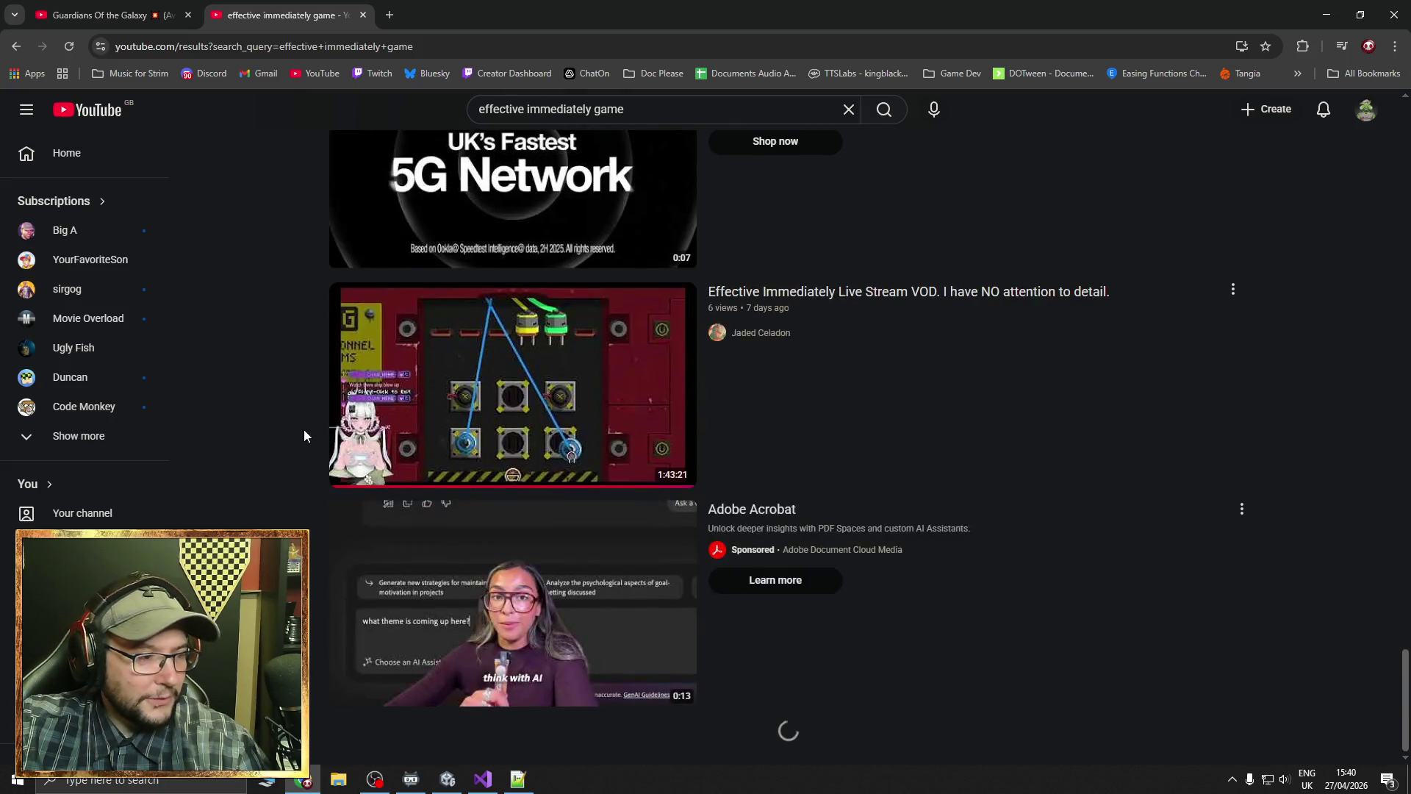
scroll(304, 436, "down", 2)
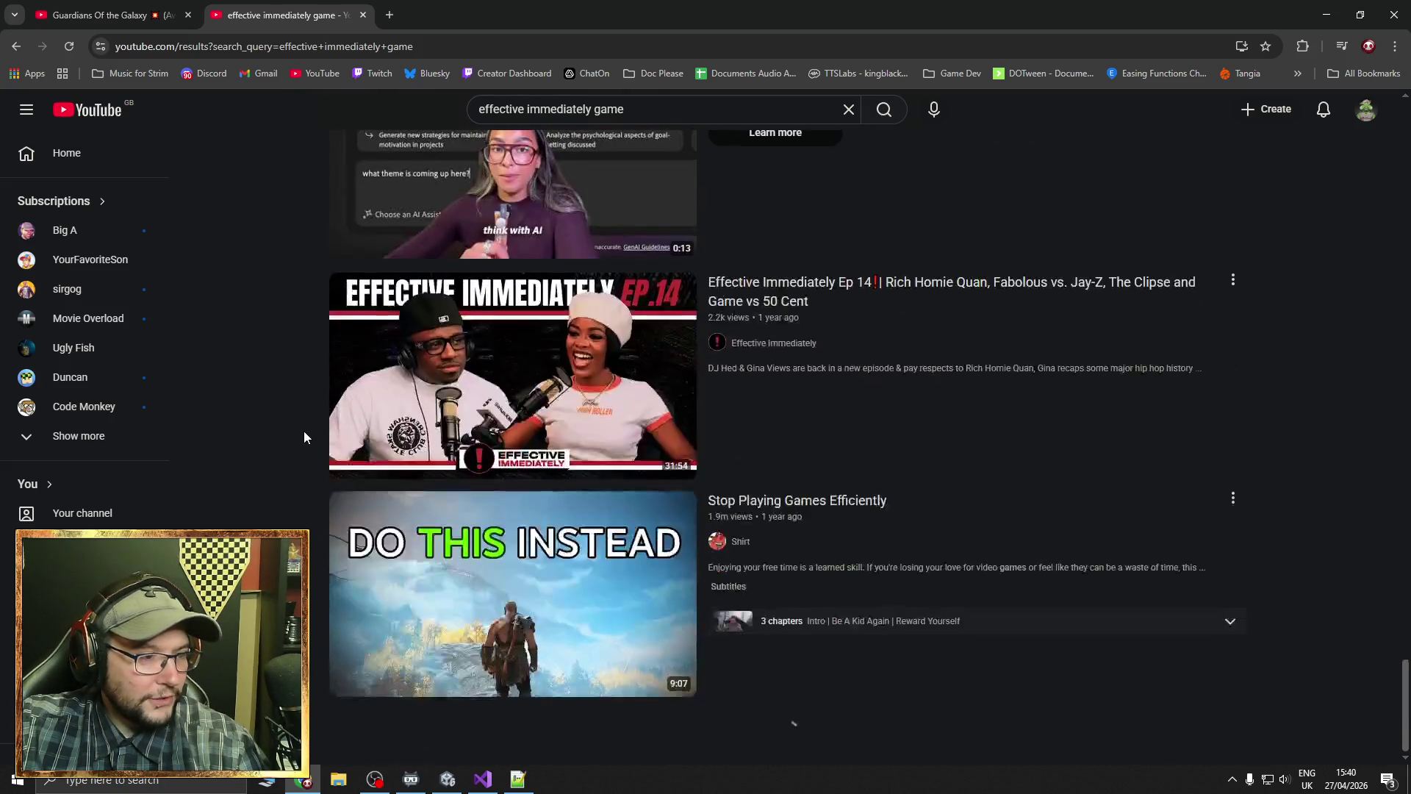
scroll(304, 436, "down", 4)
scroll(304, 437, "up", 4)
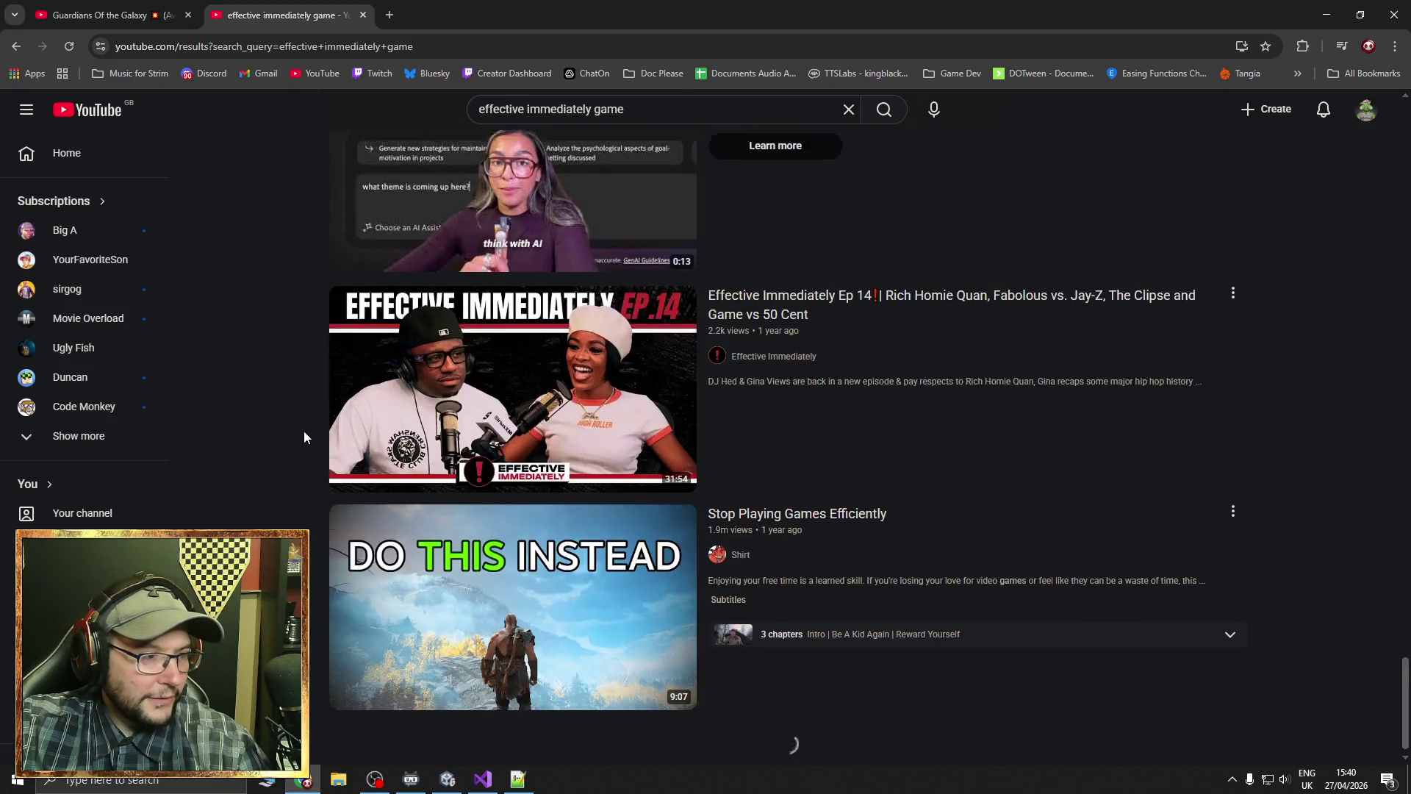
scroll(305, 435, "up", 6)
scroll(304, 435, "down", 6)
scroll(368, 419, "up", 1)
scroll(463, 394, "down", 1)
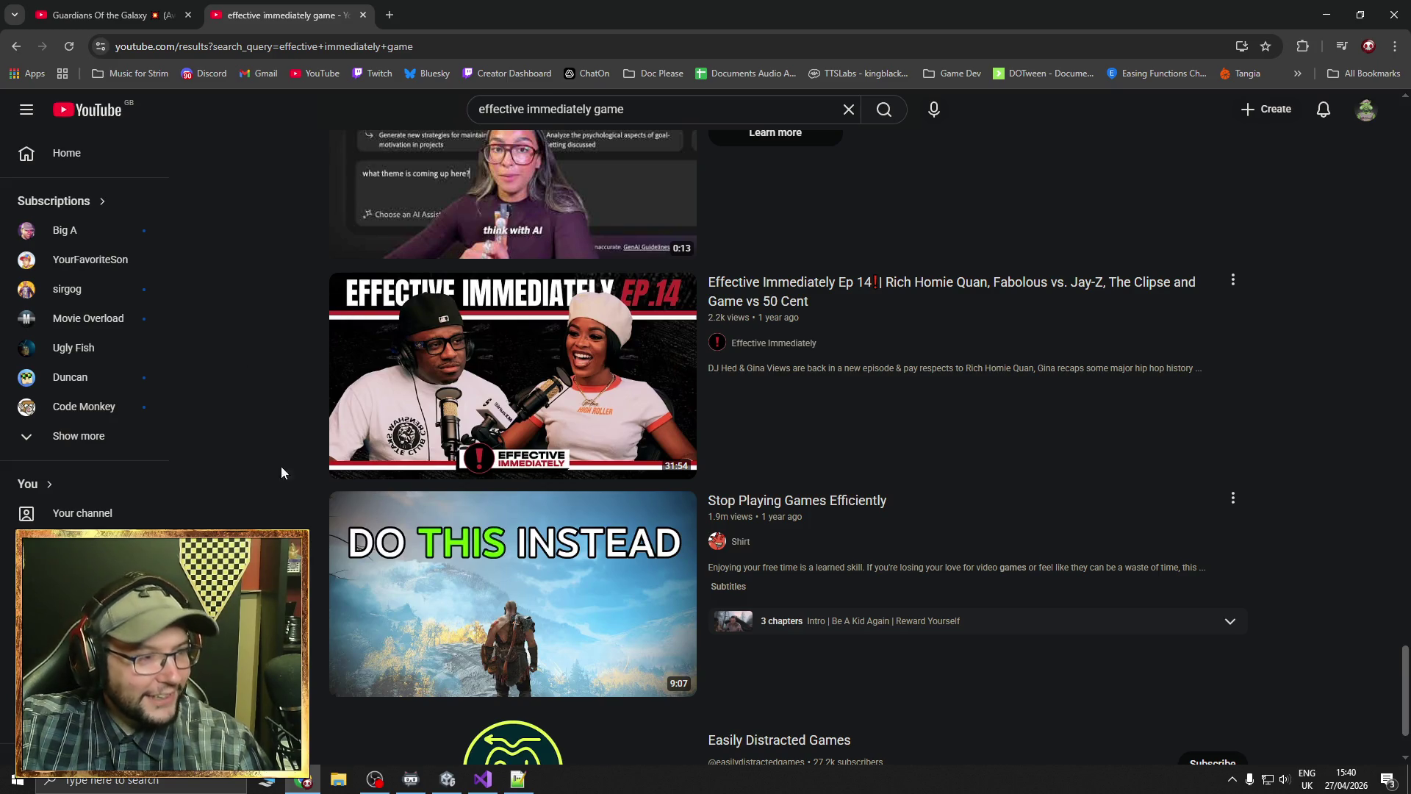
scroll(281, 466, "down", 10)
scroll(223, 416, "up", 20)
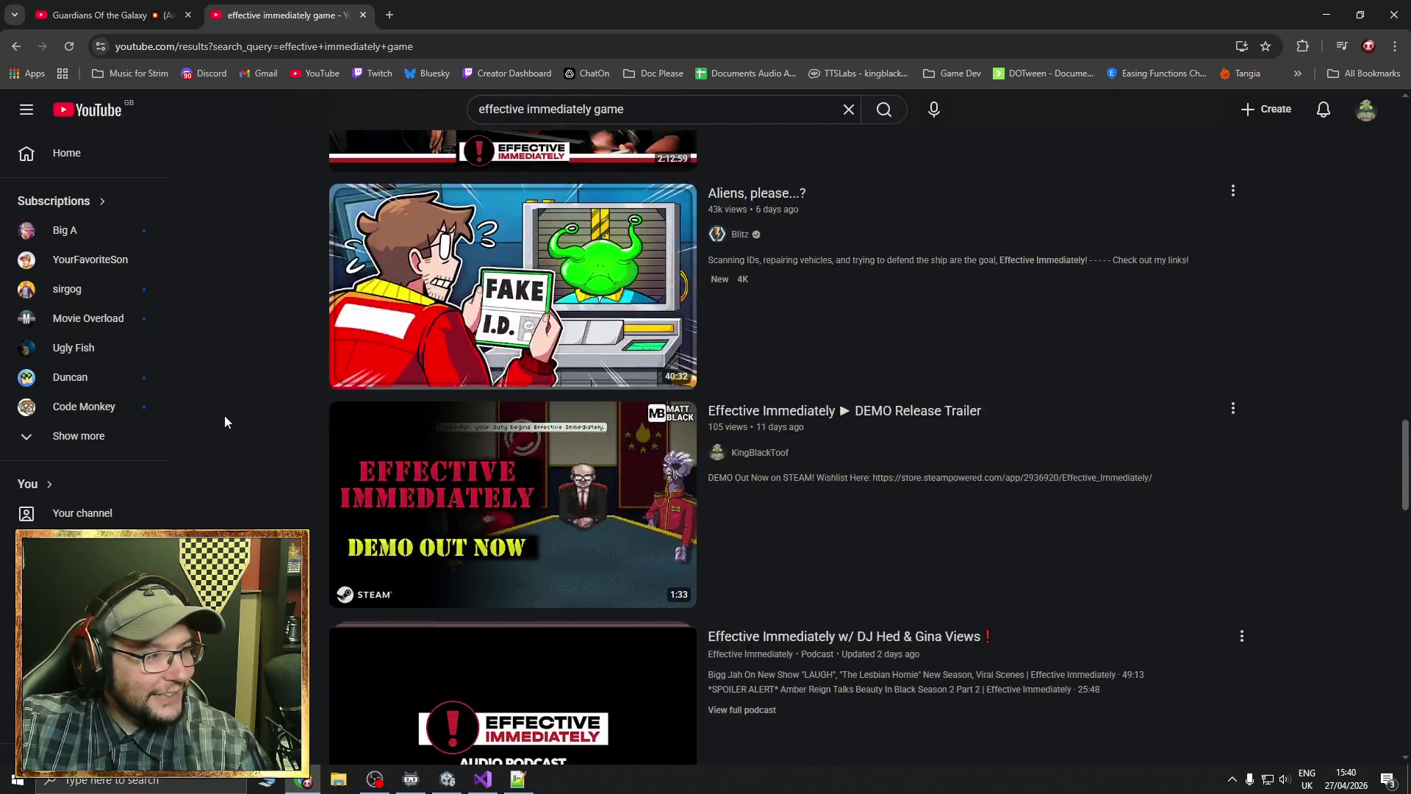
scroll(232, 413, "up", 8)
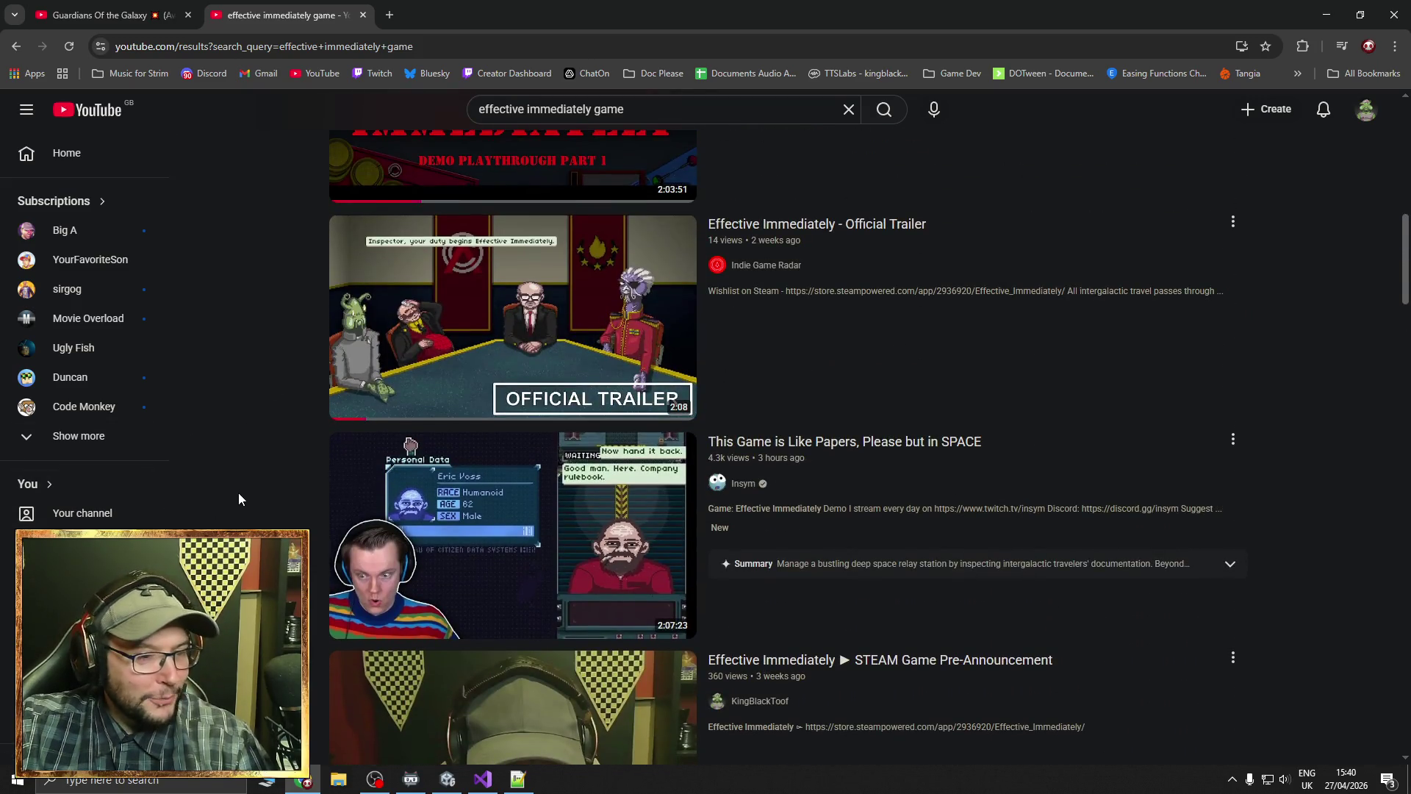
mouse_move(541, 536)
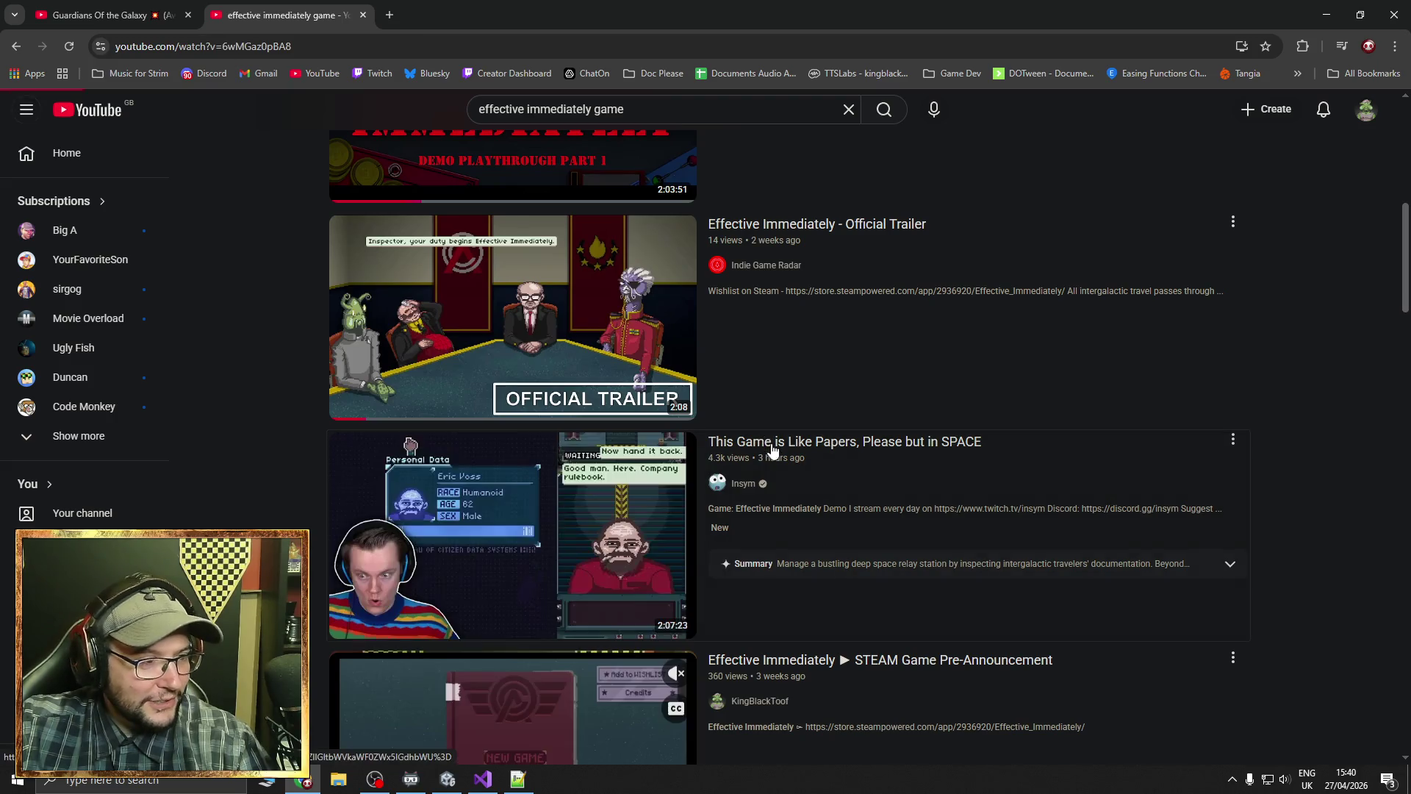
left_click(766, 443)
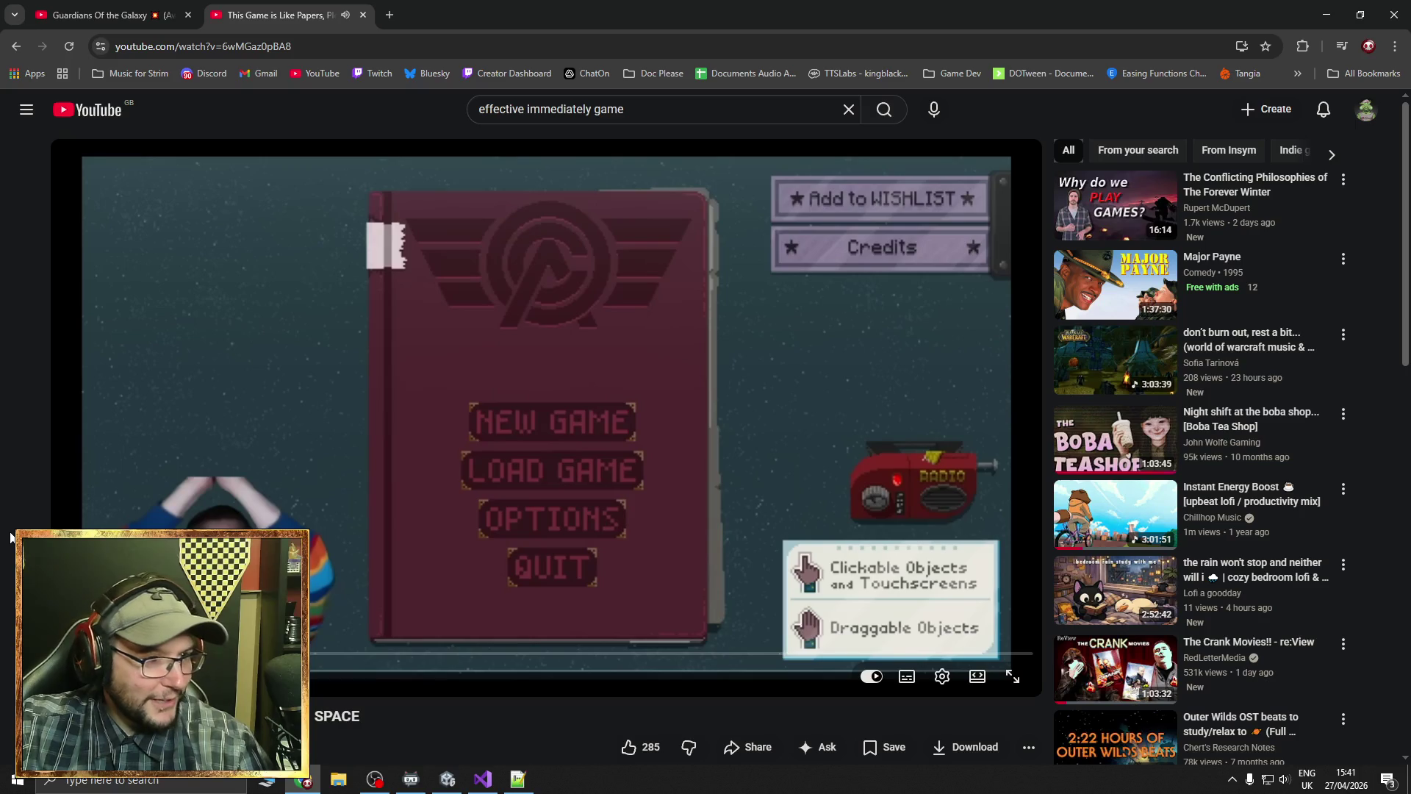
Scroll past the video player down to the 30-comment section
scroll(10, 538, "down", 4)
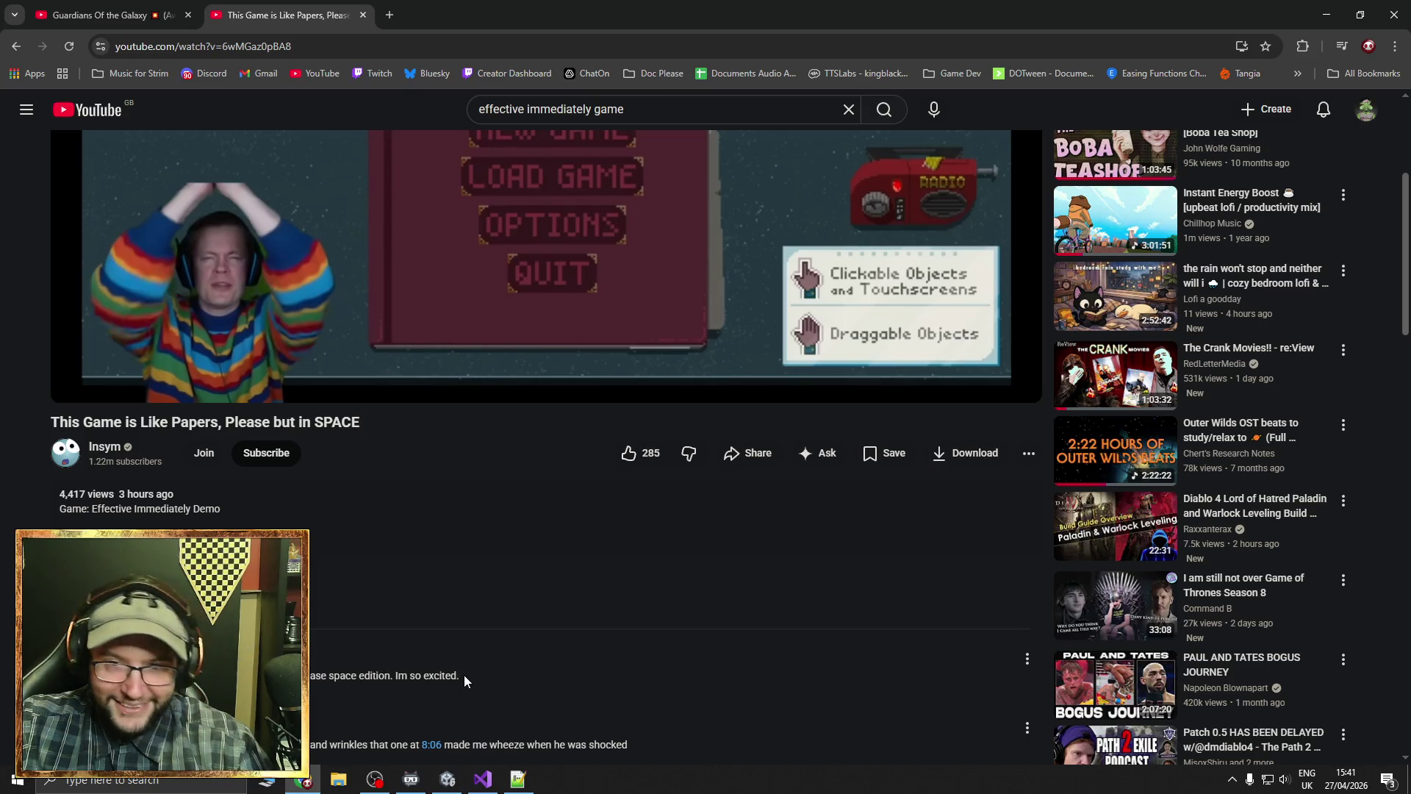
scroll(464, 675, "down", 4)
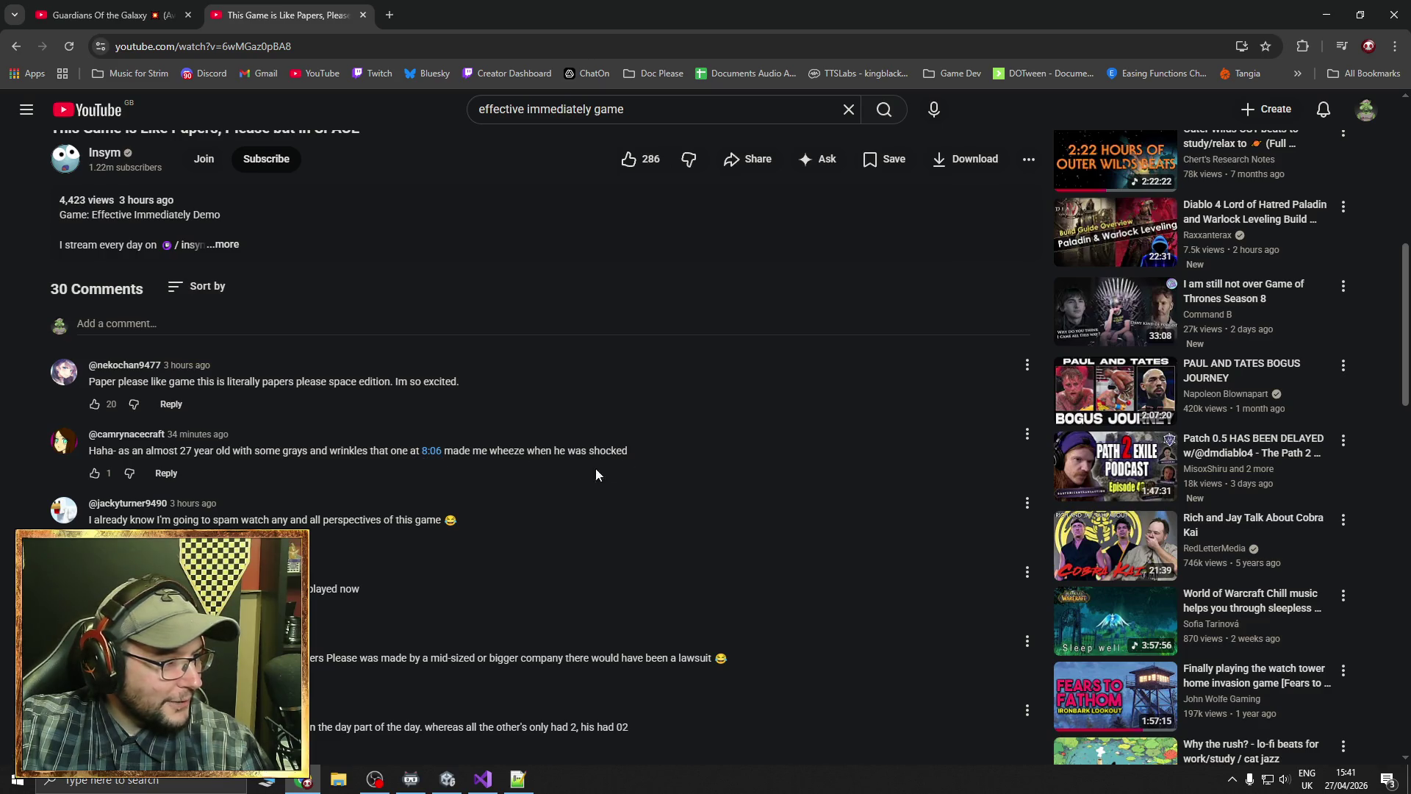
scroll(118, 441, "down", 2)
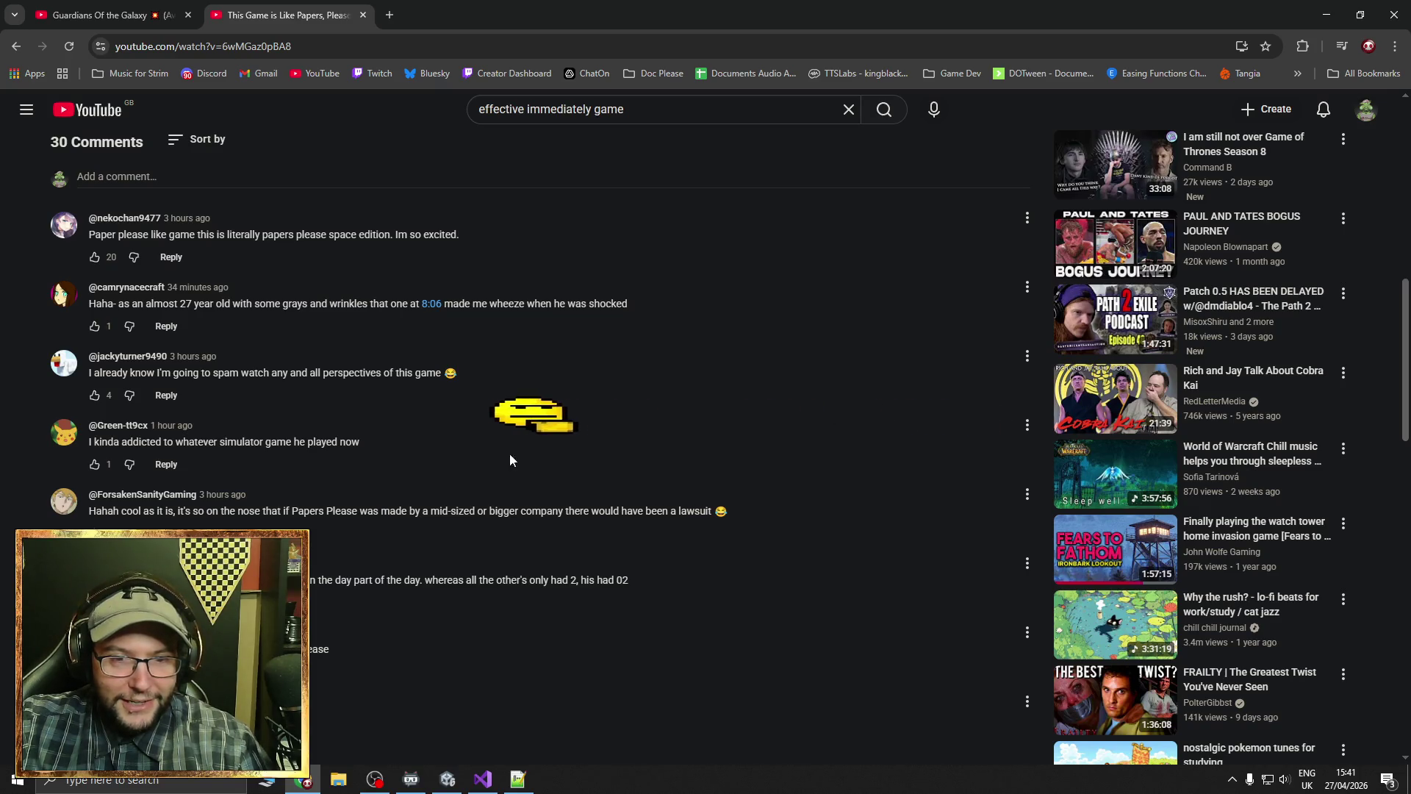
scroll(502, 514, "up", 6)
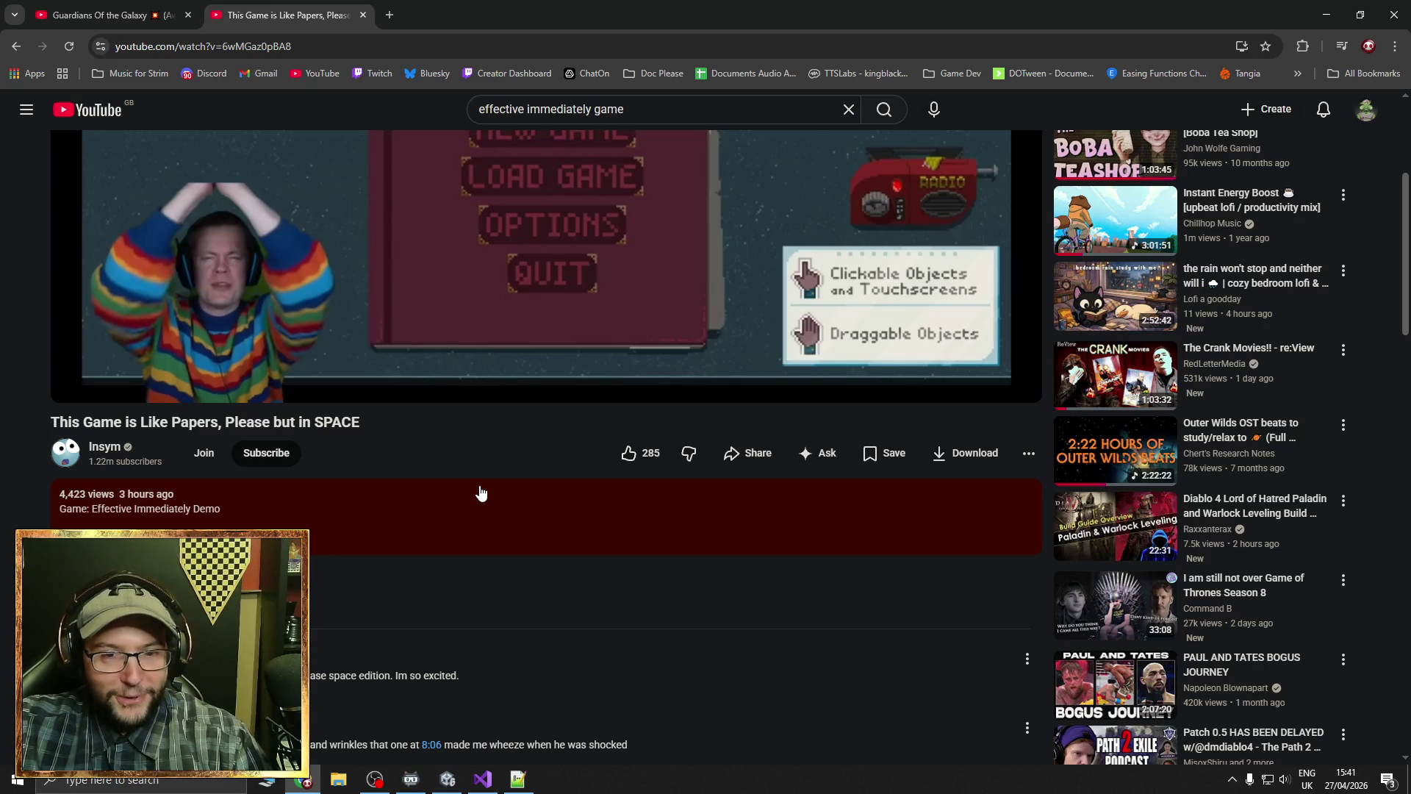
scroll(479, 486, "down", 6)
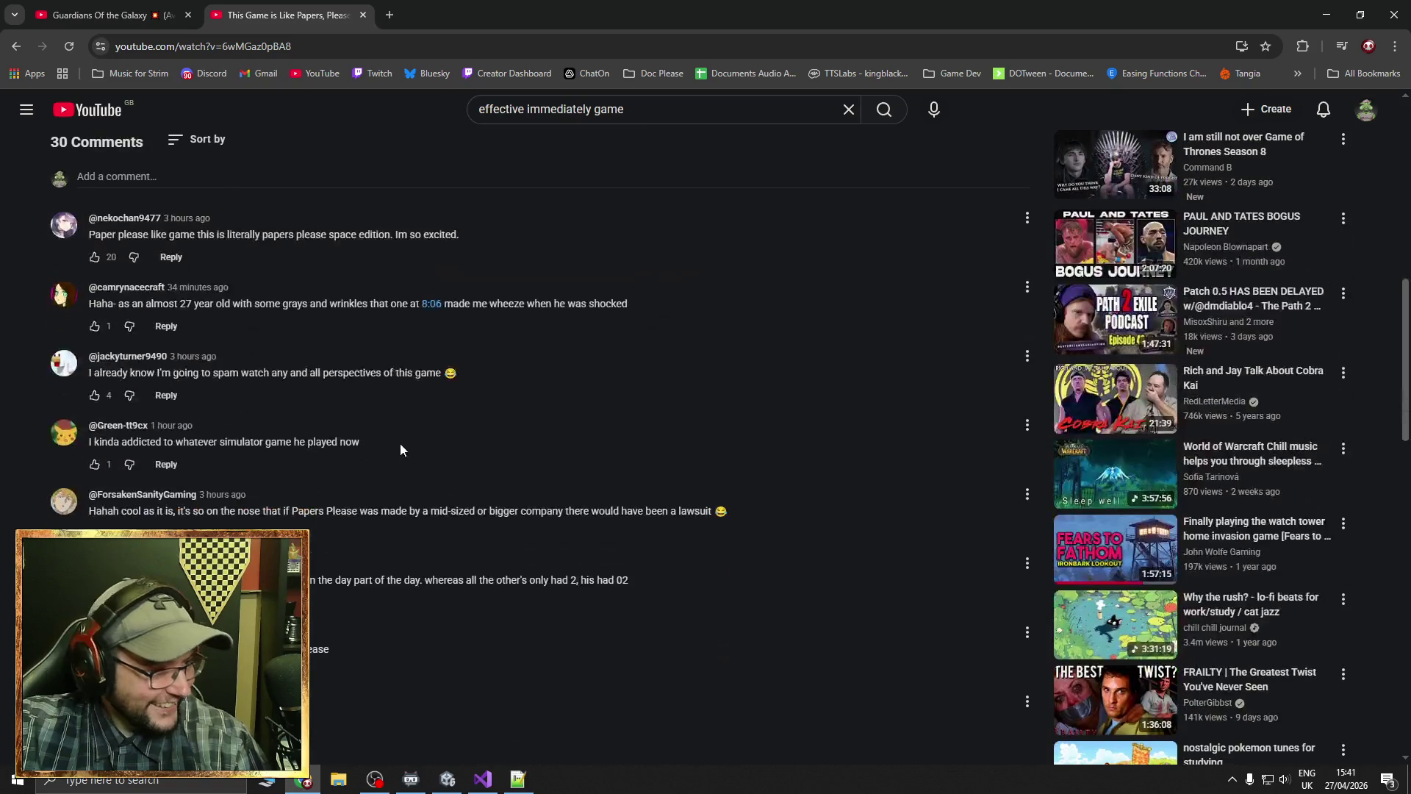
mouse_move(266, 375)
left_mouse_down()
mouse_move(478, 380)
mouse_move(94, 375)
left_mouse_up()
left_click(495, 380)
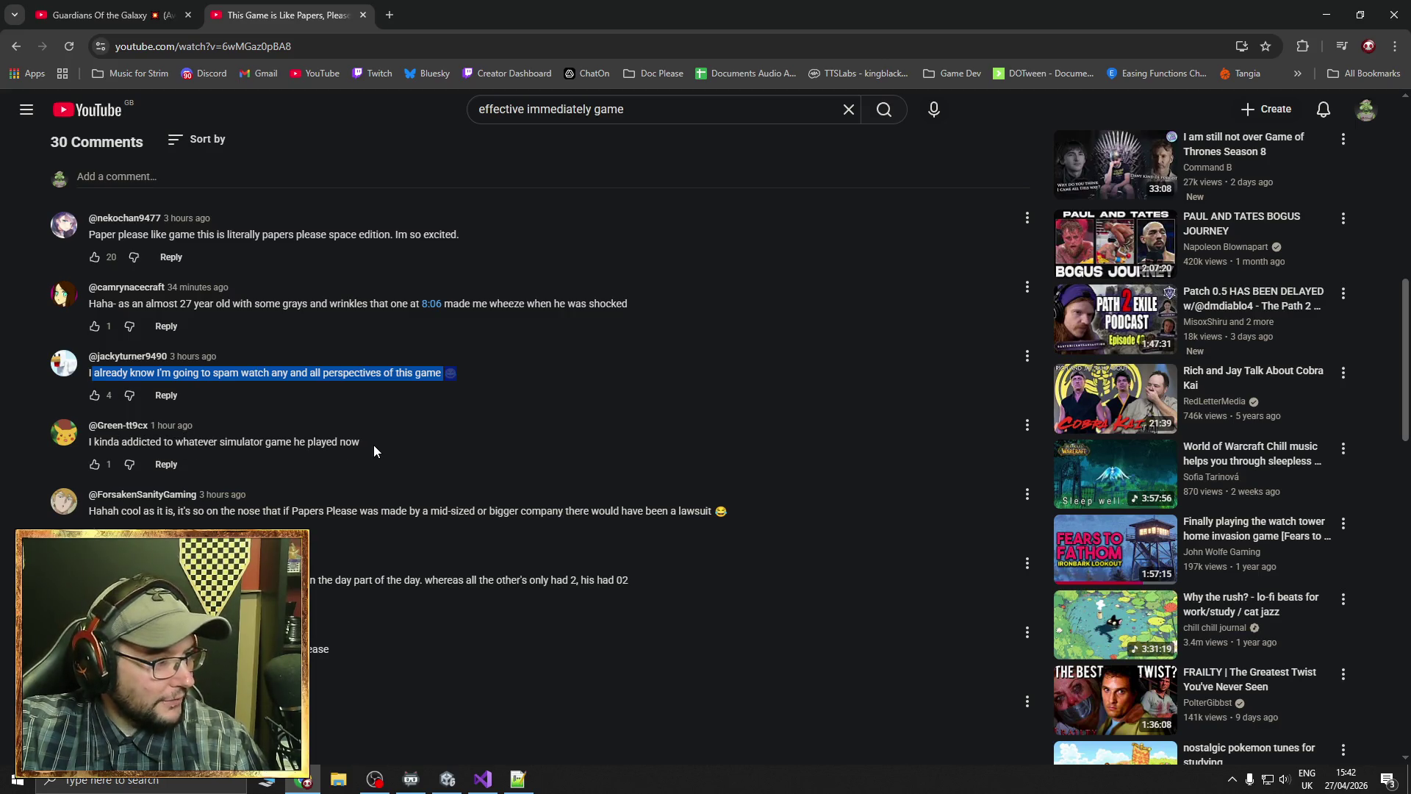
scroll(373, 444, "down", 3)
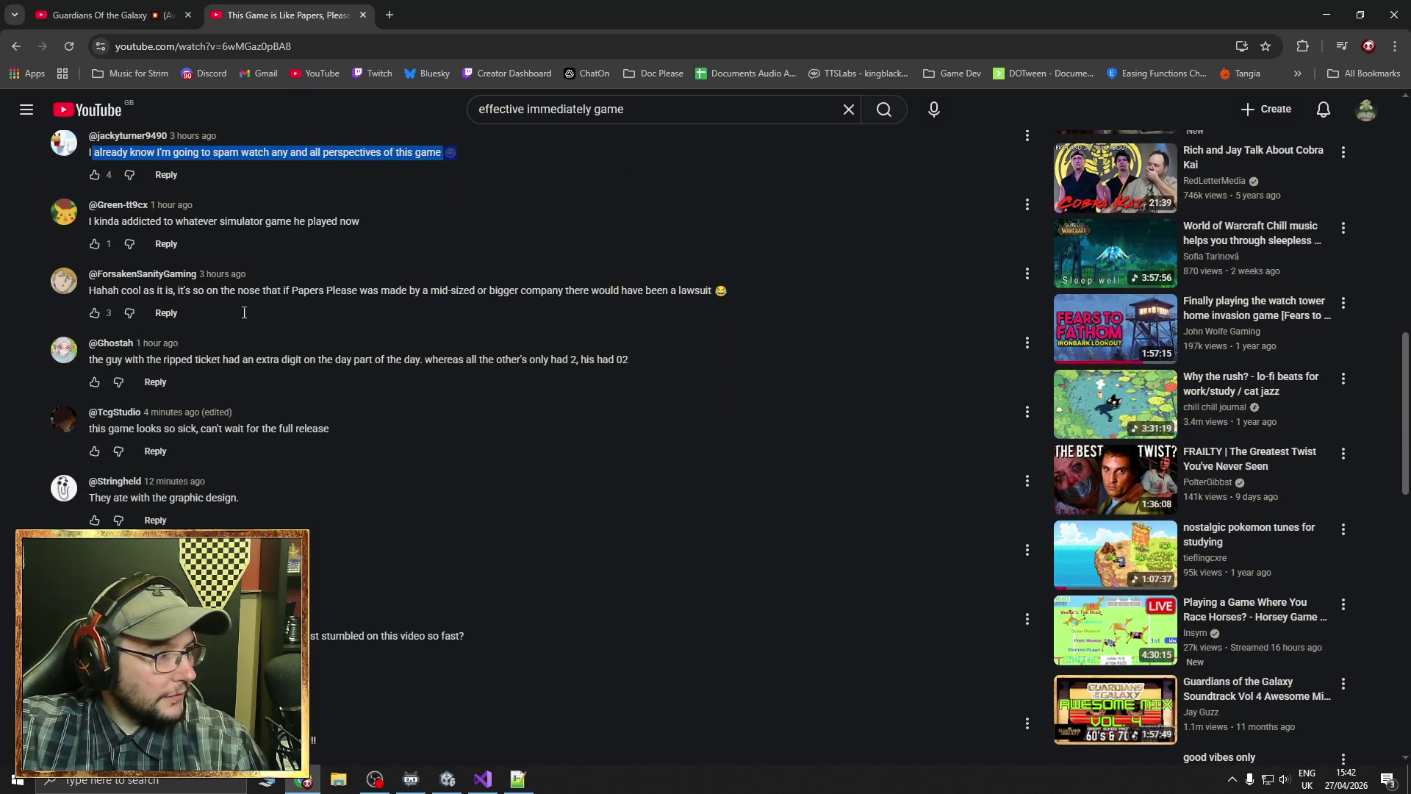
left_click_drag(179, 291, 714, 293)
left_click(738, 293)
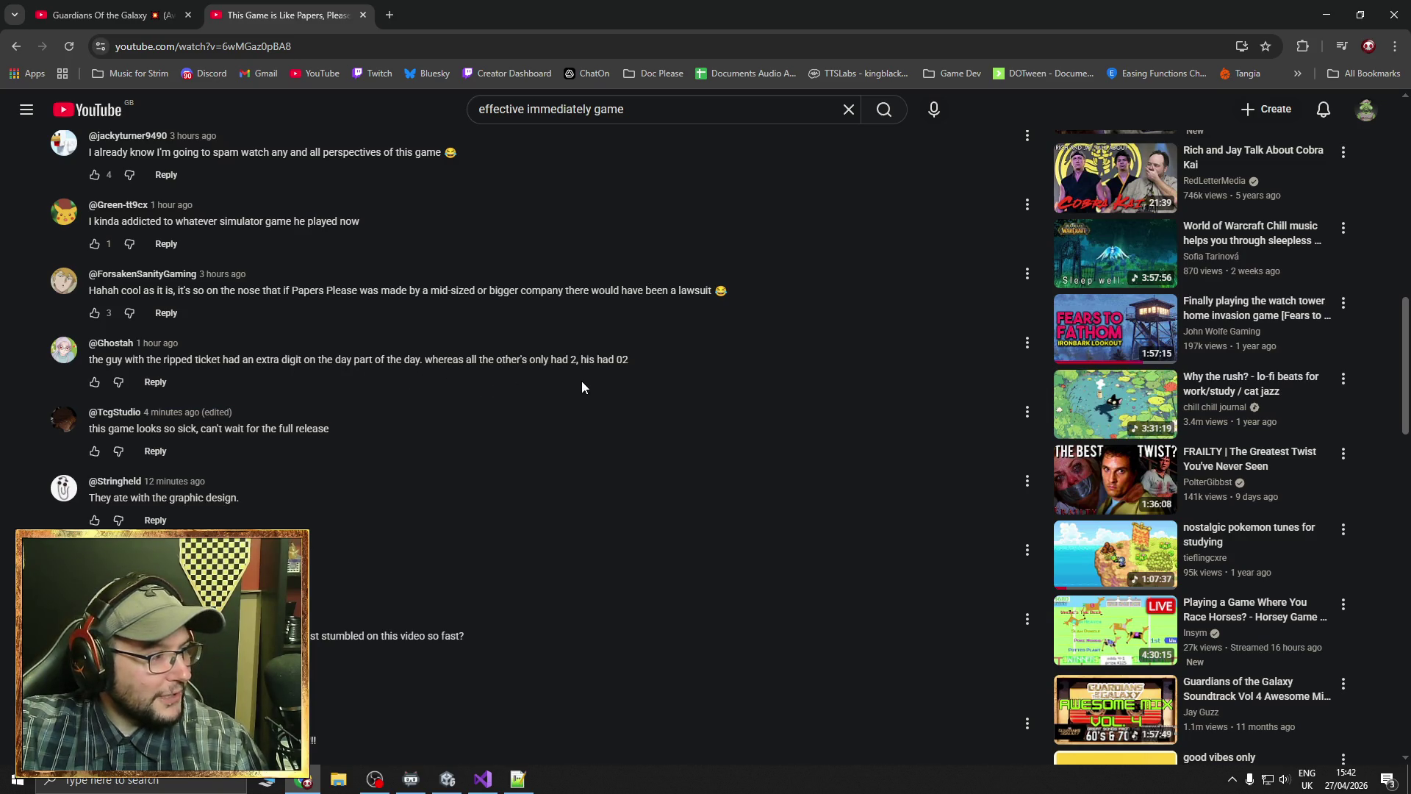
Highlight part of the 'looks so sick' comment and expand replies under the 'stumbled on this video' comment
left_click_drag(119, 429, 190, 432)
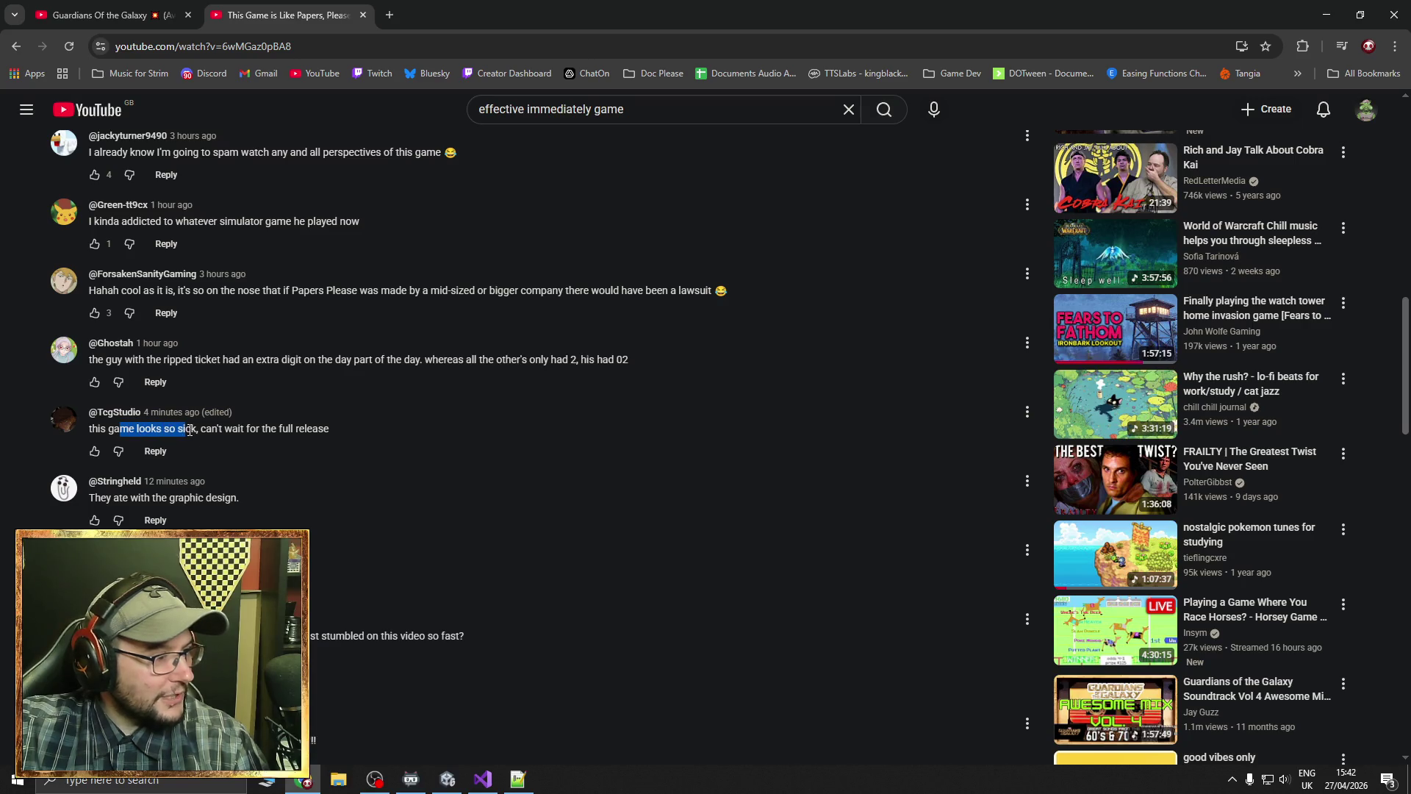
scroll(340, 430, "down", 2)
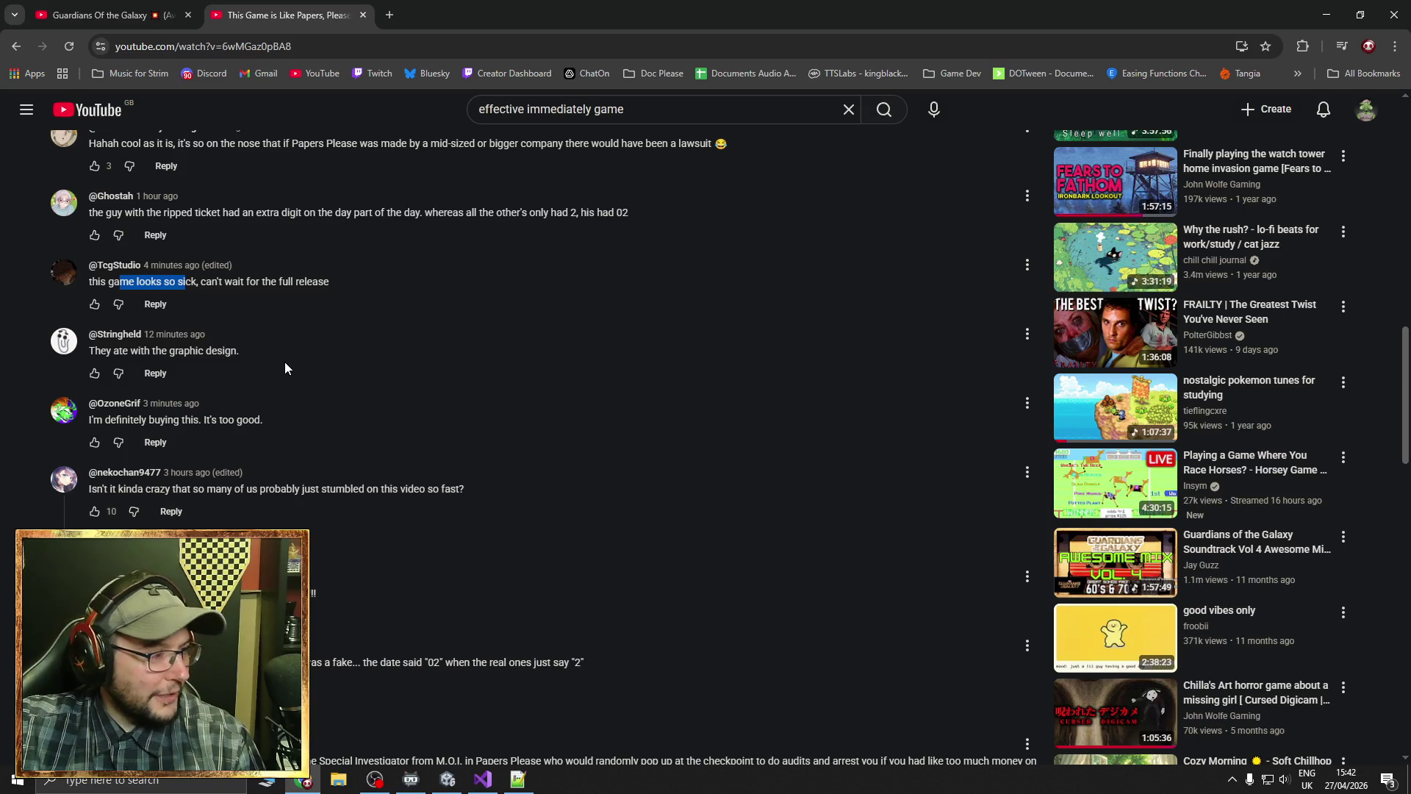
scroll(286, 362, "down", 1)
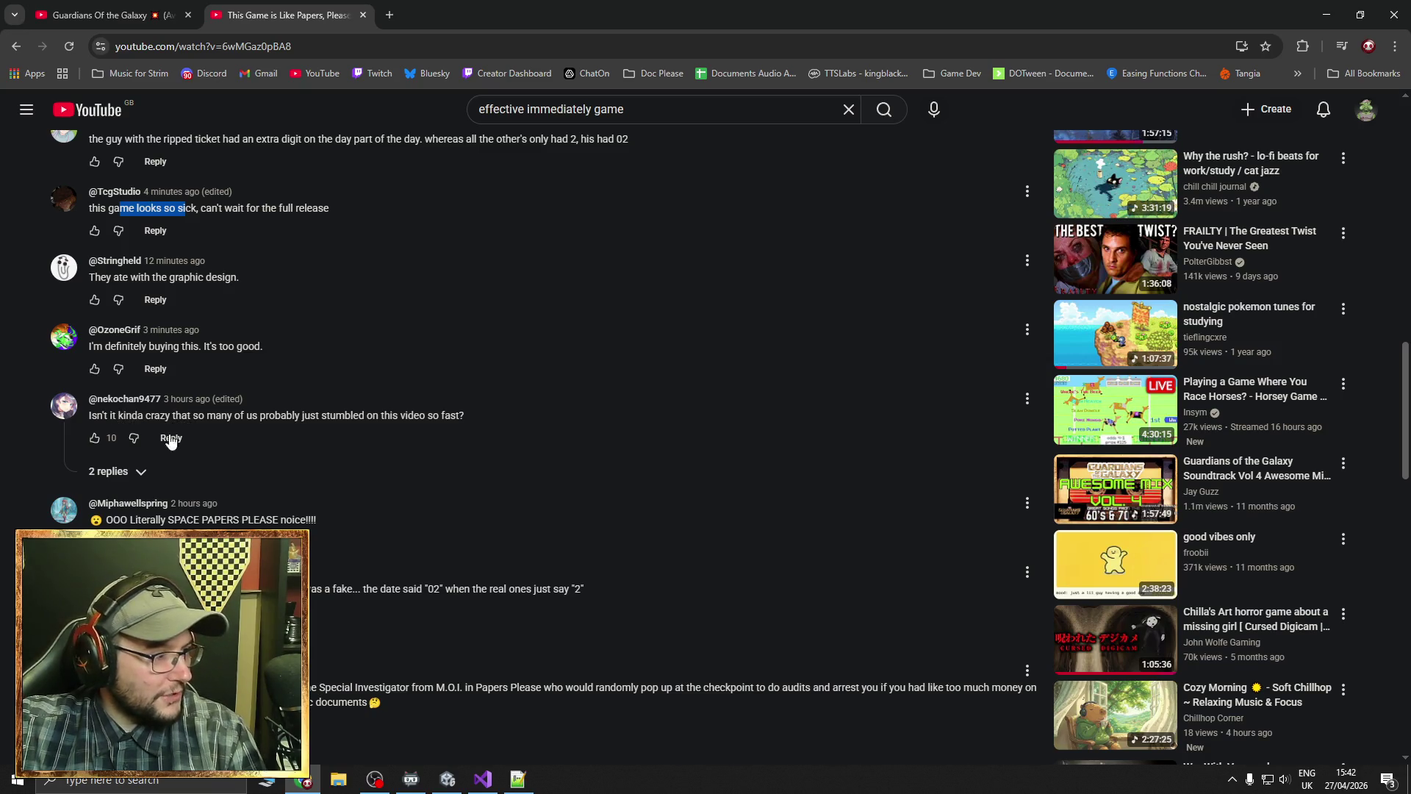
left_click(126, 471)
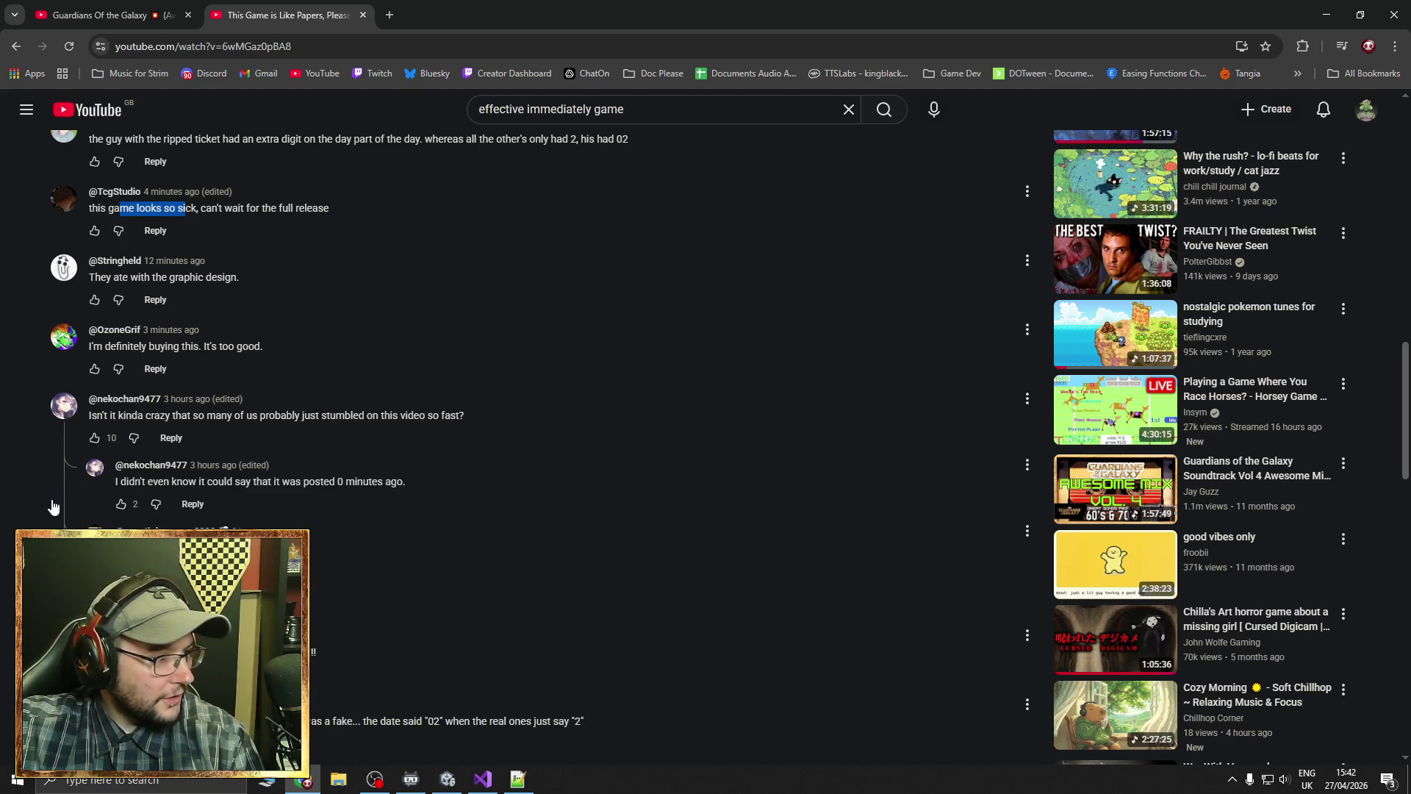
Expand the 2 replies under the Papers Please investigator comment
scroll(67, 504, "down", 3)
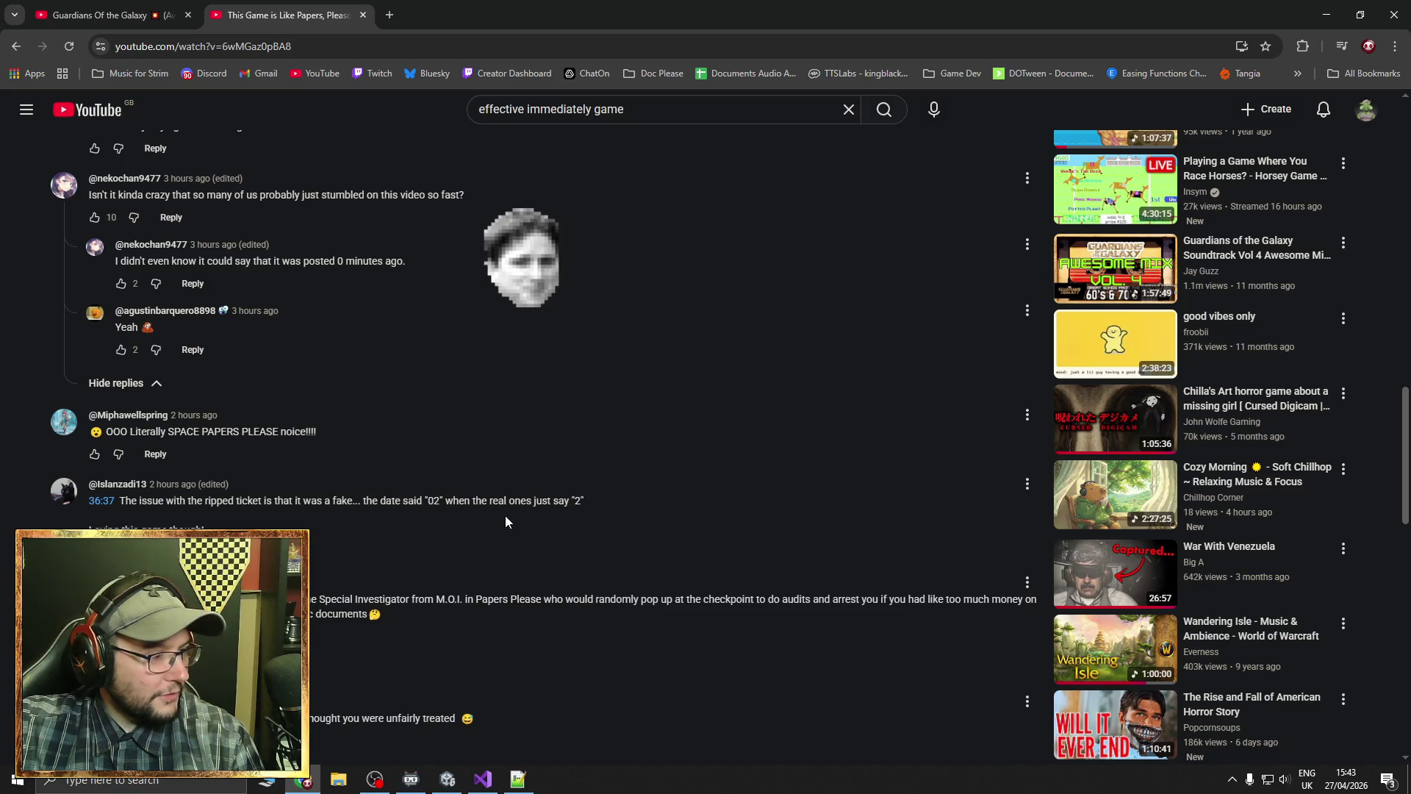
scroll(505, 514, "down", 2)
scroll(233, 442, "down", 1)
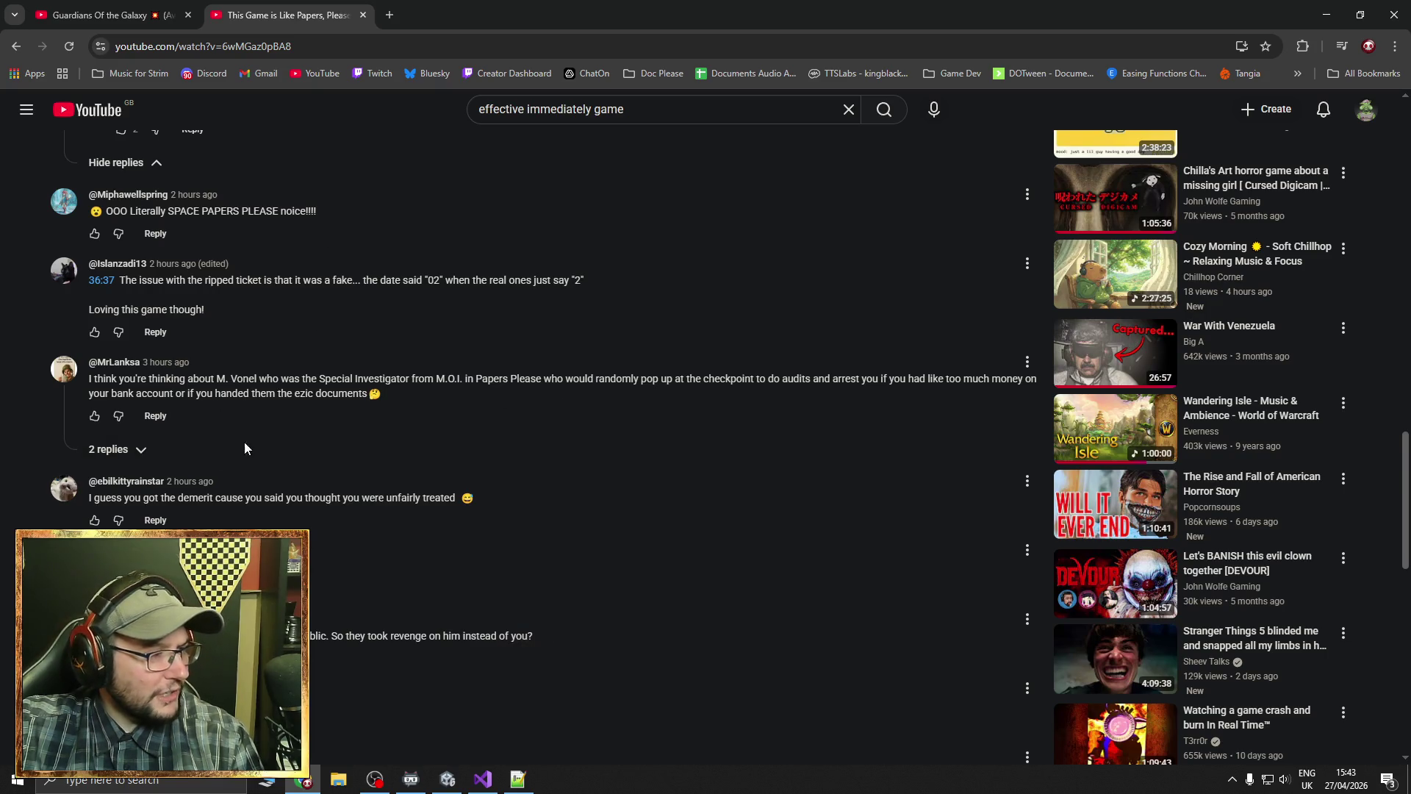
left_click(132, 450)
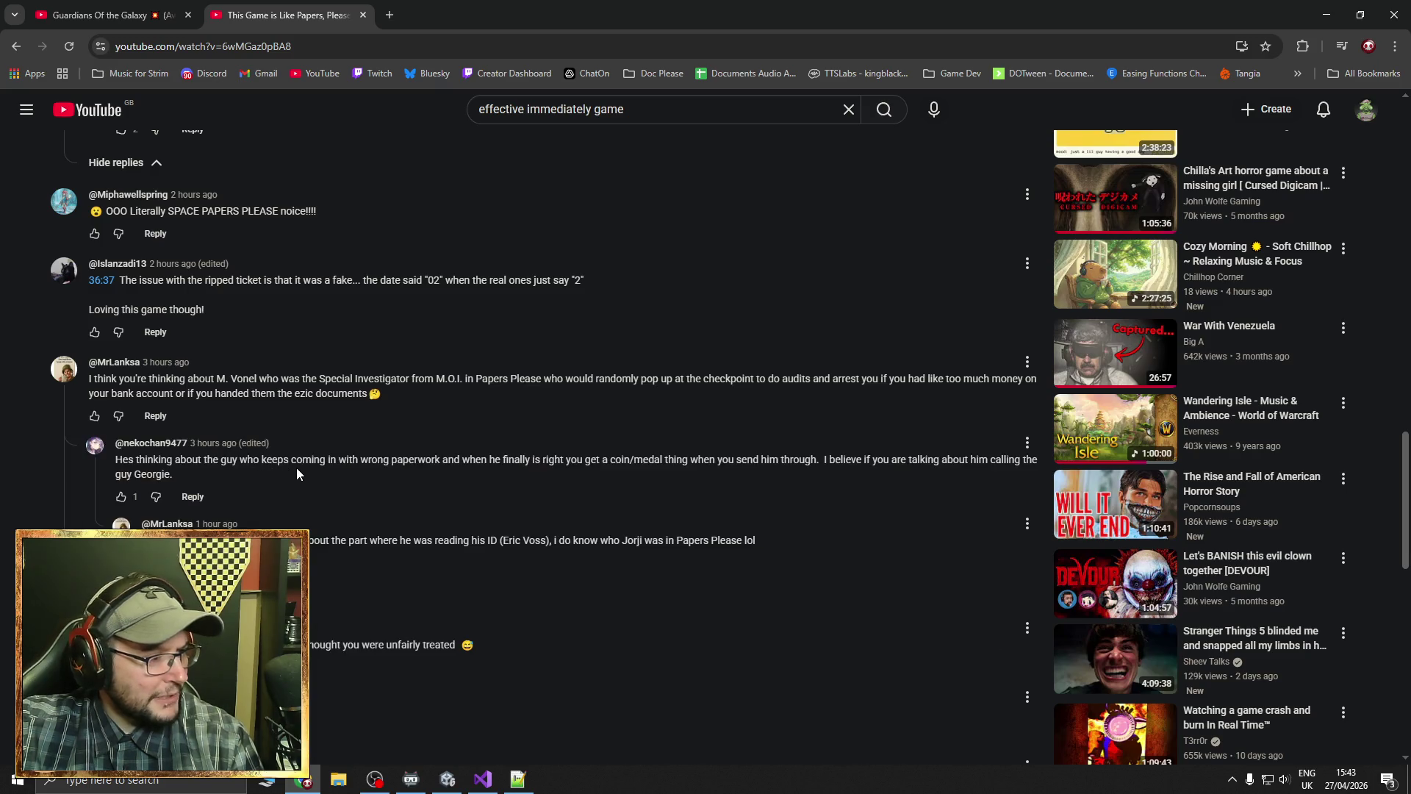
scroll(296, 469, "down", 2)
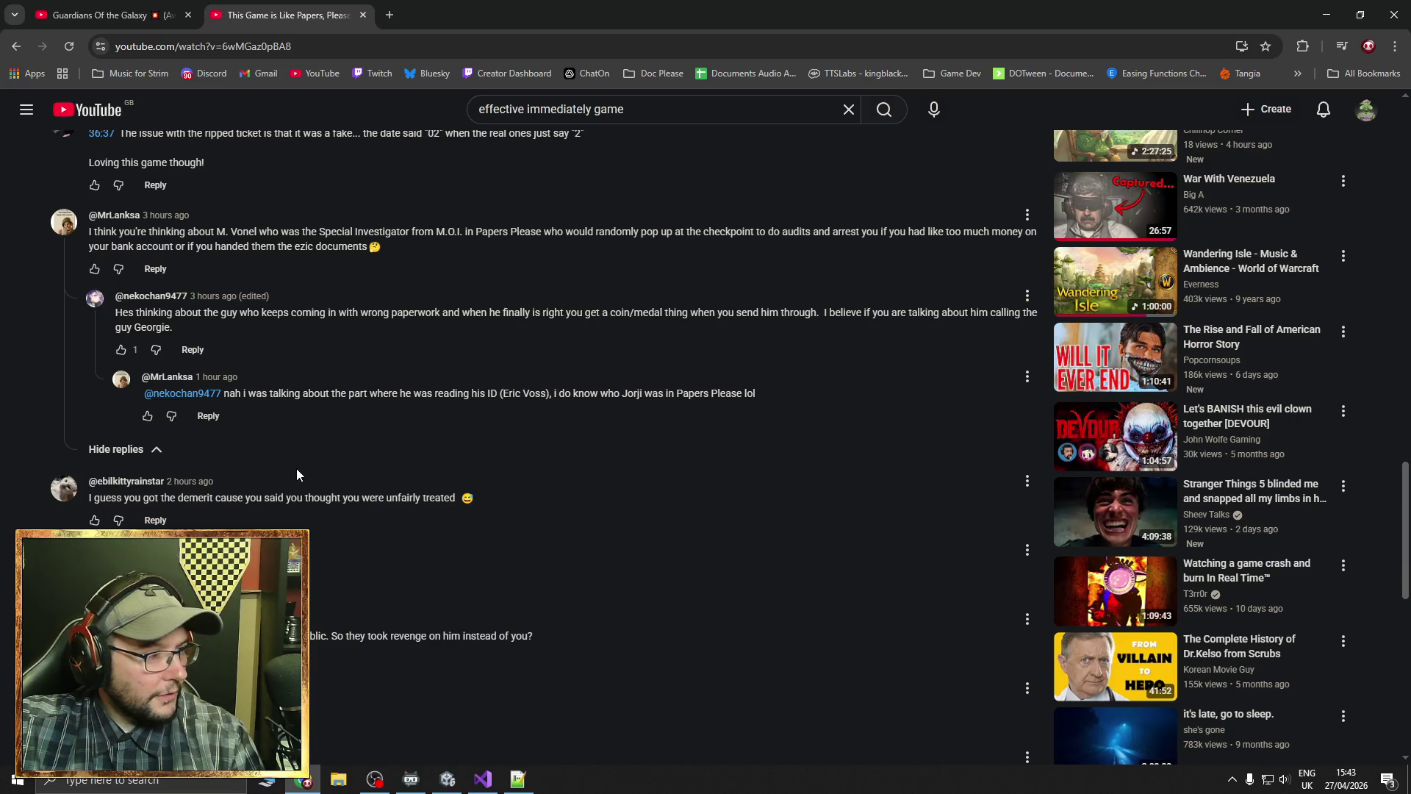
scroll(296, 469, "down", 2)
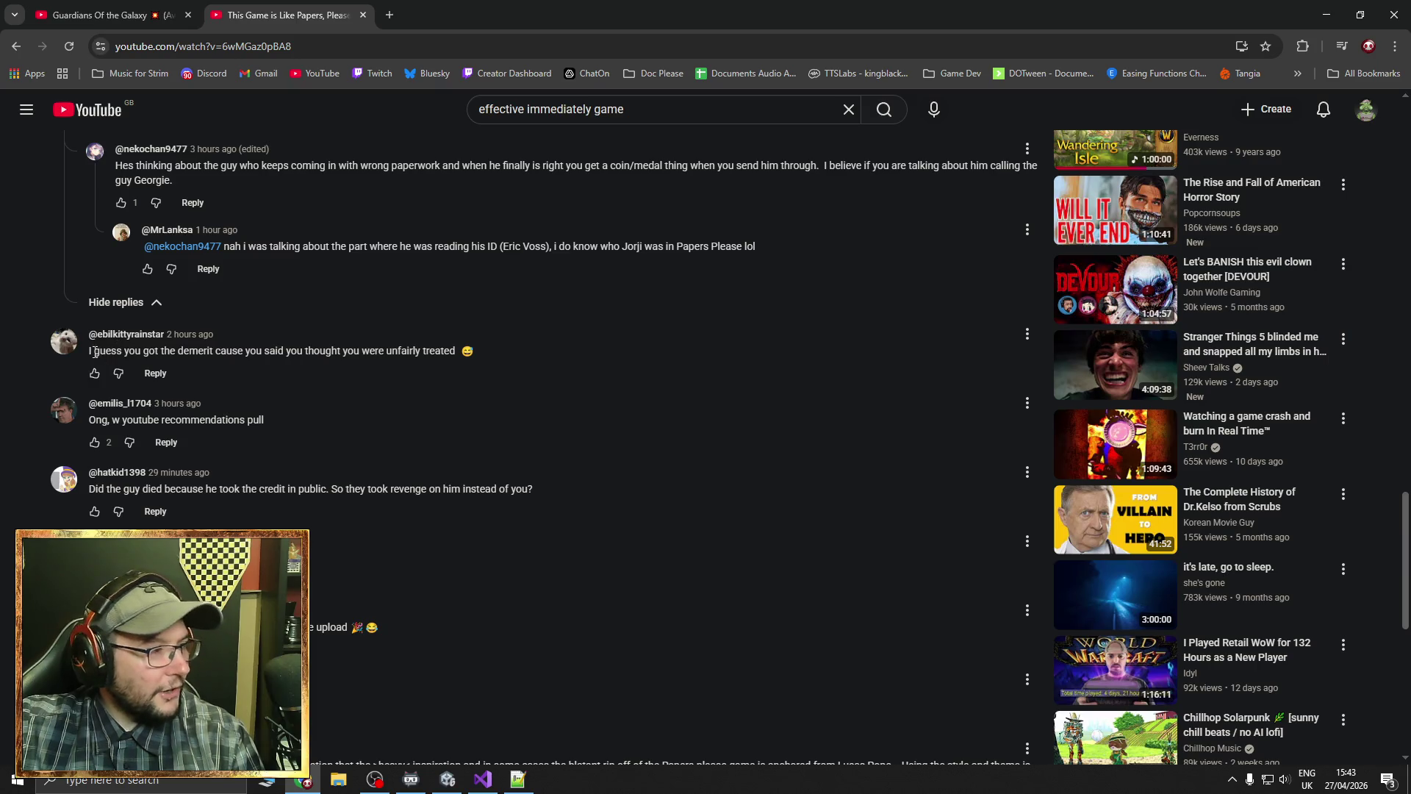
Highlight the demerit comment's text, start and cancel a reply, then scroll back up
left_click_drag(87, 351, 454, 349)
left_click(472, 366)
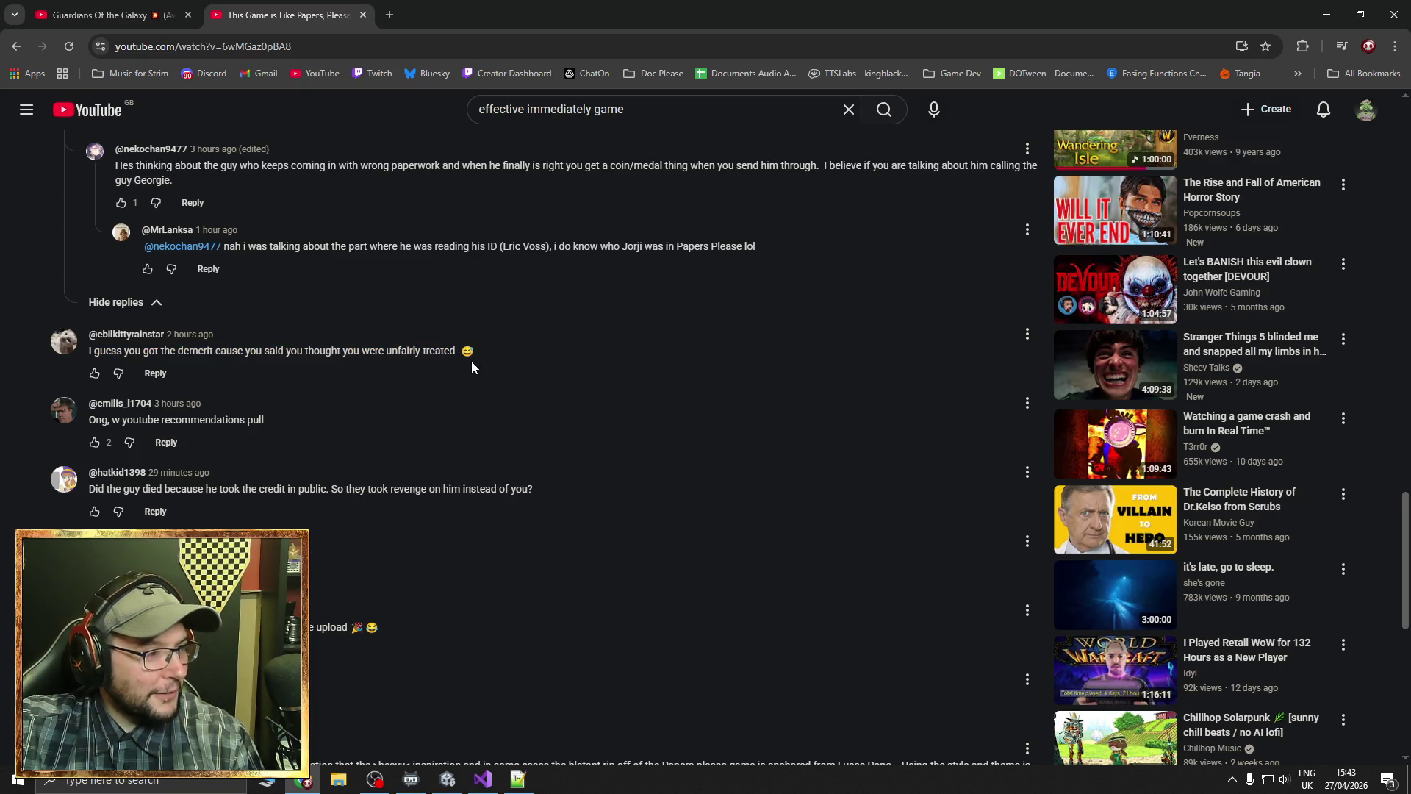
left_click(155, 374)
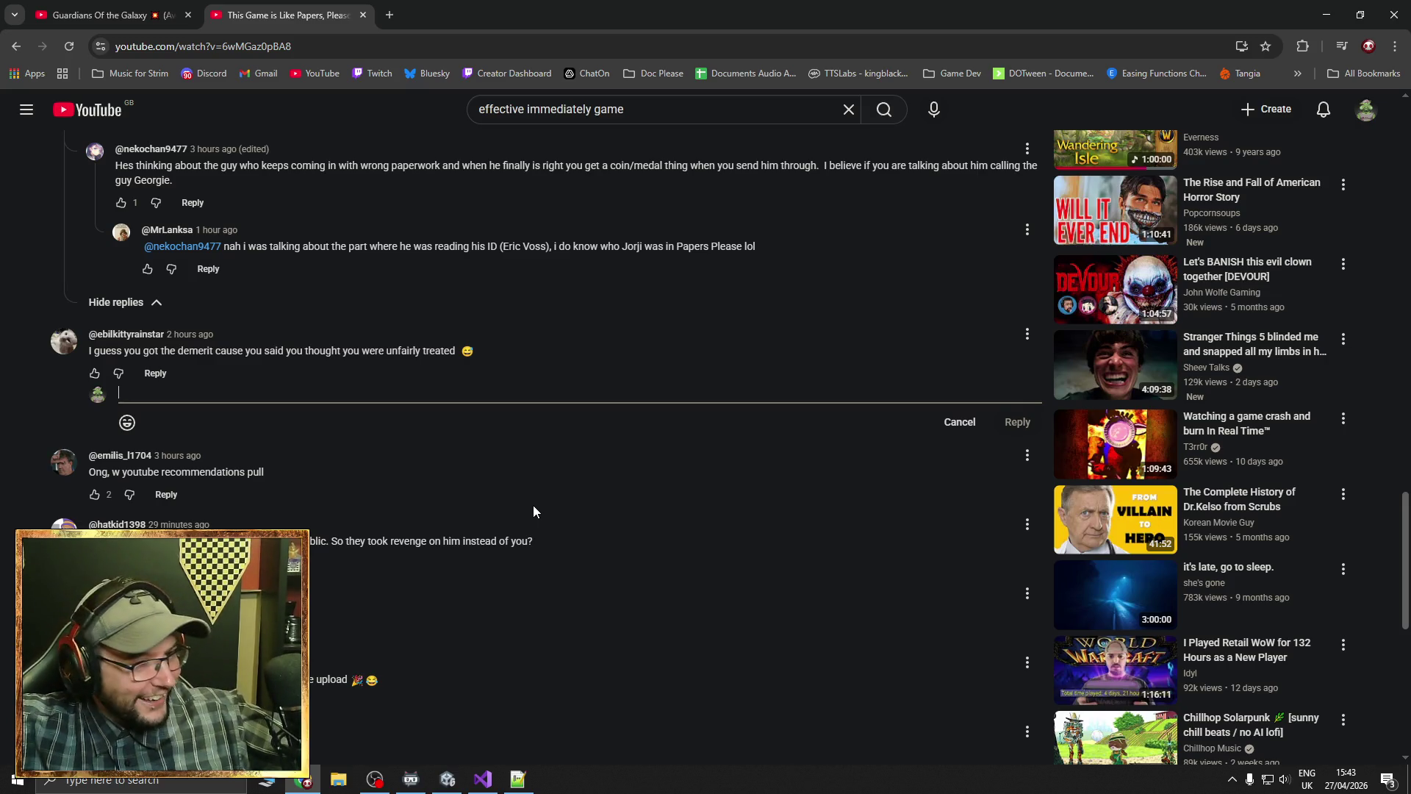
left_click(948, 421)
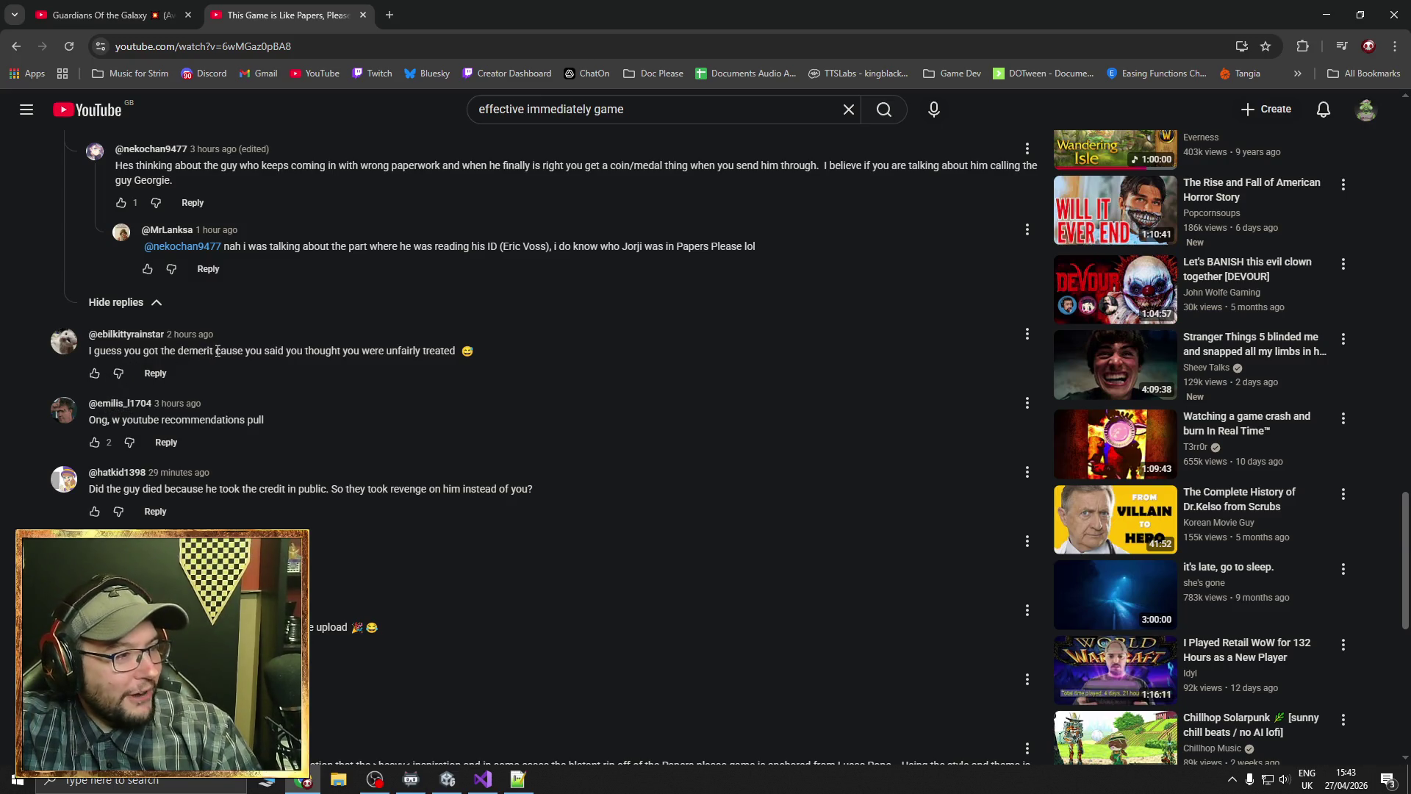
left_click_drag(214, 351, 457, 351)
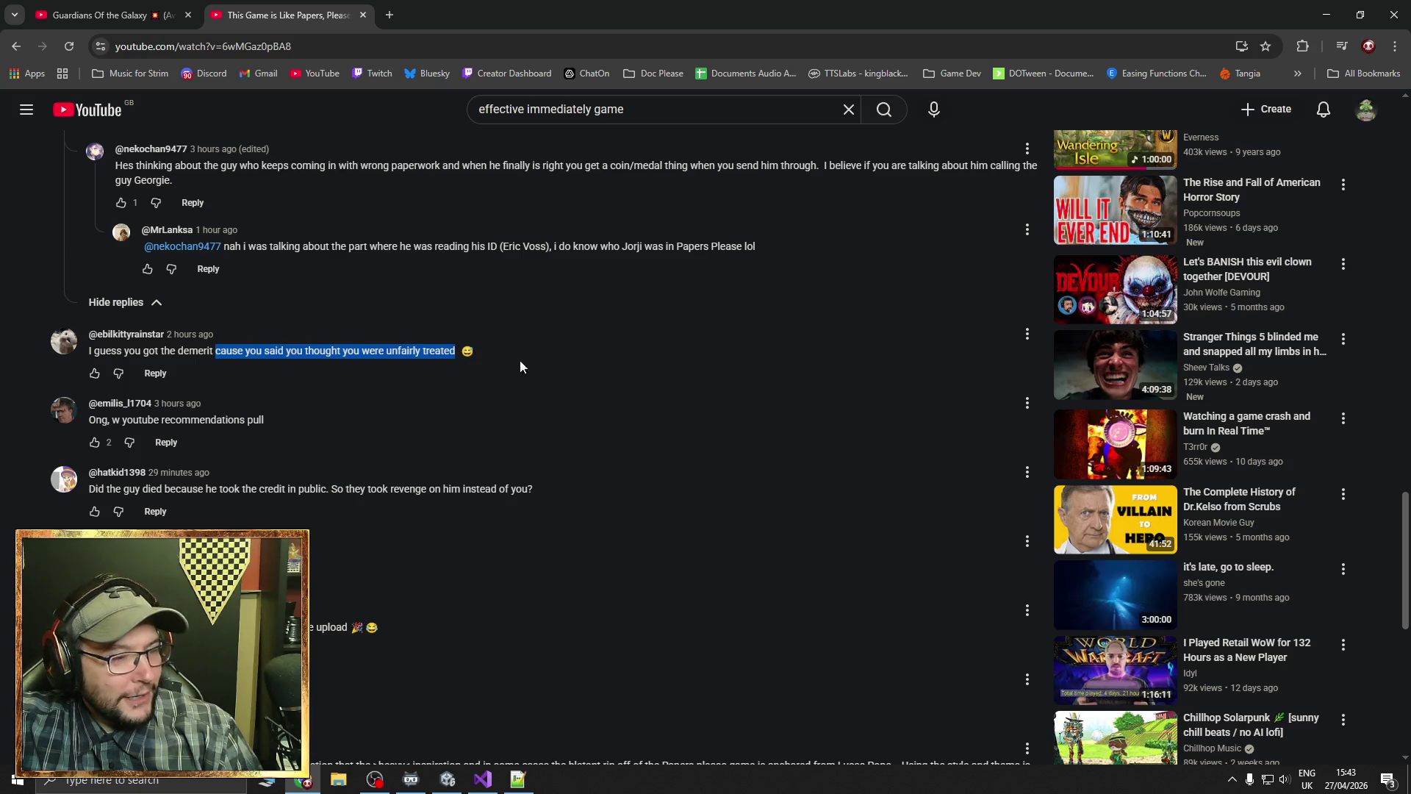
scroll(544, 426, "up", 15)
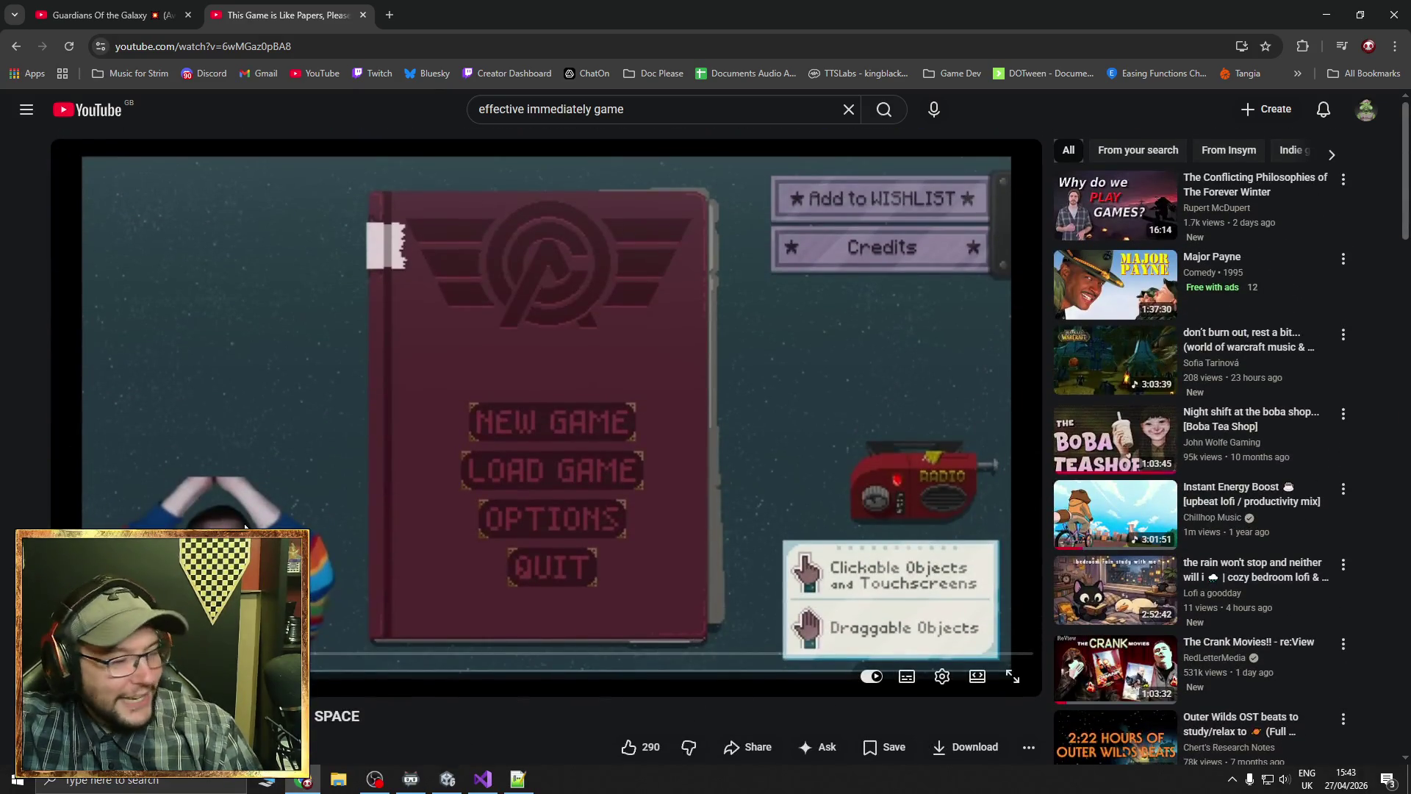
Seek the video to about 42:09, where the interview scene adds a demerit
mouse_move(312, 656)
left_mouse_down()
mouse_move(401, 659)
mouse_move(378, 660)
left_mouse_up()
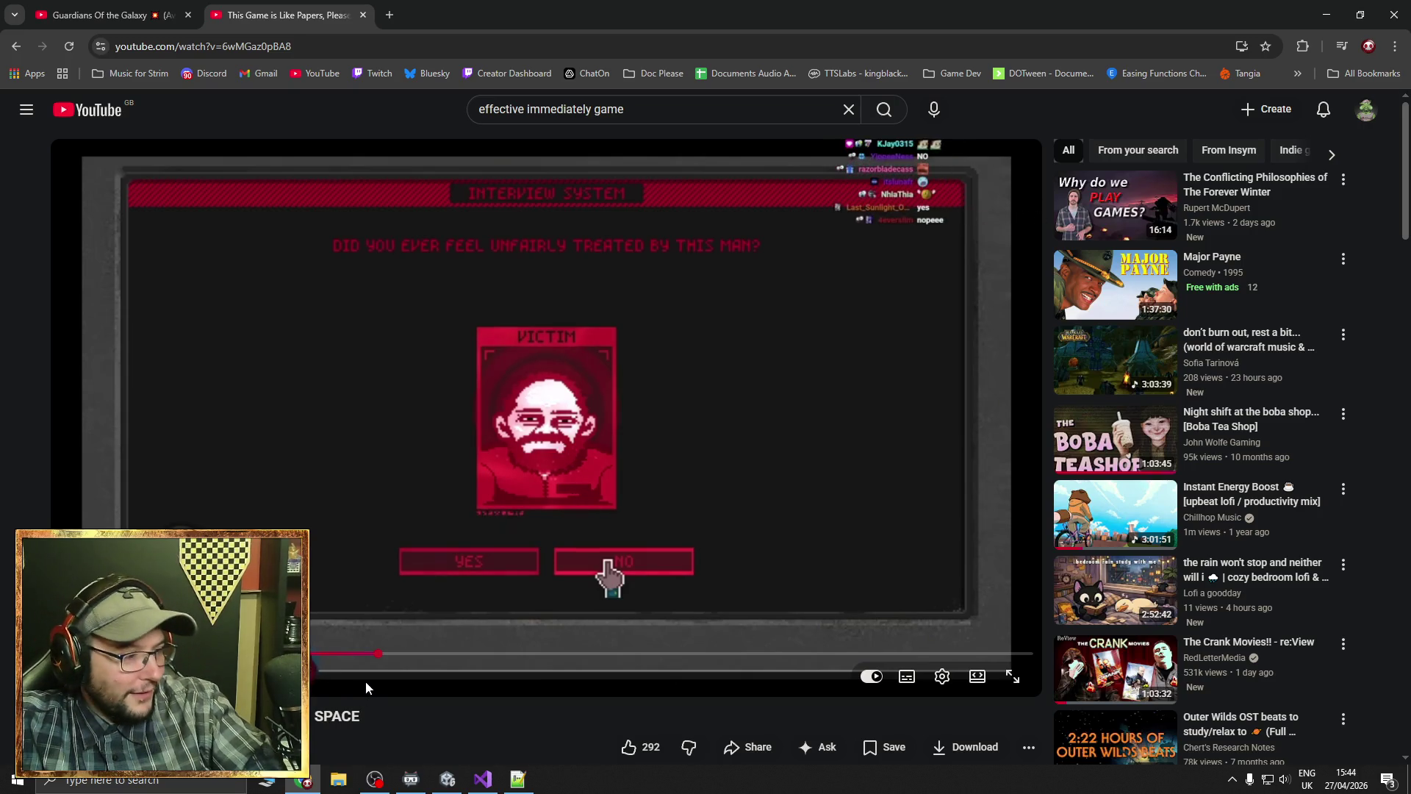
key("l")
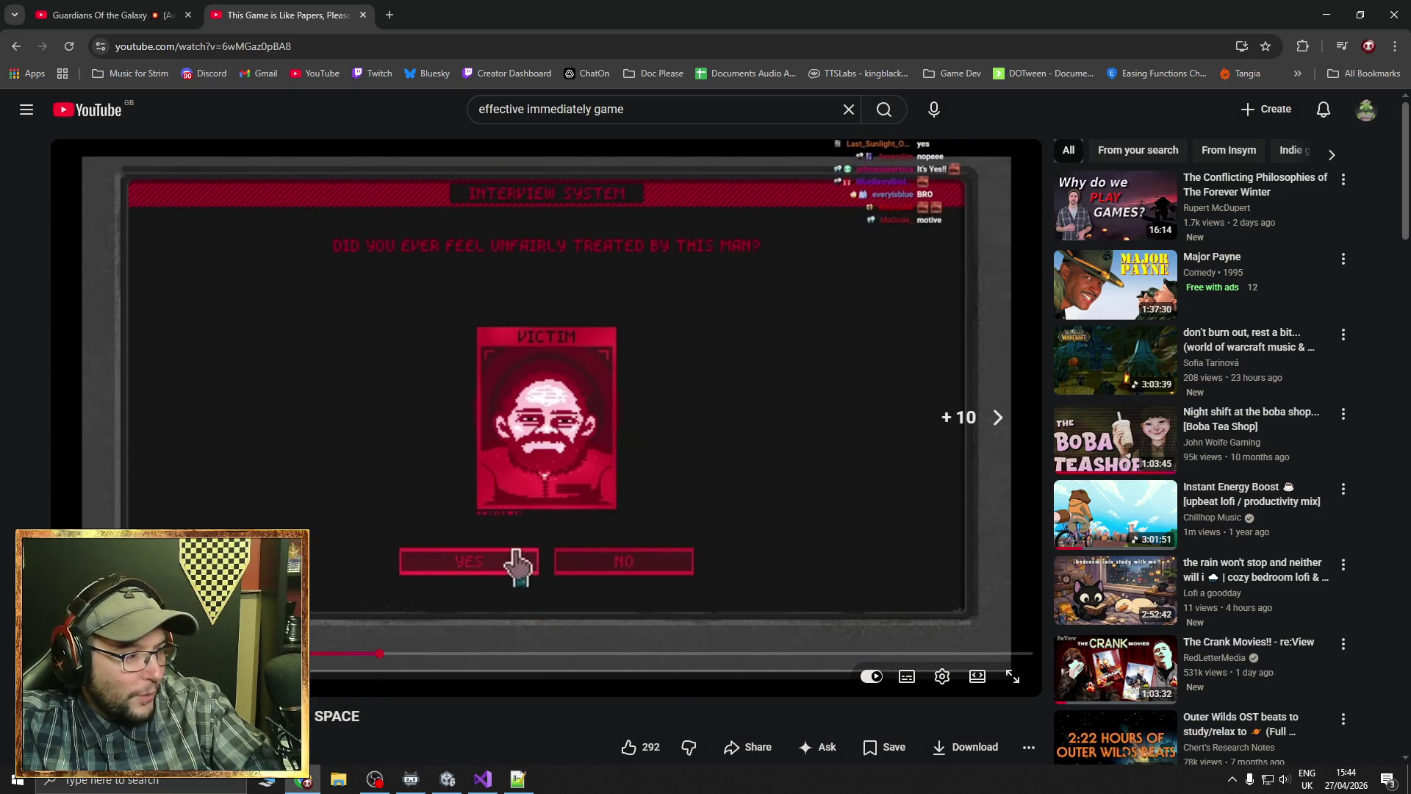
key("l")
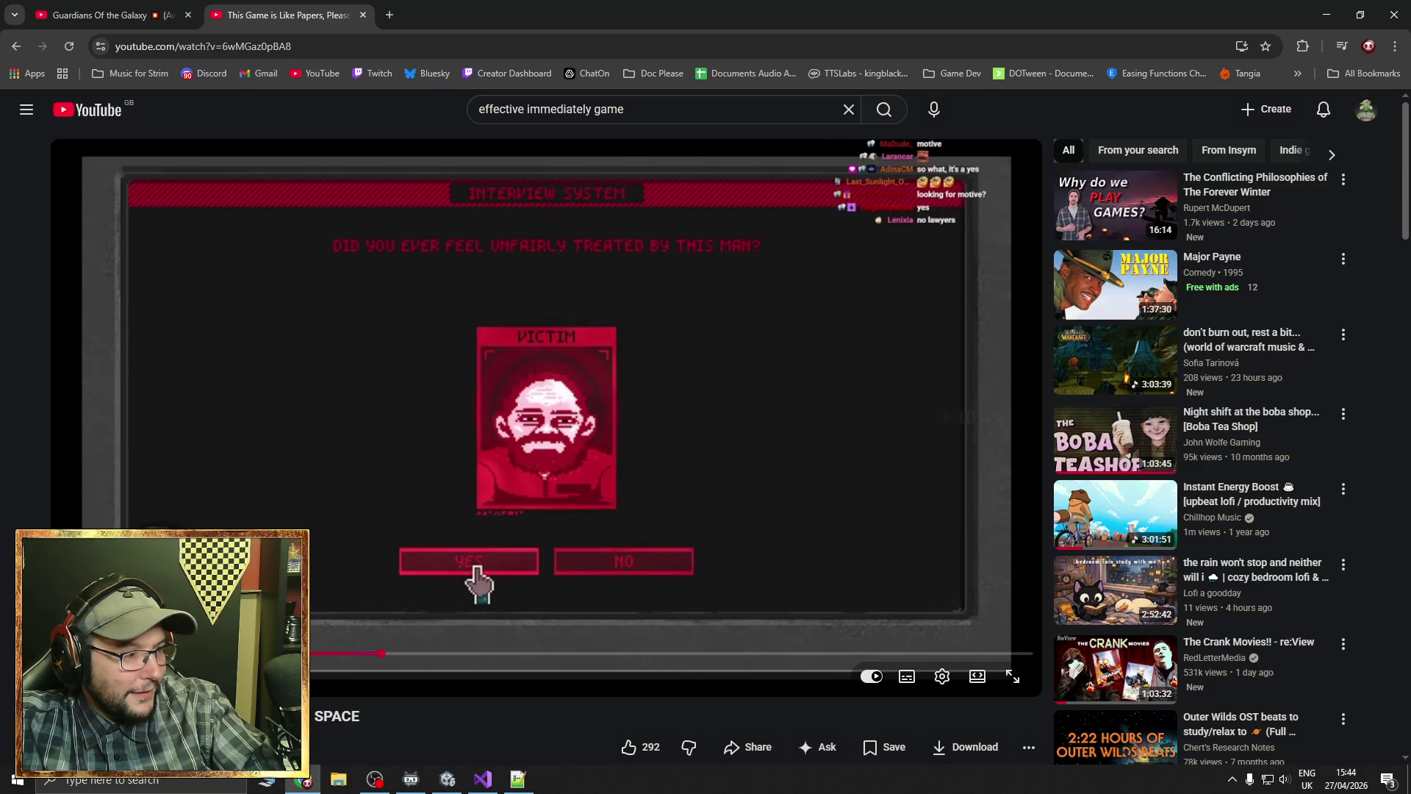
key("Right")
key("Left")
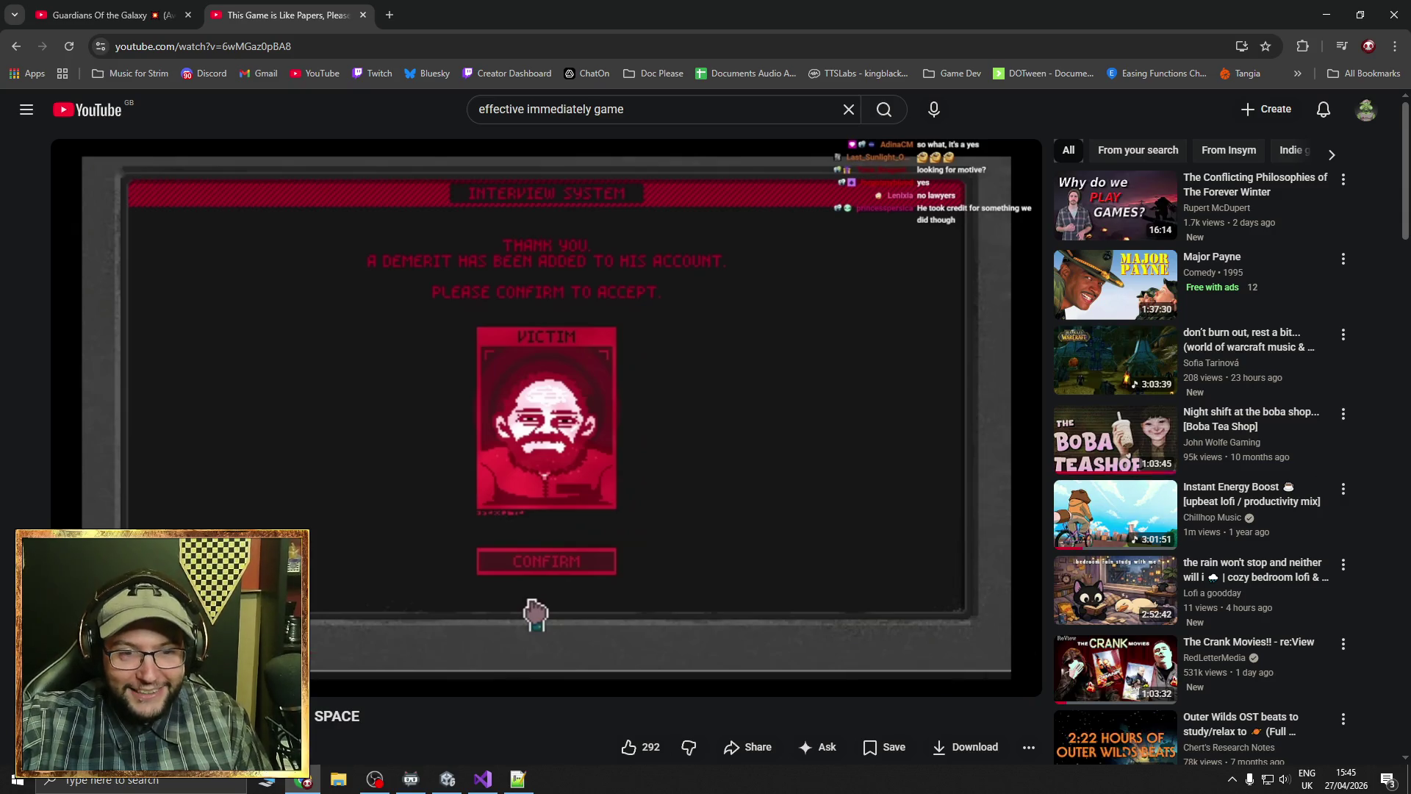
key("alt+Tab")
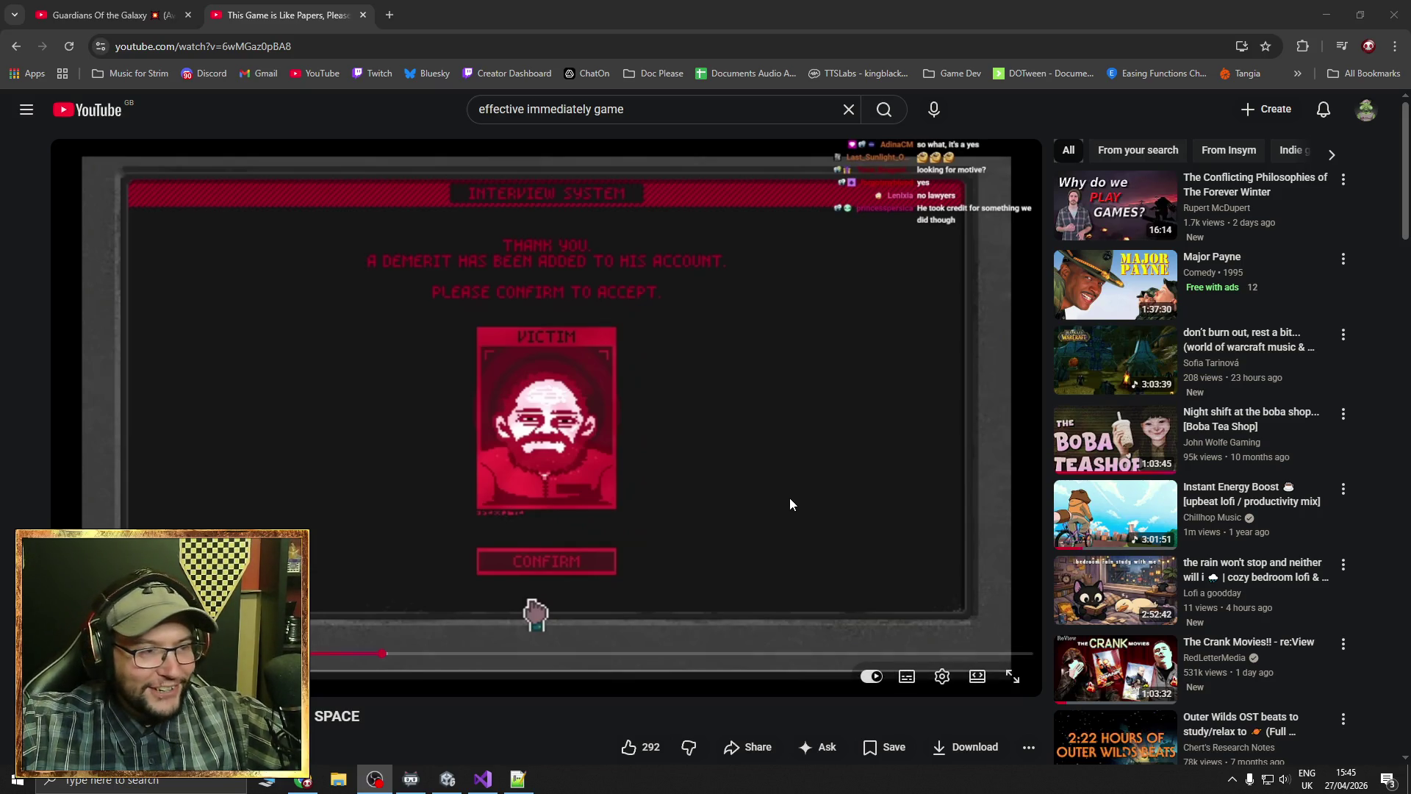
scroll(769, 496, "down", 5)
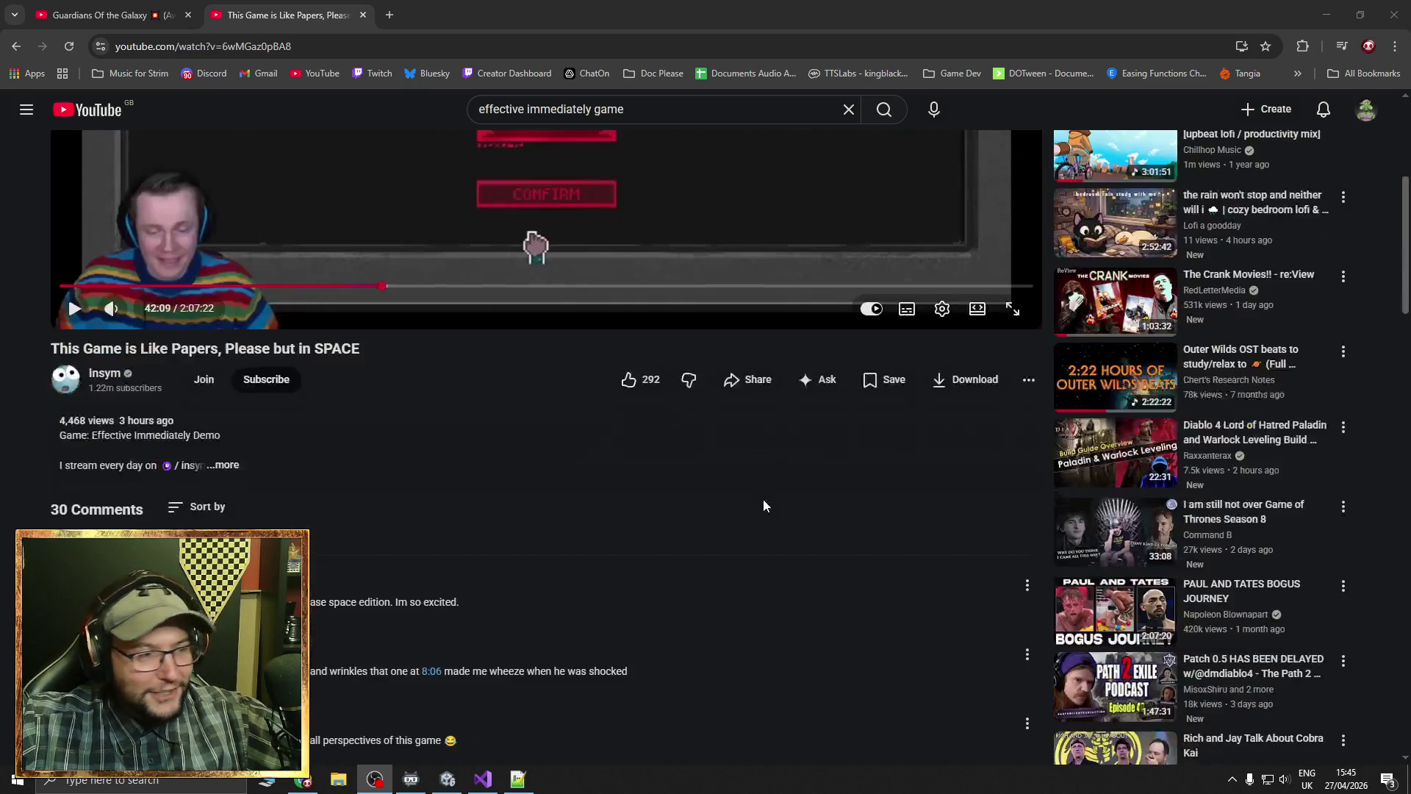
scroll(763, 499, "up", 5)
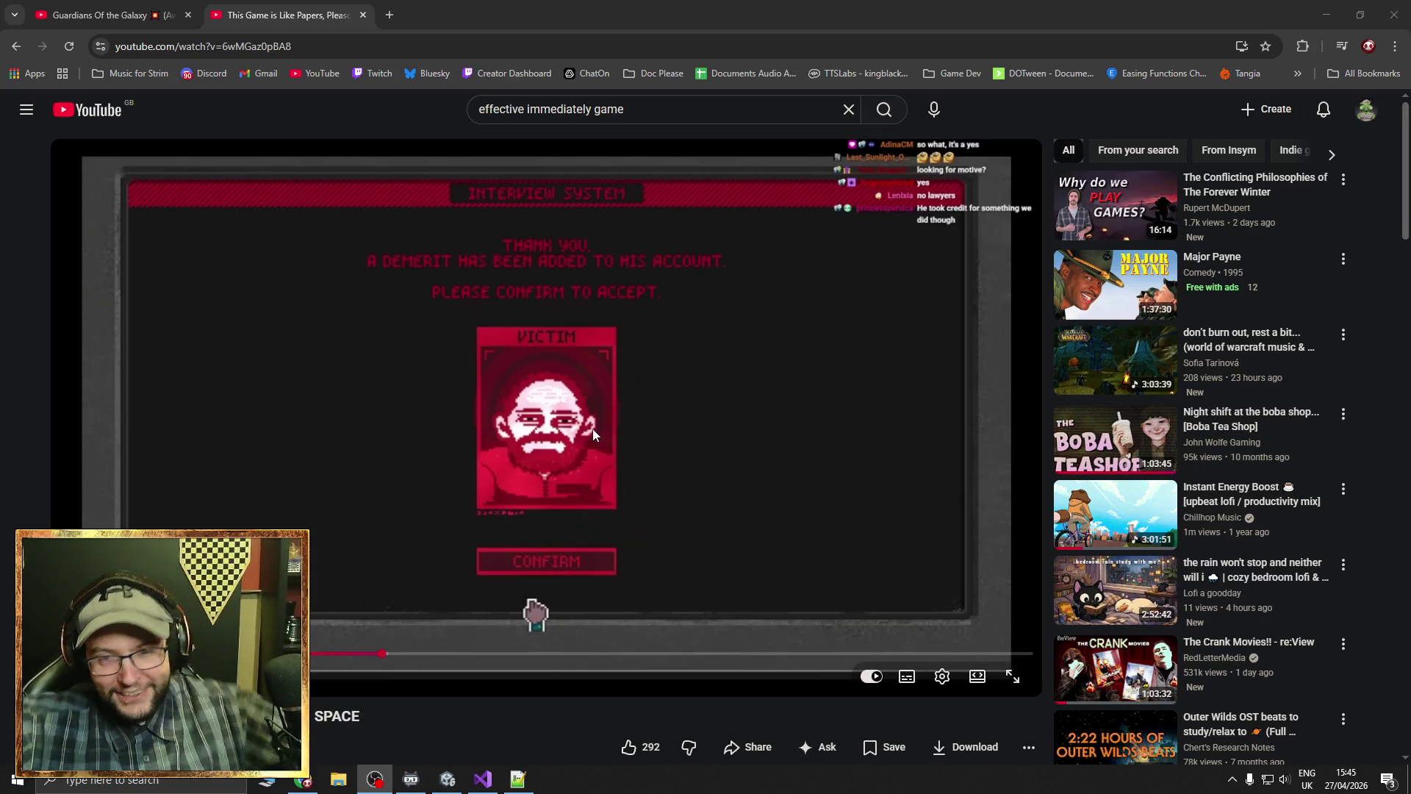
scroll(593, 430, "down", 15)
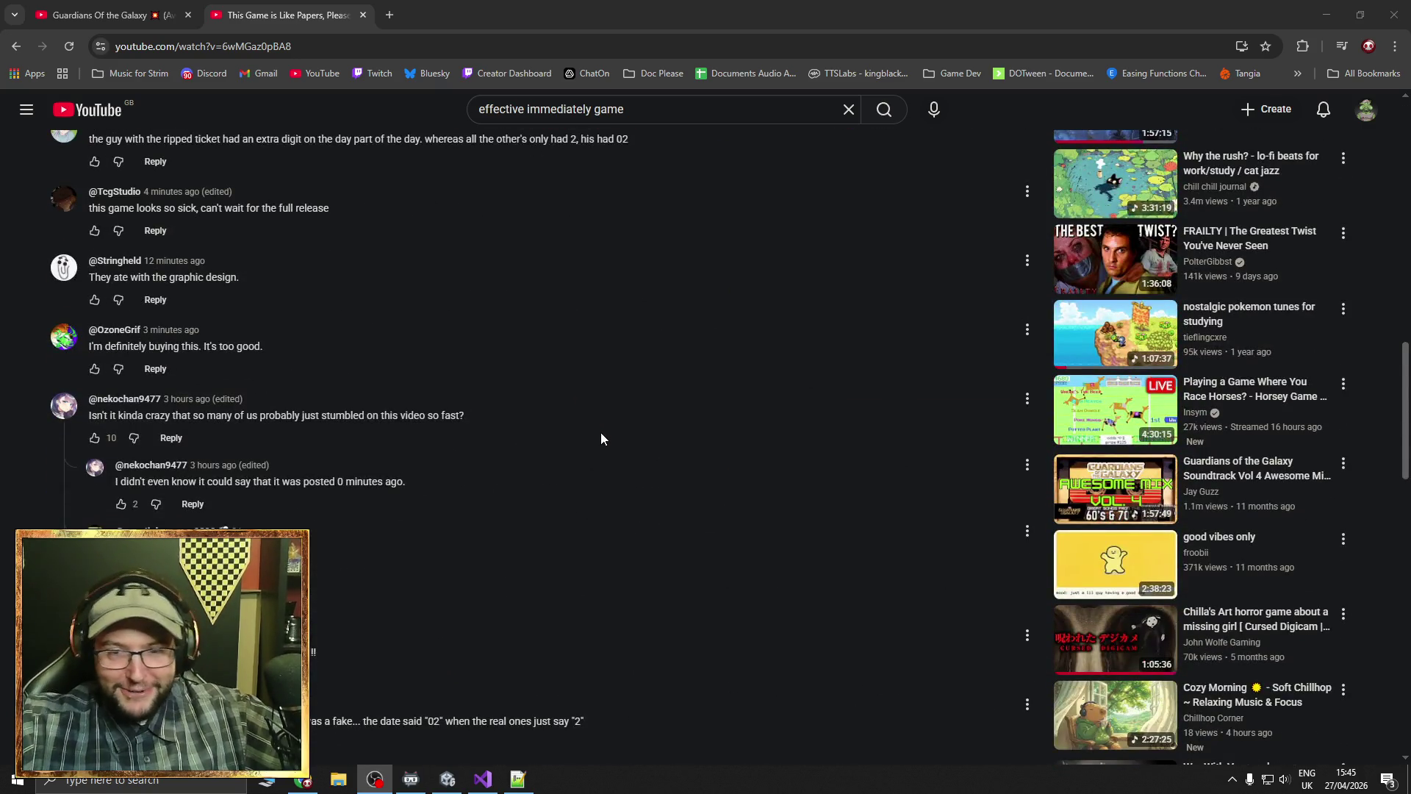
scroll(601, 434, "down", 5)
scroll(589, 450, "down", 3)
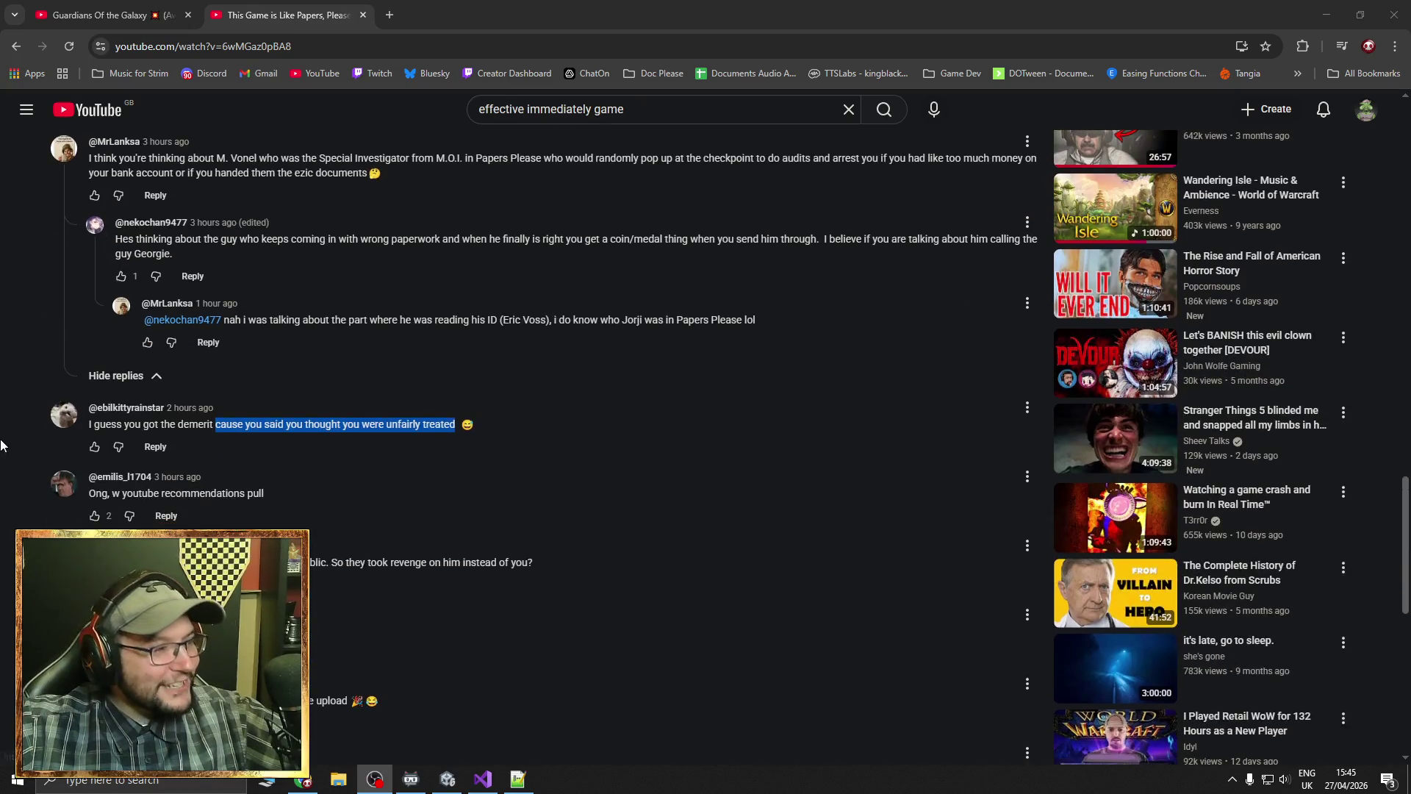
left_click(89, 427)
left_click_drag(89, 427, 457, 425)
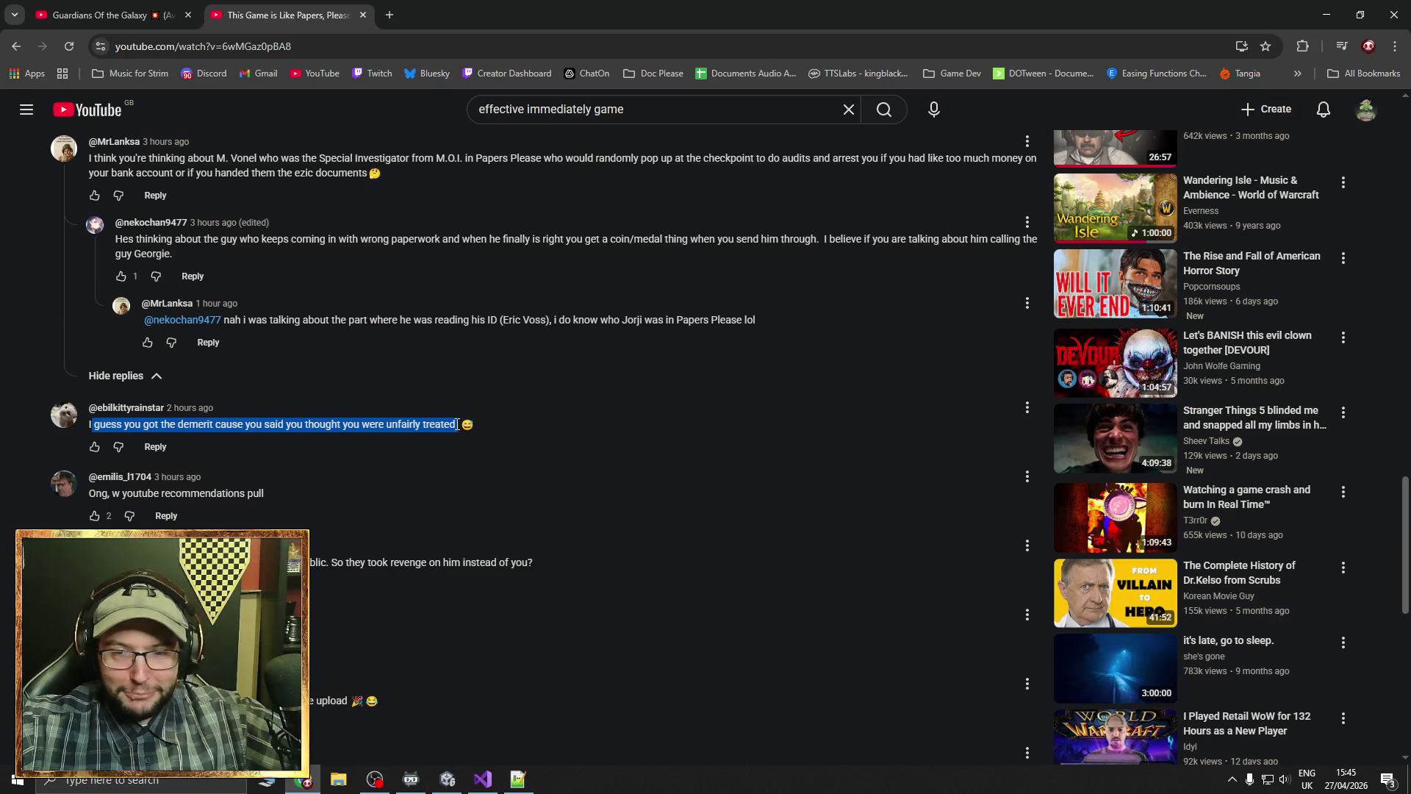
left_click(499, 424)
scroll(526, 426, "down", 2)
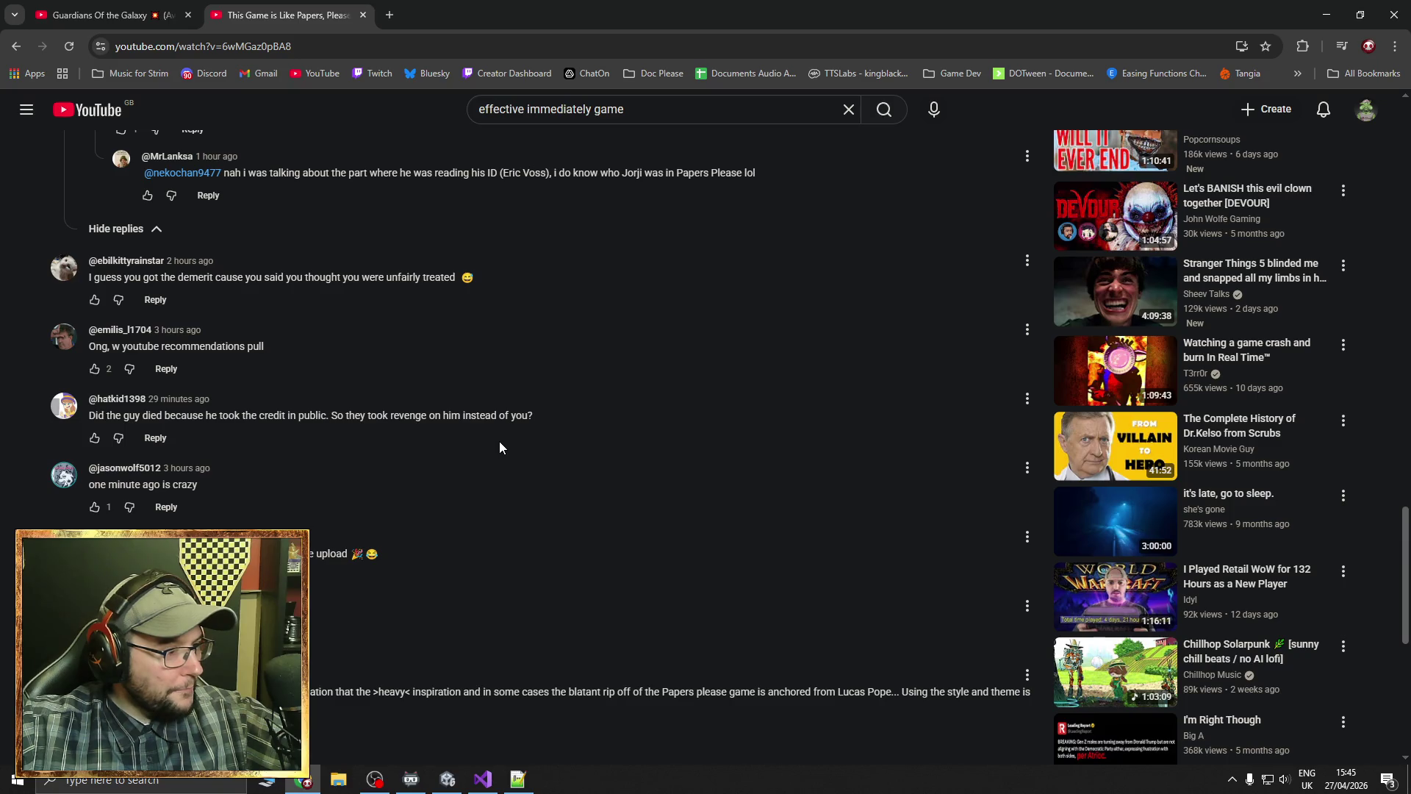
scroll(499, 447, "down", 2)
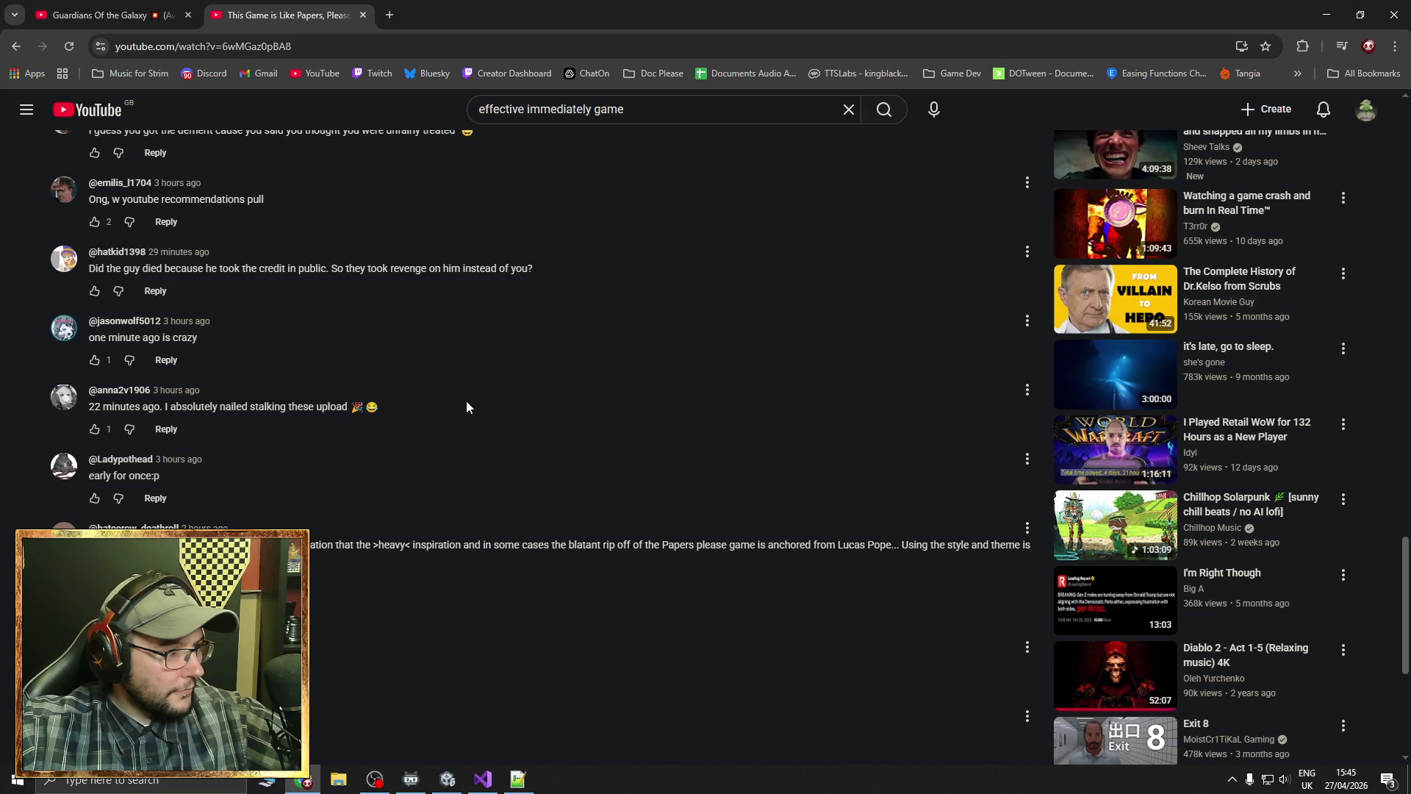
left_click_drag(80, 270, 548, 274)
scroll(546, 268, "down", 1)
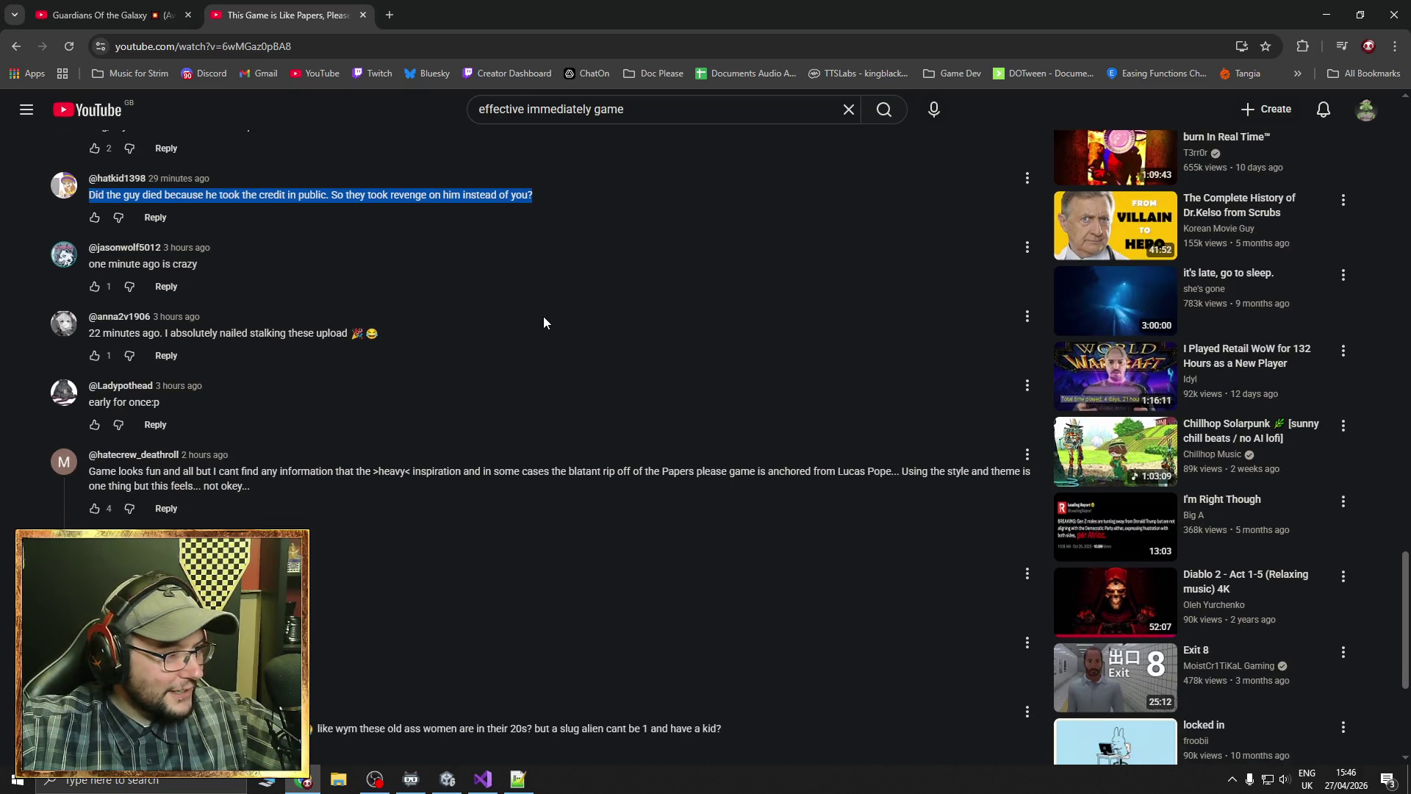
left_click(492, 413)
scroll(491, 412, "down", 2)
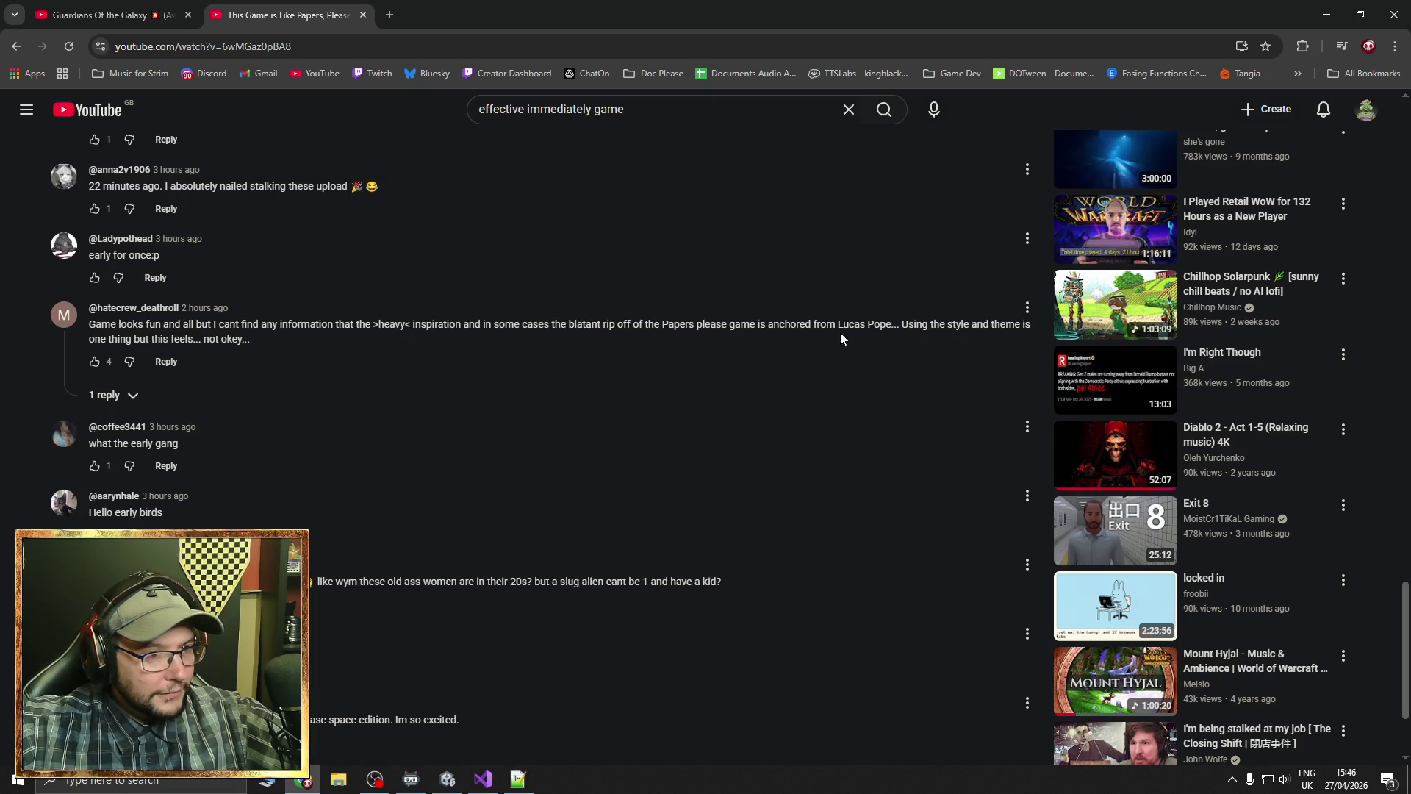
left_click(131, 394)
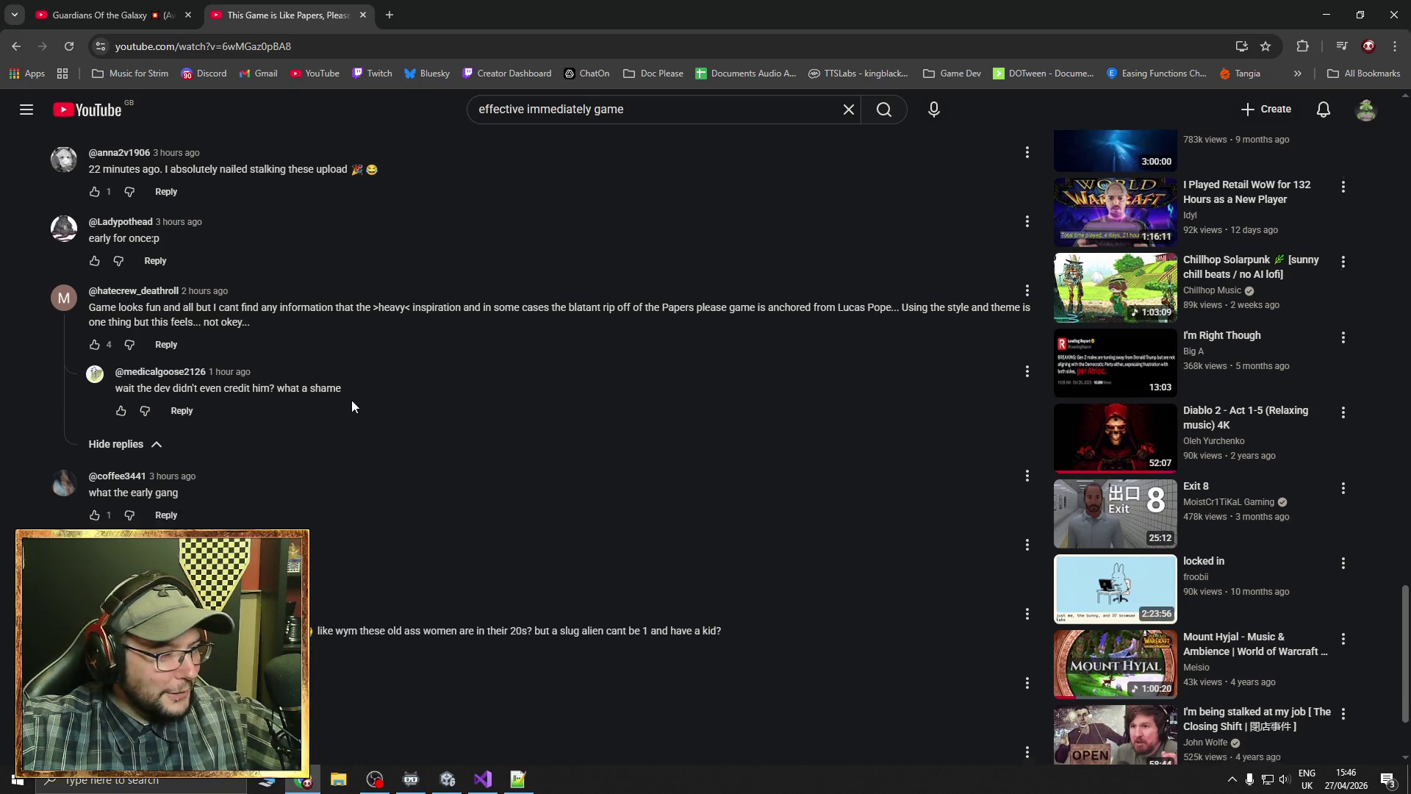
scroll(352, 428, "down", 1)
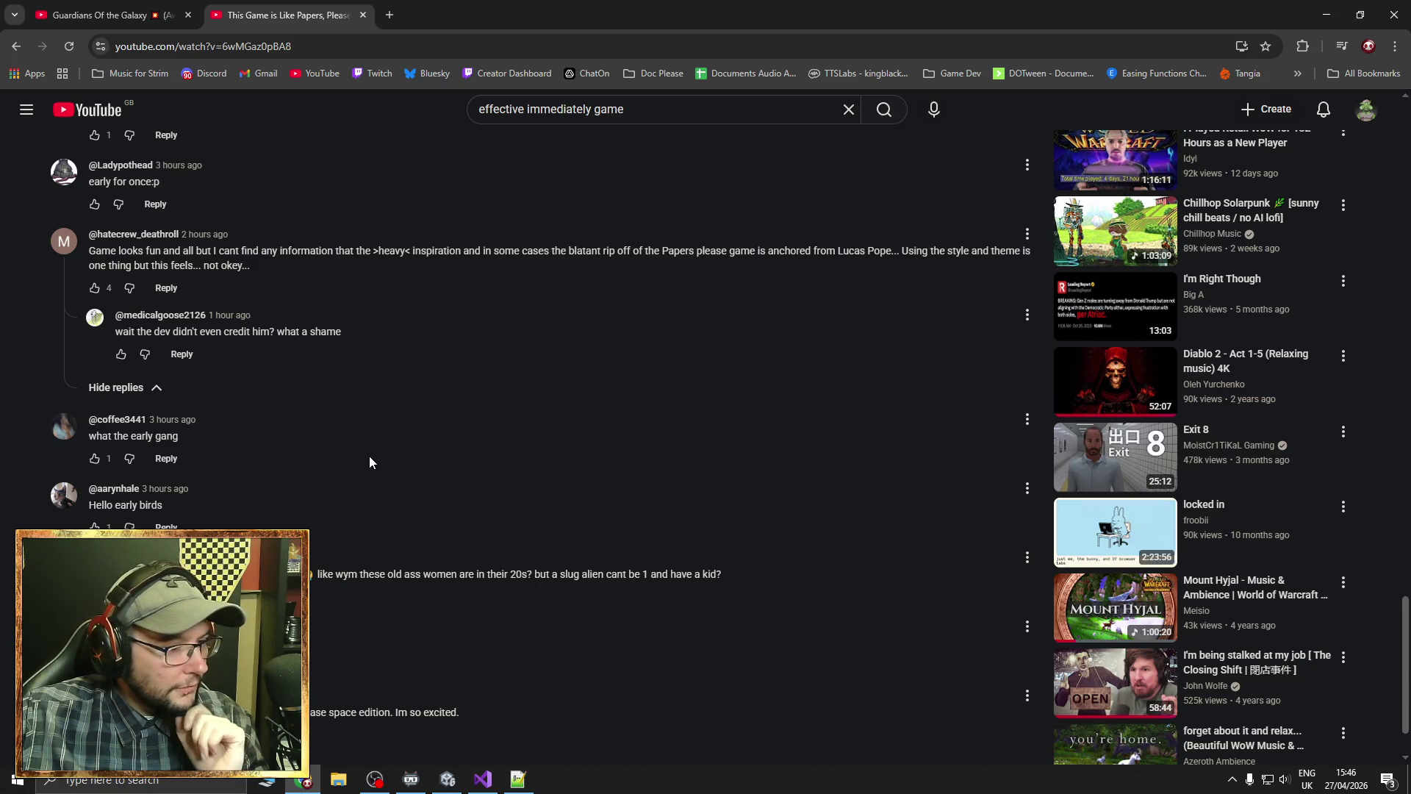
scroll(370, 462, "down", 1)
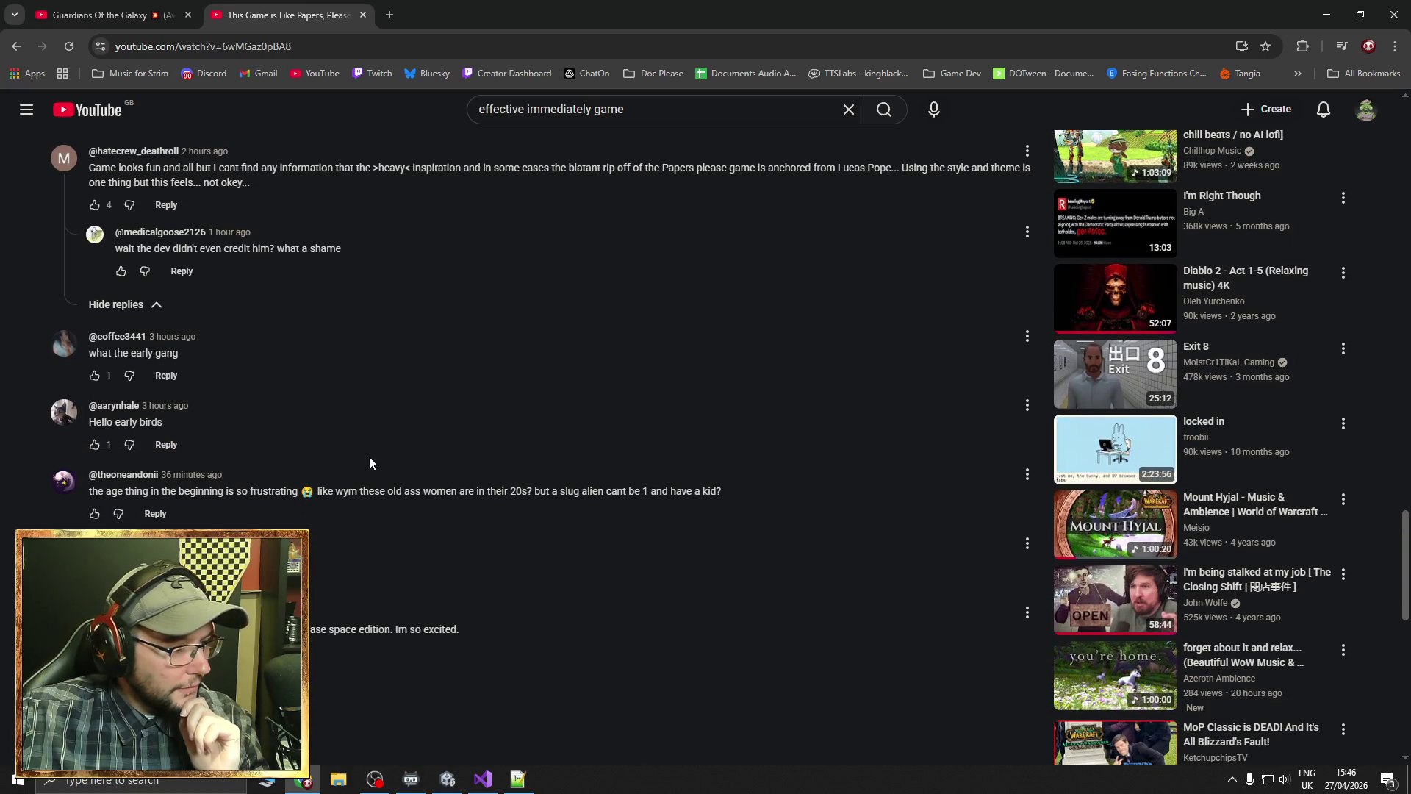
scroll(370, 461, "up", 1)
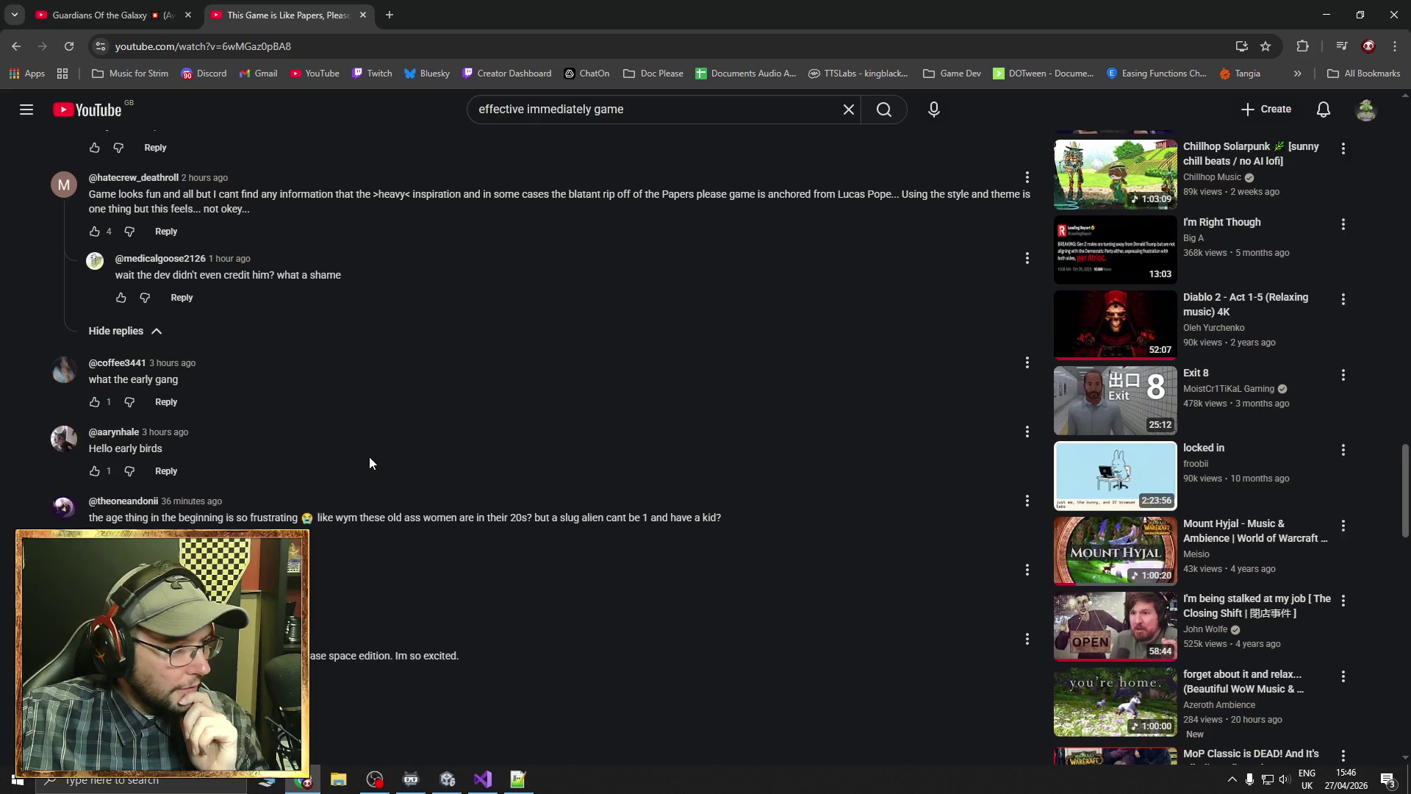
scroll(369, 461, "up", 1)
scroll(369, 461, "up", 1)
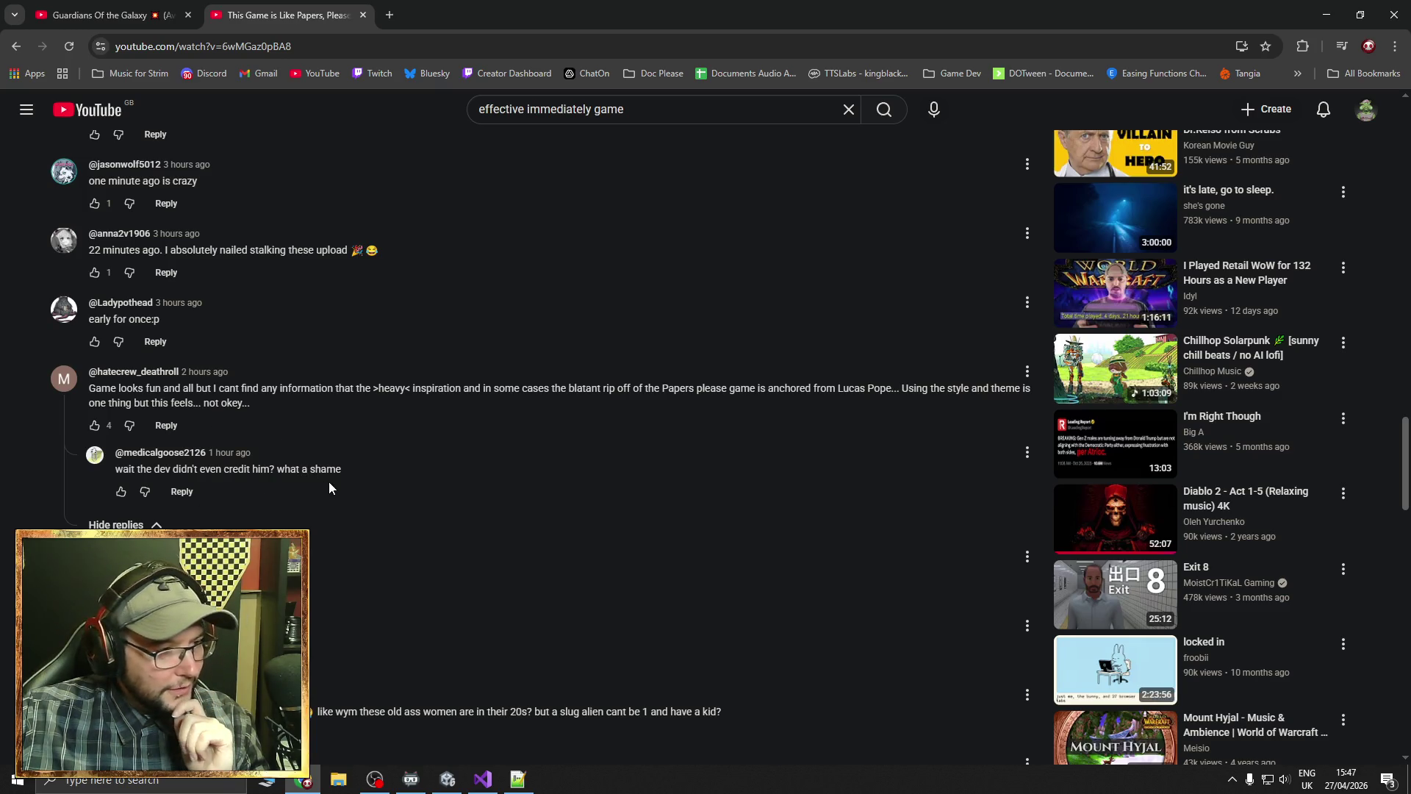
scroll(336, 436, "up", 12)
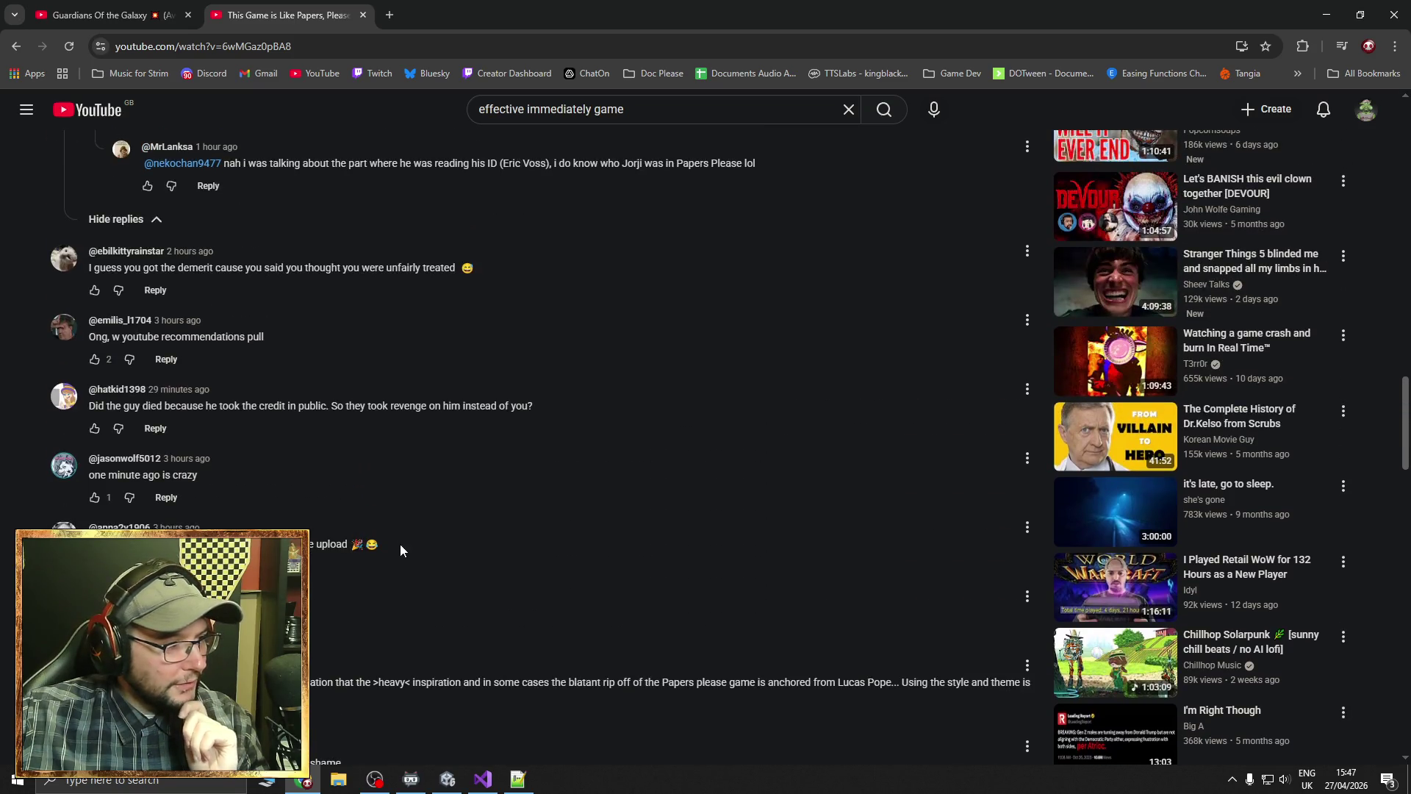
scroll(431, 250, "up", 10)
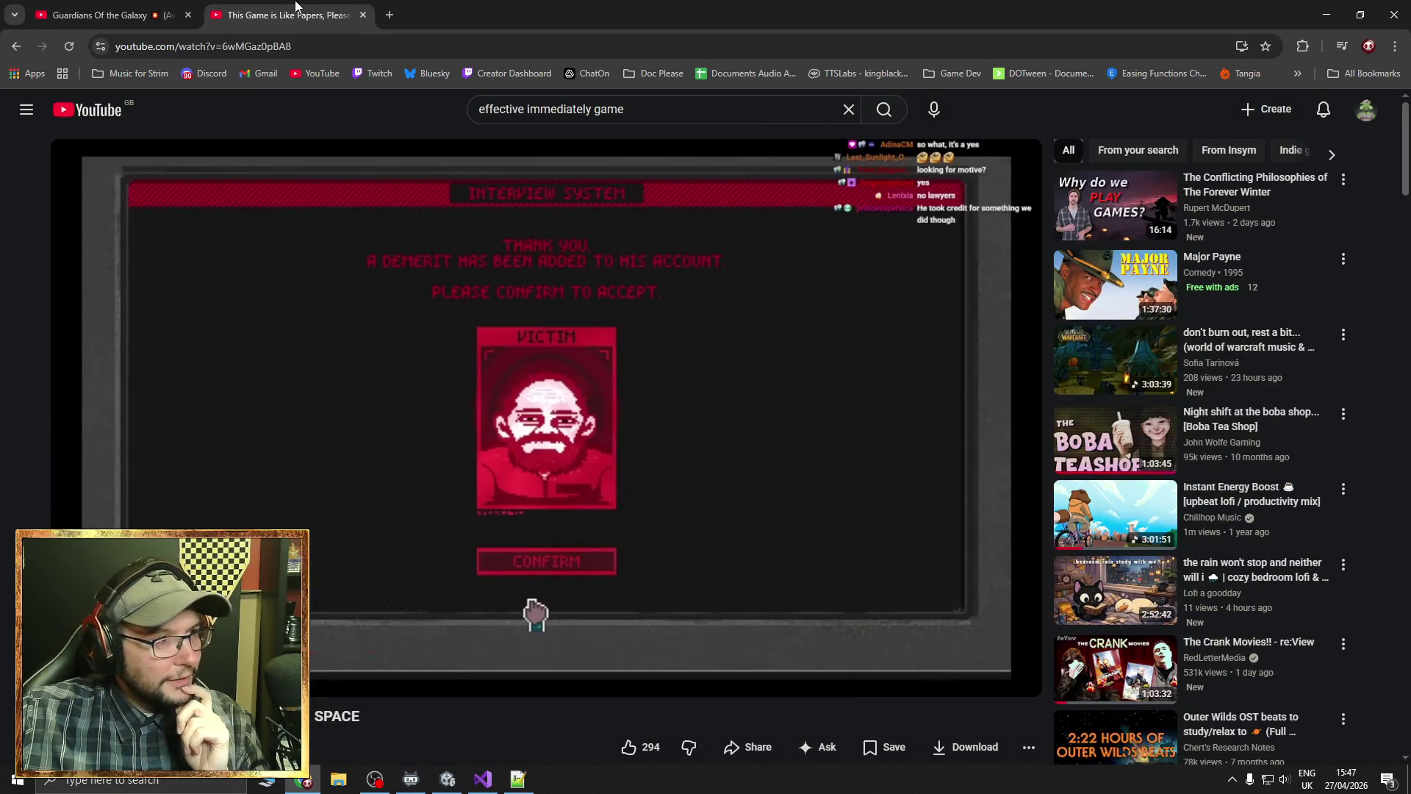
Close the Papers, Please comparison tab, pause the music video and minimize Chrome
left_click(363, 14)
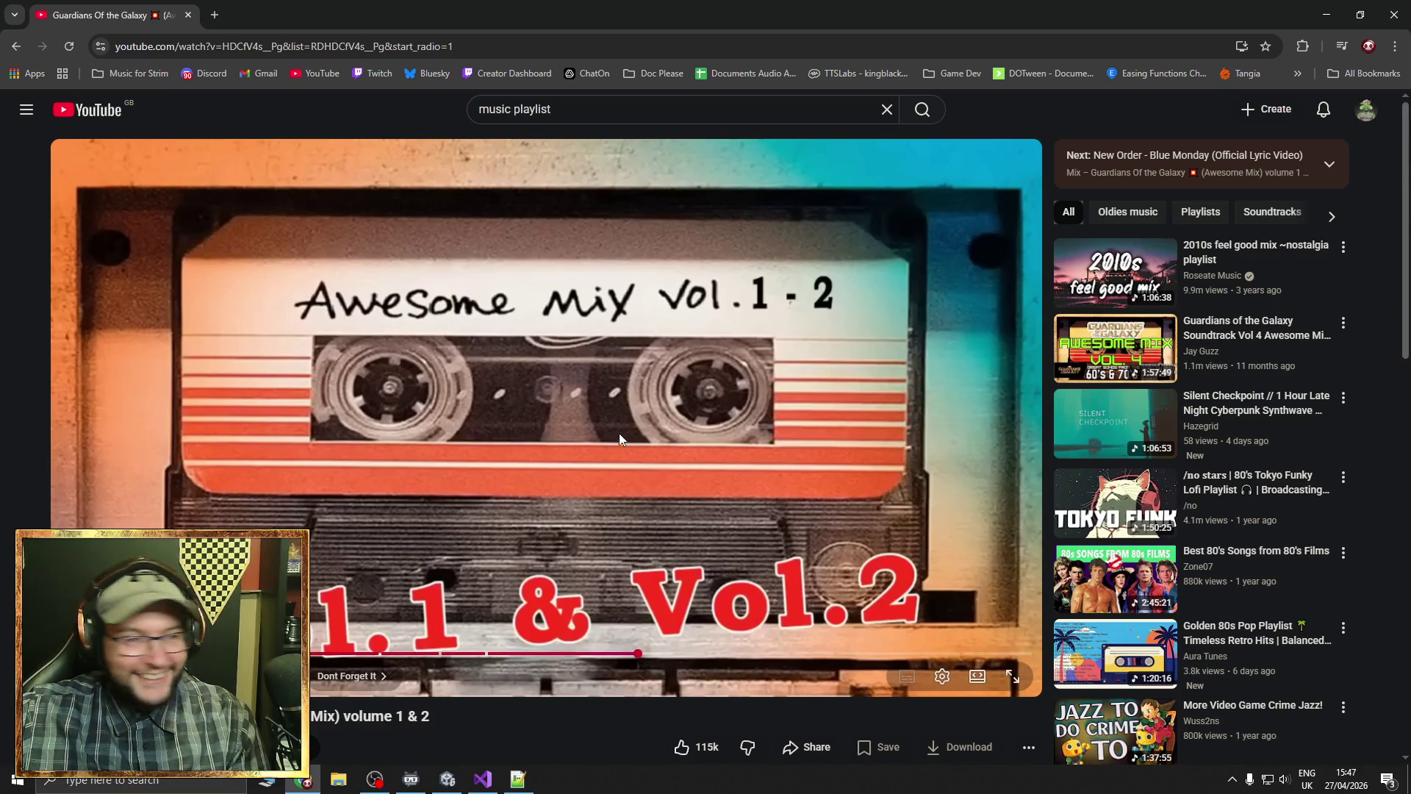
left_click(539, 360)
left_click(1327, 15)
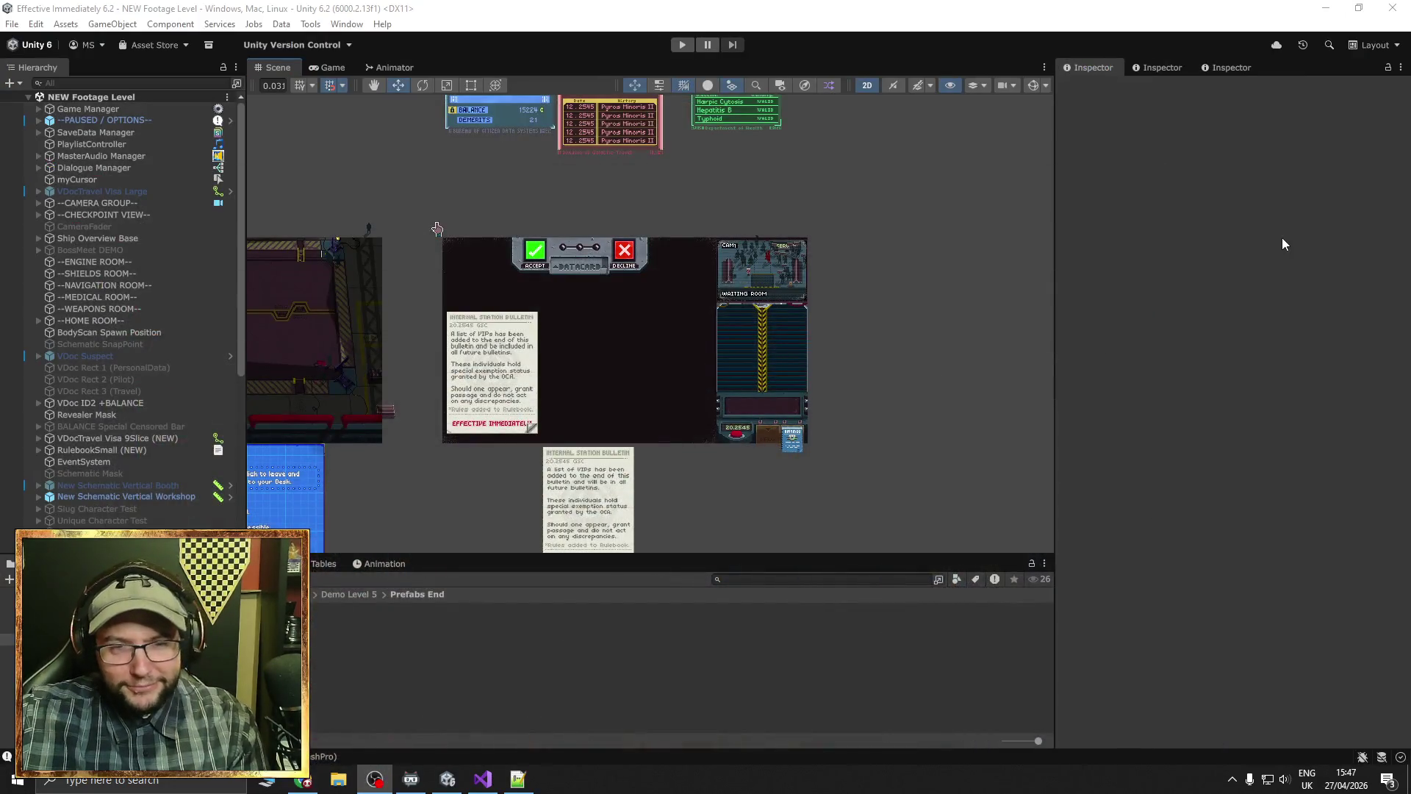
Open the Steam library from Steam's system tray icon menu
left_click(1232, 779)
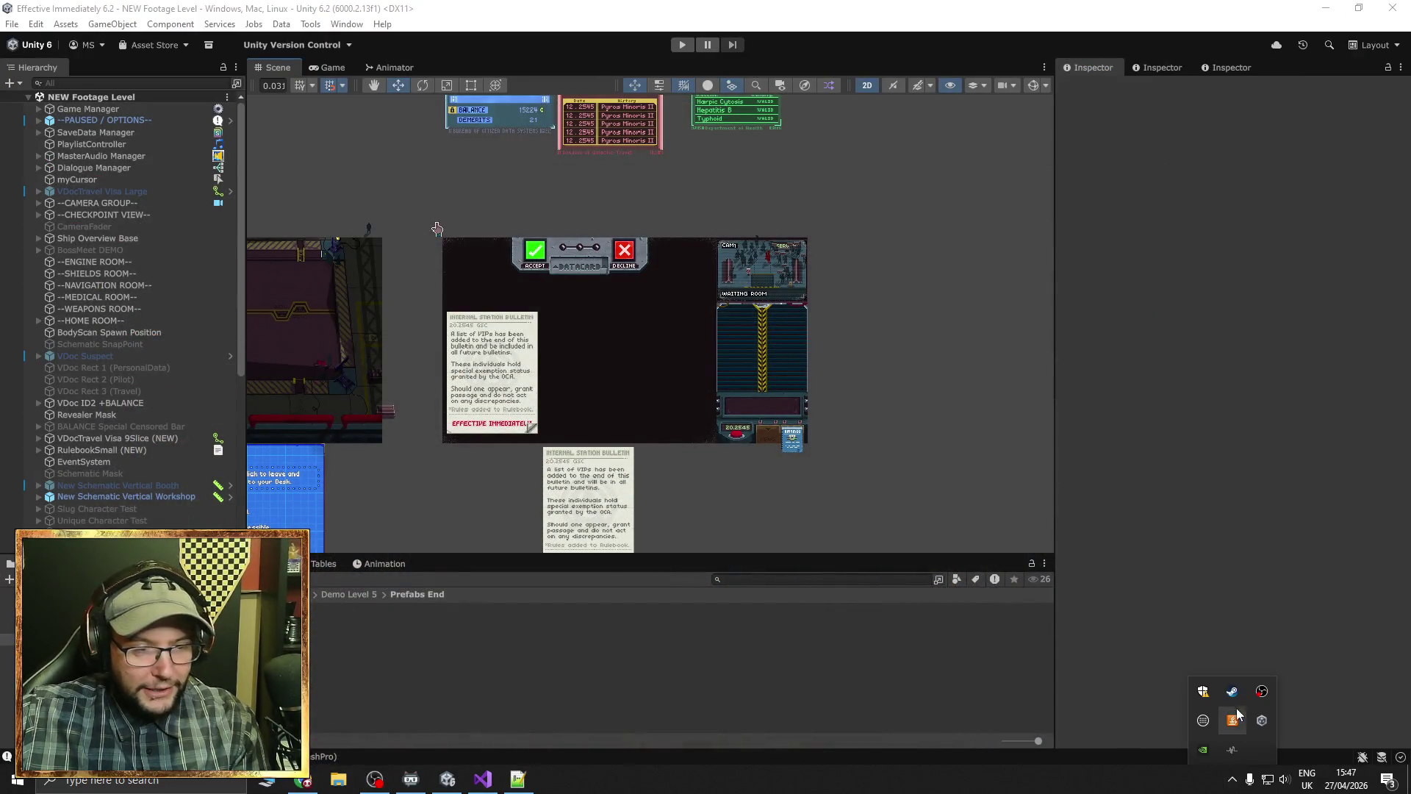
right_click(1233, 693)
left_click(1093, 531)
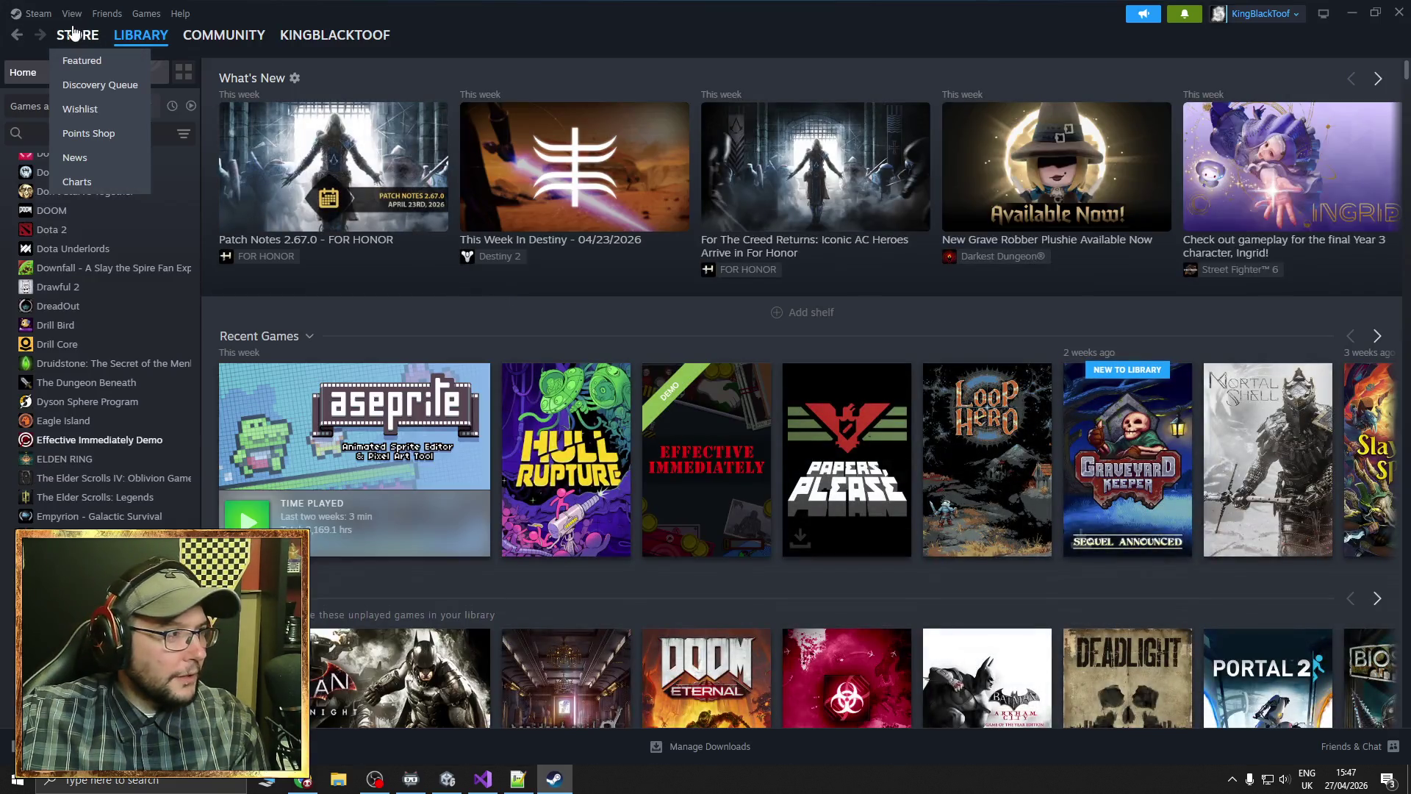
Open Effective Immediately Demo in the library, view its store page, then its community discussions
left_click(77, 35)
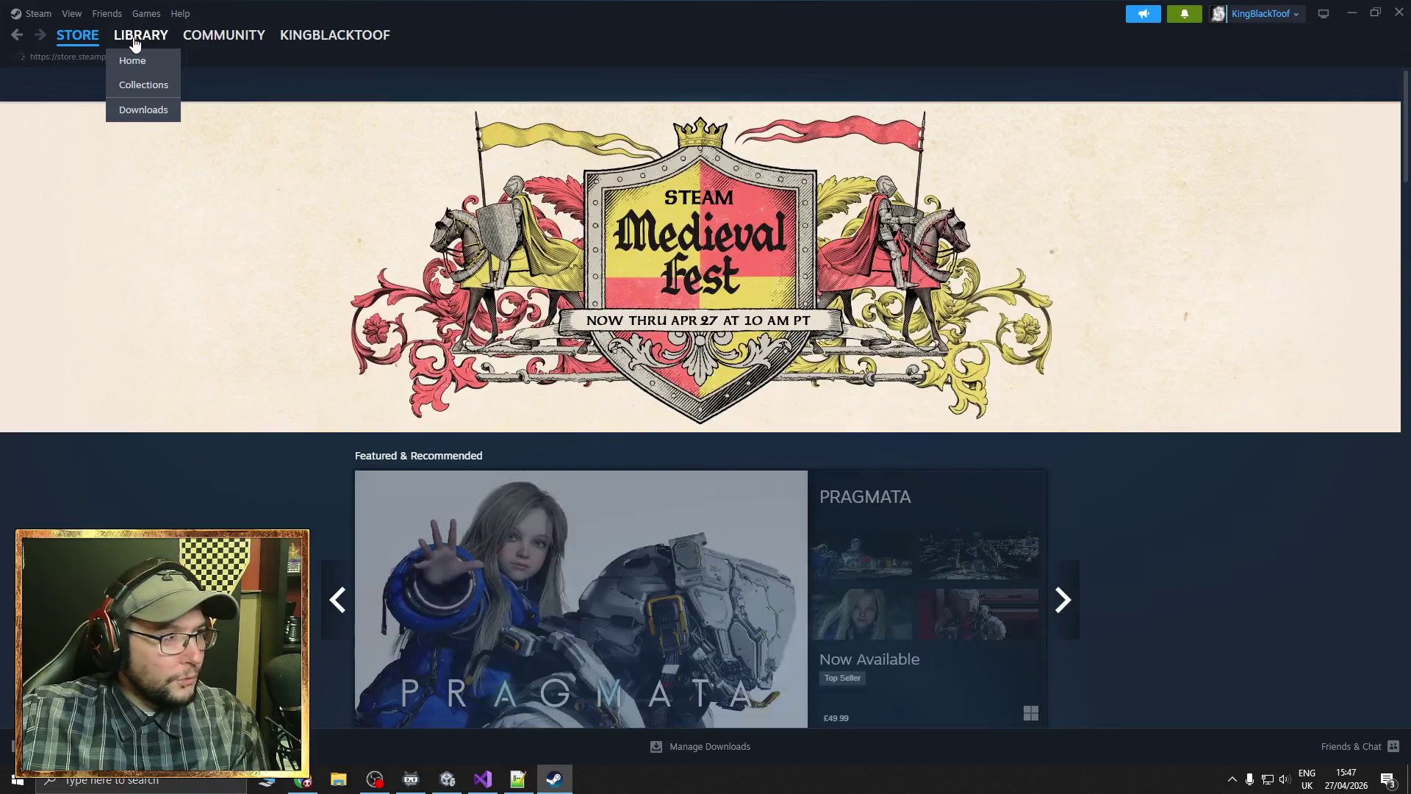
left_click(141, 35)
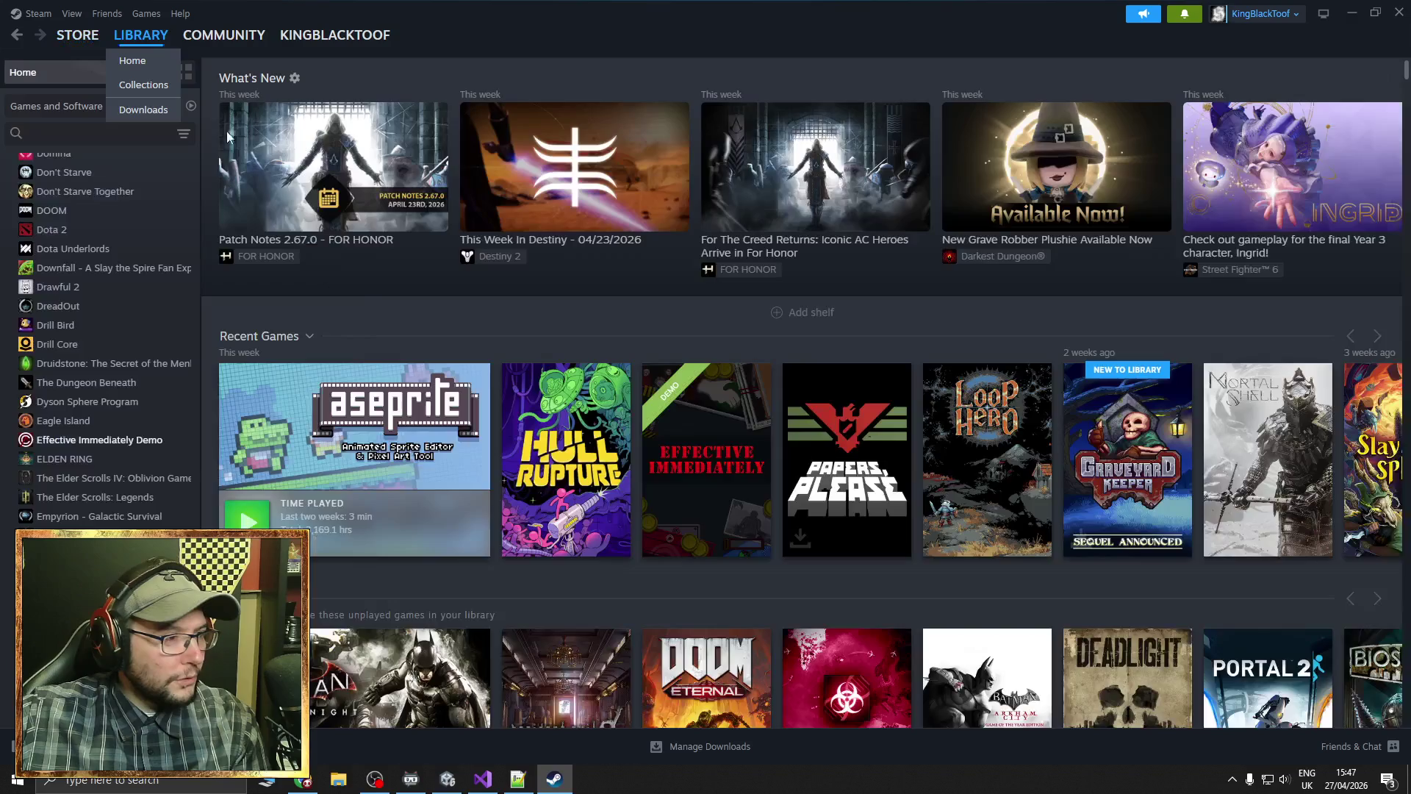
left_click(705, 470)
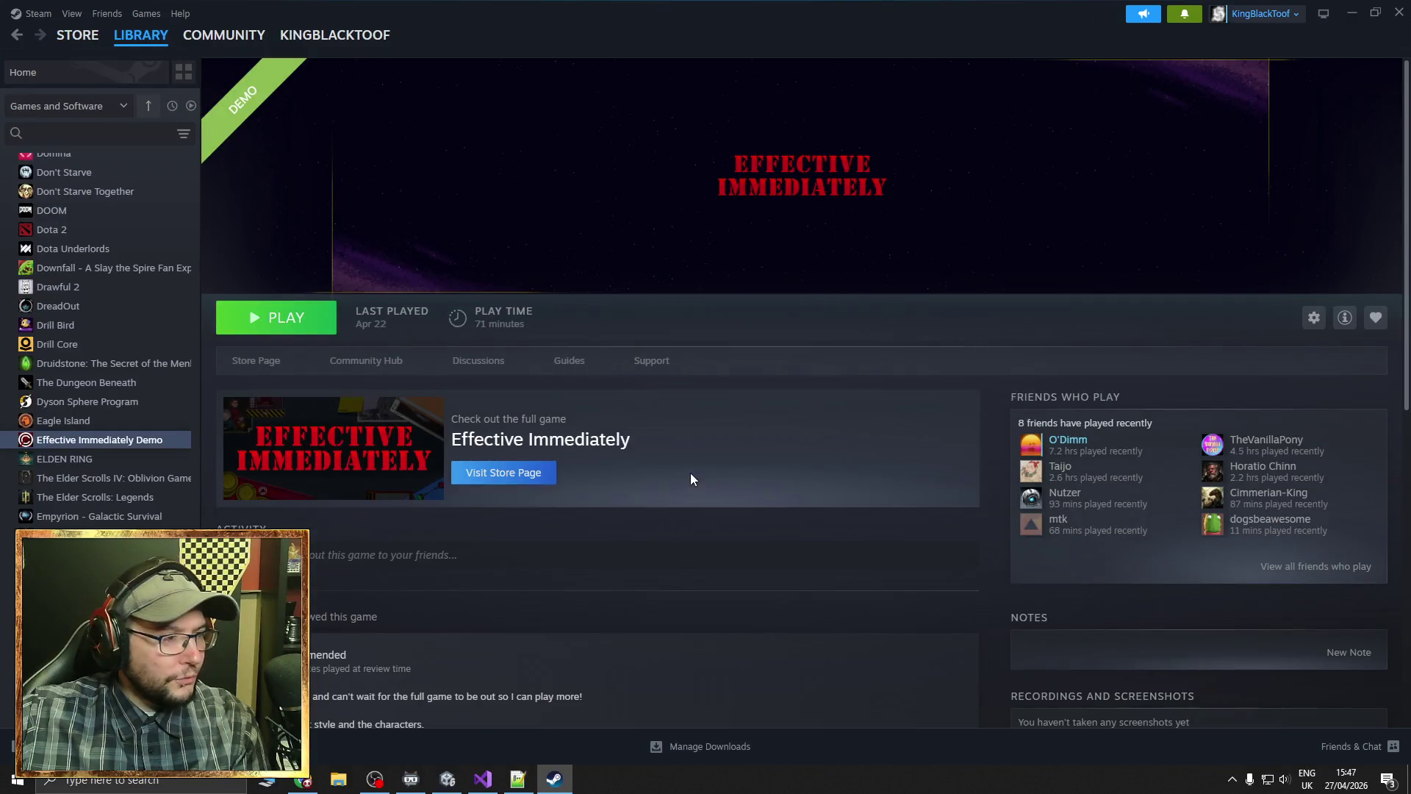
left_click(261, 357)
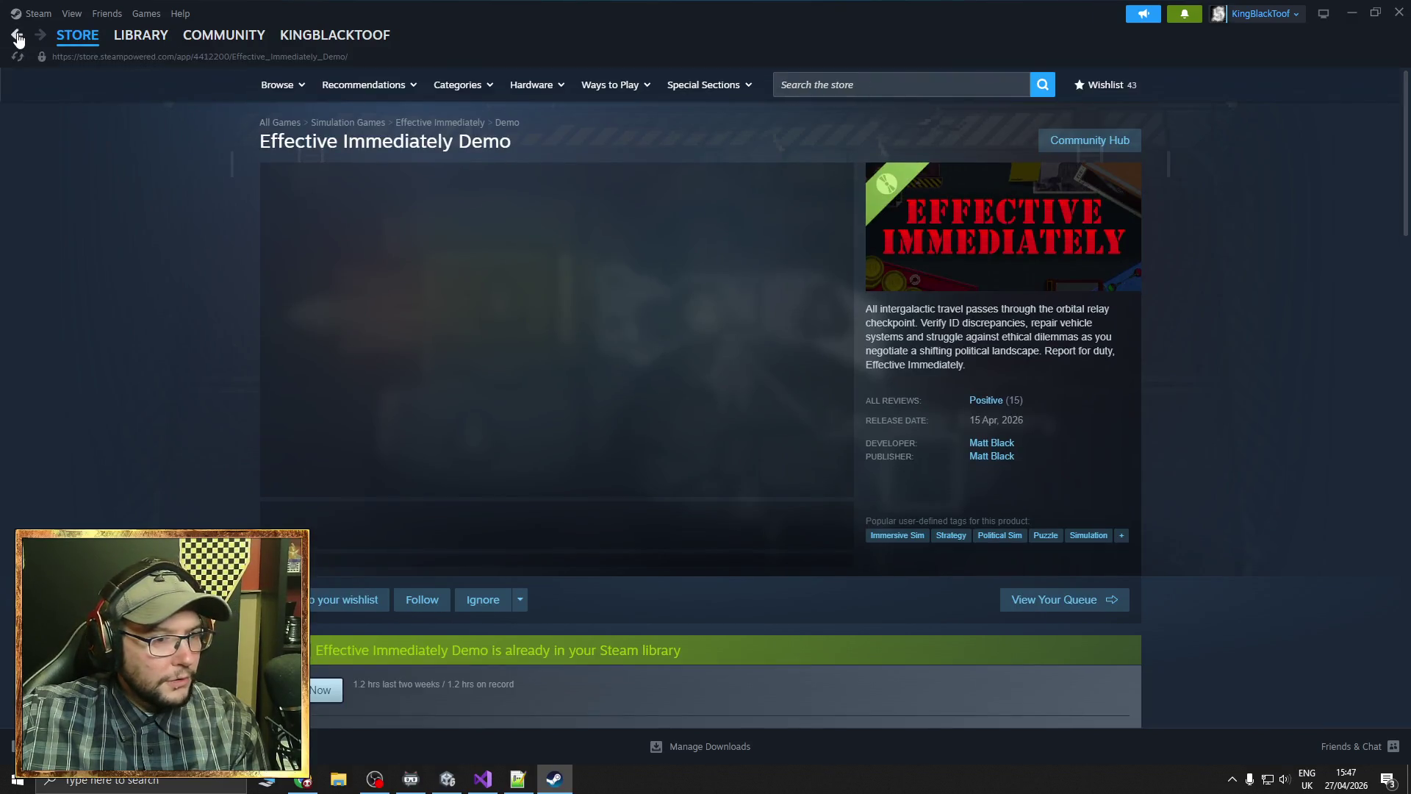
left_click(16, 35)
left_click(476, 362)
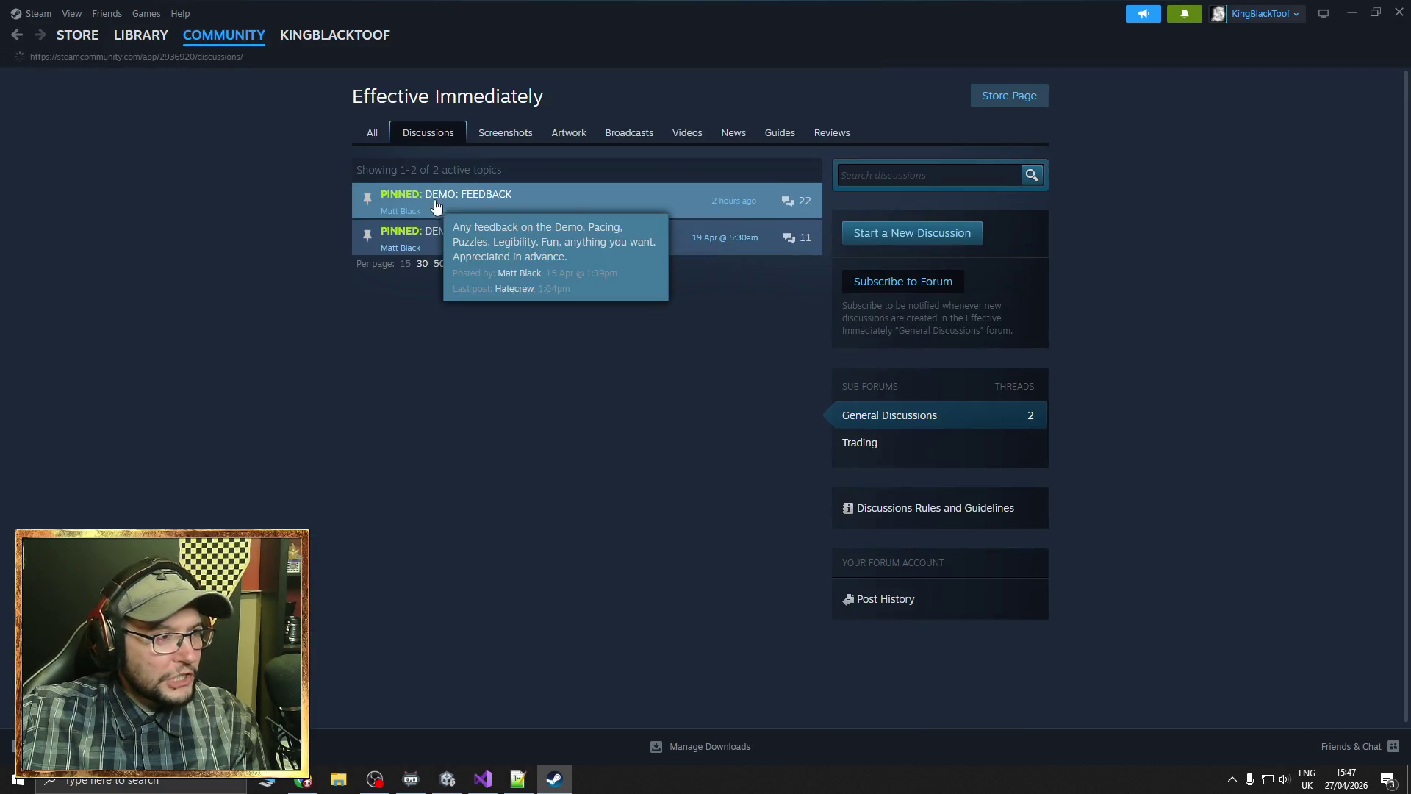
Read page 2 of the DEMO: FEEDBACK thread, then return to the demo's store page
left_click(588, 203)
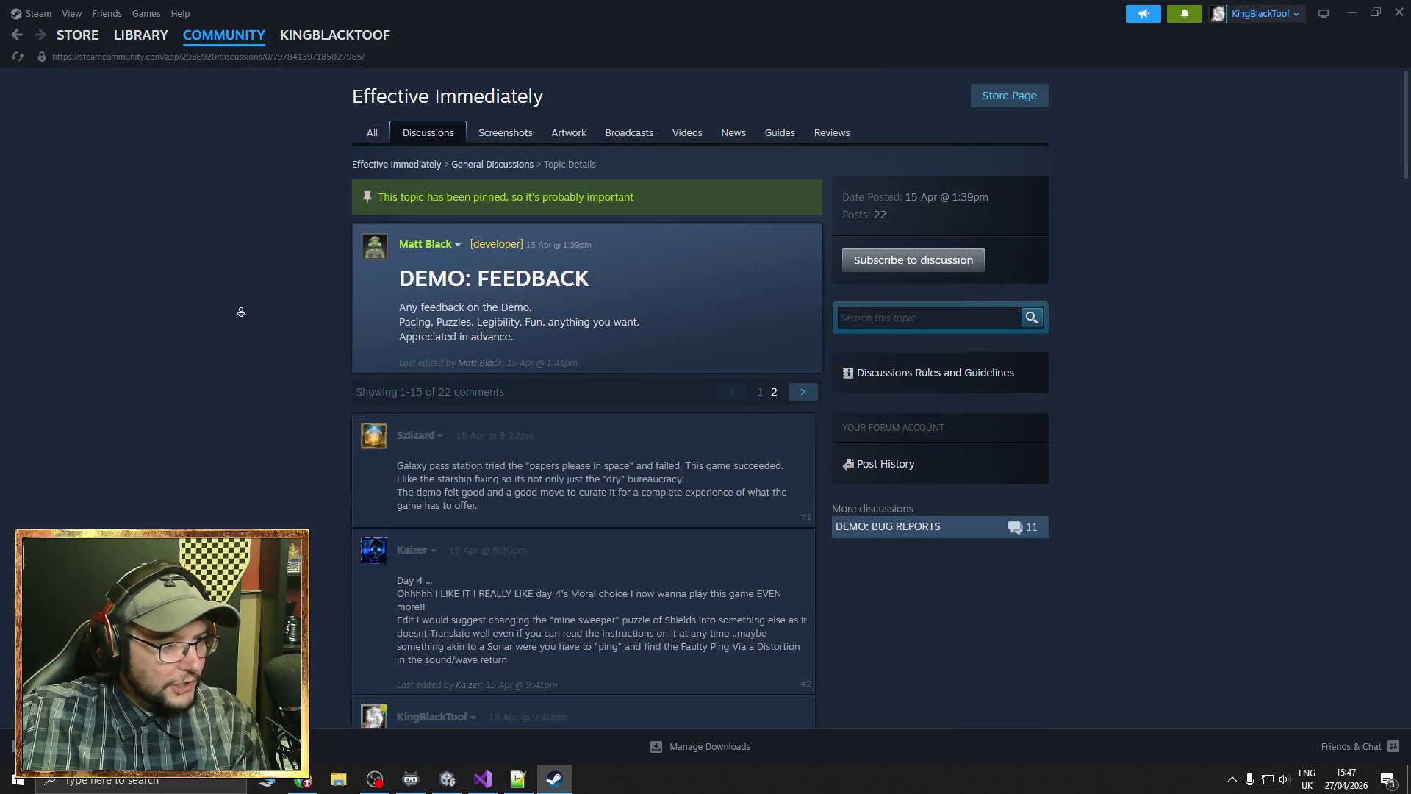
scroll(789, 299, "down", 1)
left_click(802, 321)
scroll(261, 316, "down", 10)
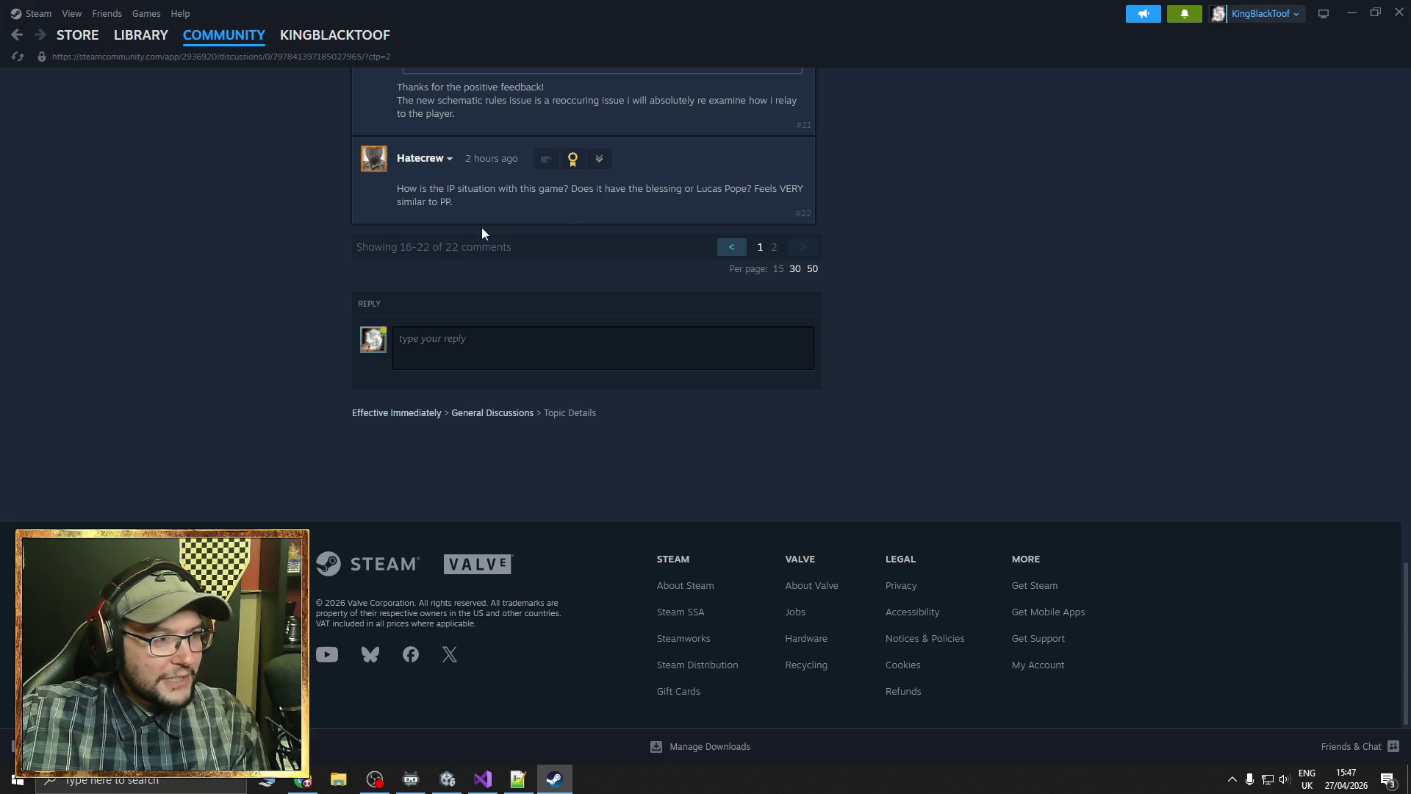
scroll(500, 294, "up", 1)
scroll(491, 277, "up", 1)
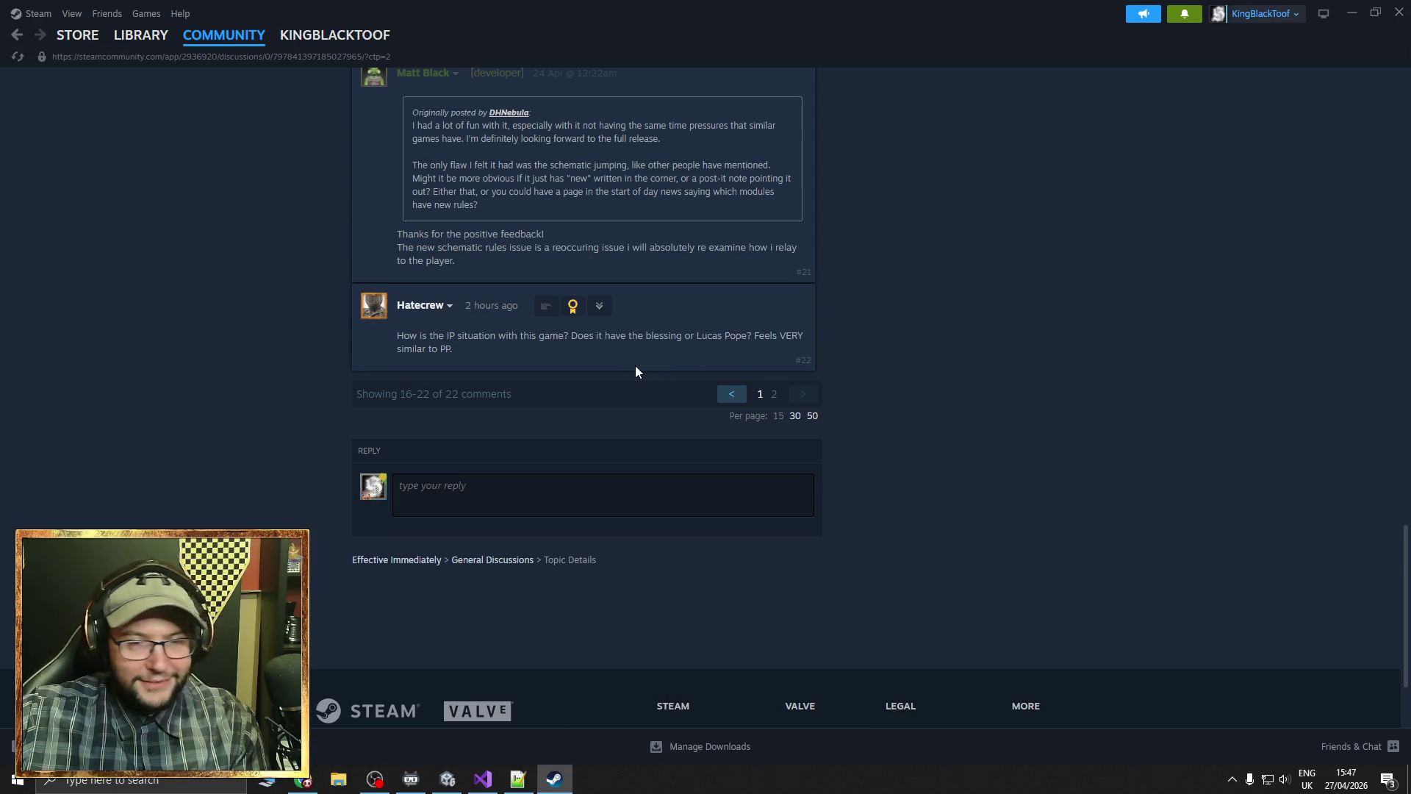
scroll(475, 389, "up", 2)
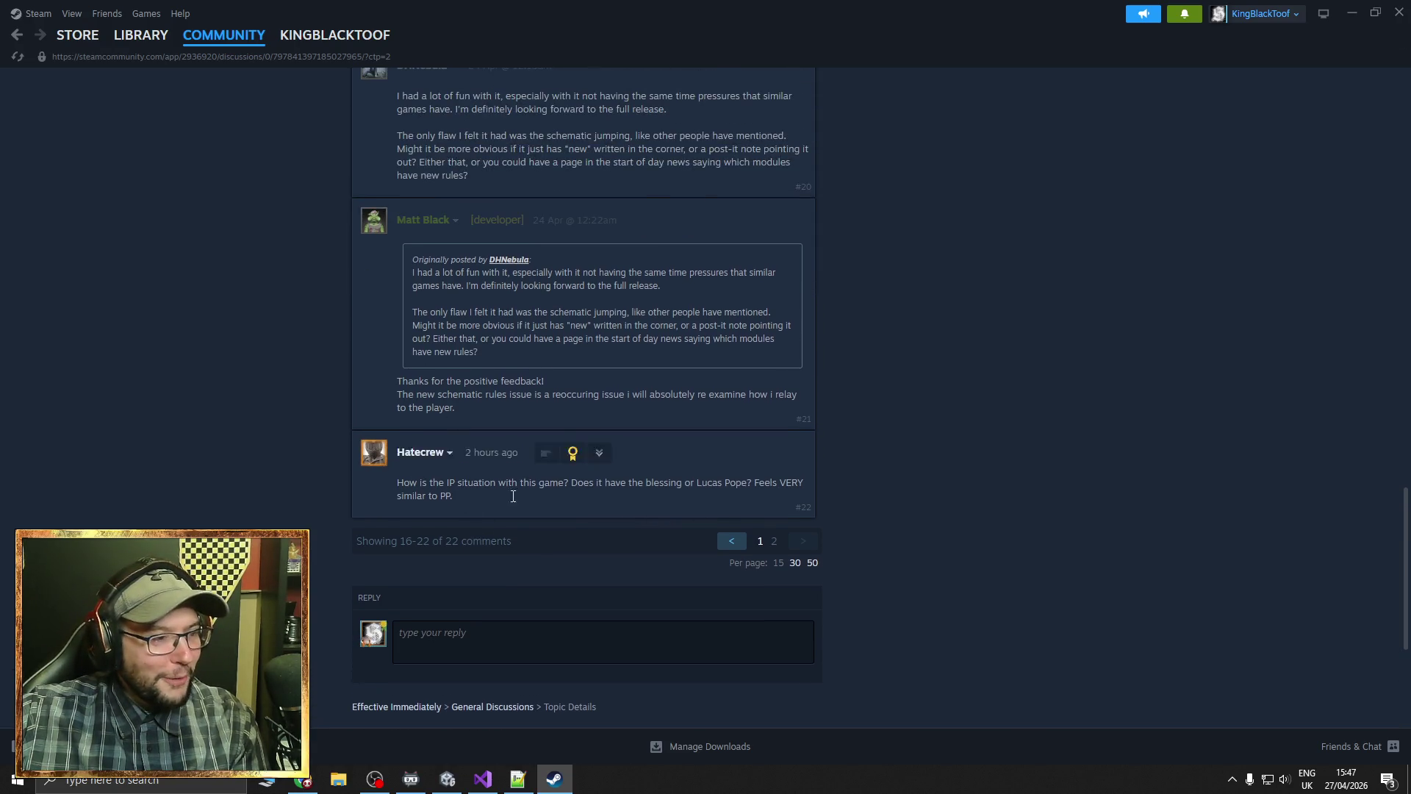
scroll(481, 412, "down", 1)
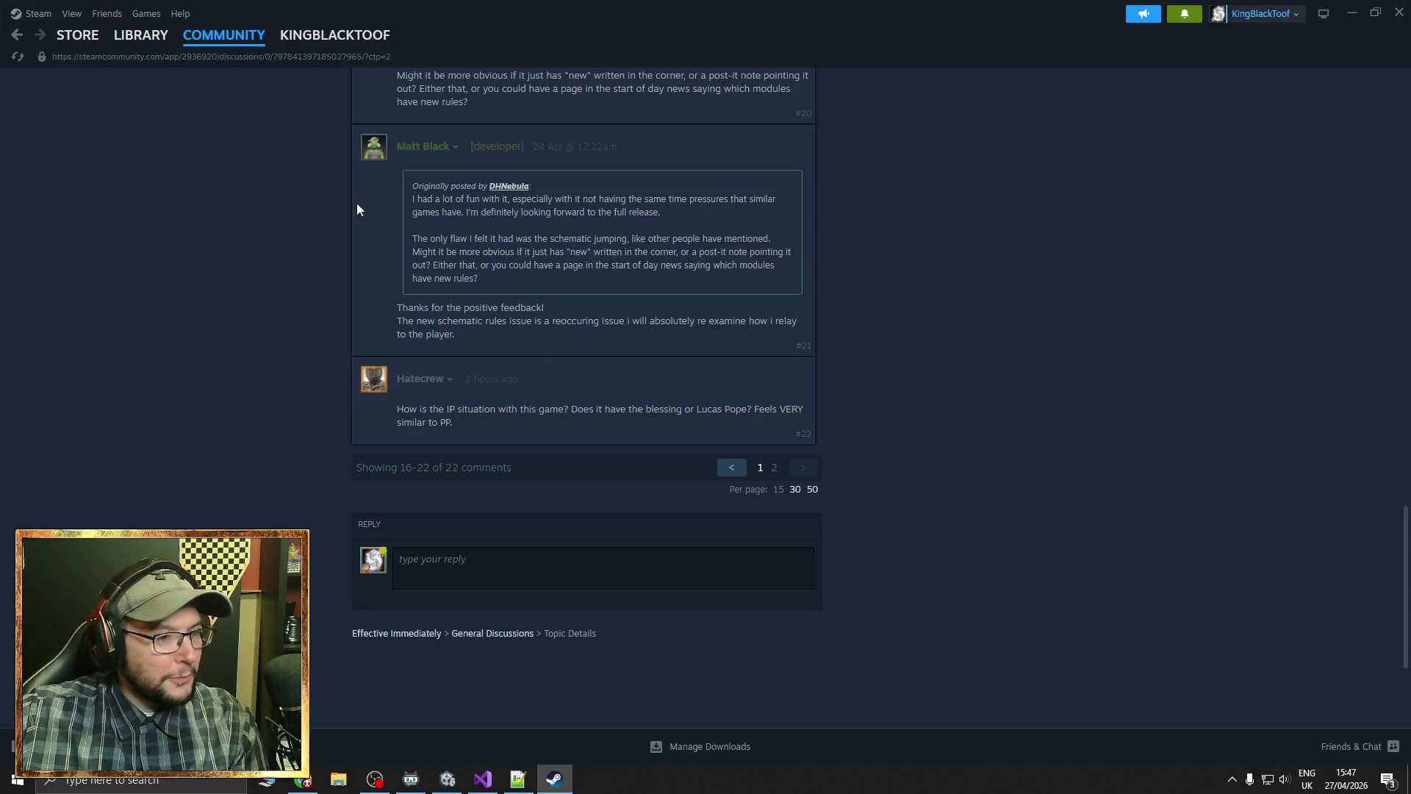
left_click(86, 40)
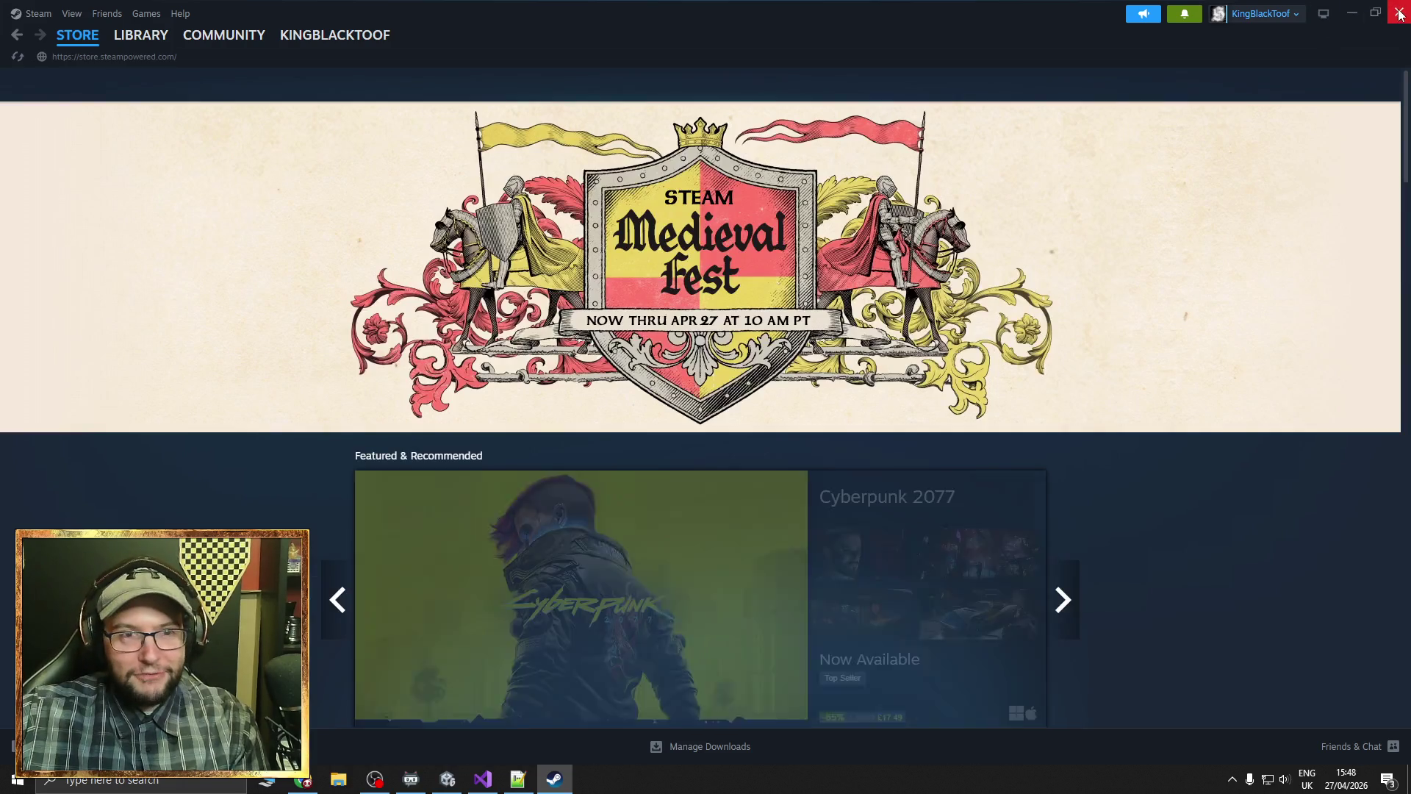
Close the Steam window to get back to the Unity editor
left_click(1400, 15)
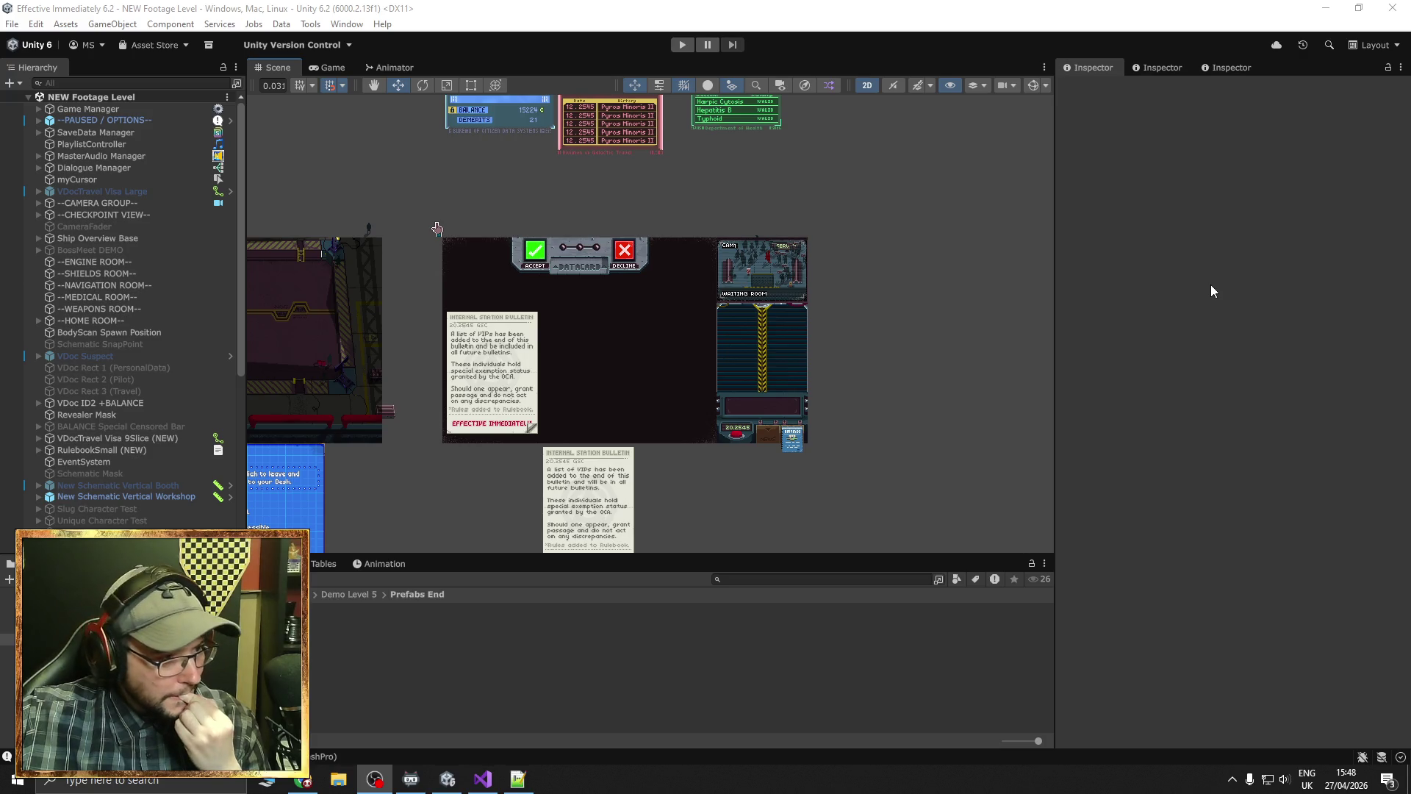
Pan the Scene view over the booth, document cards and bulletin, then bring back the Awesome Mix browser
scroll(872, 372, "up", 2)
left_click_drag(875, 360, 942, 328)
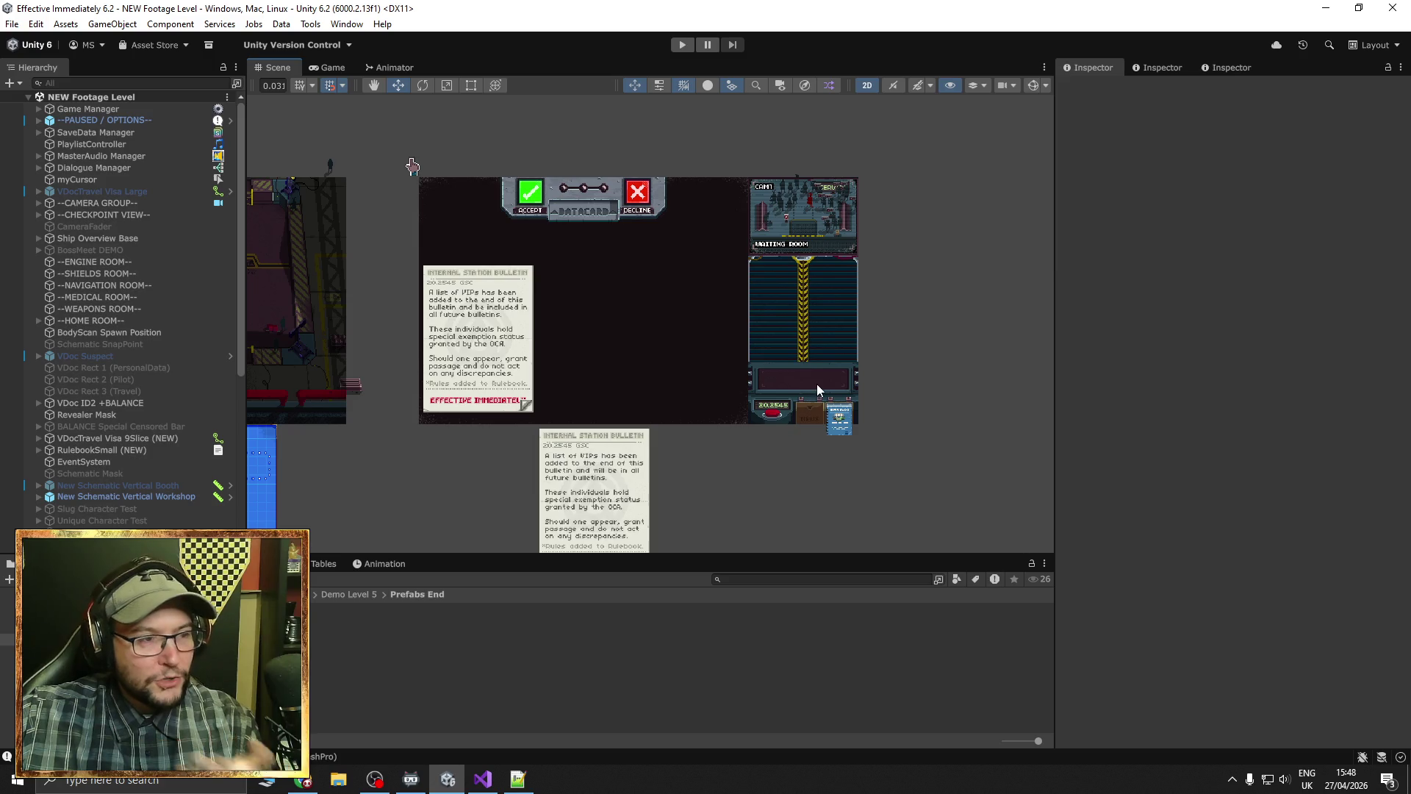
left_click_drag(845, 260, 840, 390)
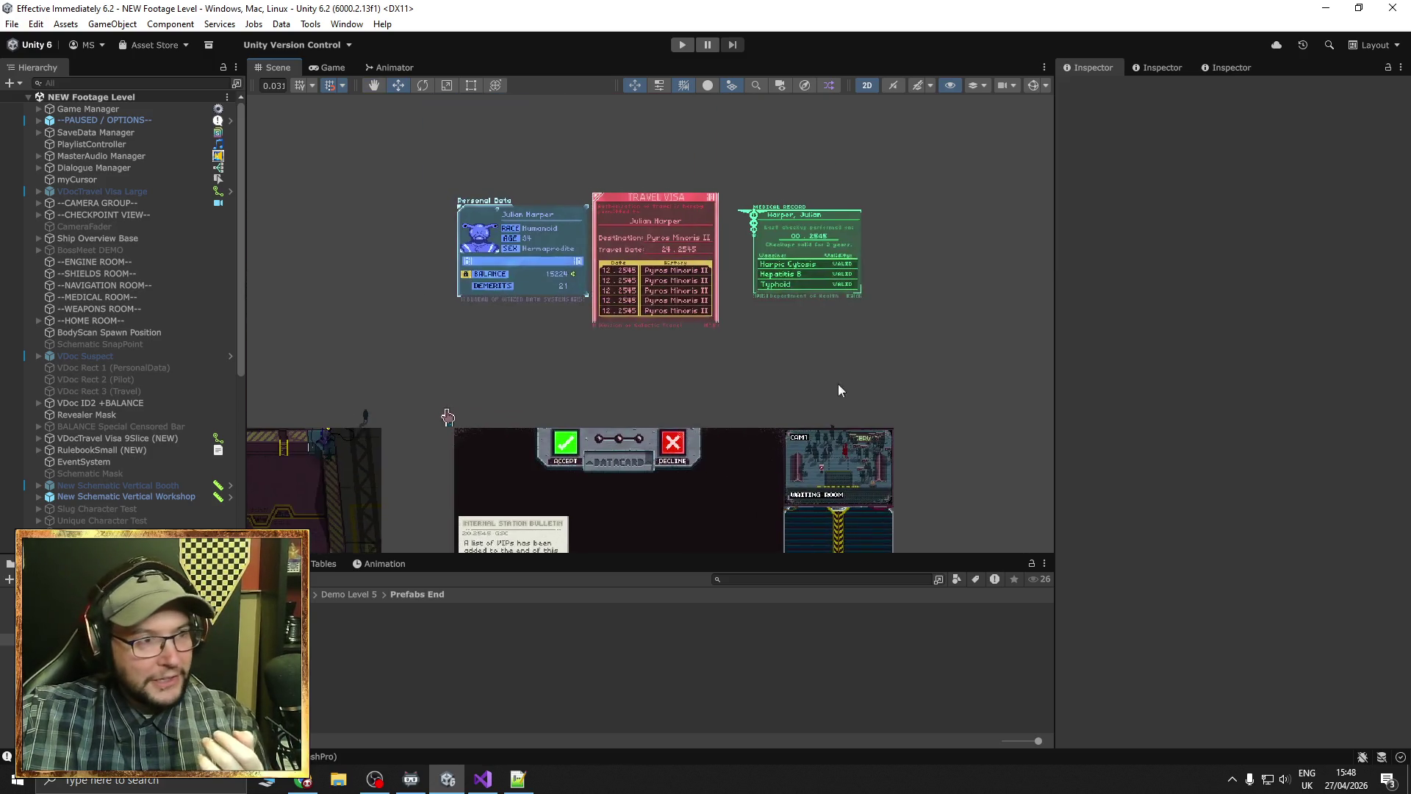
left_click_drag(967, 393, 886, 190)
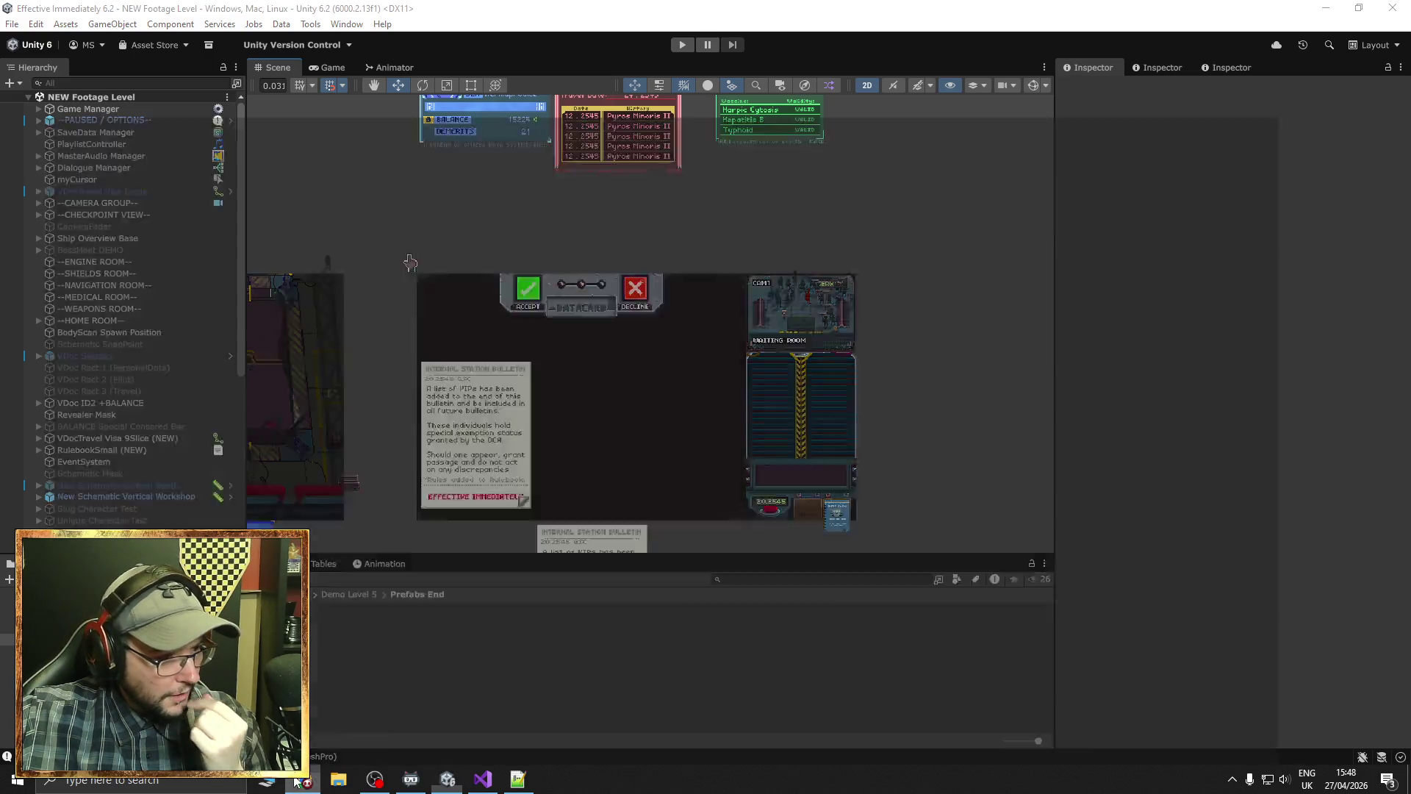
left_click(303, 779)
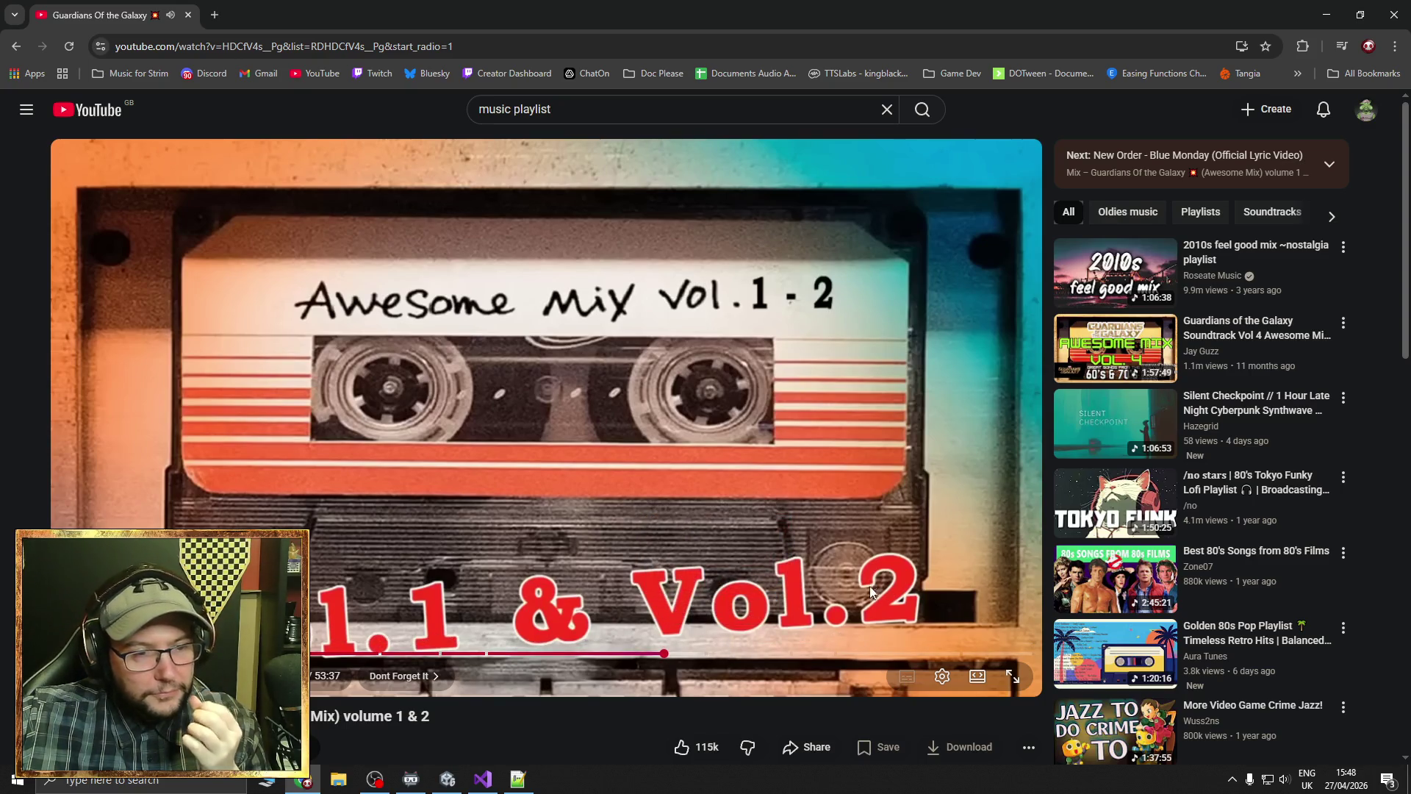
Go back through YouTube history to the home page, then forward to the 'I Knead Dem Biscuits' video
scroll(743, 428, "down", 4)
scroll(757, 433, "up", 4)
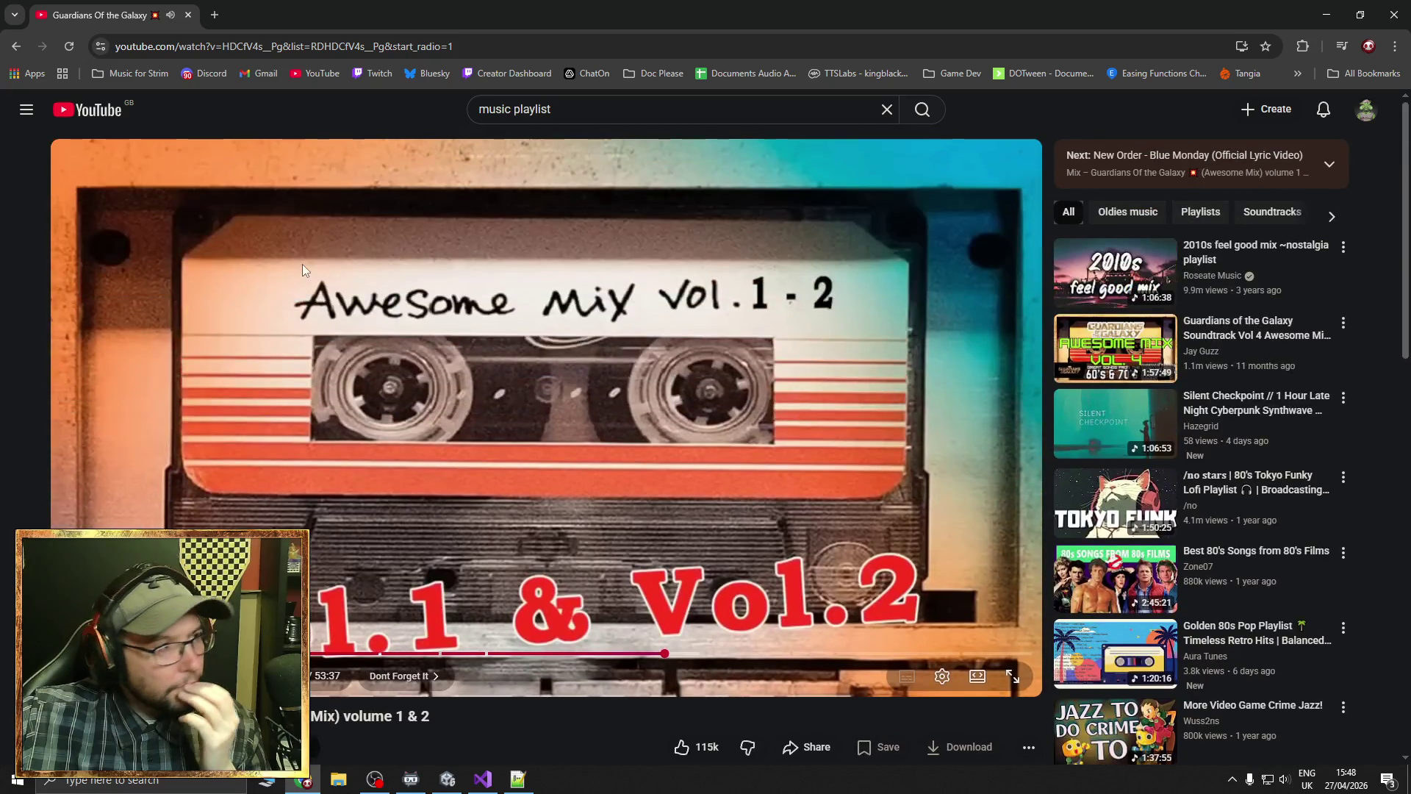
left_click(17, 46)
right_click(16, 46)
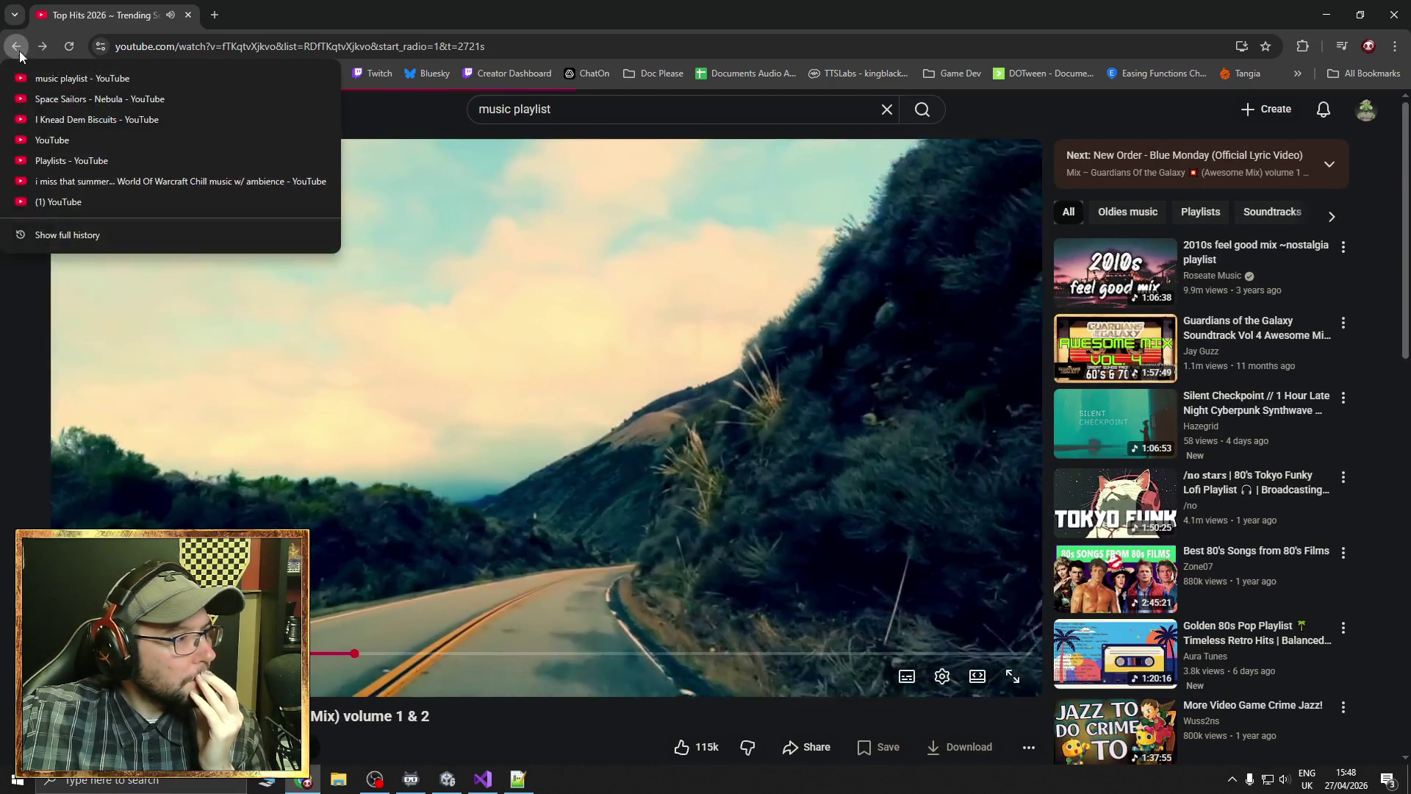
left_click(63, 201)
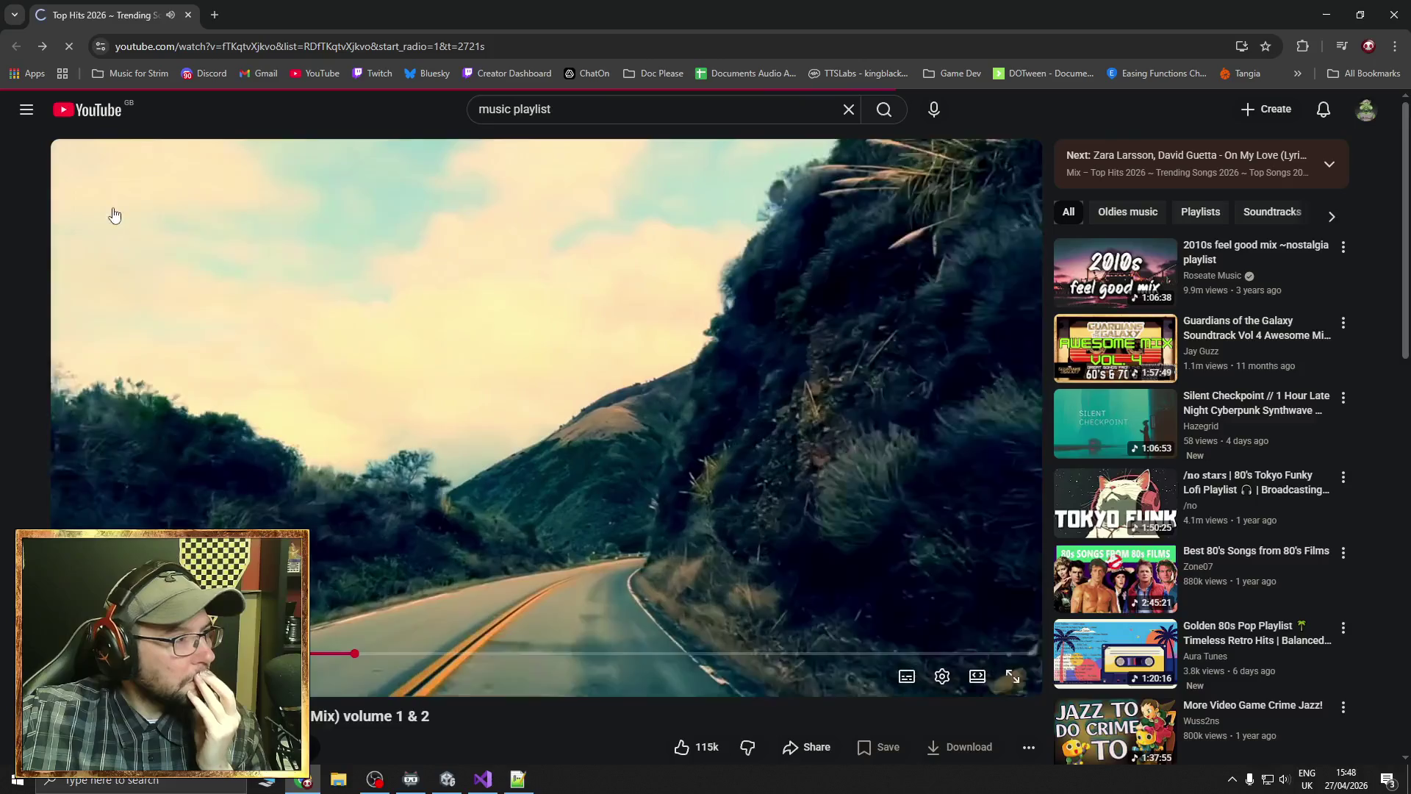
right_click(42, 47)
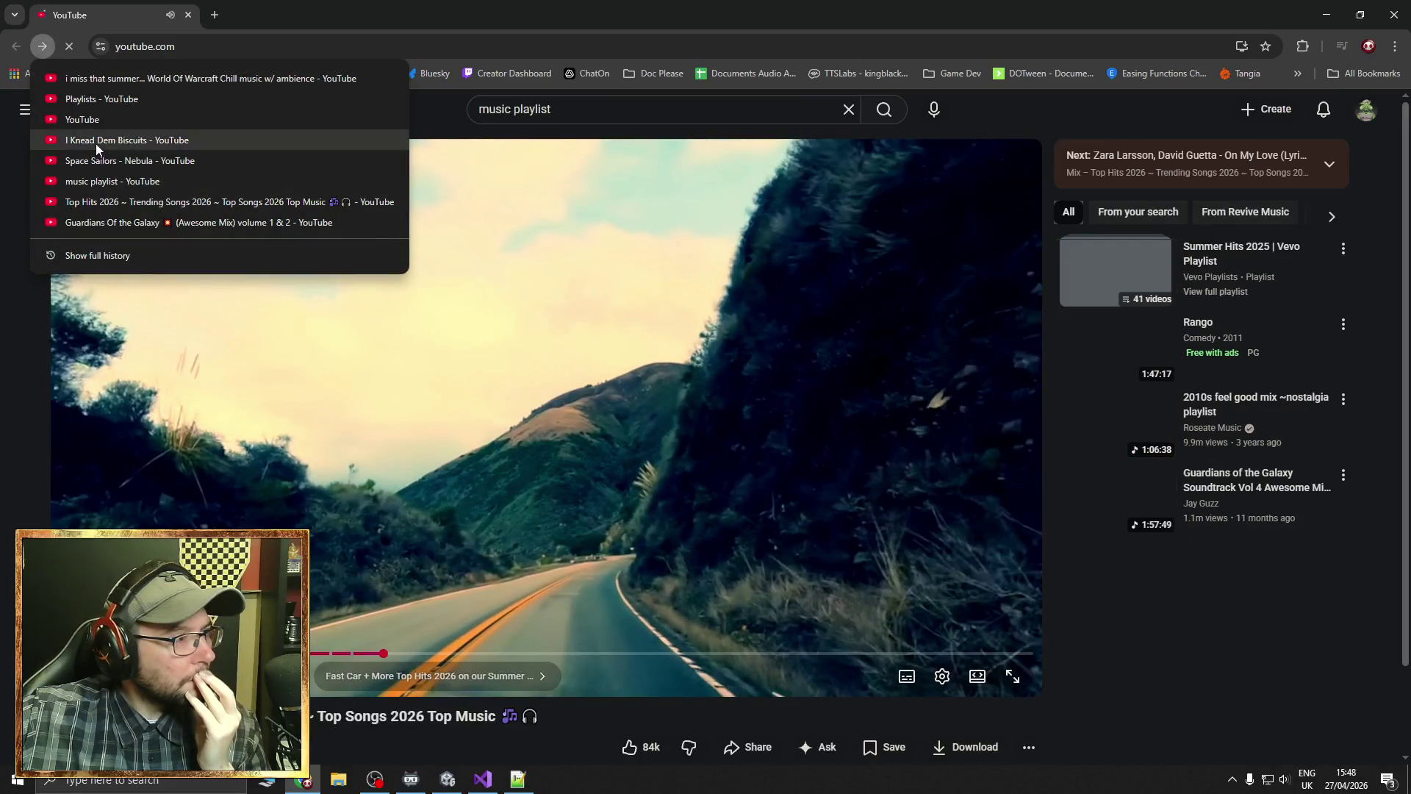
left_click(96, 141)
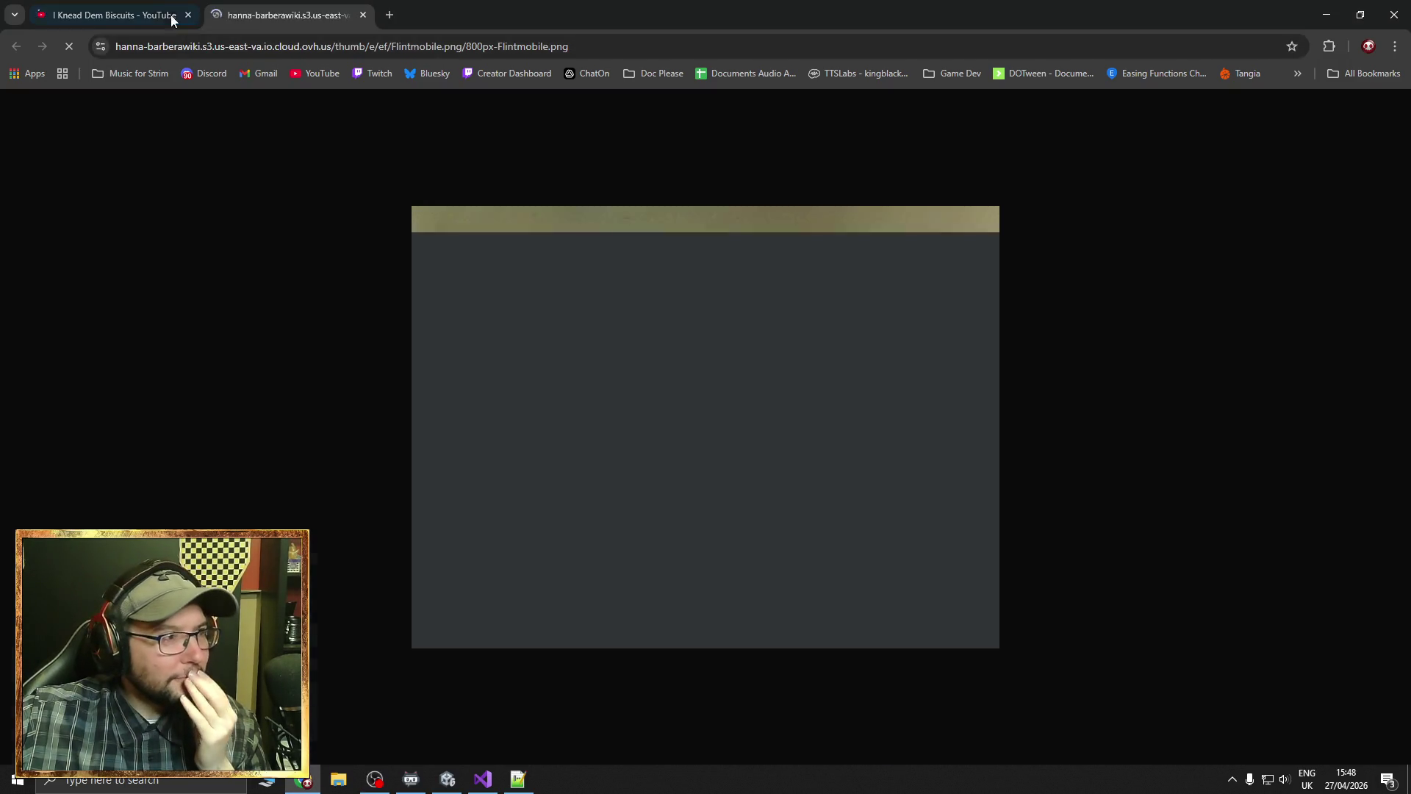
Check the playing video's tab, then close the Flintmobile image tab
left_click(171, 19)
left_click(287, 9)
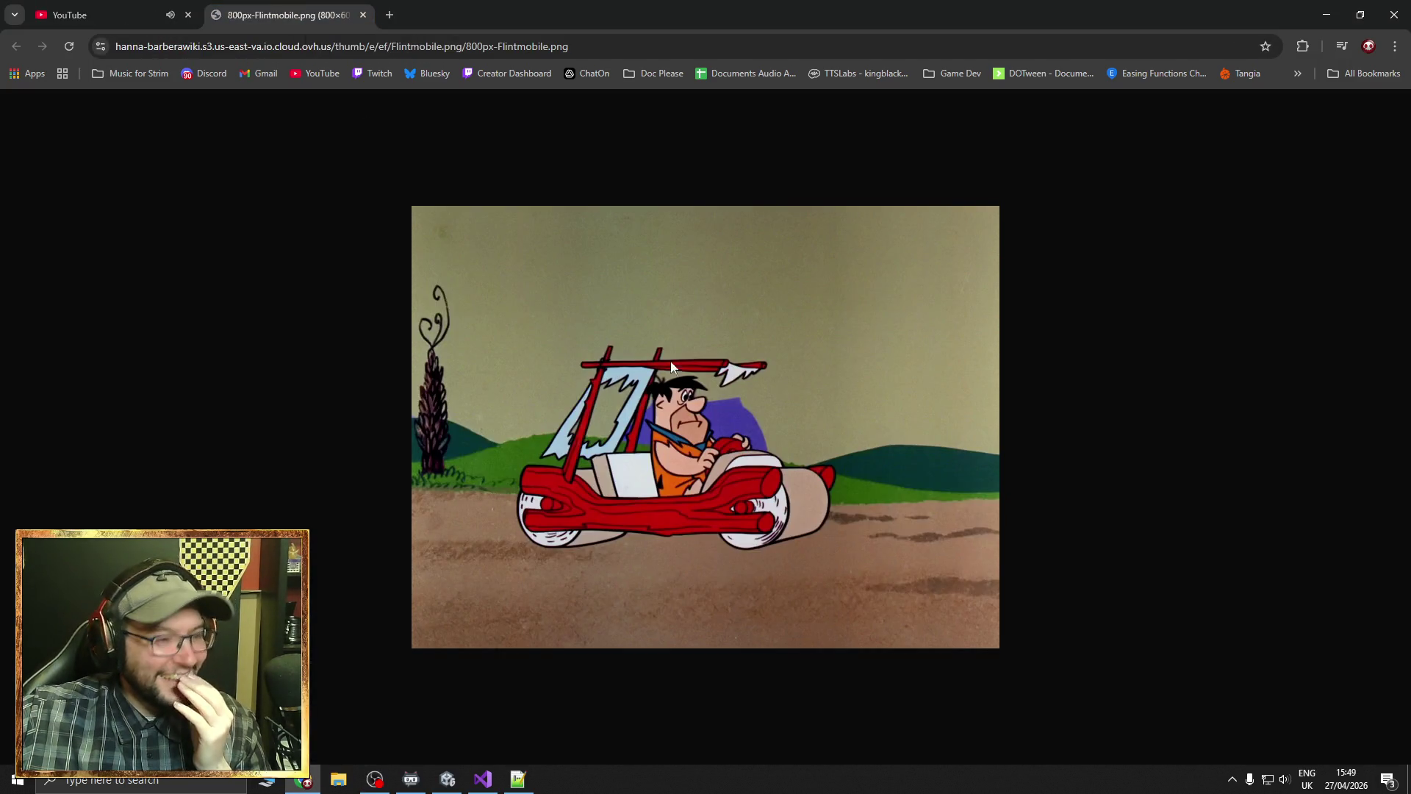
left_click(363, 14)
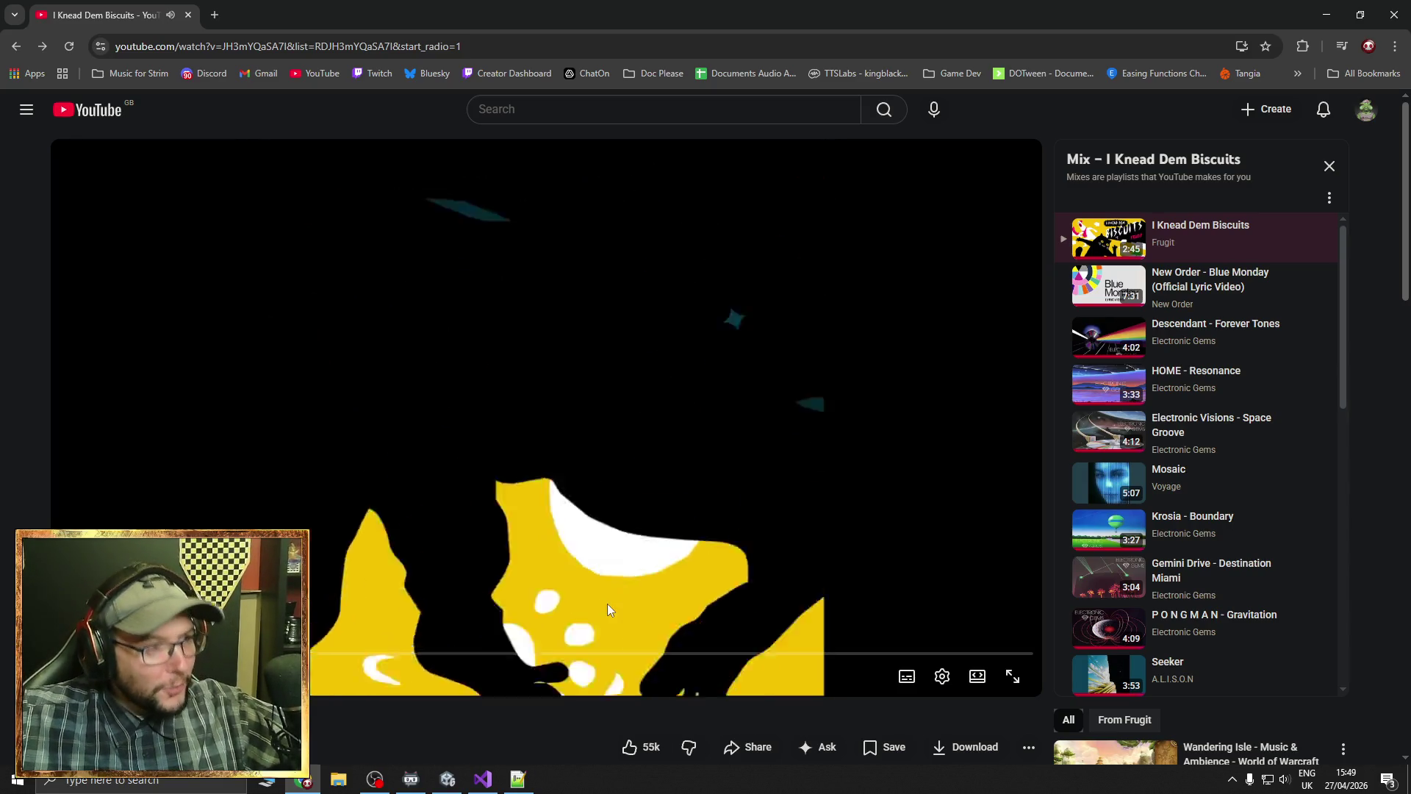
Return to Unity, pan and zoom the Scene view onto the bulletin, and show the hidden tray icons
key("alt+Tab")
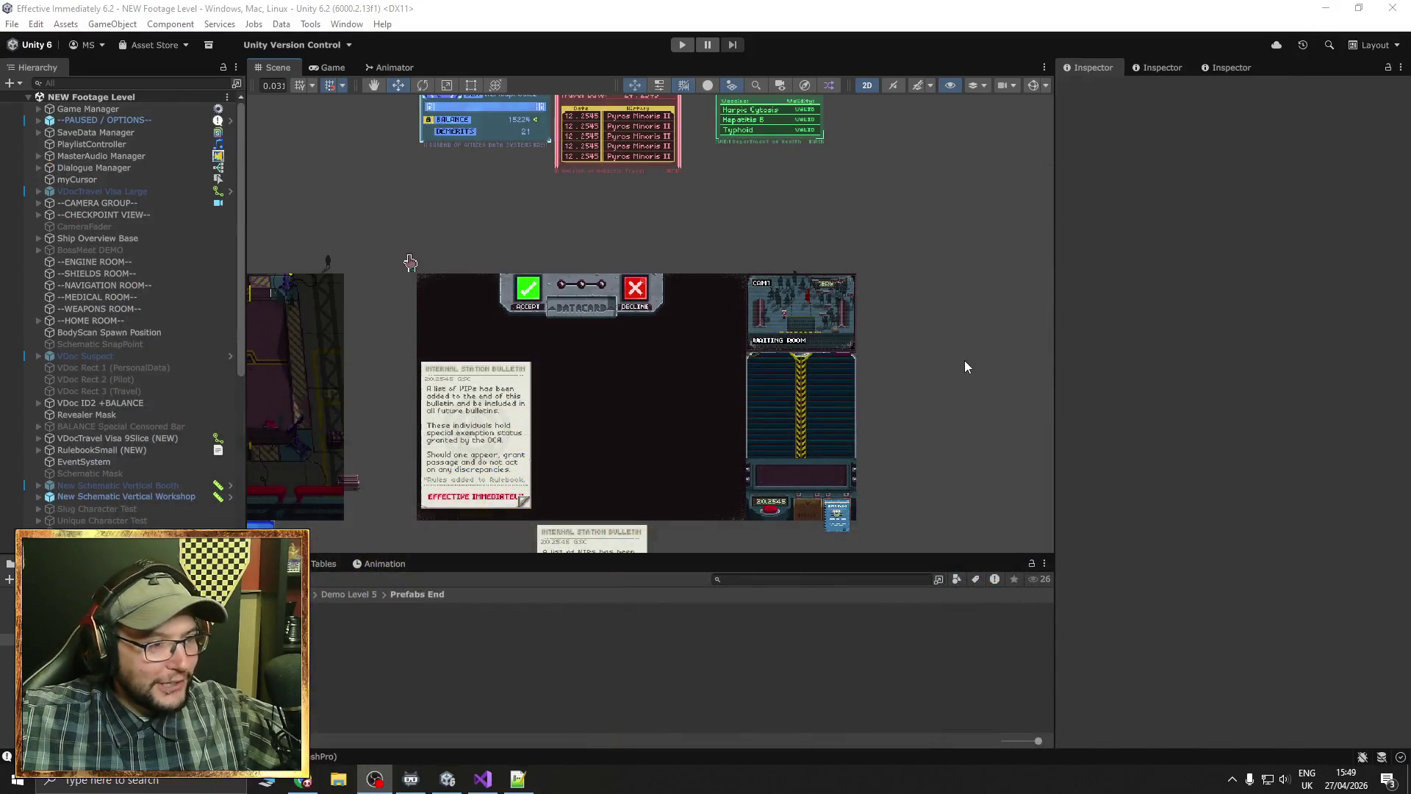
mouse_move(851, 416)
left_mouse_down()
mouse_move(907, 397)
mouse_move(809, 338)
left_mouse_up()
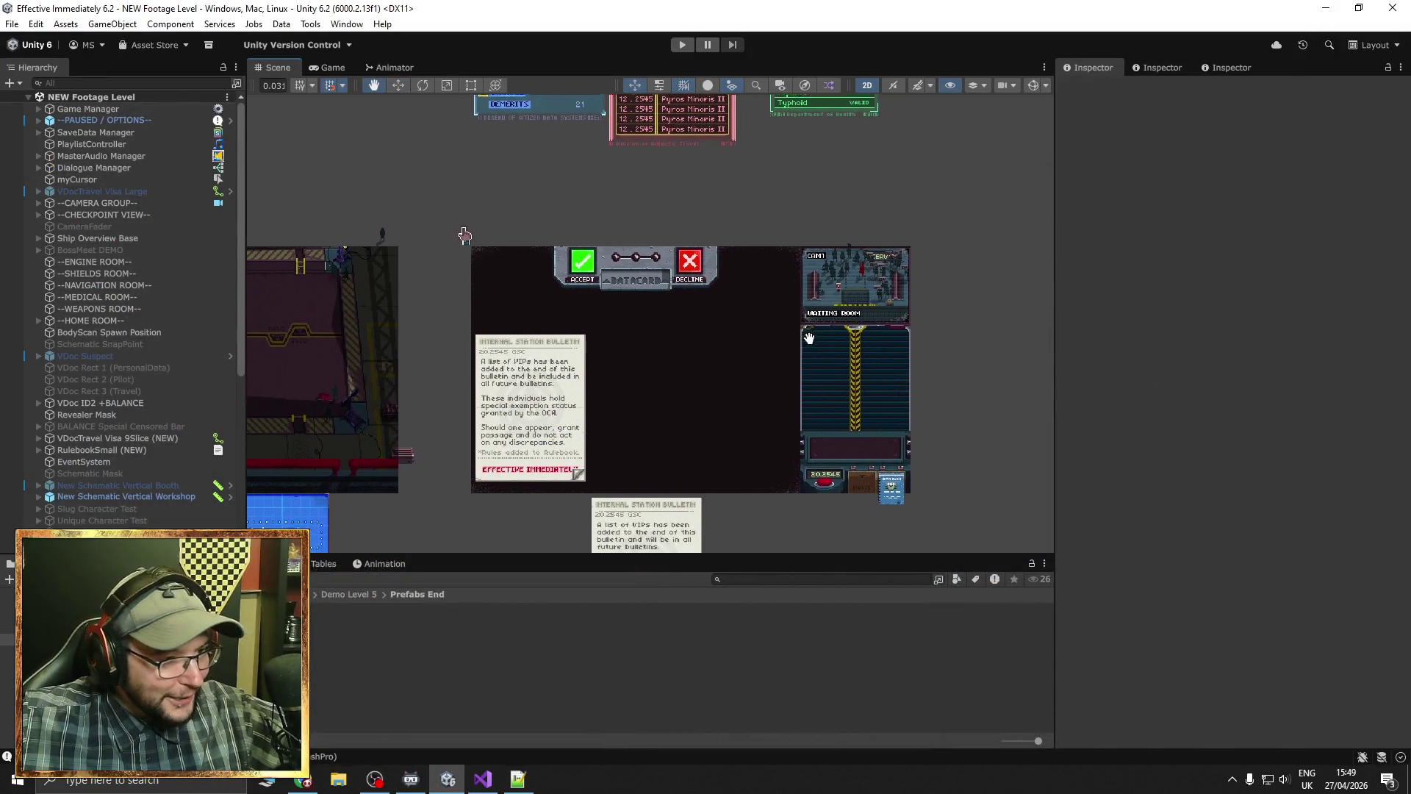
scroll(764, 329, "up", 2)
scroll(715, 319, "up", 3)
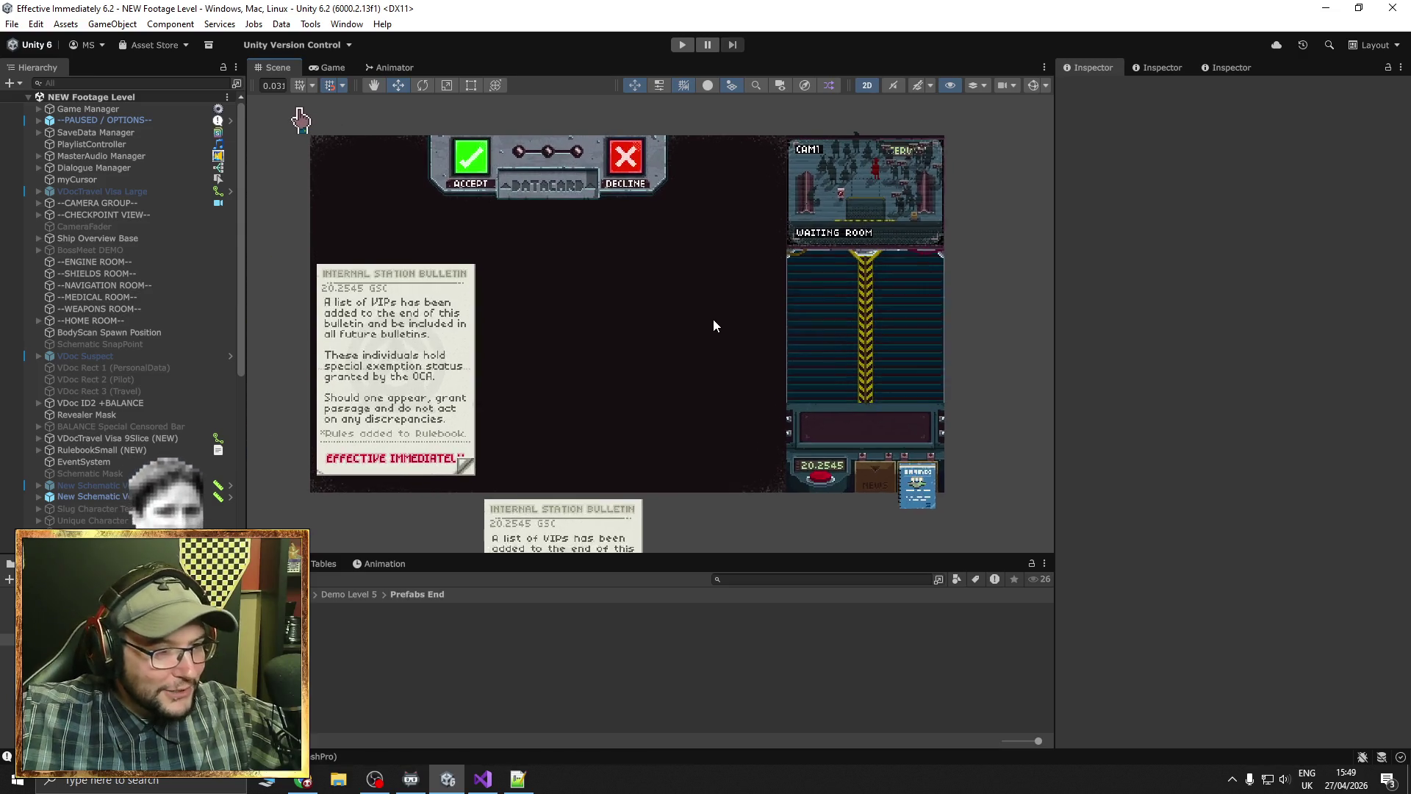
scroll(713, 319, "up", 2)
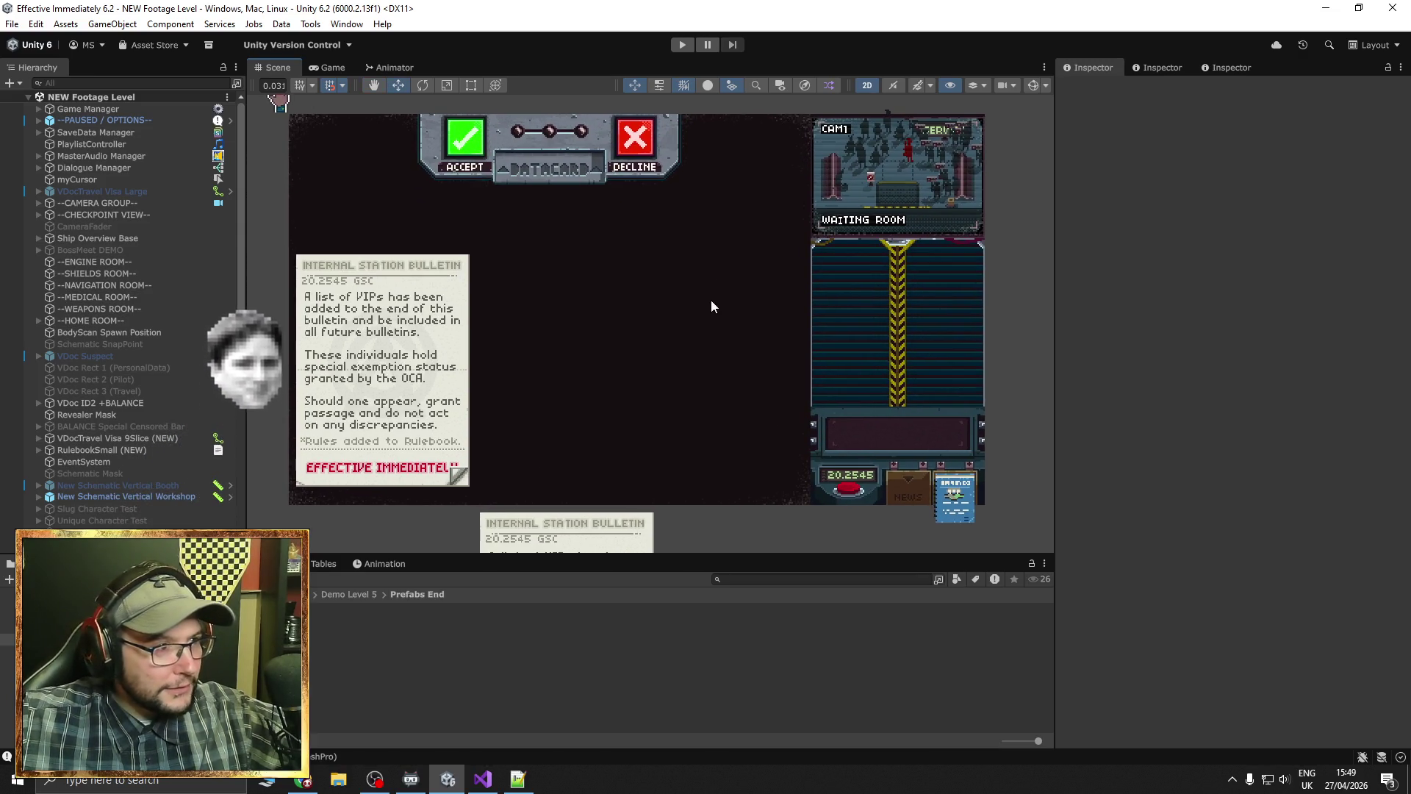
scroll(711, 302, "up", 2)
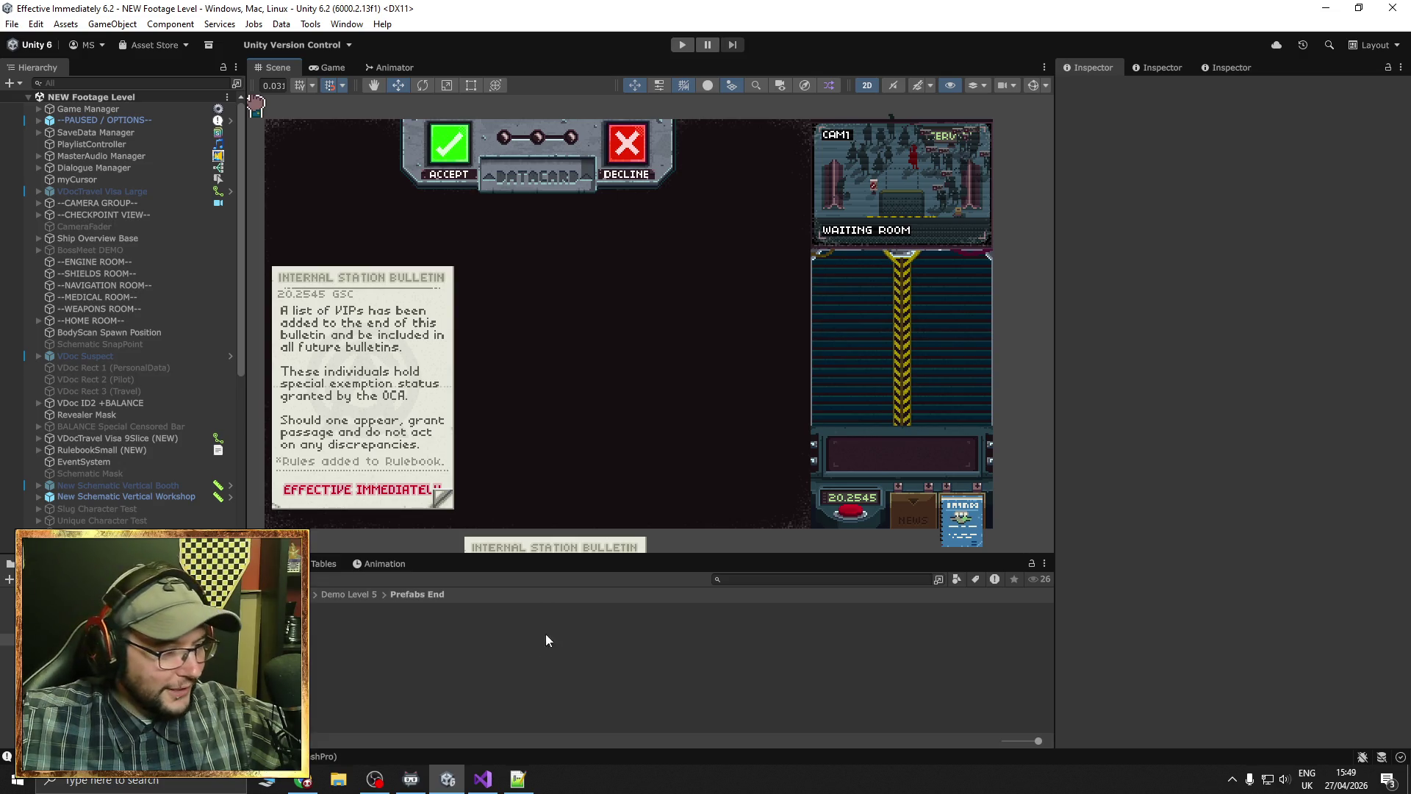
left_click(1232, 779)
Open the Steam library from the tray menu and go to the Papers, Please store page
right_click(1233, 691)
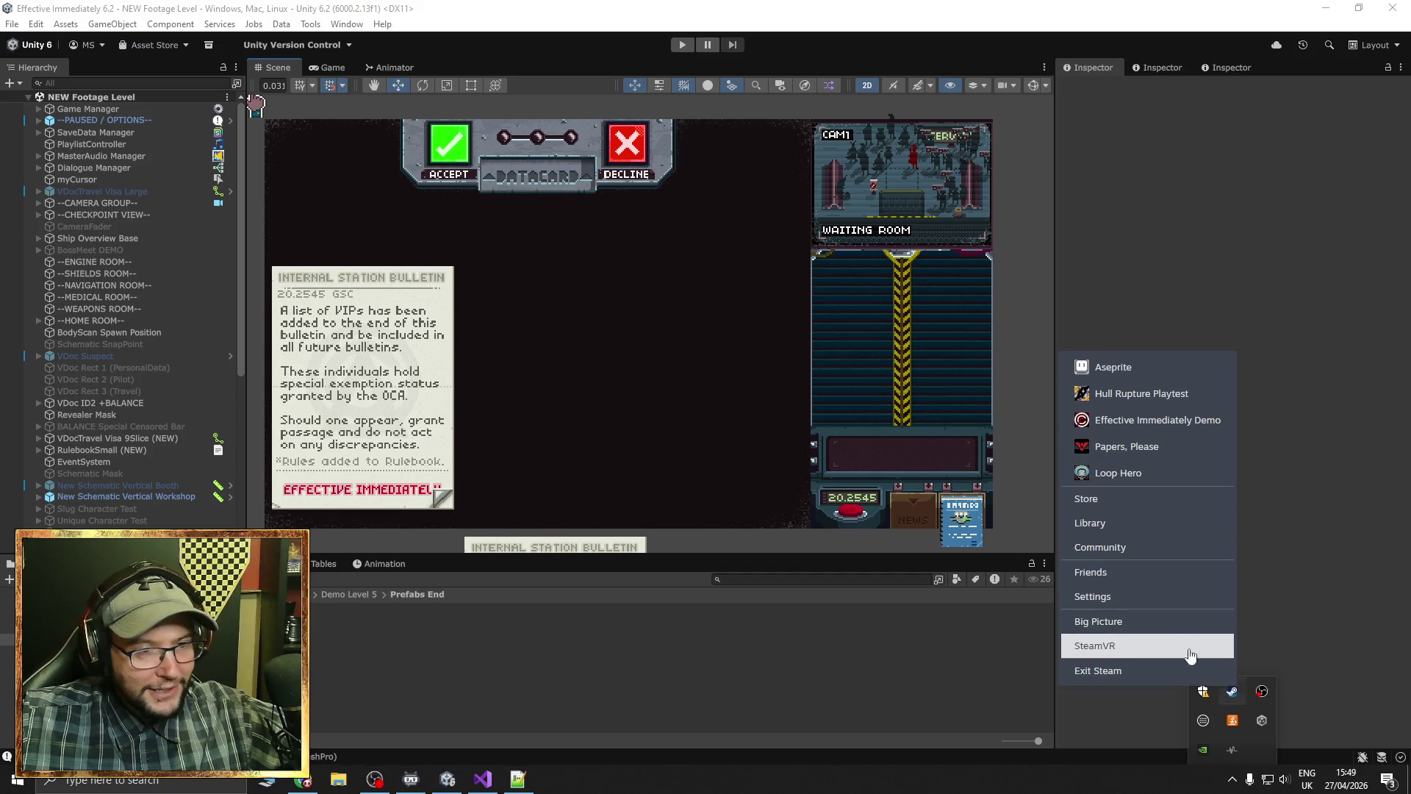
left_click(1119, 527)
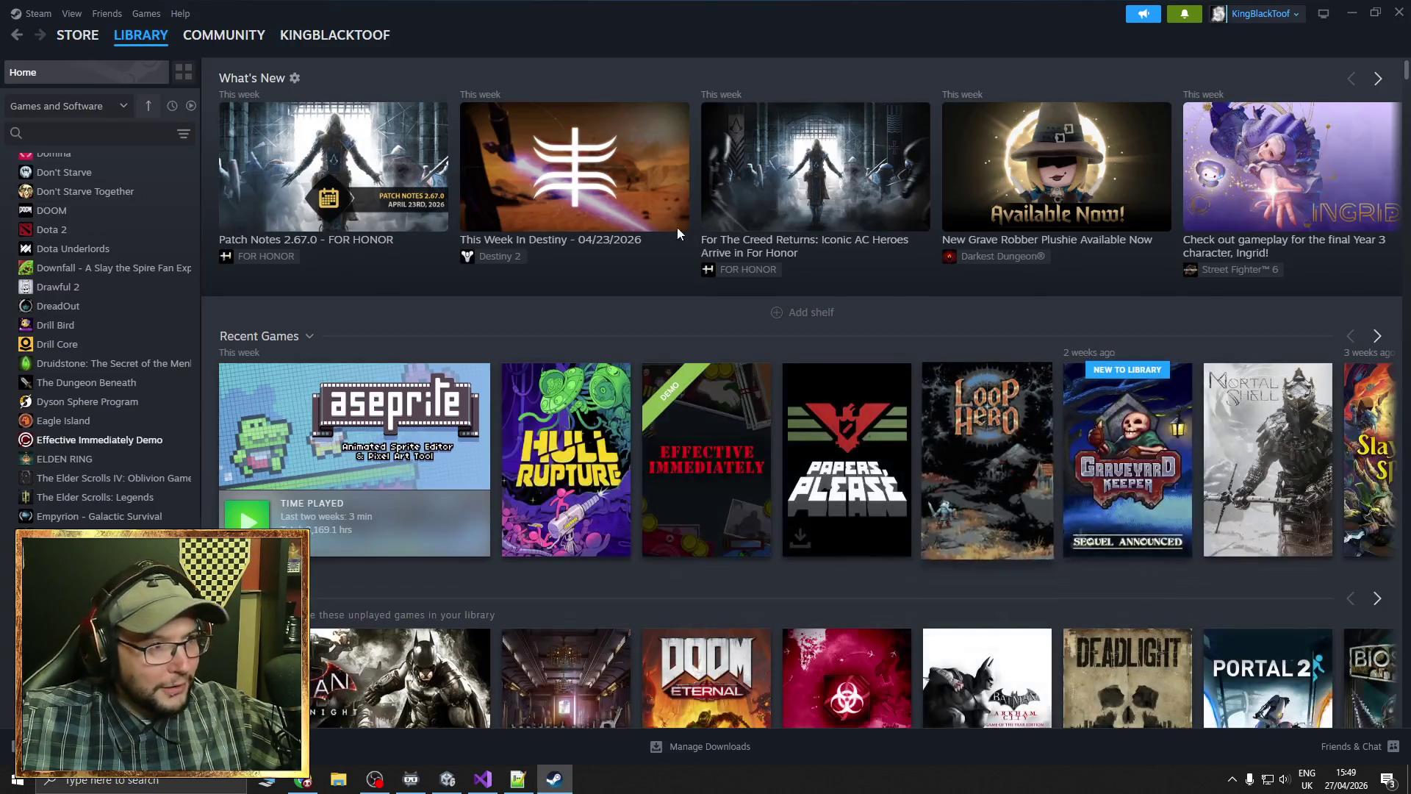
left_click(77, 35)
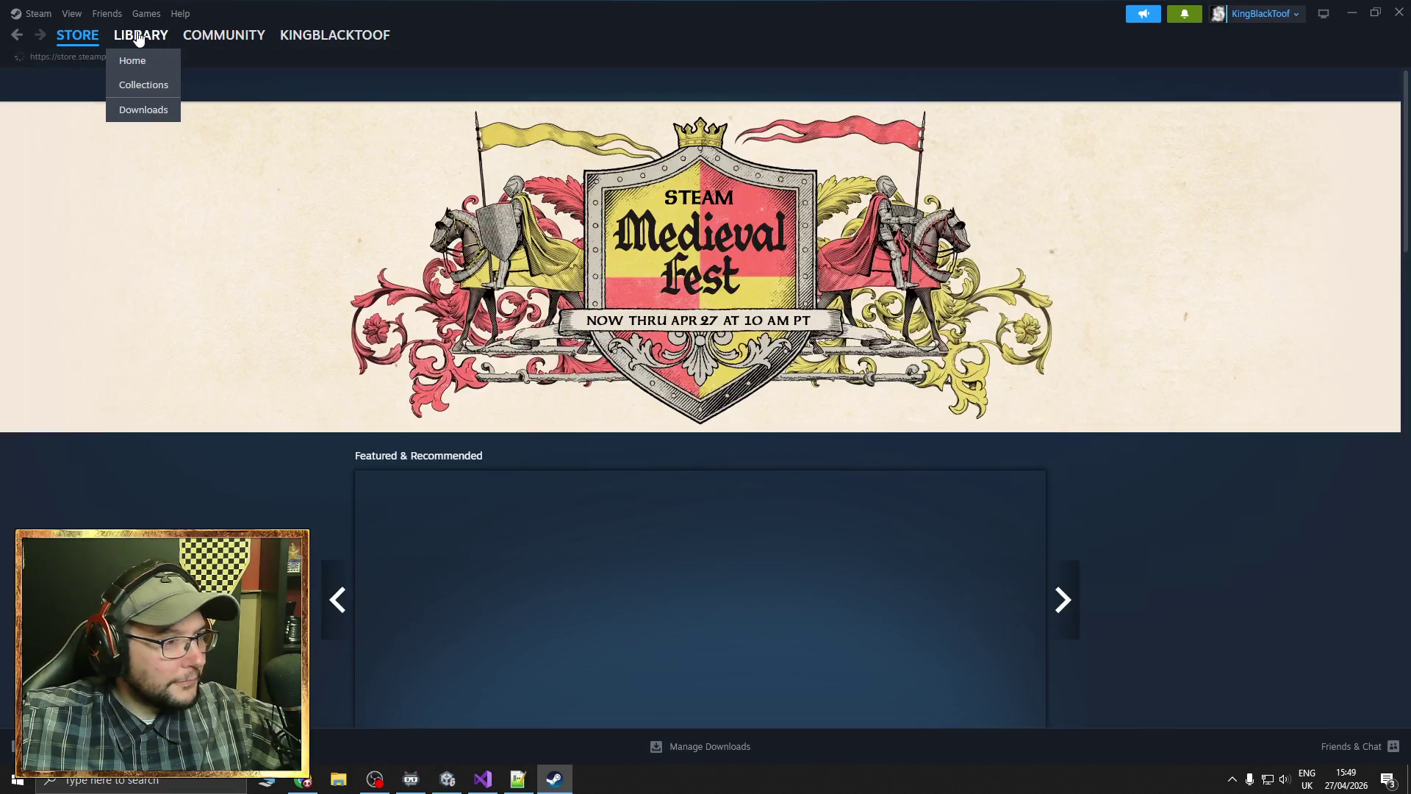
left_click(141, 35)
mouse_move(868, 482)
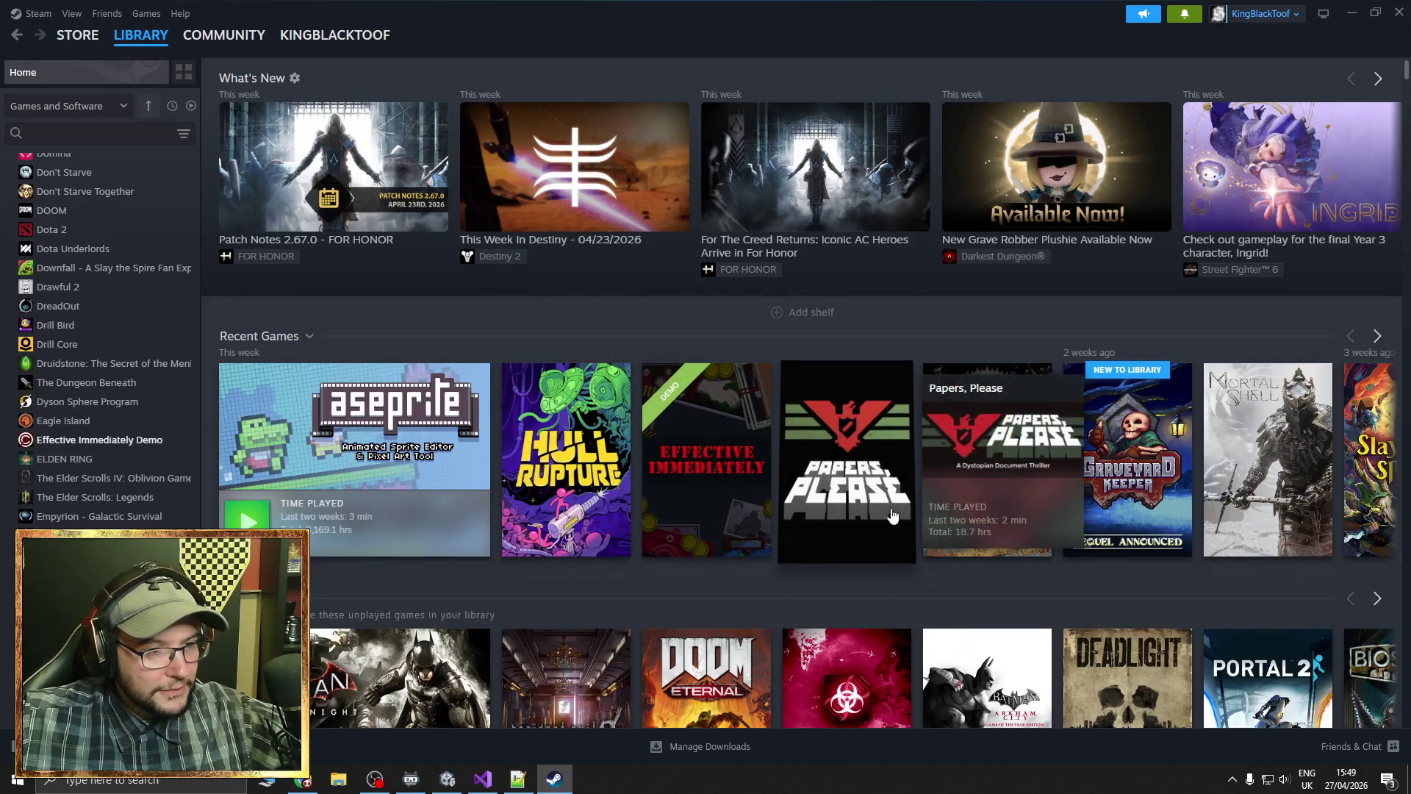
left_click(862, 498)
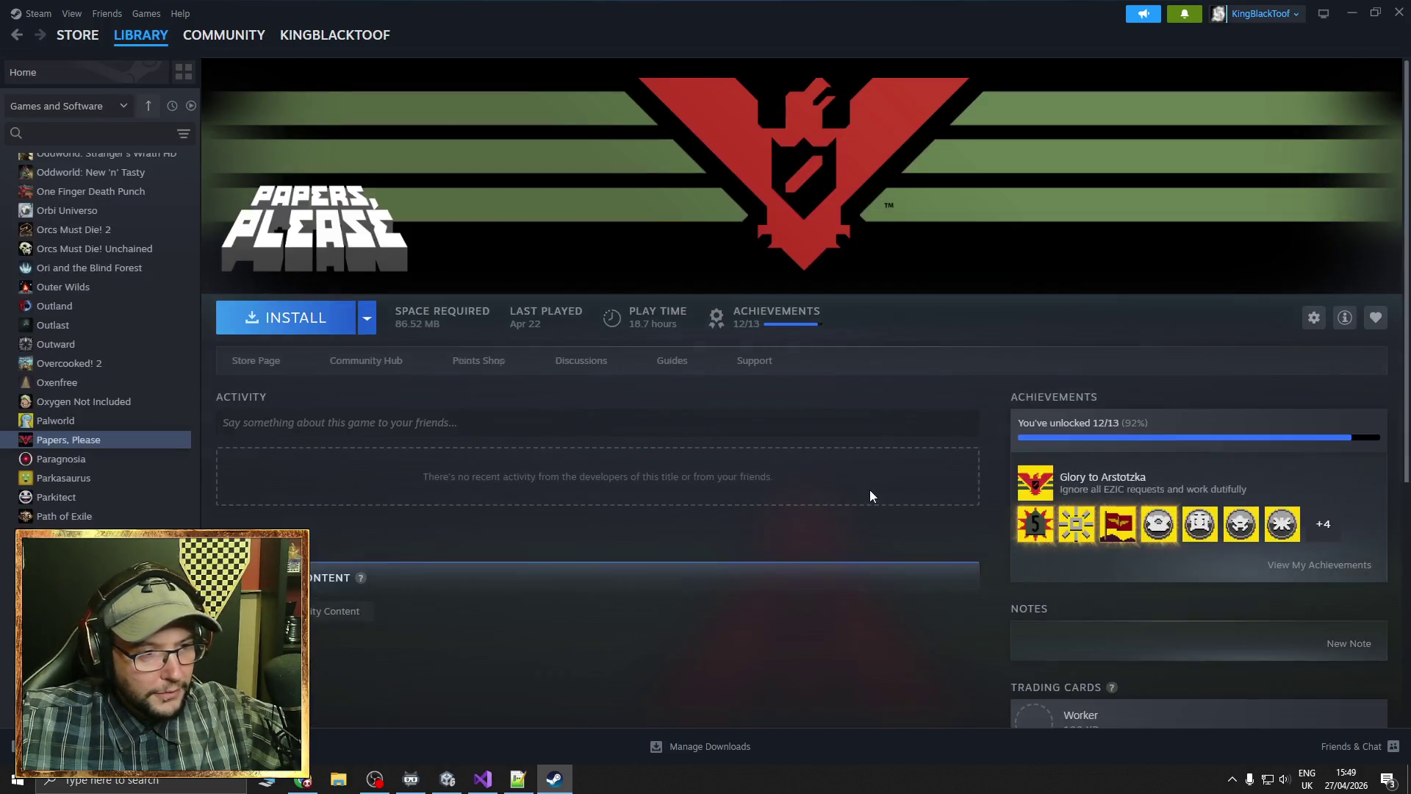
left_click(268, 361)
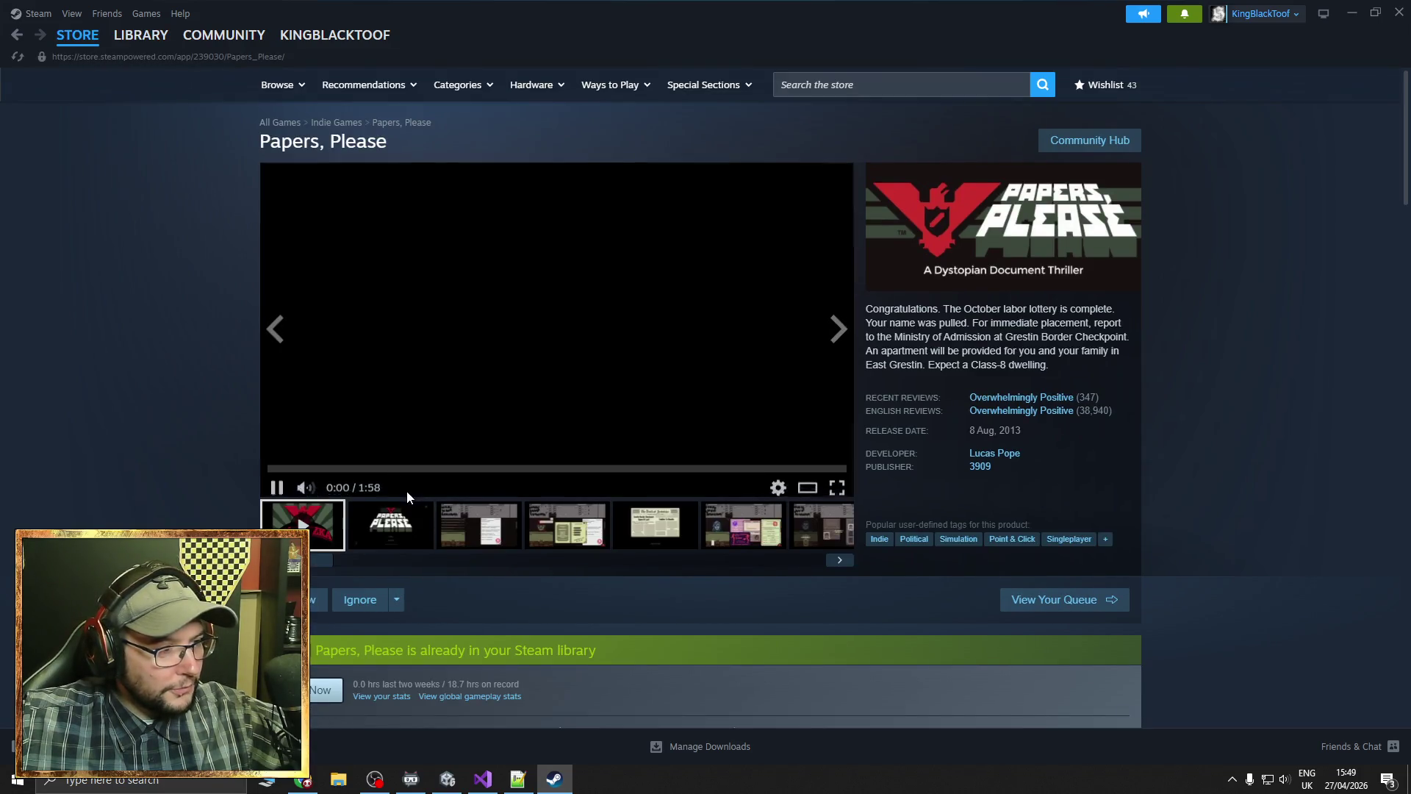
Browse the Papers, Please screenshots (rulebook, Pink Vice permit, endless mode), then go to the Store front page
left_click(469, 528)
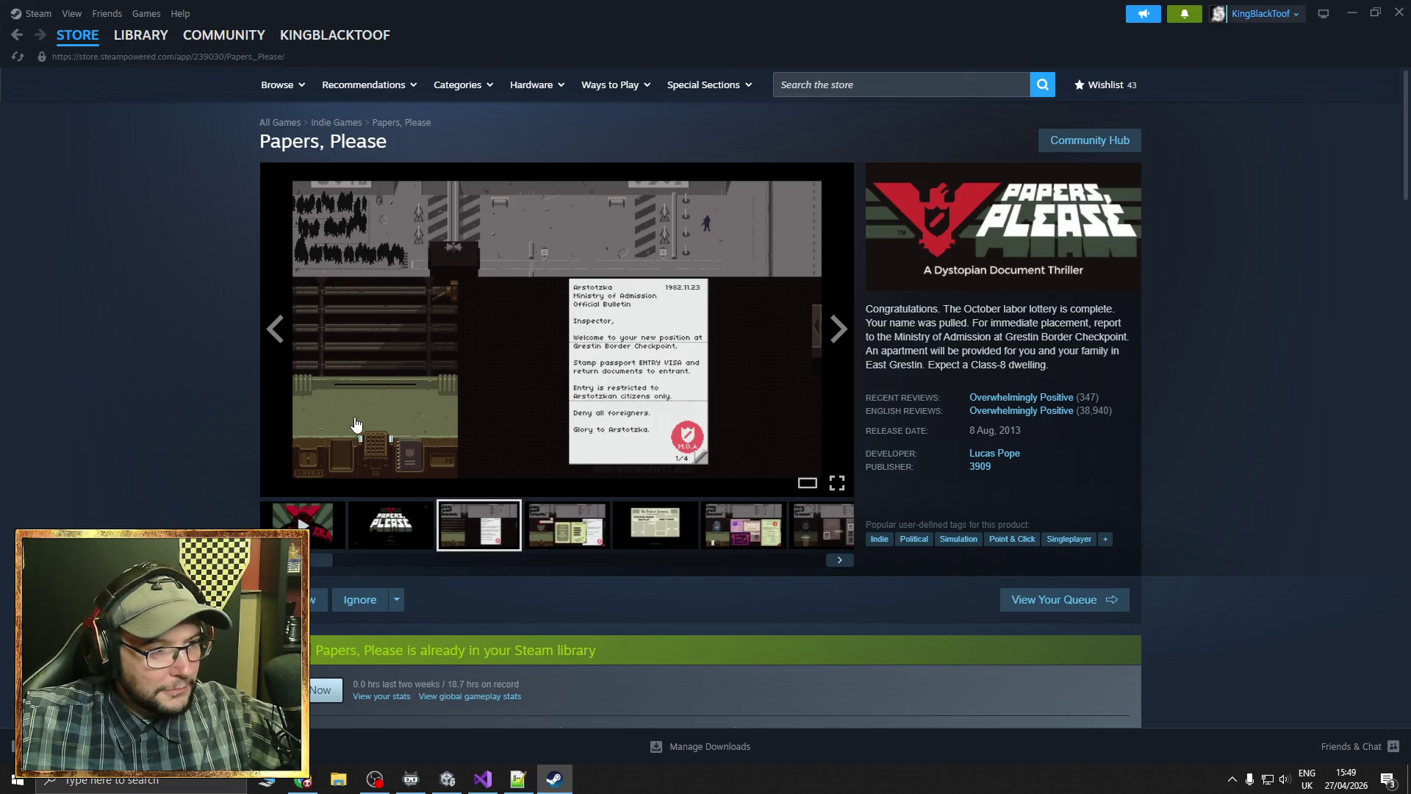
left_click(586, 548)
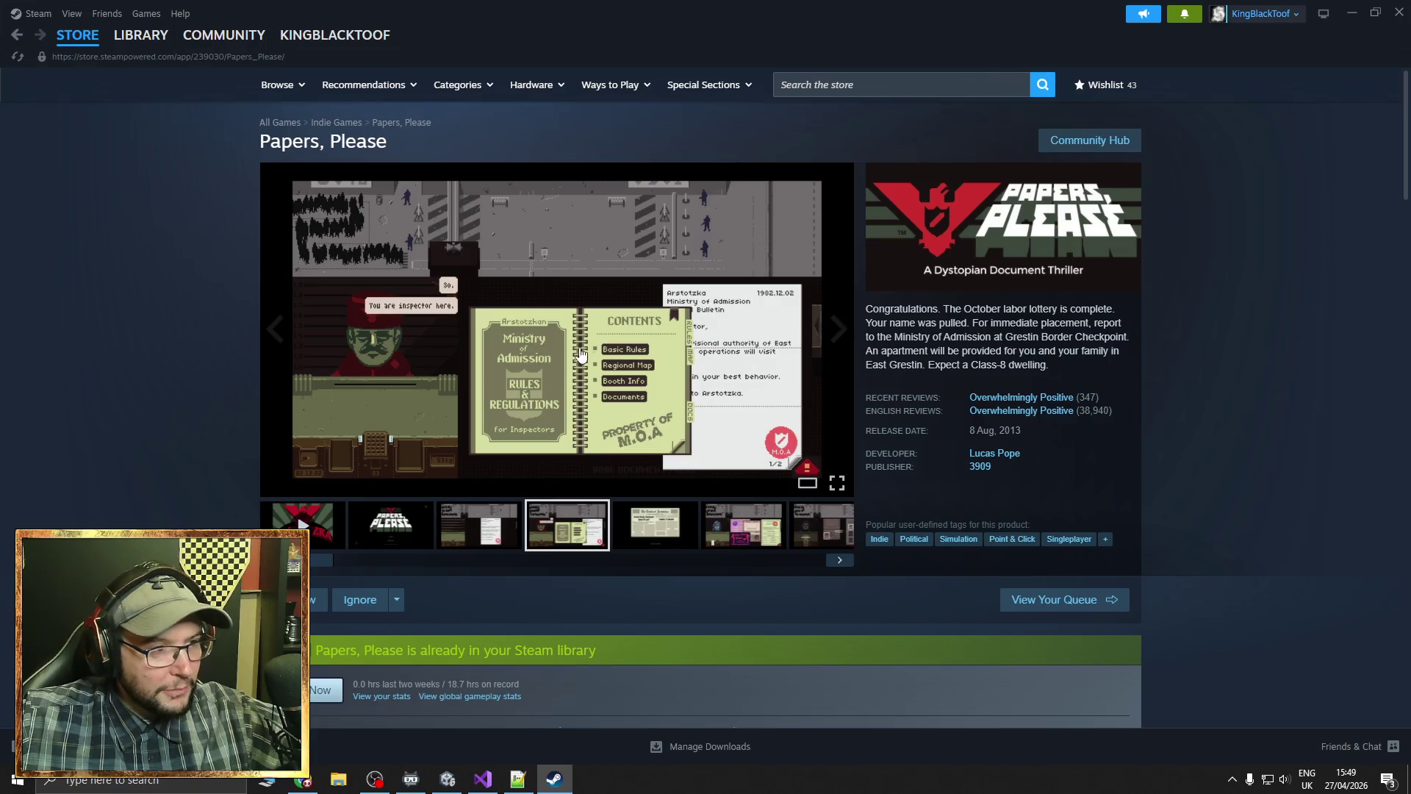
left_click(640, 522)
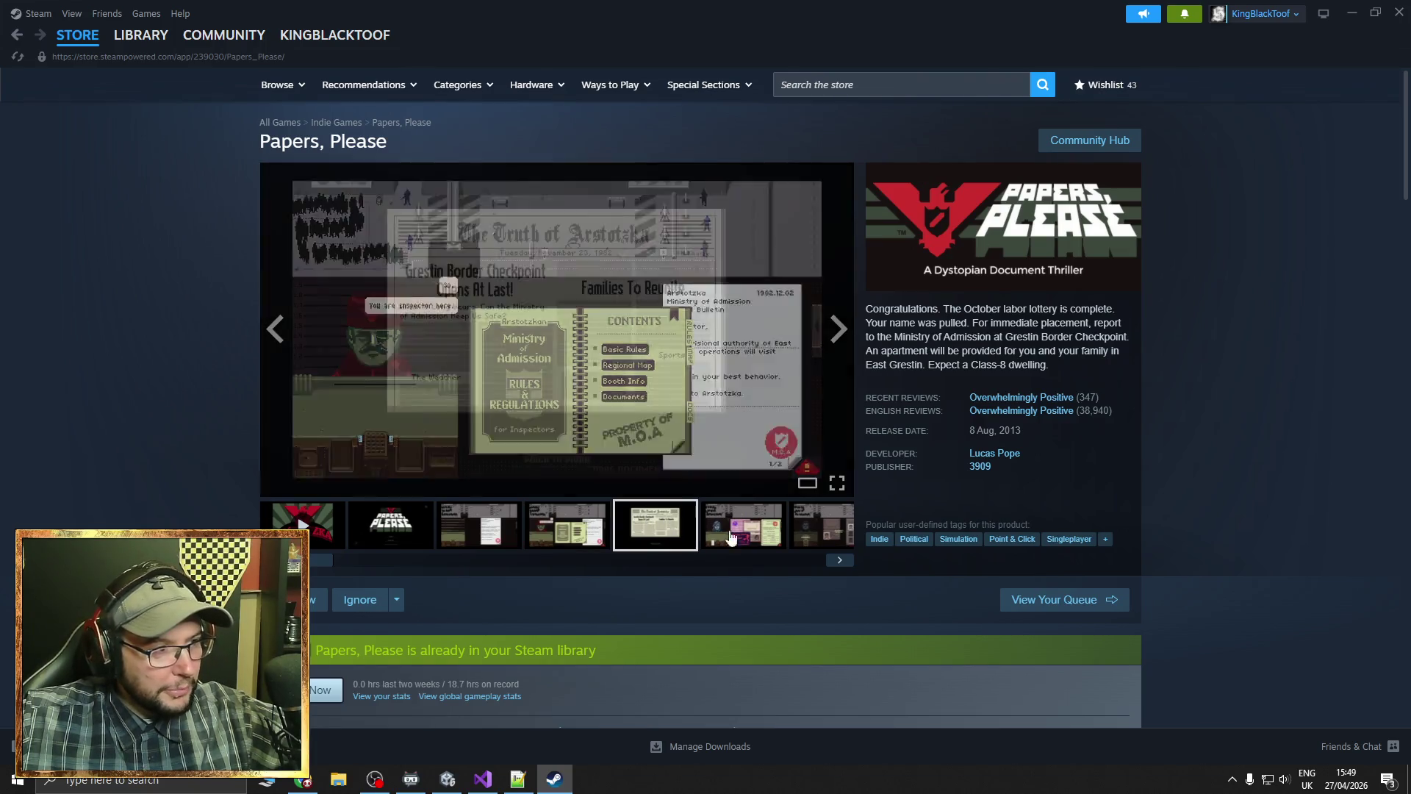
left_click(756, 536)
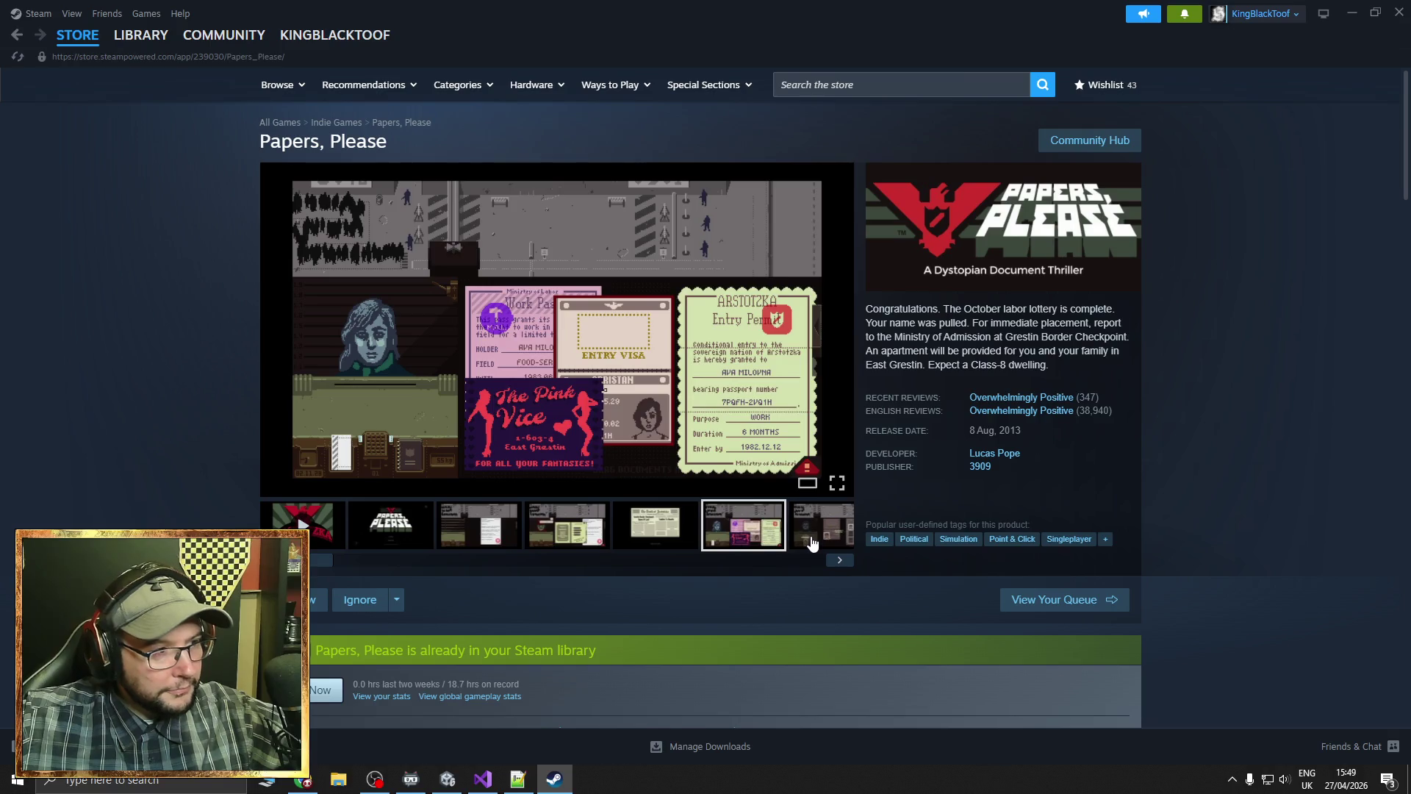
left_click(820, 544)
left_click(743, 535)
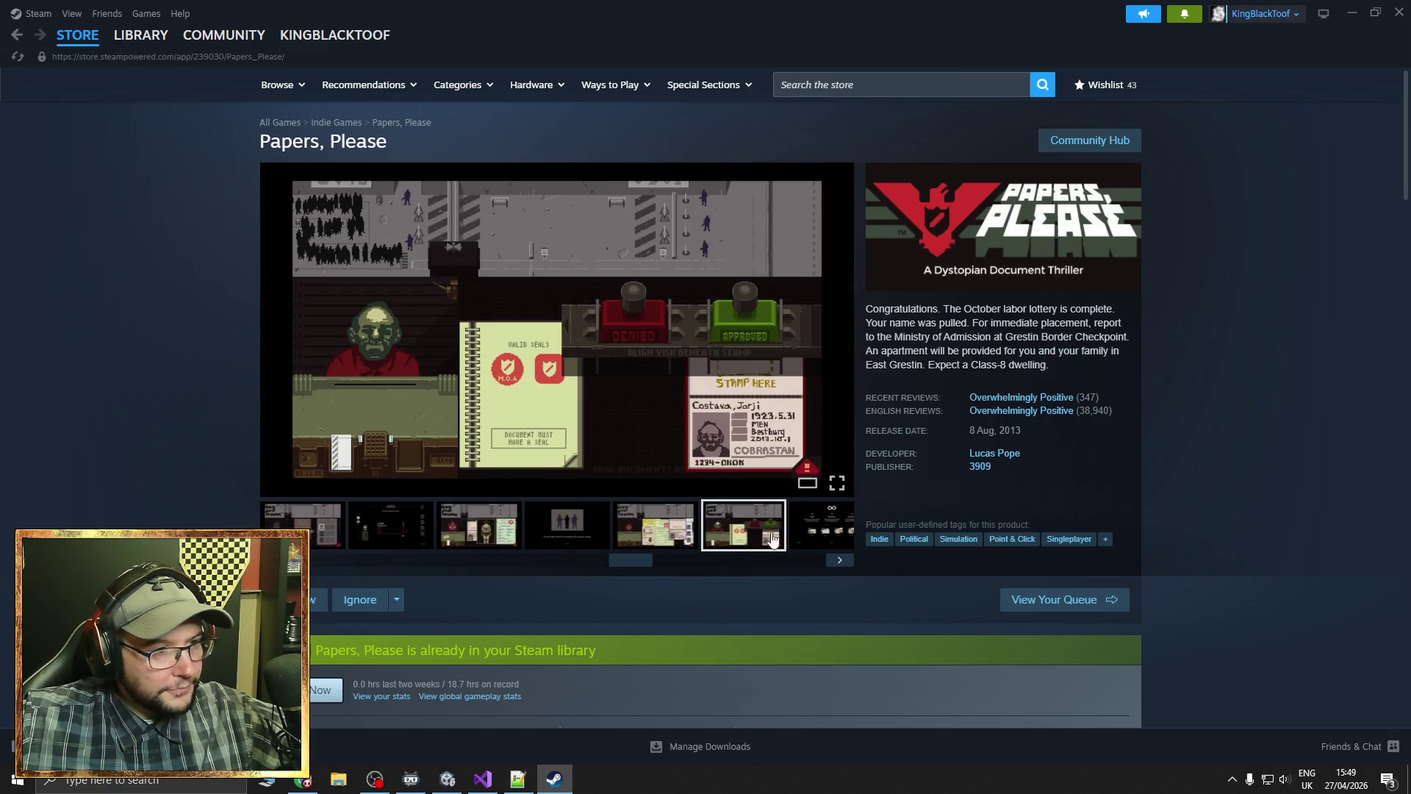
left_click(805, 540)
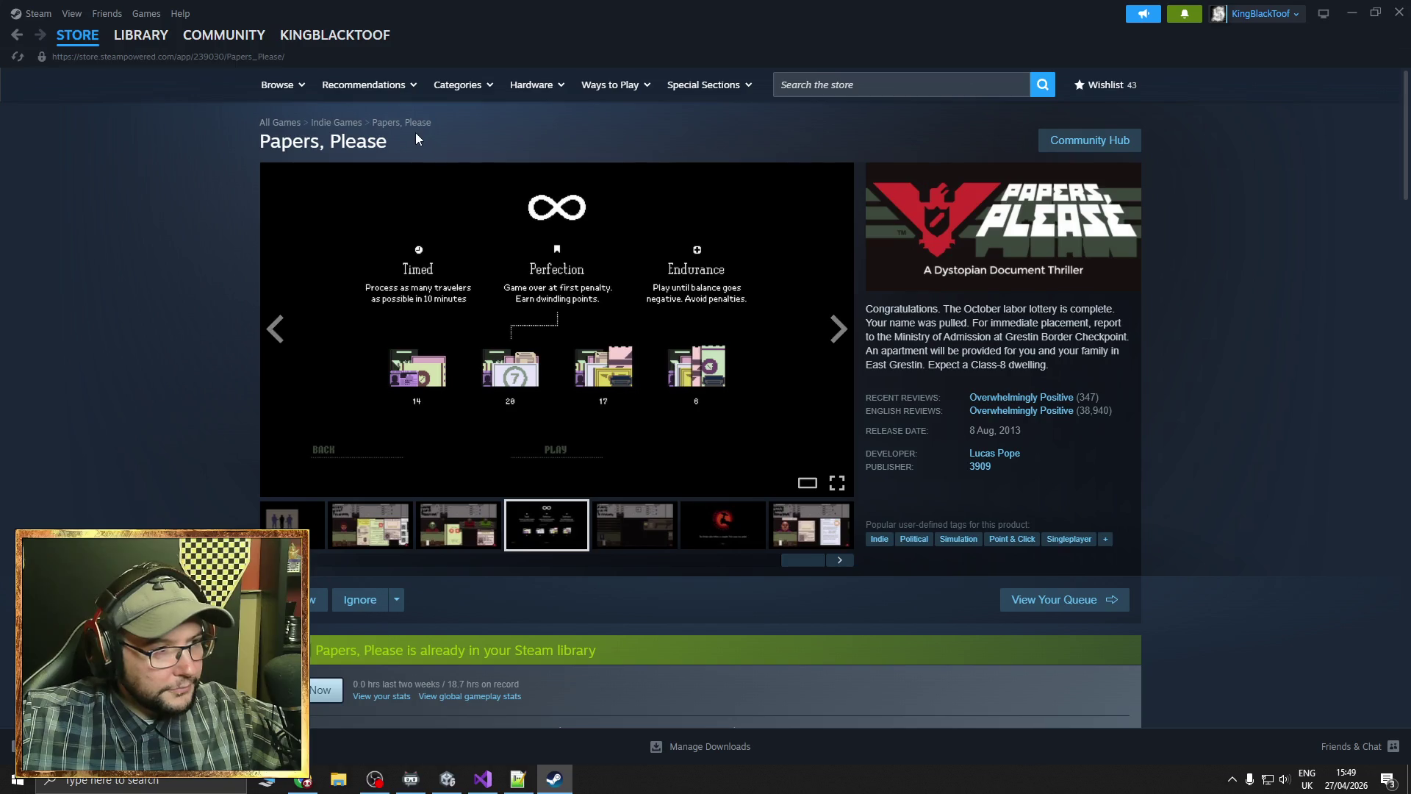
left_click(72, 43)
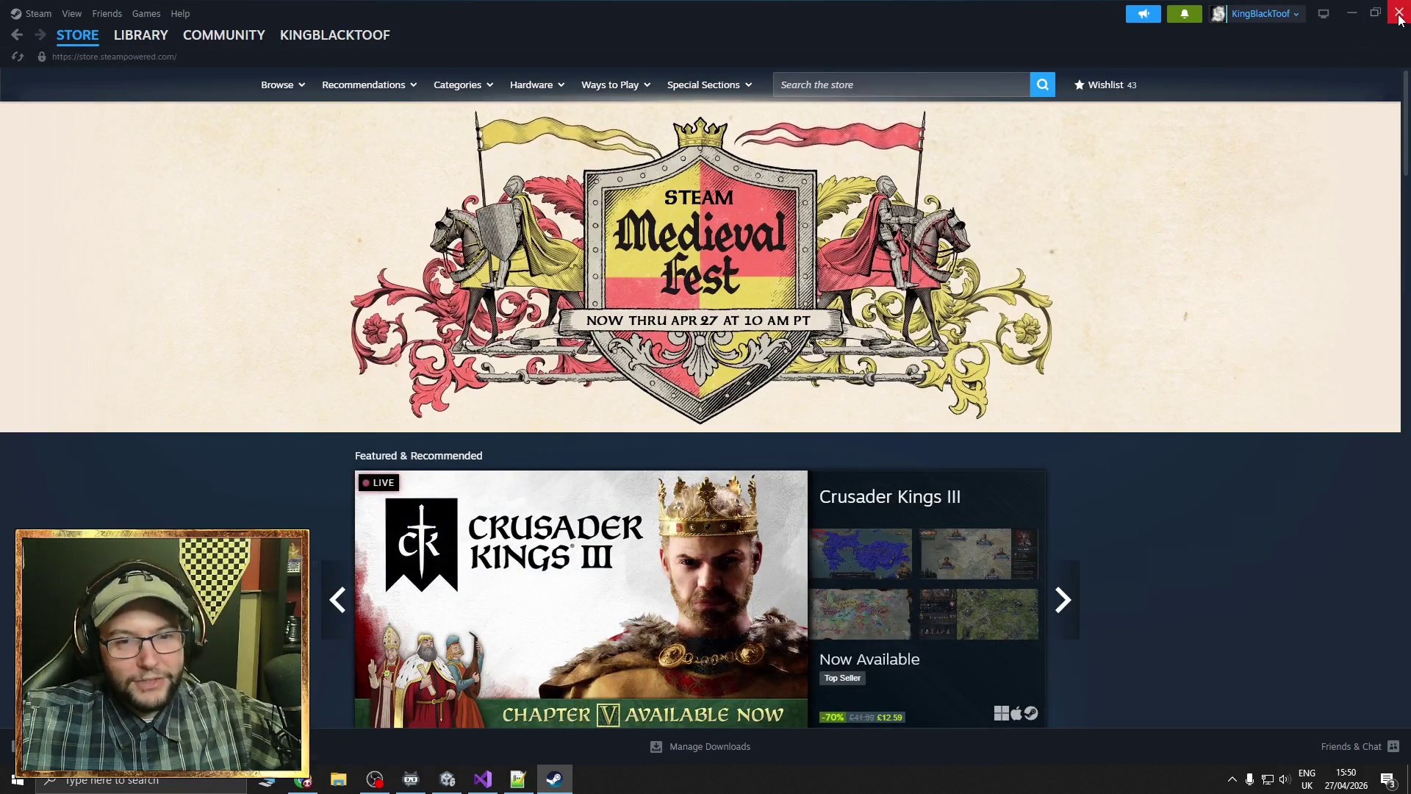
Close Steam and nudge the level view around the VIP-list station bulletin
left_click(1398, 12)
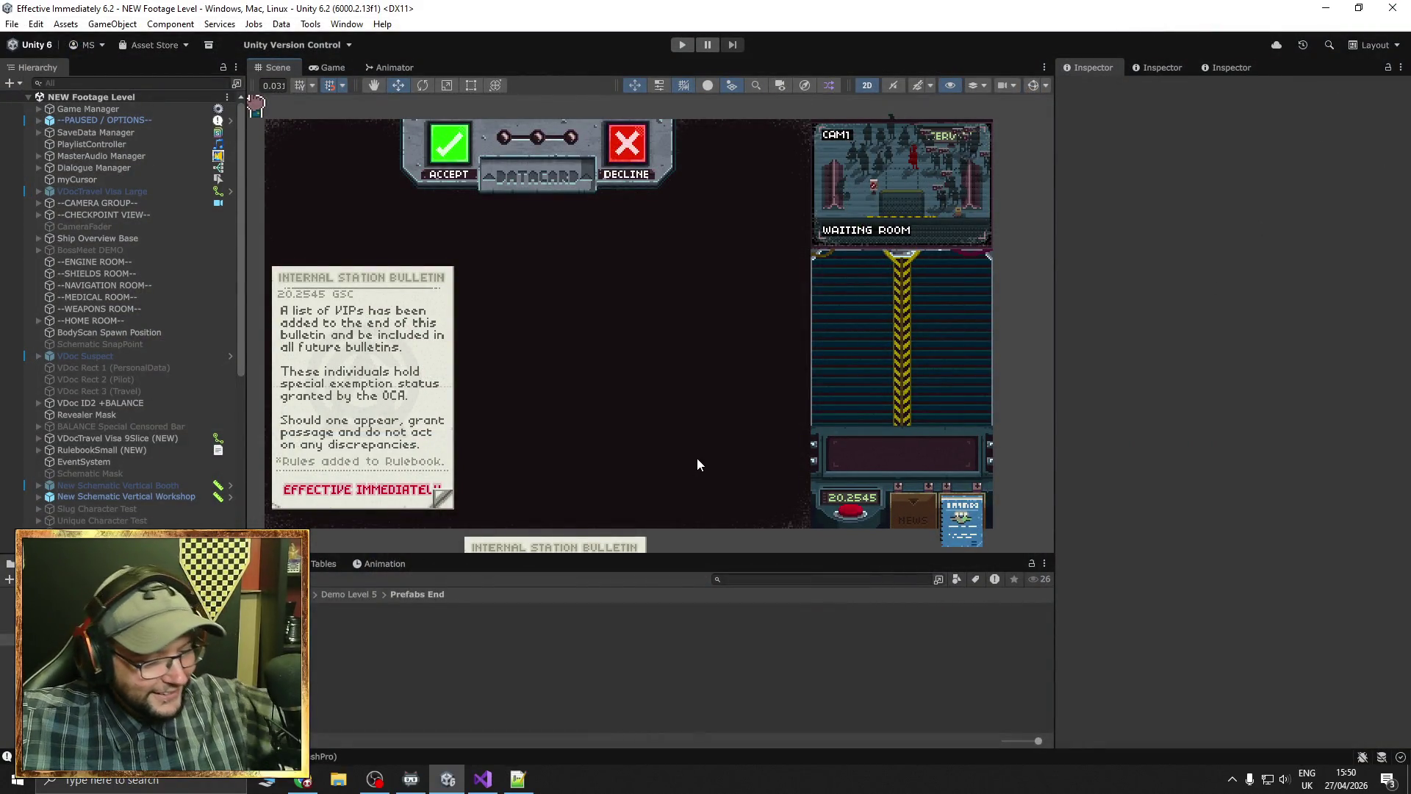
left_click_drag(617, 428, 626, 412)
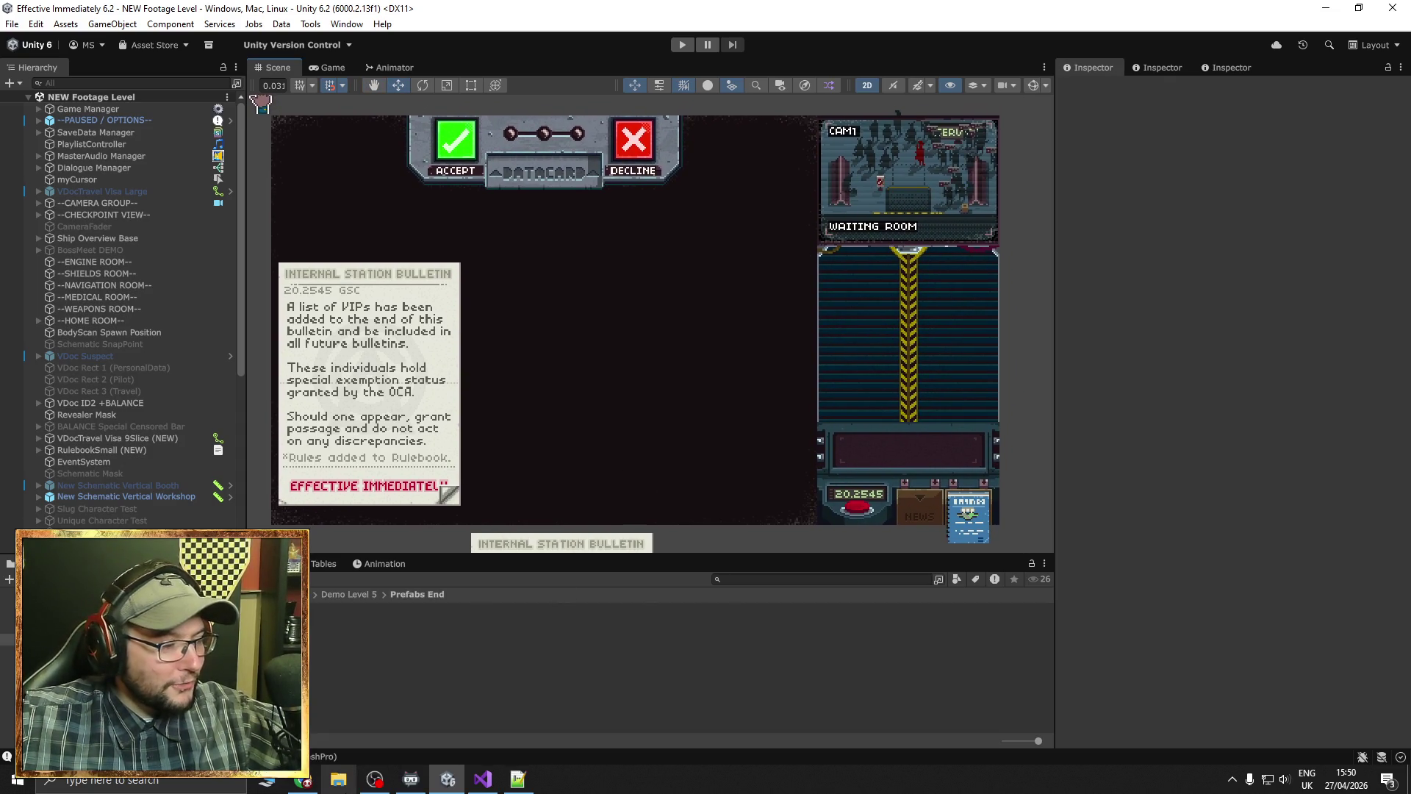
mouse_move(311, 785)
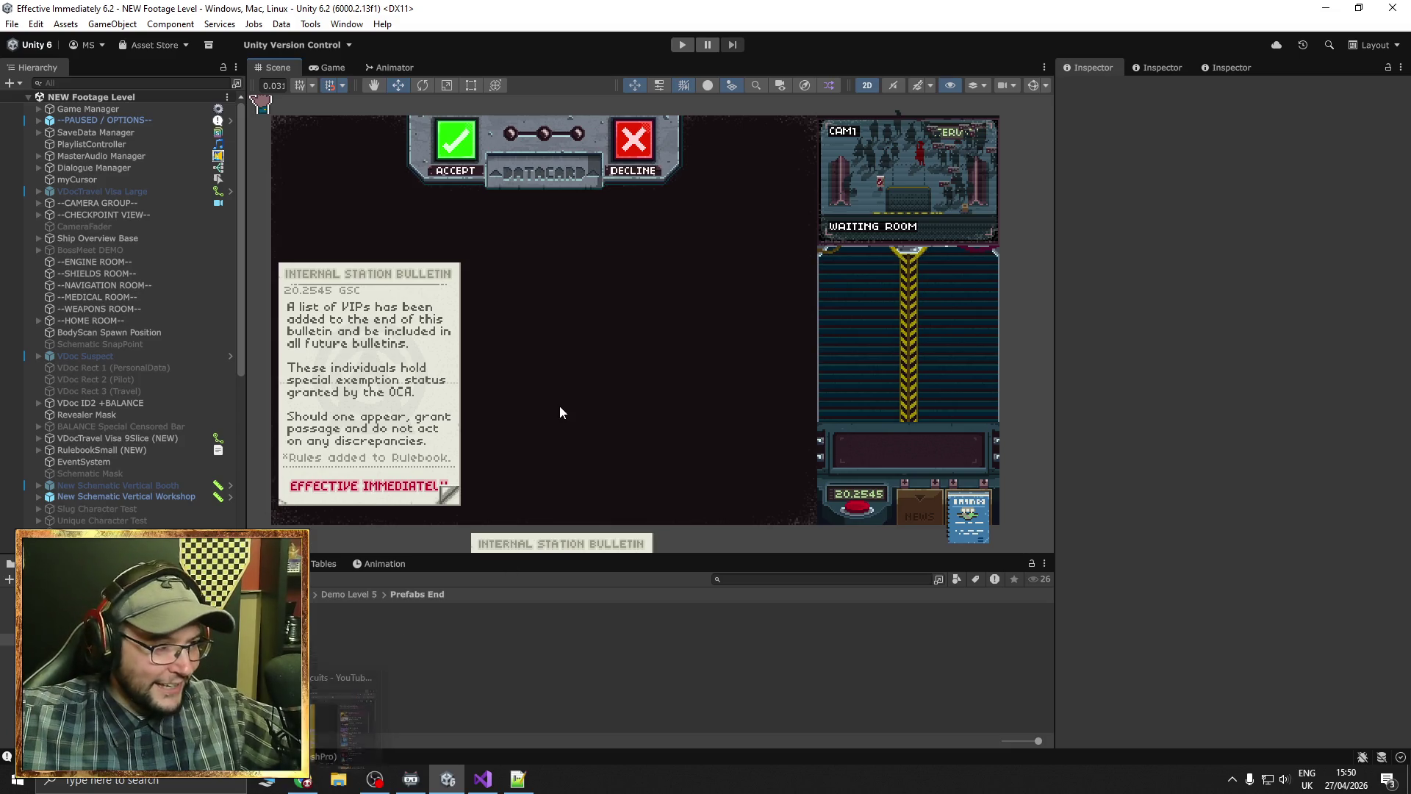
mouse_move(564, 392)
left_mouse_down()
mouse_move(537, 452)
mouse_move(539, 433)
left_mouse_up()
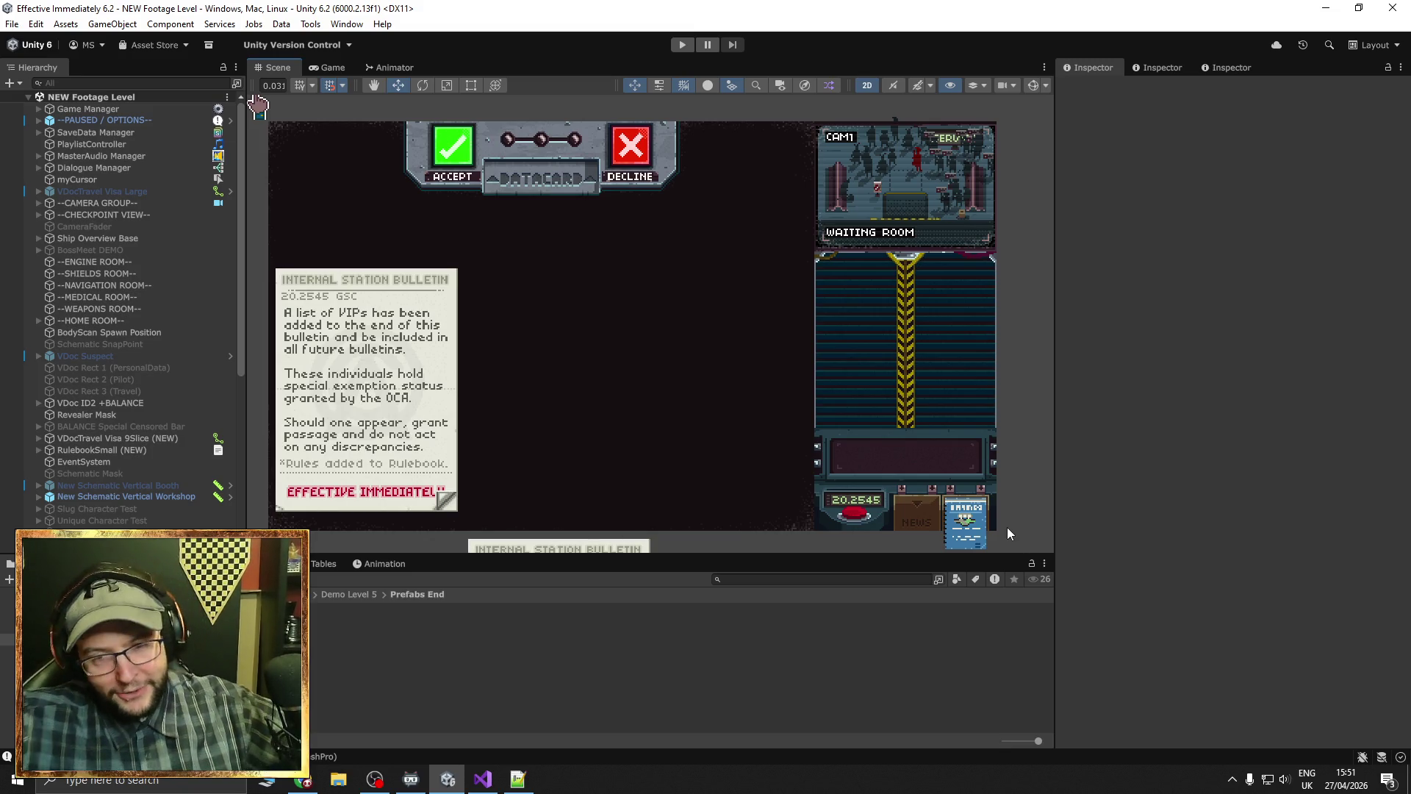
Pan and zoom the level view onto the bulletin, then briefly bring up and minimize the YouTube window
left_click_drag(794, 518, 772, 465)
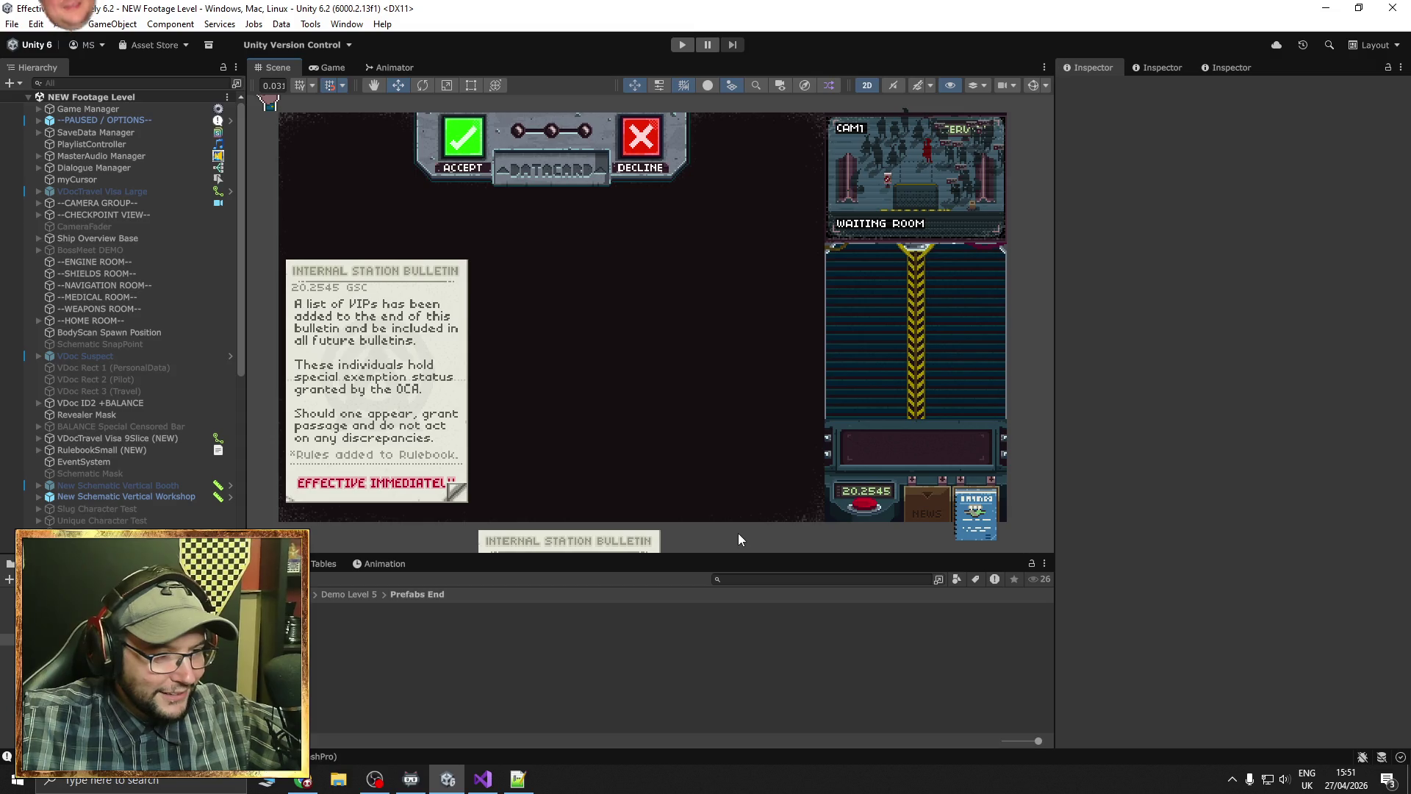
scroll(725, 502, "up", 1)
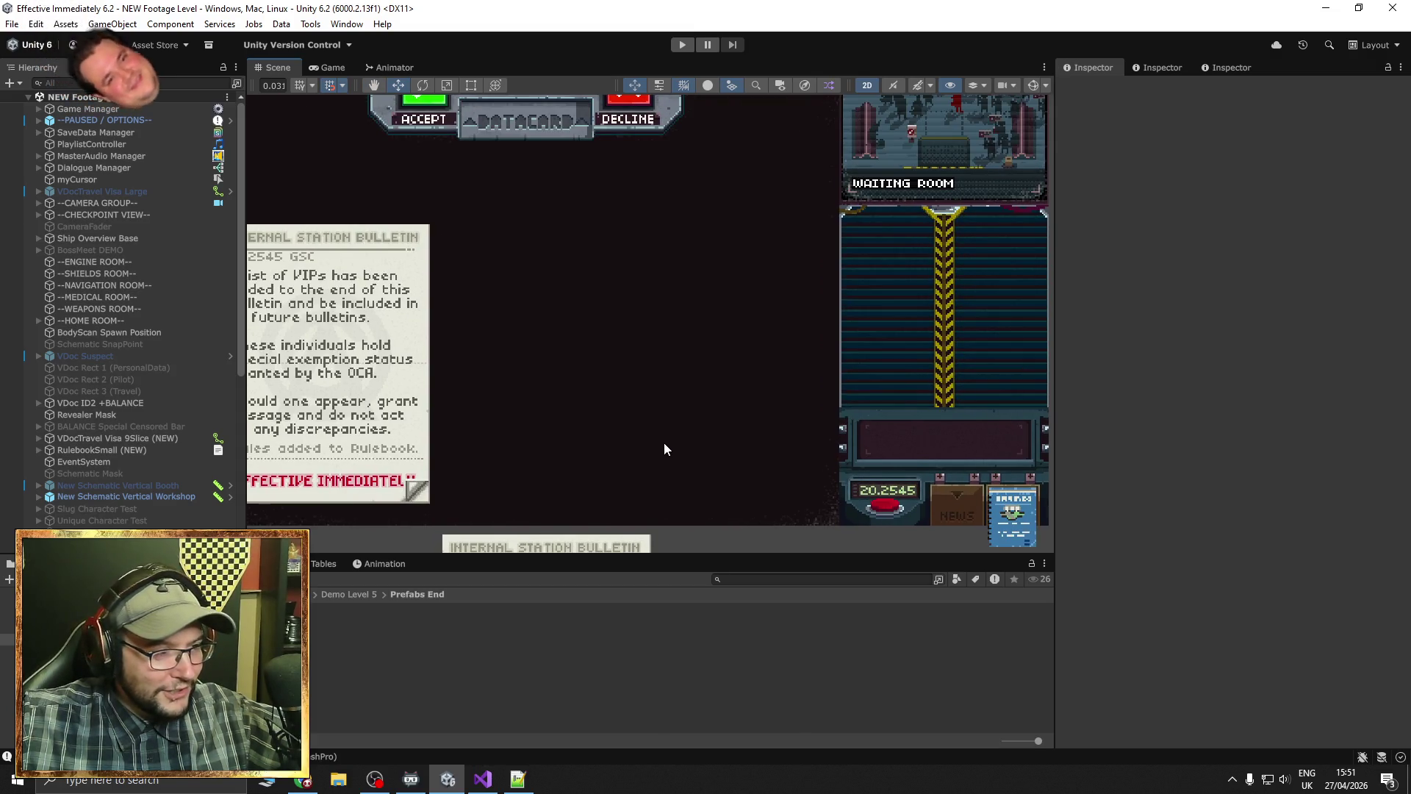
scroll(664, 442, "up", 2)
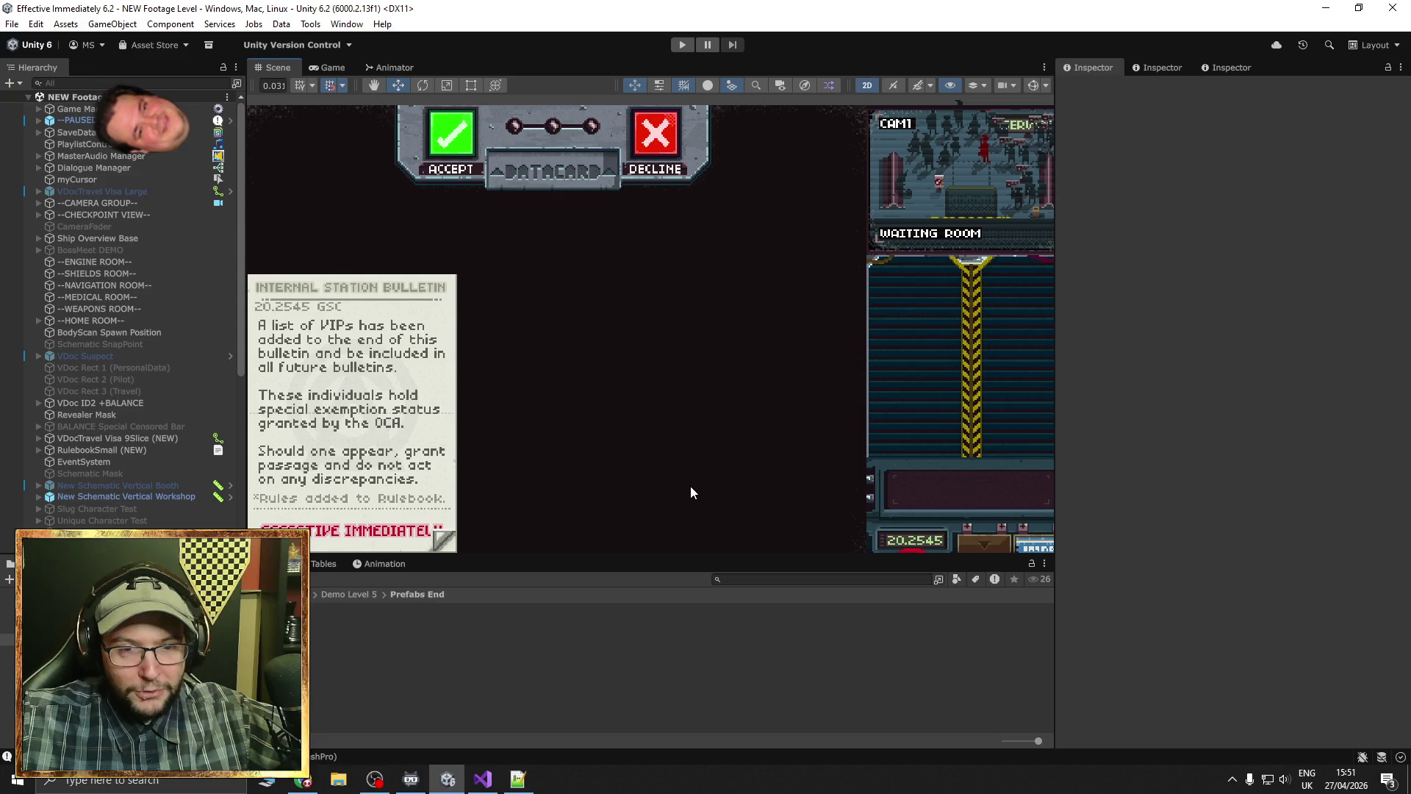
scroll(739, 459, "down", 1)
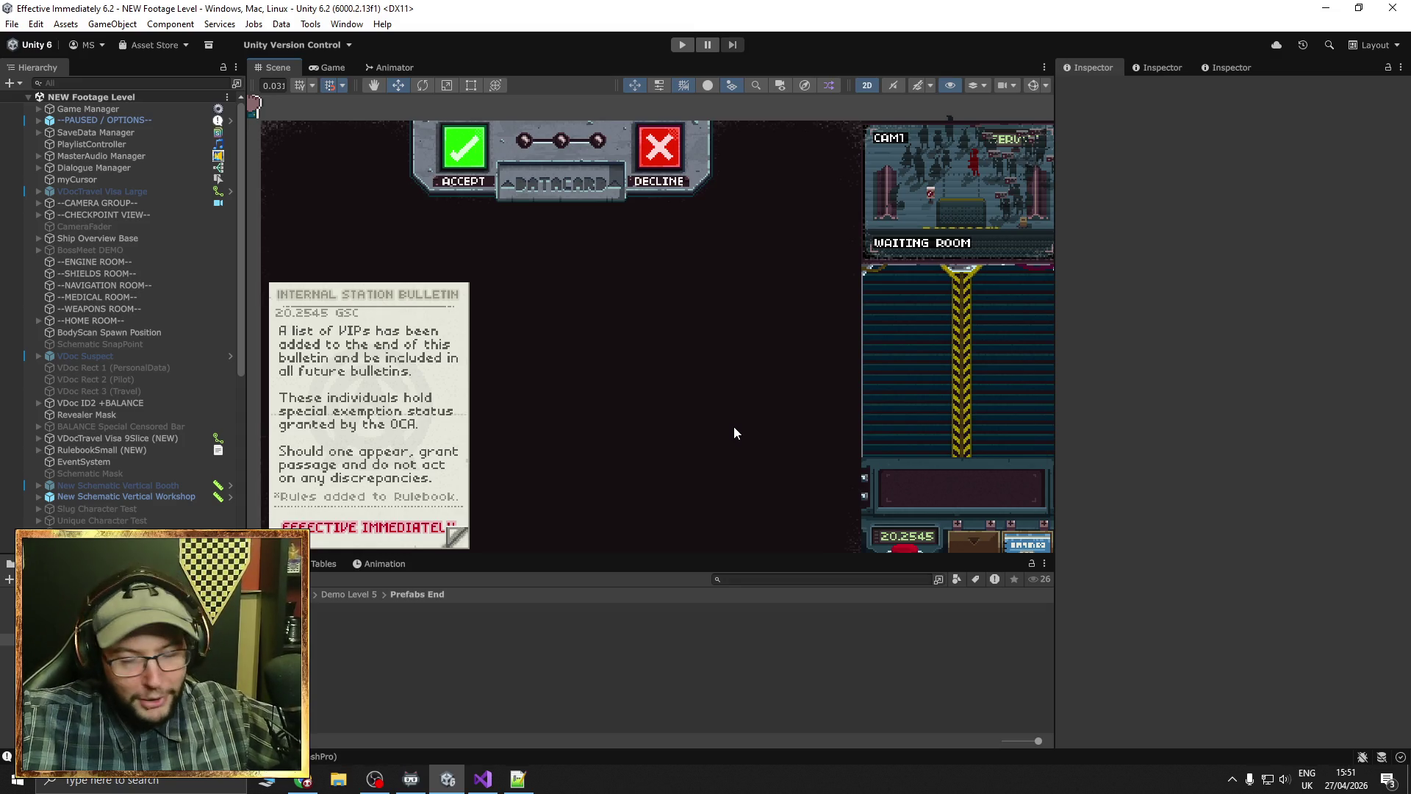
mouse_move(723, 432)
left_mouse_down()
mouse_move(693, 384)
mouse_move(712, 384)
mouse_move(704, 402)
left_mouse_up()
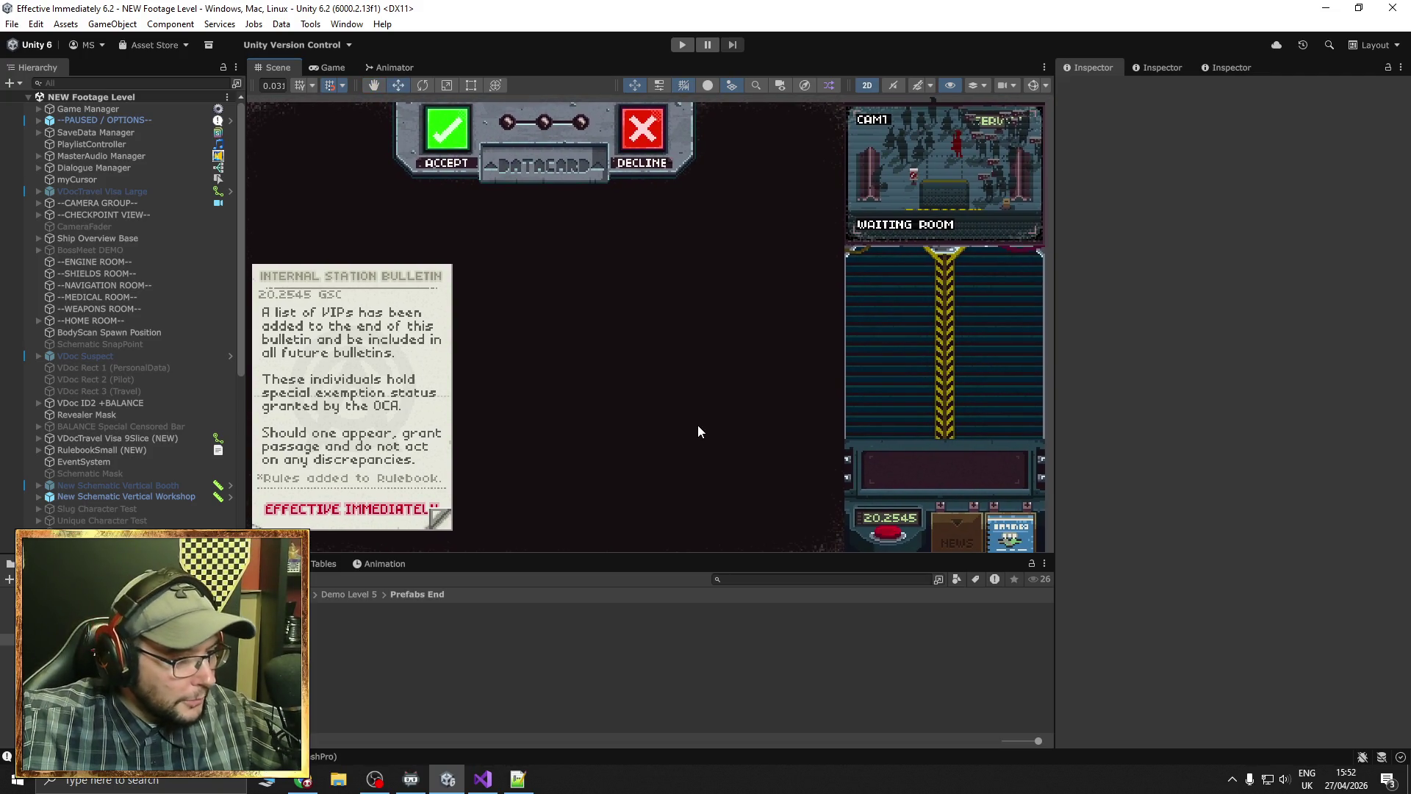
left_click(302, 782)
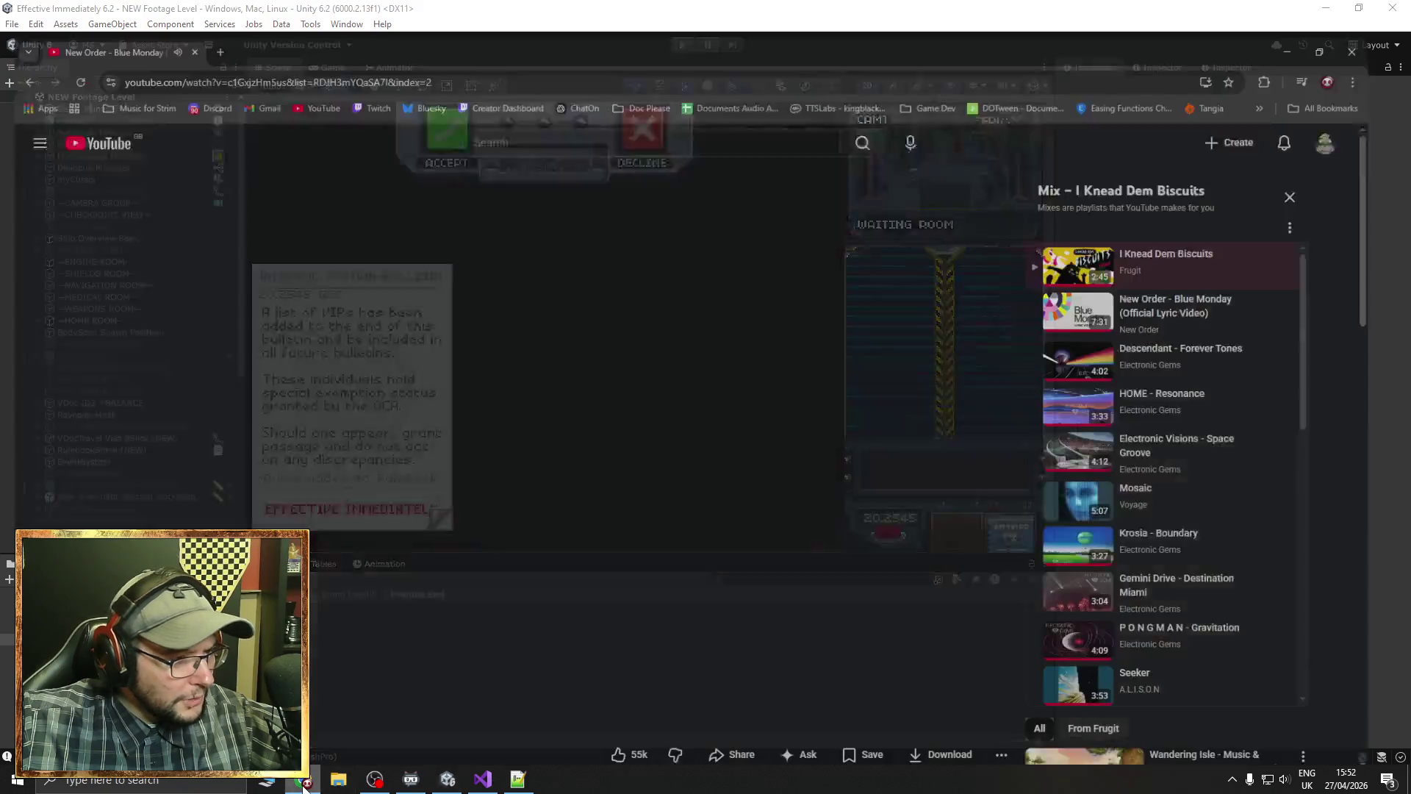
left_click(302, 782)
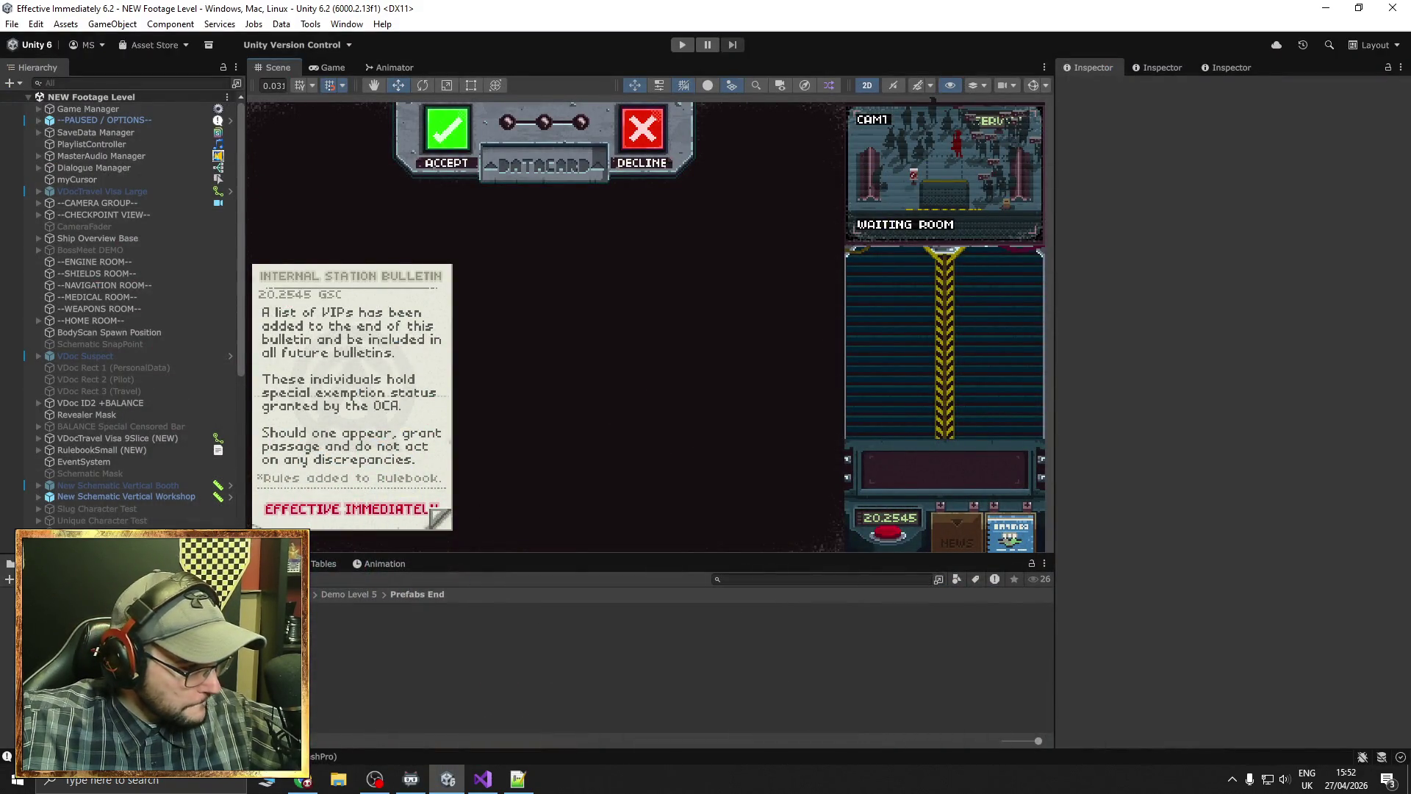
Open the DEMOMainMenu scene from the Demo folder
left_click(294, 594)
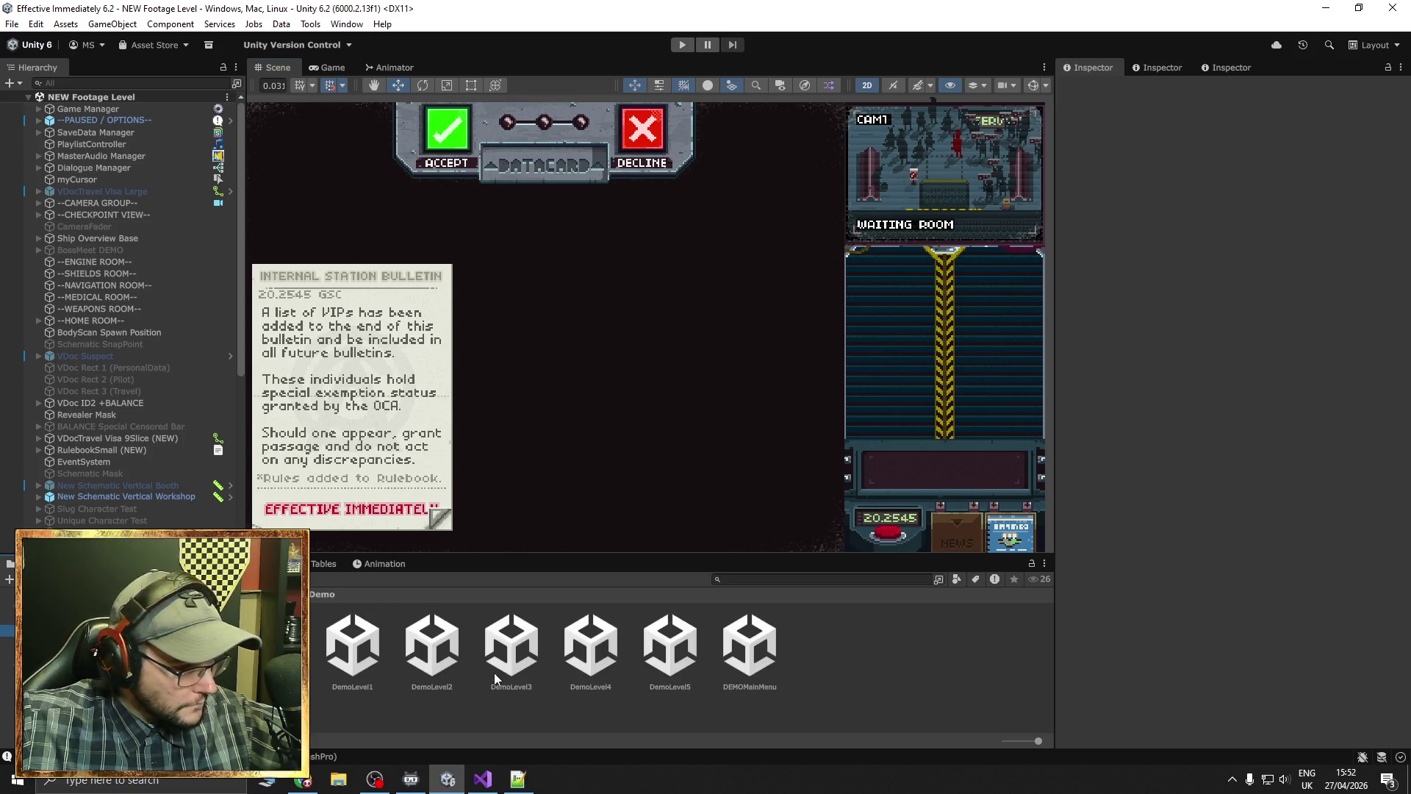
left_click(739, 644)
double_click(739, 645)
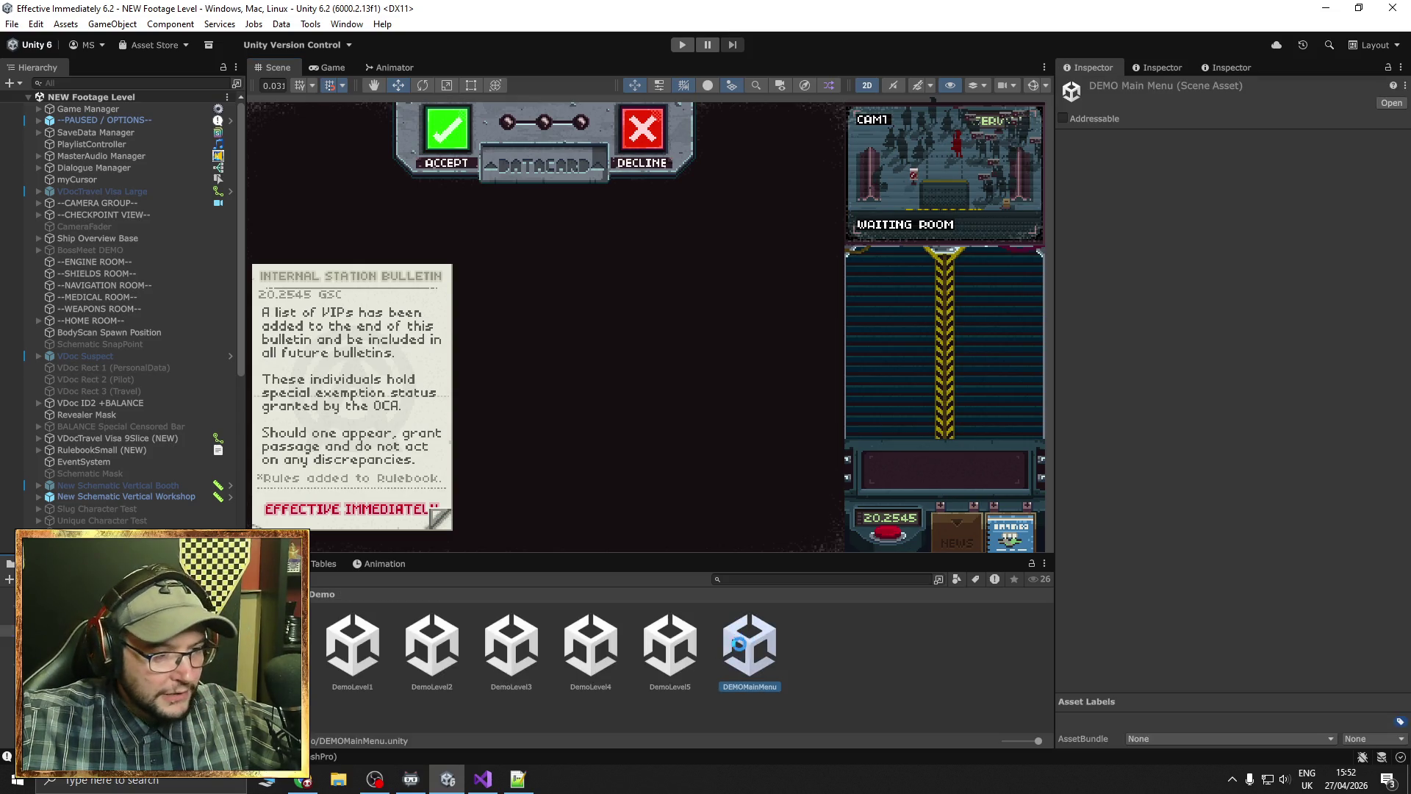
Open the NEW Footage Level scene from the other scenes folder
scroll(491, 404, "down", 2)
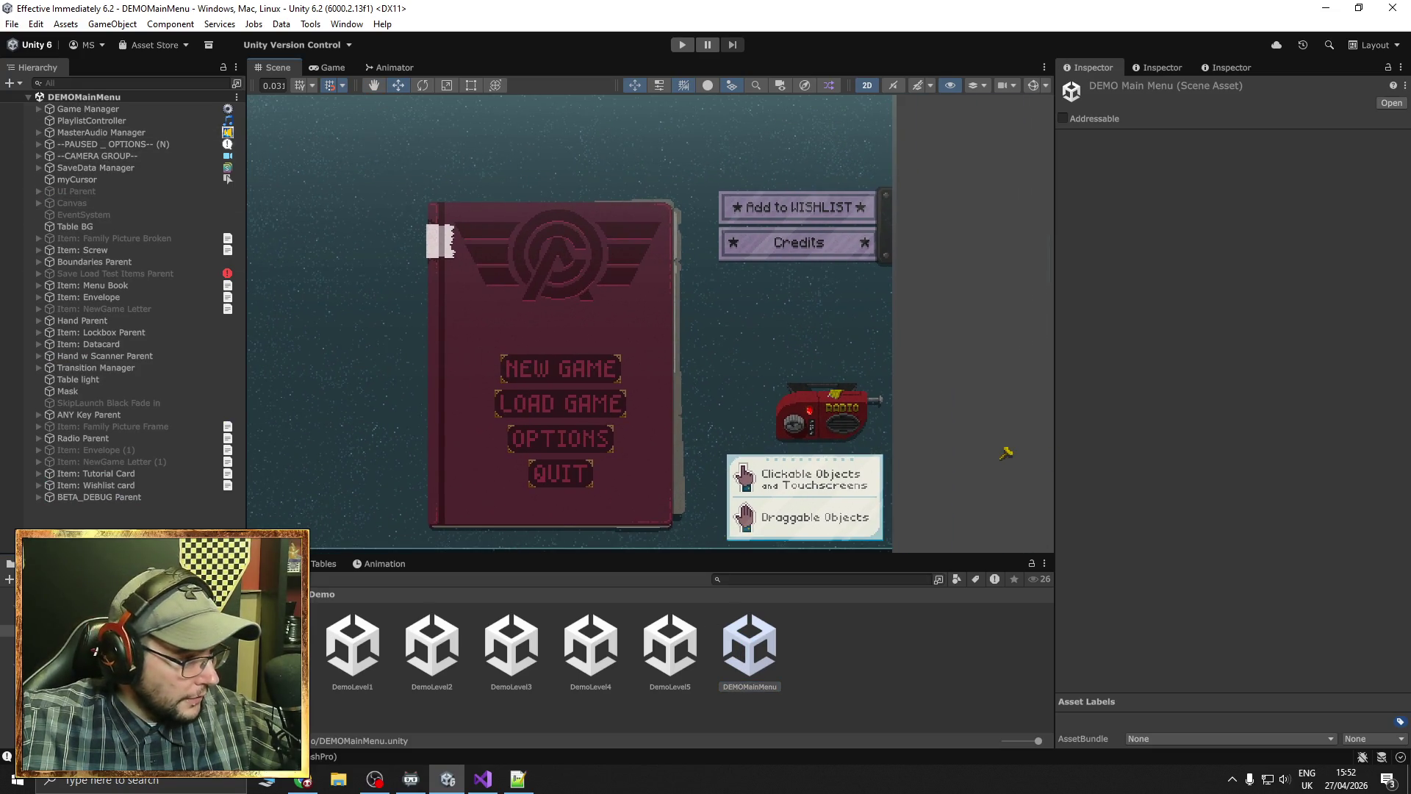
left_click(73, 630)
scroll(684, 662, "down", 1)
left_click(688, 657)
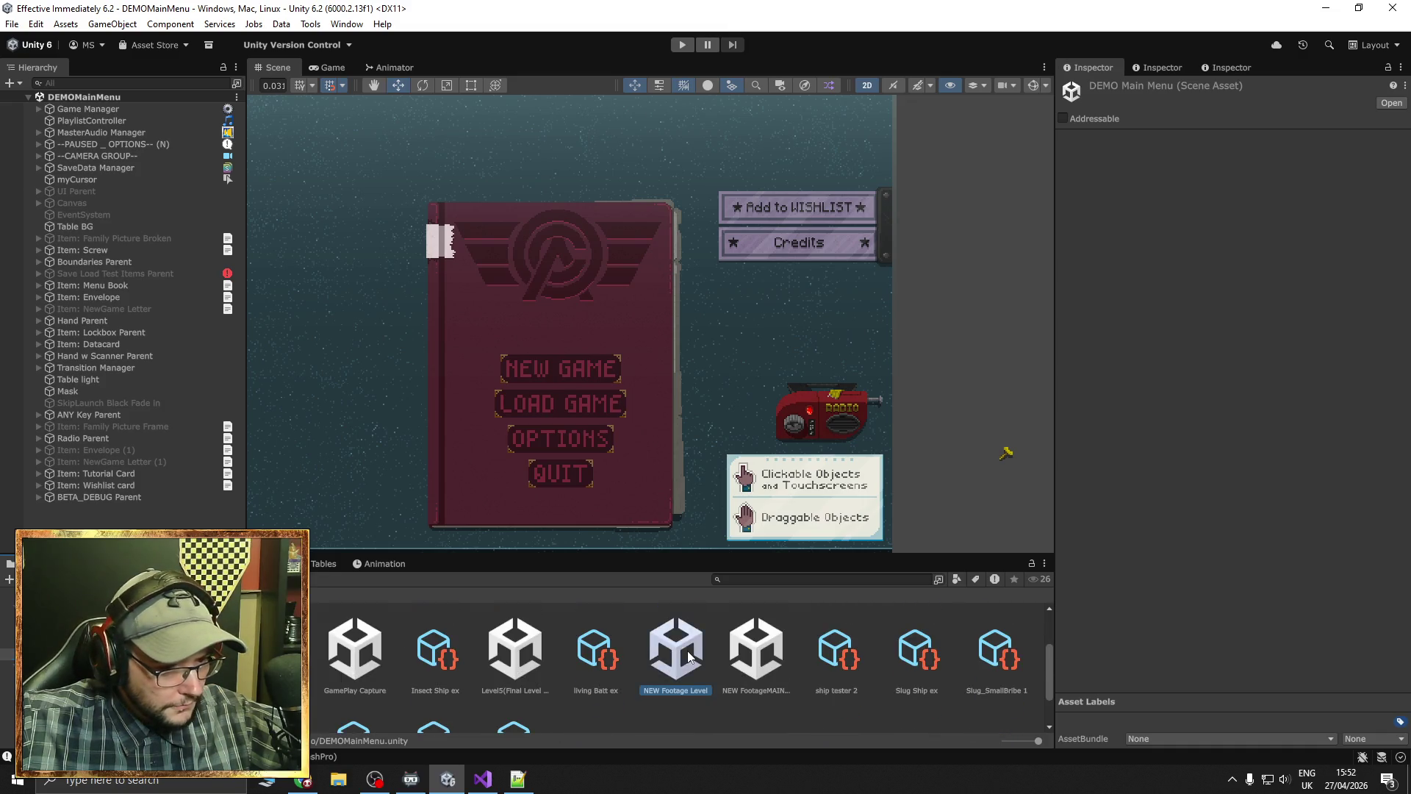
double_click(689, 656)
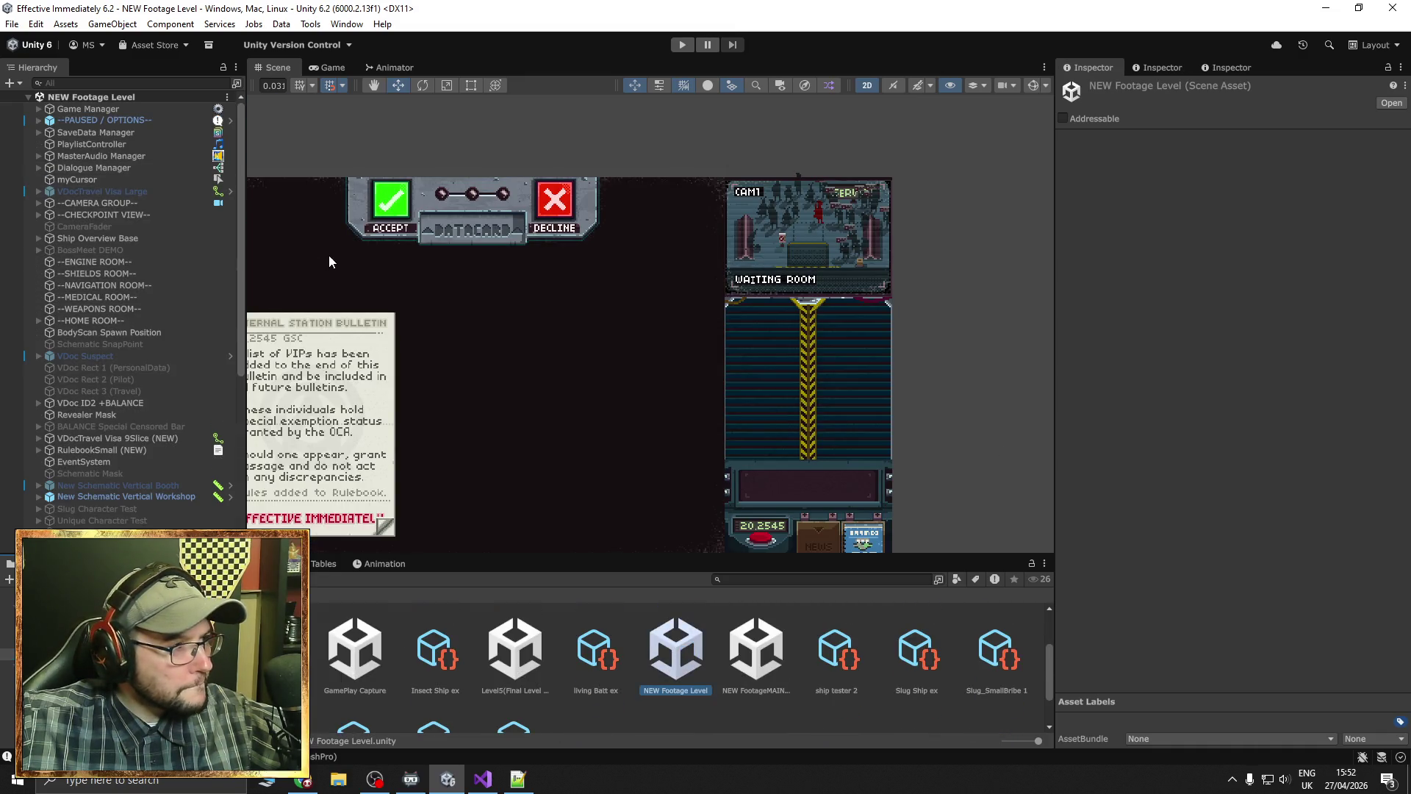
Copy the Font Switcher component from Game Manager and return to the Demo scenes folder
left_click(93, 109)
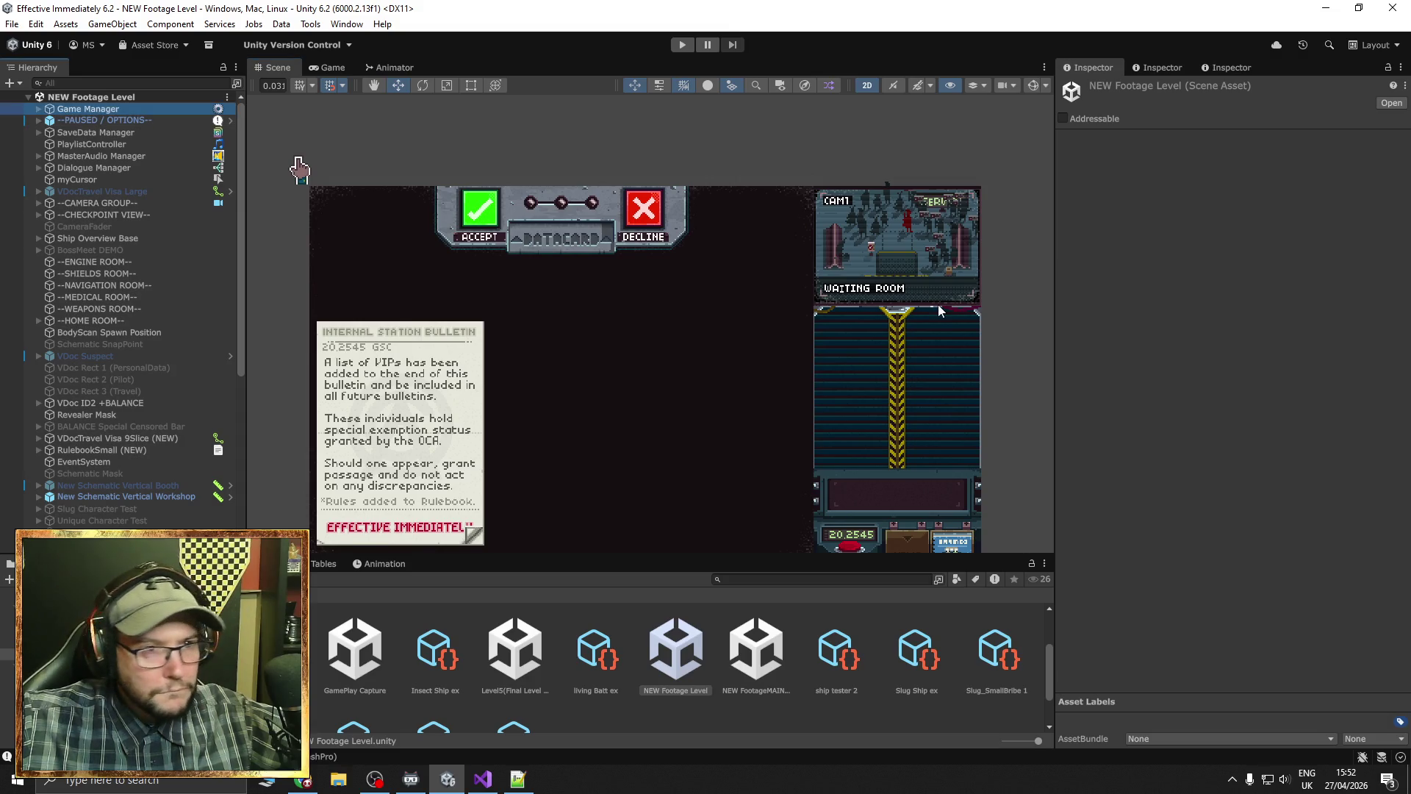
right_click(1221, 196)
scroll(125, 381, "down", 2)
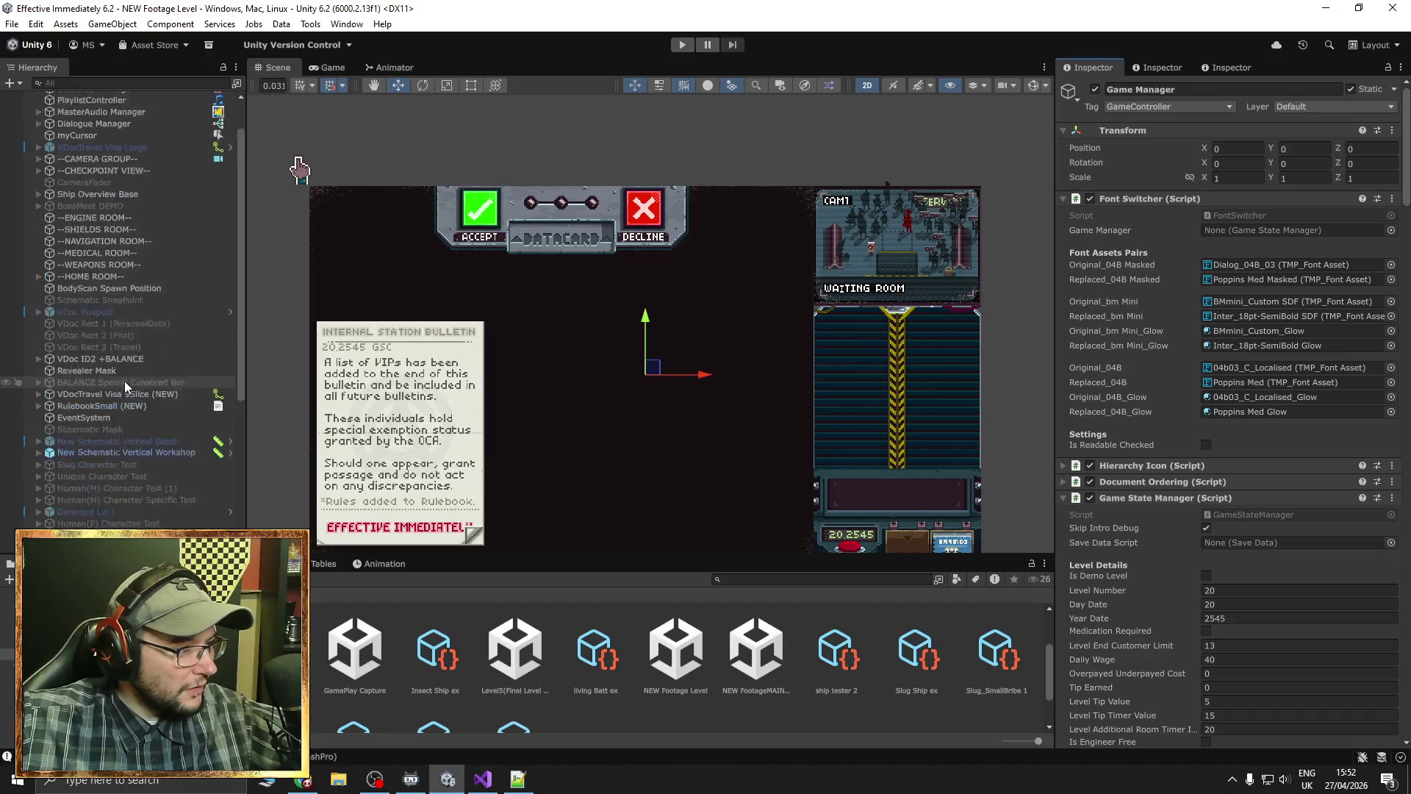
scroll(125, 381, "up", 2)
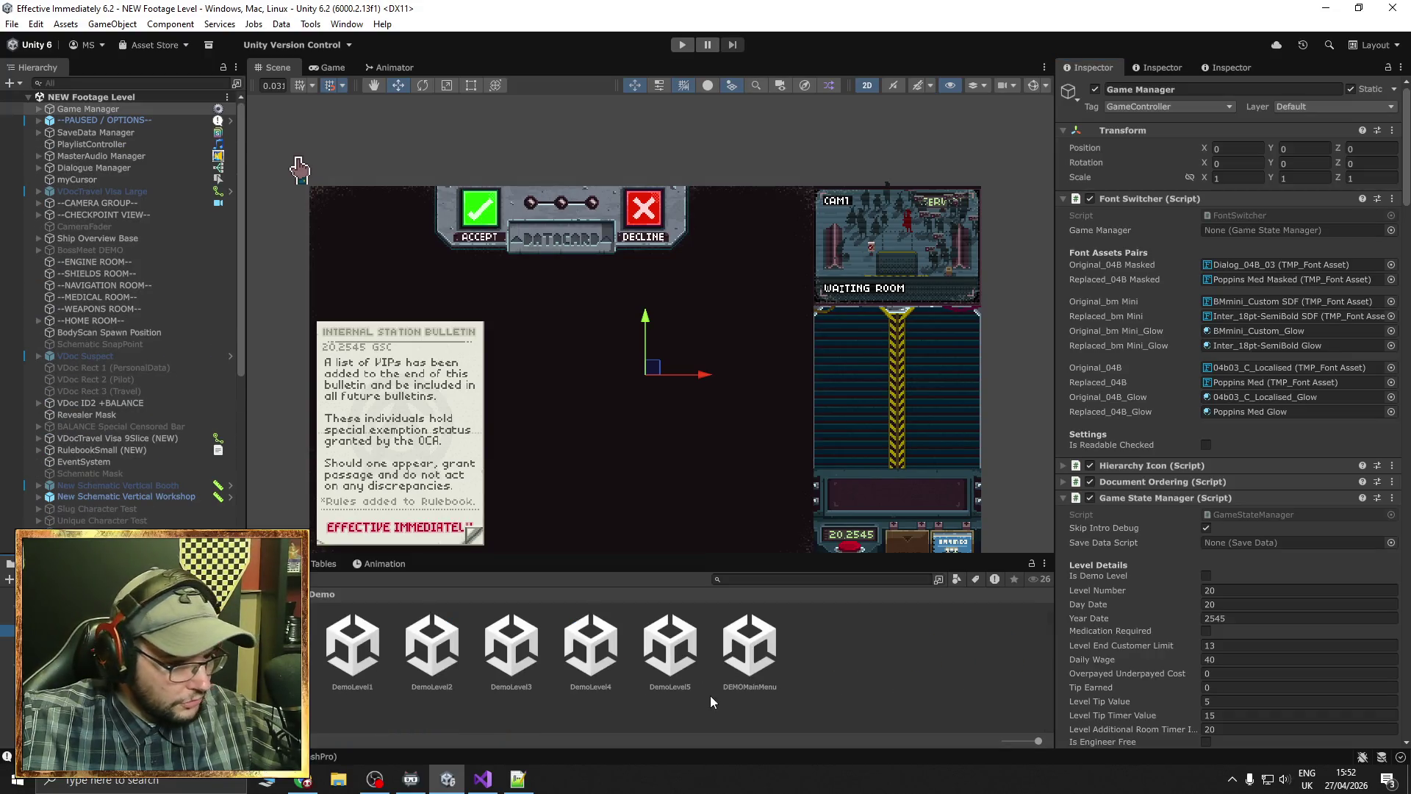
left_click(748, 644)
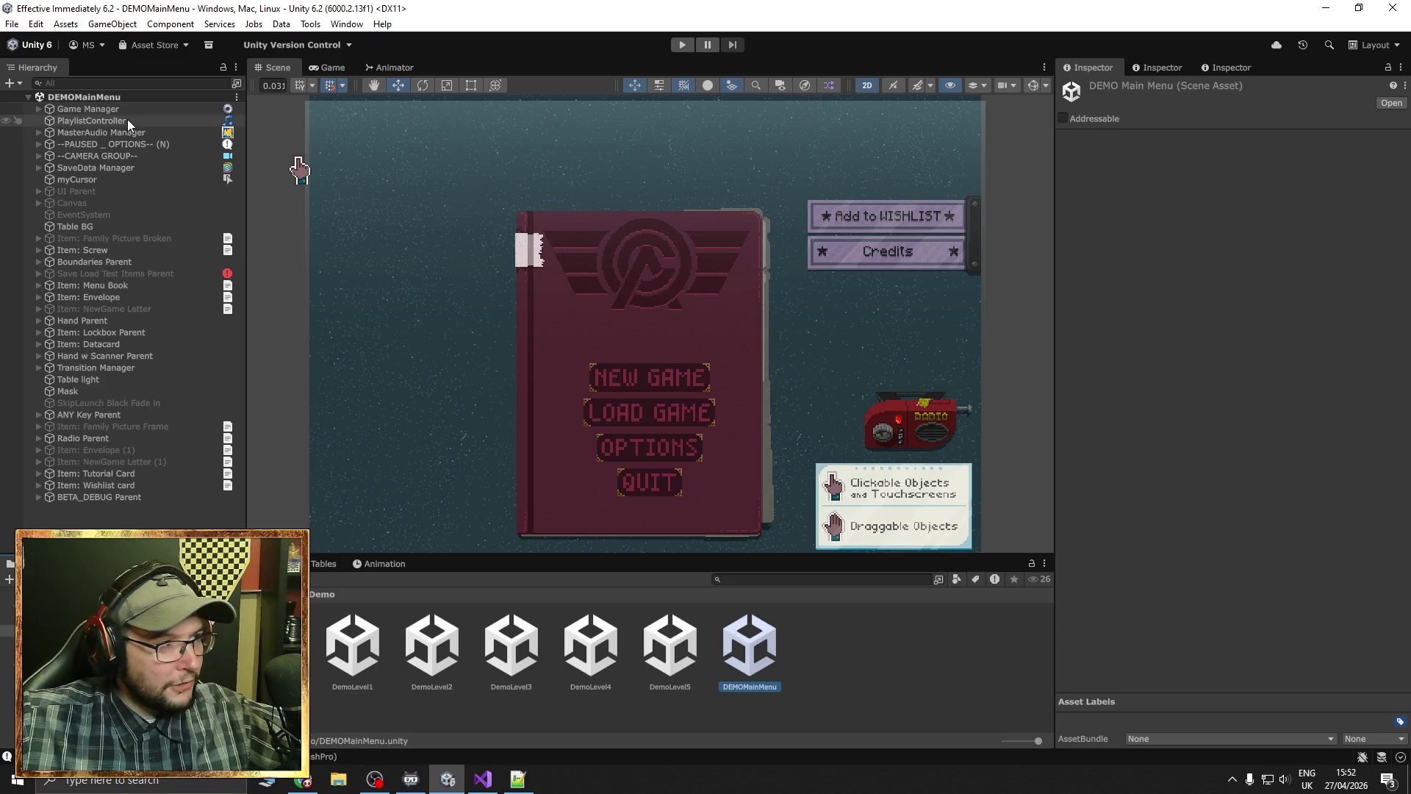
Paste Font Switcher as a new component on DEMOMainMenu's Game Manager, move it under Transform, then go to Visual Studio
left_click(103, 110)
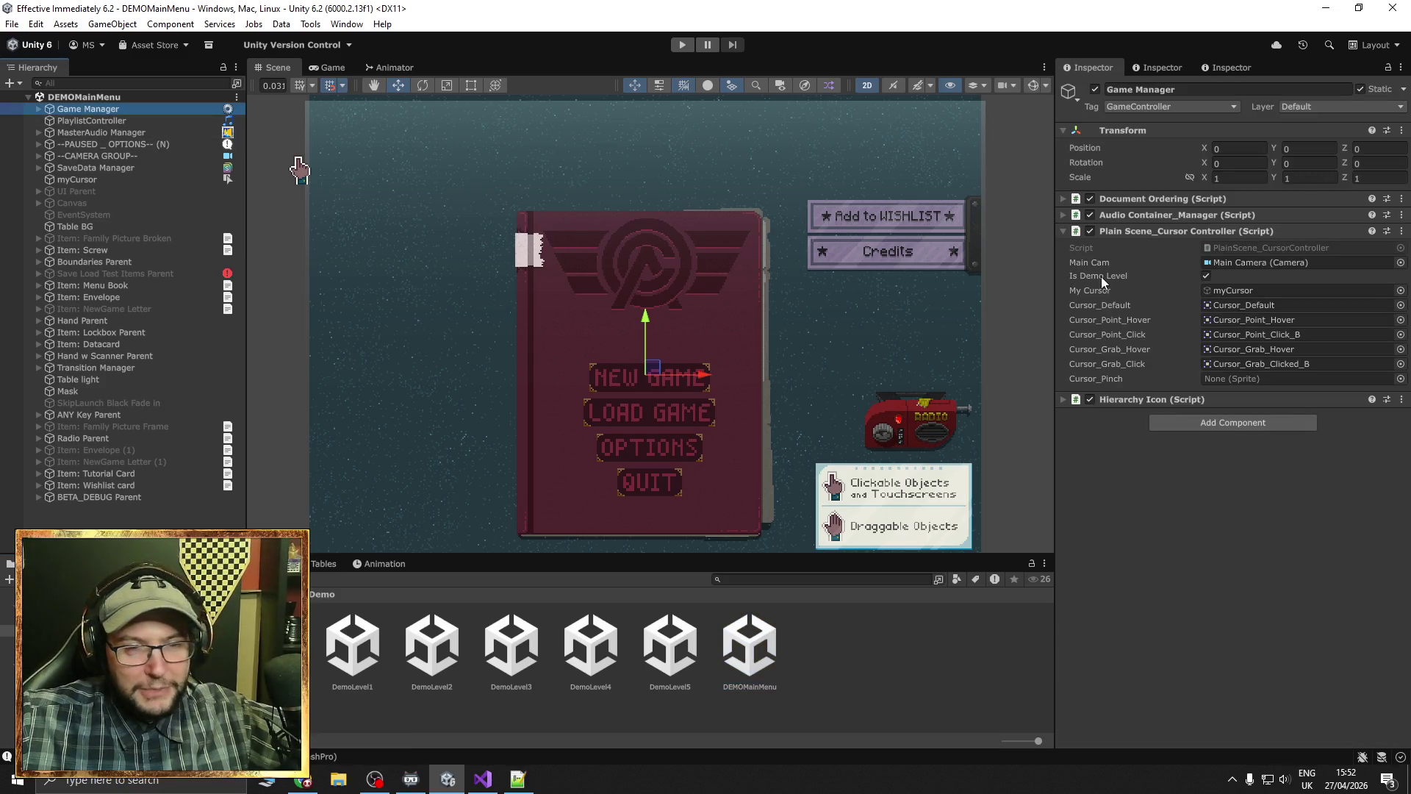
right_click(1171, 197)
left_click(1220, 293)
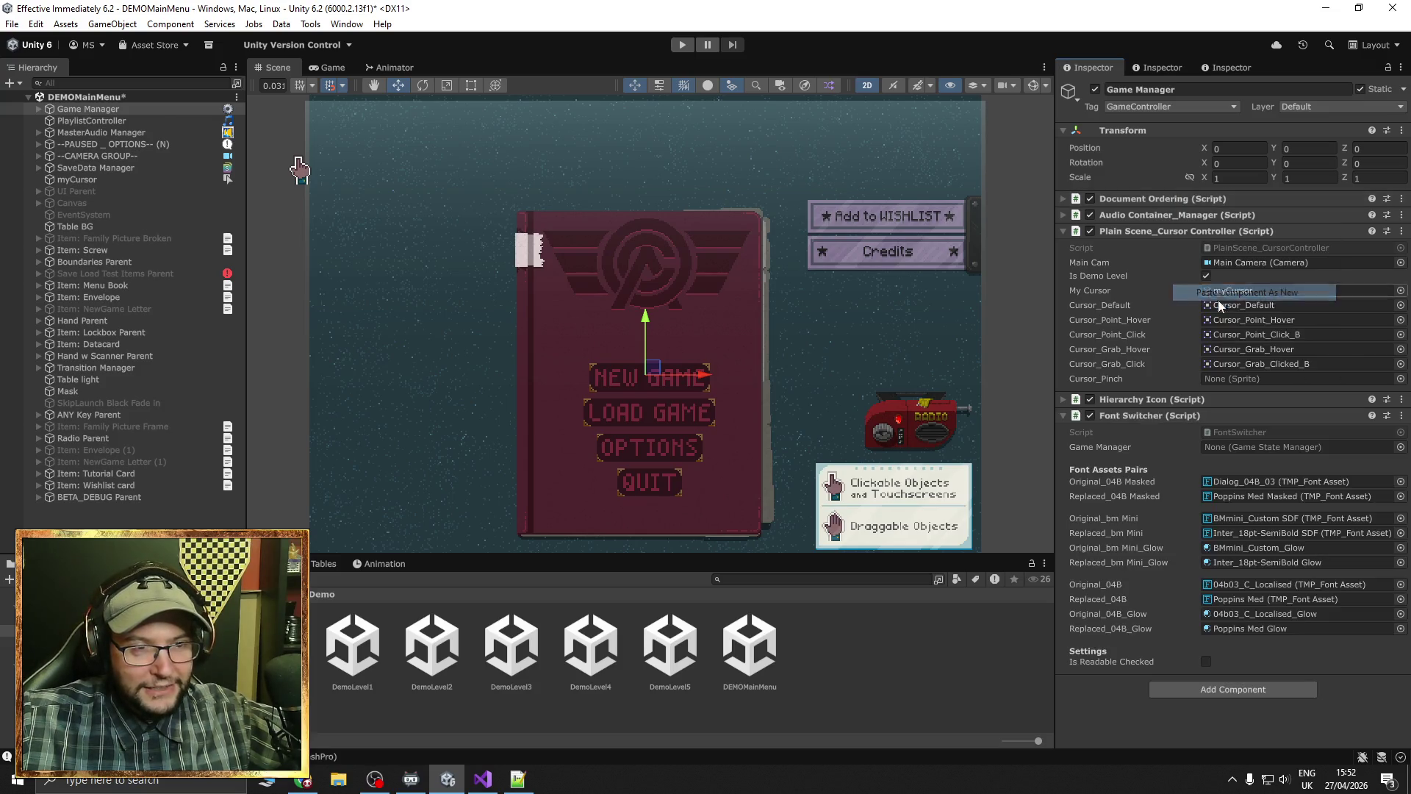
left_click_drag(1232, 417, 1216, 186)
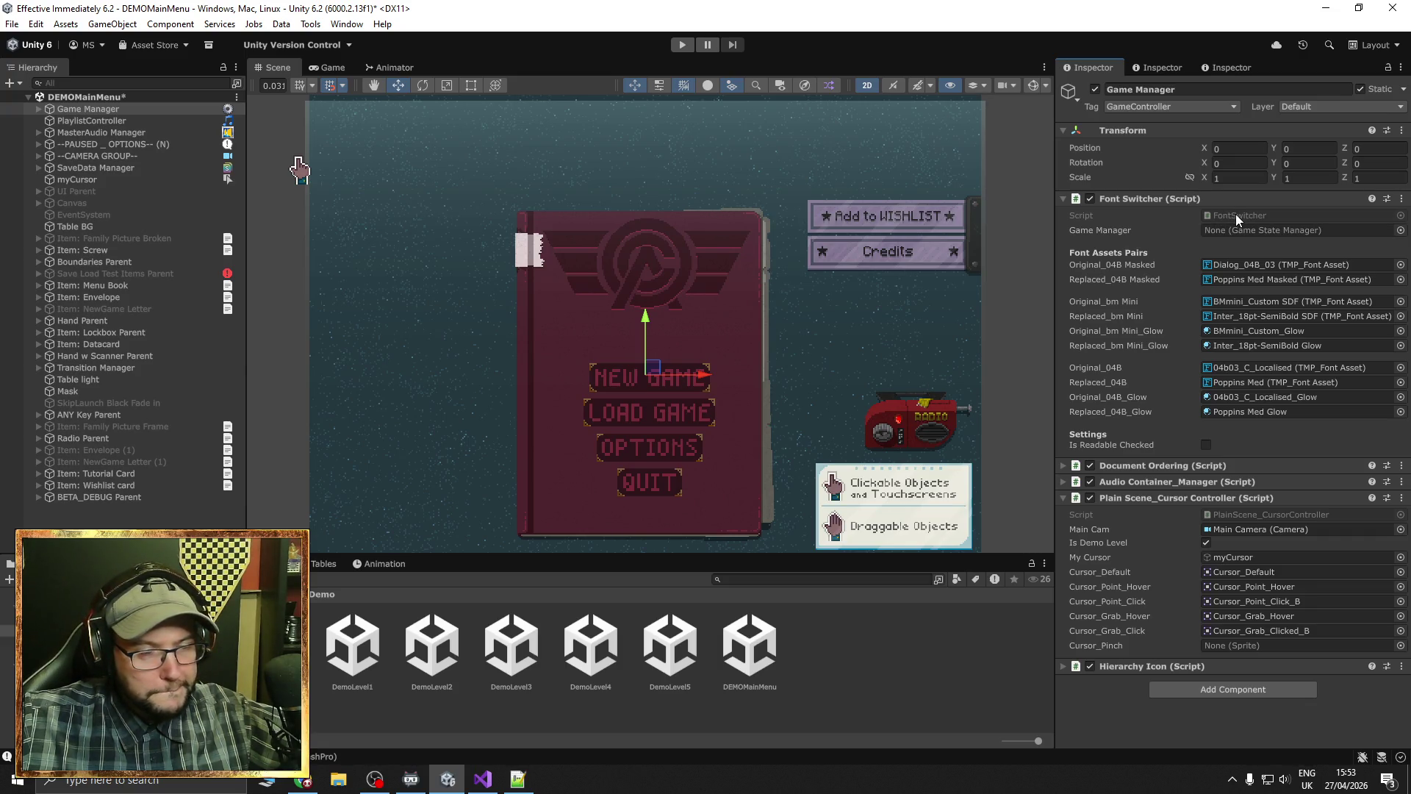
left_click(483, 779)
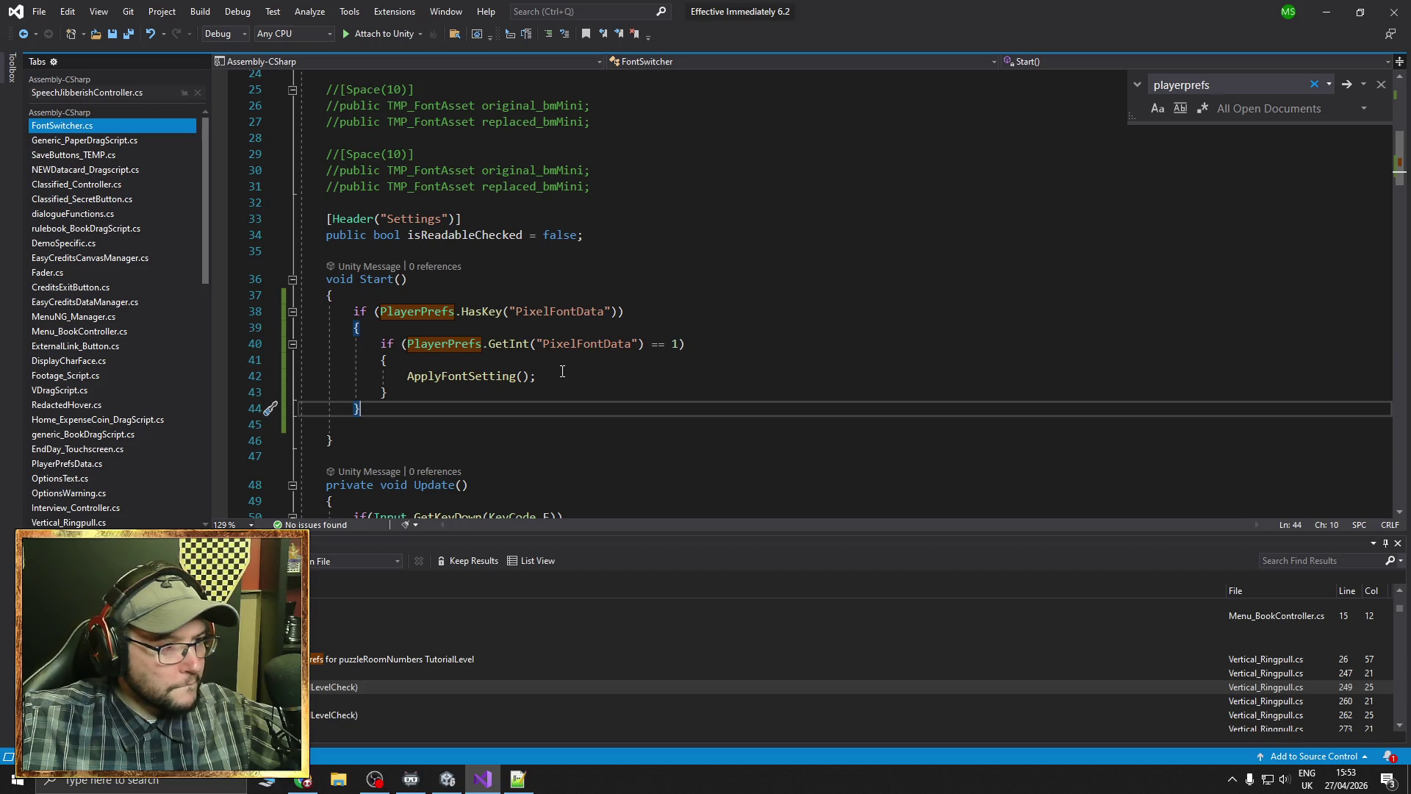
Add 'isReadableChecked = true;' before ApplyFontSetting() in the PixelFontData check
left_click(527, 363)
key("Return")
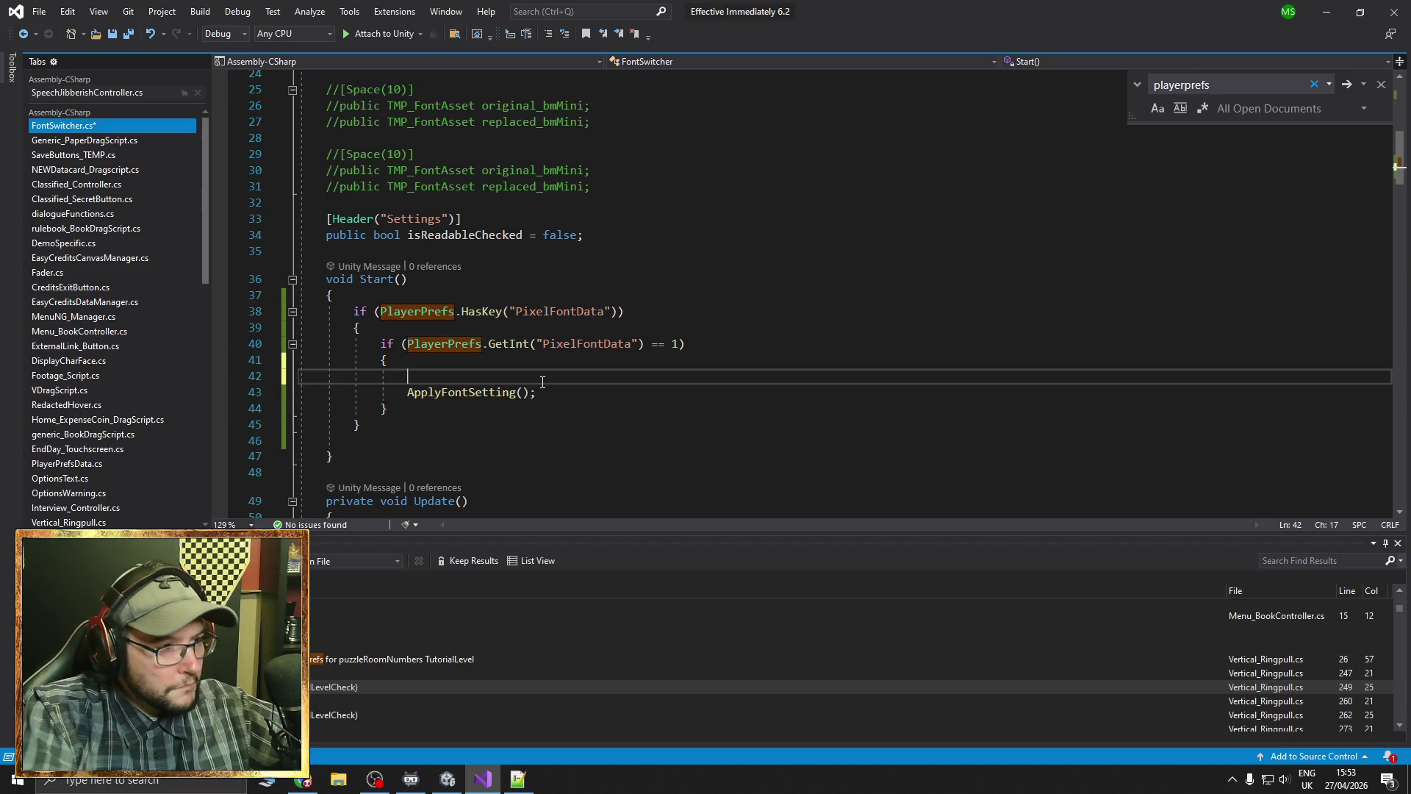
type("isread")
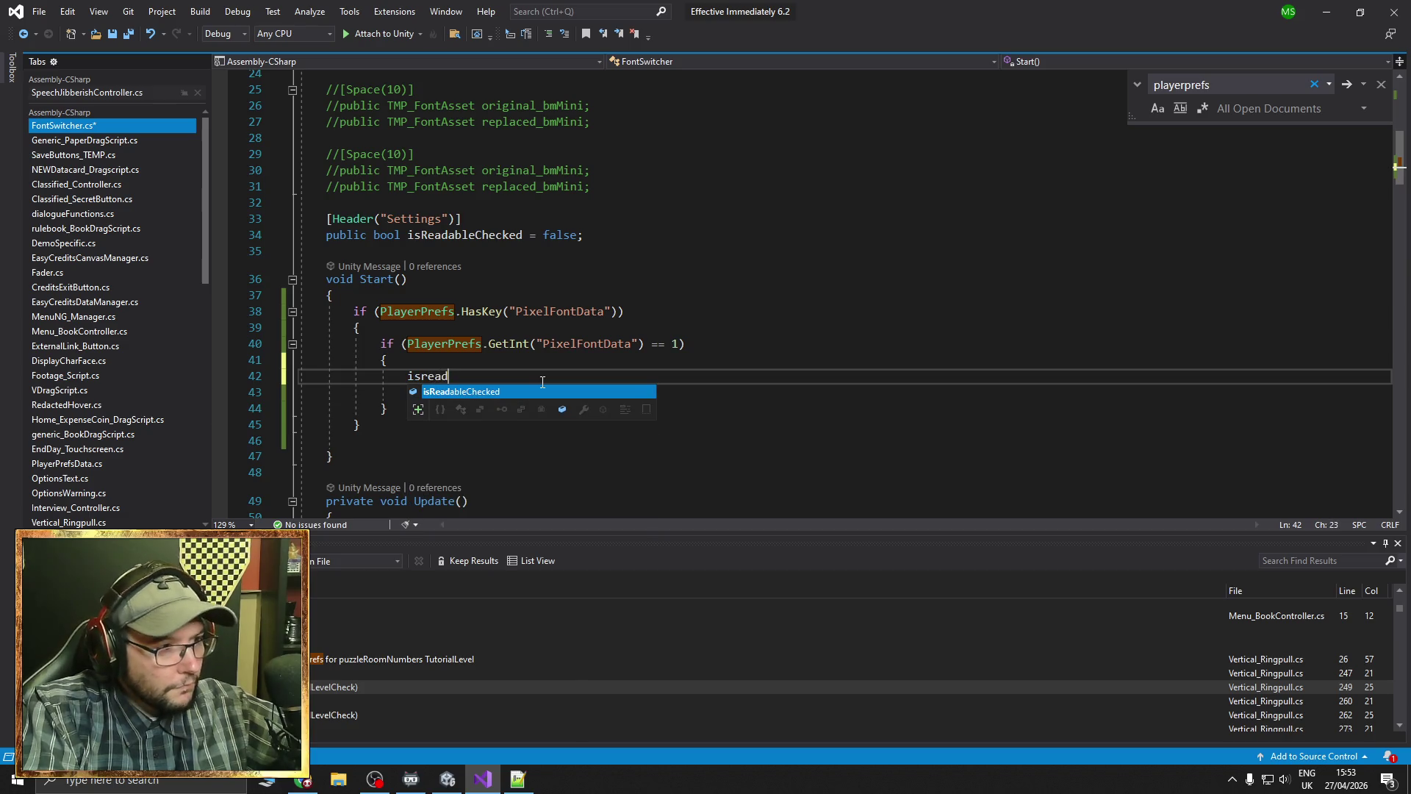
key("Tab")
type("== ")
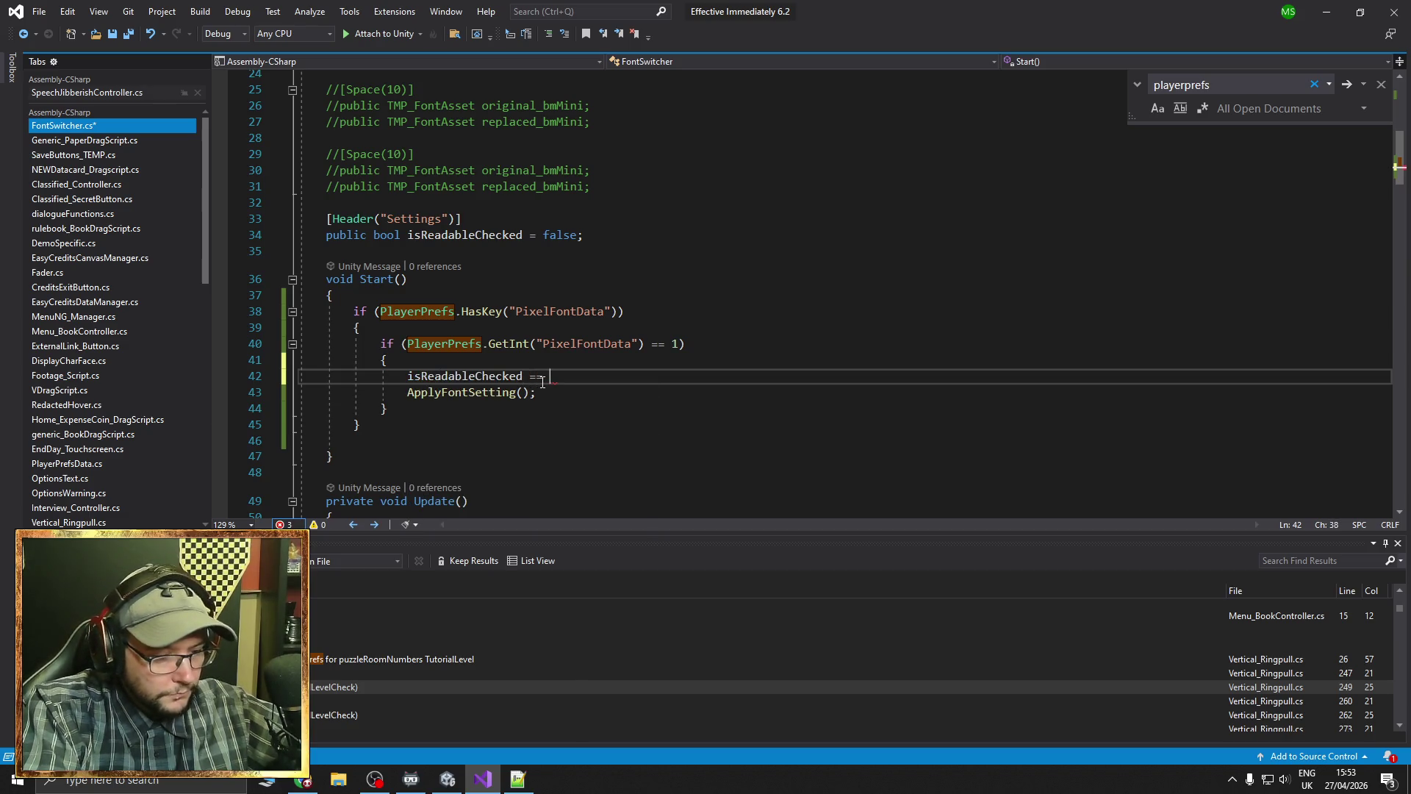
type("true;")
key("ctrl+s")
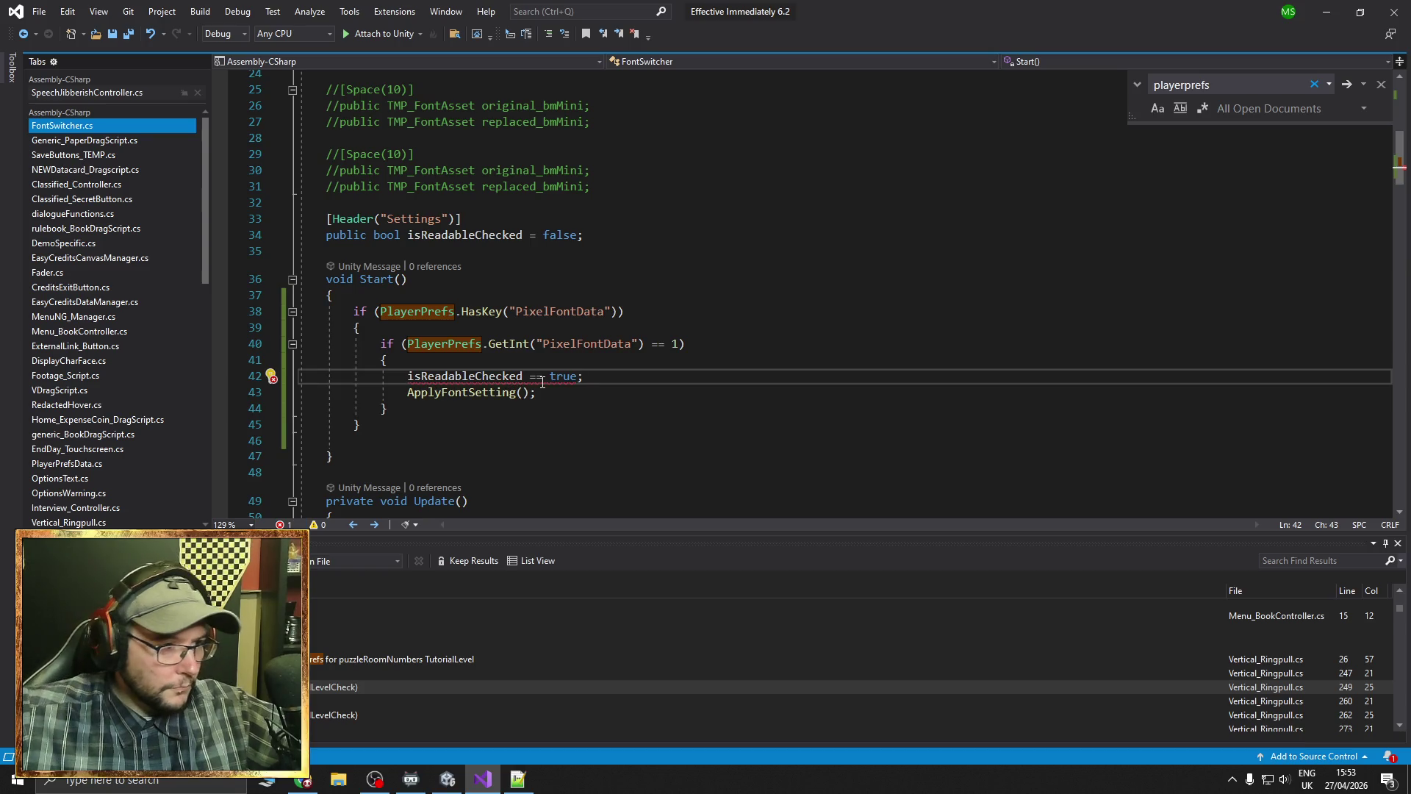
left_click(542, 377)
key("BackSpace")
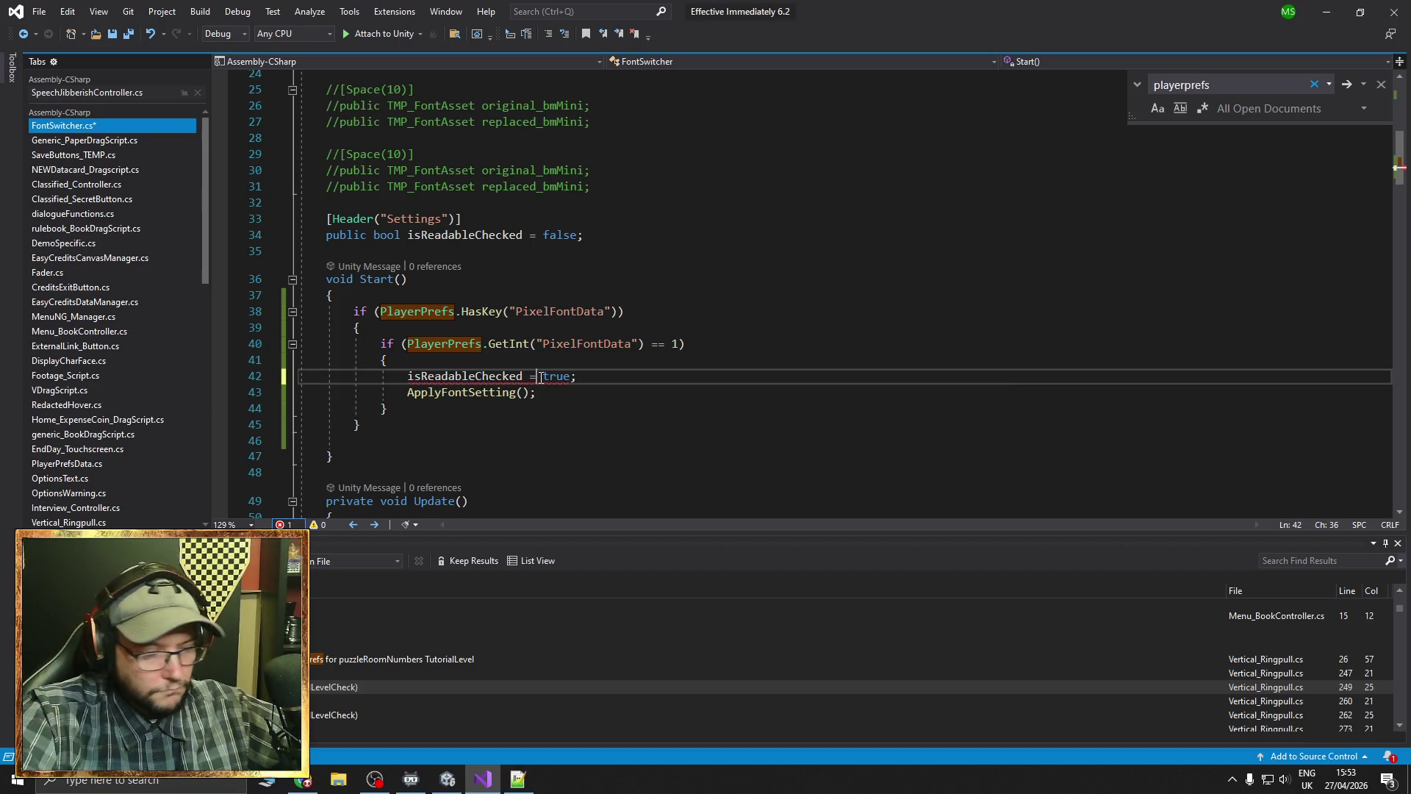
Delete the unused gameManager field, save FontSwitcher.cs, and return to Unity
scroll(473, 326, "up", 8)
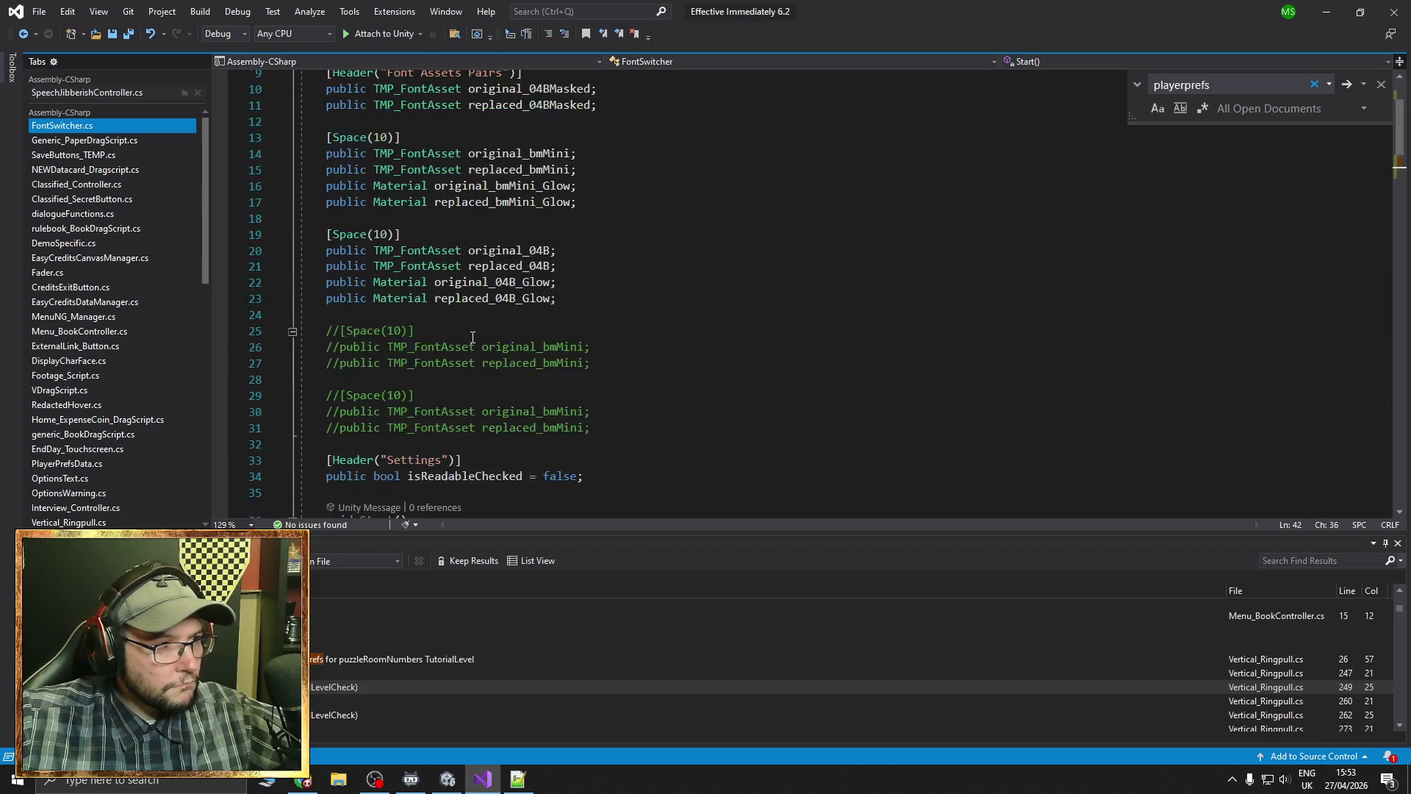
left_click_drag(586, 186, 294, 186)
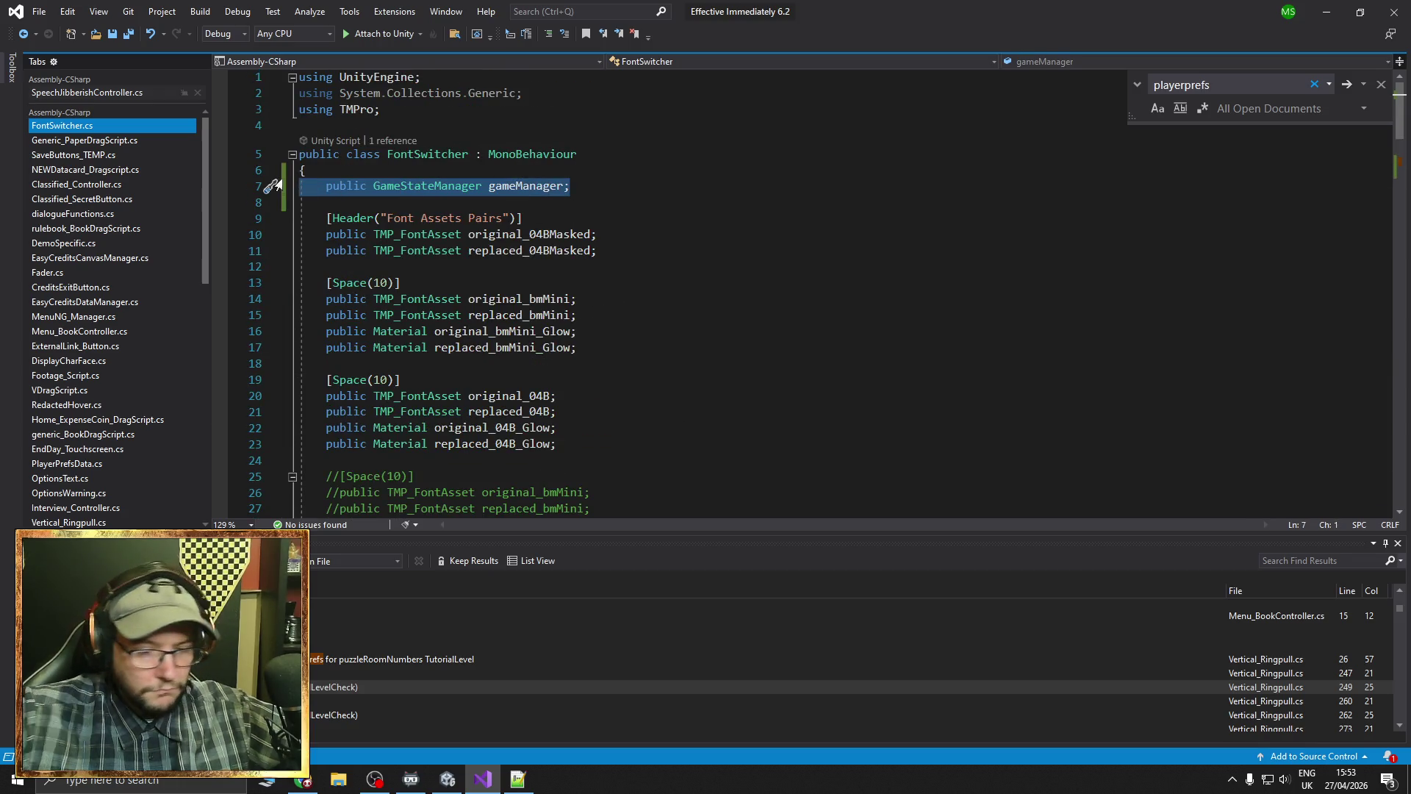
key("Delete")
key("Delete")
key("Delete")
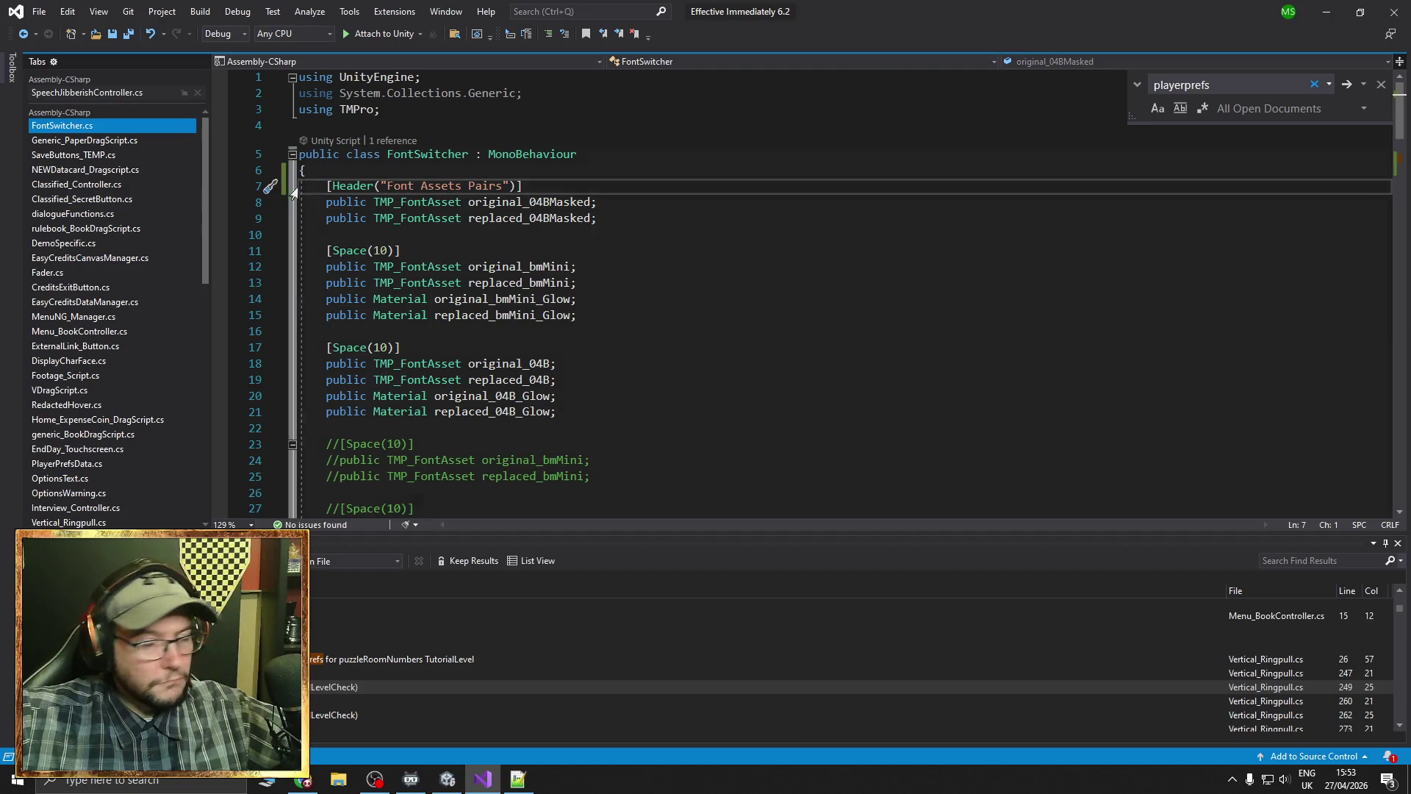
key("ctrl+s")
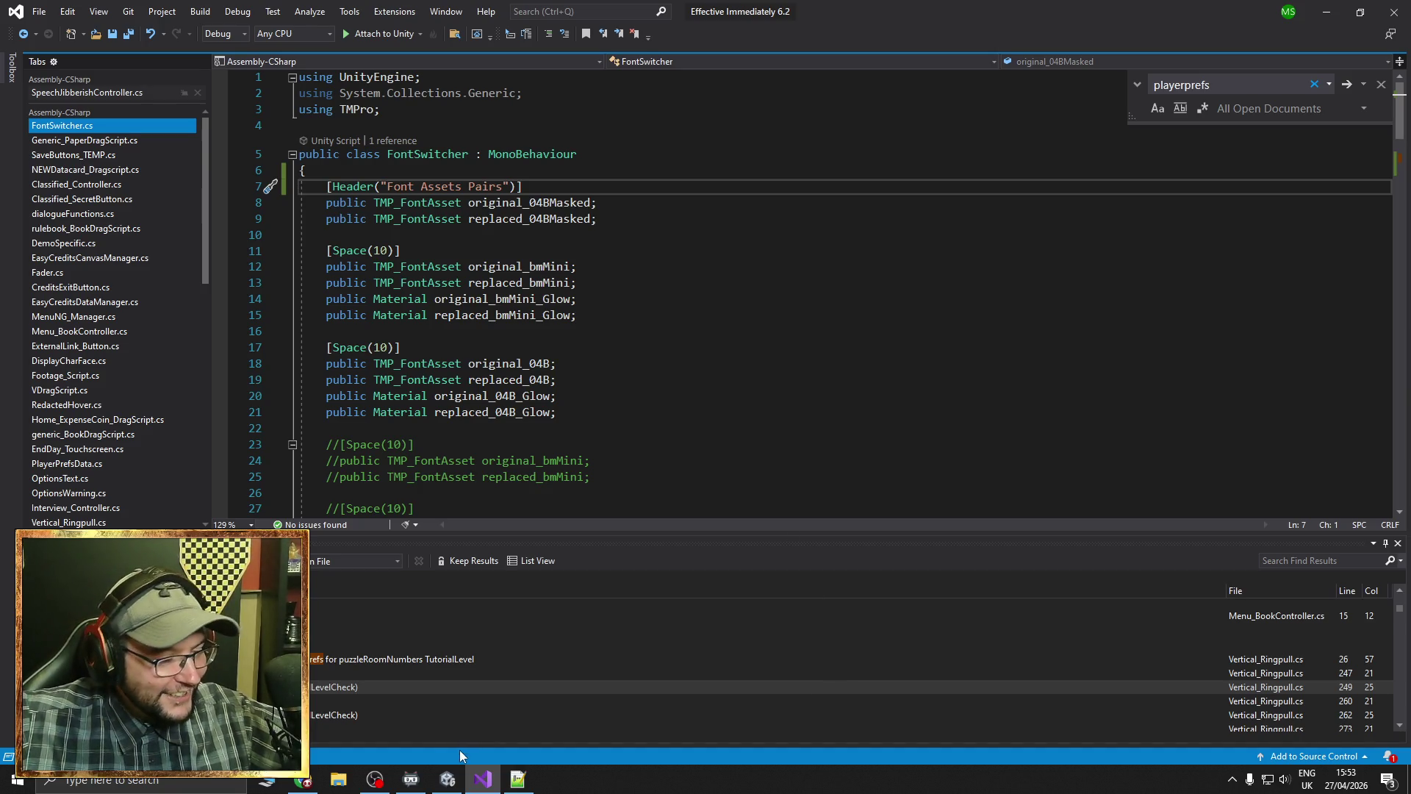
mouse_move(450, 782)
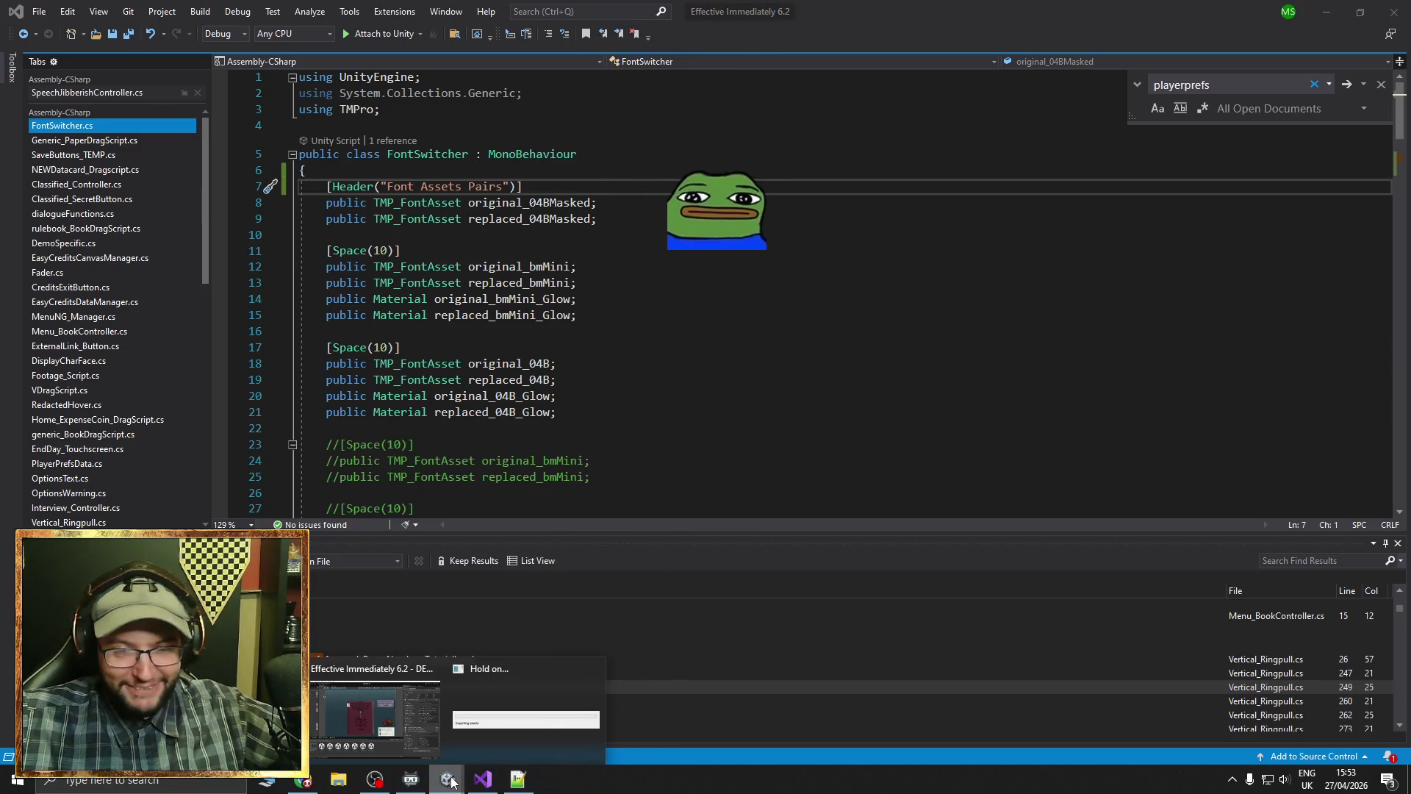
left_click(378, 720)
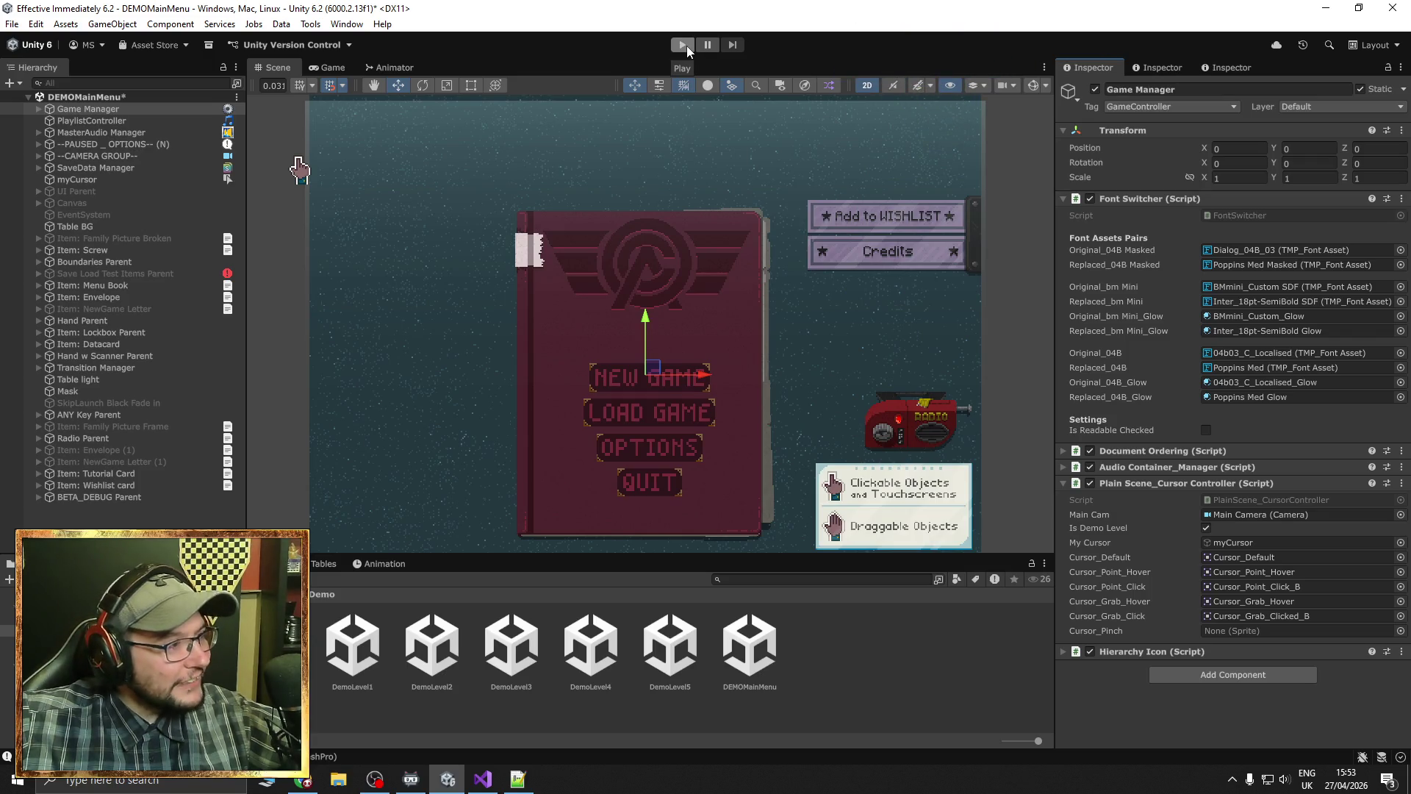
Save DEMOMainMenu, play-test past the title screen, and inspect the PlayerPrefsData console error
key("ctrl+s")
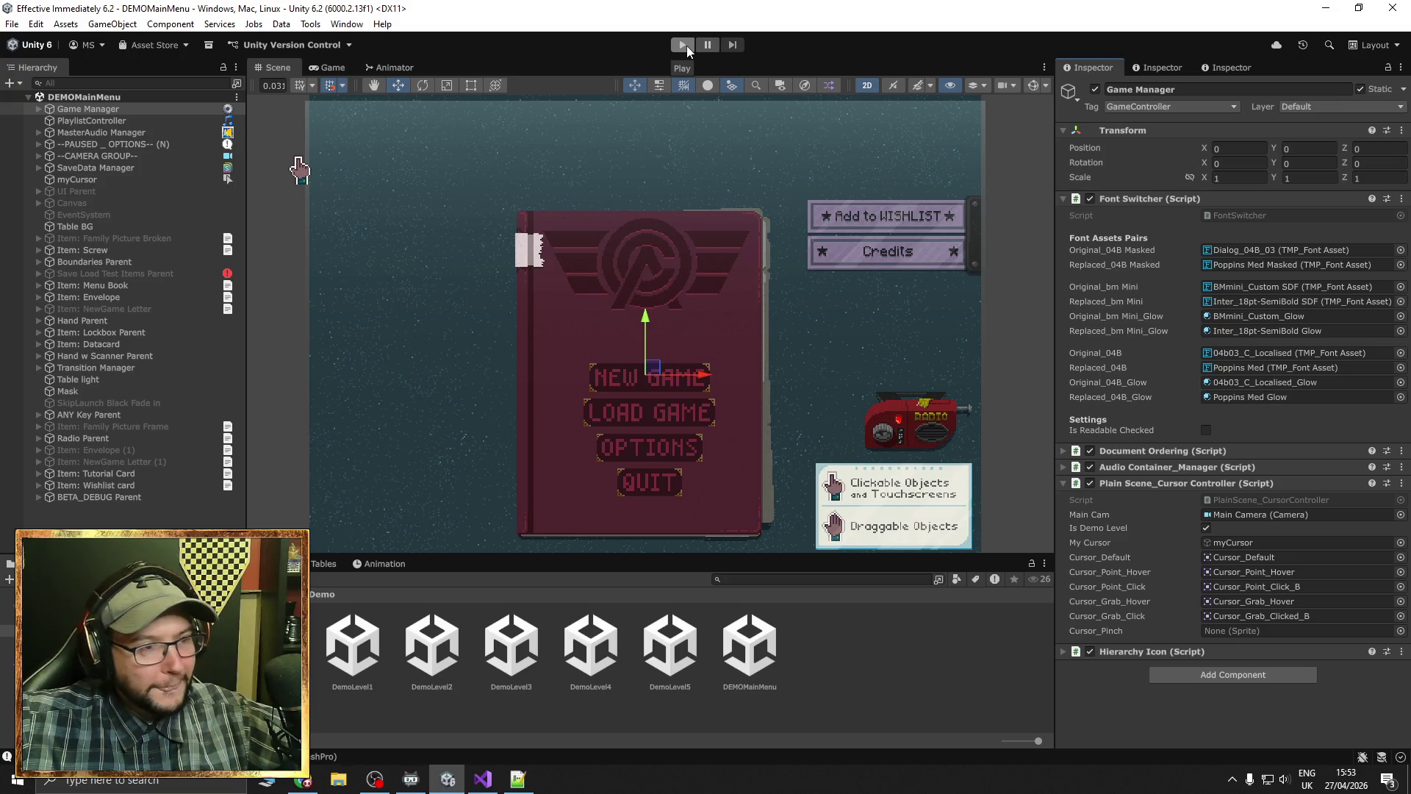
left_click(687, 46)
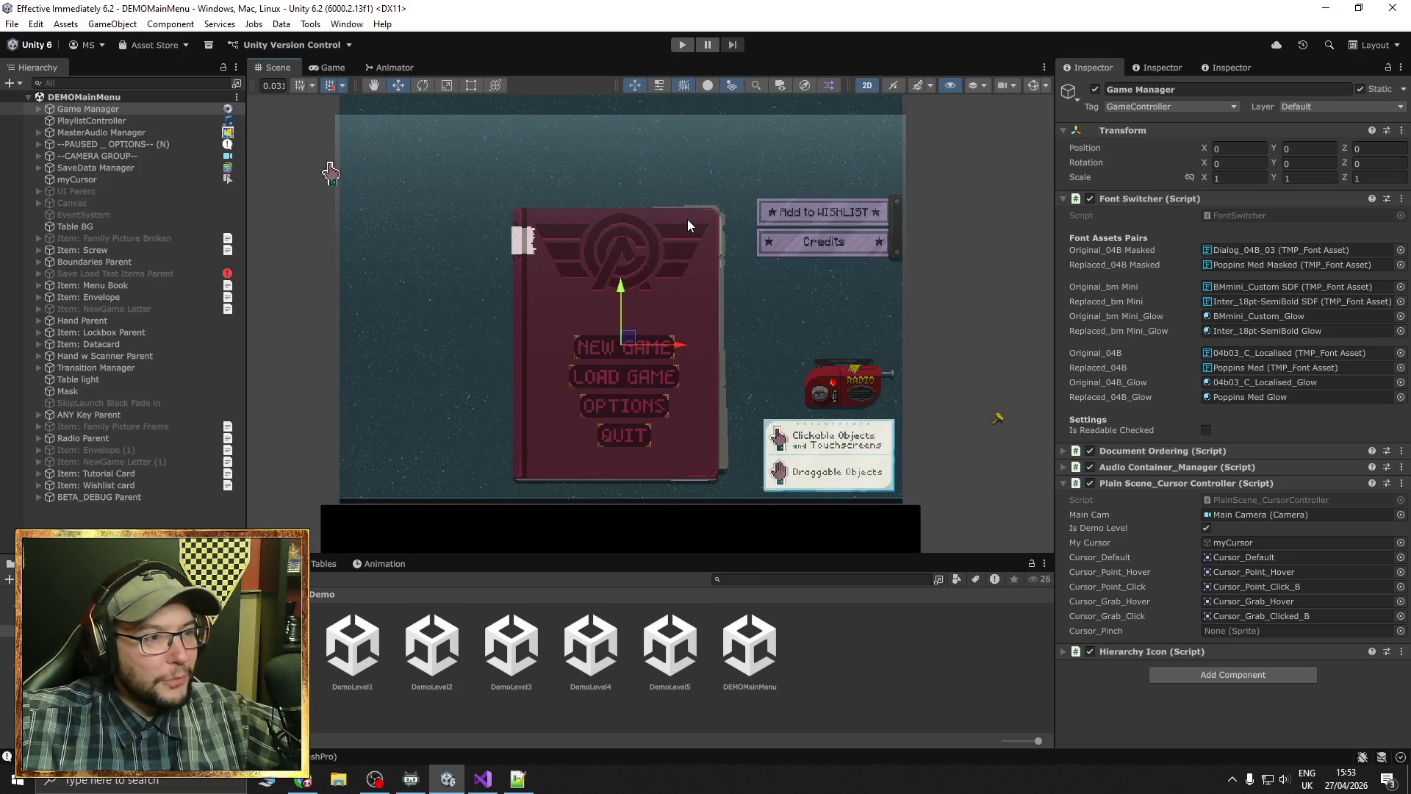
left_click(683, 45)
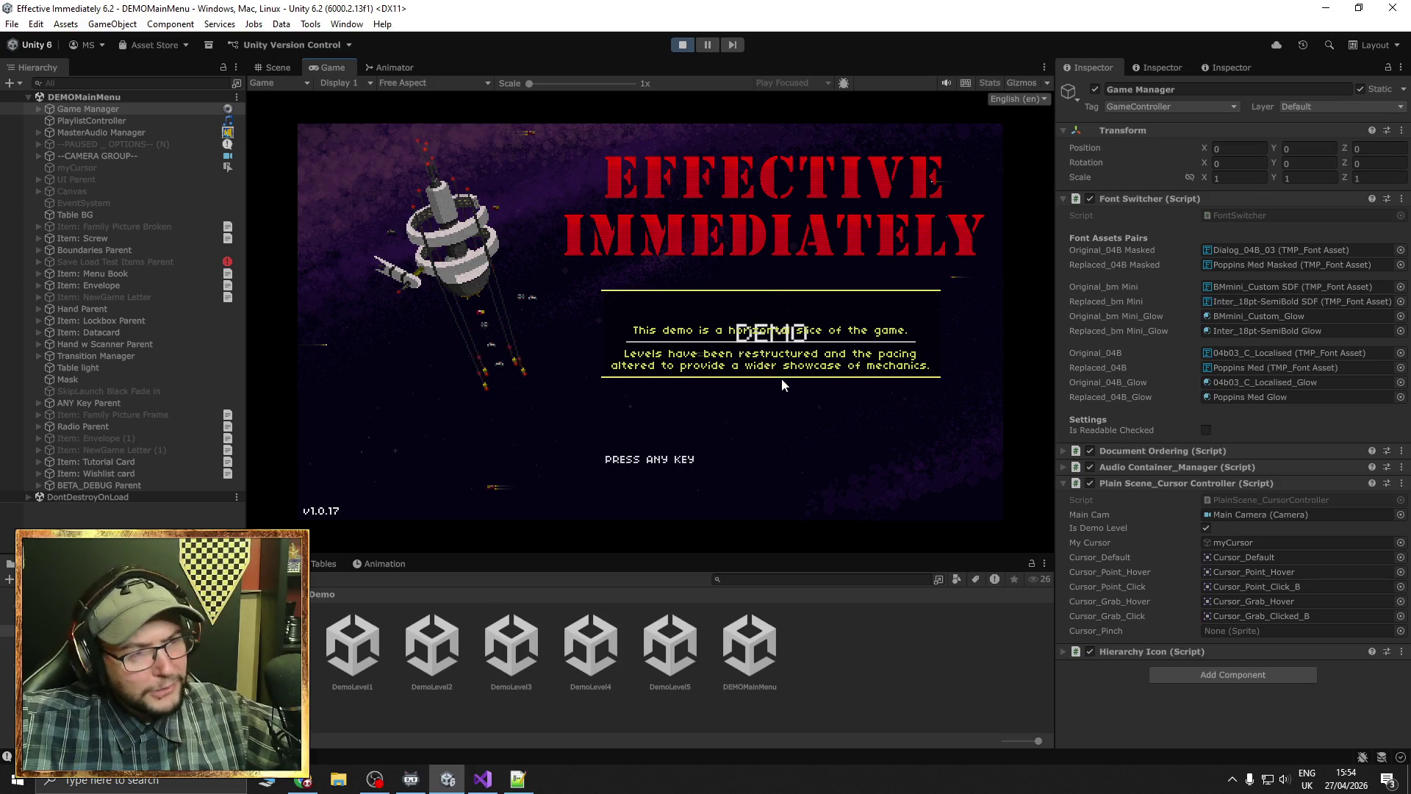
key("space")
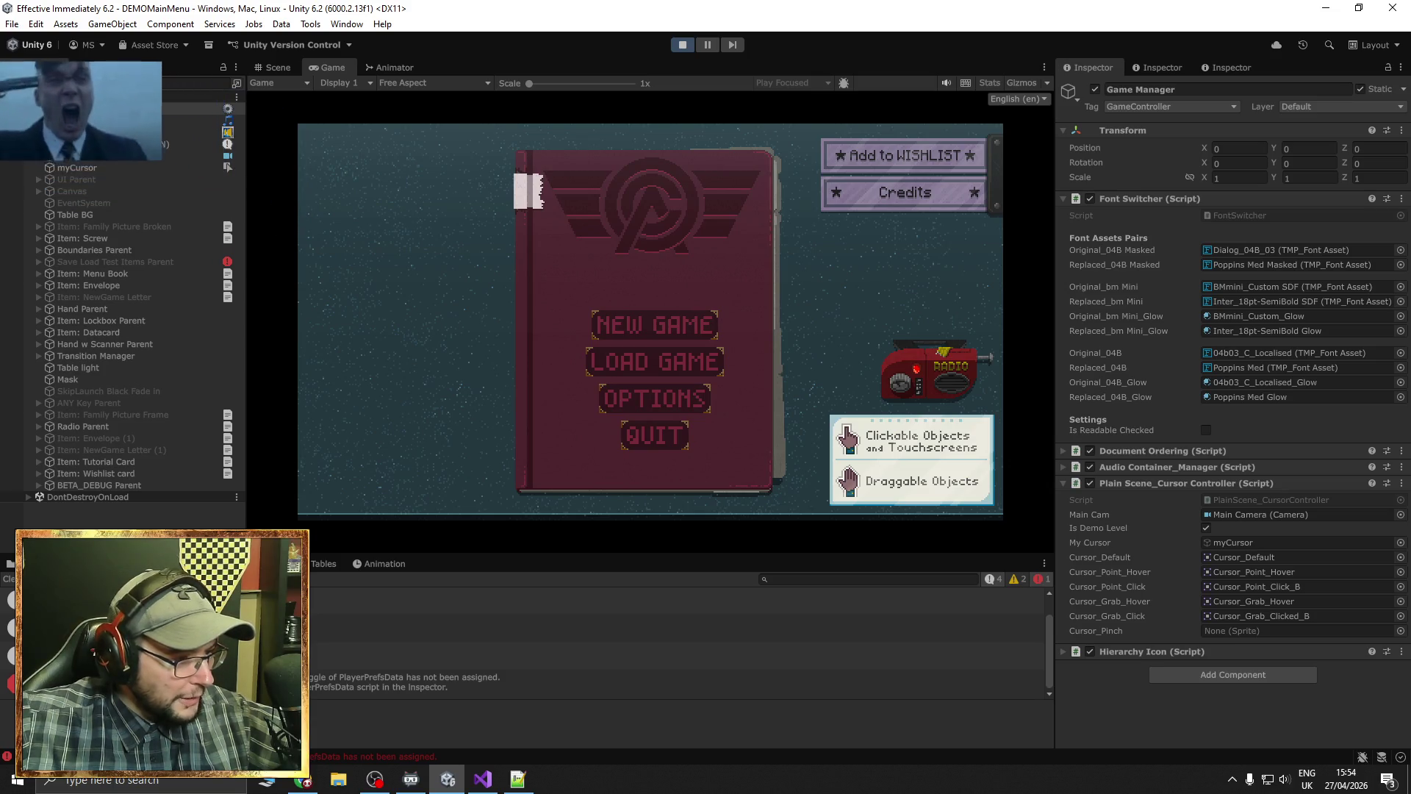
left_click(357, 682)
Stop Play mode and duplicate the Nudity Censor Widget under Setting Menu Parent
left_click(681, 47)
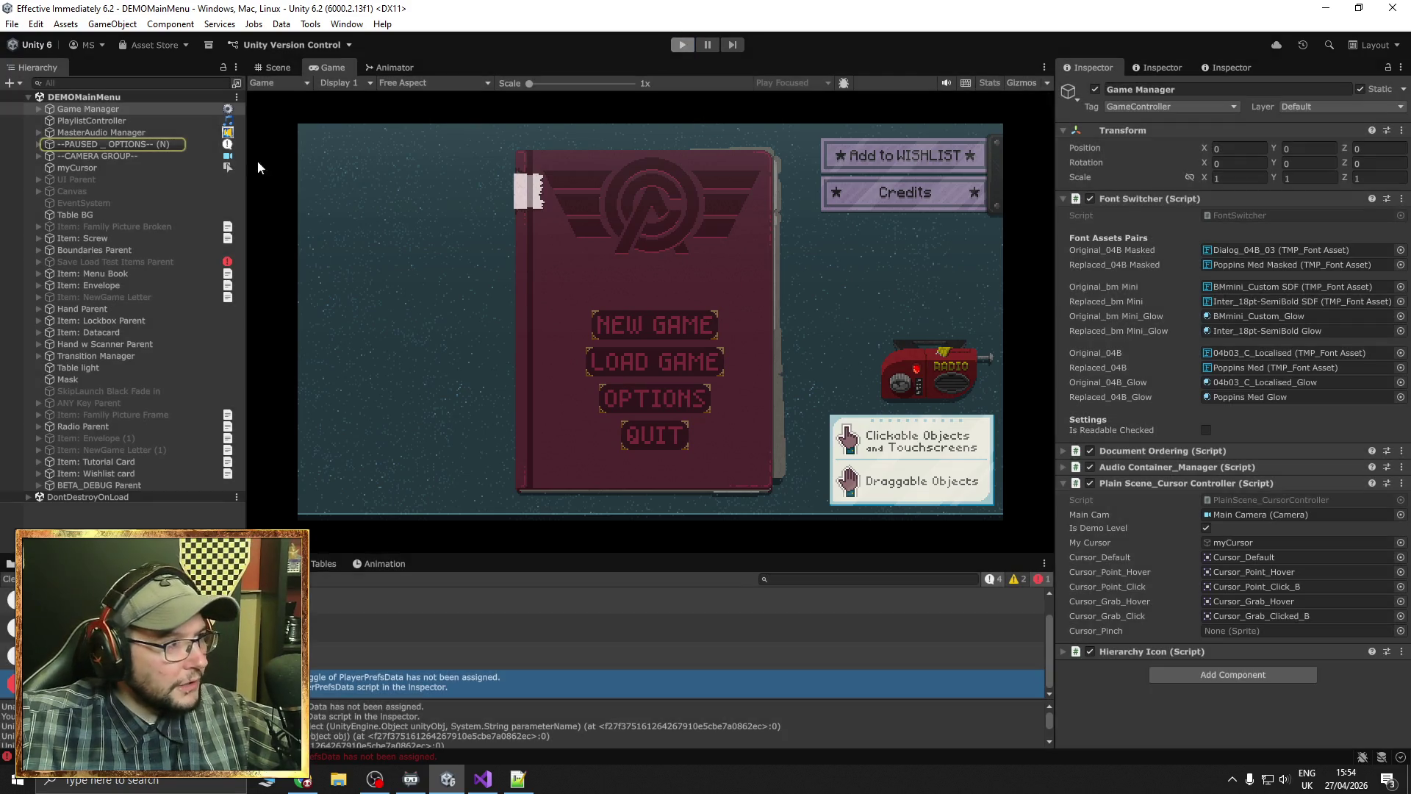
left_click(108, 144)
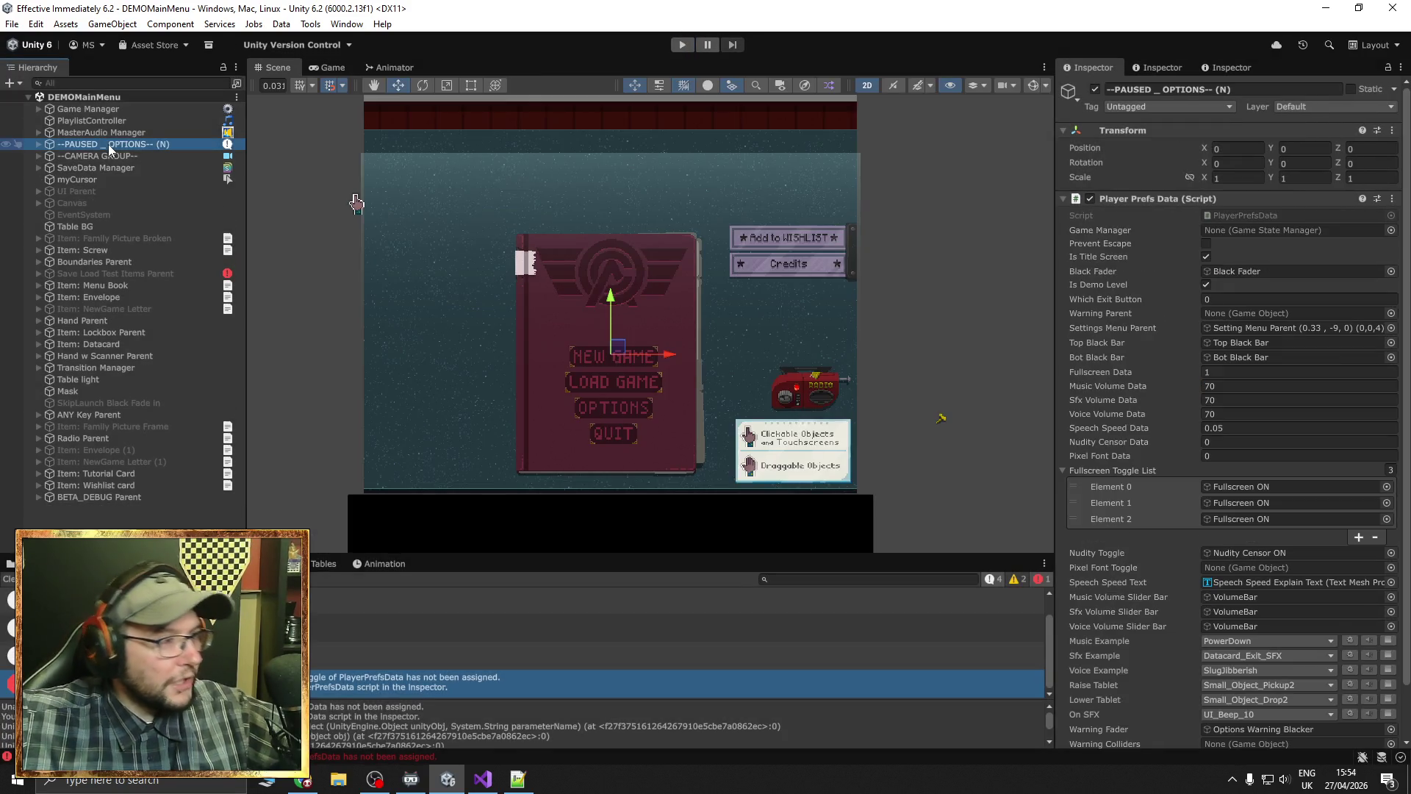
left_click(38, 144)
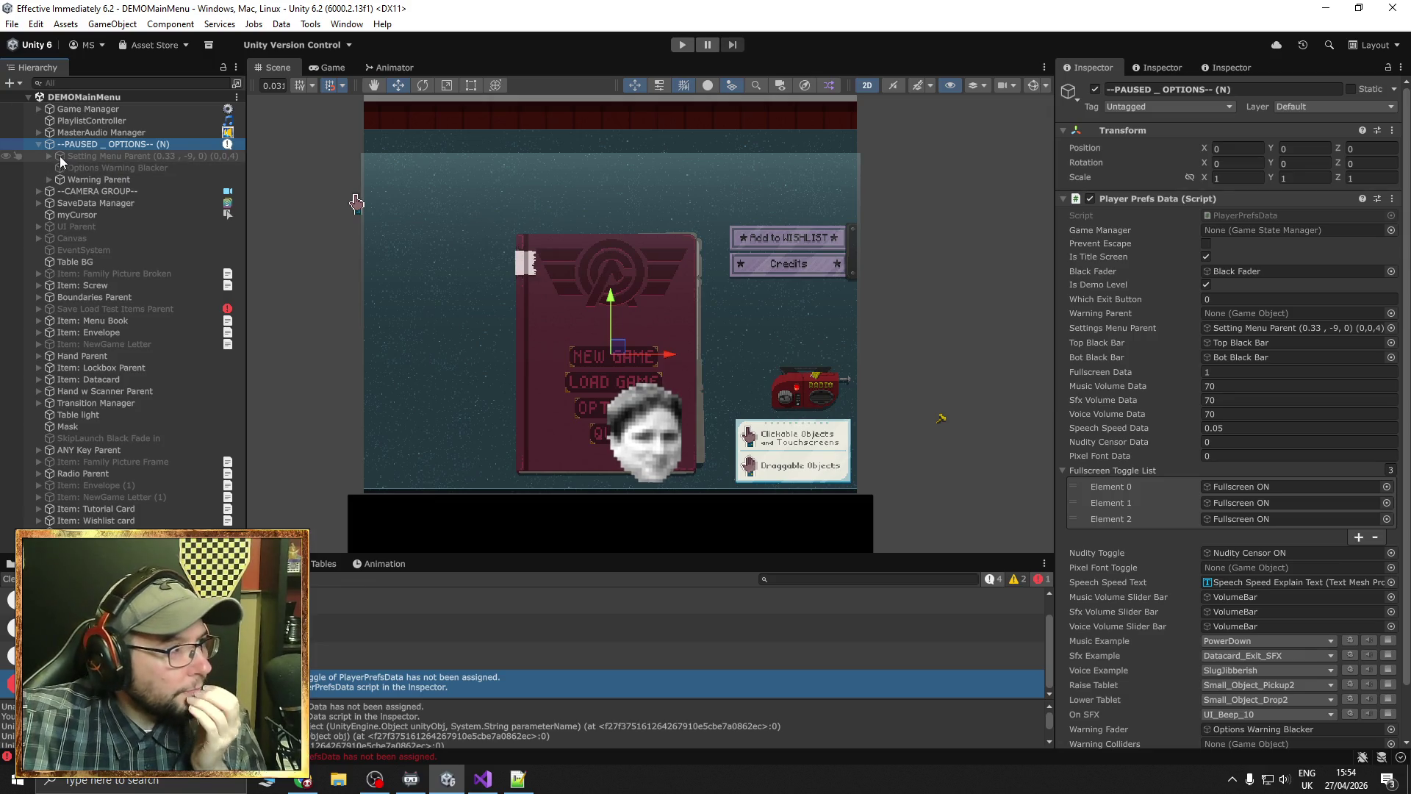
left_click(49, 156)
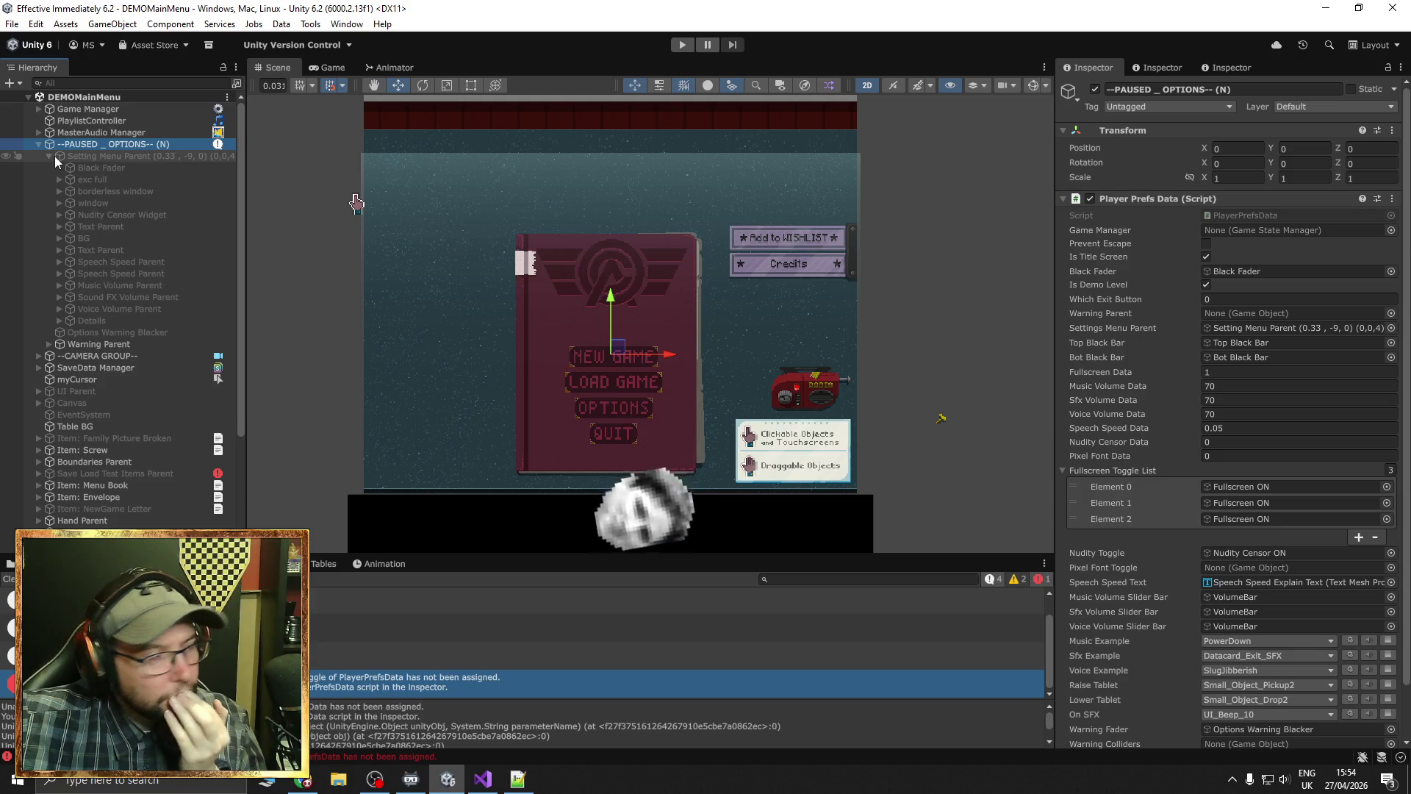
left_click(59, 214)
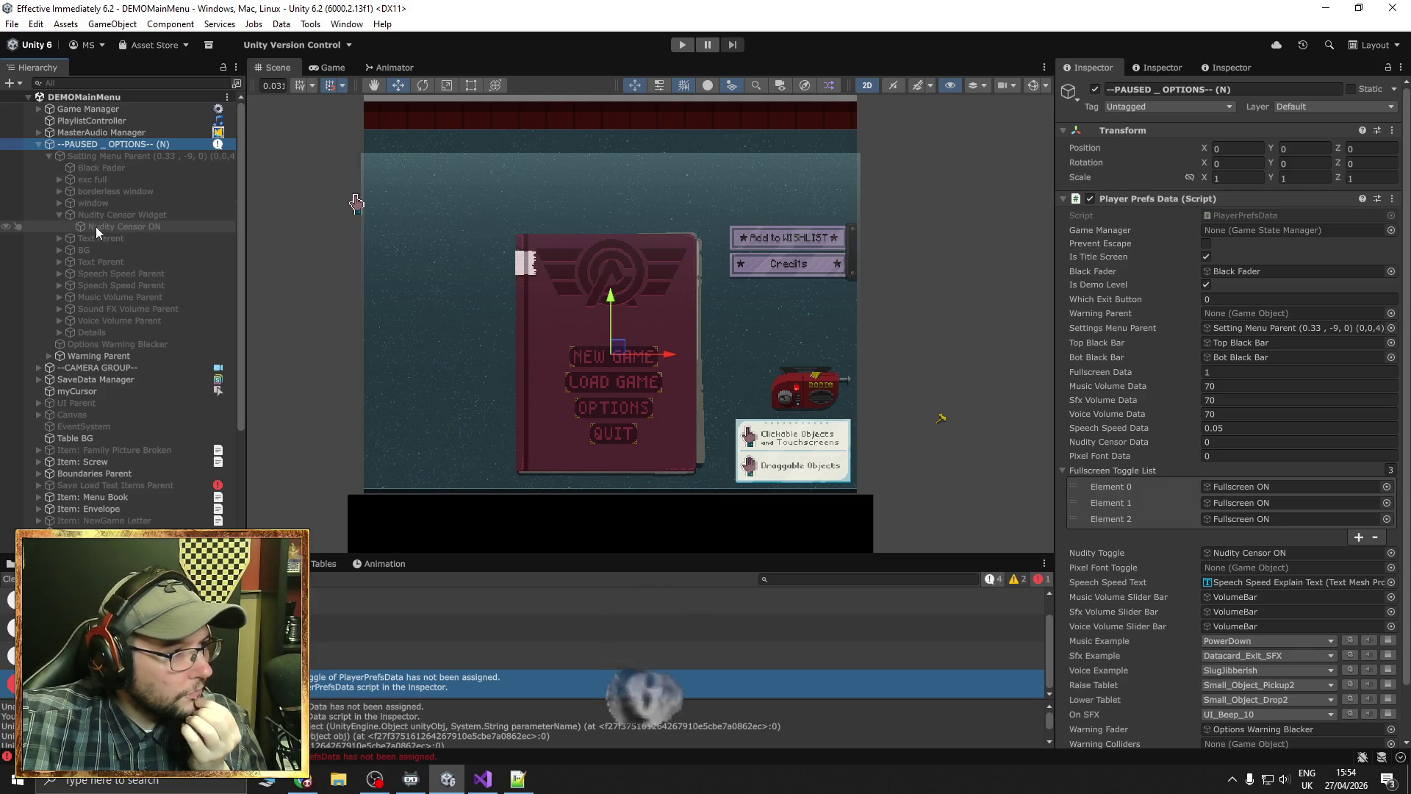
right_click(103, 214)
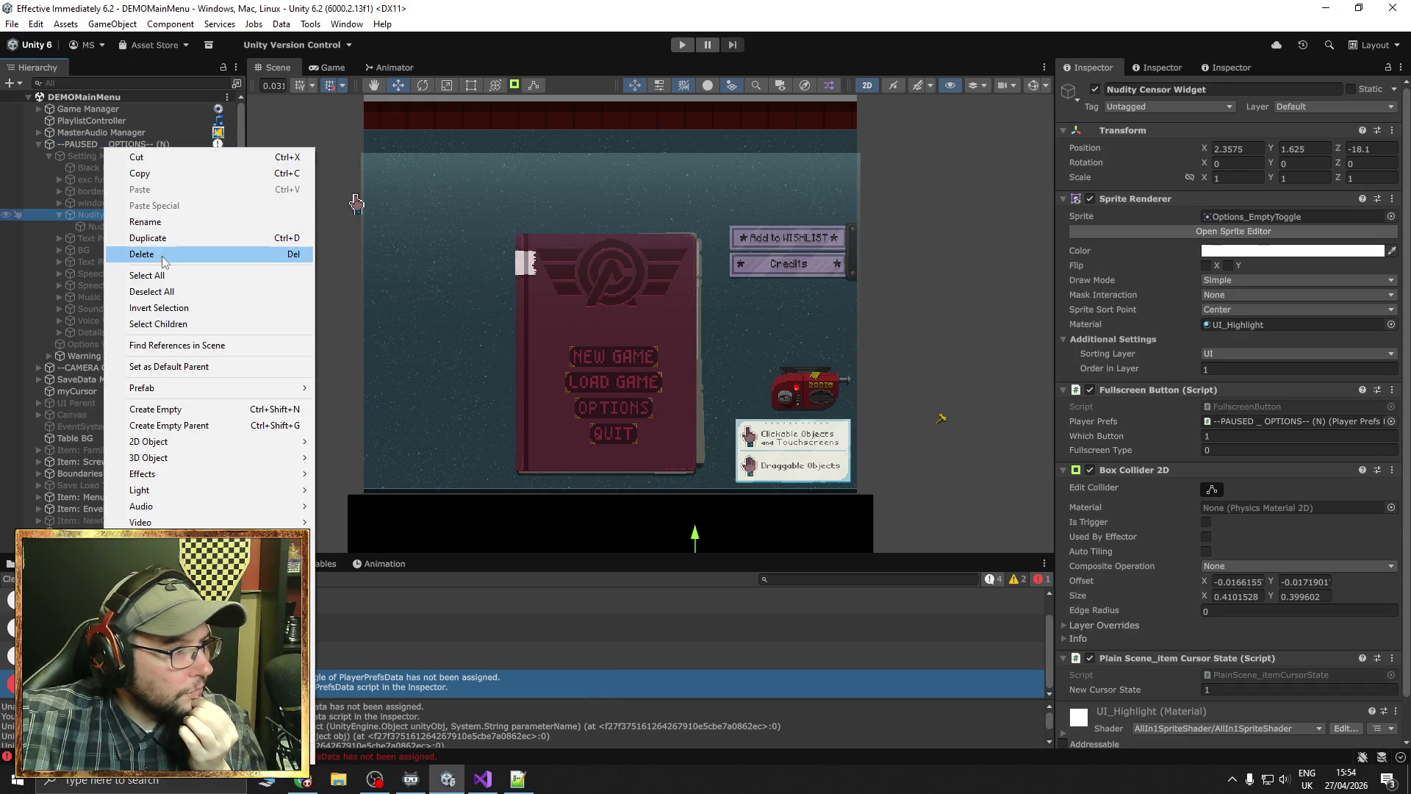
left_click(140, 237)
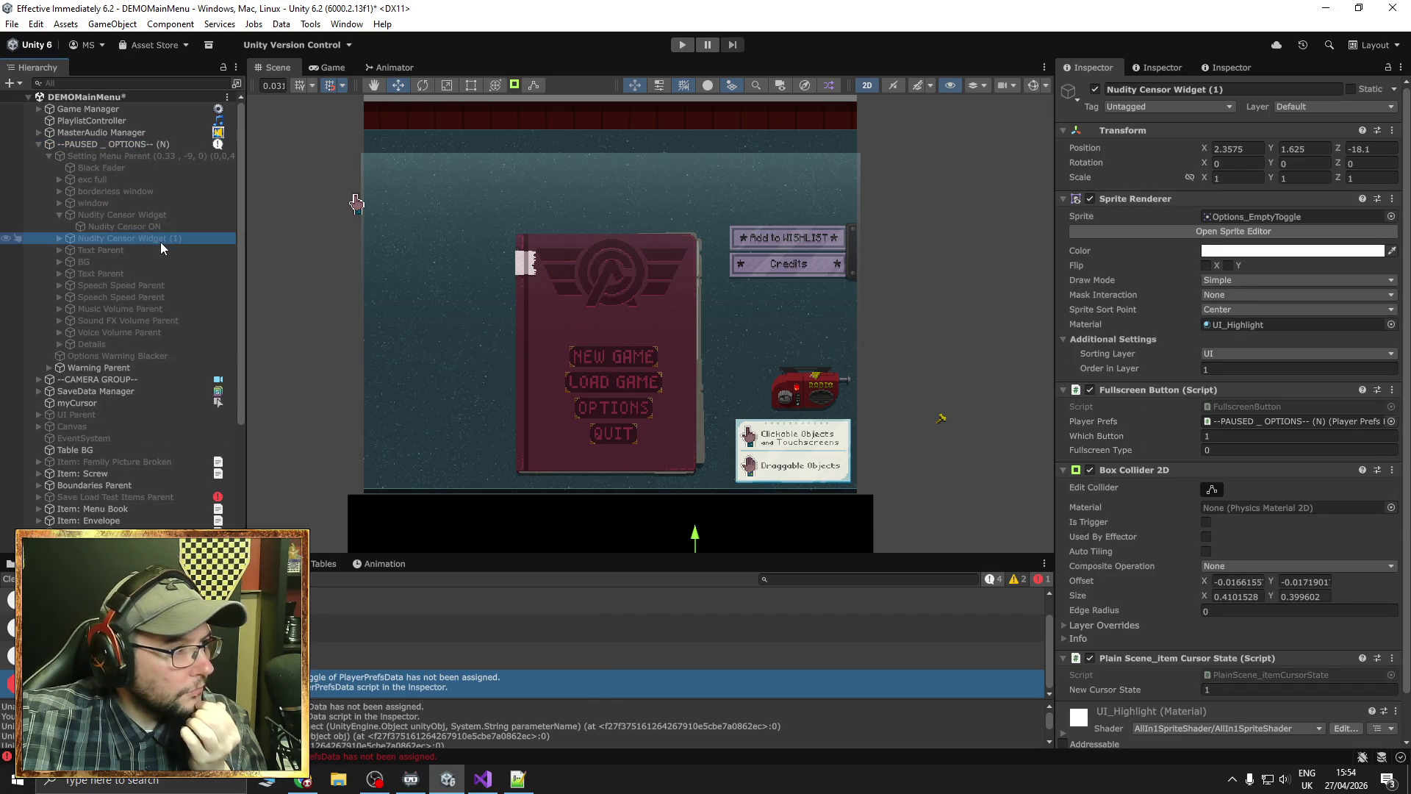
Assign the duplicate's Nudity Censor ON child as the options' Pixel Font Toggle
left_click(59, 238)
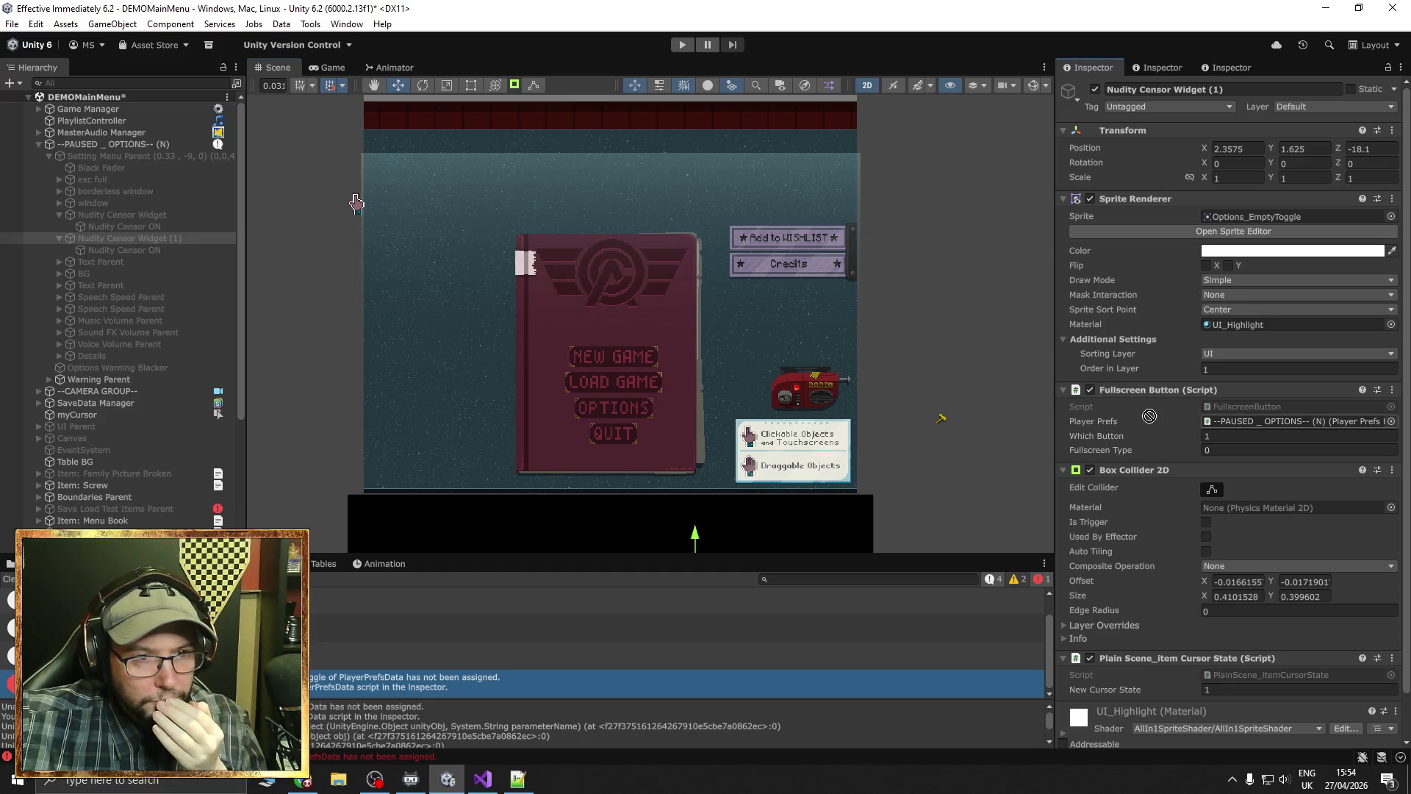
left_click(134, 146)
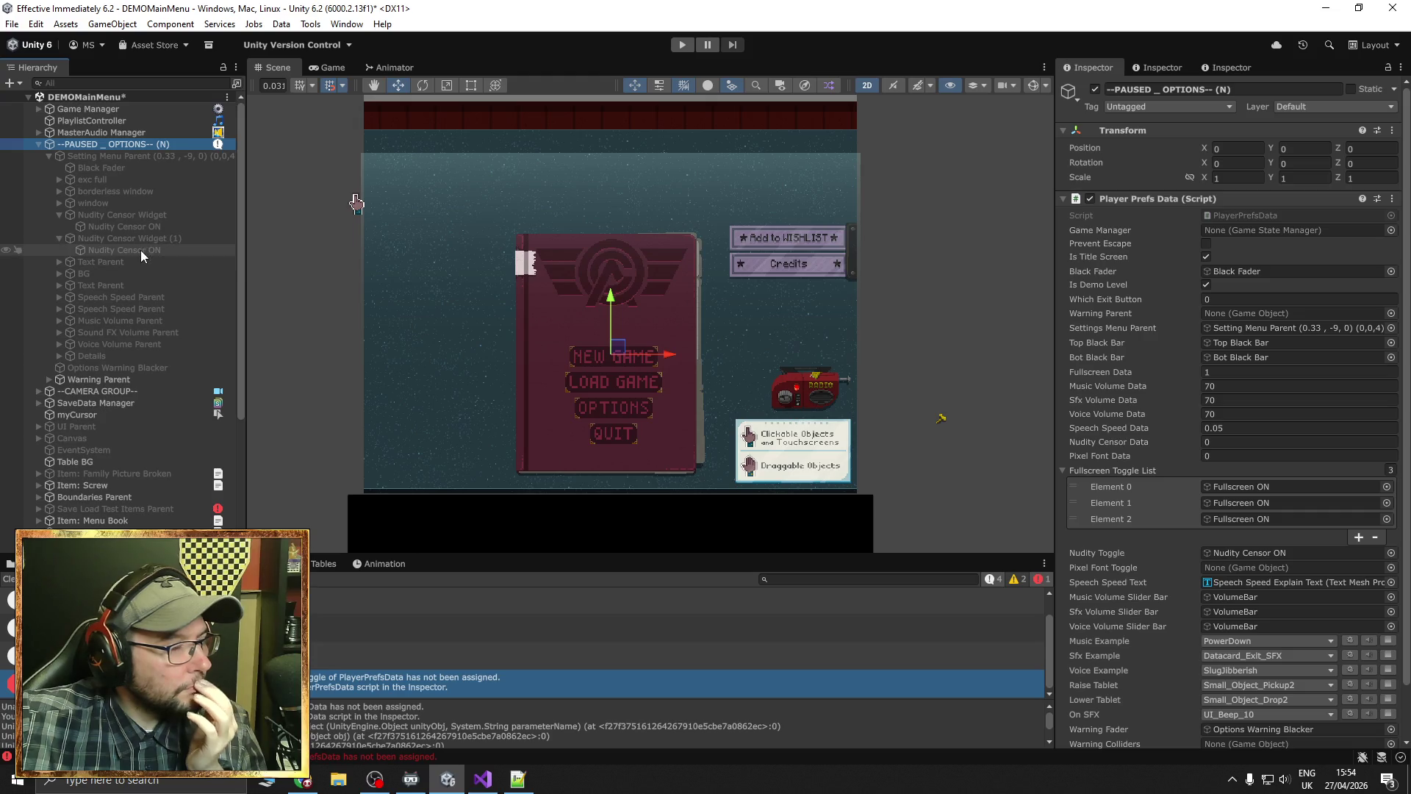
mouse_move(139, 250)
left_mouse_down()
mouse_move(1030, 350)
mouse_move(1179, 297)
mouse_move(1224, 566)
left_mouse_up()
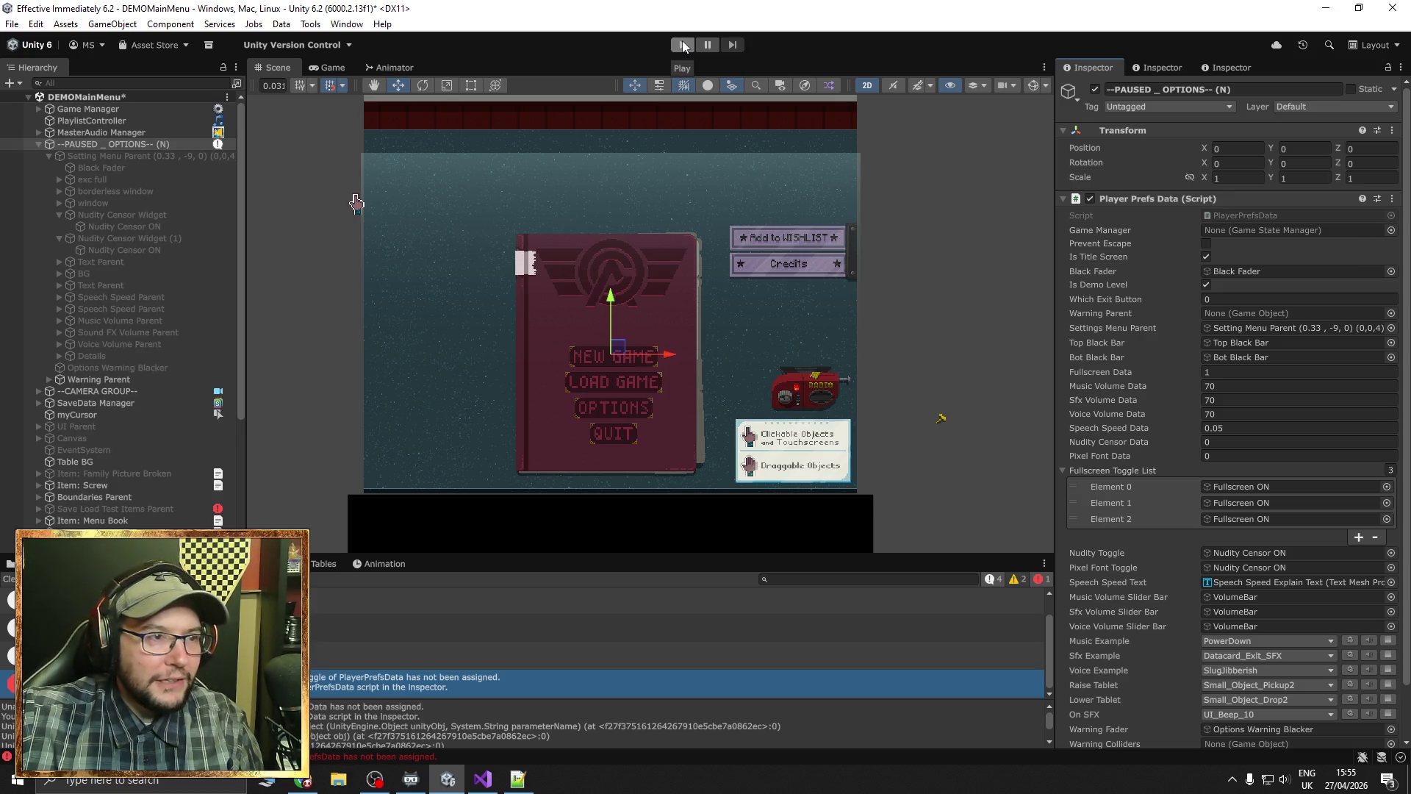
Run the game, view the Day 2 save in the Load Game journal, and hide console info messages
left_click(682, 44)
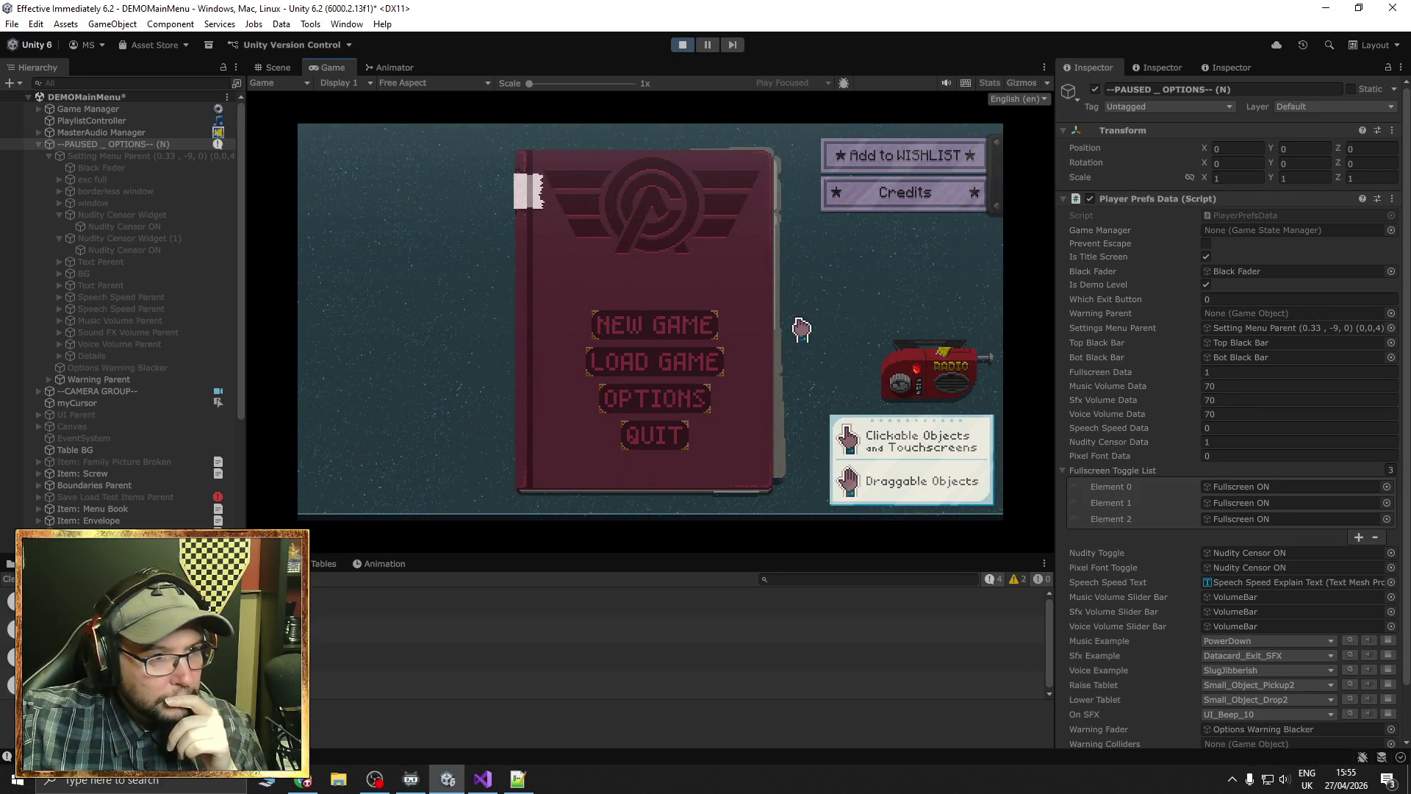
left_click(674, 365)
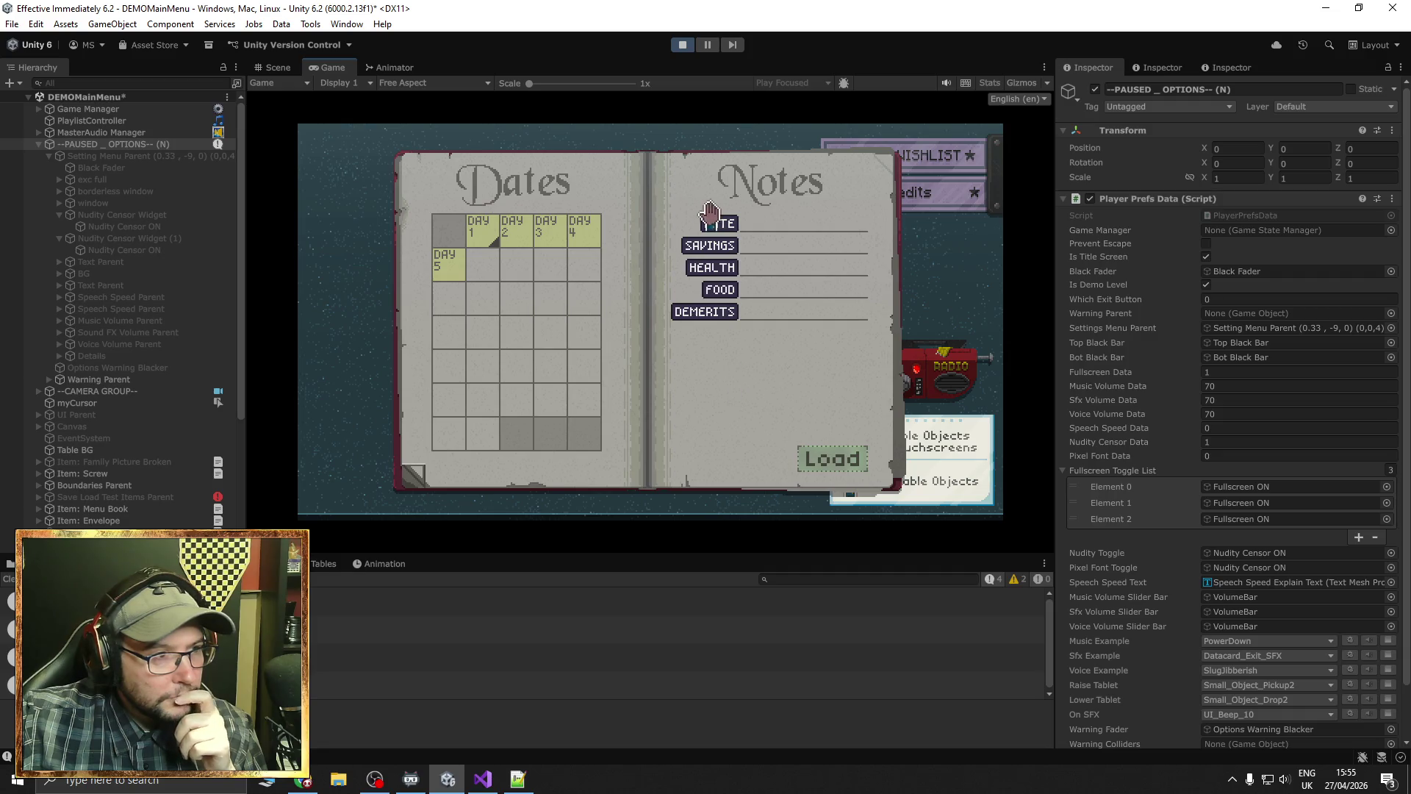
left_click(515, 232)
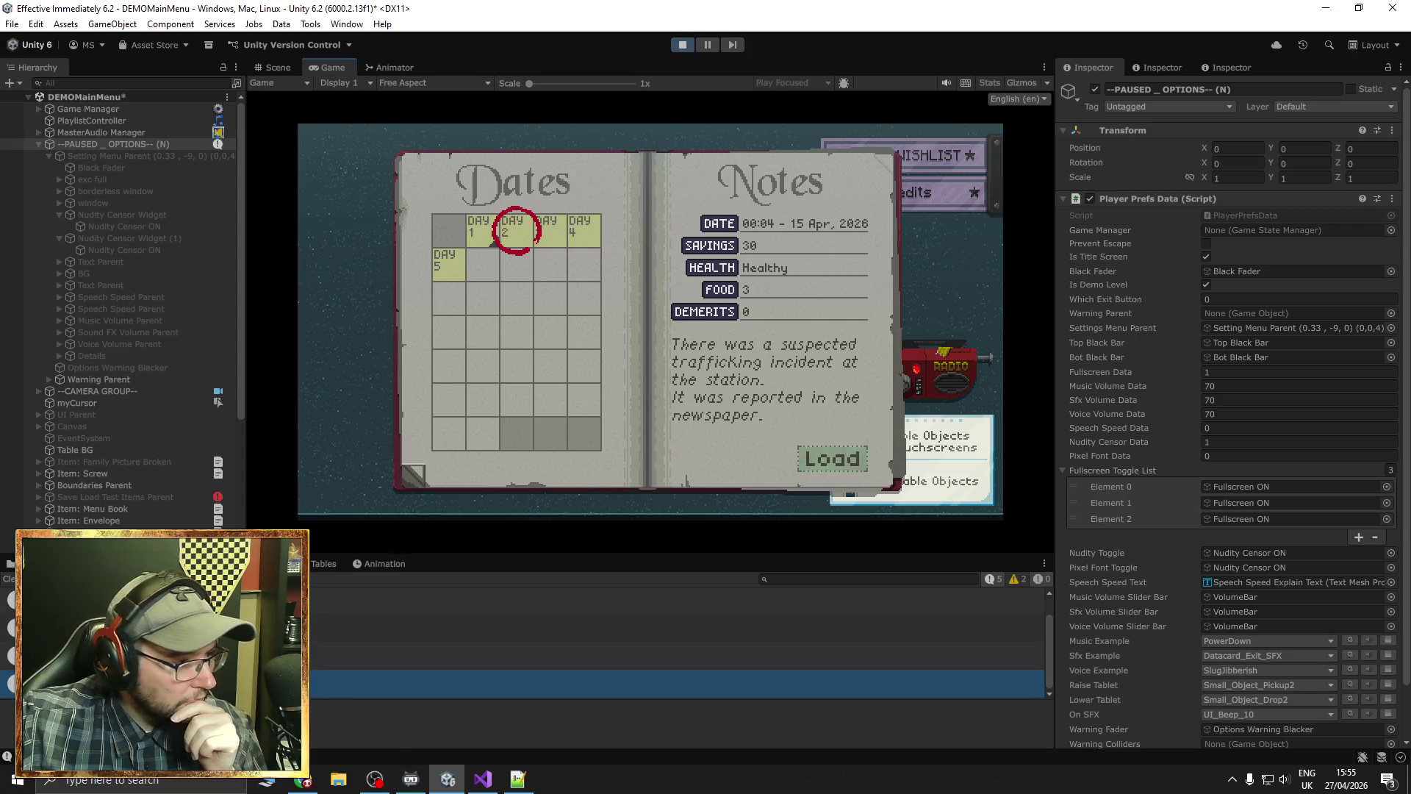
left_click(990, 579)
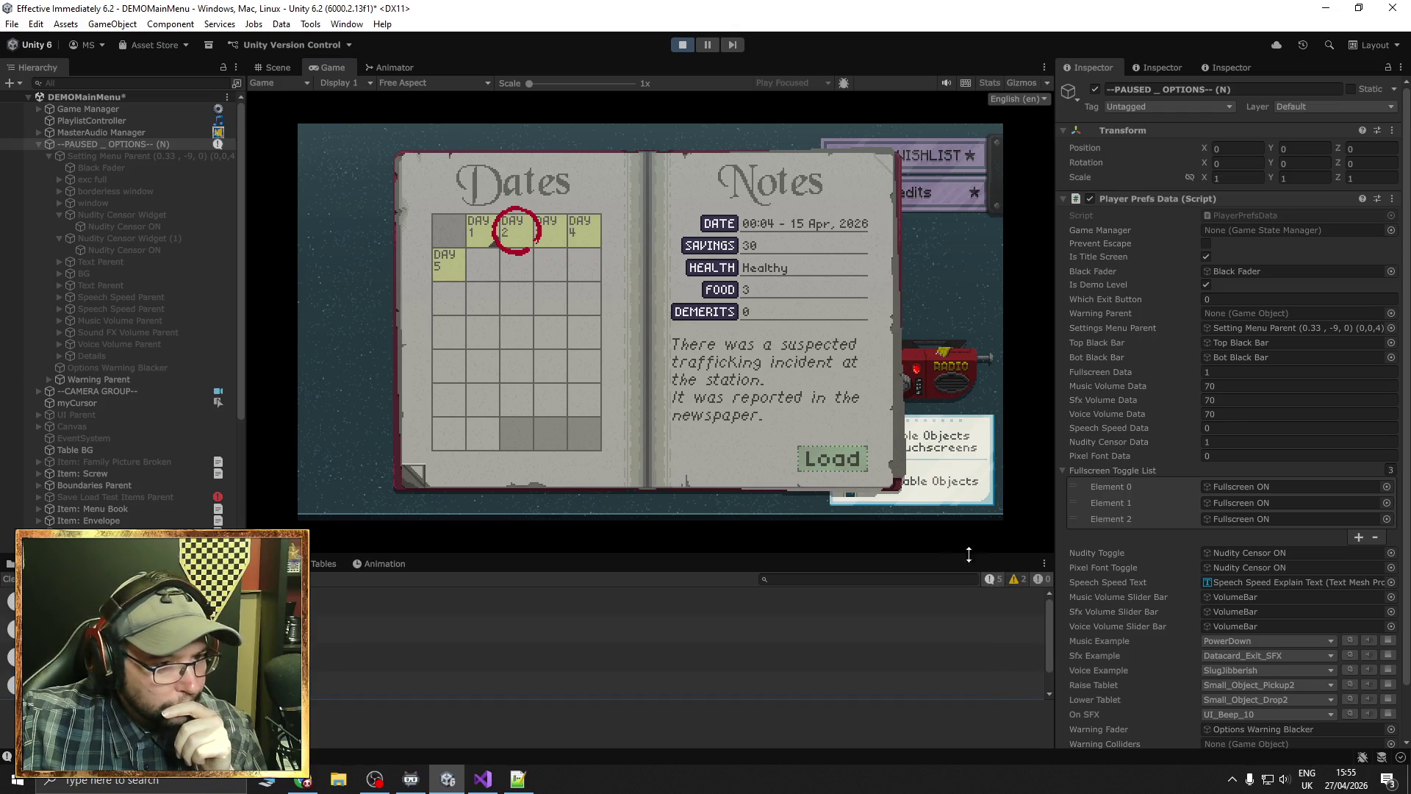
left_click_drag(814, 332, 720, 337)
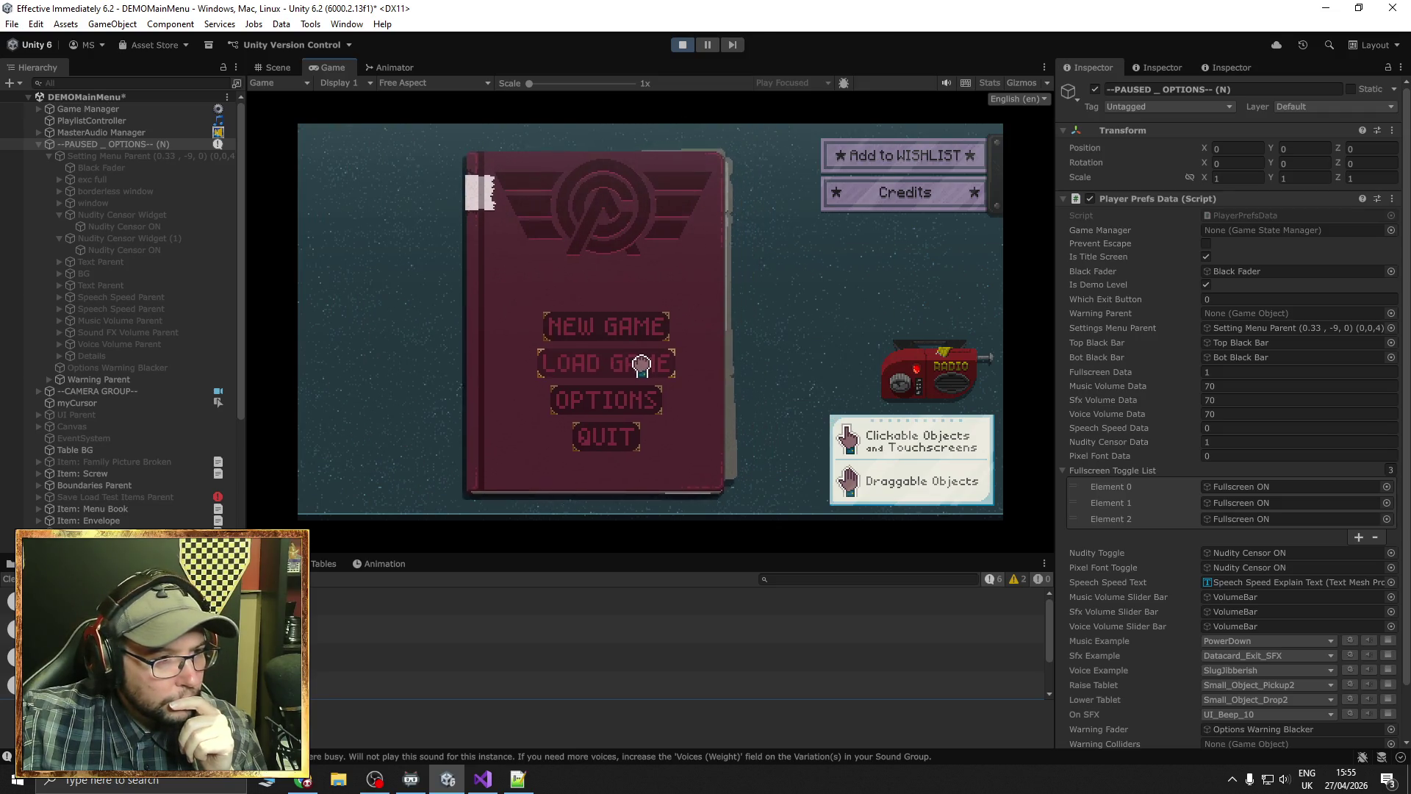
Open Options in the running game, toggle Censor Nudity off and on, then select Nudity Censor ON
left_click(588, 416)
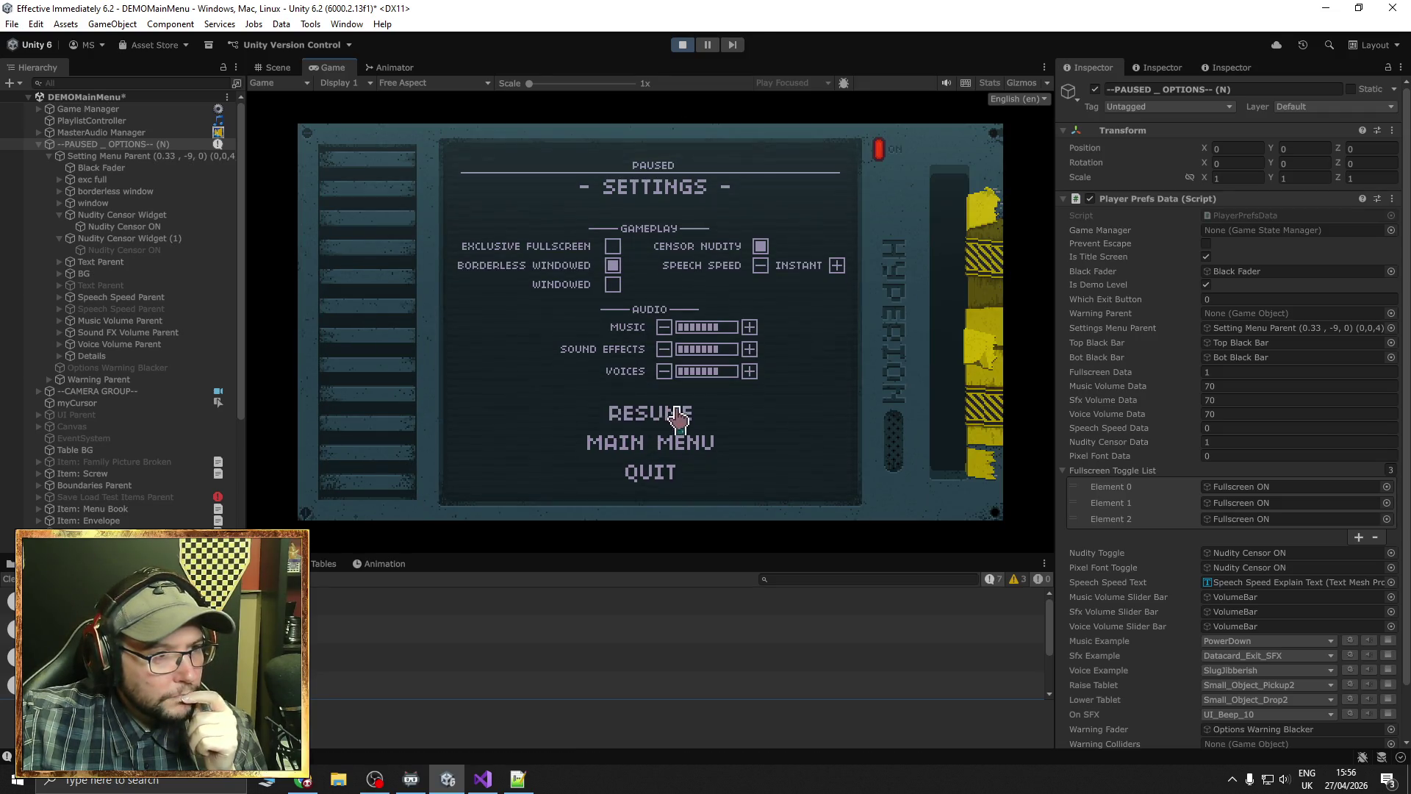
left_click(762, 251)
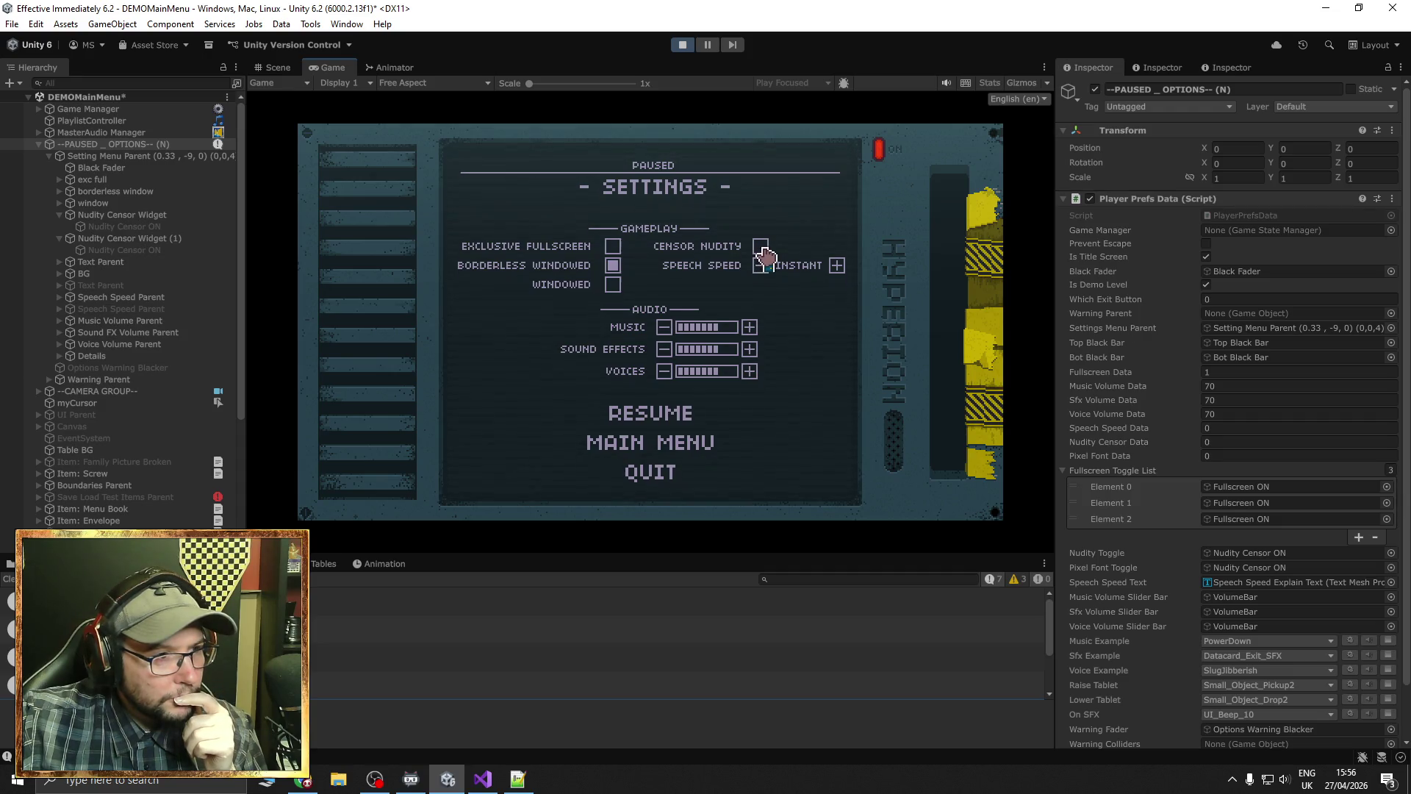
left_click(761, 249)
left_click(760, 249)
left_click(755, 250)
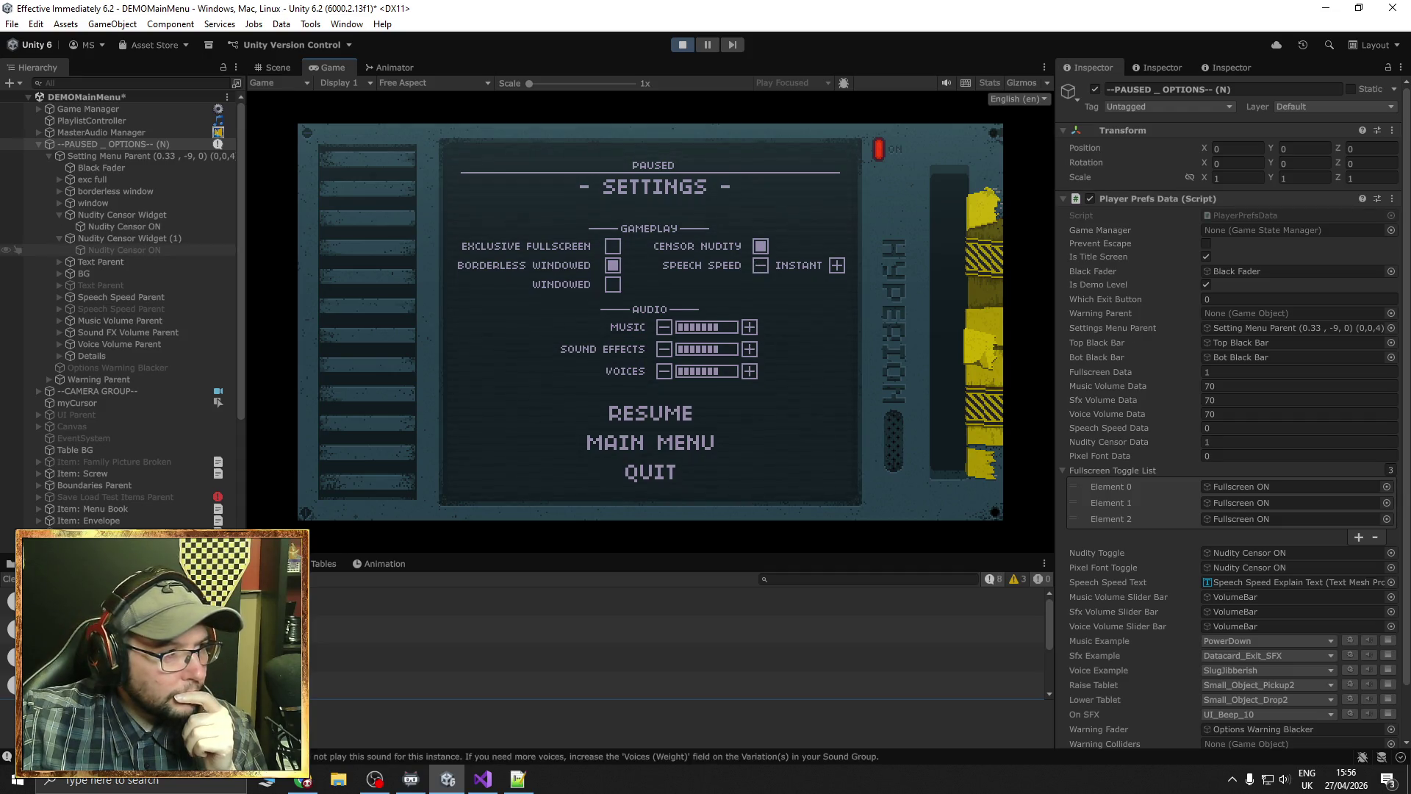
left_click(123, 250)
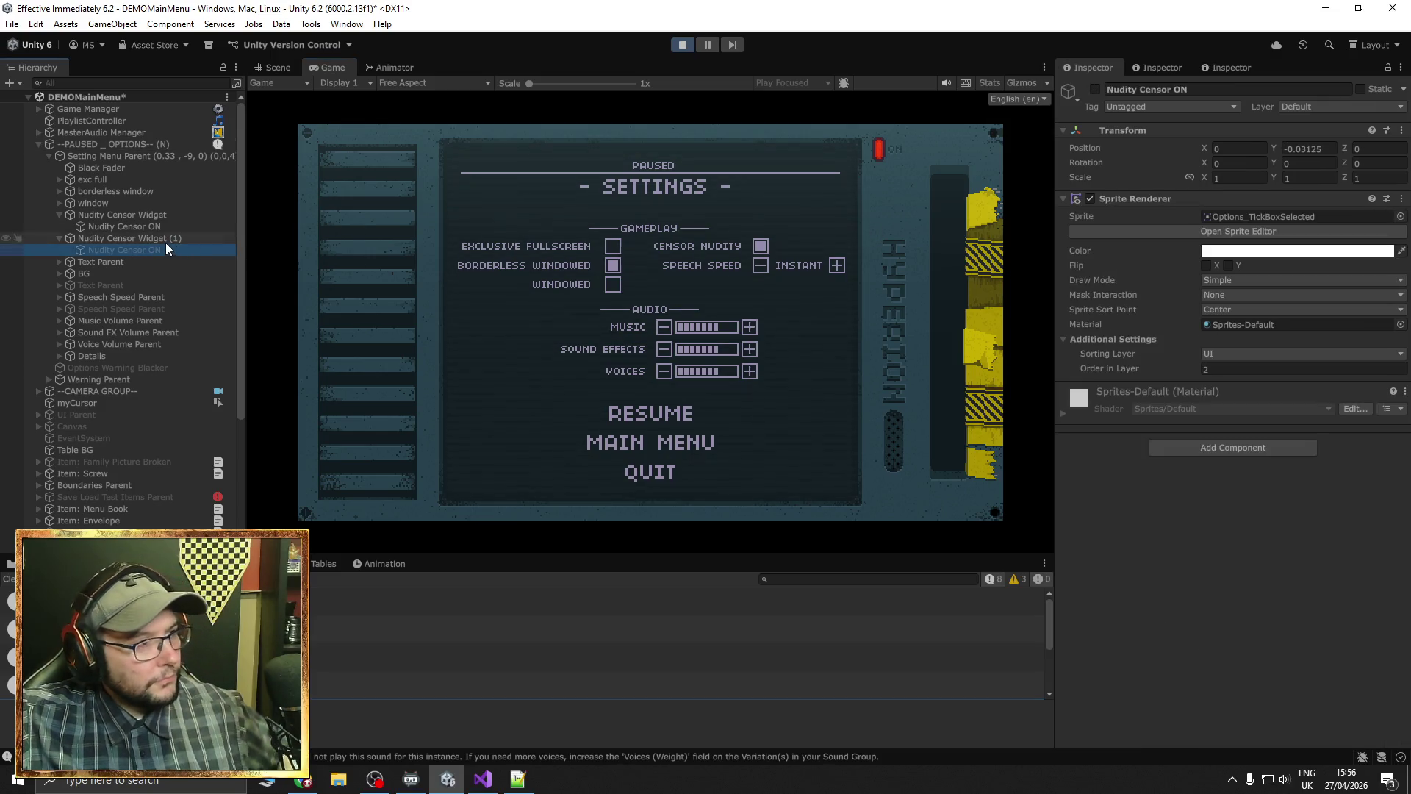
Drag Nudity Censor Widget (1) down beside Speech Speed, check it in Game view, then stop playing
left_click(122, 238)
left_click(274, 67)
left_click_drag(703, 251, 606, 278)
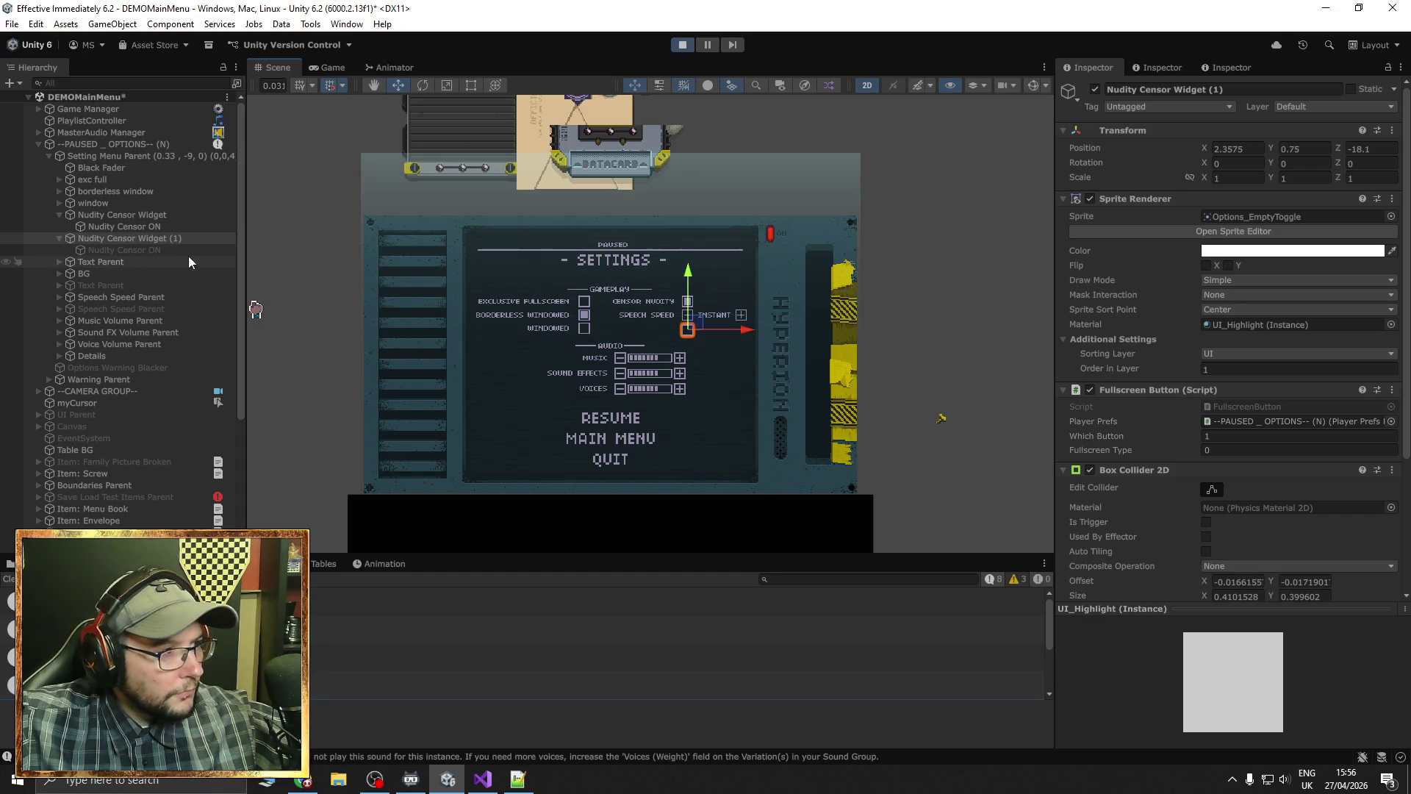
left_click(331, 68)
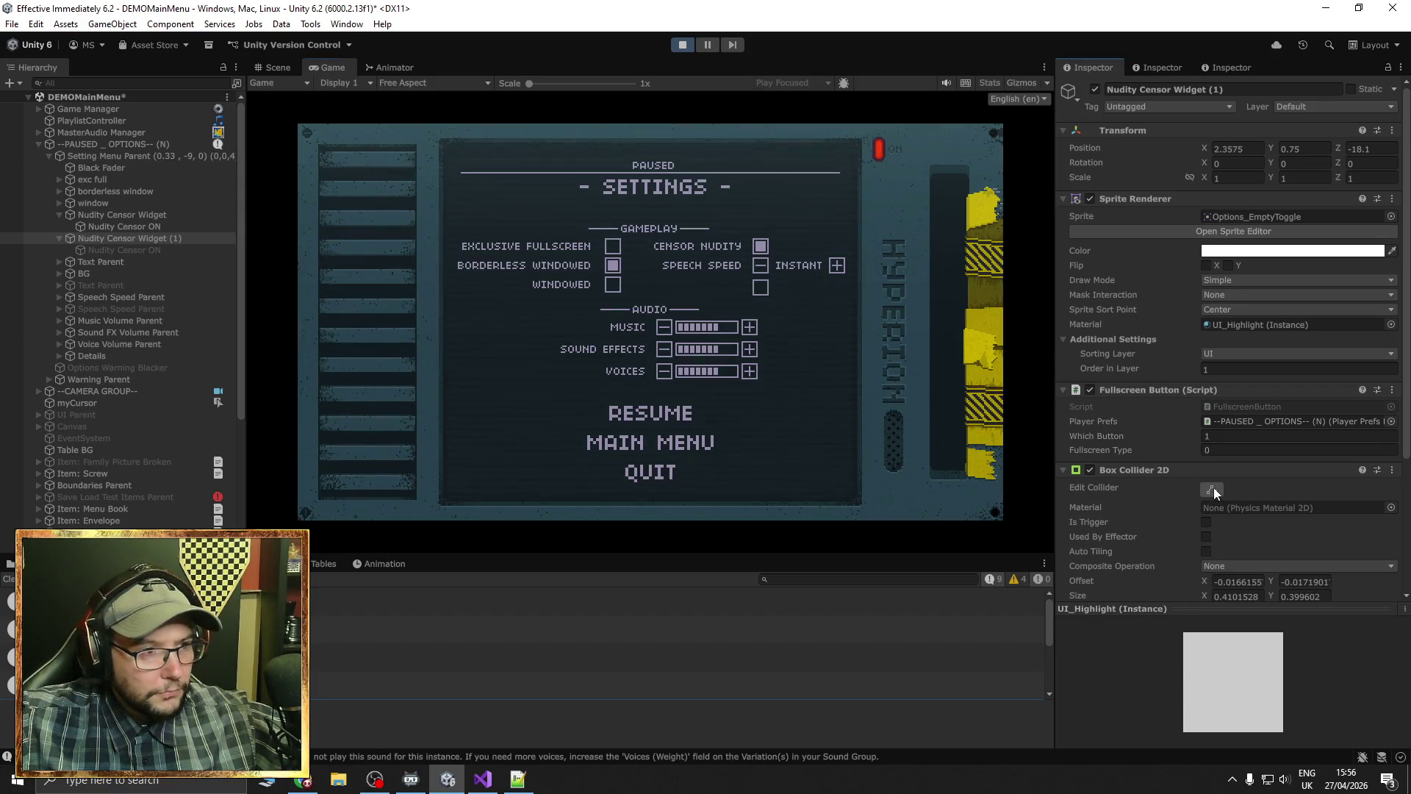
left_click(276, 66)
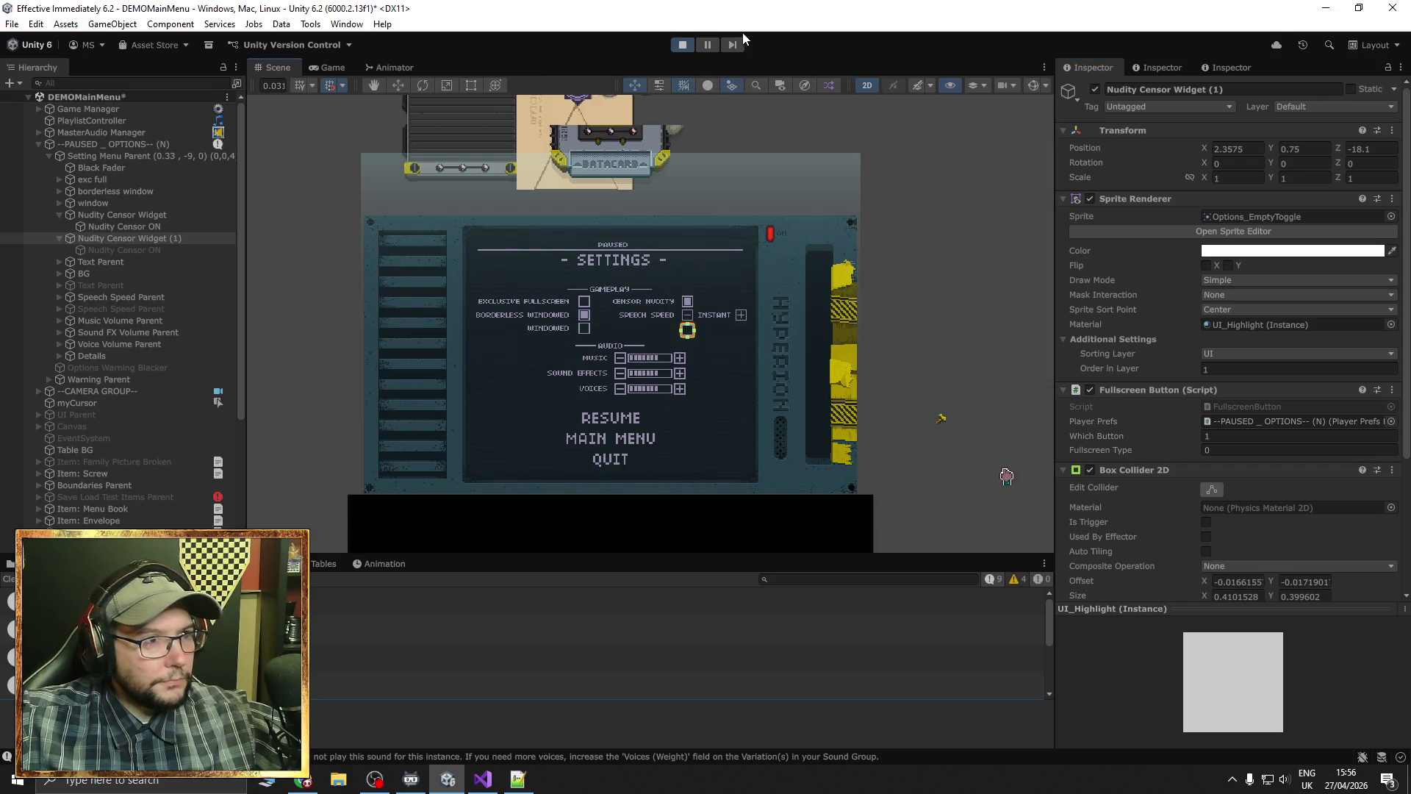
left_click(686, 45)
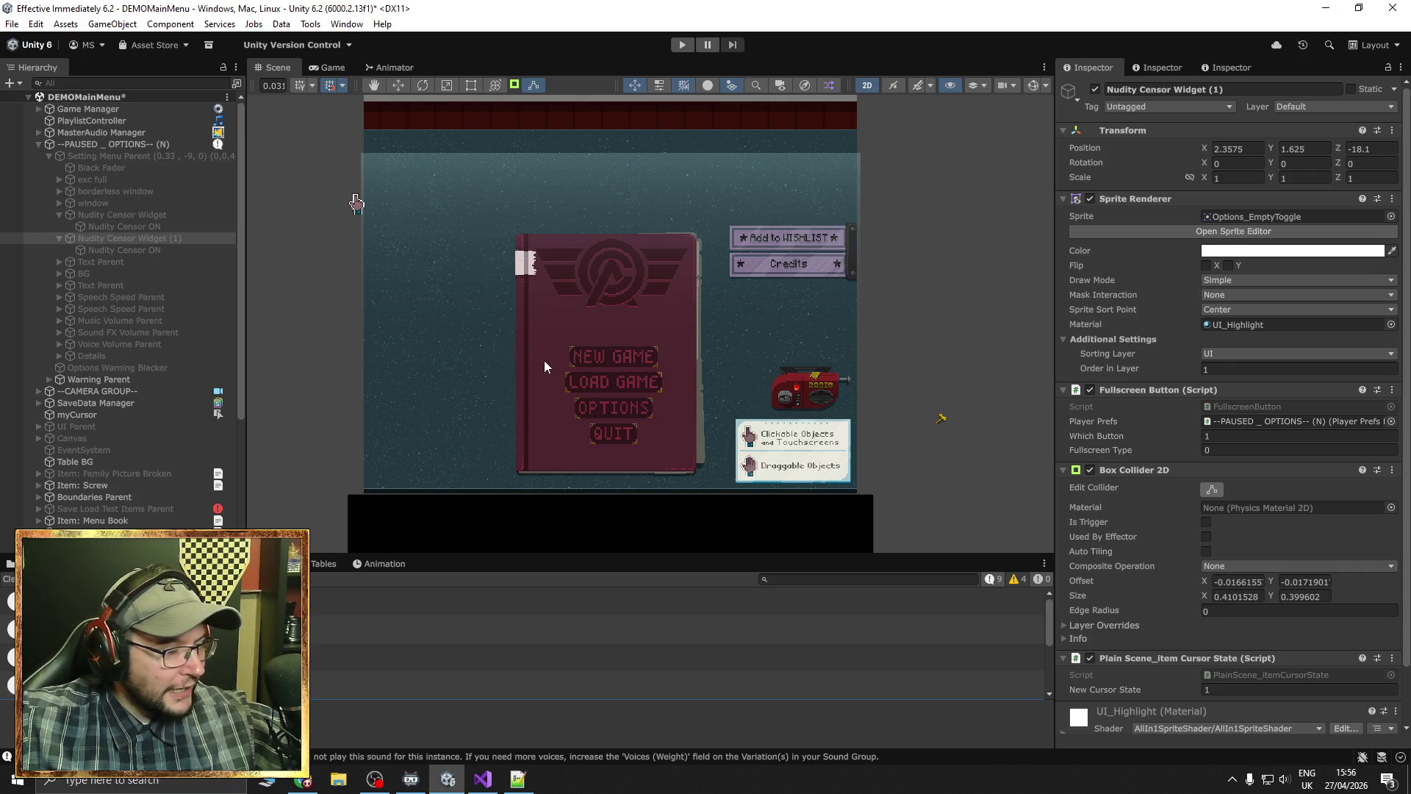
Activate Setting Menu Parent and pan down to its tilted settings panel below the title book
left_click_drag(526, 359, 534, 271)
left_click(583, 204)
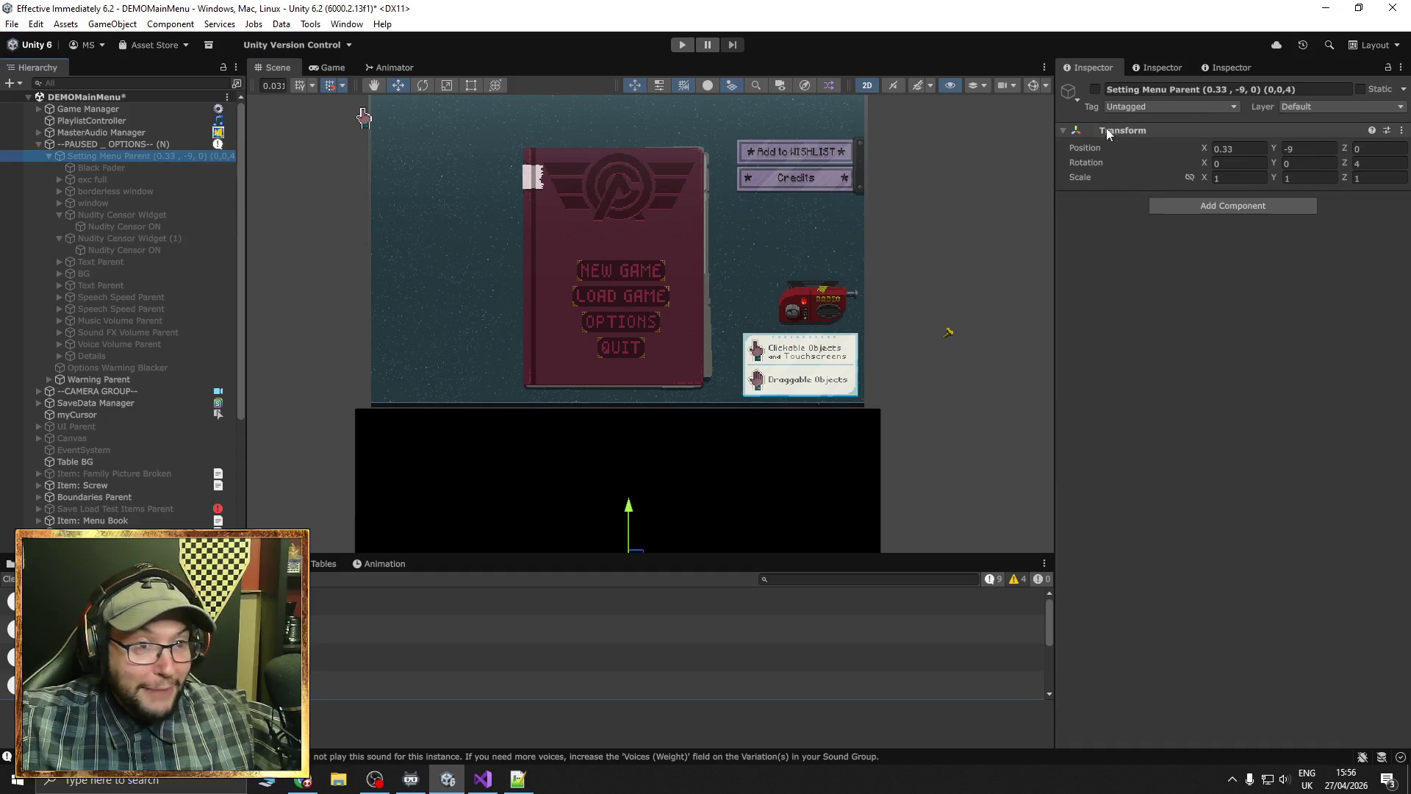
left_click(1095, 88)
left_click_drag(978, 311, 978, 125)
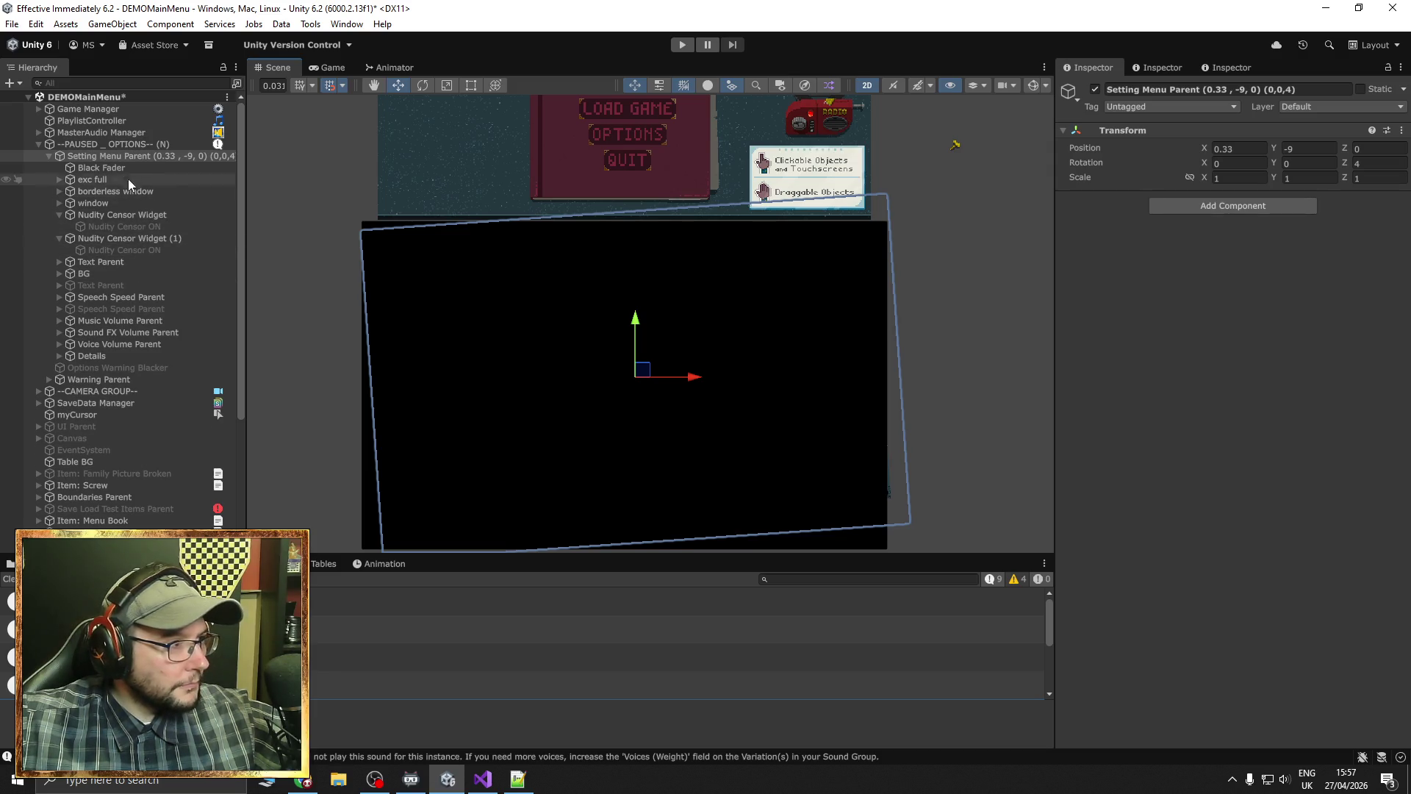
Zero Setting Menu Parent's Position X, Y and Rotation Z, and frame the panel
mouse_move(620, 181)
left_mouse_down()
mouse_move(1136, 226)
mouse_move(801, 198)
mouse_move(774, 209)
left_mouse_up()
key("f")
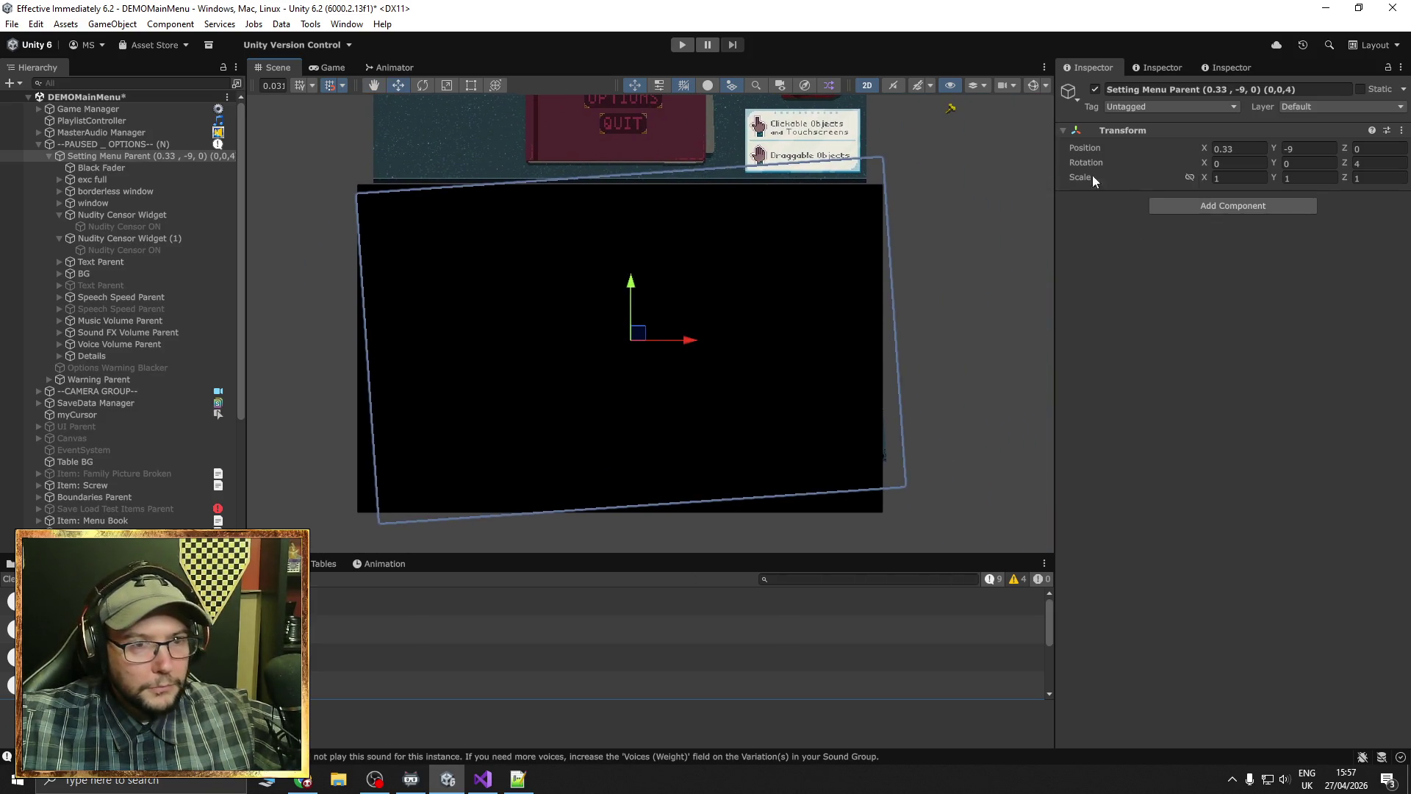
double_click(1238, 148)
type("0")
double_click(1318, 148)
type("0")
double_click(1379, 163)
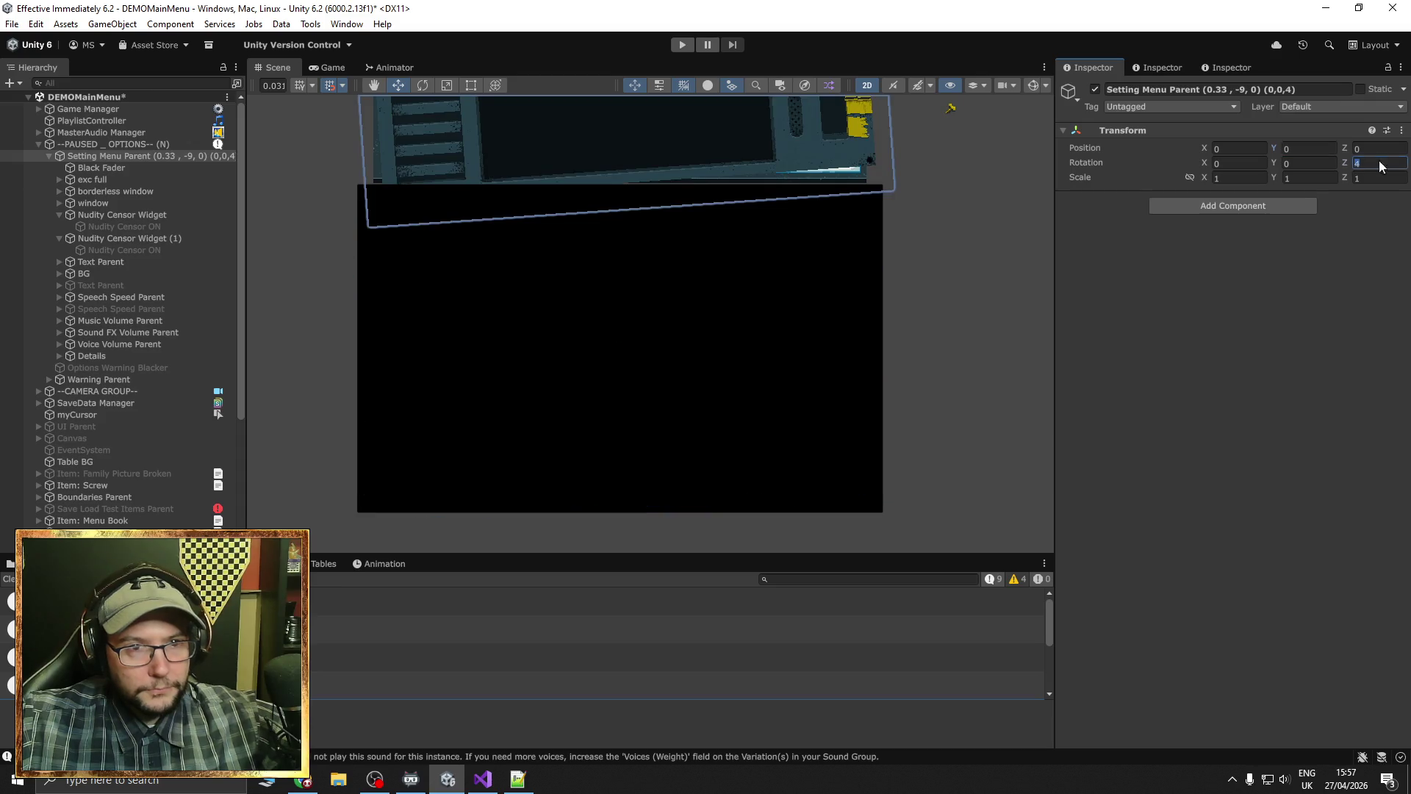
type("0")
key("Return")
key("f")
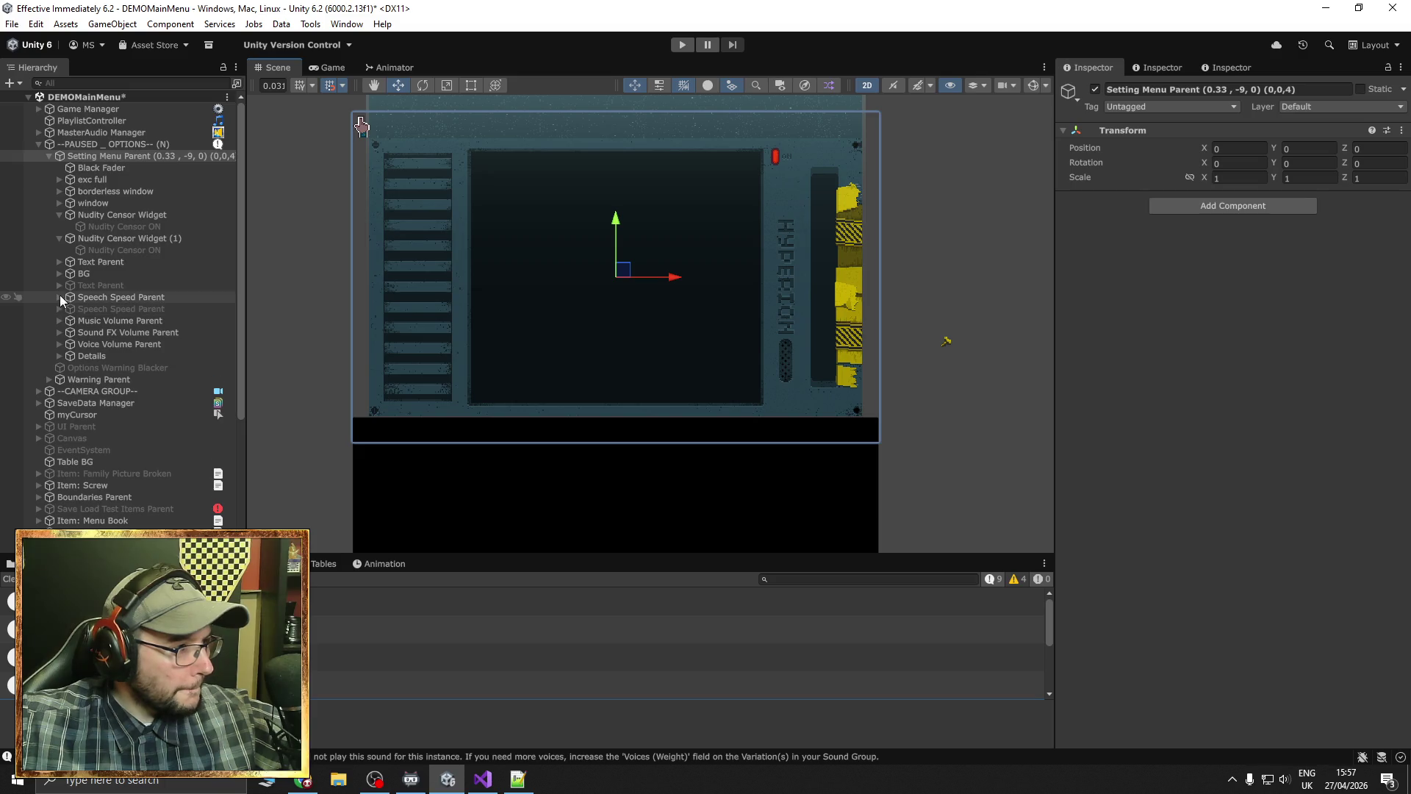
Disable the Top and Bot Black Bar objects in the BG group
left_click(60, 274)
left_click(110, 309)
left_click(111, 320, "shift")
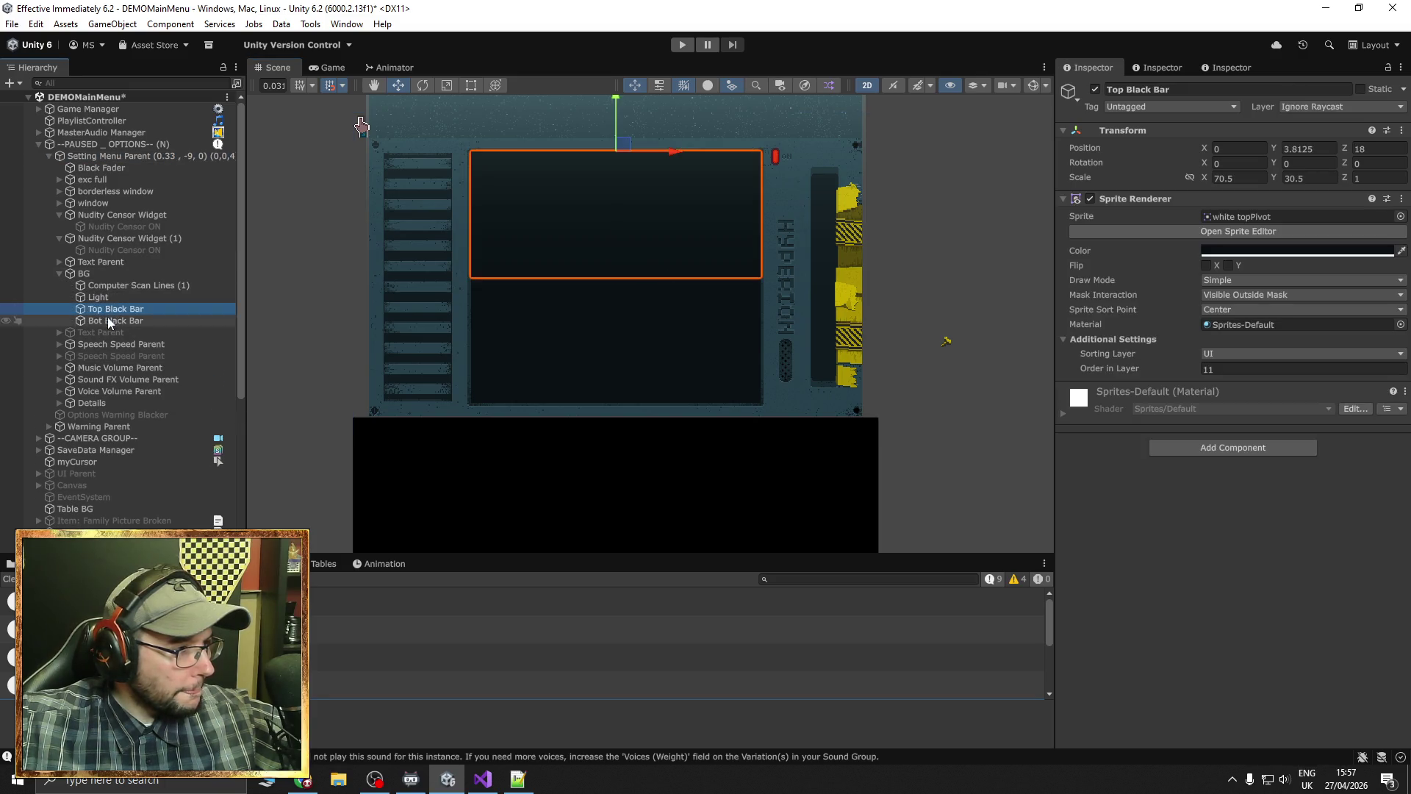
left_click(1095, 89)
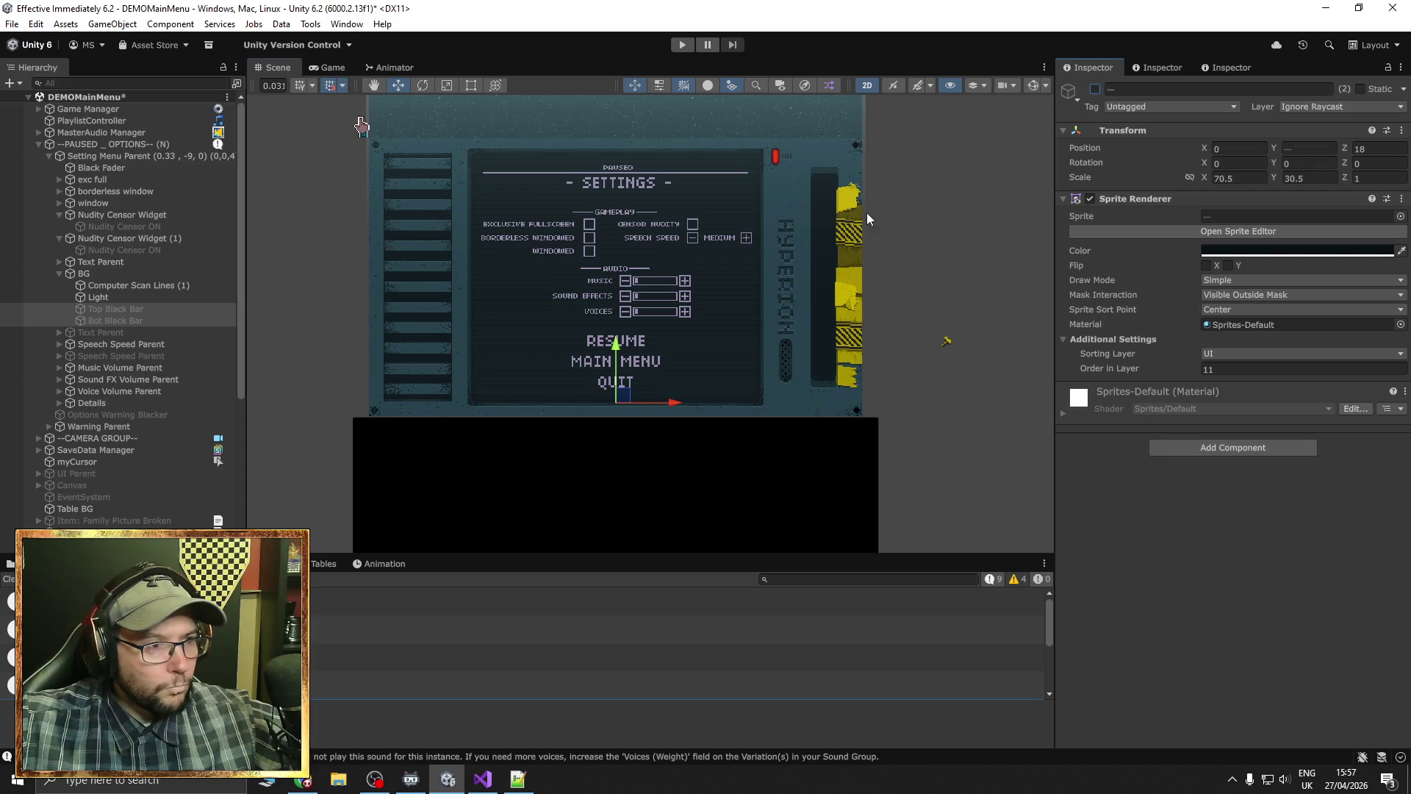
Change the Speech Speed Explain Text from MEDIUM to FAST
scroll(725, 266, "up", 5)
scroll(710, 280, "up", 2)
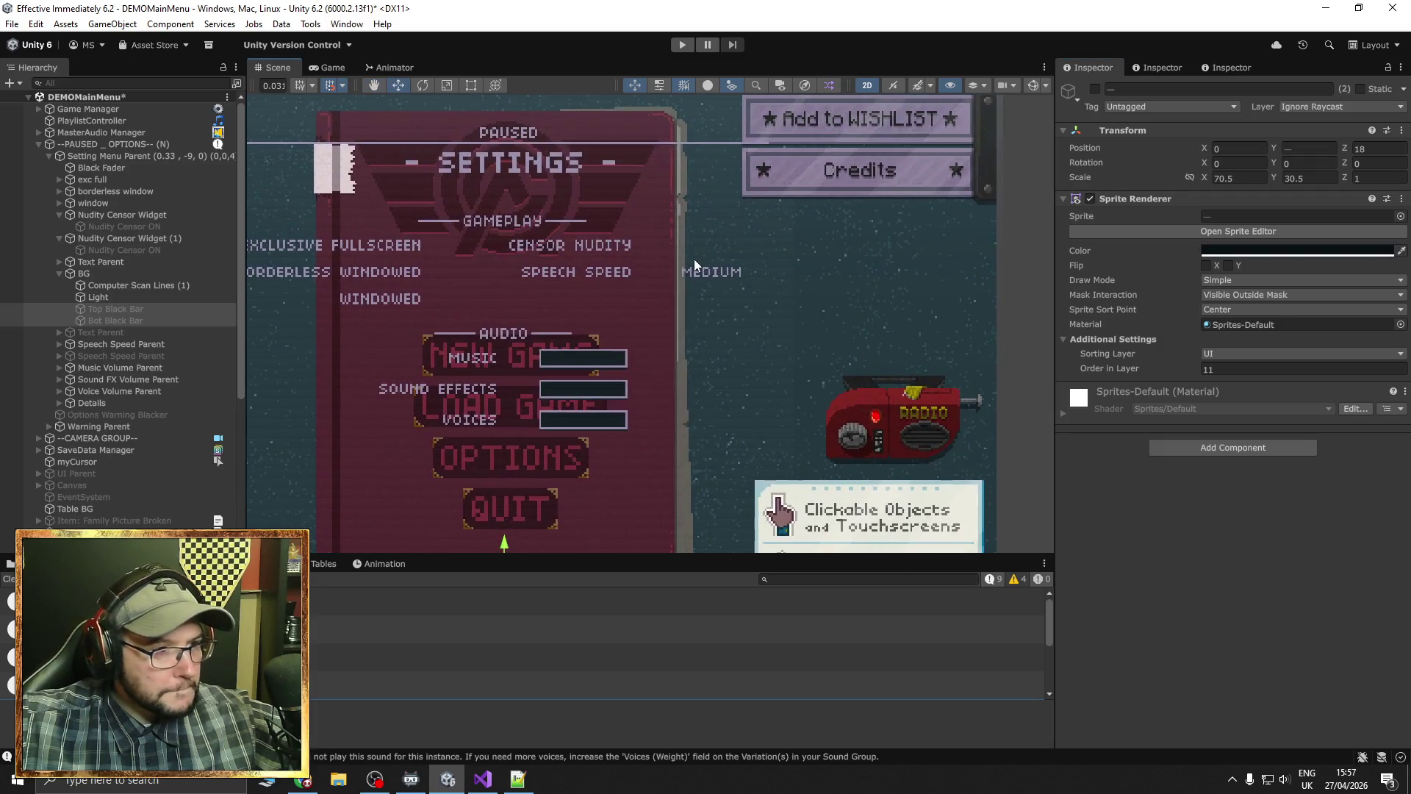
left_click(683, 274)
left_click(683, 274)
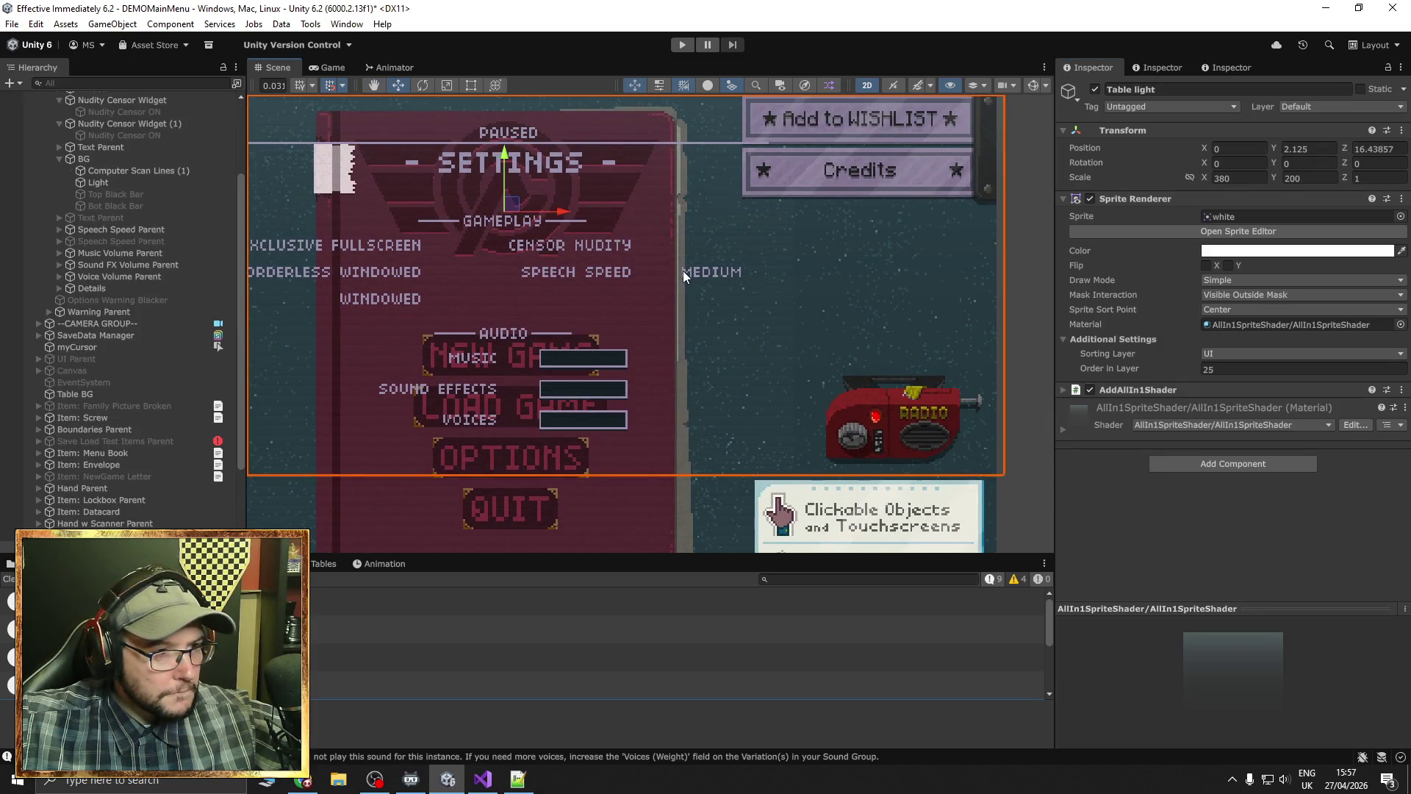
left_click(683, 273)
left_click(1178, 449)
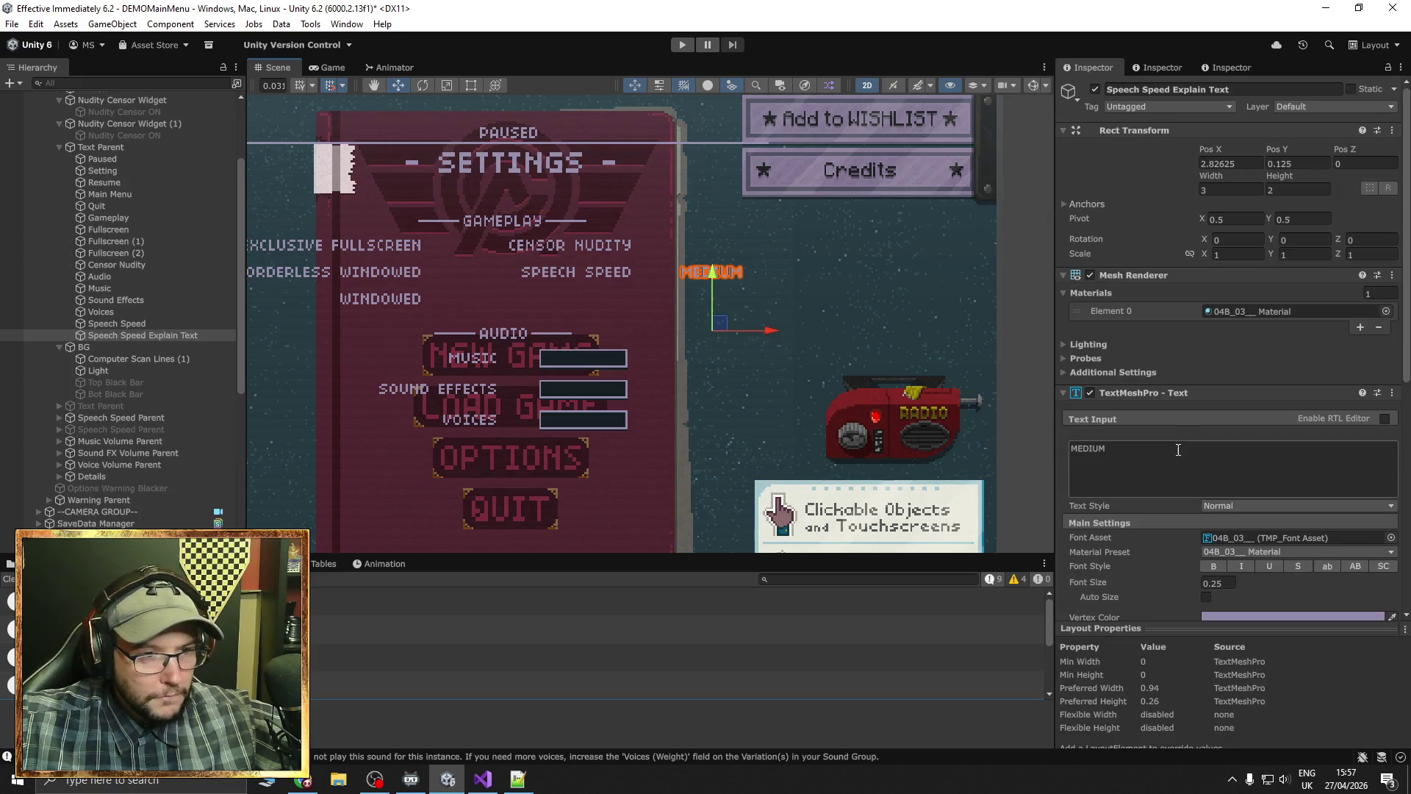
type("FAST")
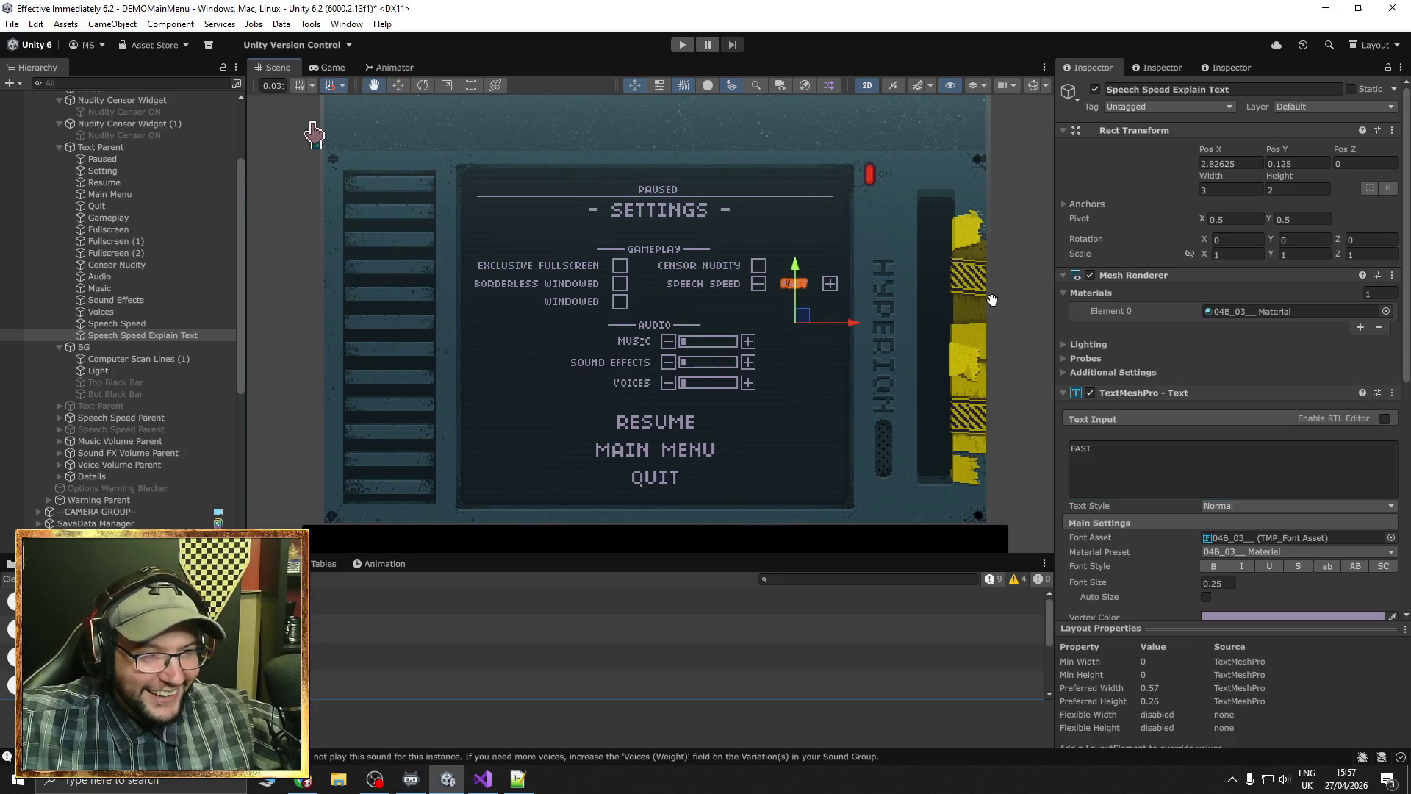
Move Nudity Censor Widget (1) down to Y 0.8125, just beneath the Speech Speed row
left_click(1013, 285)
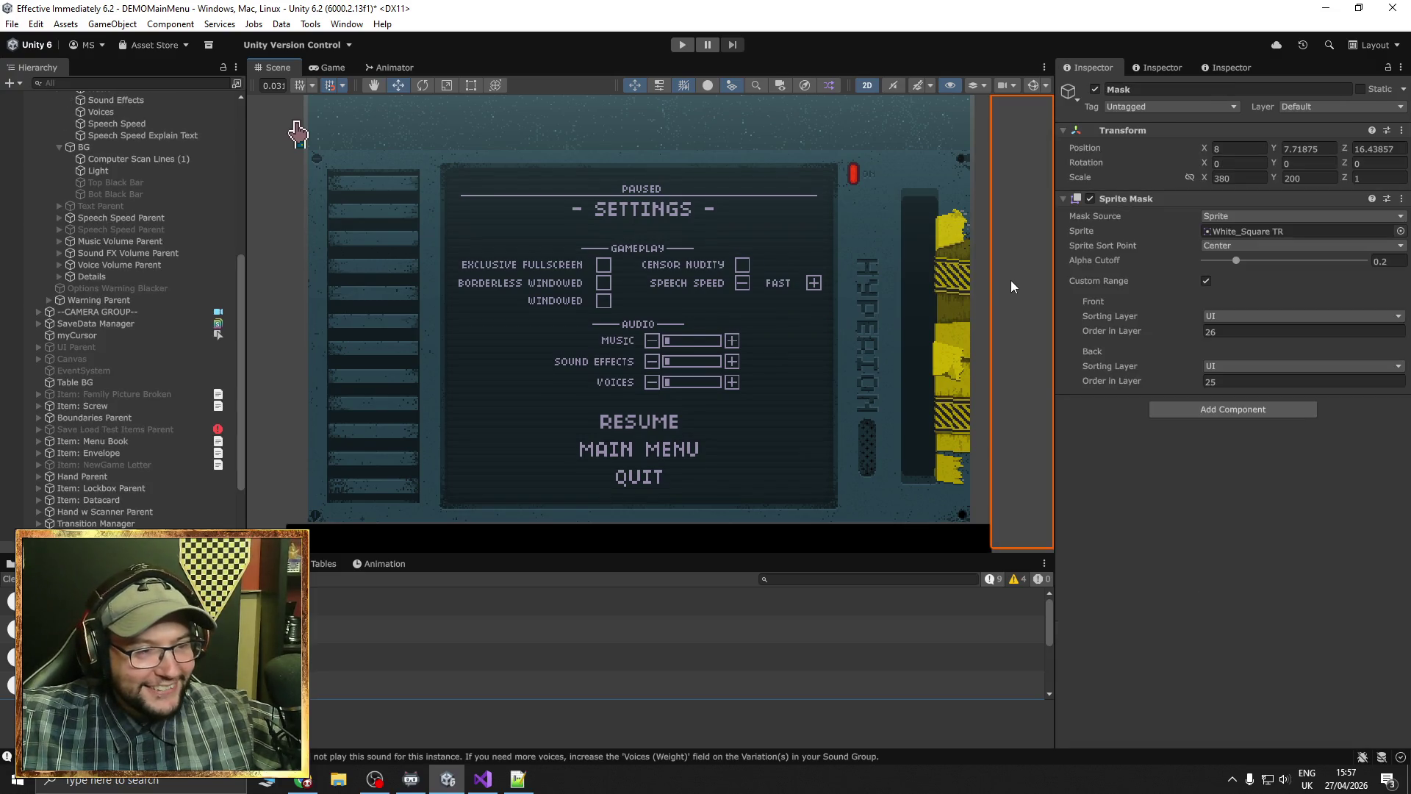
left_click_drag(1009, 270, 999, 269)
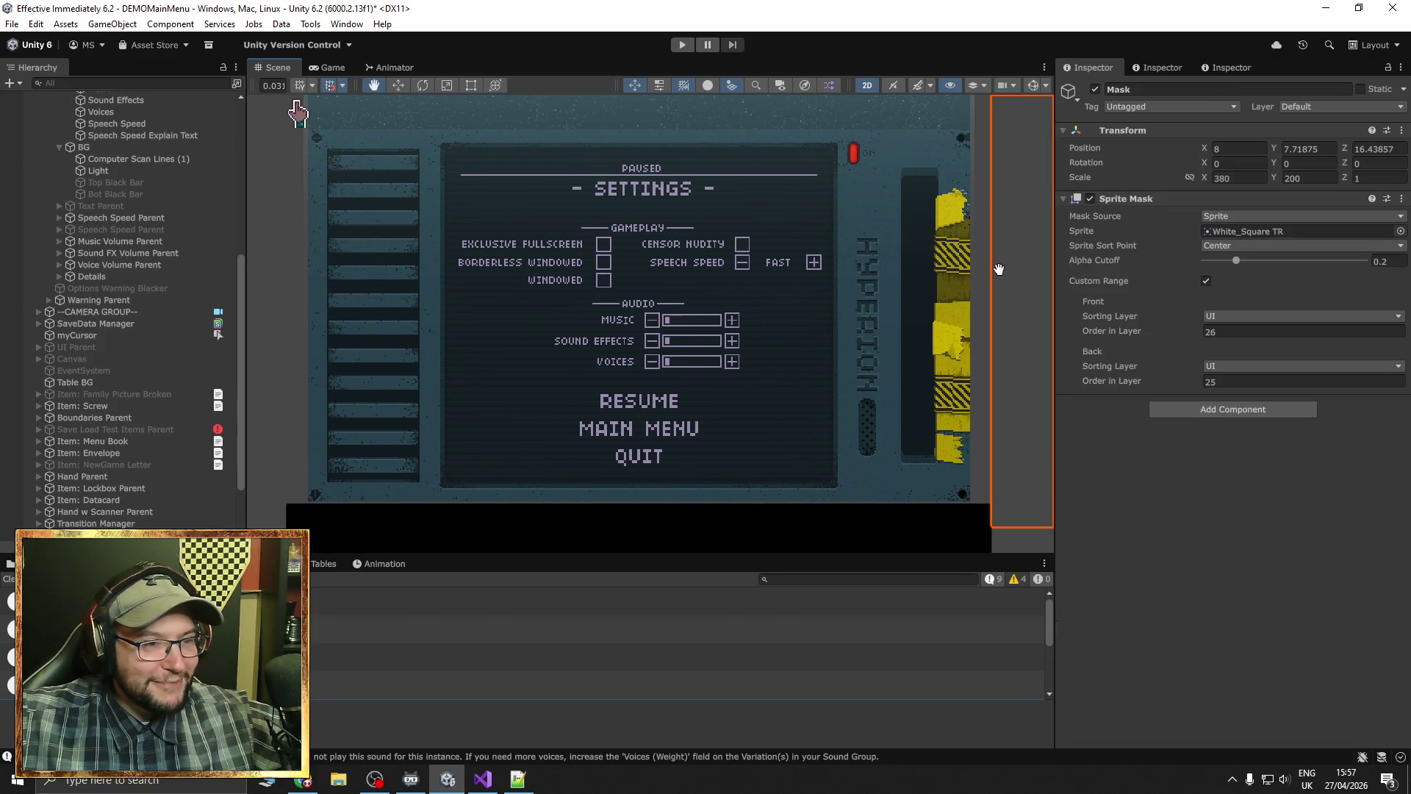
scroll(107, 294, "up", 6)
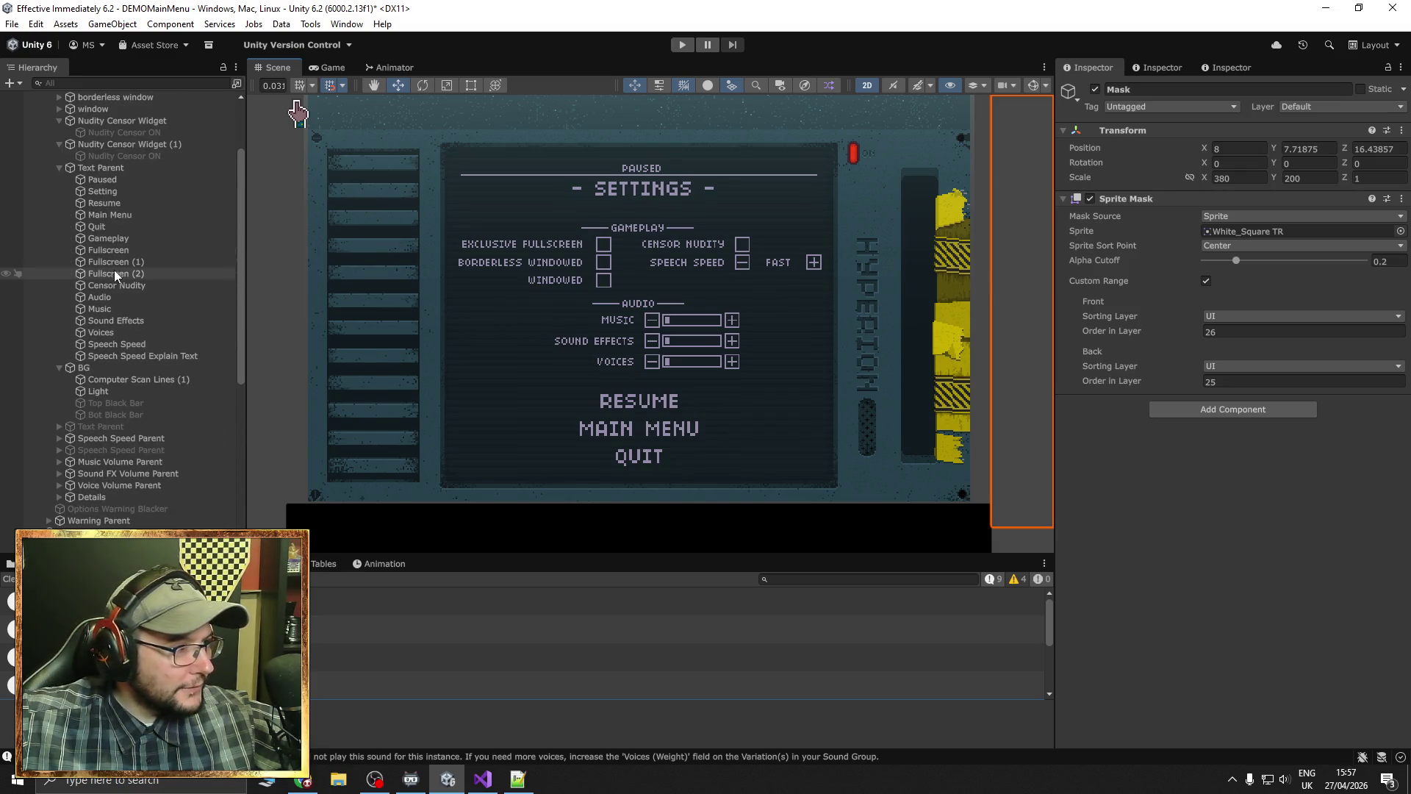
scroll(112, 265, "up", 3)
left_click(113, 239)
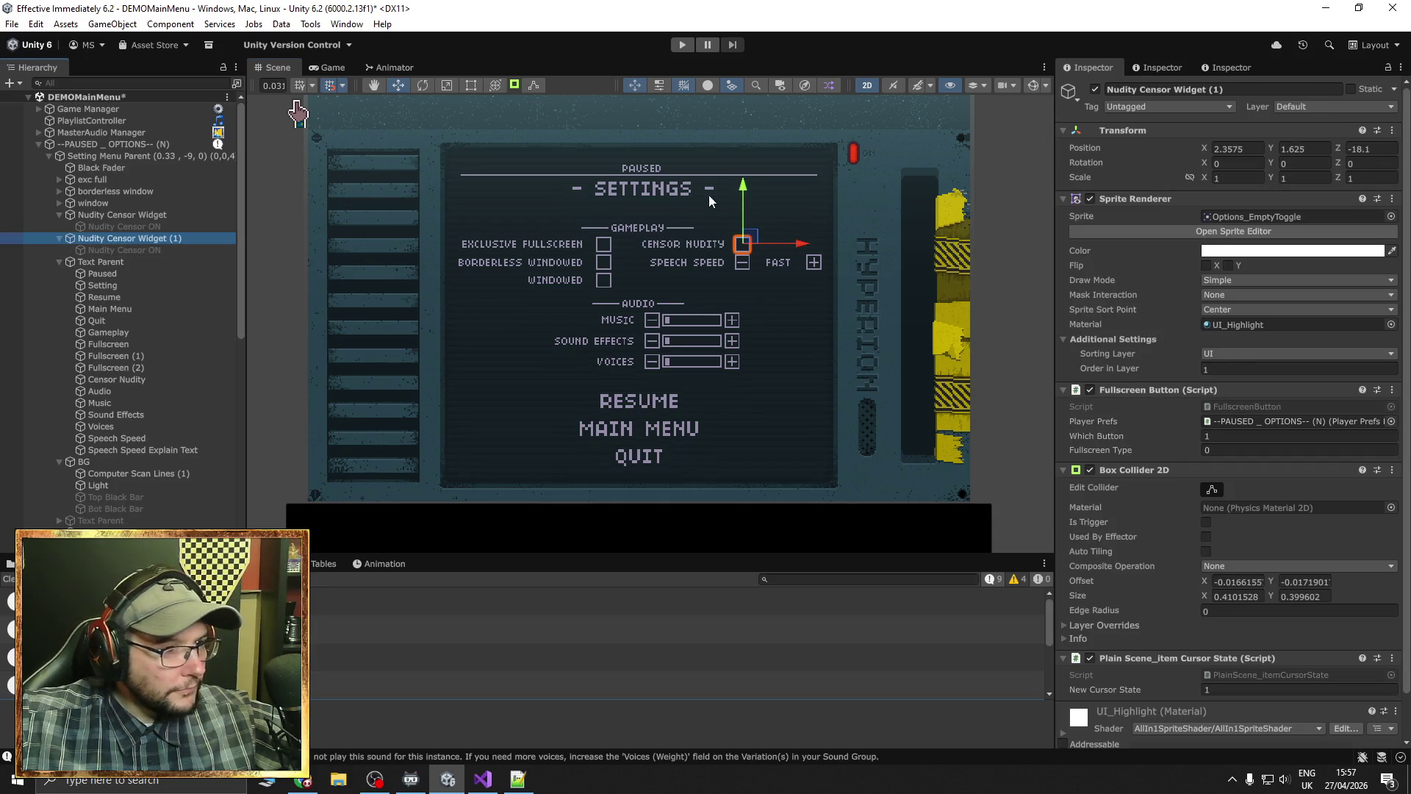
left_click_drag(745, 190, 744, 226)
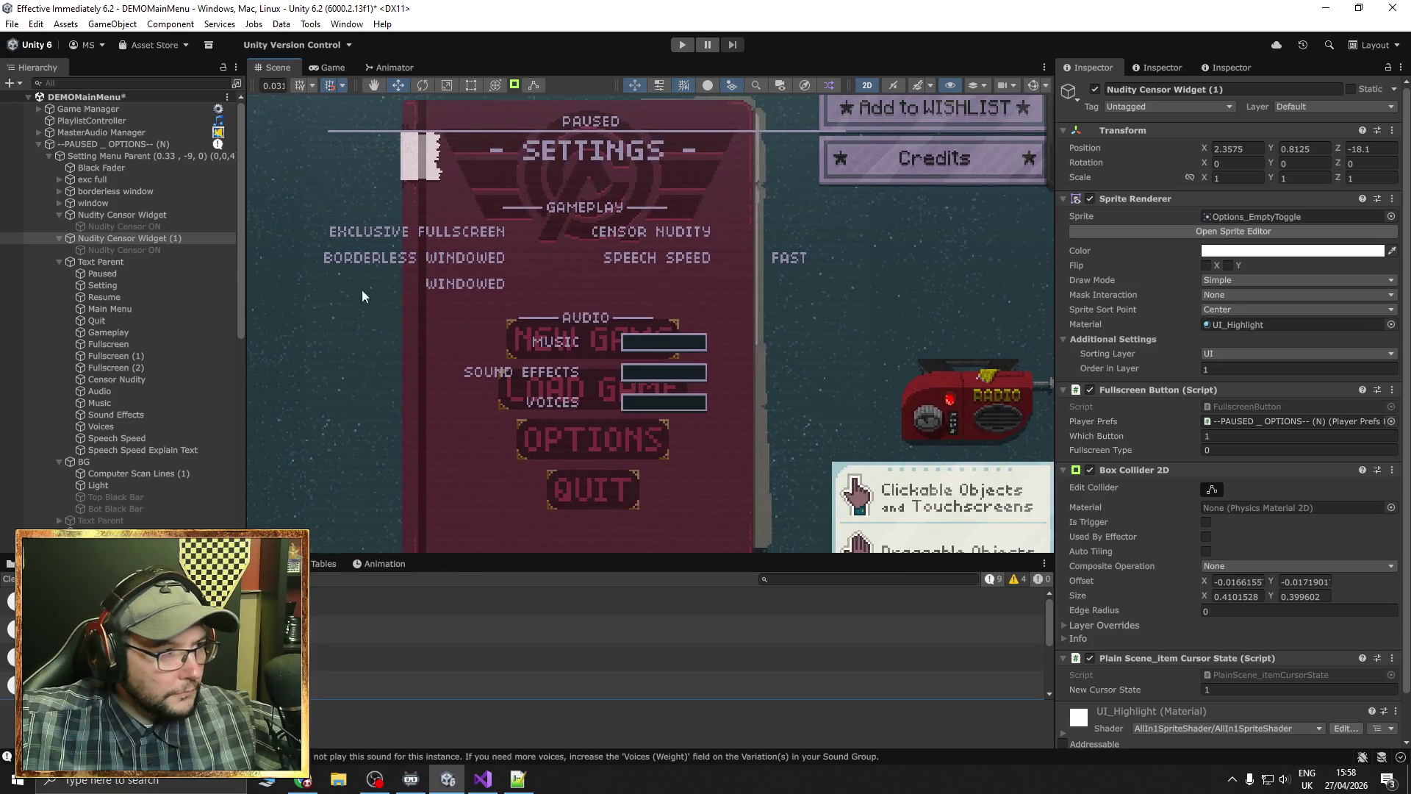
double_click(132, 238)
scroll(566, 292, "down", 5)
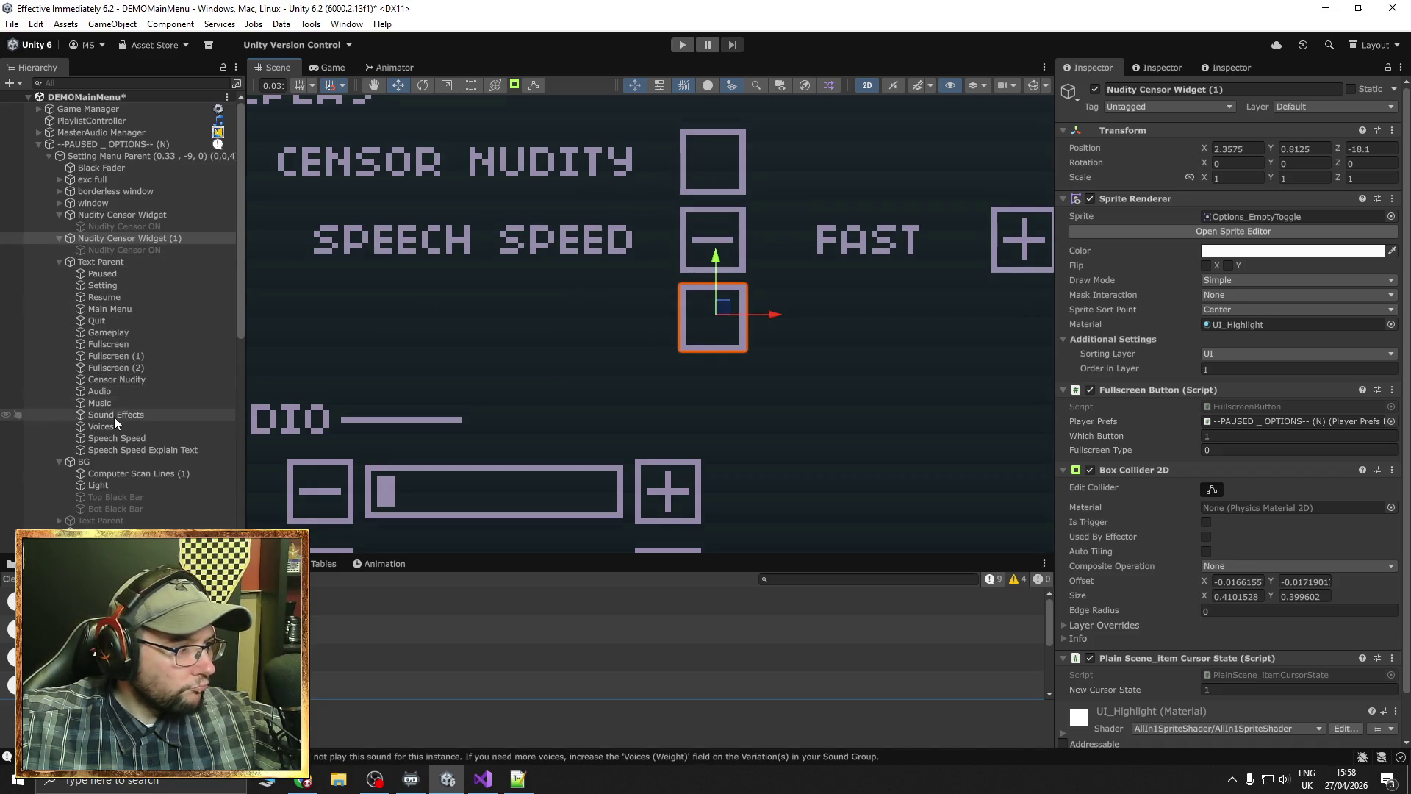
Duplicate the Speech Speed label and place the copy below Speech Speed Explain Text
left_click(117, 439)
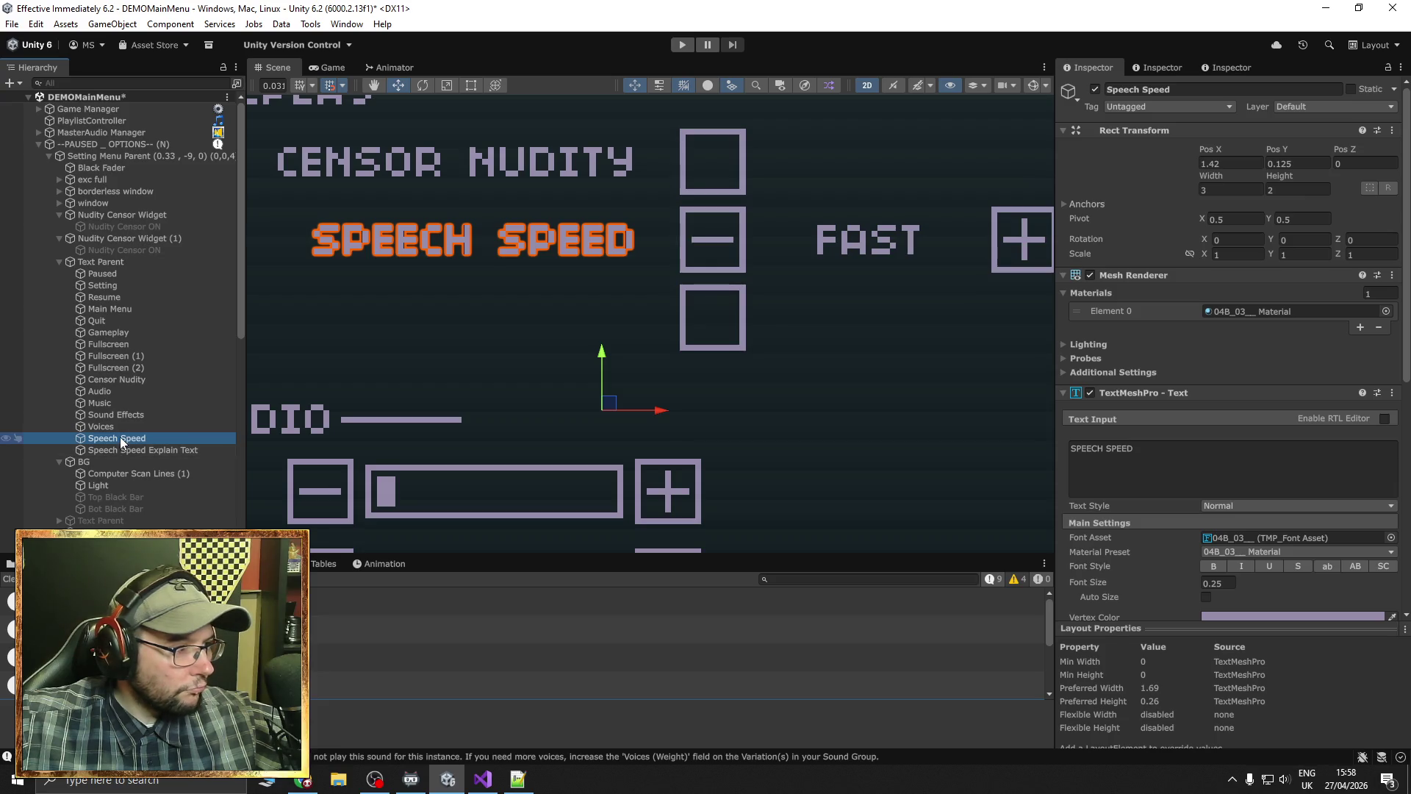
right_click(122, 441)
left_click(184, 243)
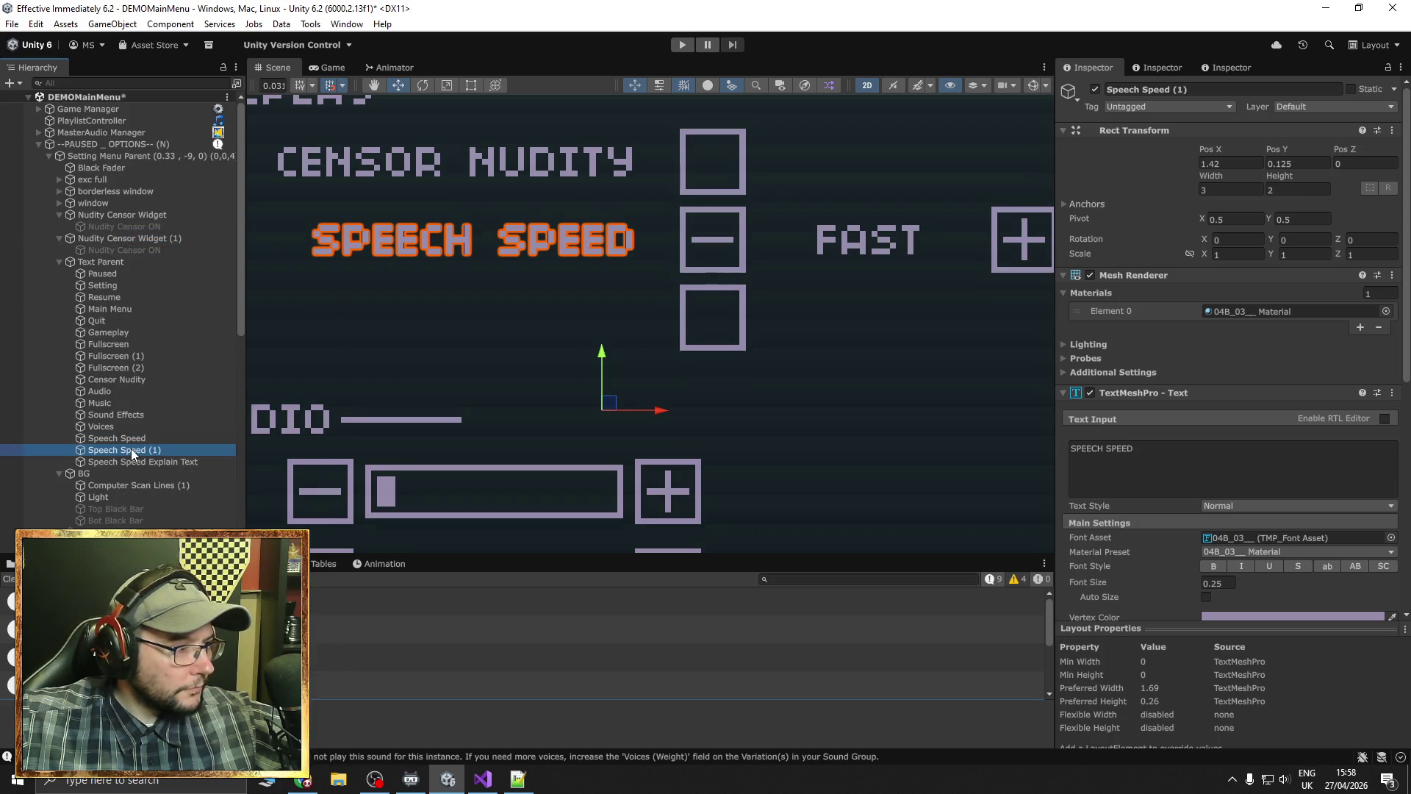
left_click_drag(132, 450, 136, 466)
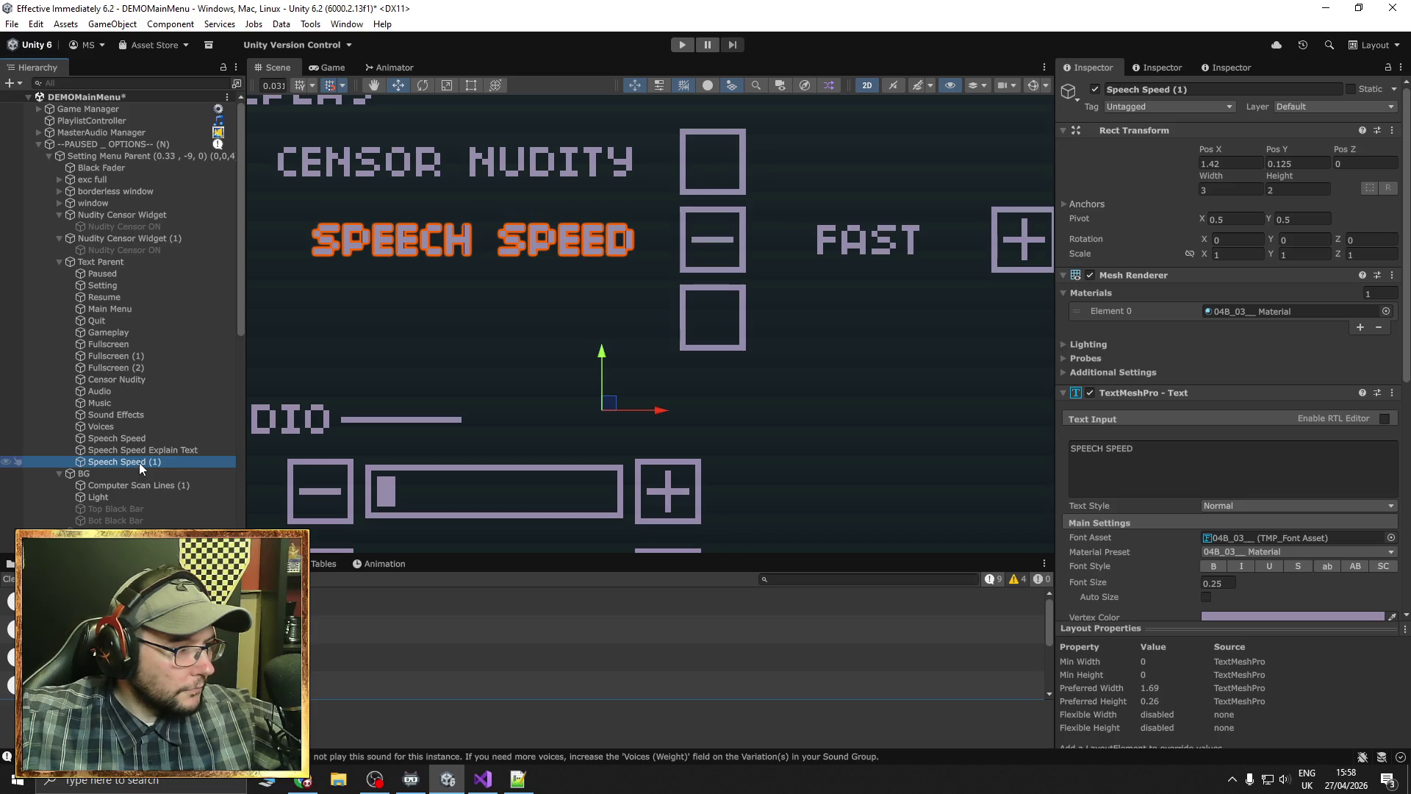
Rename the copy 'Non-Pixel Font' and set its text to NON-PIXEL FONT
key("F2")
type("Non")
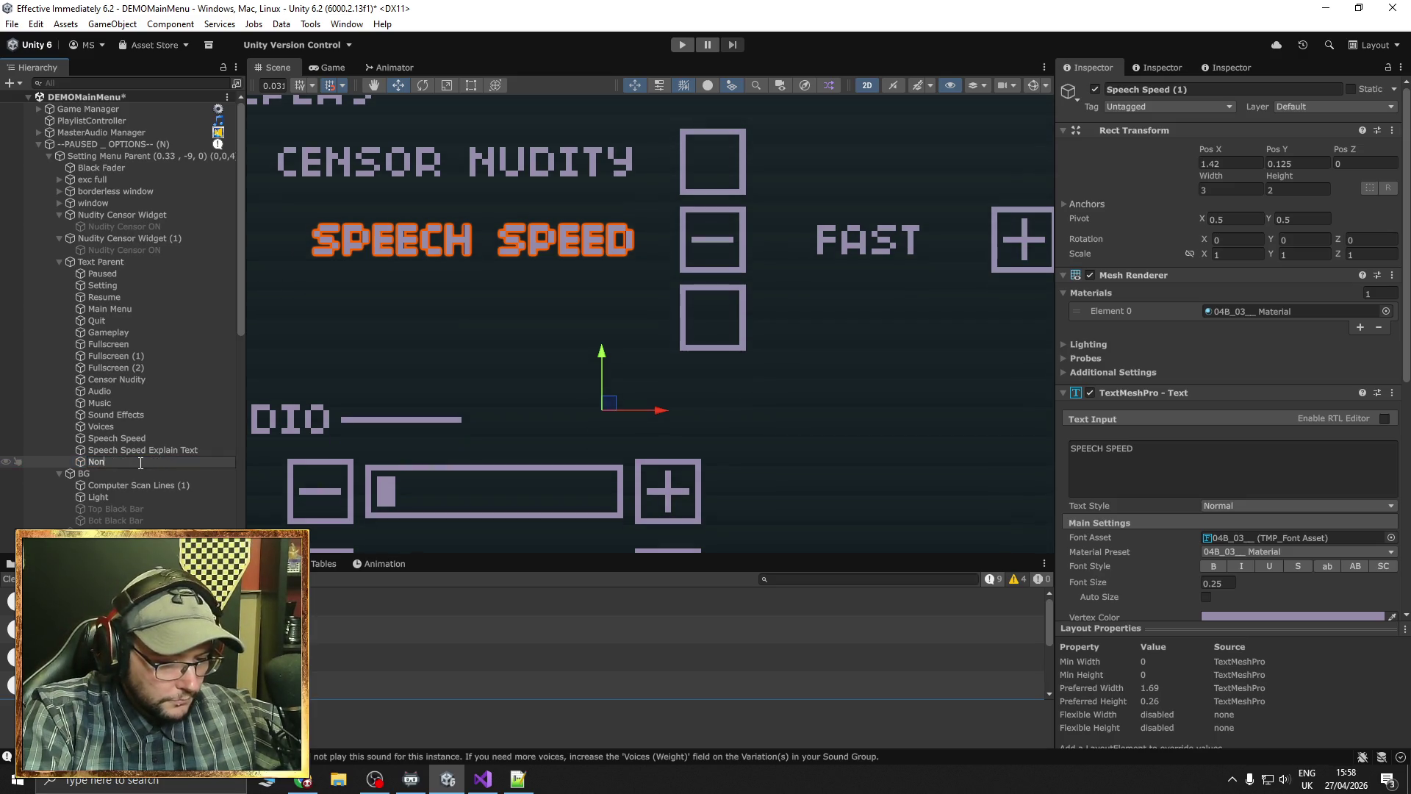
type("-Pixel Font")
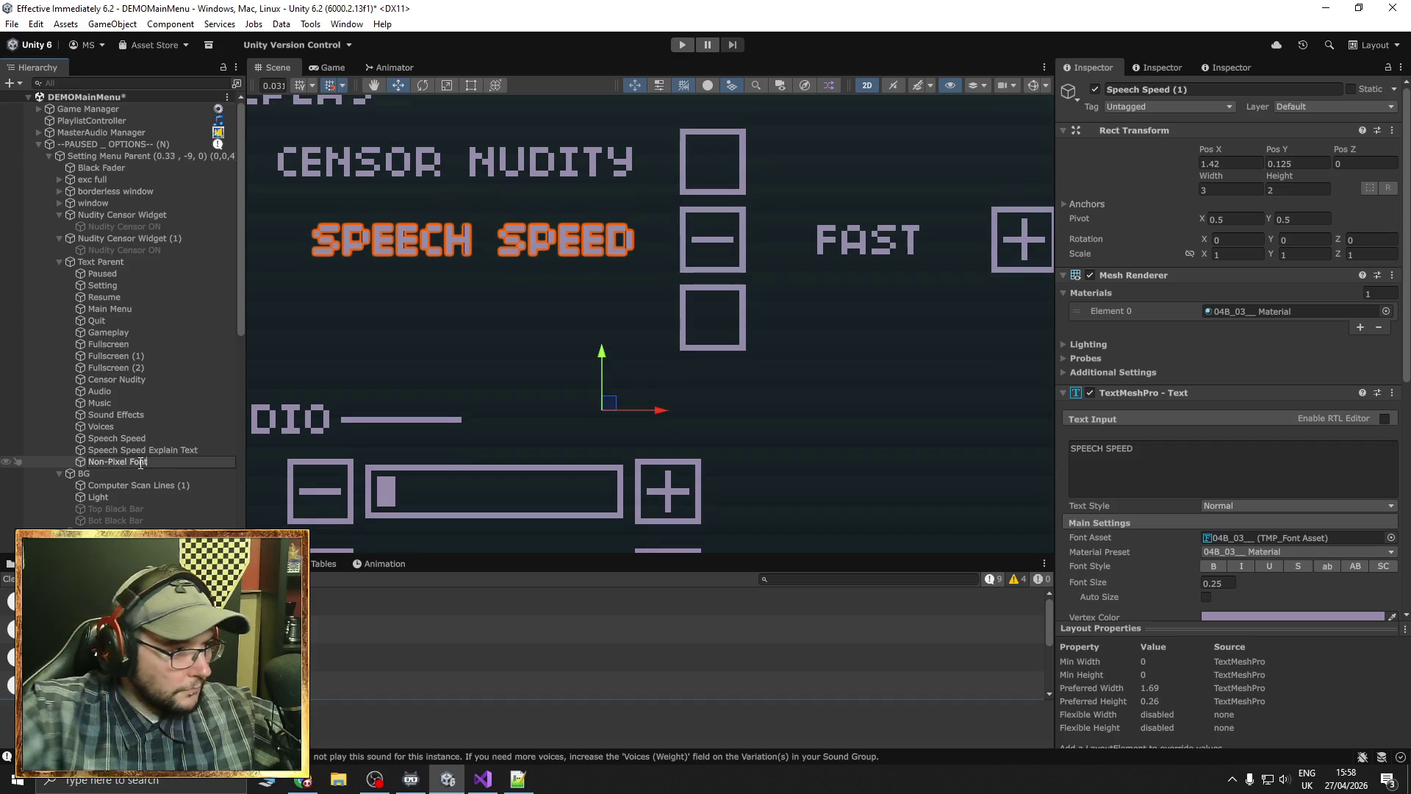
key("Return")
left_click(1173, 458)
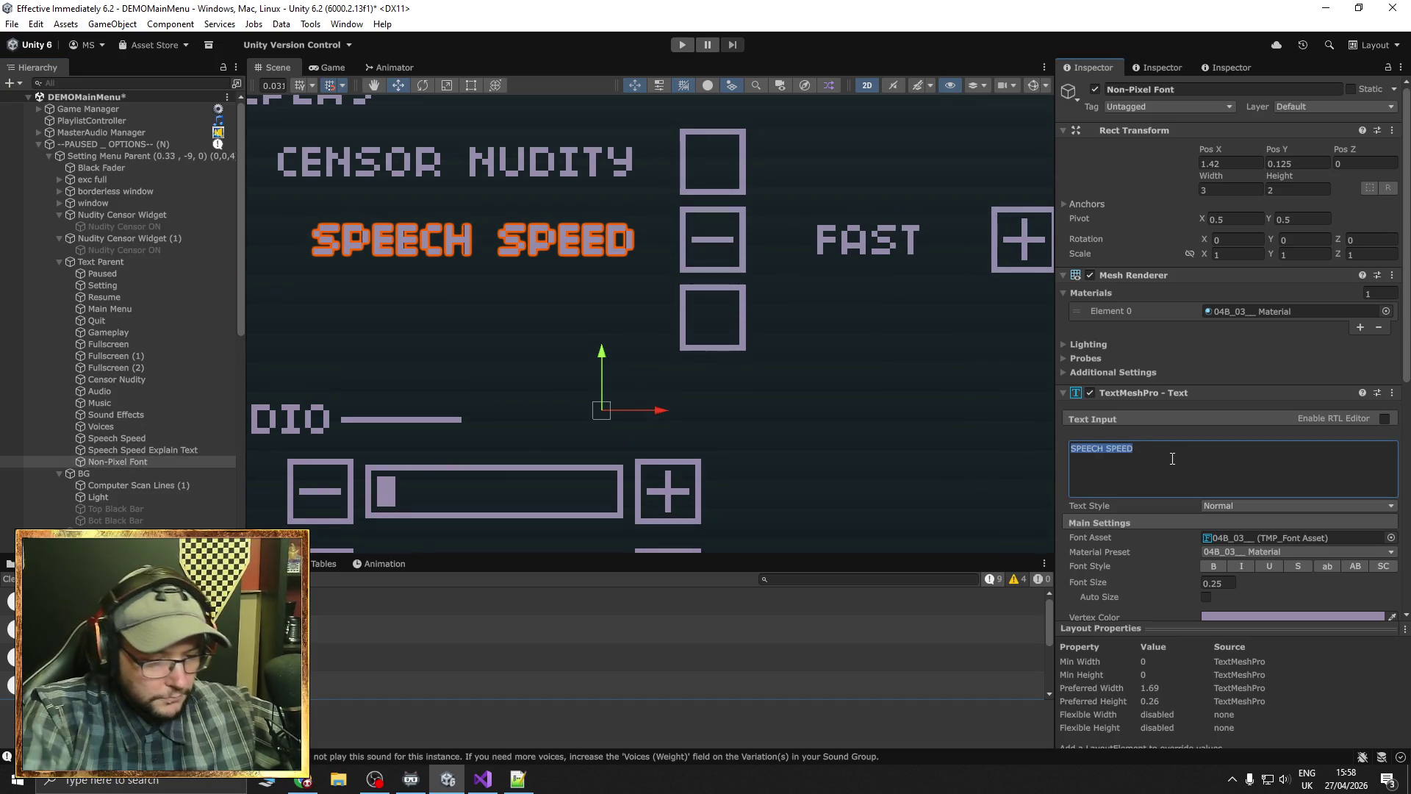
type("NON-PIXE")
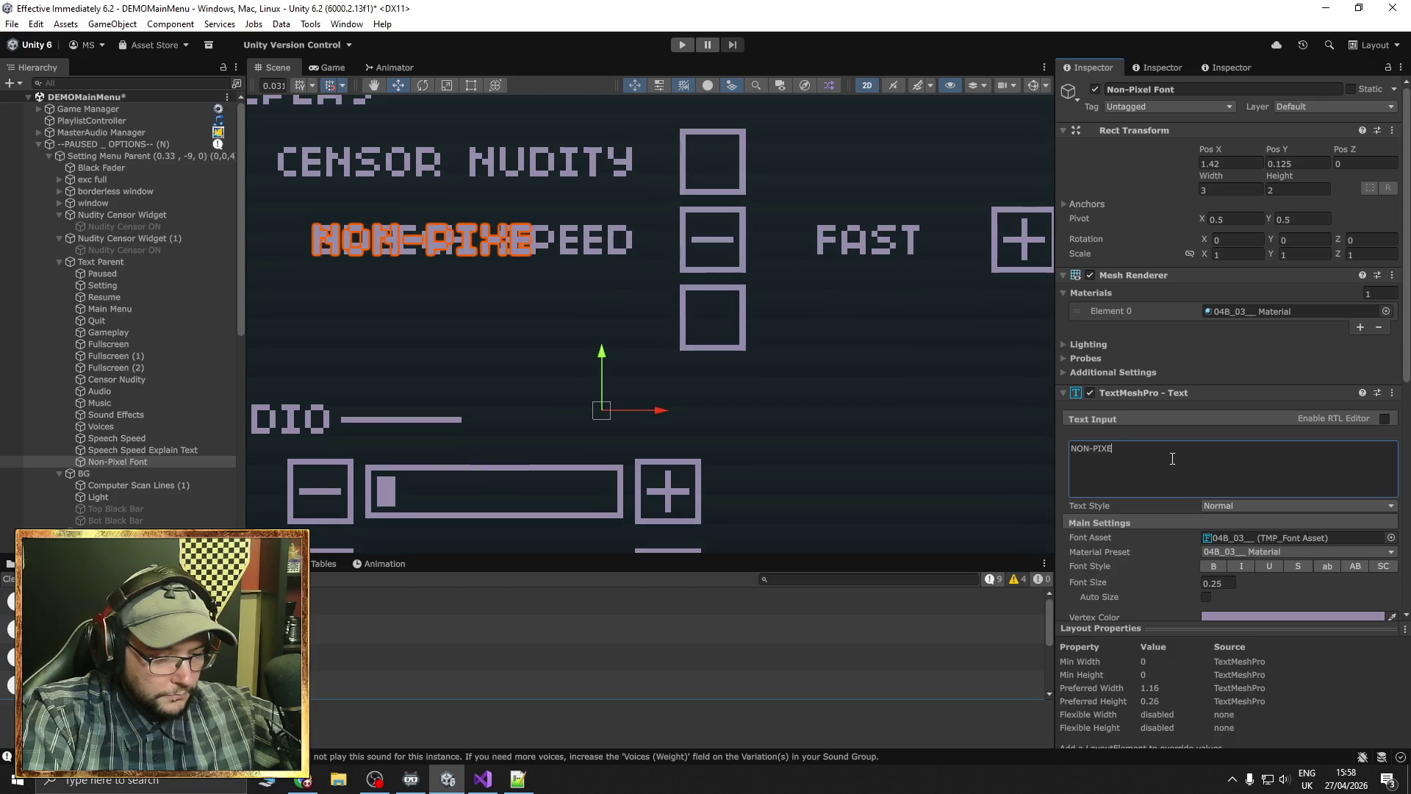
type("L FONT")
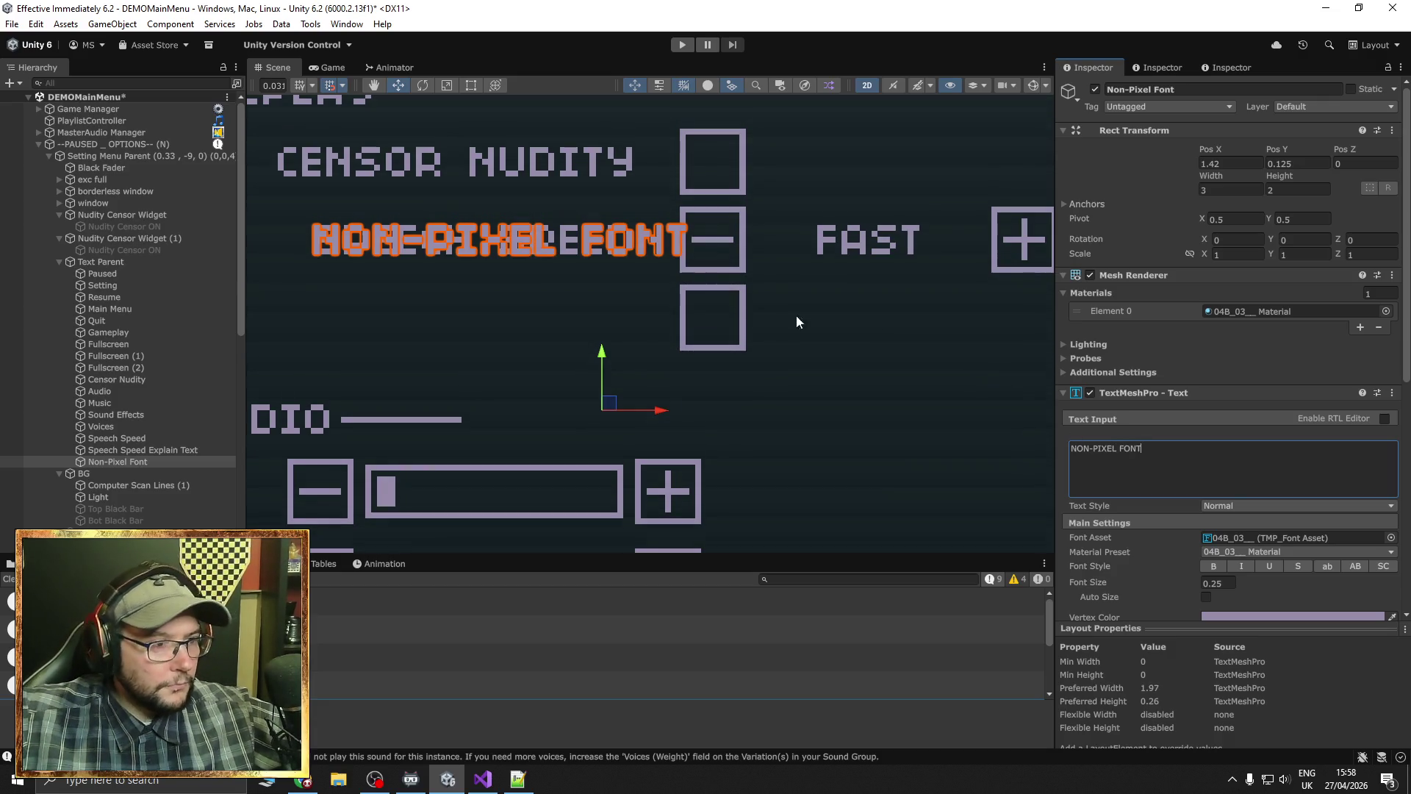
Drag the NON-PIXEL FONT label below SPEECH SPEED, comparing its placement with the original
left_click_drag(602, 362, 603, 433)
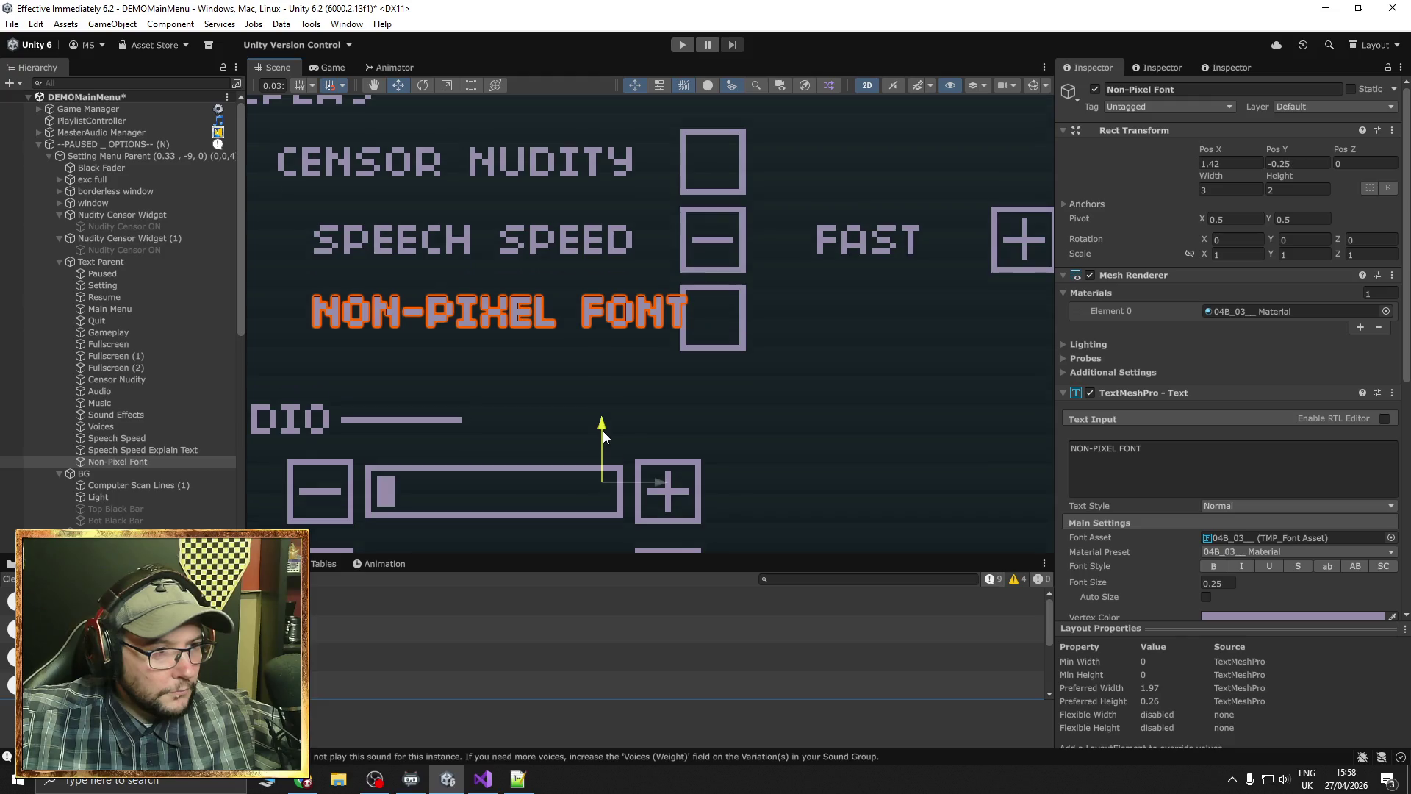
left_click_drag(660, 485, 602, 498)
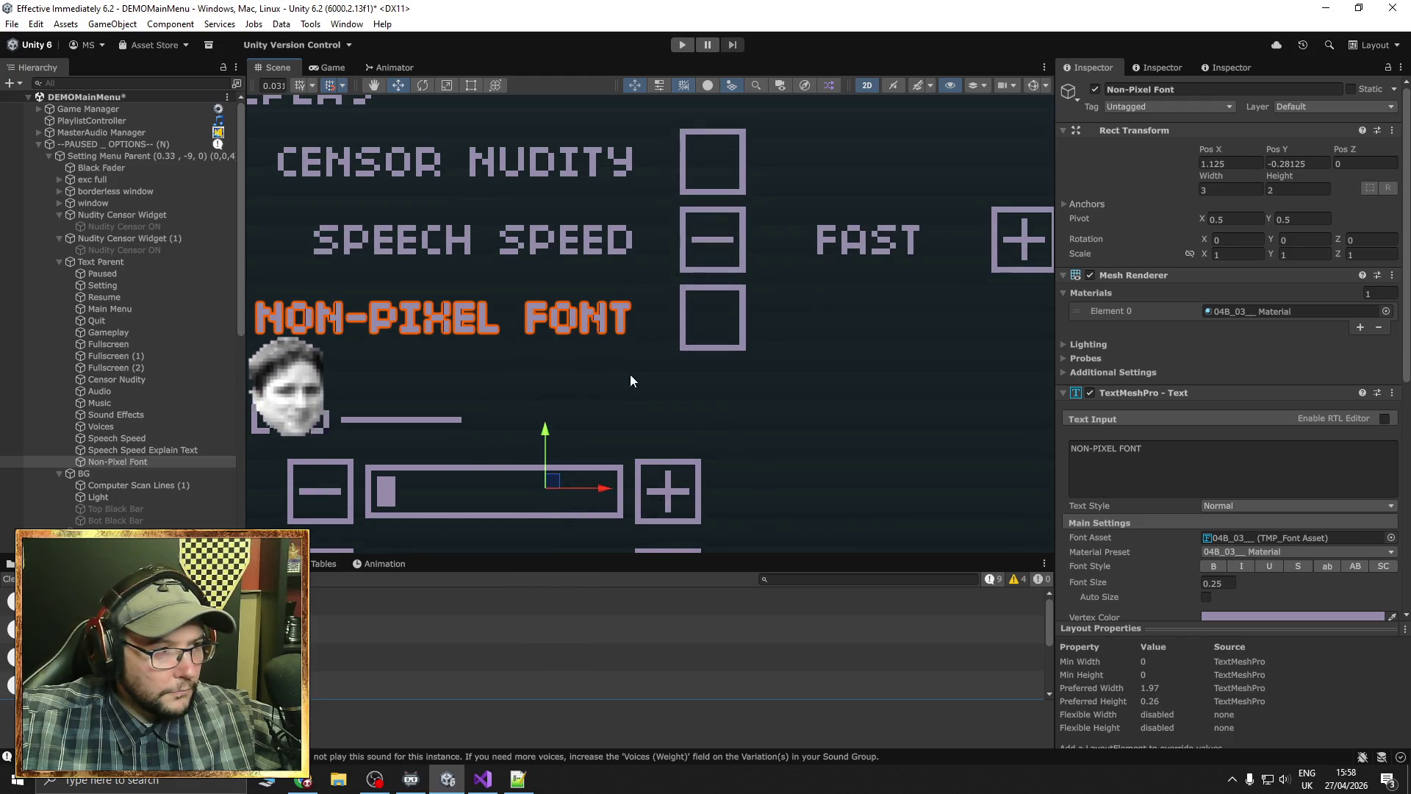
mouse_move(630, 380)
left_mouse_down()
mouse_move(804, 403)
mouse_move(627, 493)
left_mouse_up()
scroll(808, 404, "down", 3)
scroll(674, 421, "up", 3)
left_click_drag(571, 434, 571, 372)
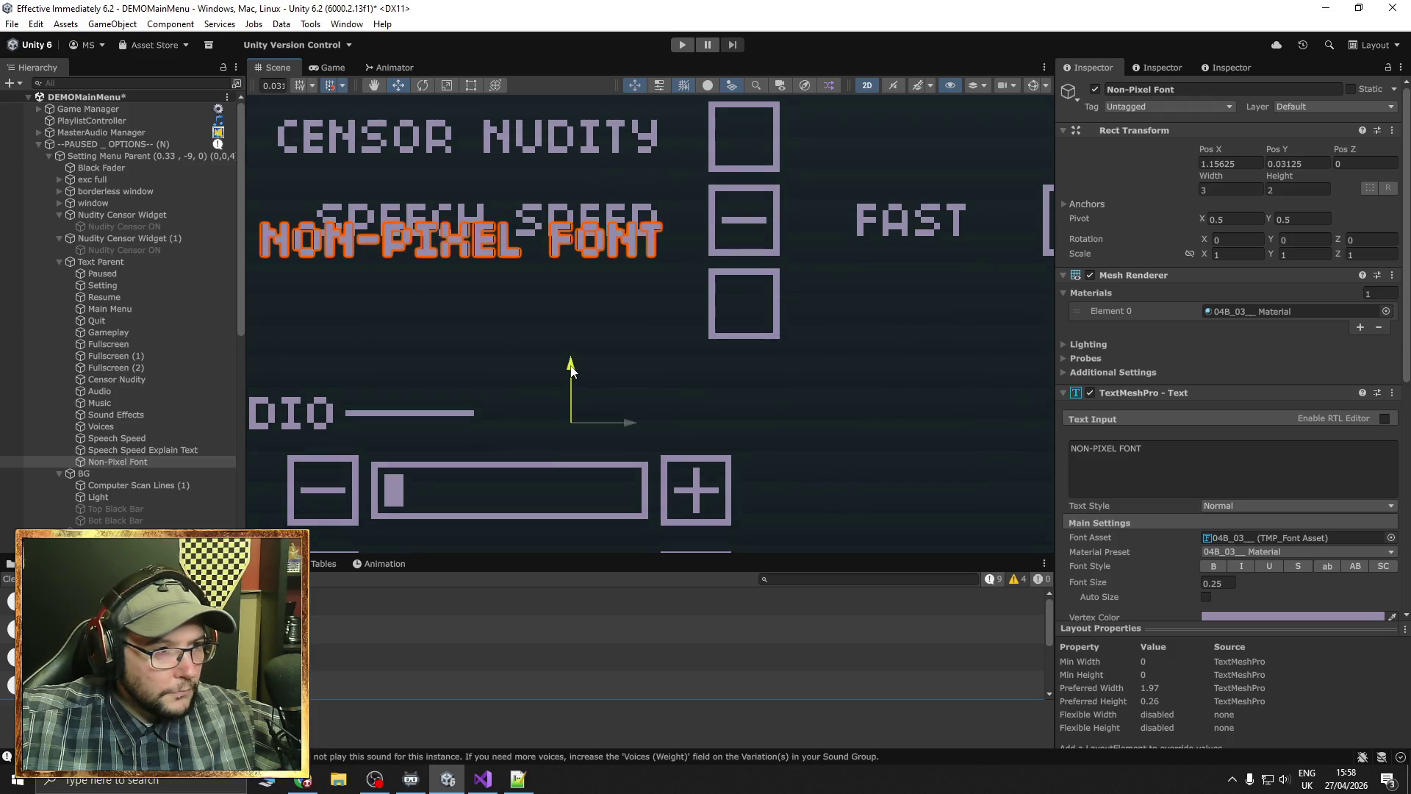
key("ctrl+z")
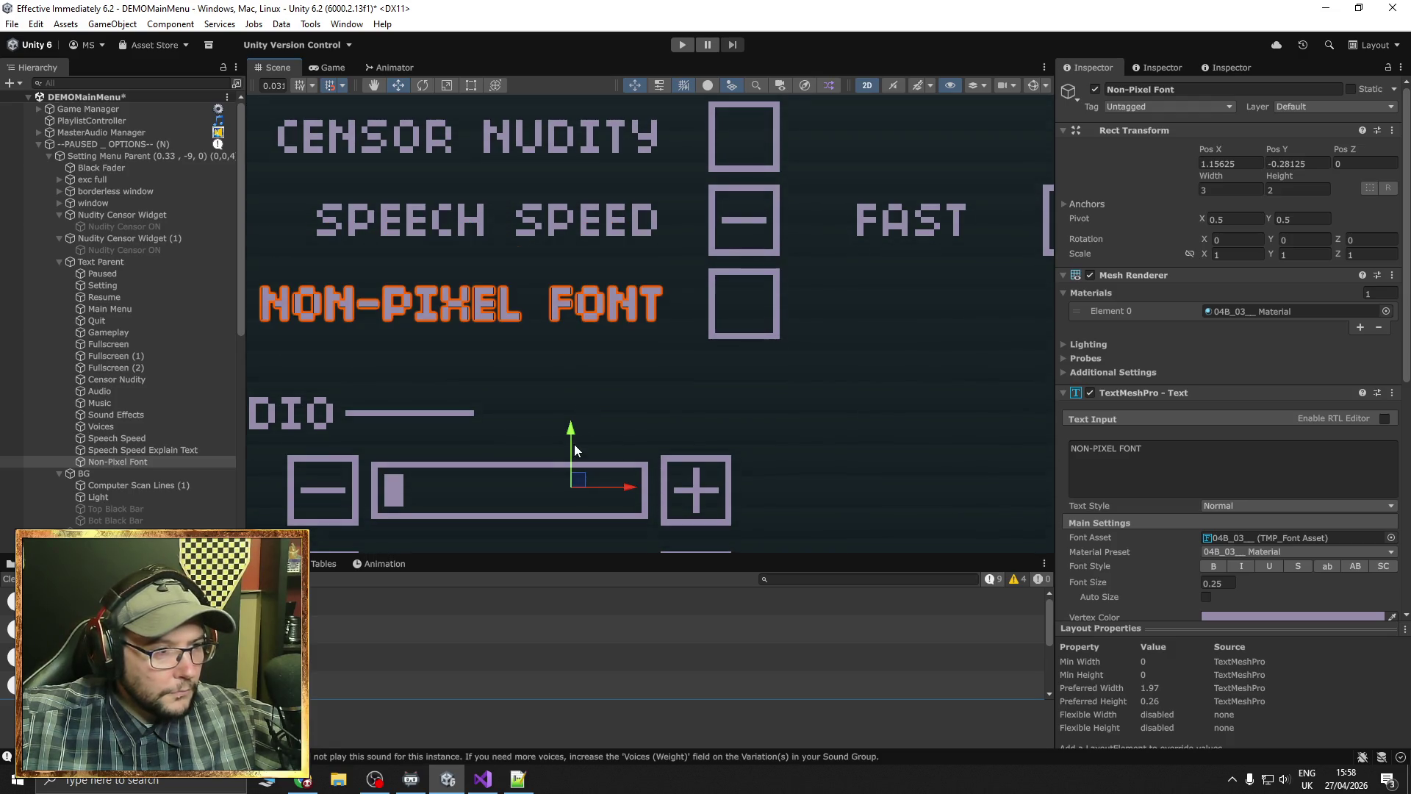
left_click_drag(572, 435, 572, 358)
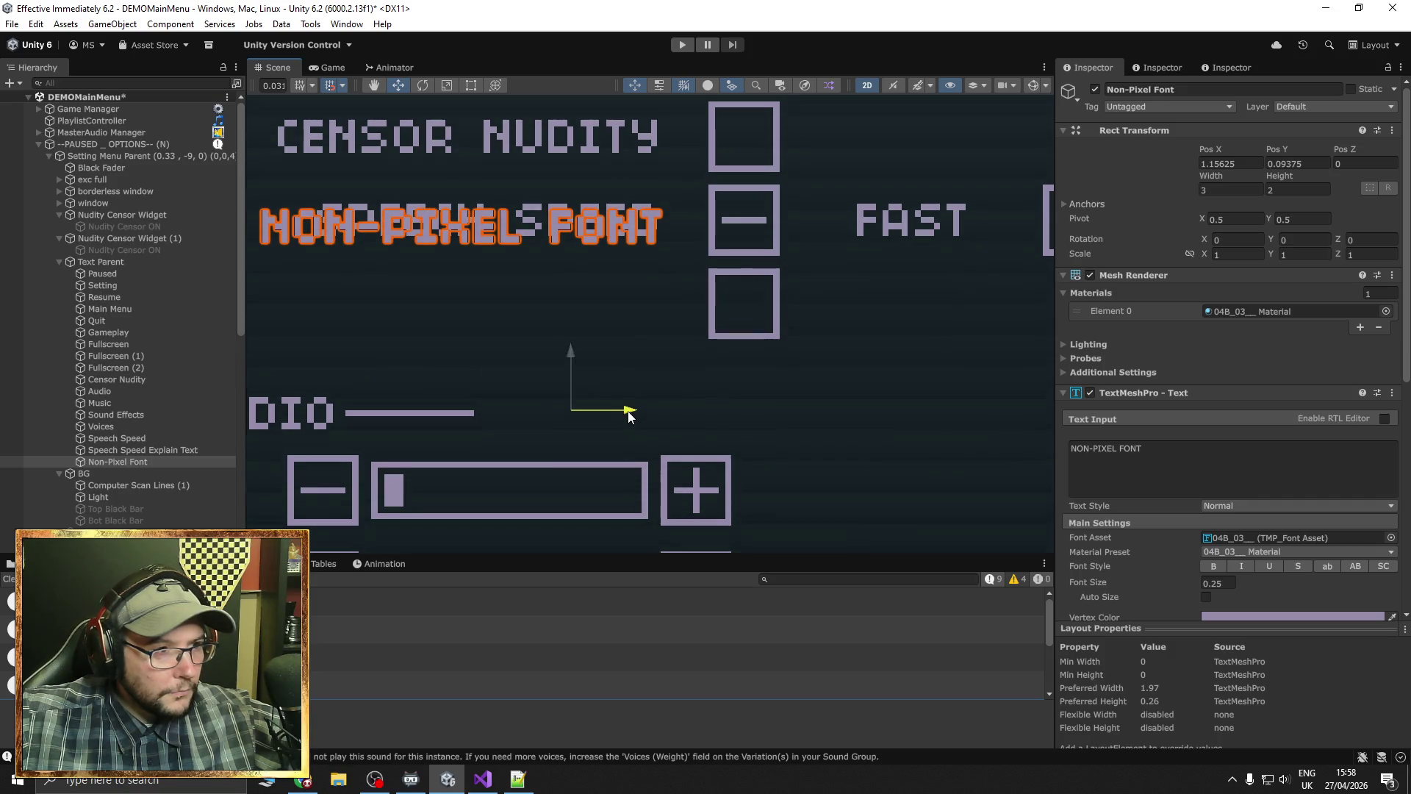
left_click_drag(629, 416, 625, 416)
scroll(661, 382, "up", 3)
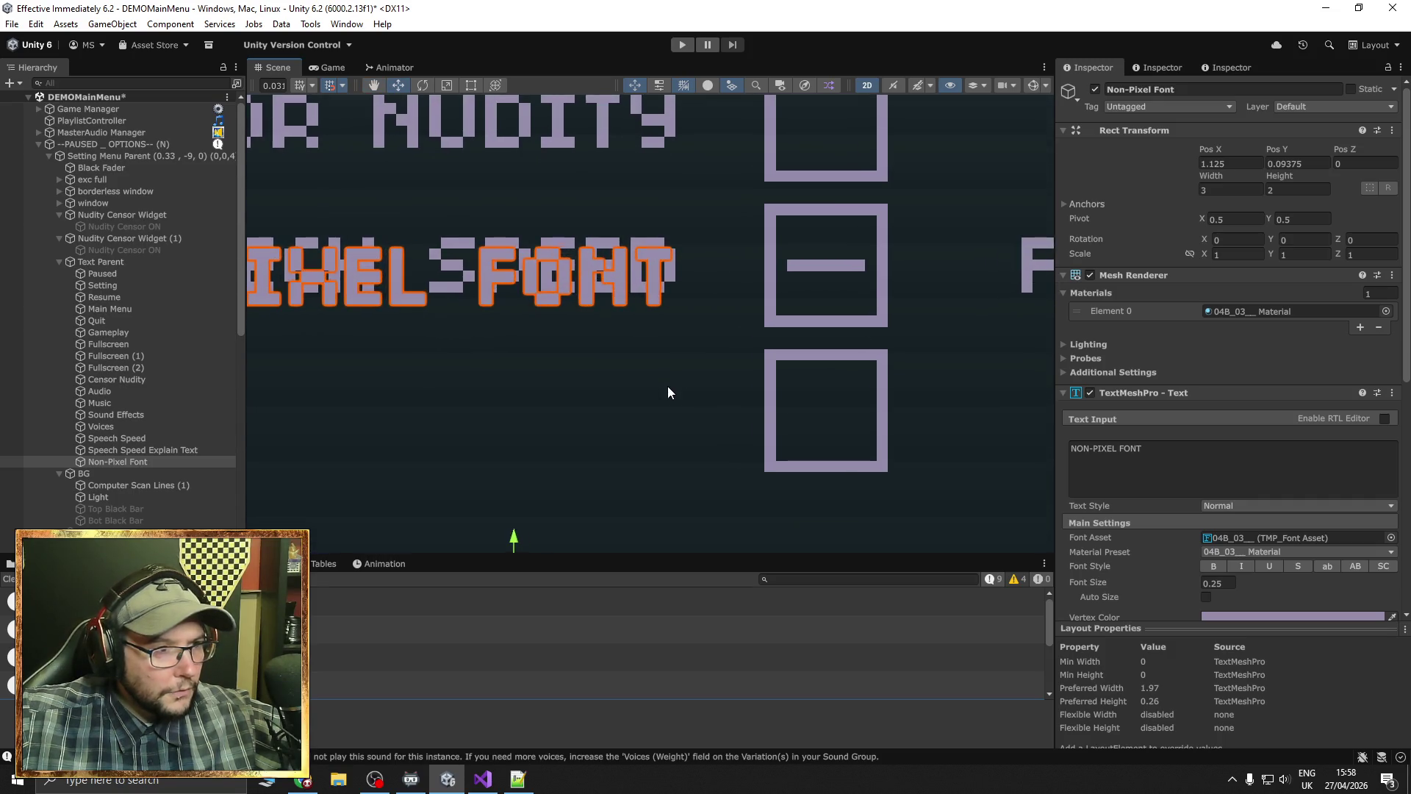
scroll(1166, 560, "down", 1)
scroll(1169, 544, "down", 4)
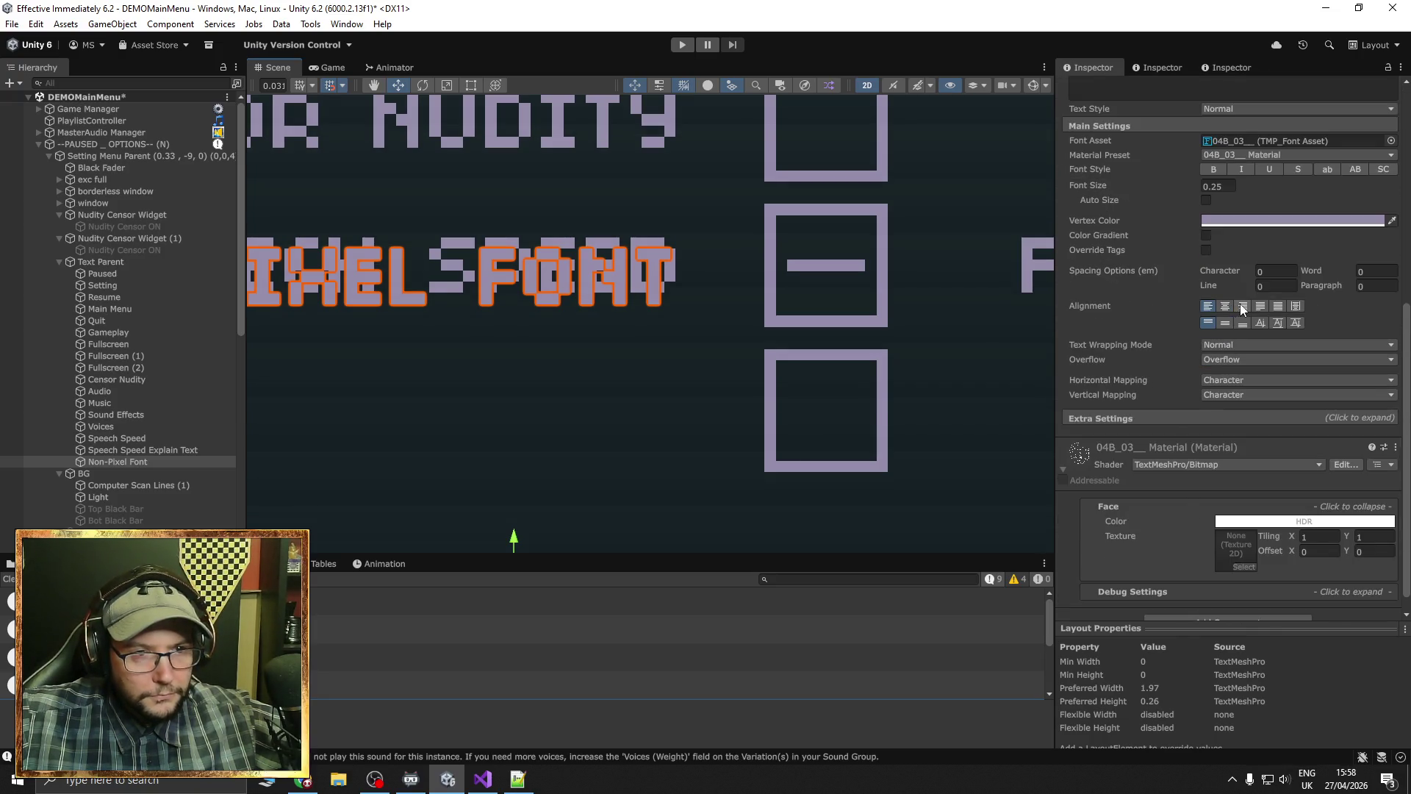
Right-align the NON-PIXEL FONT text and line it up beneath SPEECH SPEED beside the toggle
left_click(1242, 306)
scroll(822, 344, "down", 2)
scroll(822, 344, "down", 1)
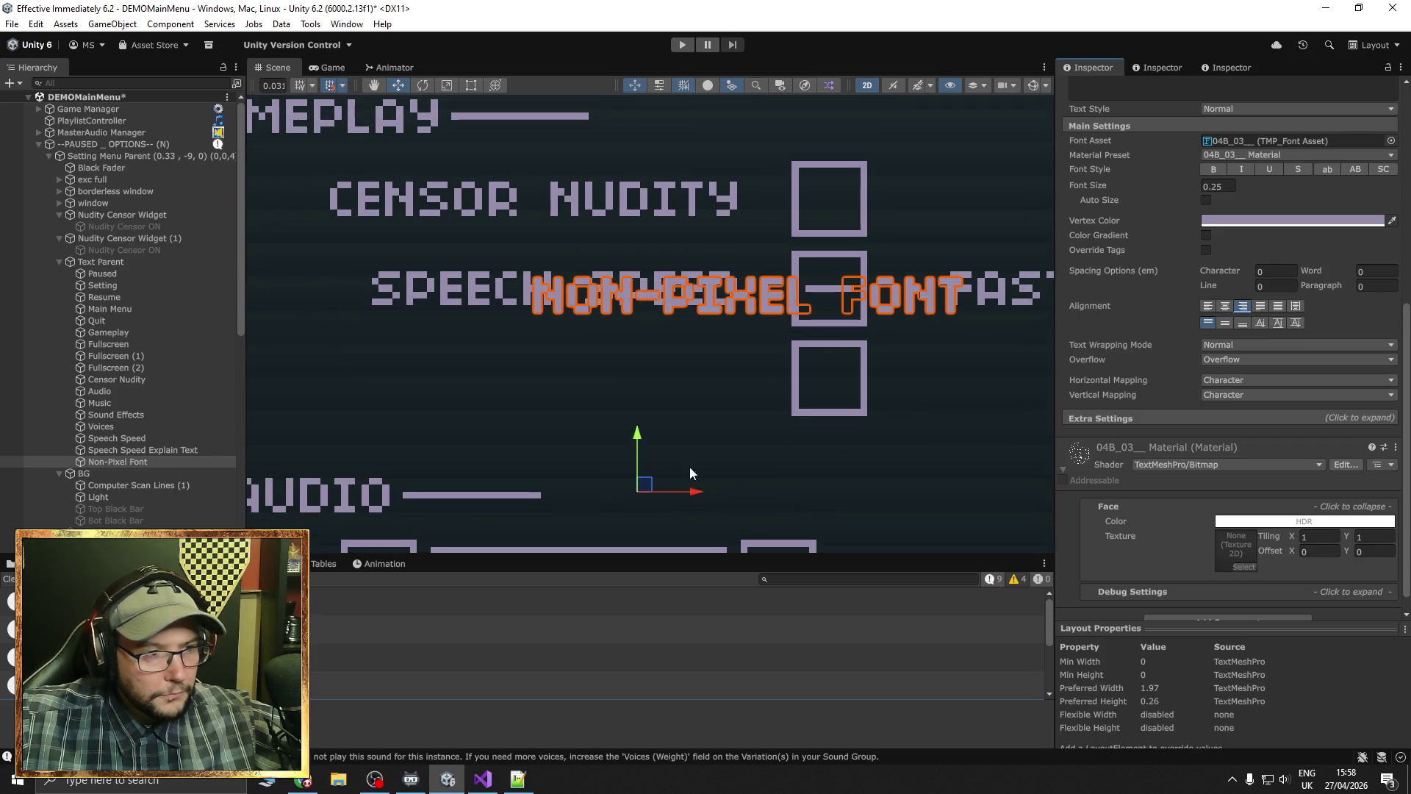
left_click_drag(695, 493, 473, 490)
scroll(1159, 492, "down", 1)
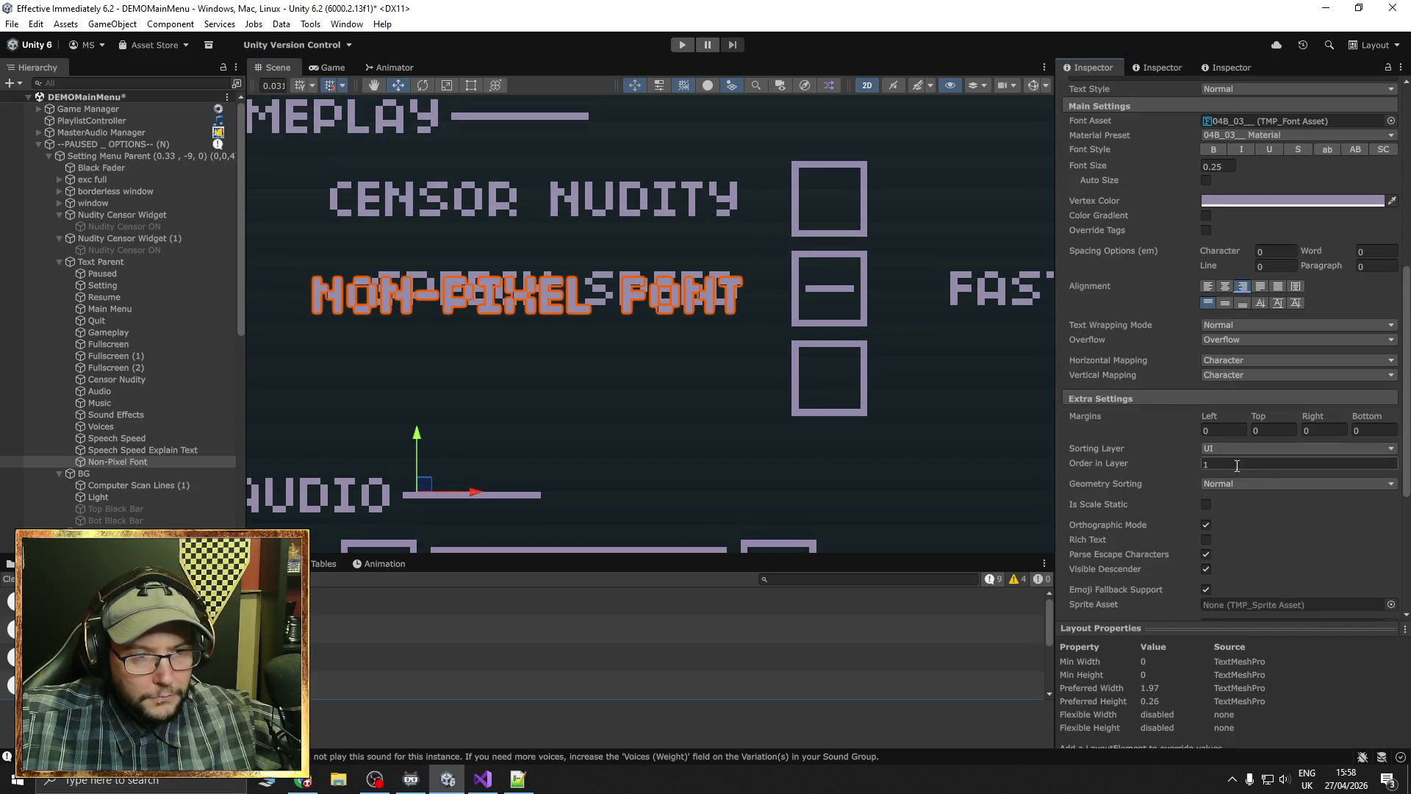
scroll(1148, 491, "up", 5)
scroll(1153, 491, "up", 4)
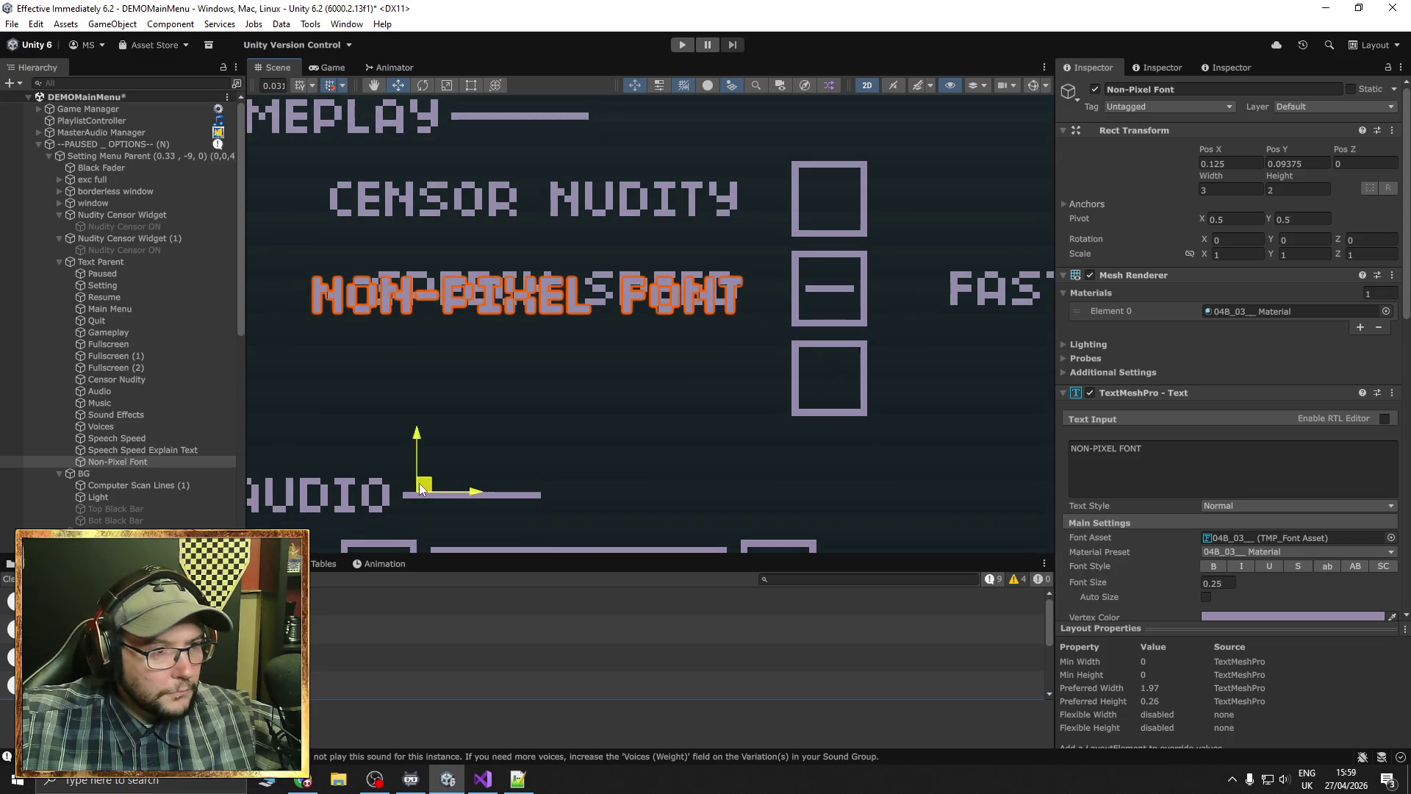
left_click_drag(420, 491, 423, 573)
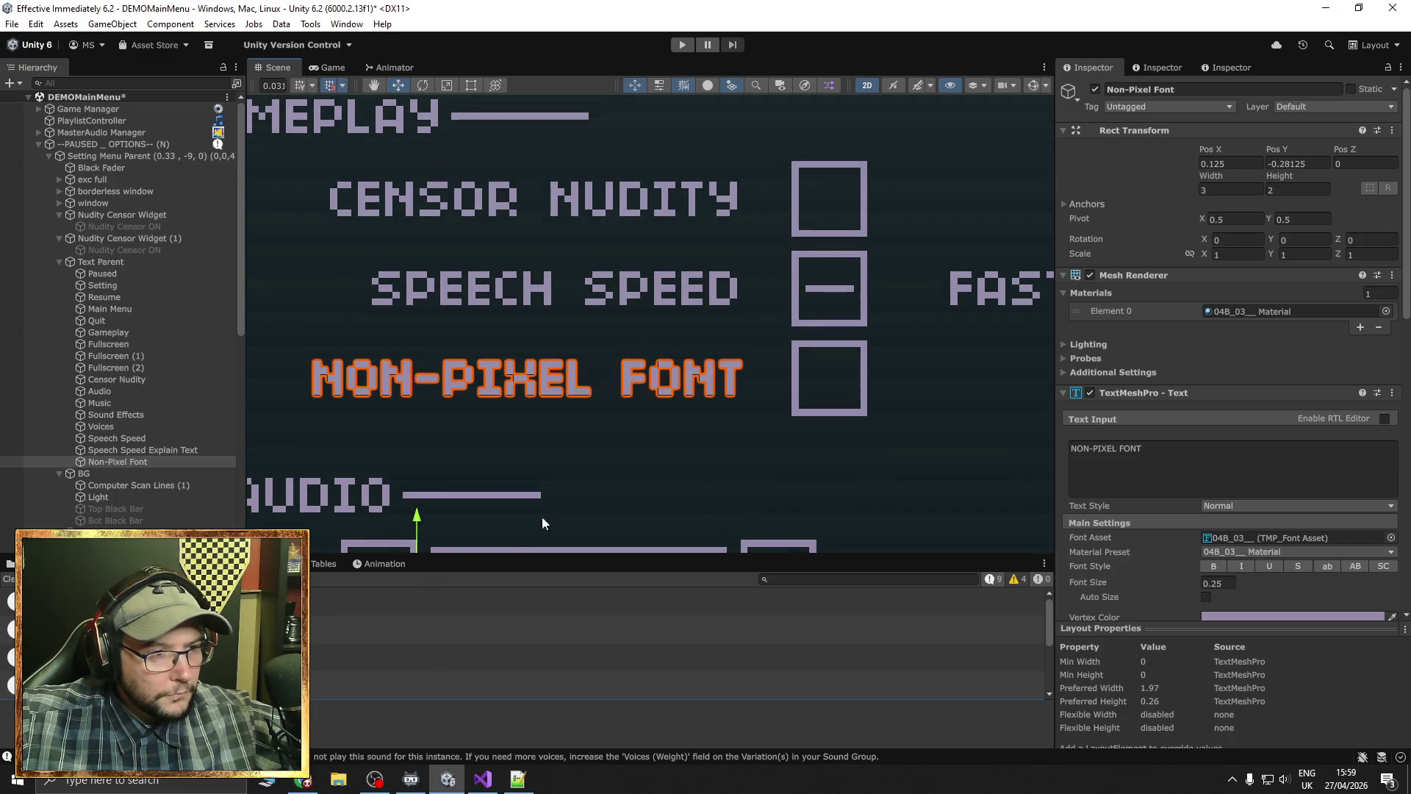
scroll(702, 371, "down", 5)
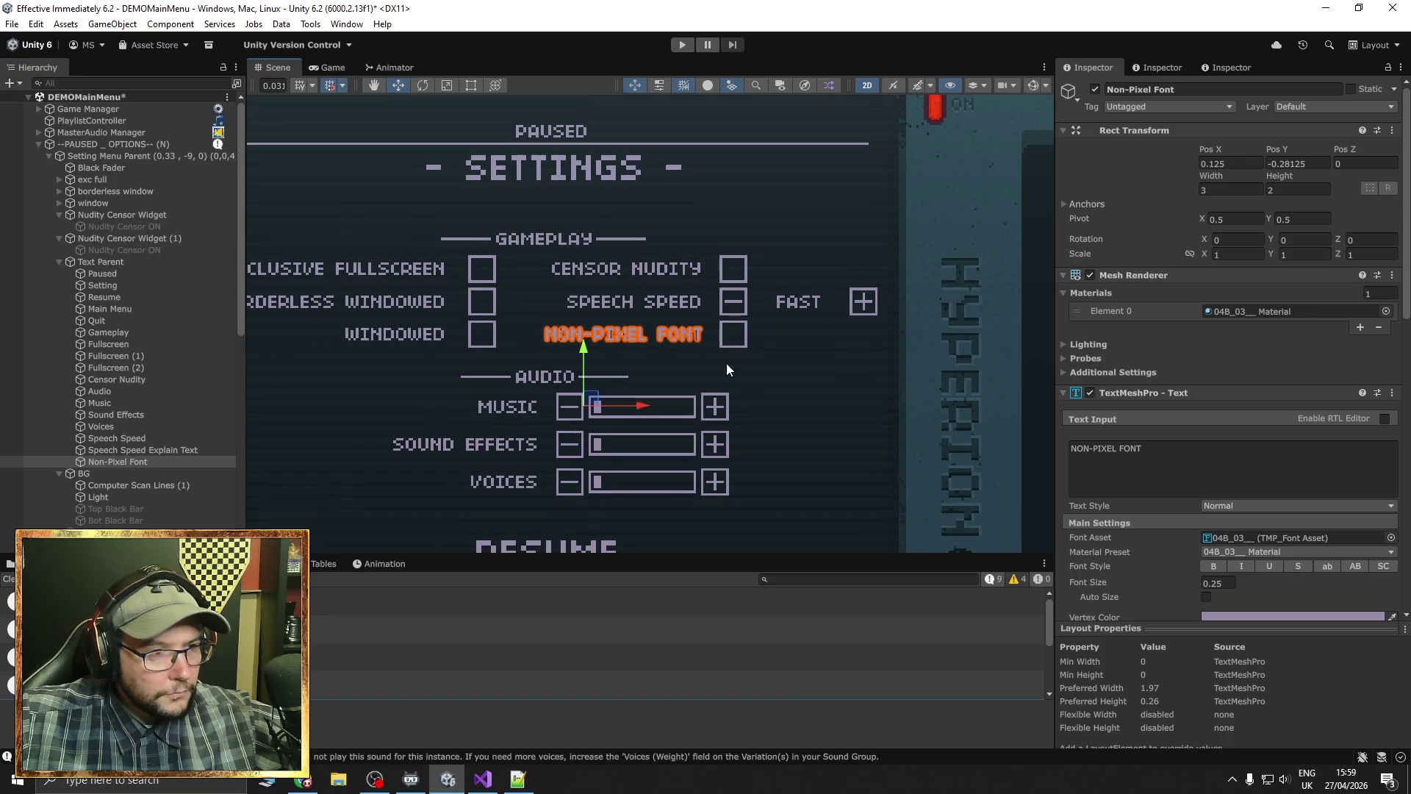
scroll(727, 369, "down", 2)
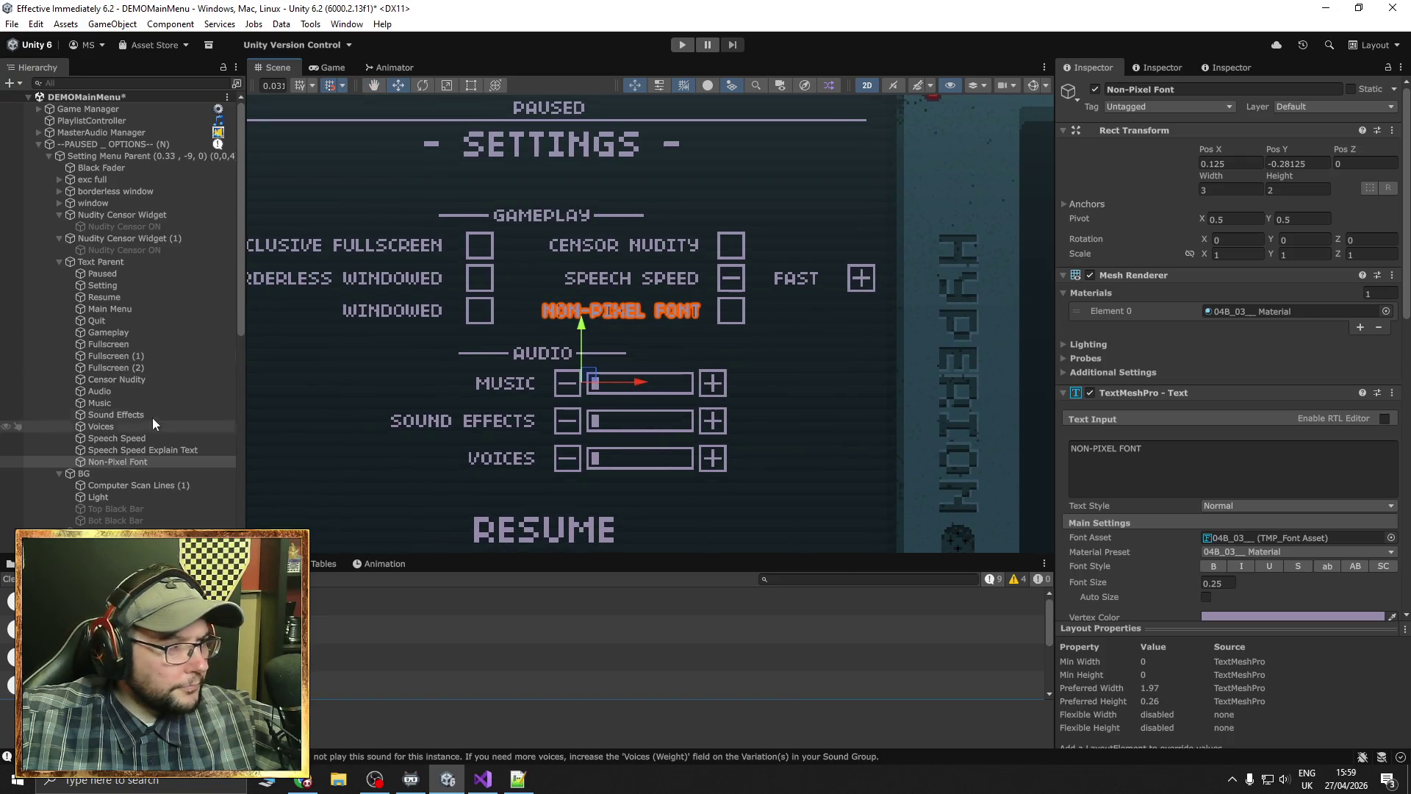
Set the copied censor toggle widget's button number to 2
left_click(128, 236)
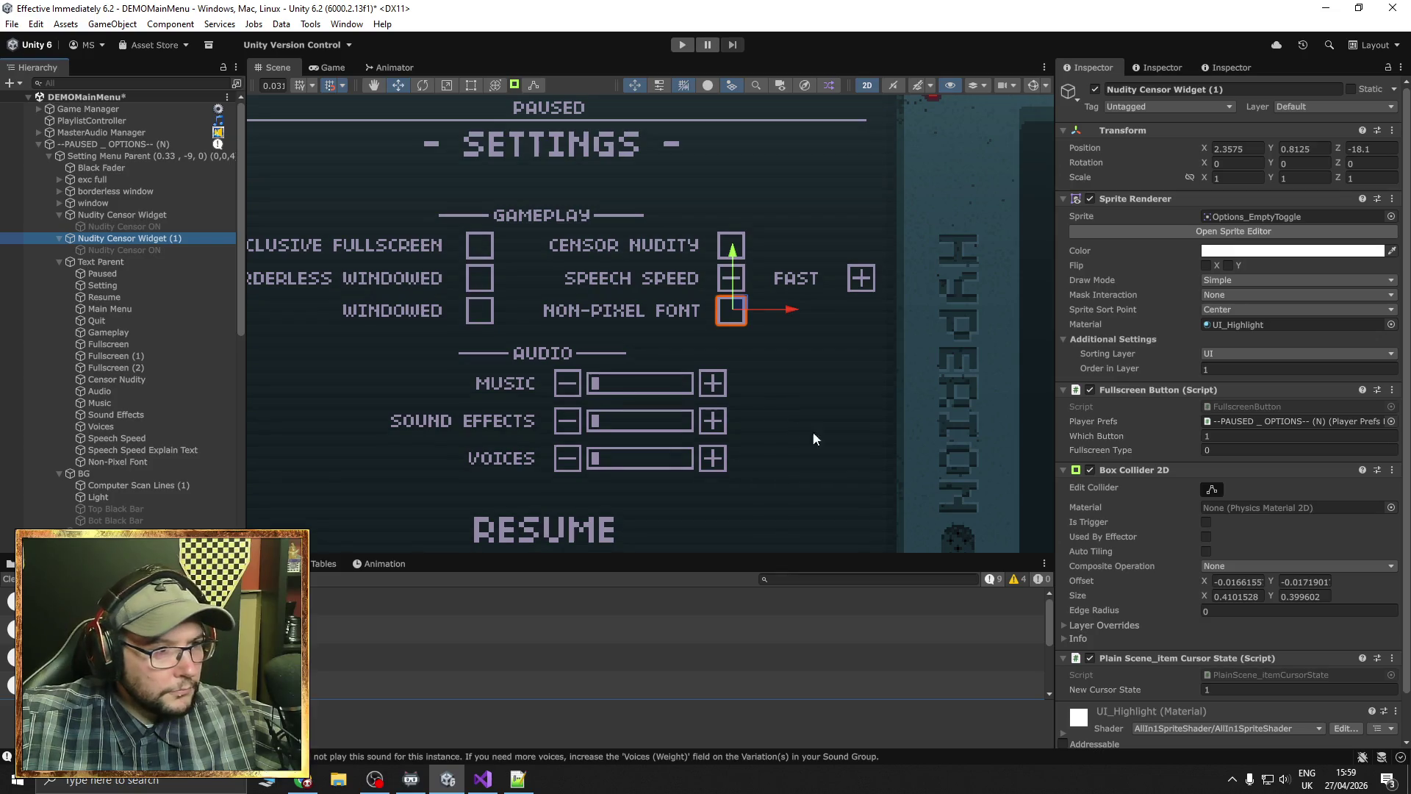
scroll(1168, 536, "down", 2)
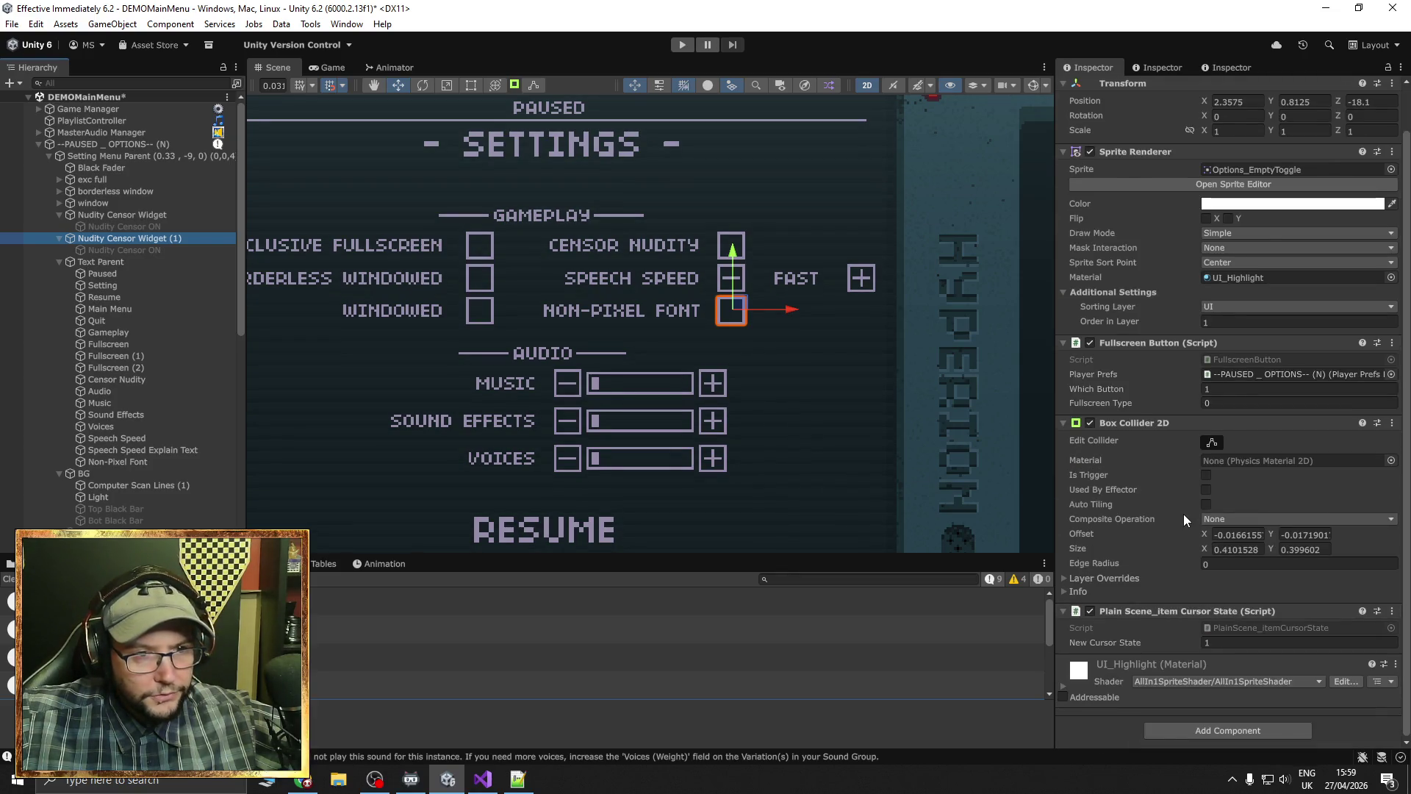
scroll(1183, 514, "up", 2)
left_click(1216, 427)
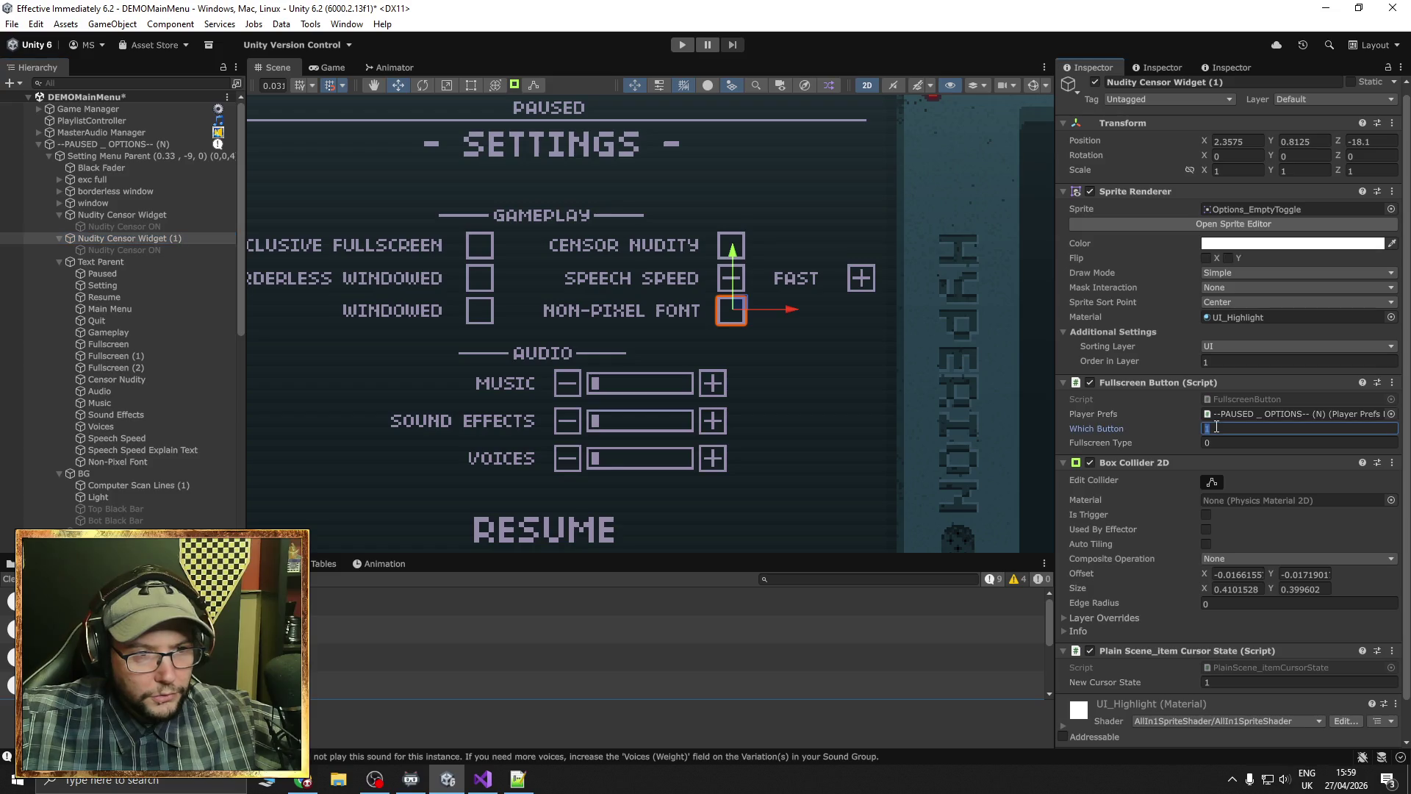
type("2")
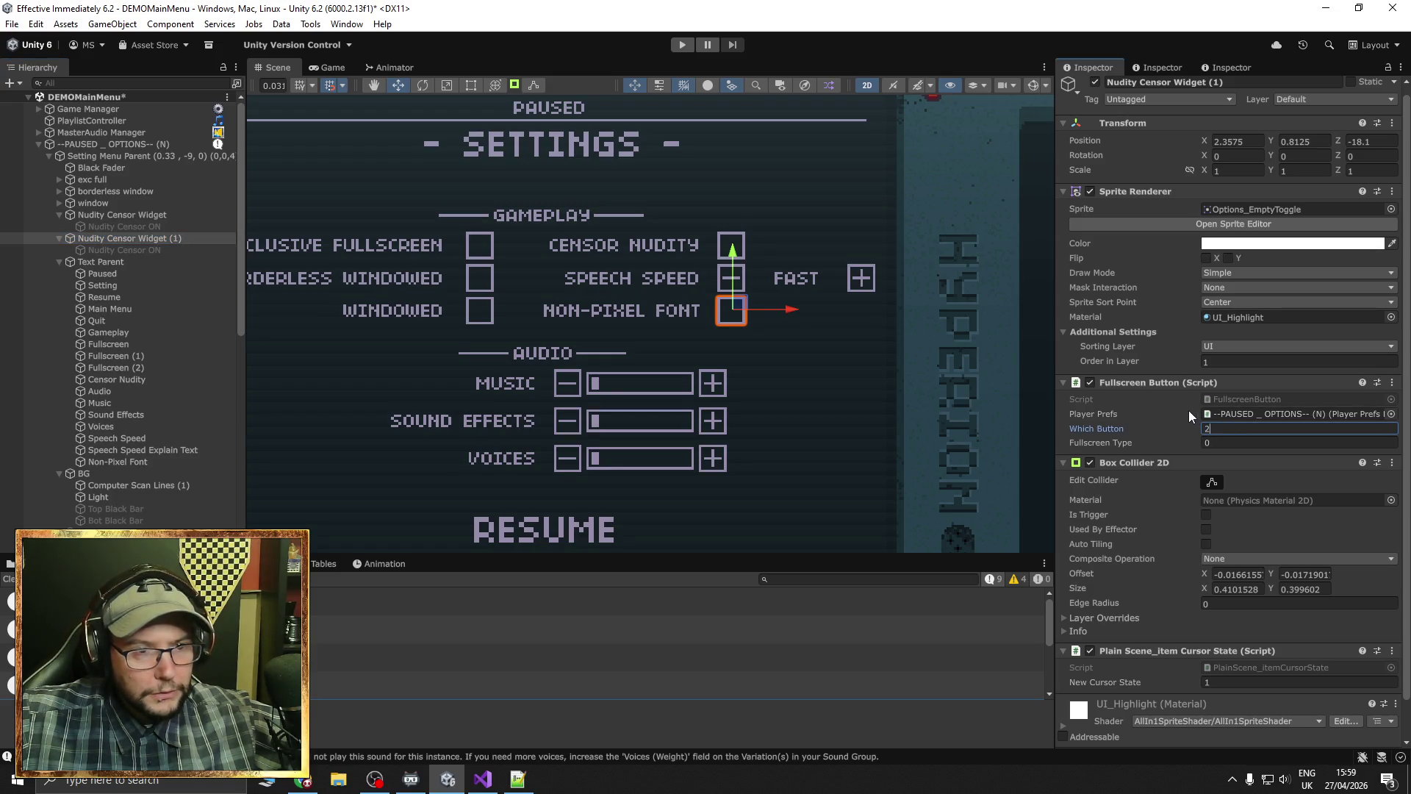
key("Return")
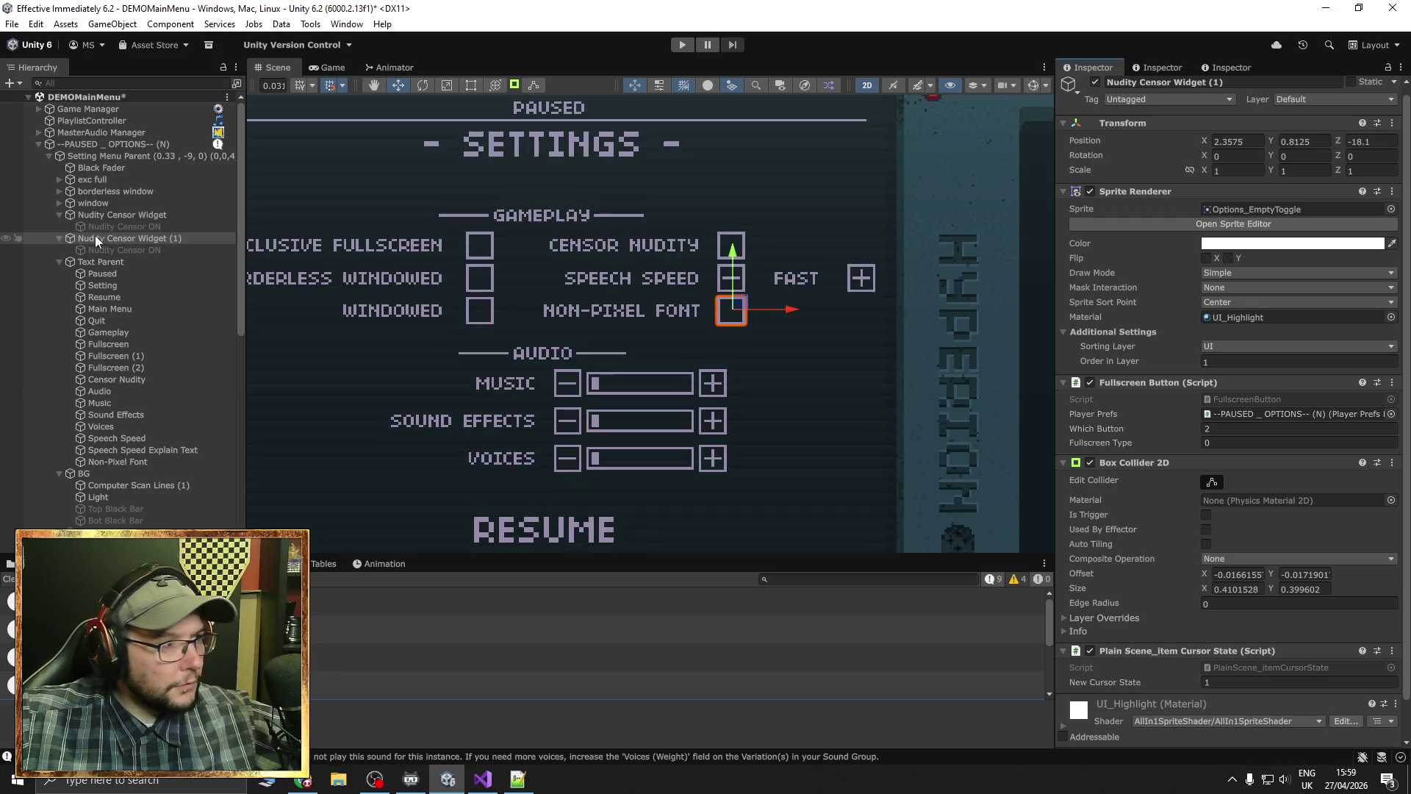
Move Setting Menu Parent back to position X 0.33, Y -9
left_click(103, 156)
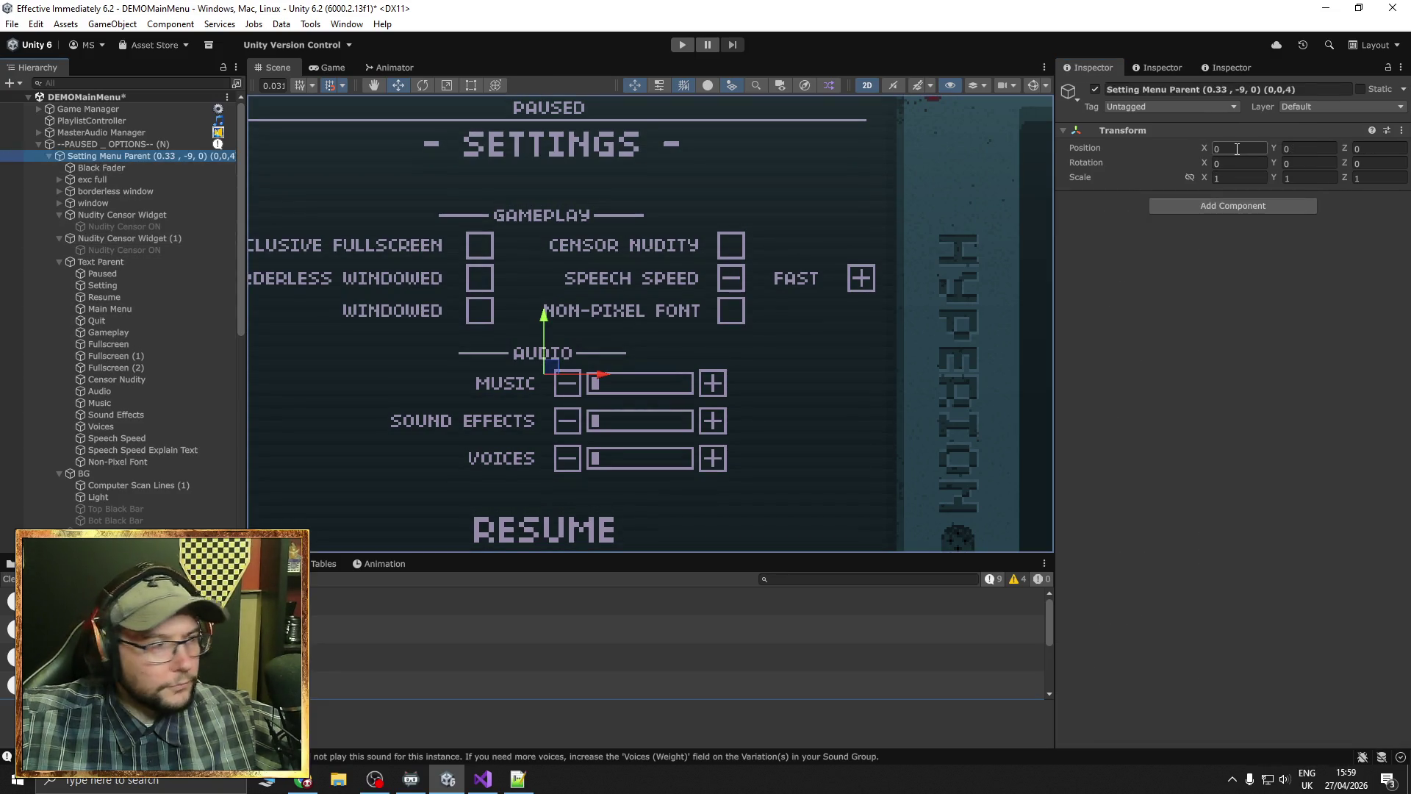
left_click(1236, 148)
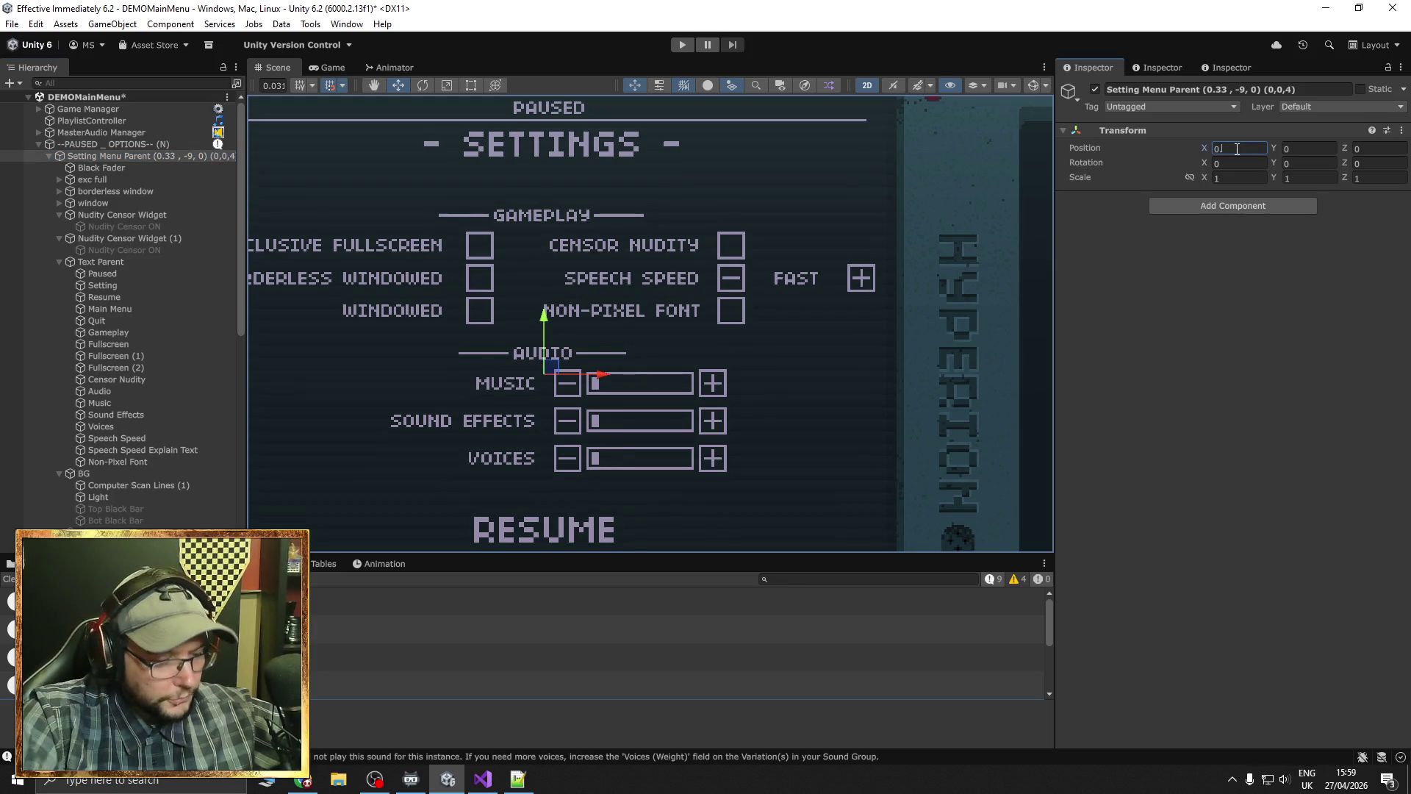
type("0.33")
left_click(1324, 150)
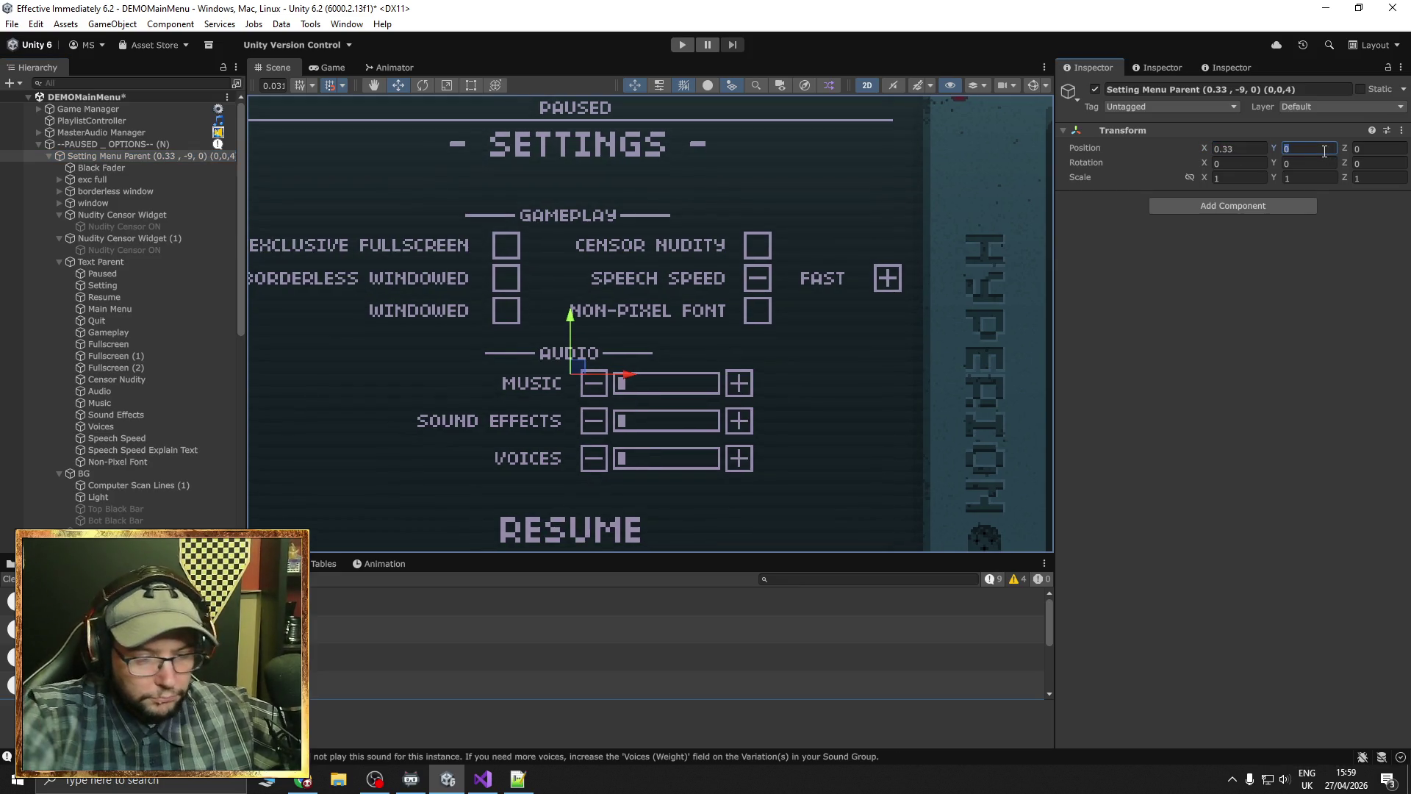
type("-9")
left_click(1402, 165)
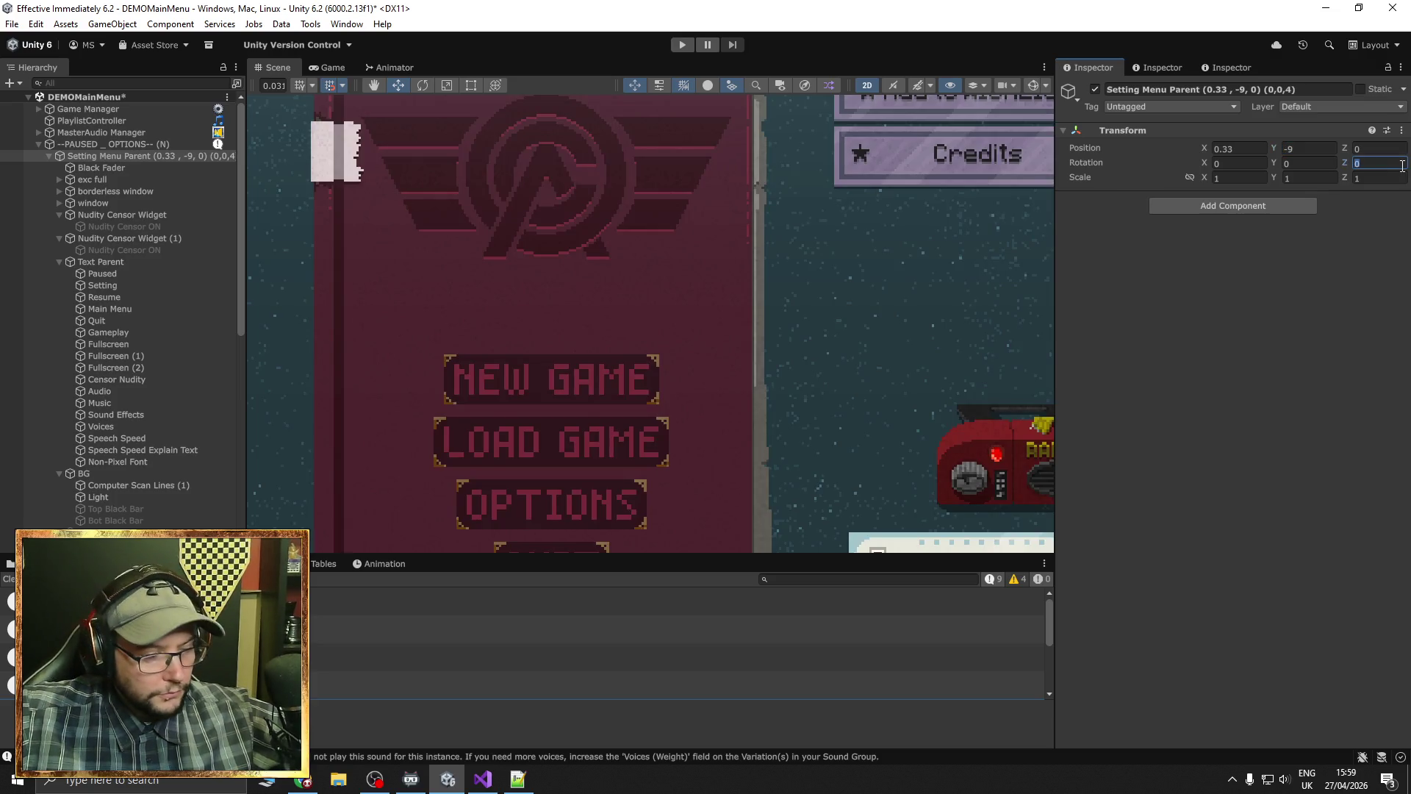
type("4")
Select the top and bottom black bars, then deactivate Setting Menu Parent
scroll(117, 449, "down", 3)
left_click(116, 421)
left_click(116, 432, "shift")
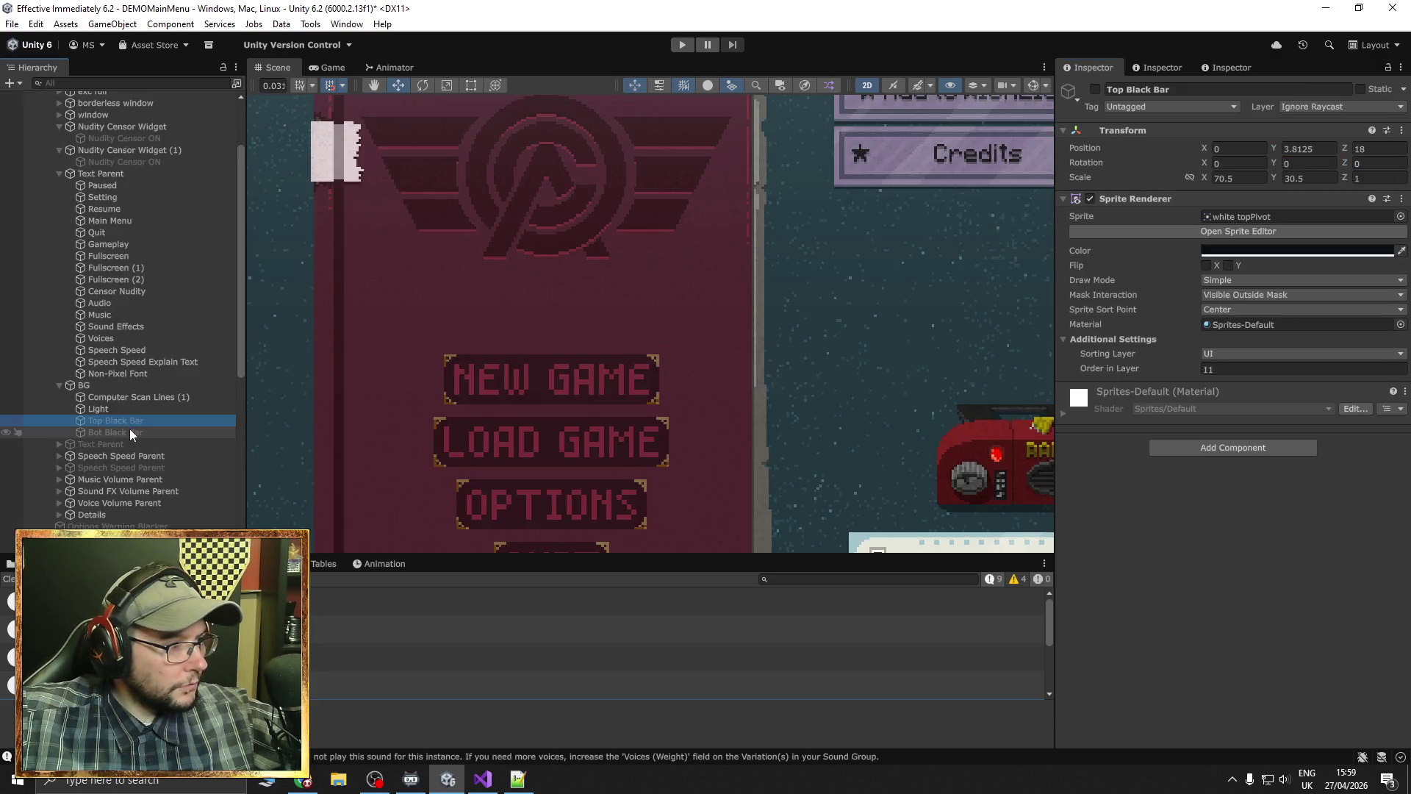
scroll(117, 294, "up", 3)
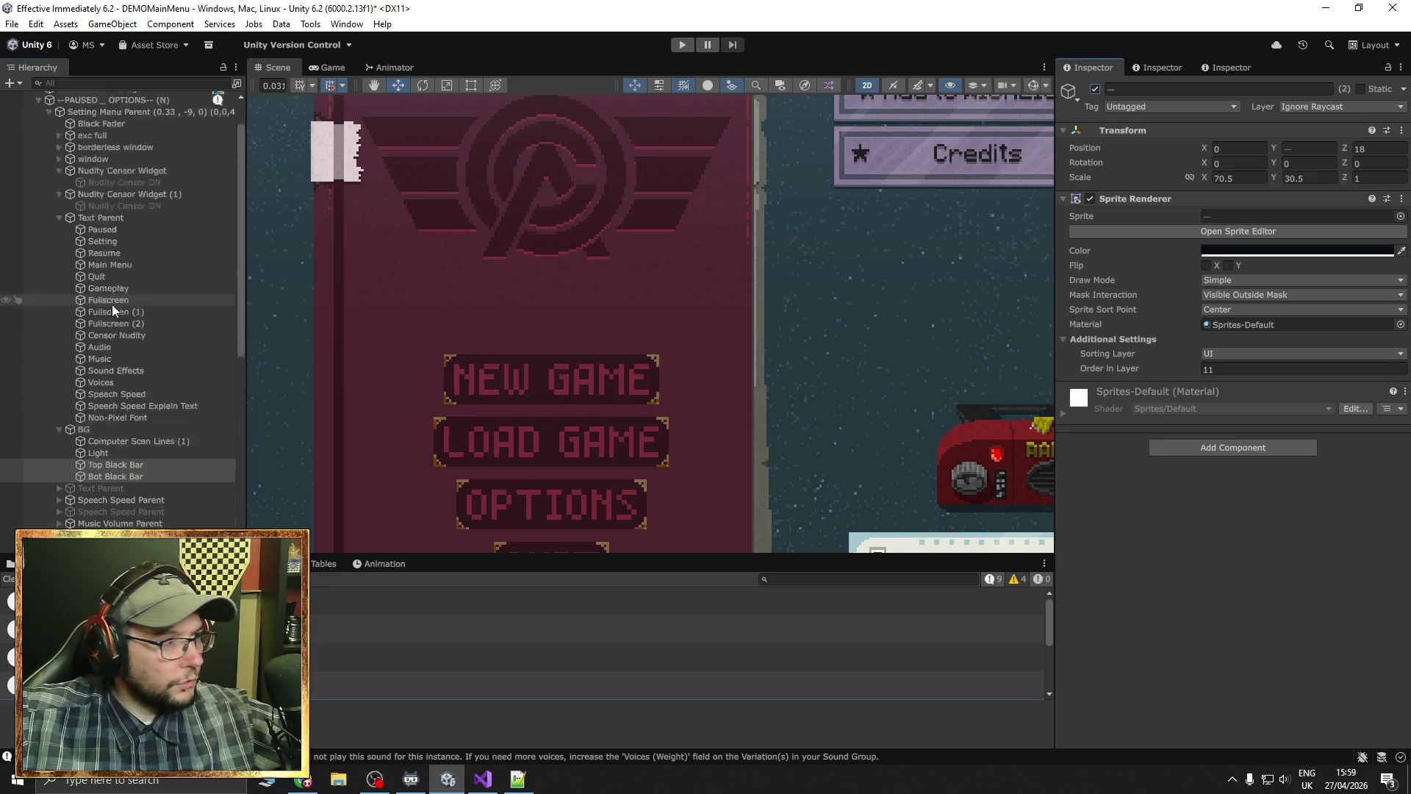
left_click(105, 156)
left_click(1096, 89)
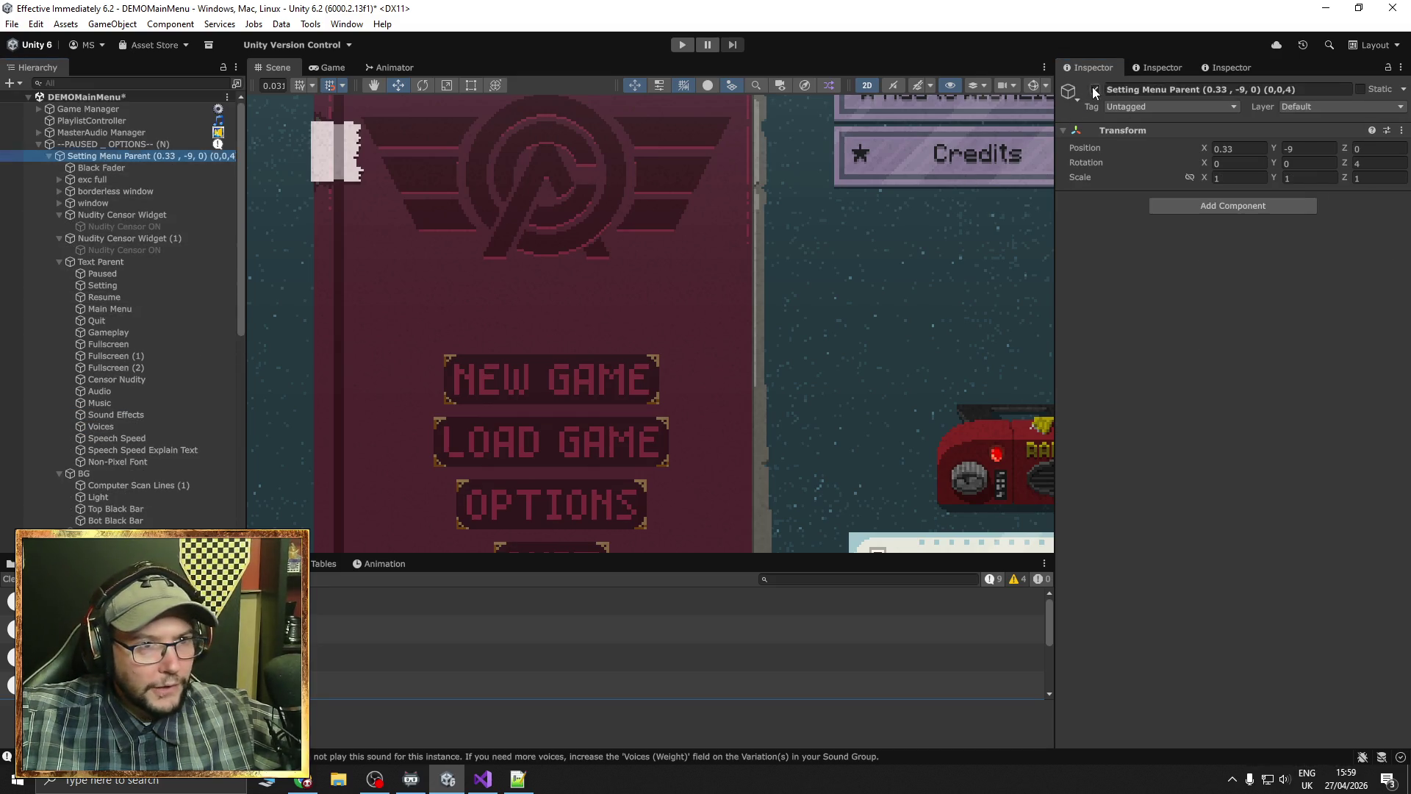
Run the game in play mode, skip the title screen and bring up the settings panel
left_click(686, 46)
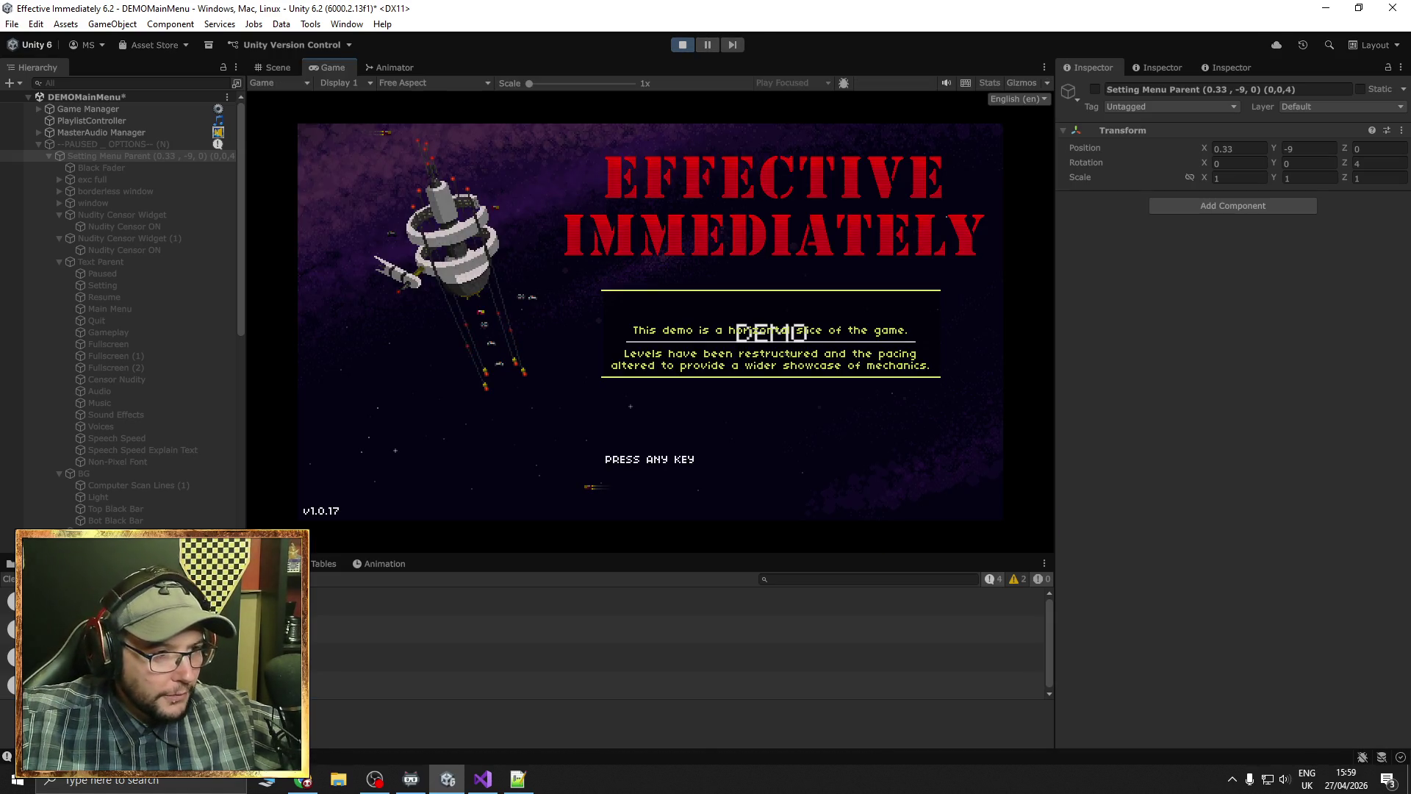
key("Return")
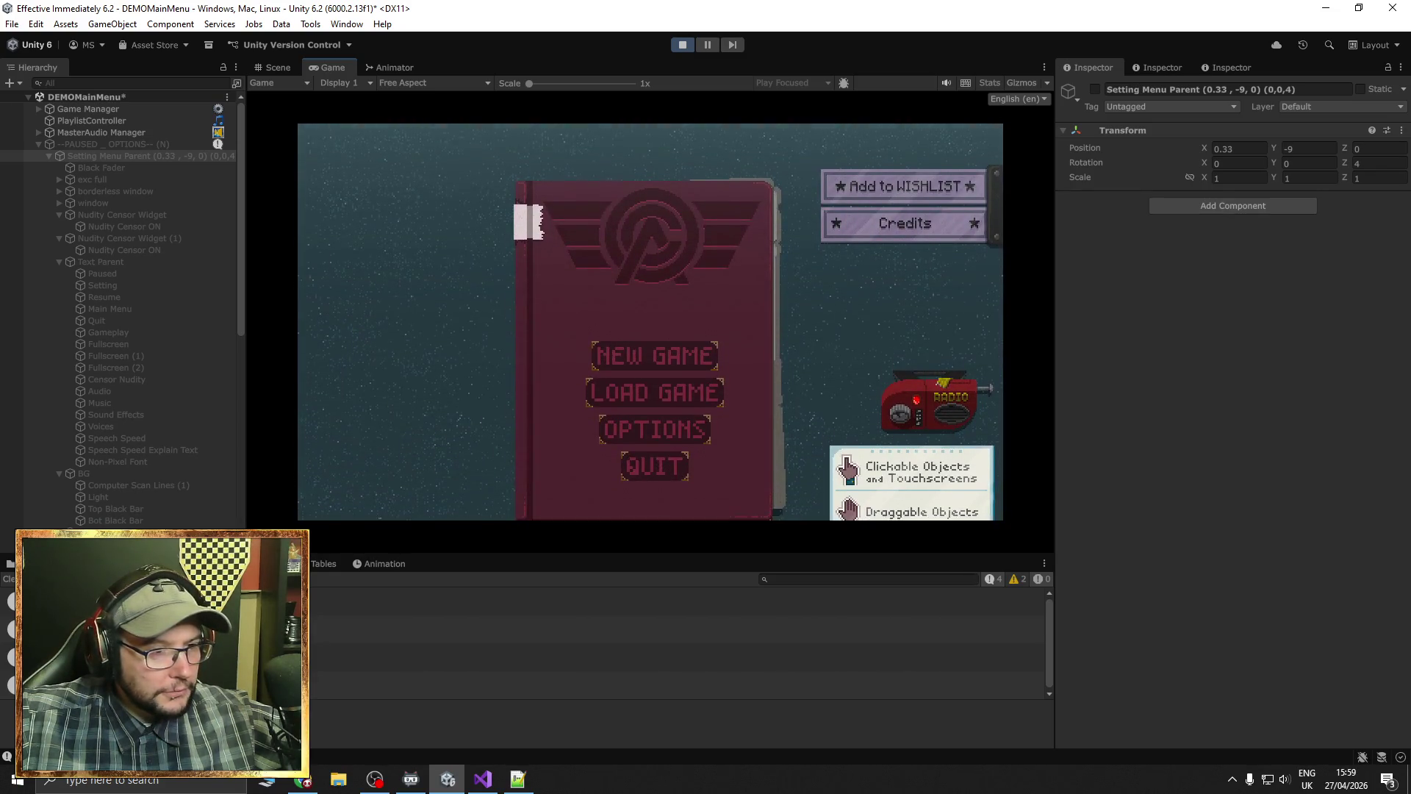
key("Escape")
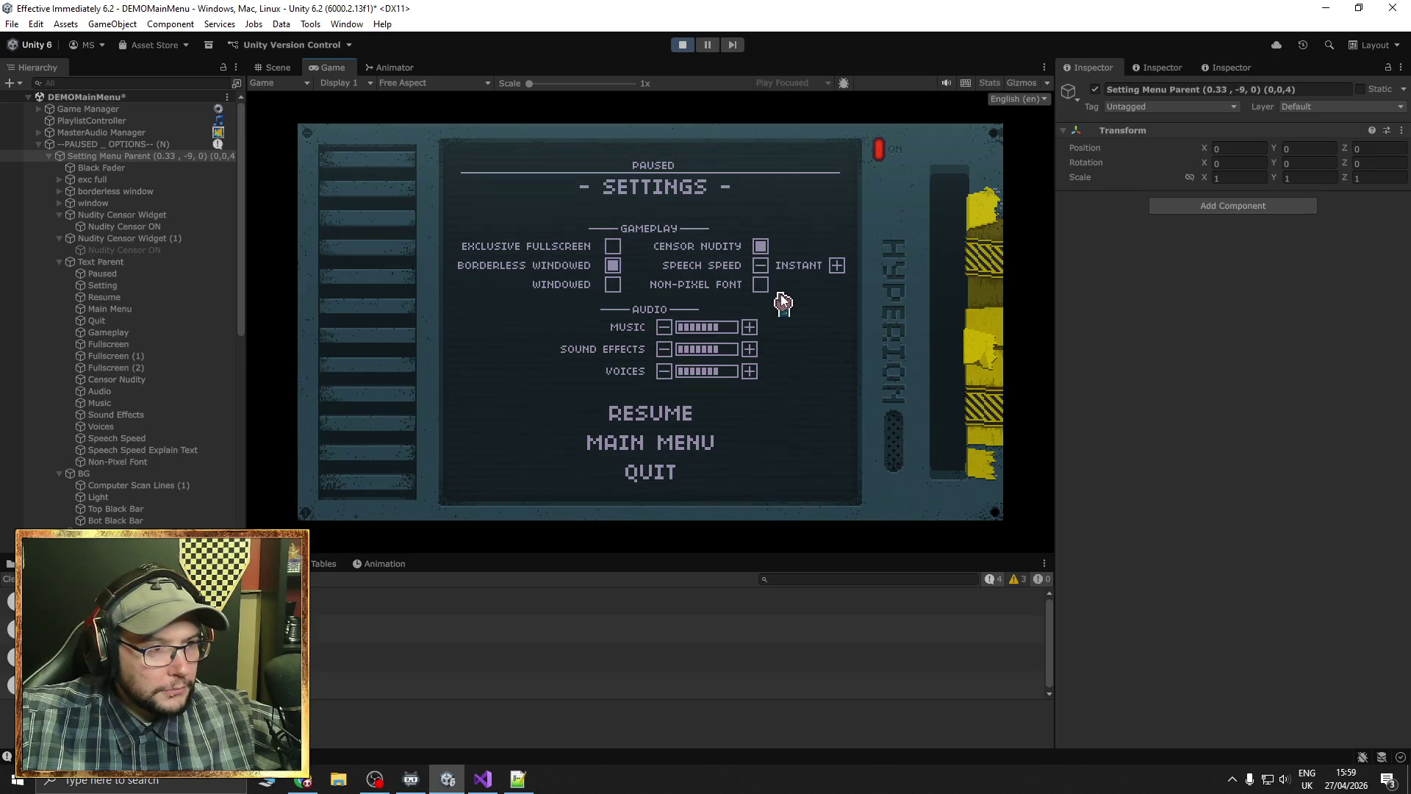
Toggle the NON-PIXEL FONT checkbox several times, leave it checked, then exit play mode
left_click(762, 287)
left_click(762, 287)
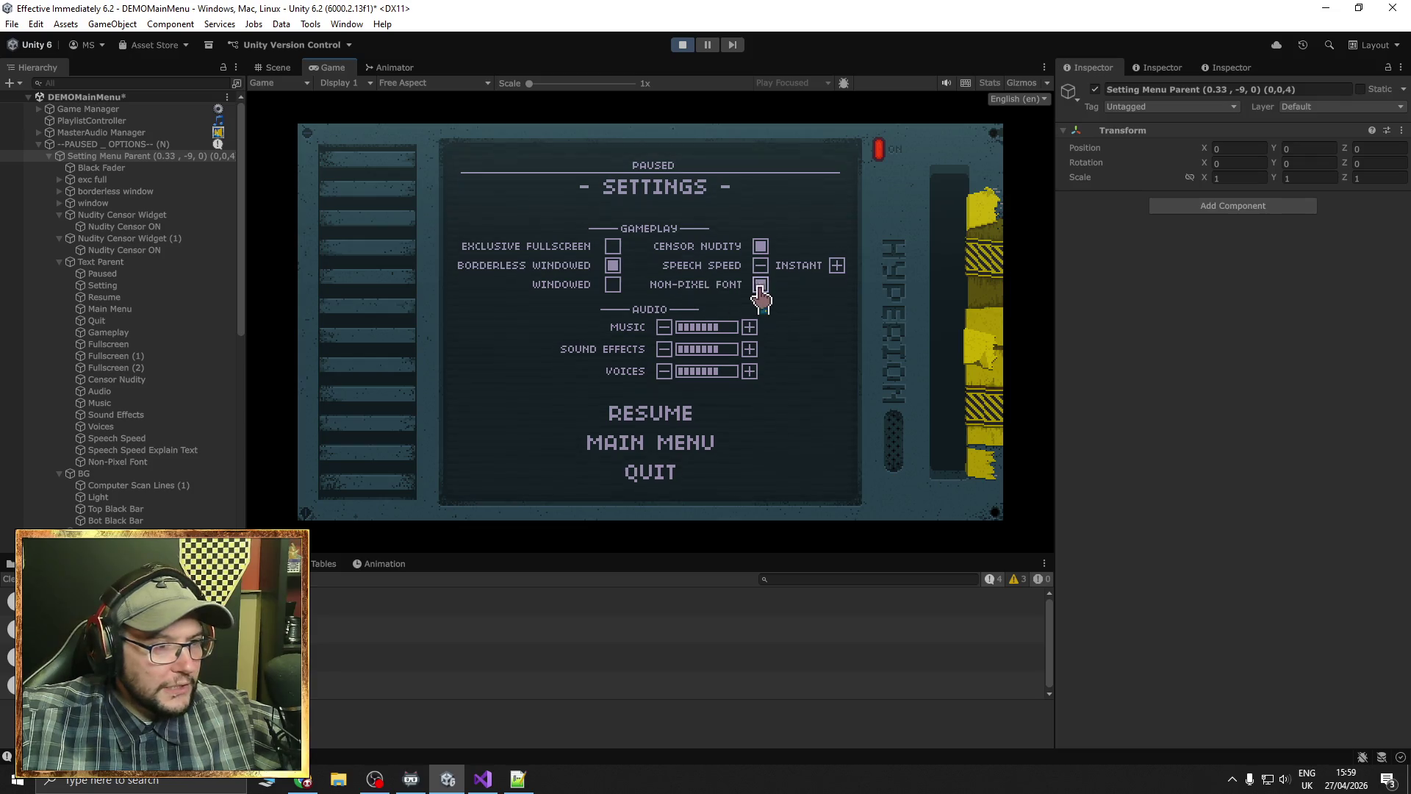
left_click(762, 288)
left_click(762, 289)
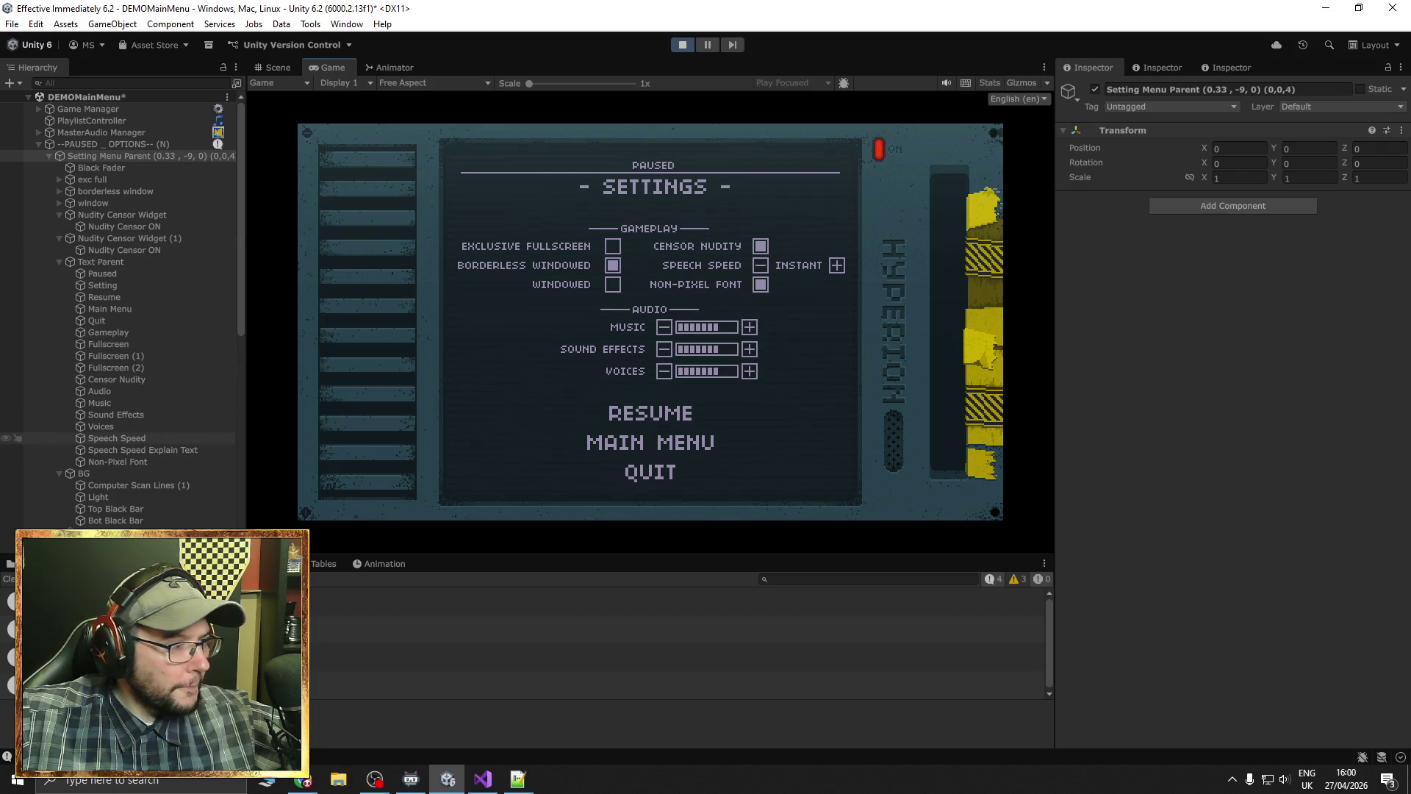
left_click(143, 461)
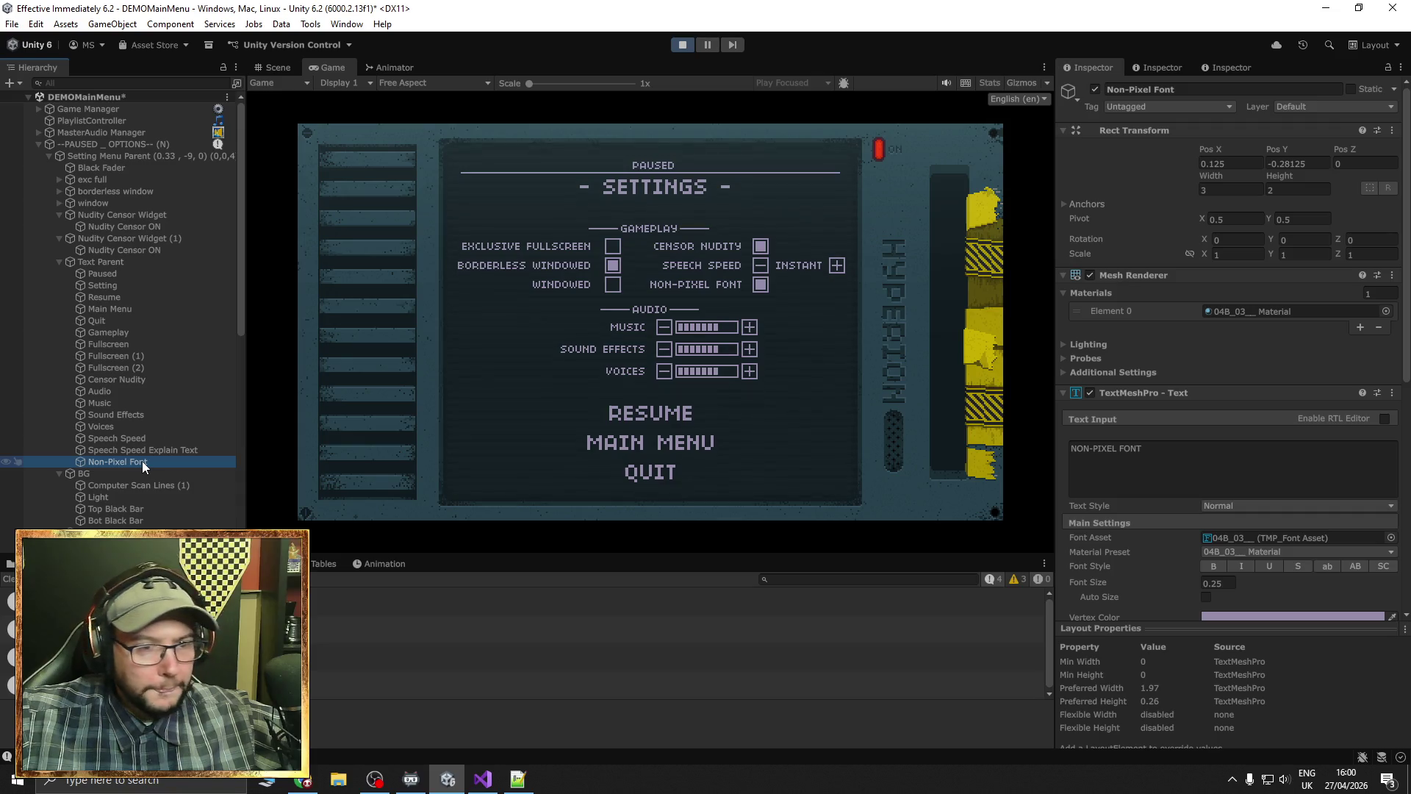
left_click(691, 49)
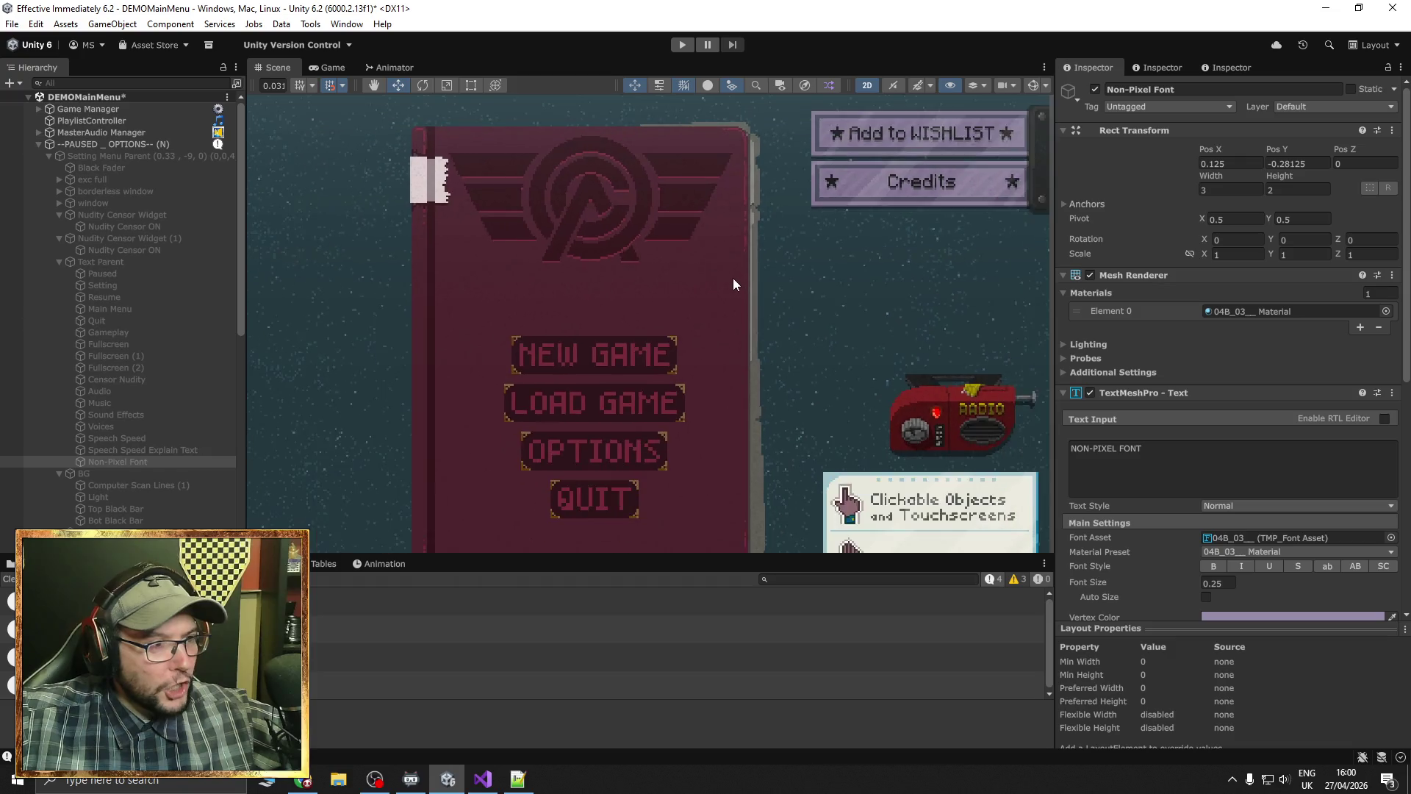
Move the DEMO title text up to Y 3.1875, clear of the description lines
scroll(731, 278, "down", 5)
left_click_drag(724, 204, 747, 267)
scroll(757, 352, "up", 5)
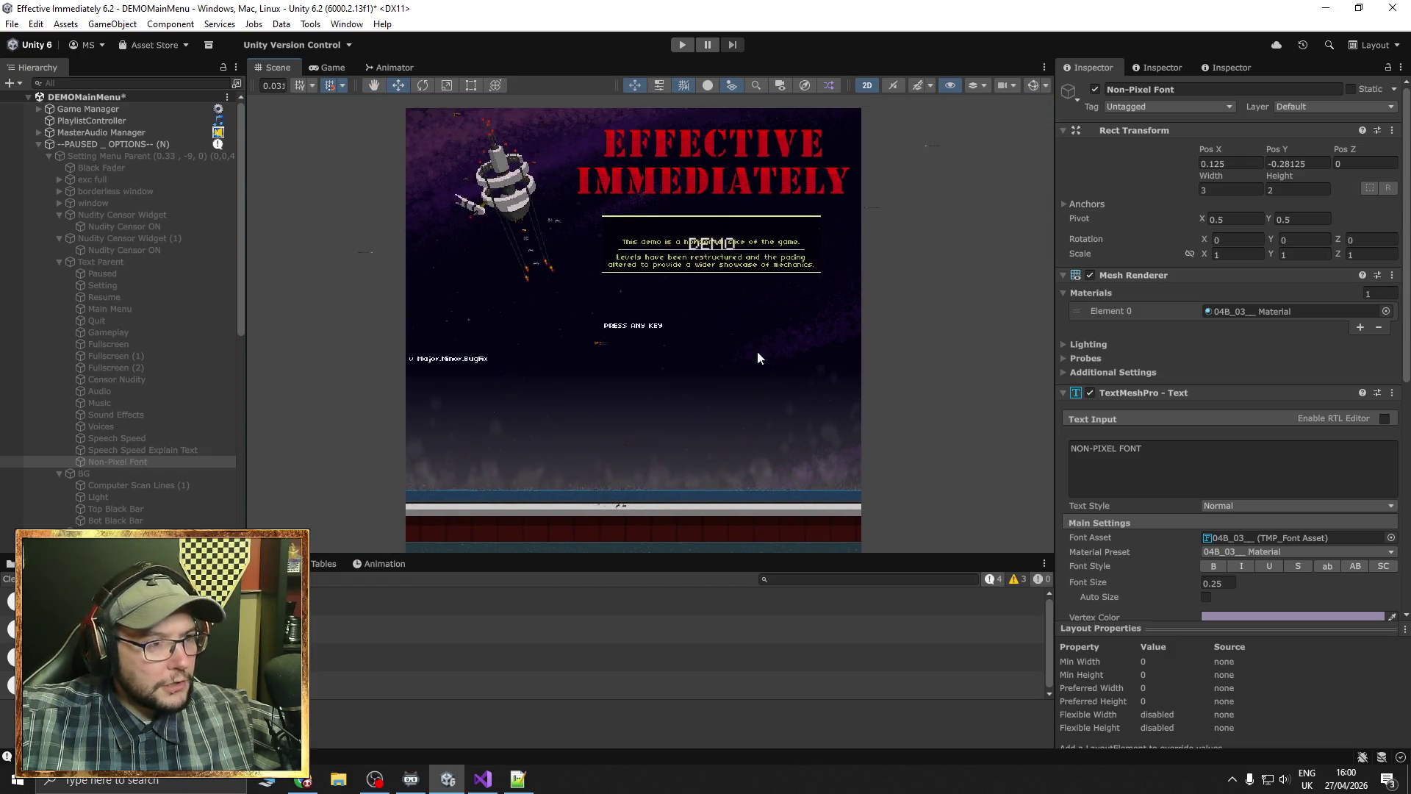
scroll(724, 338, "up", 4)
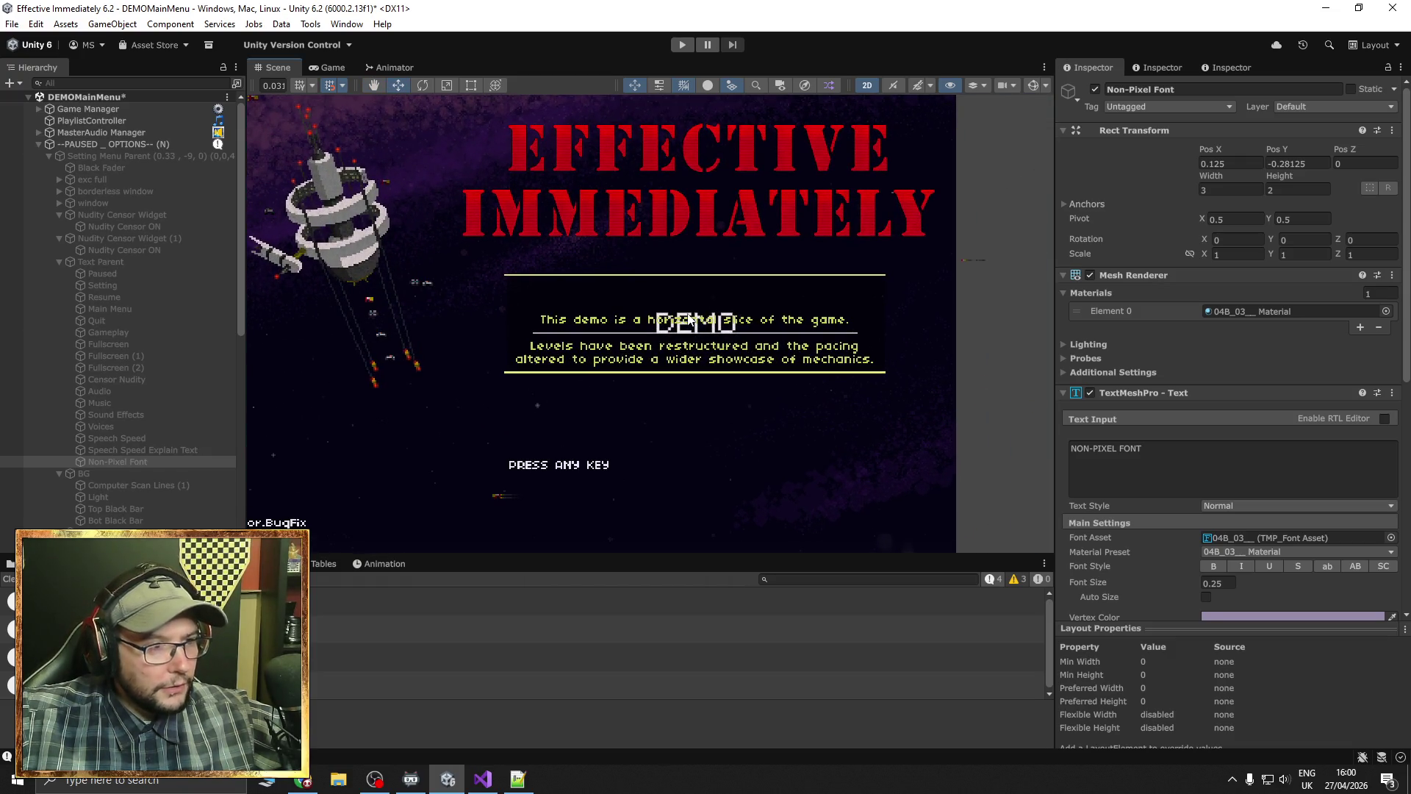
left_click(689, 319)
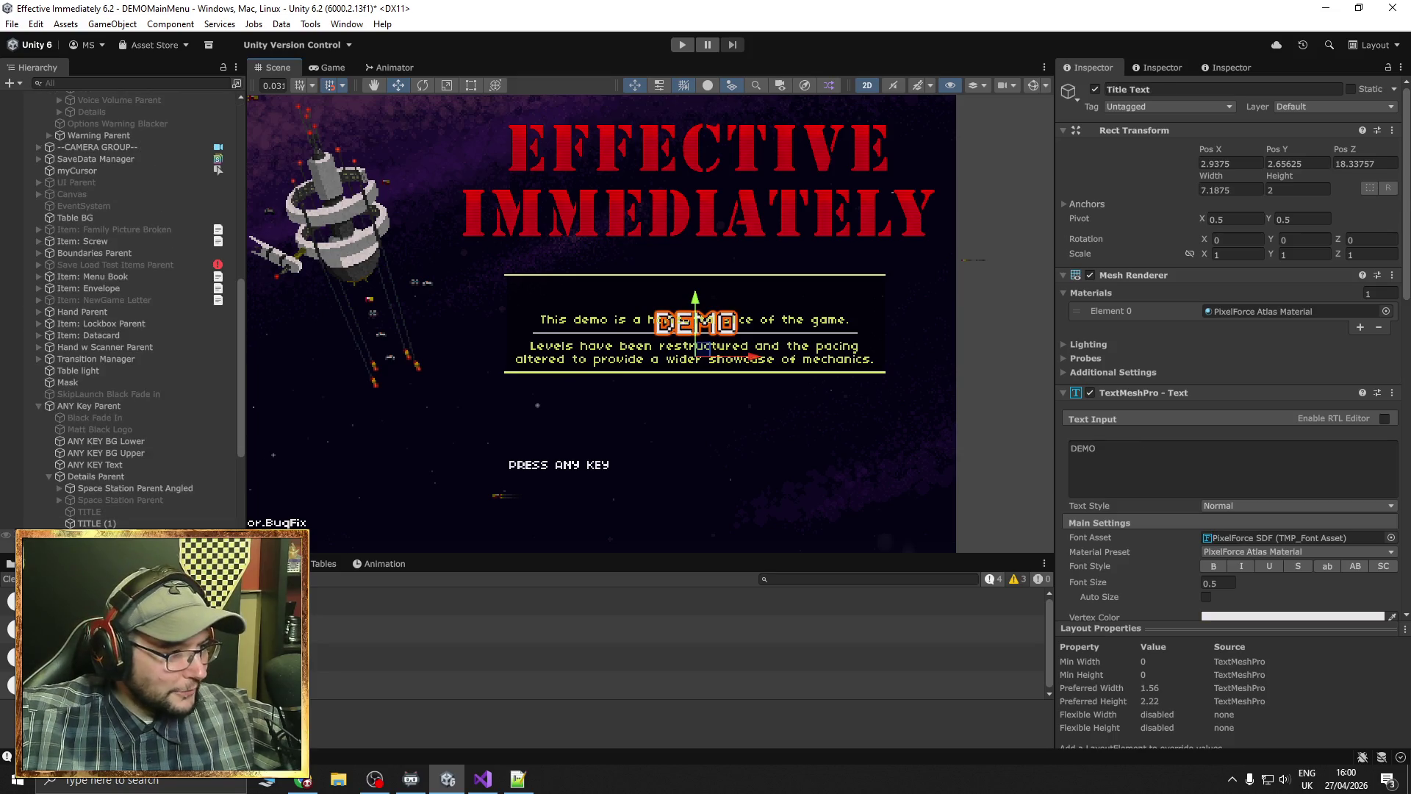
left_click(695, 324)
left_click(694, 321)
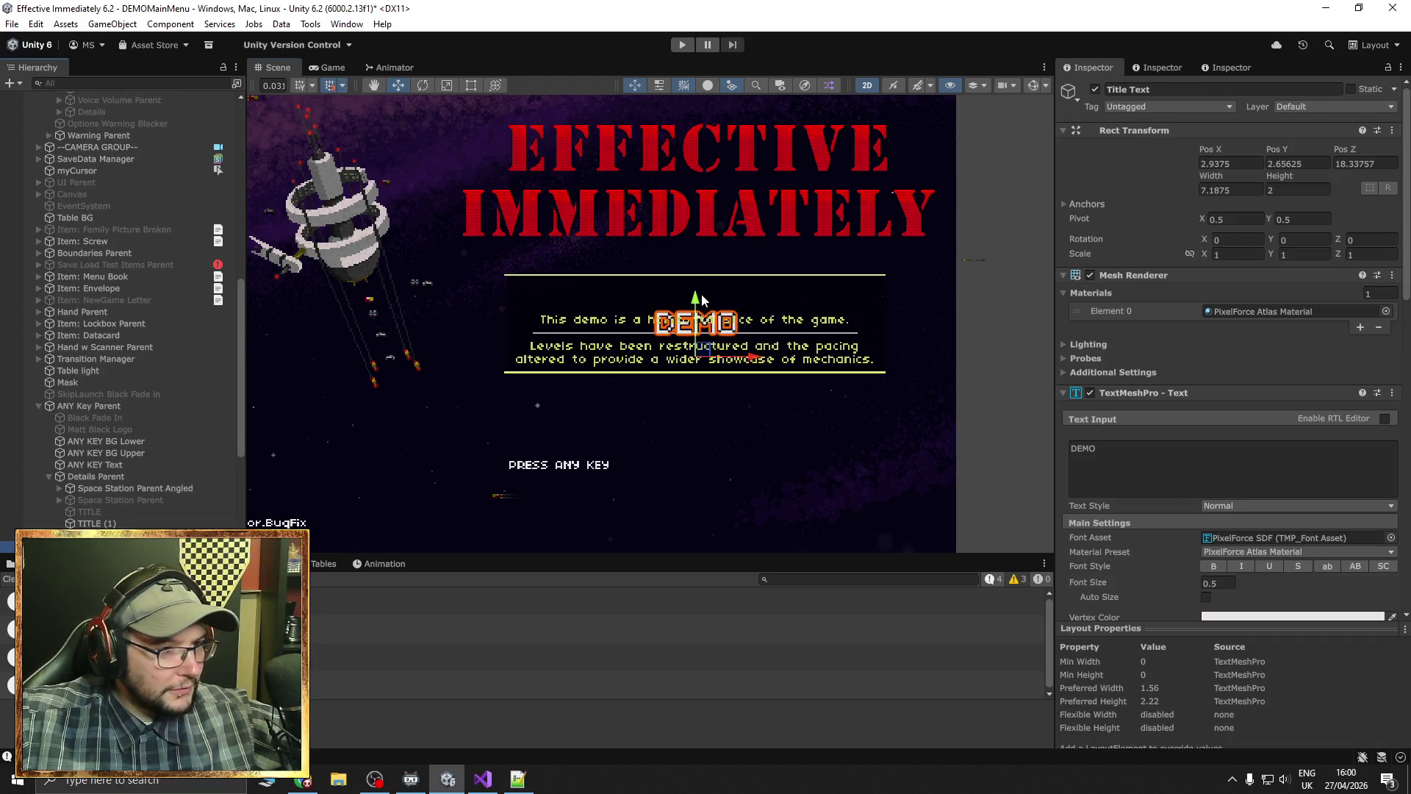
left_click_drag(702, 300, 699, 274)
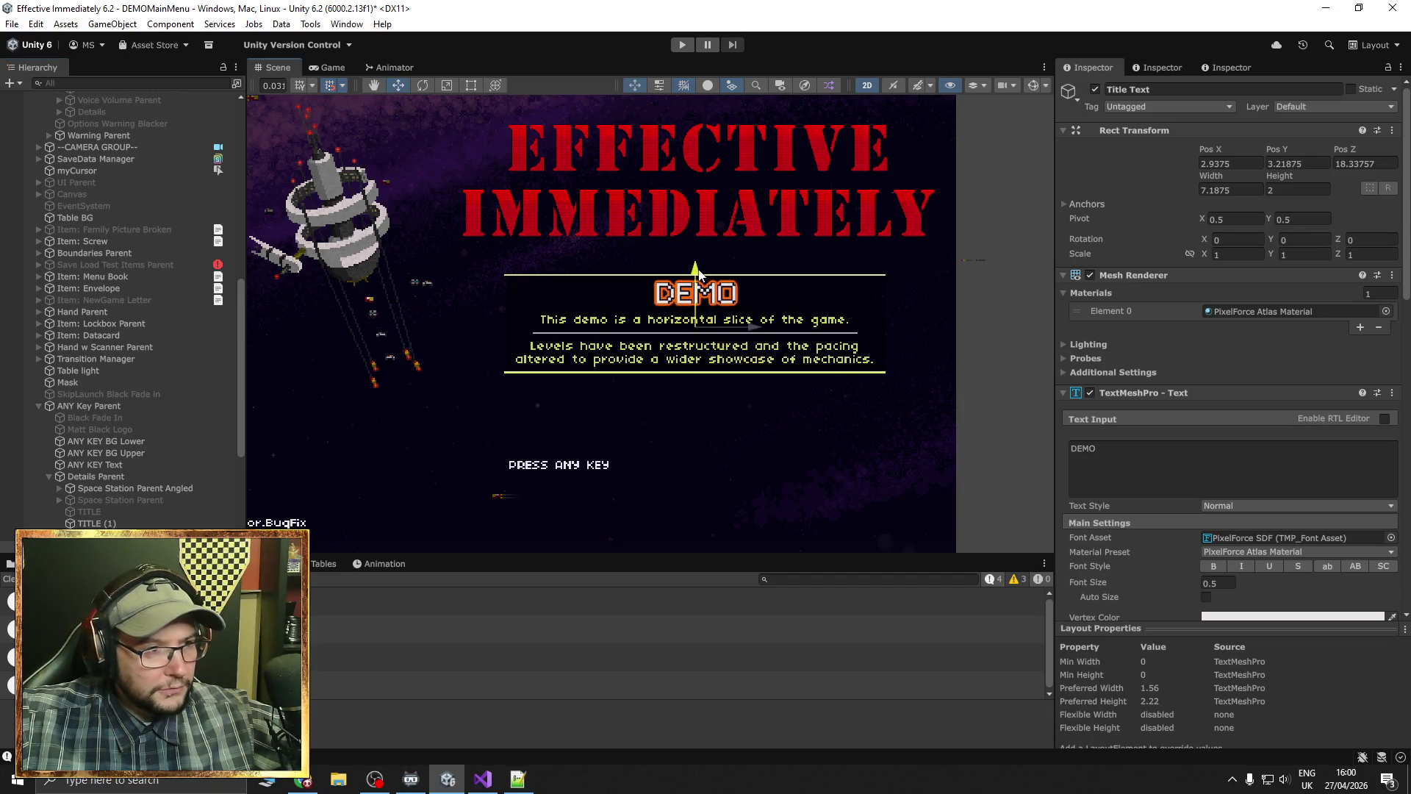
left_click(977, 378)
scroll(1004, 378, "down", 3)
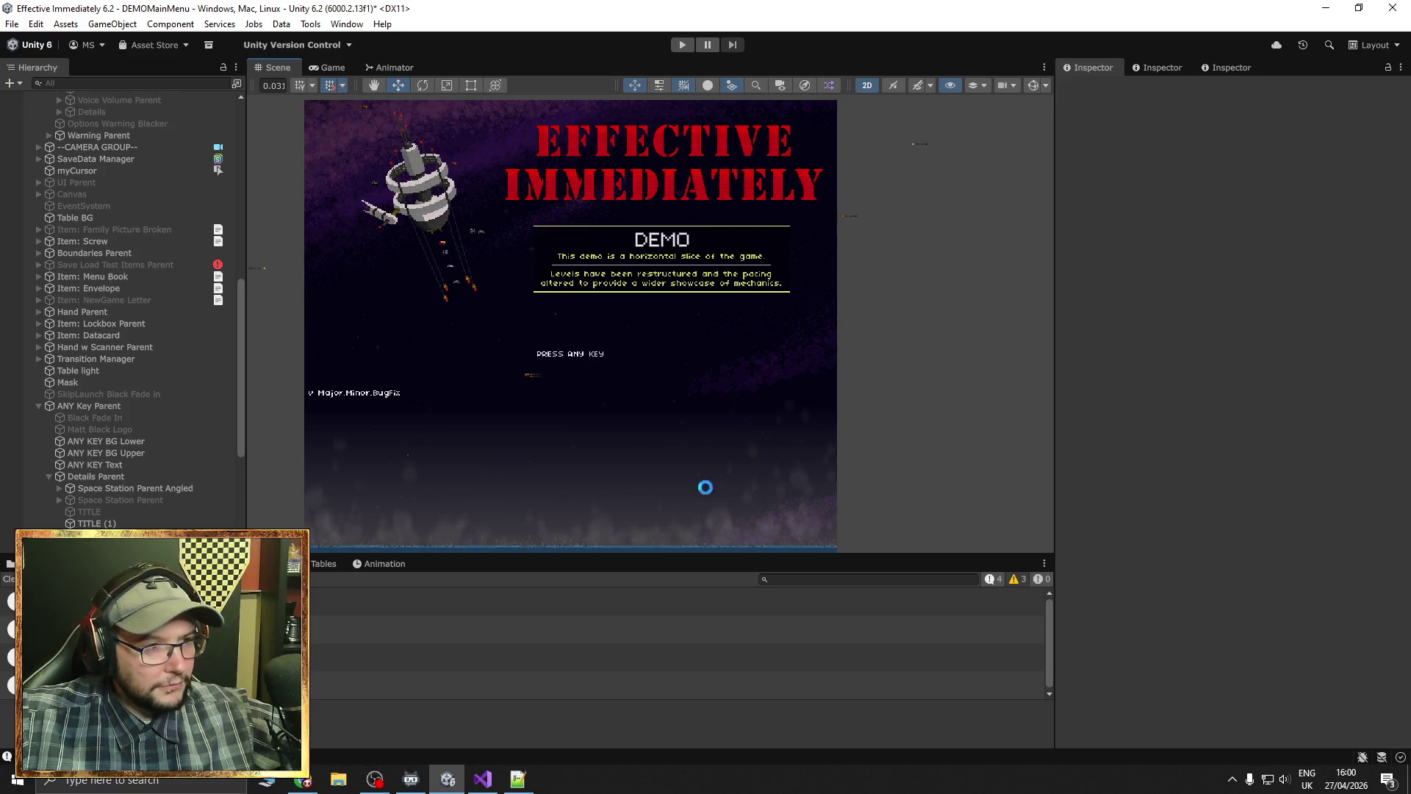
scroll(912, 412, "down", 2)
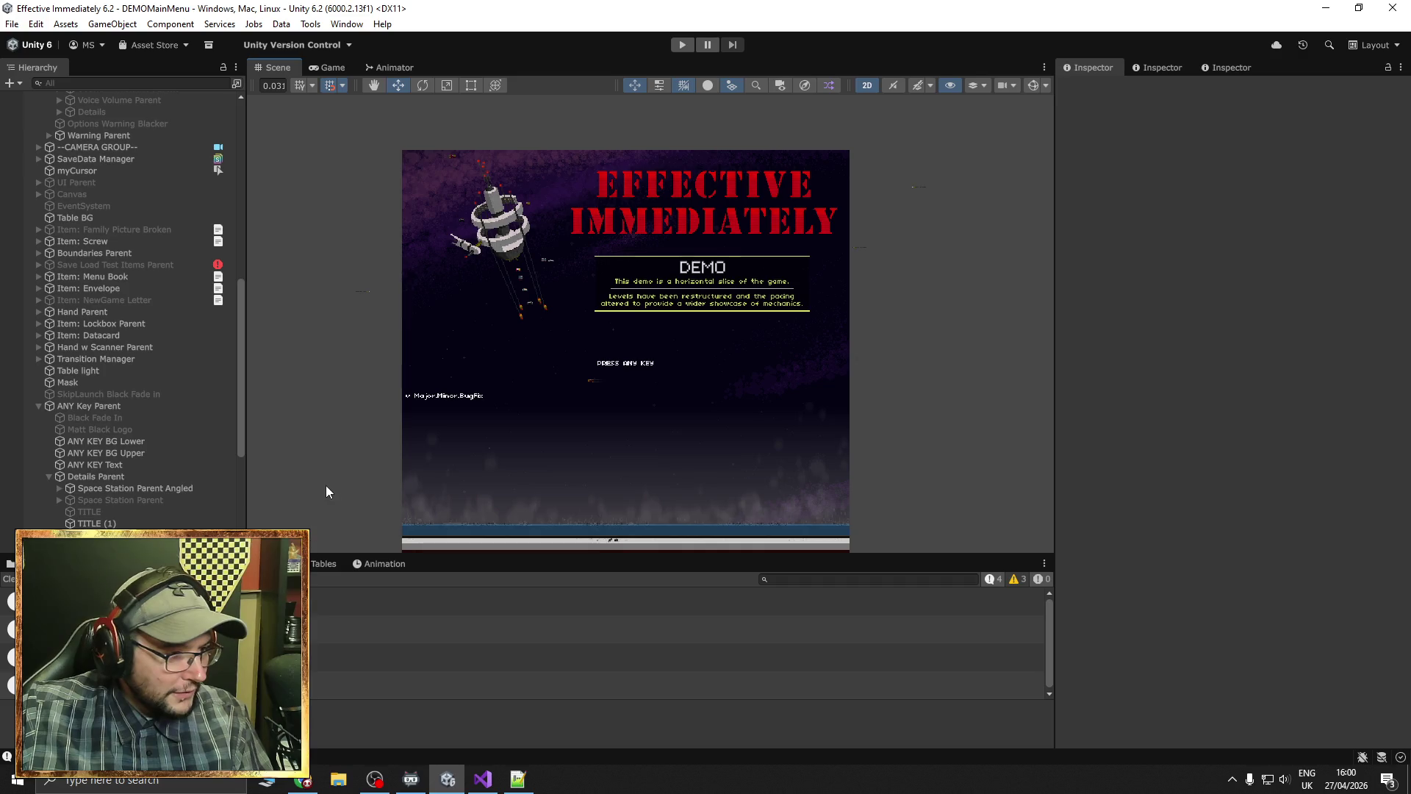
mouse_move(327, 492)
left_mouse_down()
mouse_move(308, 302)
mouse_move(331, 416)
mouse_move(320, 350)
left_mouse_up()
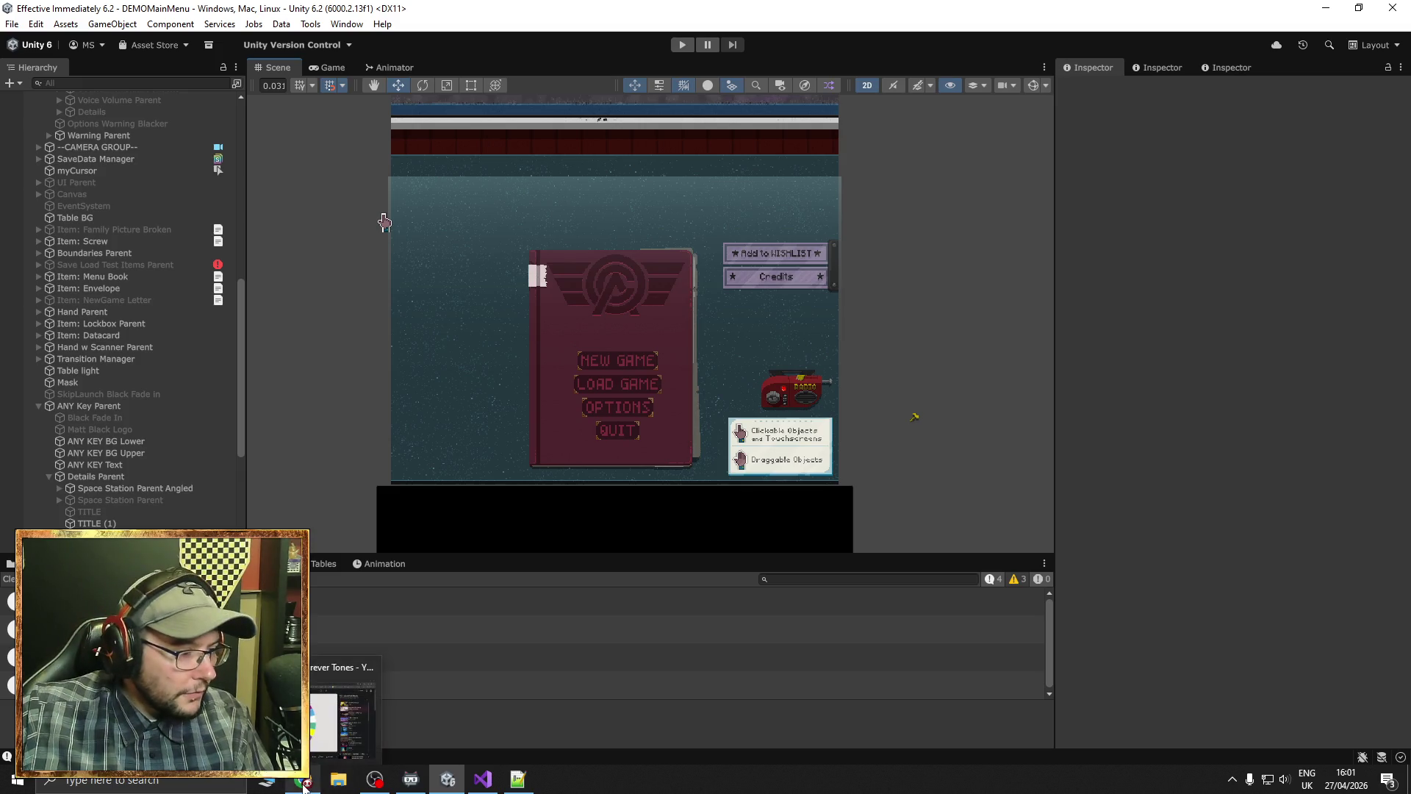
mouse_move(384, 789)
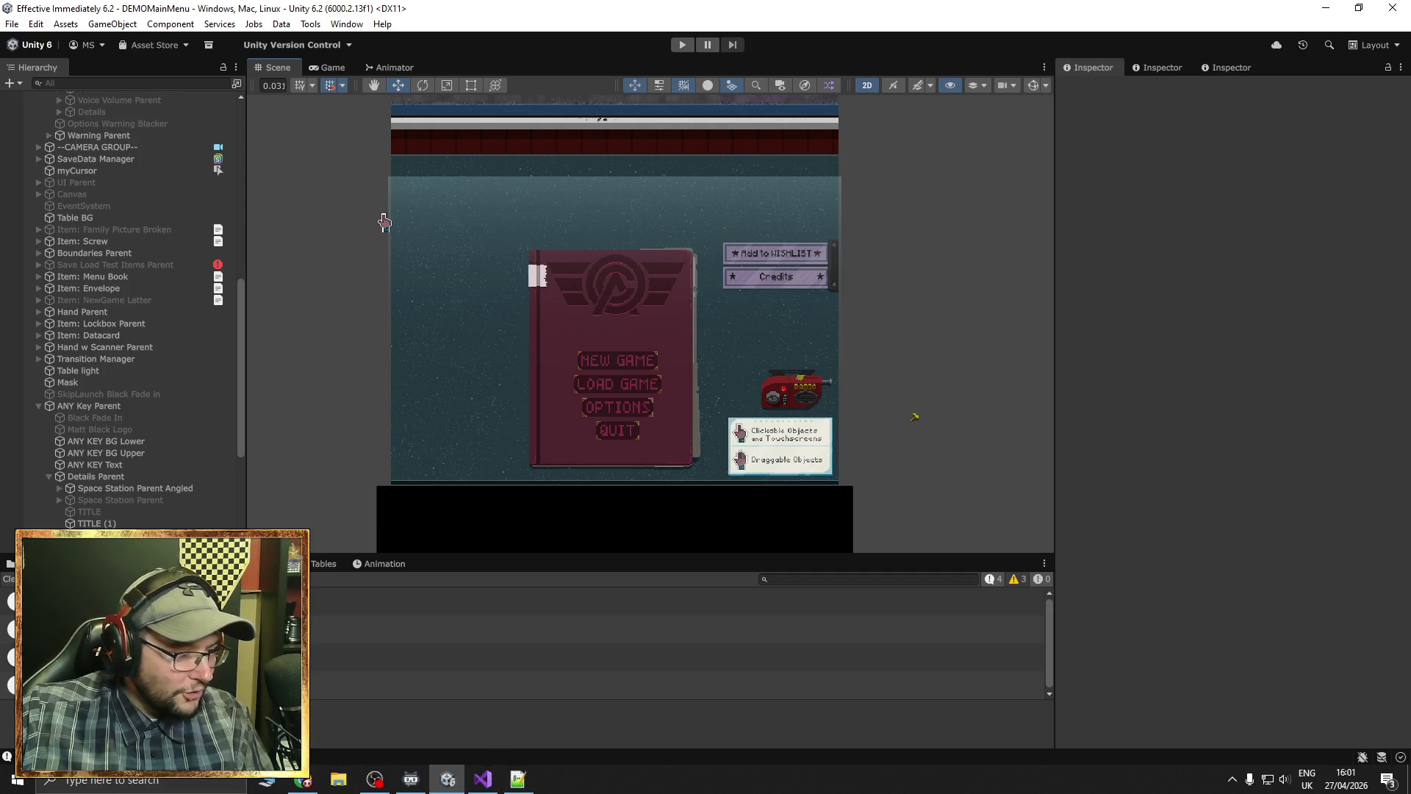
Open the Steam store from the system tray icon's menu
left_click(1233, 779)
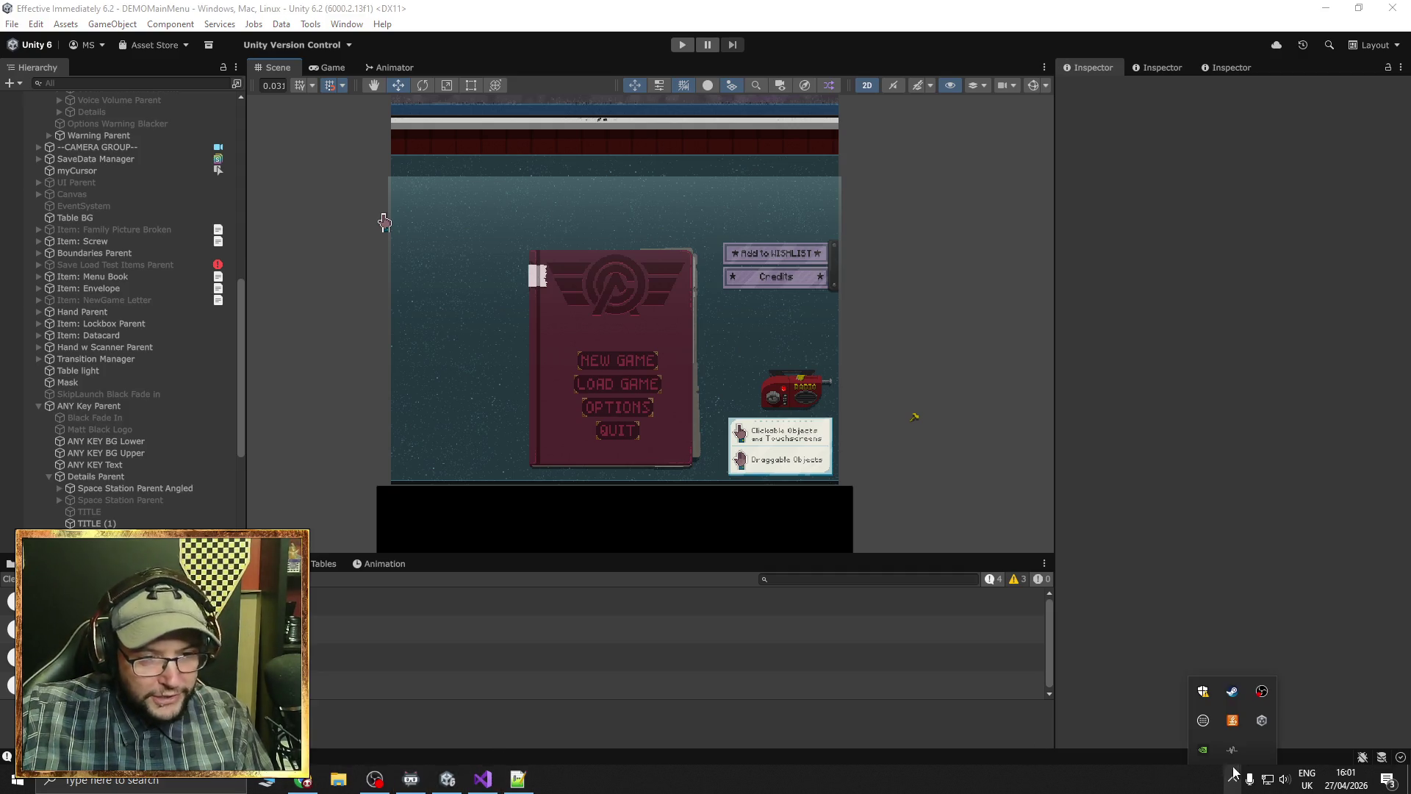
right_click(1233, 689)
left_click(1256, 500)
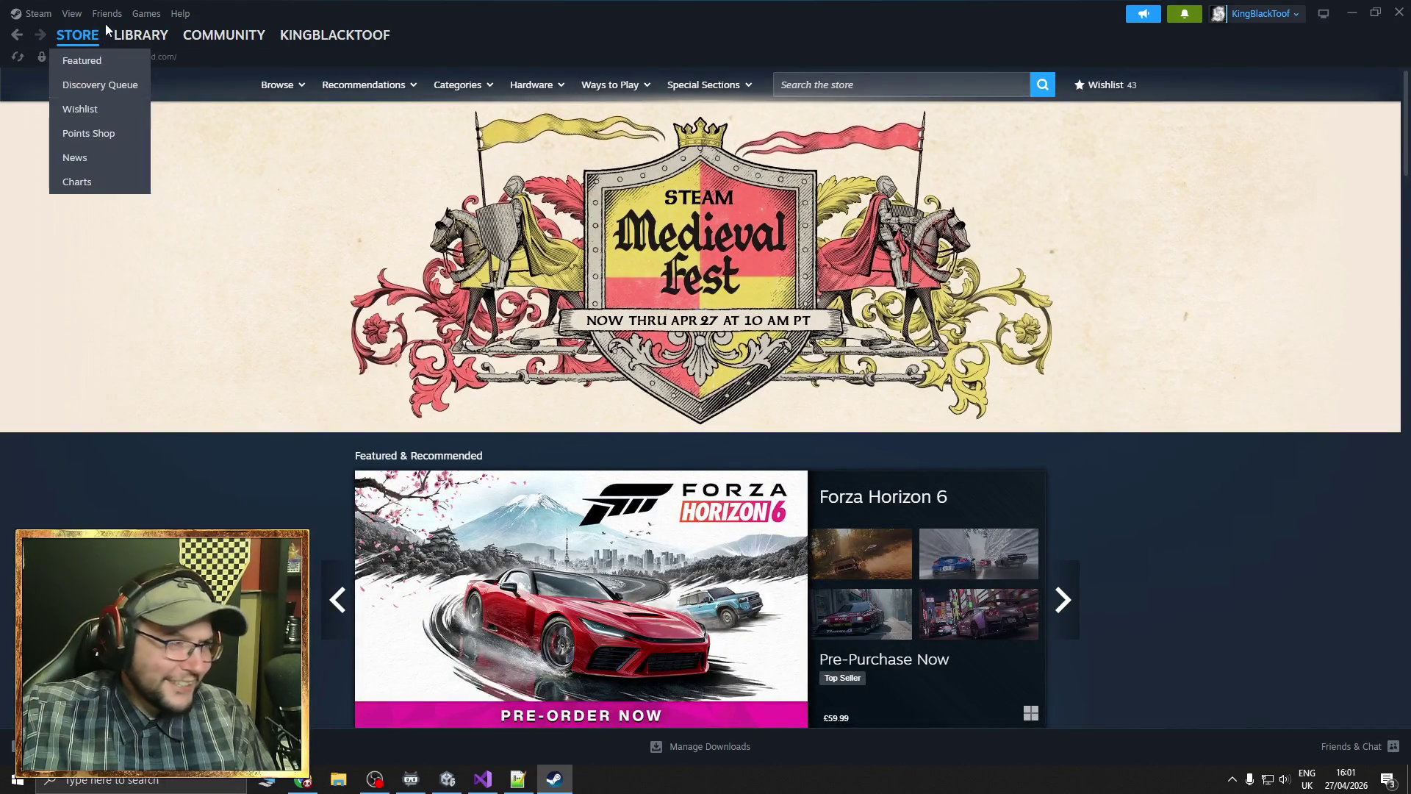
Go to the Steam Library home and open the Effective Immediately Demo page
mouse_move(129, 44)
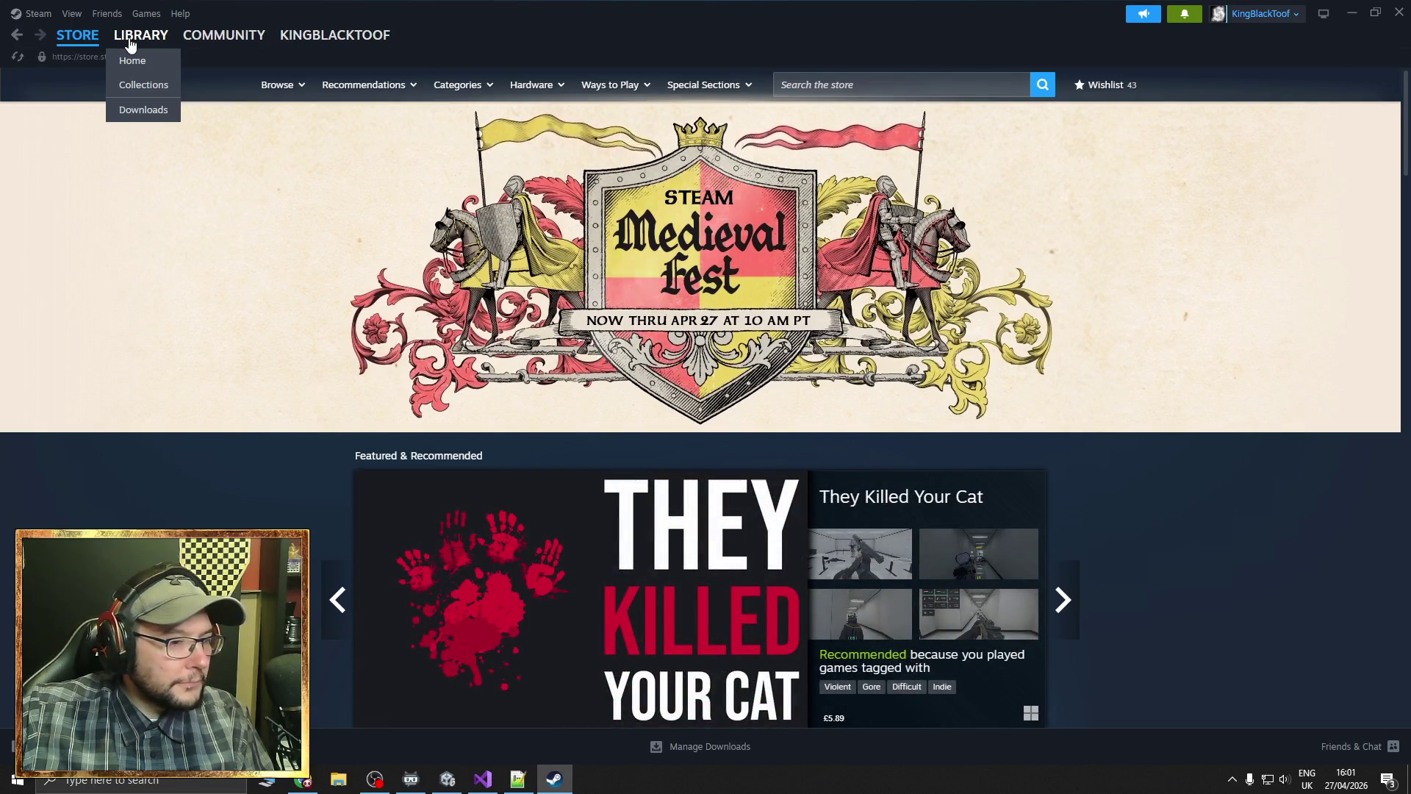
left_click(129, 43)
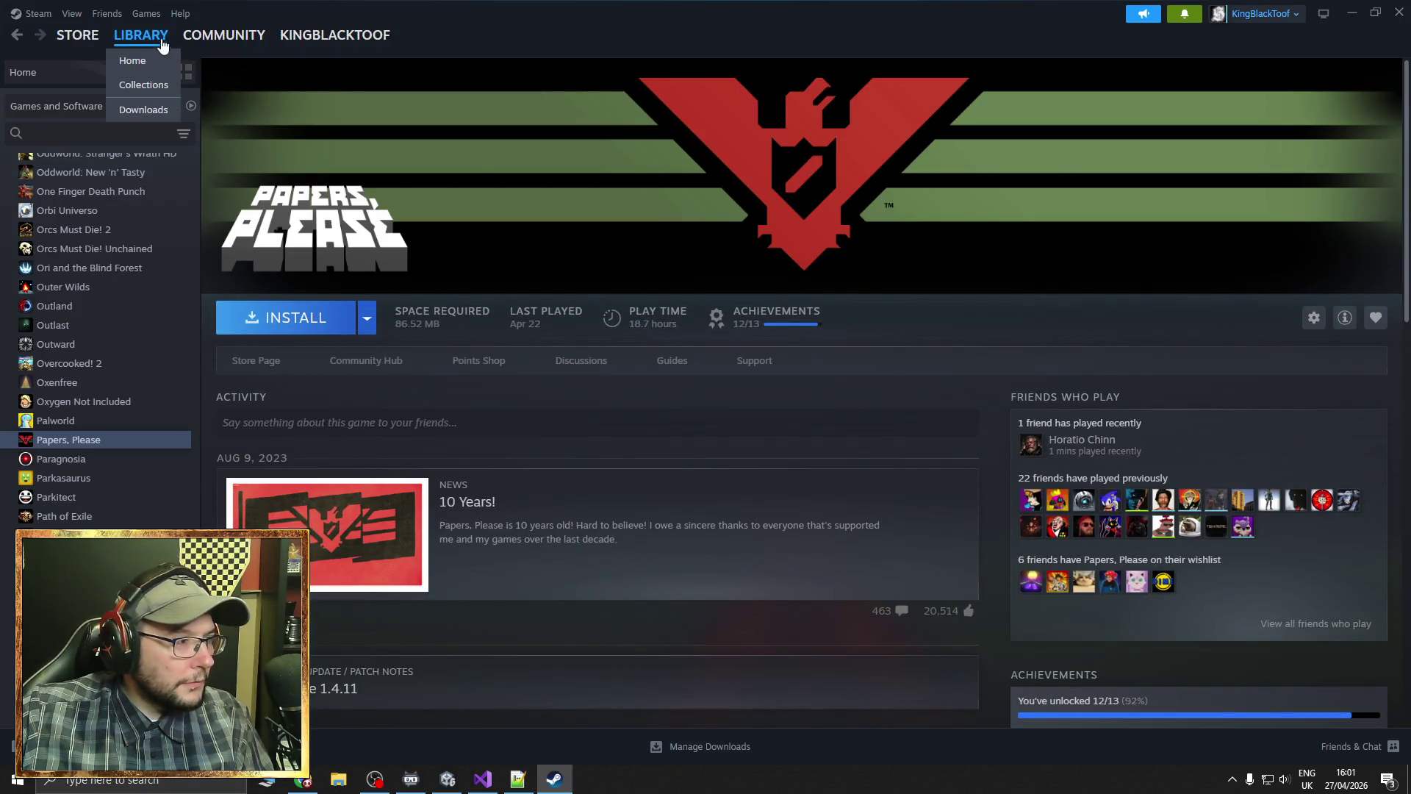
left_click(158, 60)
left_click(680, 456)
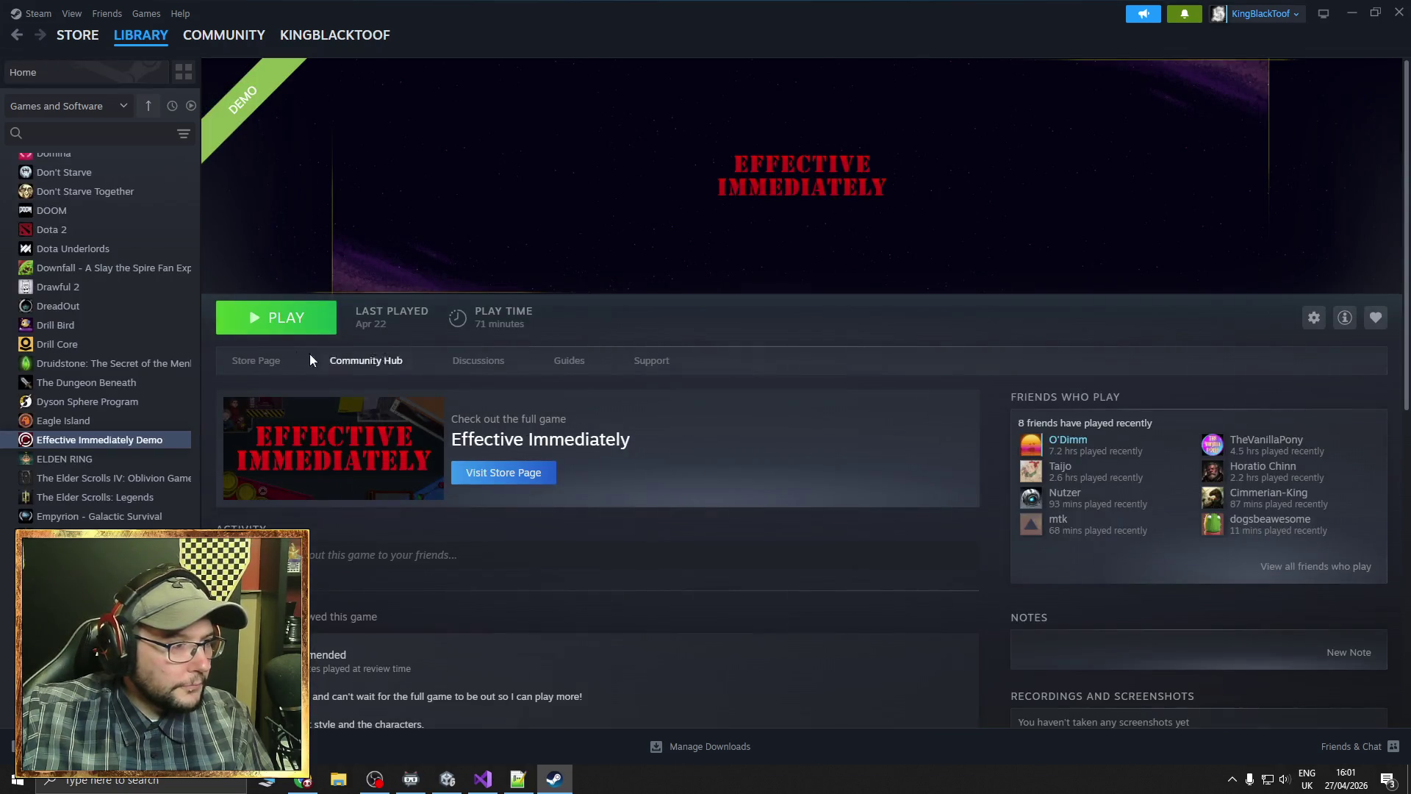
Visit the demo's Store Page and Discussions, returning to its library page each time
left_click(273, 360)
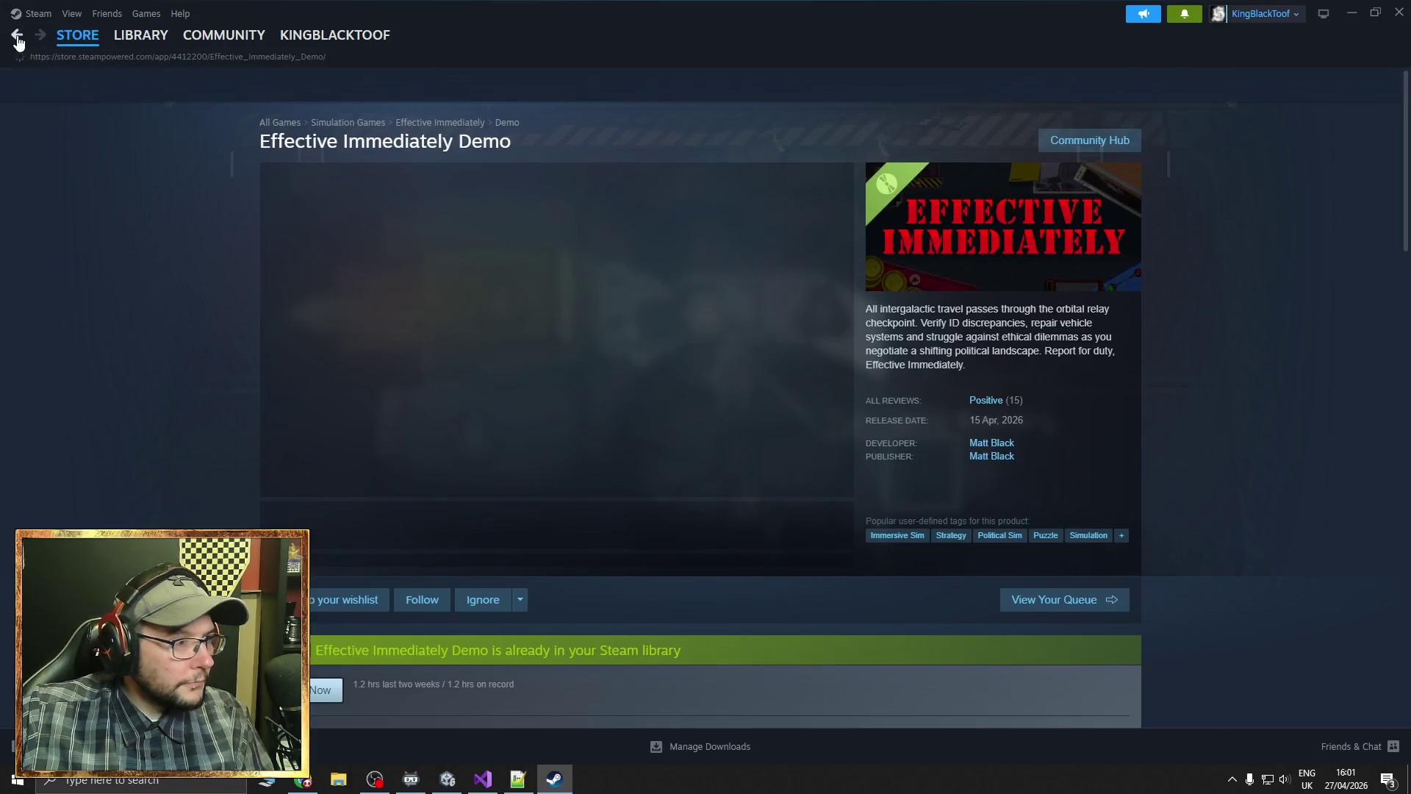
left_click(16, 34)
left_click(474, 371)
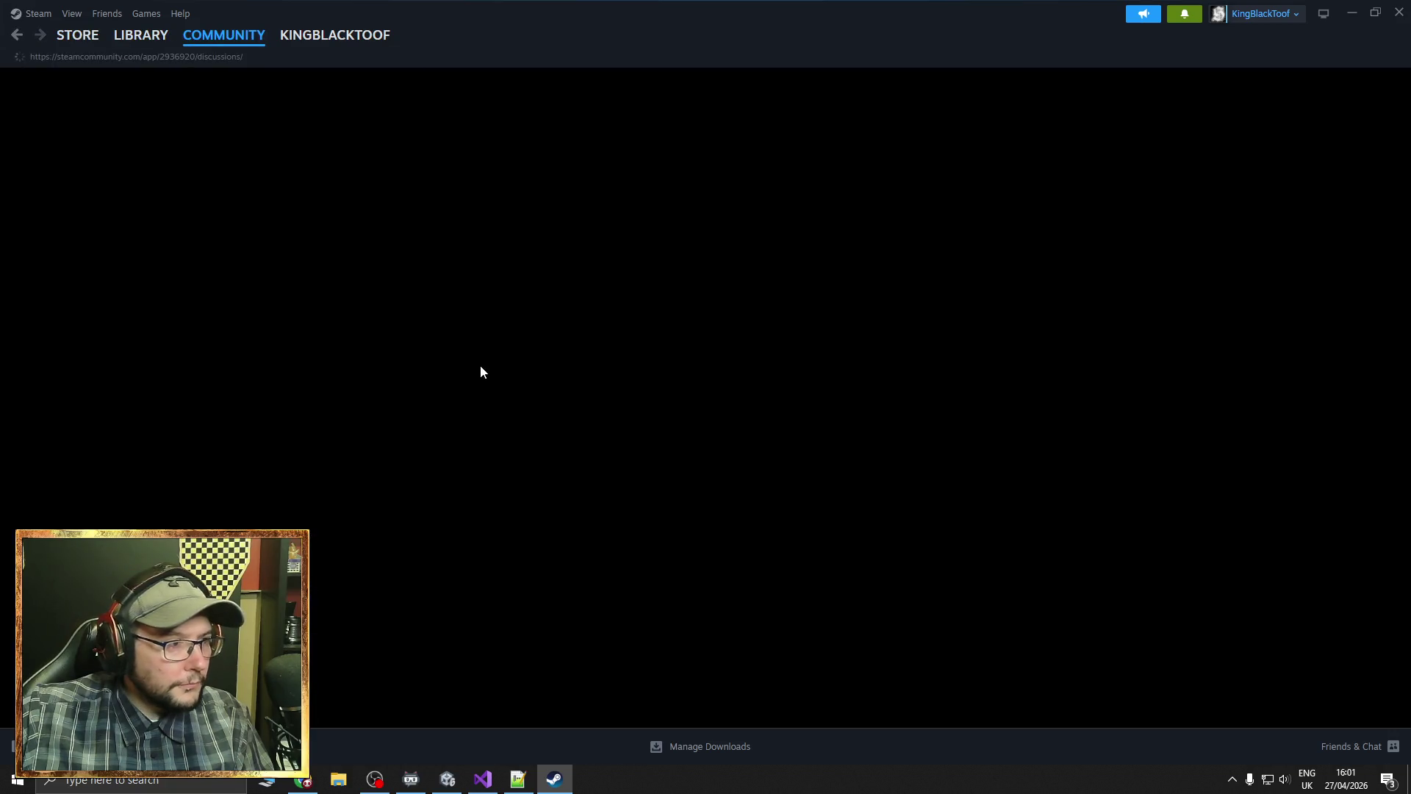
left_click(18, 37)
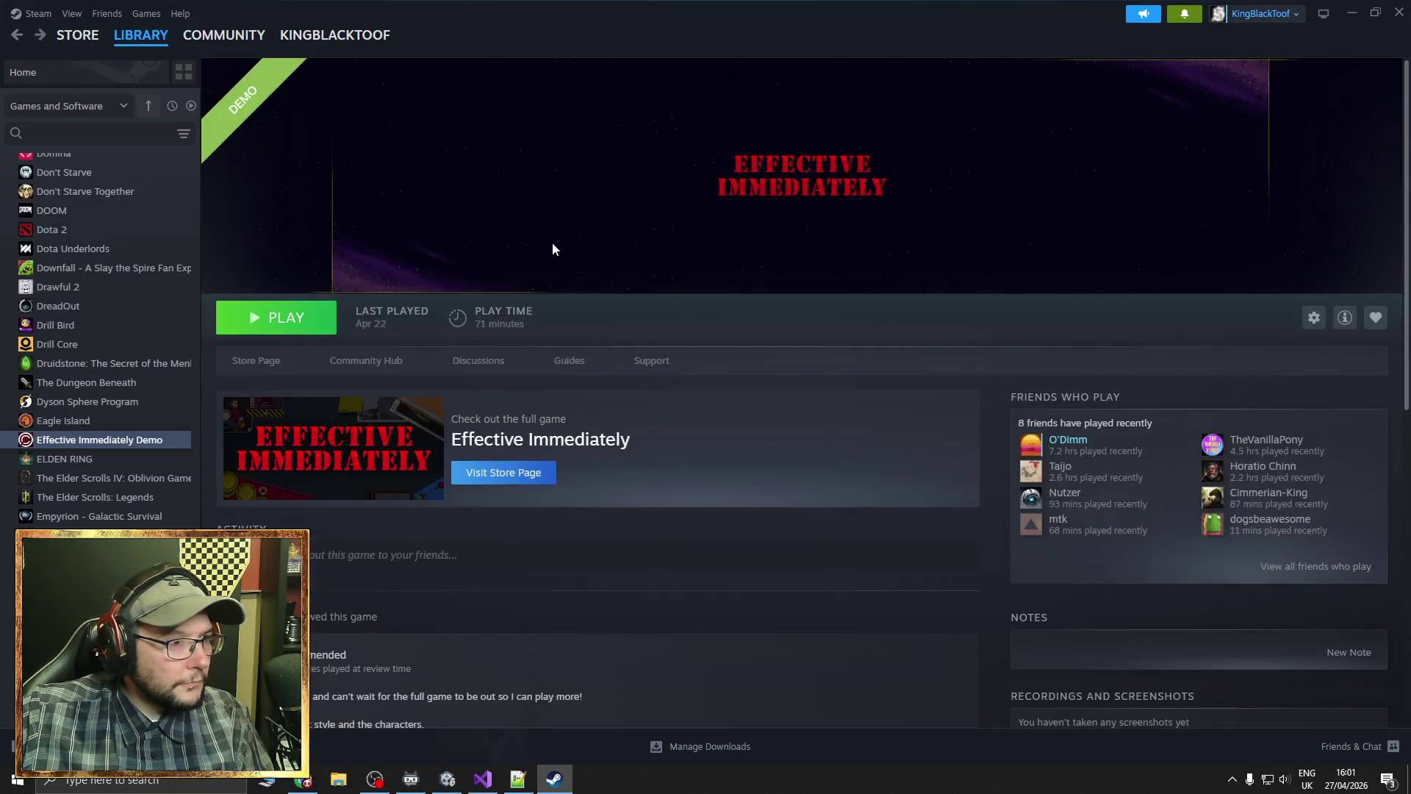
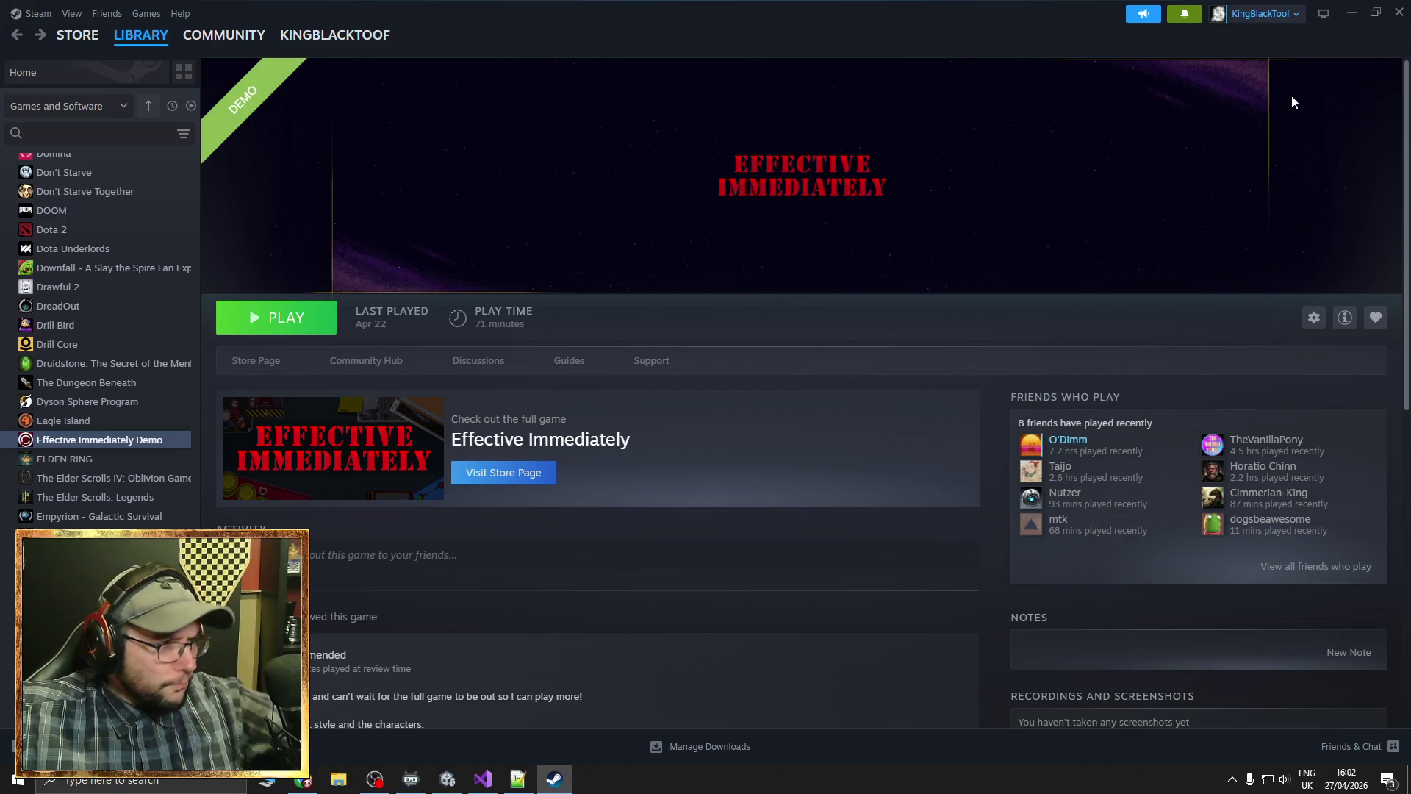
Open the Steam store front page, then bring up a blank Chrome tab
left_click(81, 37)
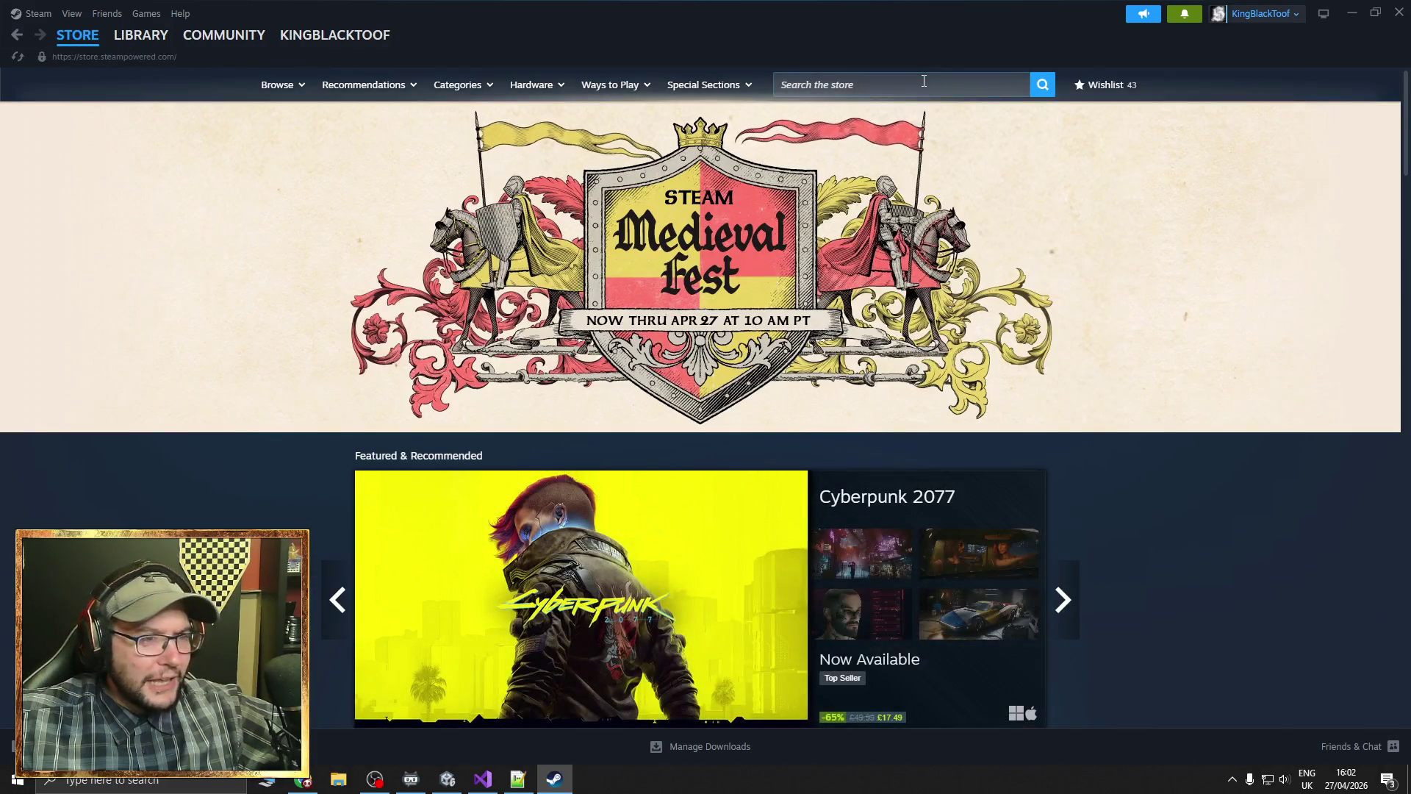
left_click(924, 81)
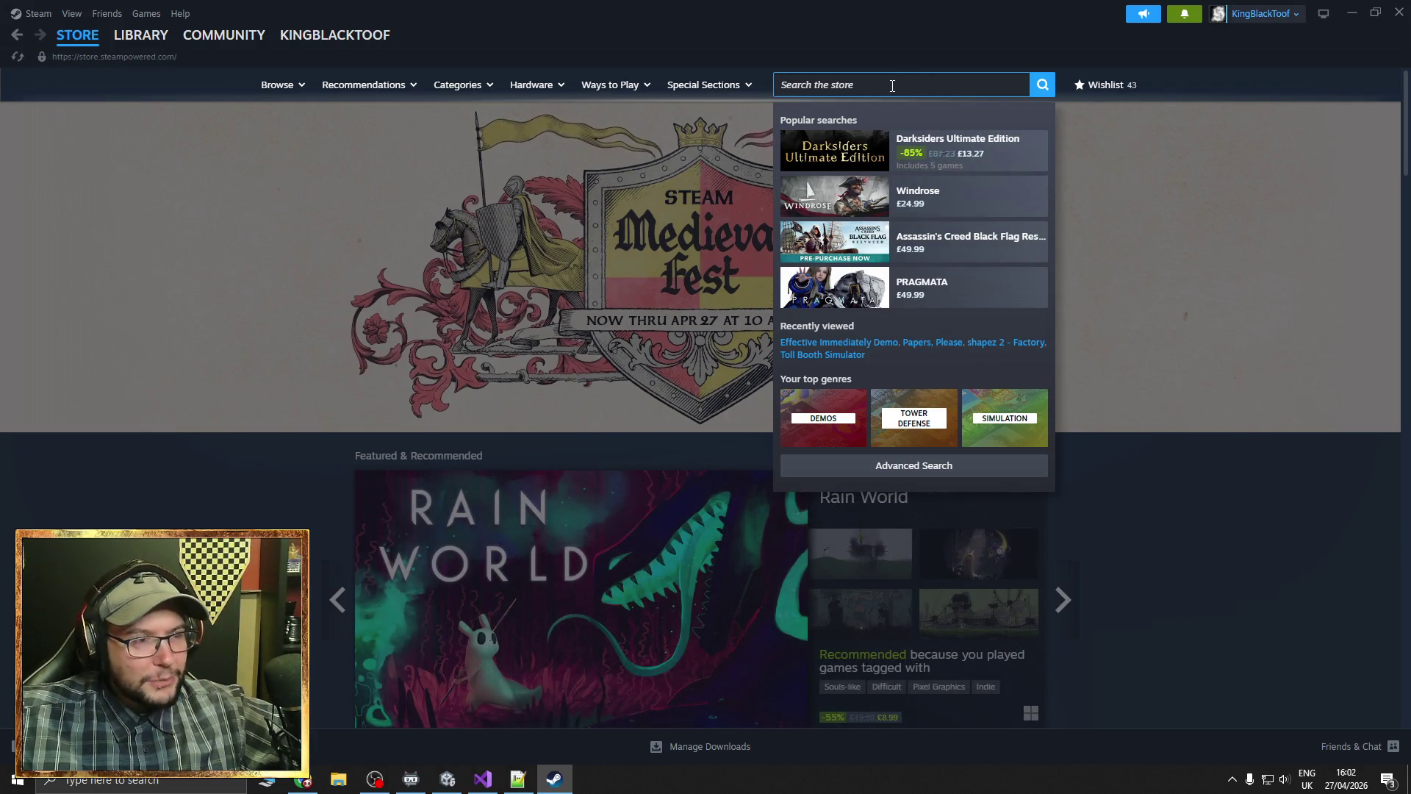
left_click(304, 778)
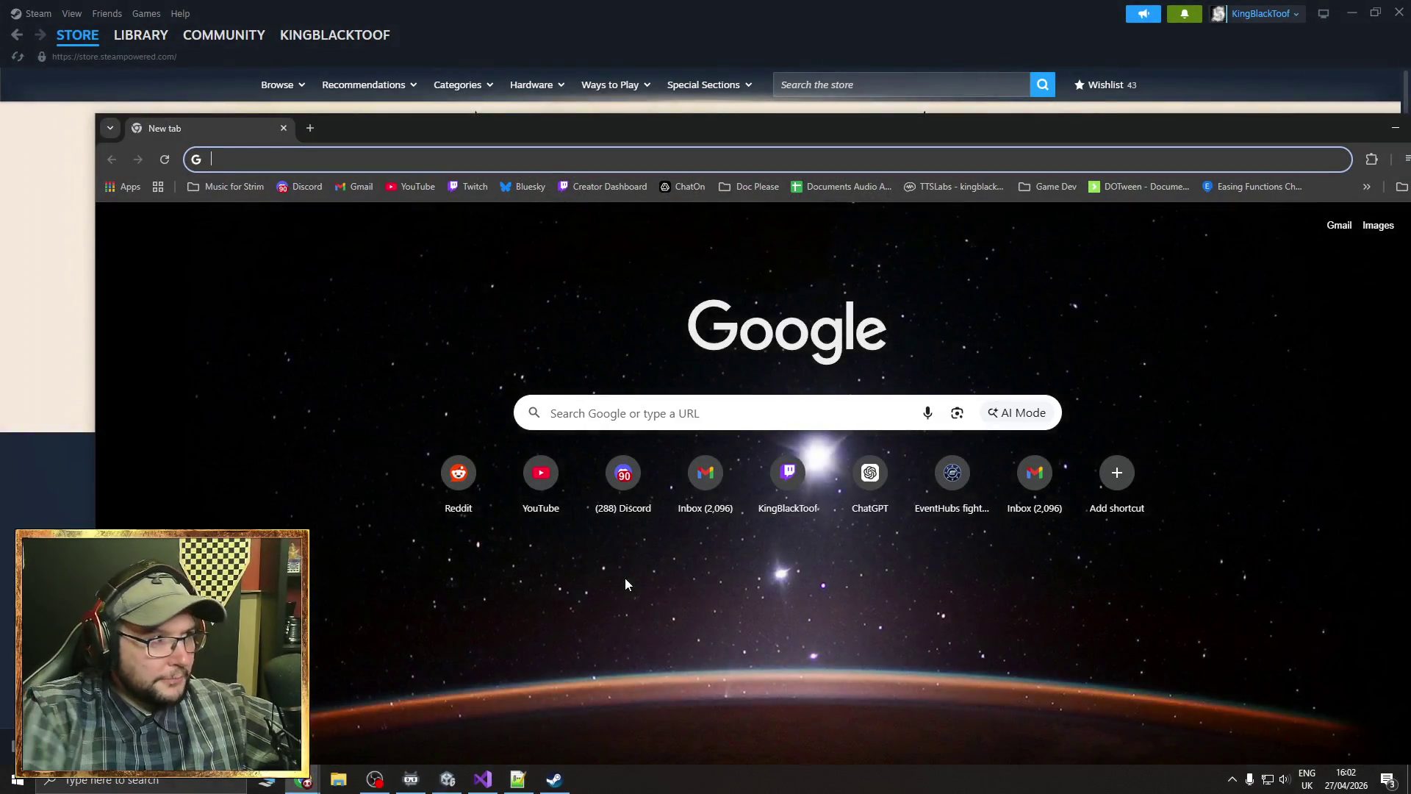
Search Google for 'lucas pope approved this indie game' and scroll through the results
type("lucas pope approved this indie gam")
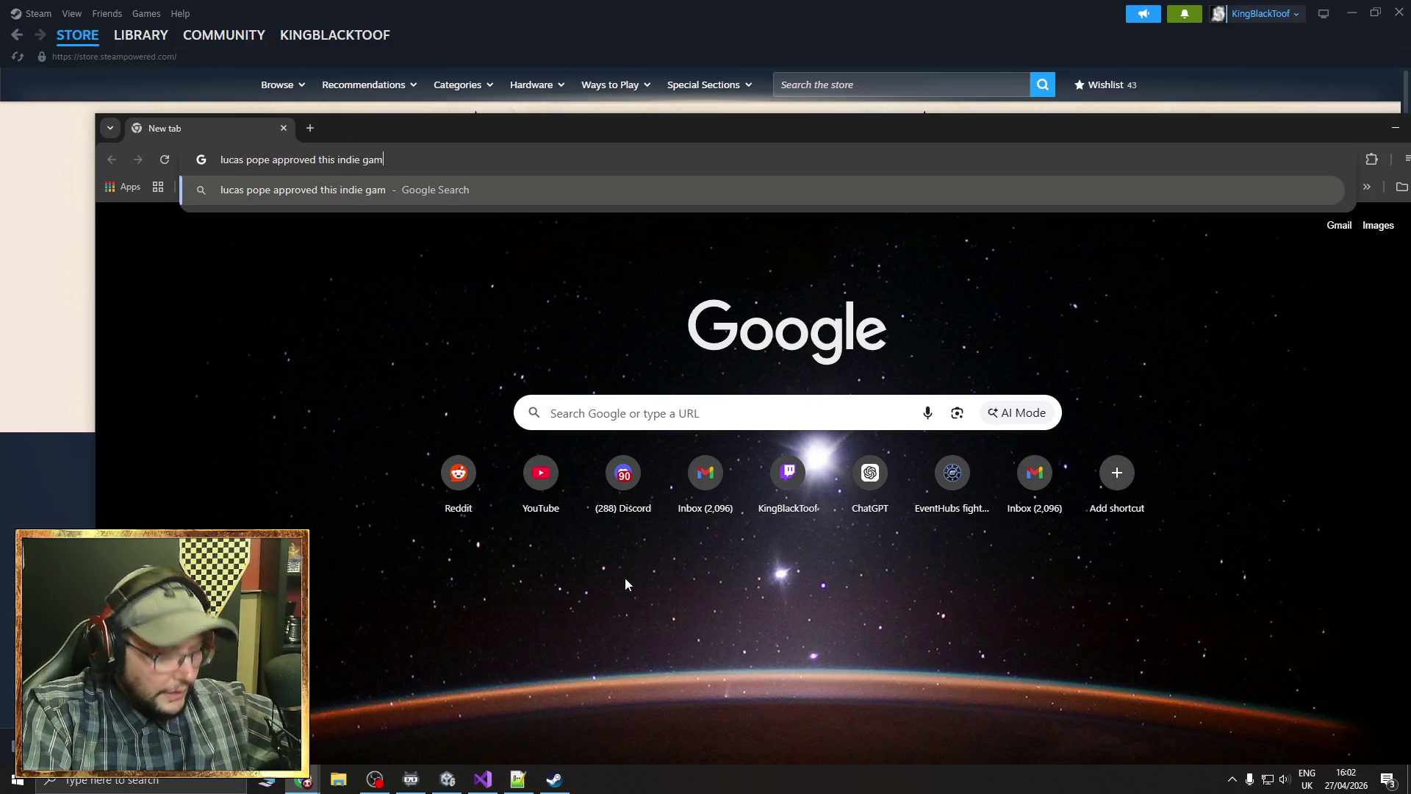
type("e")
key("Return")
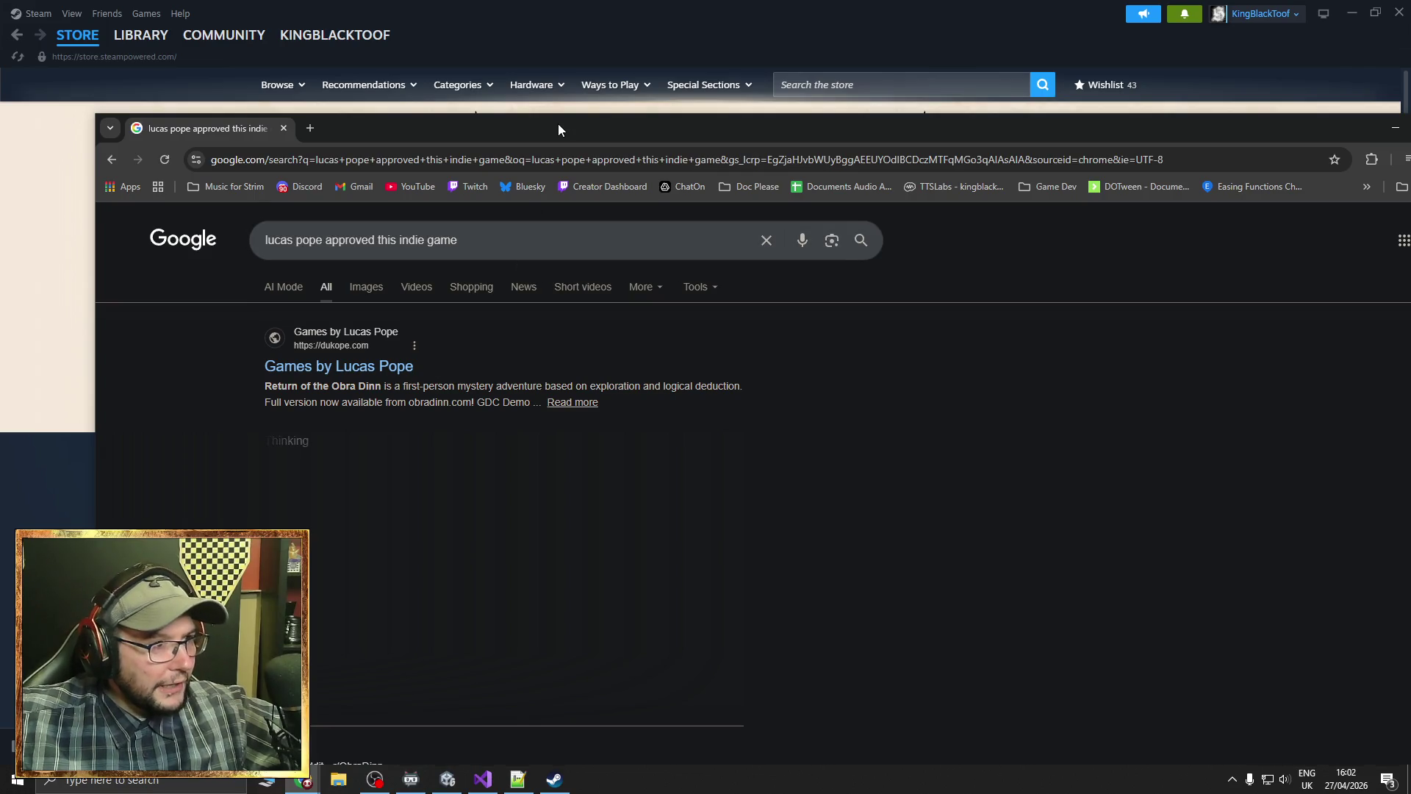
left_click_drag(558, 124, 540, 6)
scroll(597, 466, "down", 4)
scroll(597, 466, "down", 3)
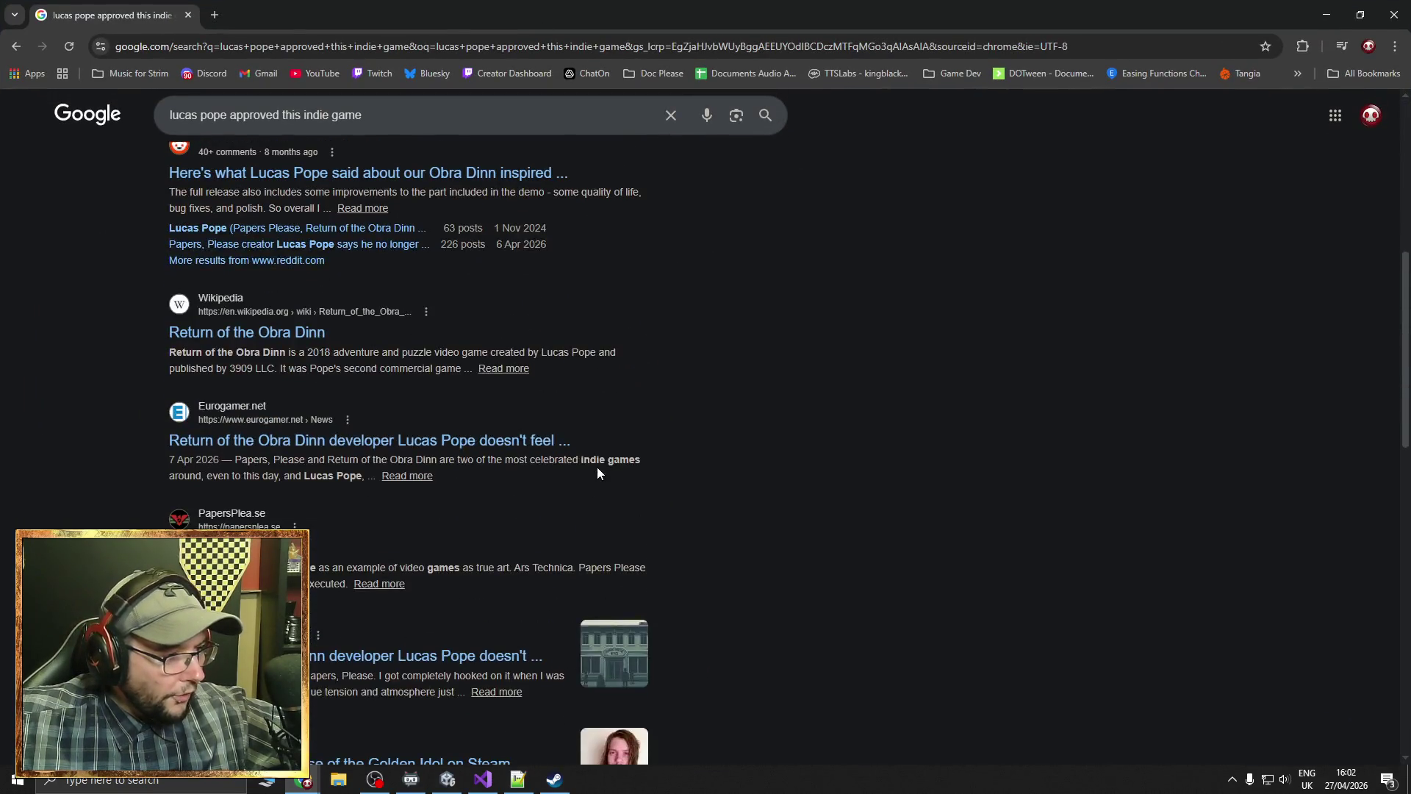
scroll(726, 465, "down", 3)
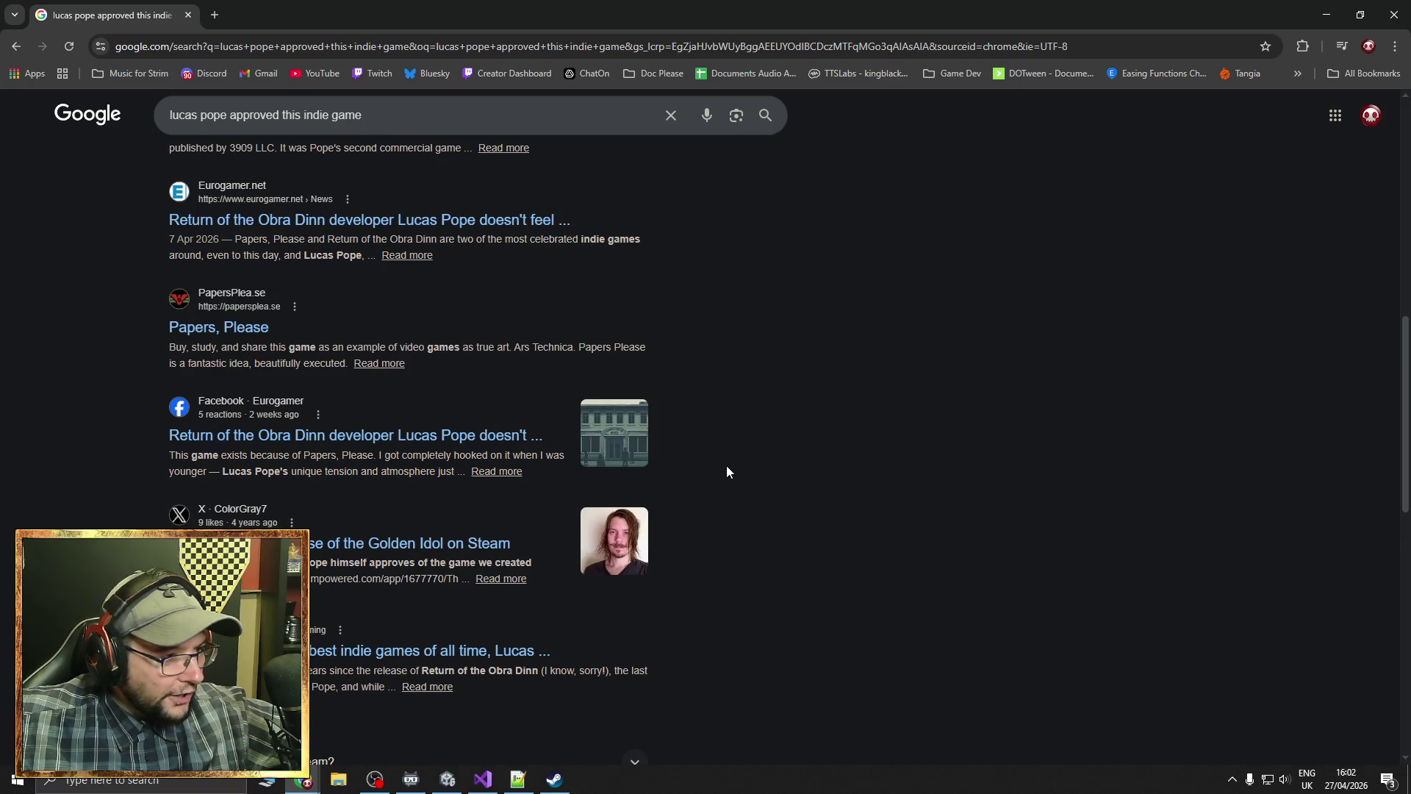
scroll(726, 465, "down", 3)
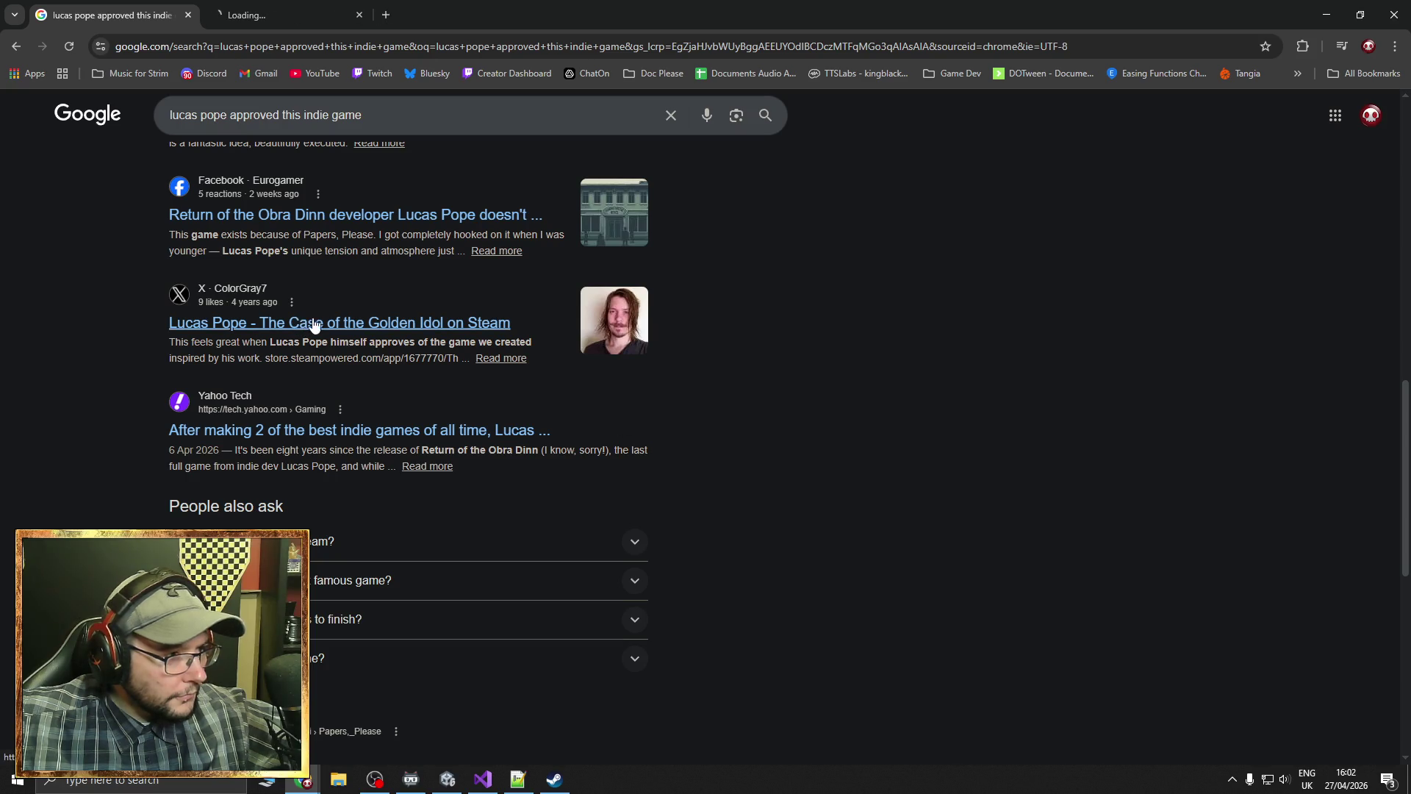
Follow the X post about The Case of the Golden Idol to its Steam store page and close the older tabs
left_click(255, 9)
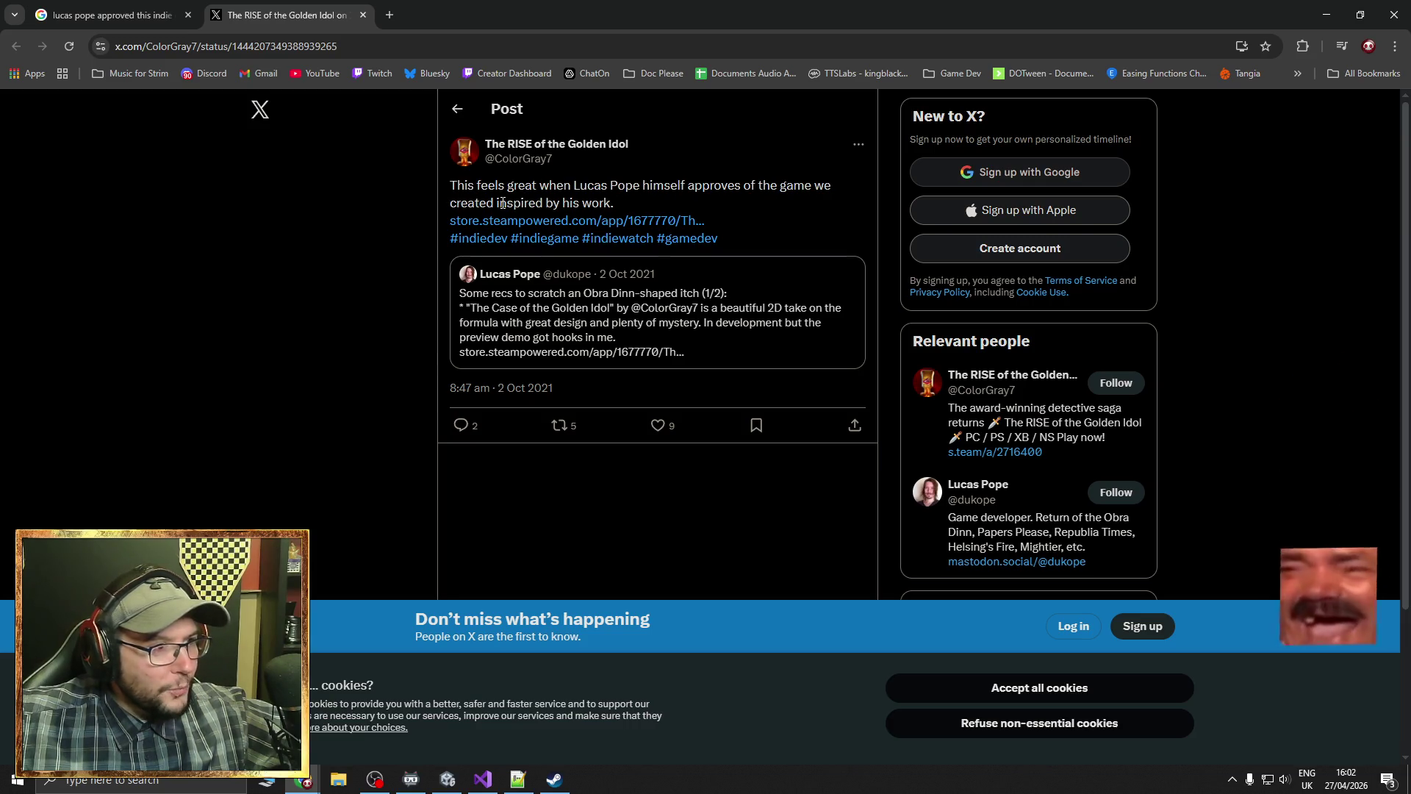
left_click(529, 221)
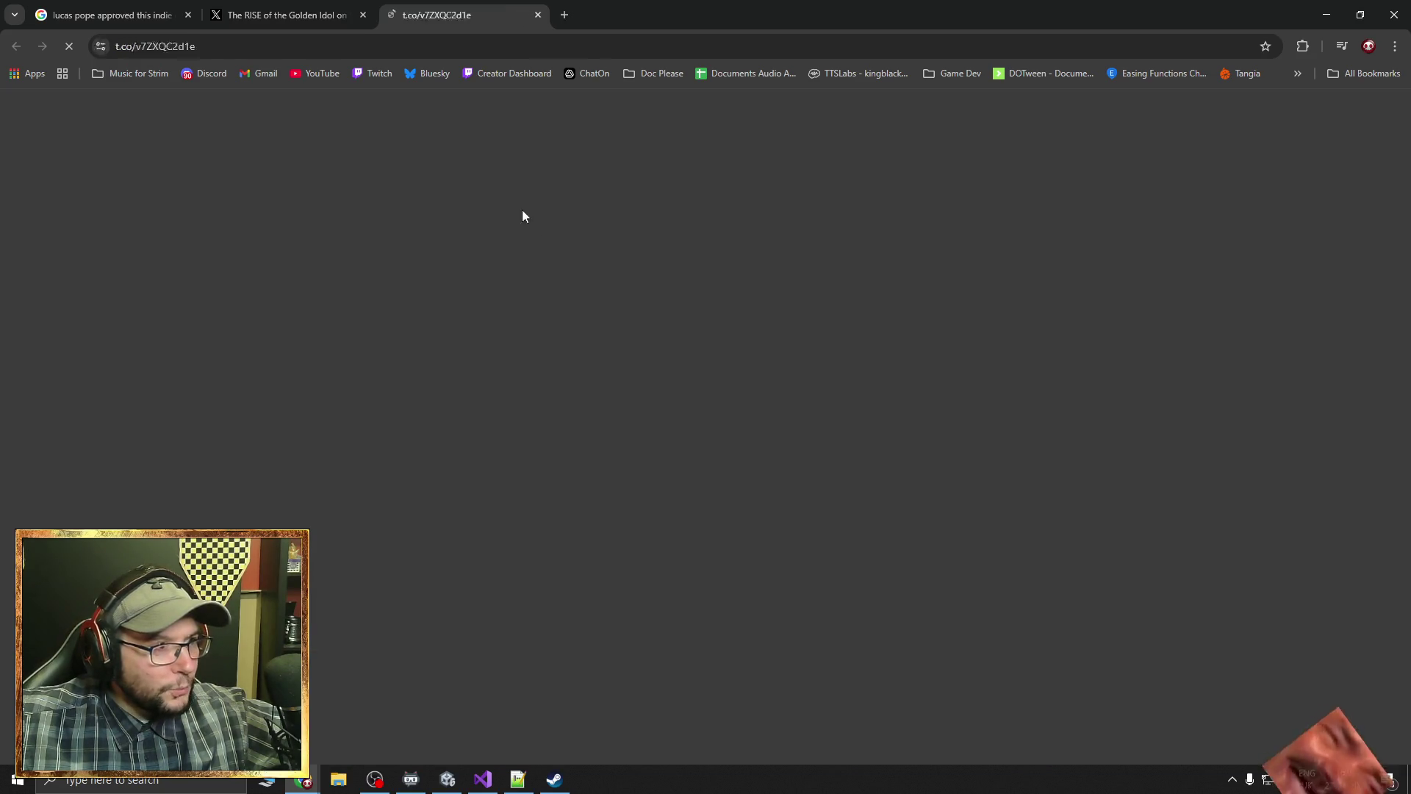
left_click(363, 15)
left_click(188, 15)
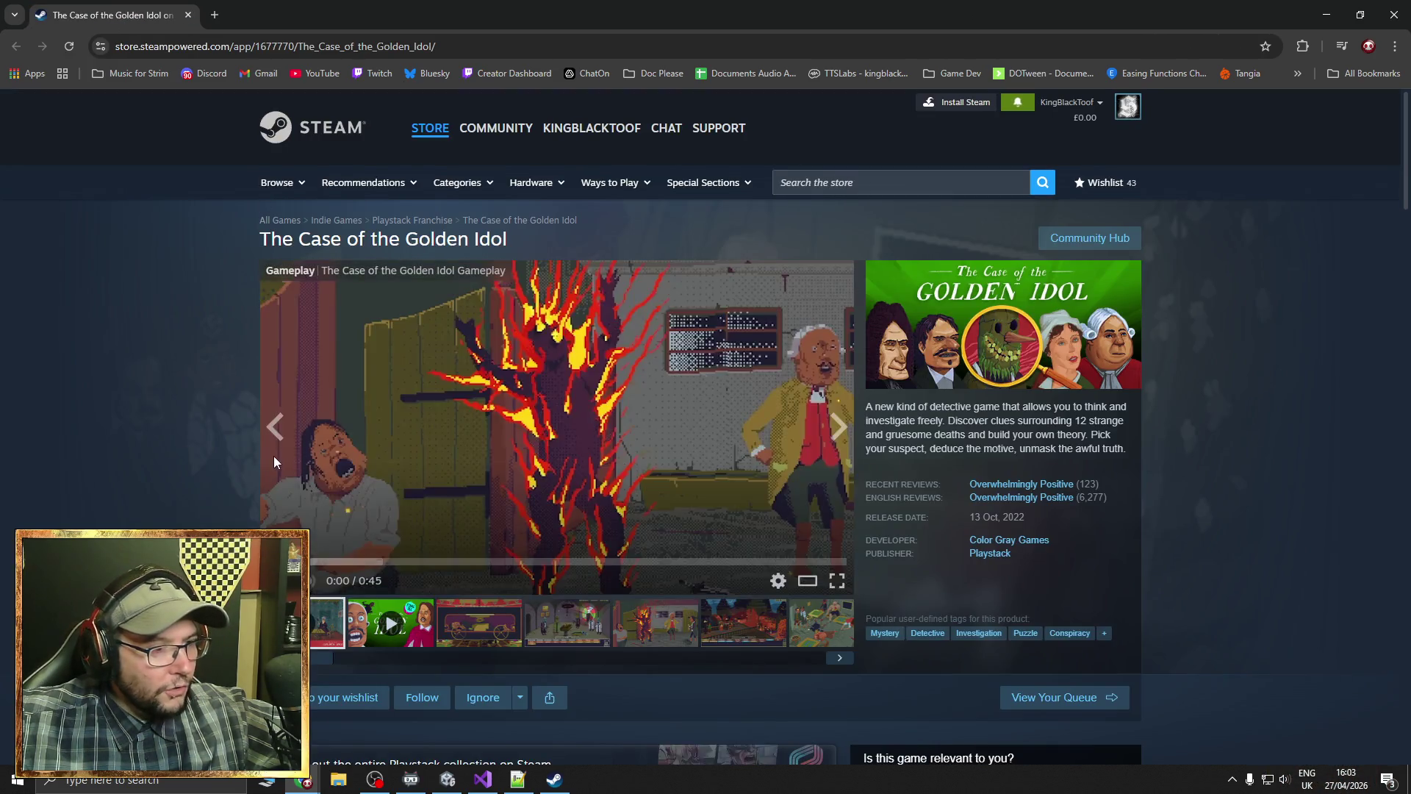
Skim the Golden Idol gameplay trailer, then close that tab, leaving a blank new tab
scroll(274, 456, "down", 1)
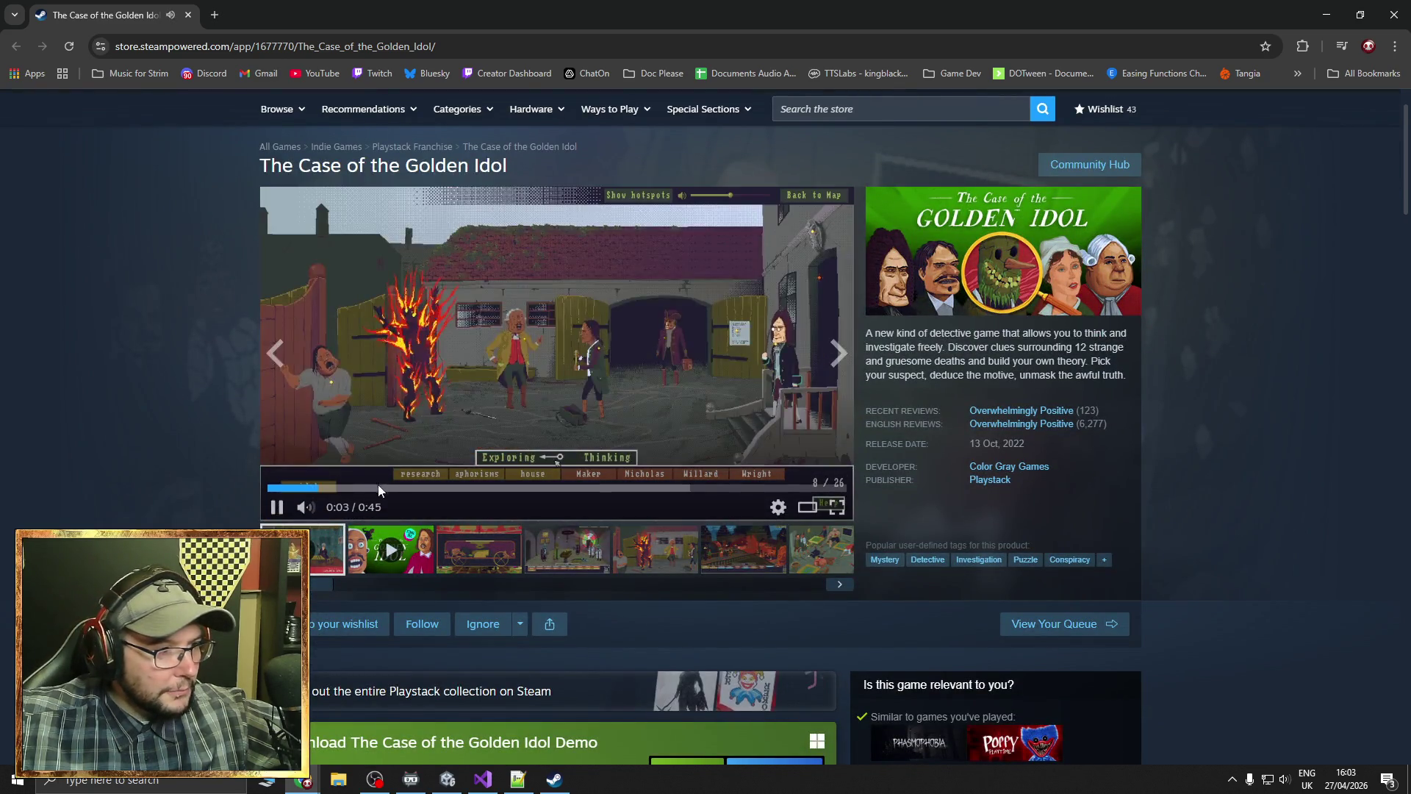
left_click(448, 490)
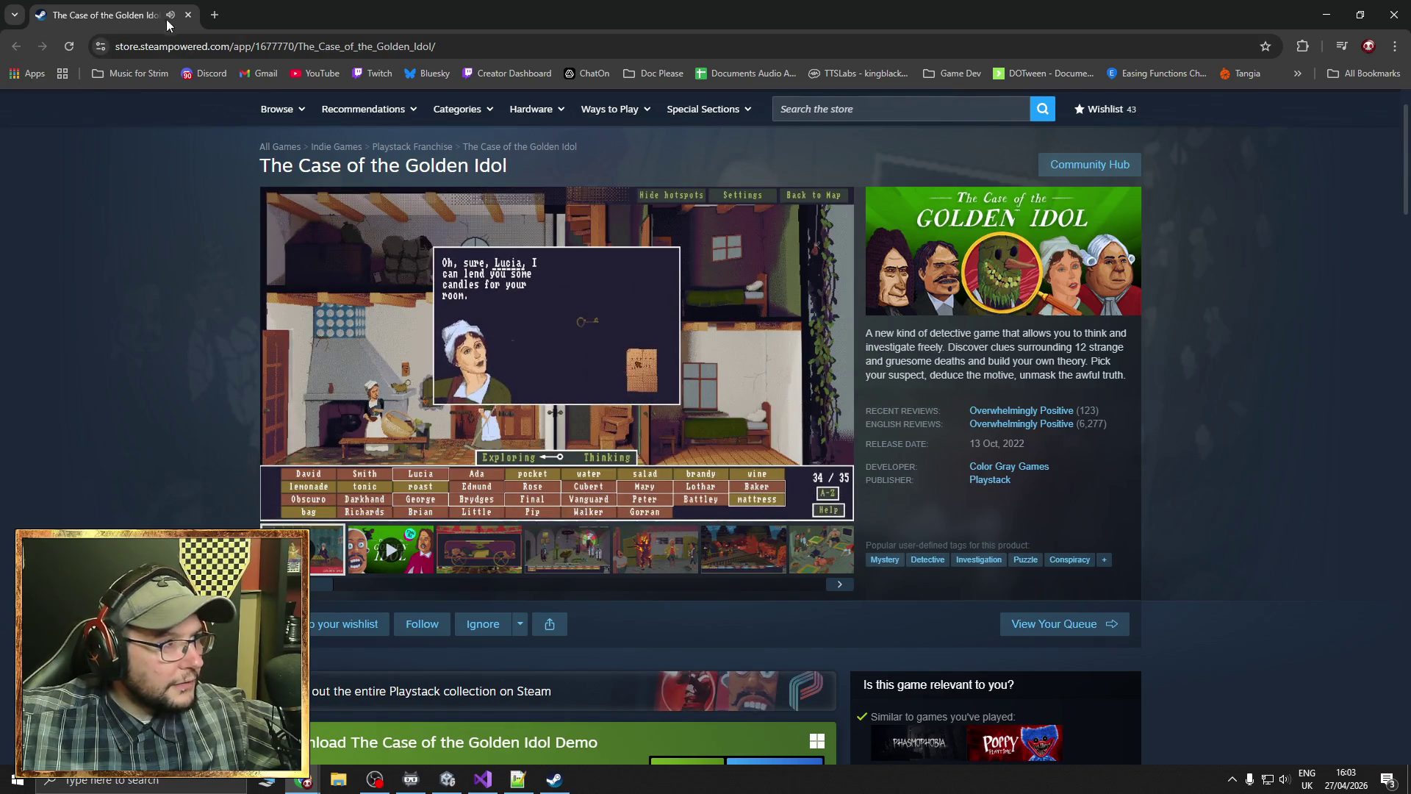
key("ctrl+t")
left_click(187, 16)
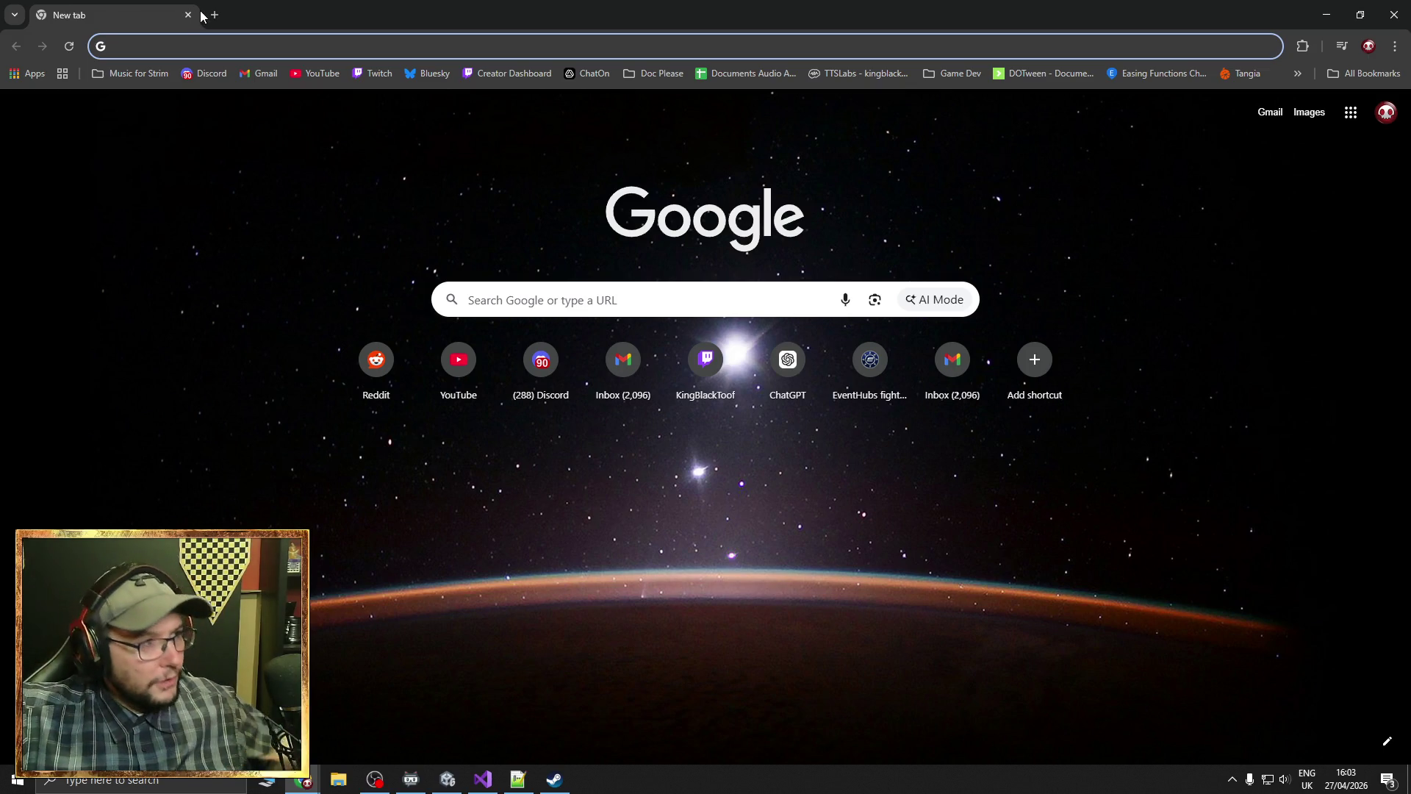
Search 'indie game hunt down nazi', play the Thinky Games video on The Ratline demo, and return to Steam
type("indie game ")
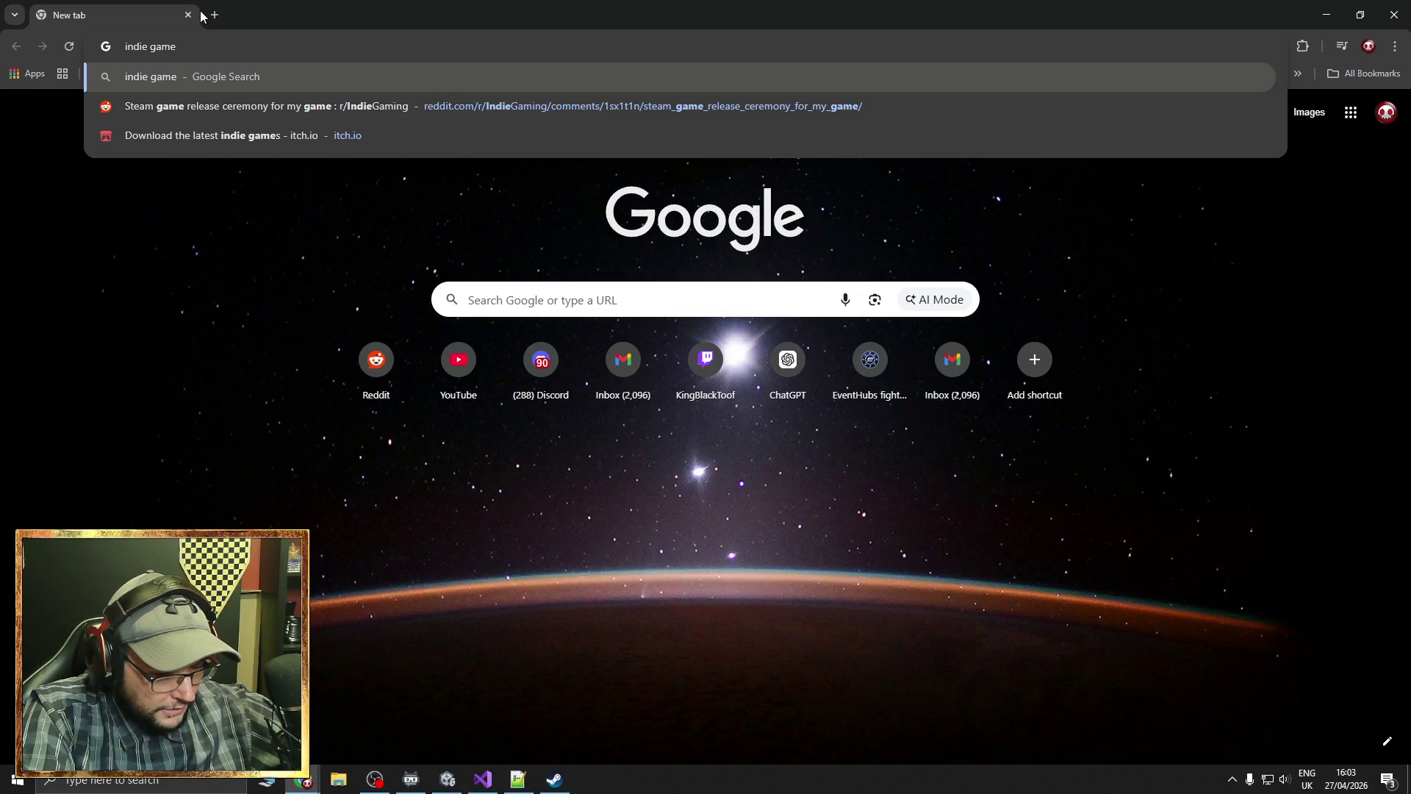
type("hunt down nazi")
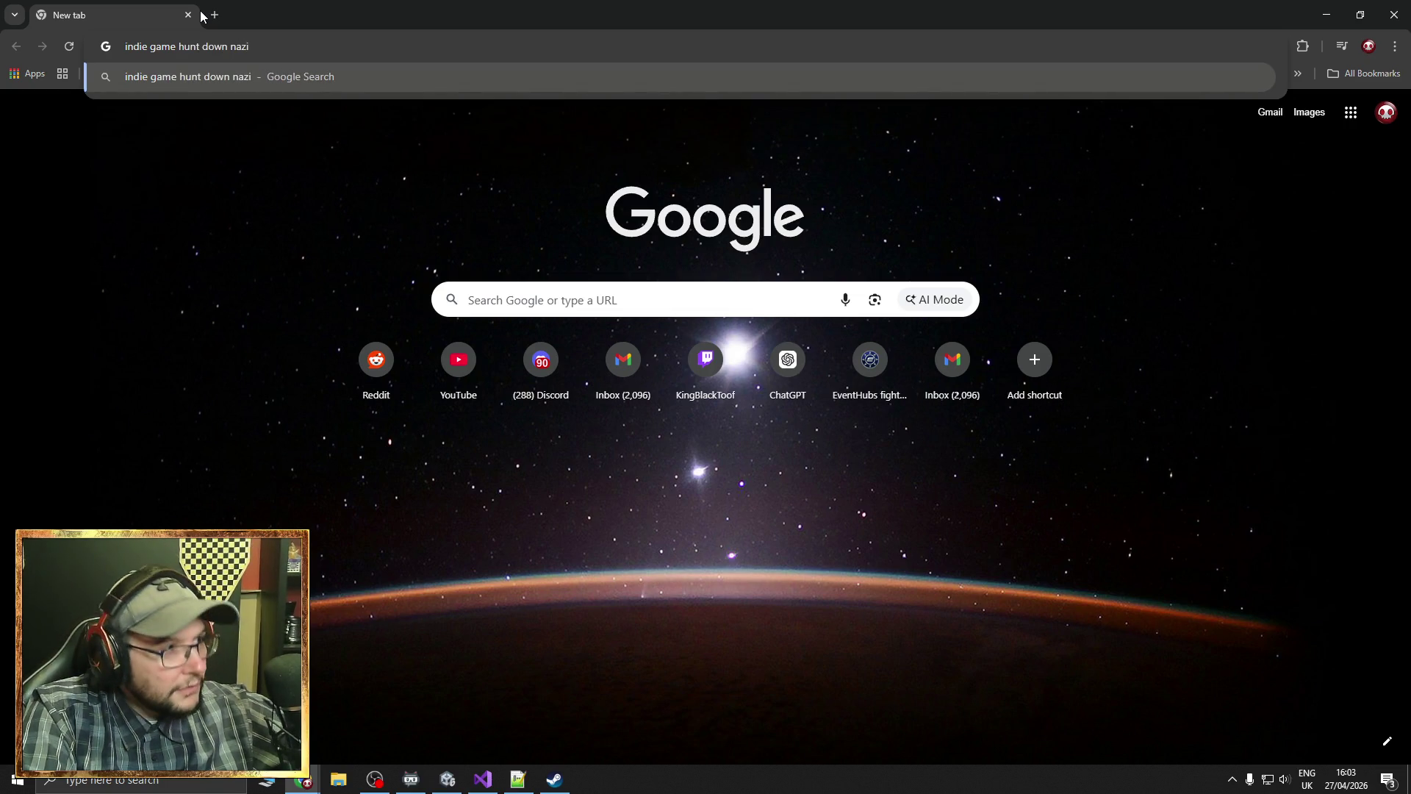
key("Return")
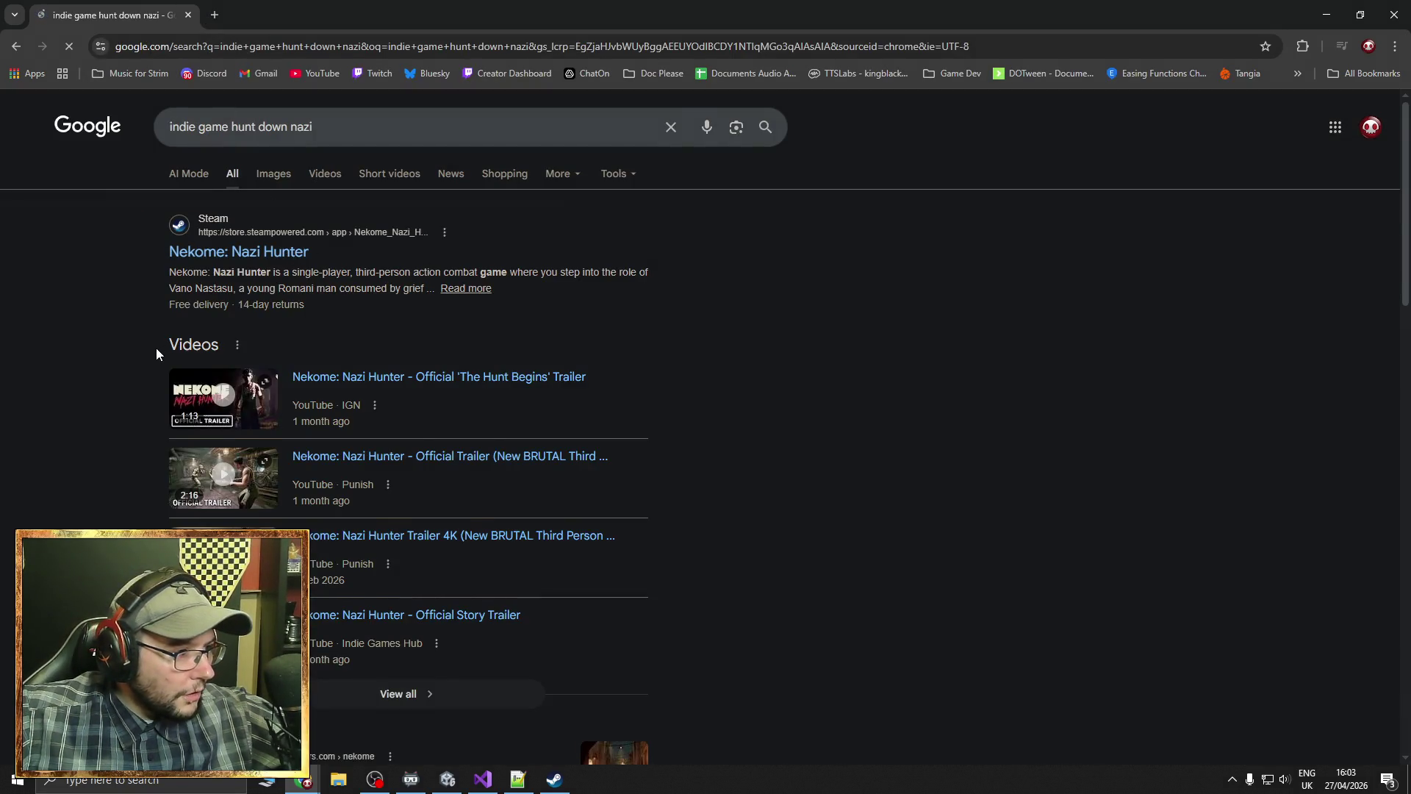
scroll(156, 347, "down", 7)
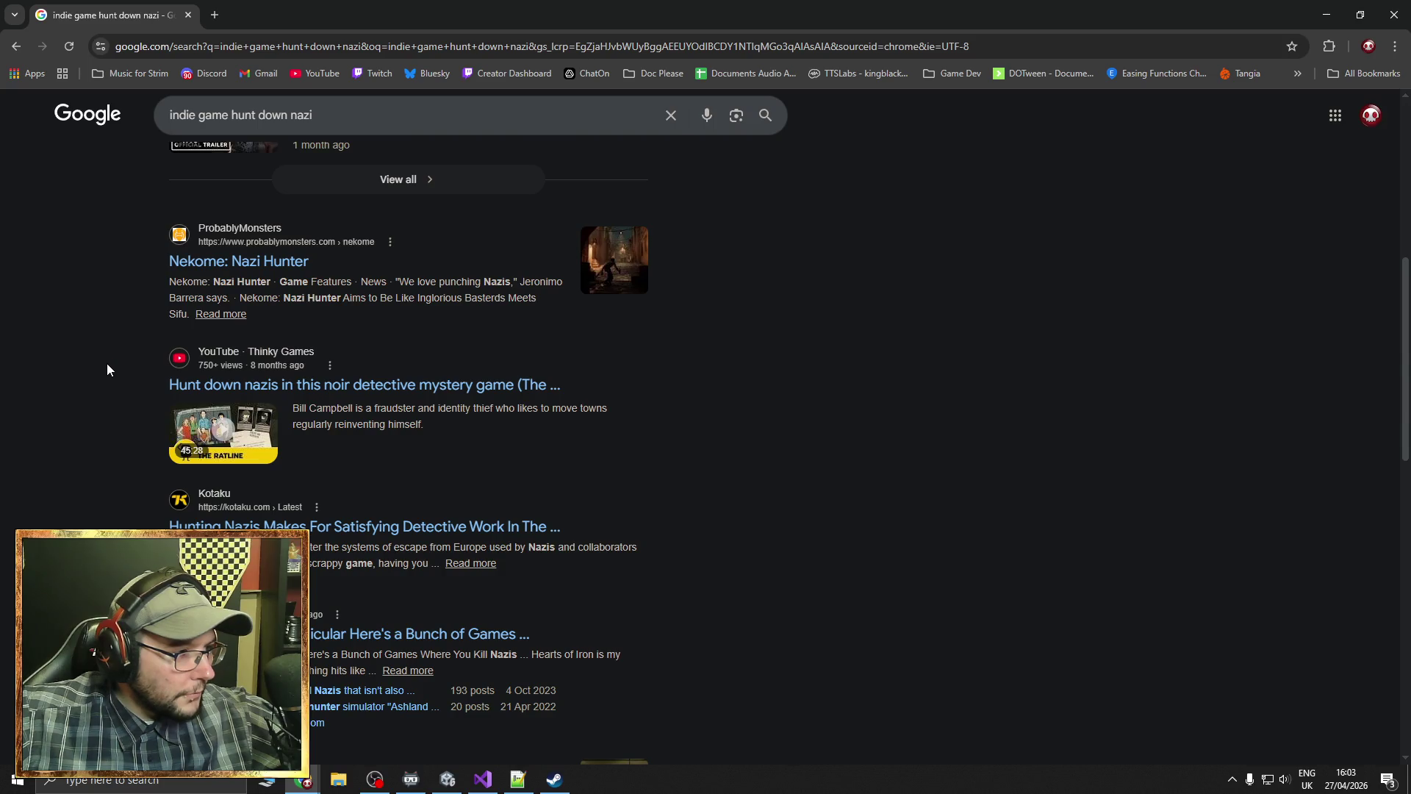
left_click(320, 385)
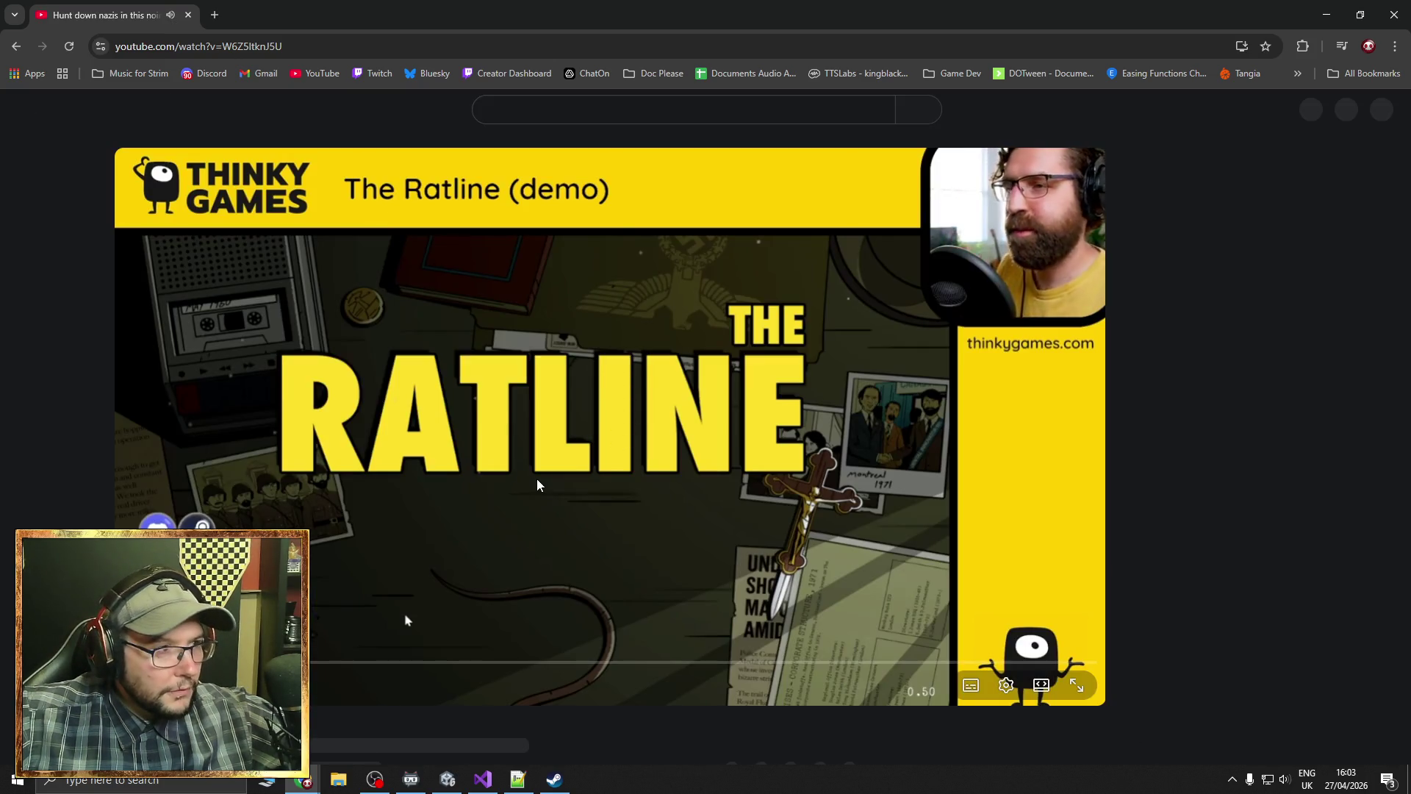
left_click(540, 487)
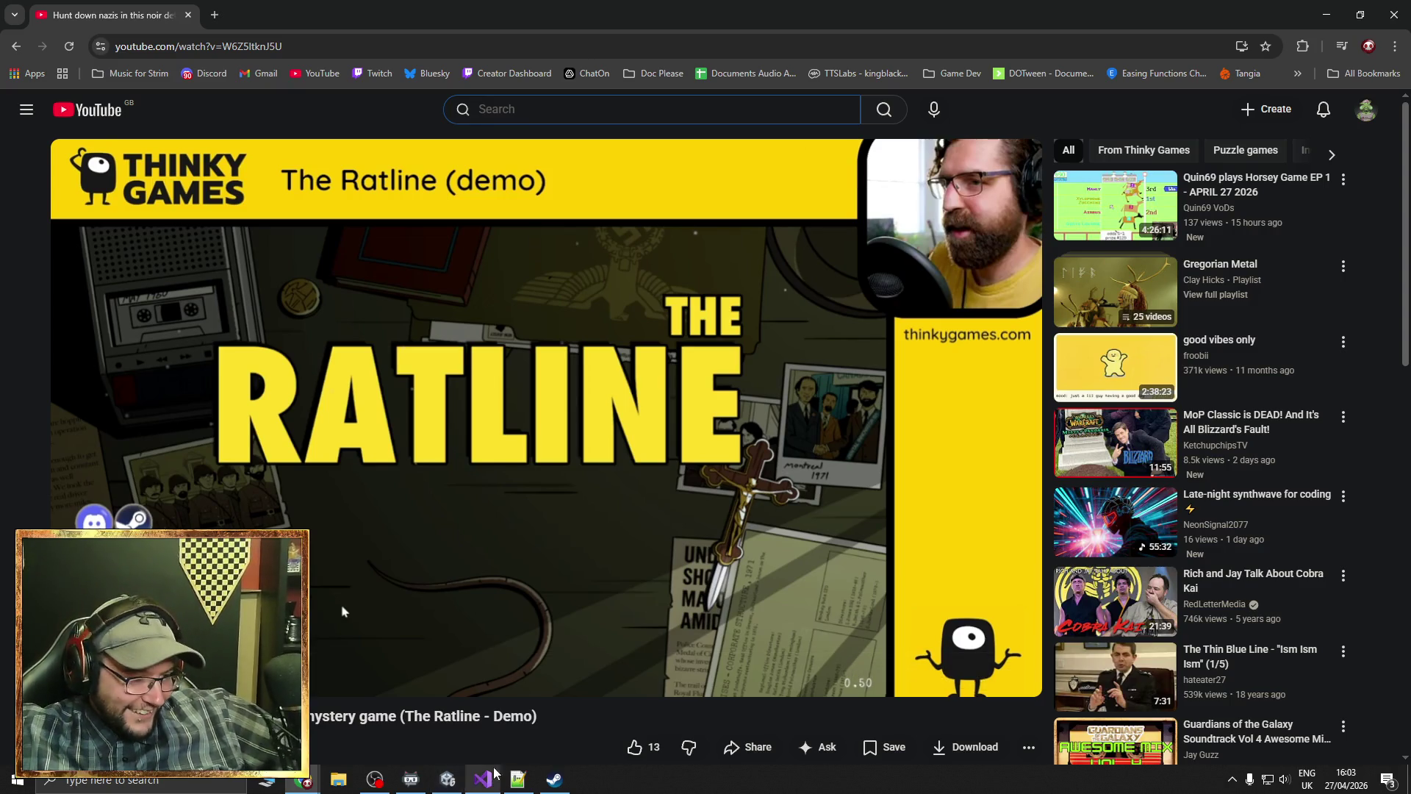
left_click(555, 779)
Search the Steam store for 'ratline' and open The Ratline's store page
left_click(944, 79)
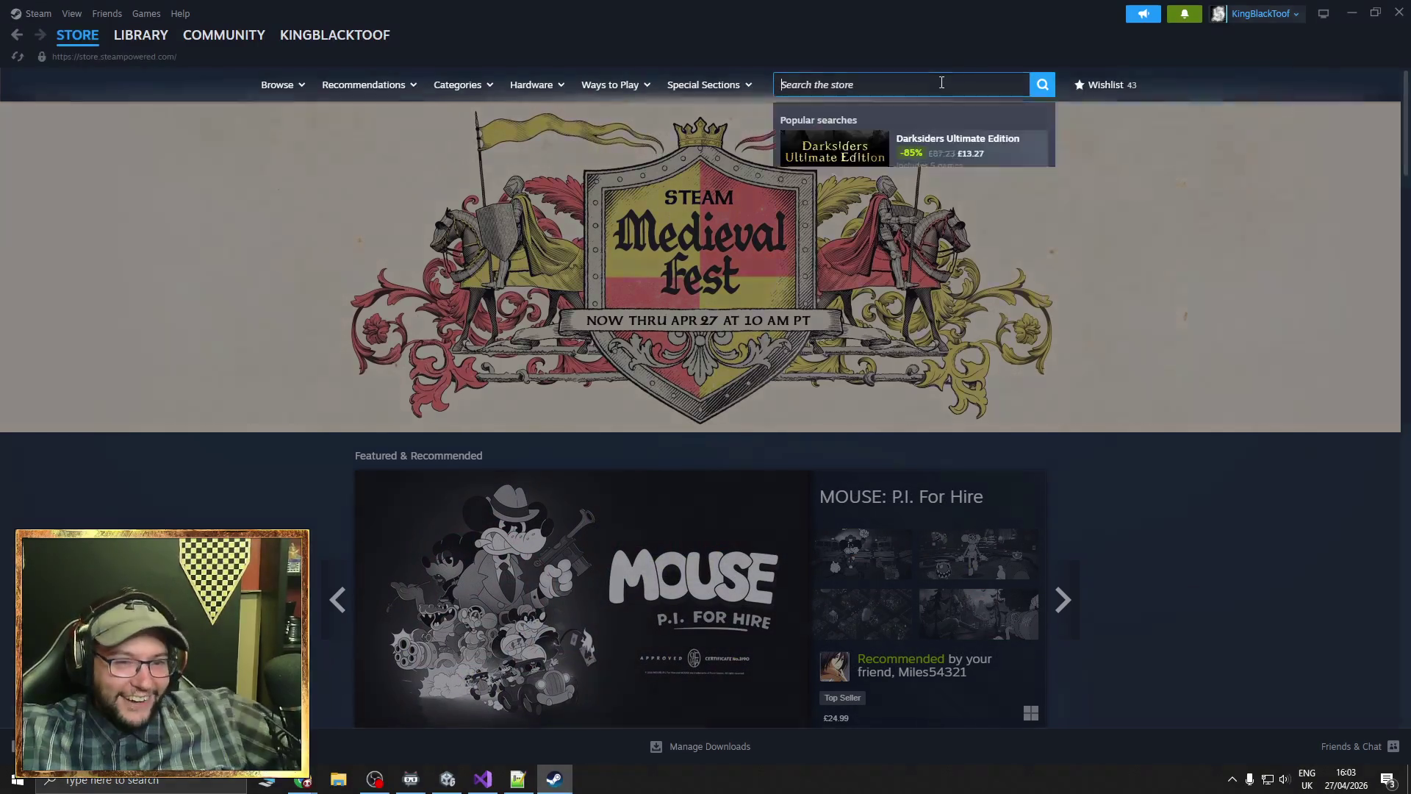
type("the t")
key("BackSpace")
type("ratline")
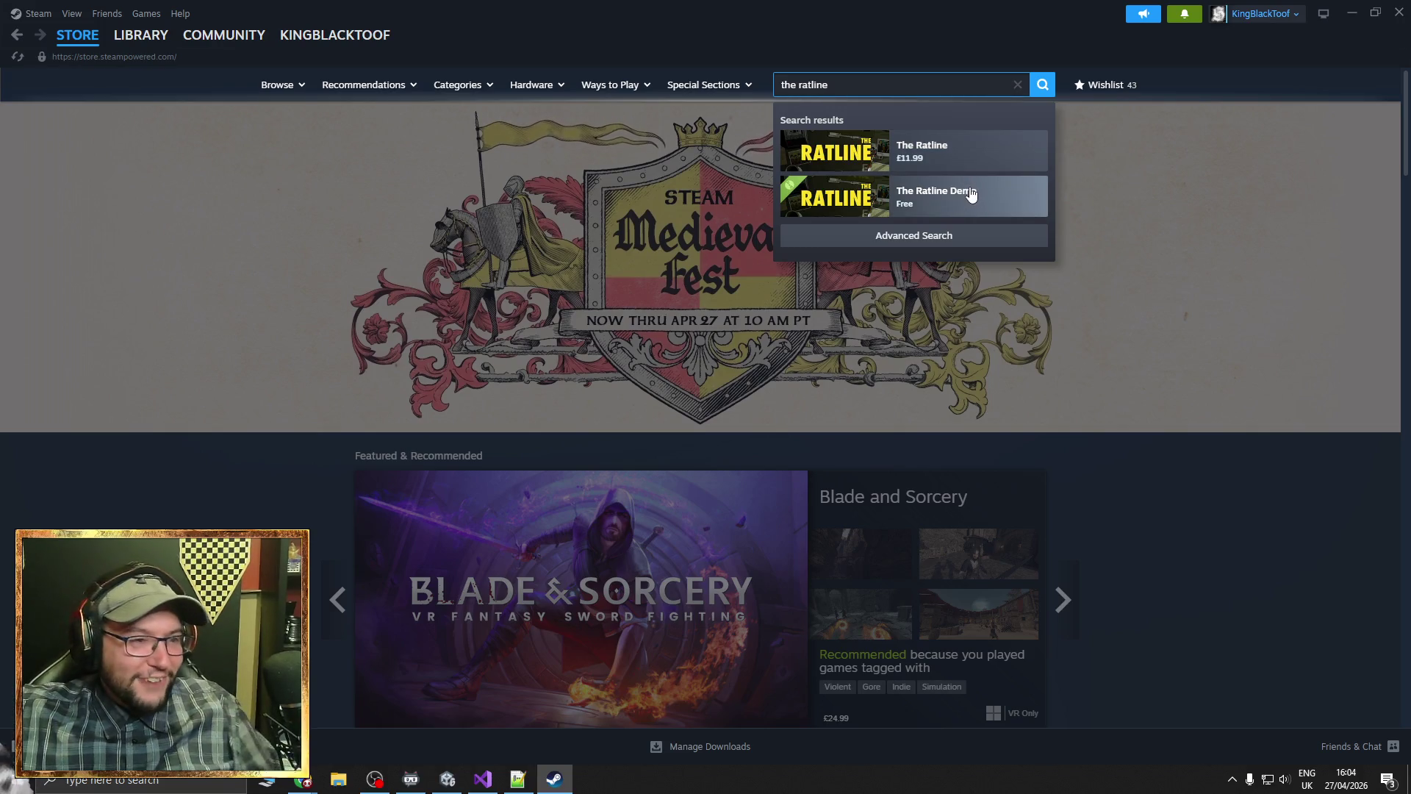
left_click(967, 165)
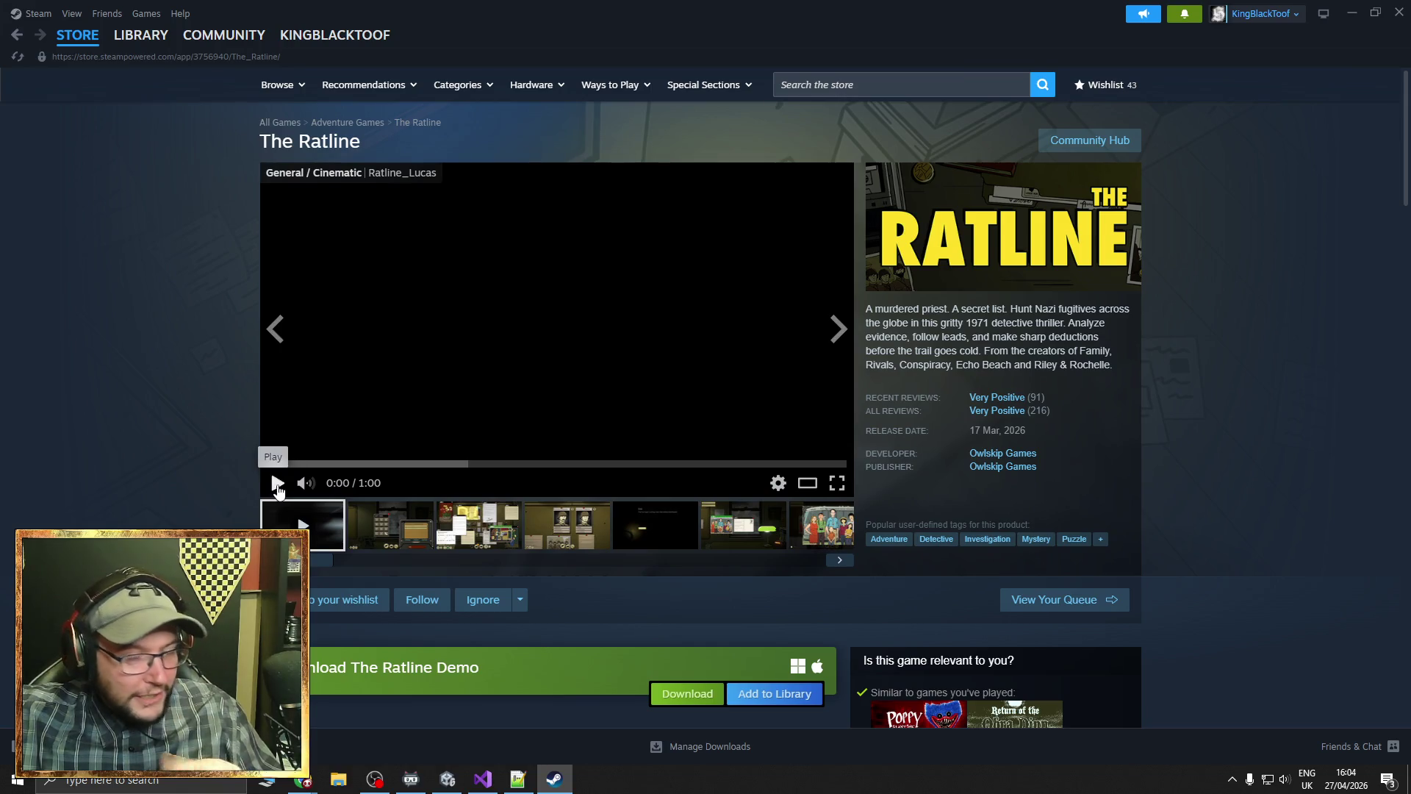
Play The Ratline trailer, pausing and skipping ahead through it
scroll(310, 492, "down", 4)
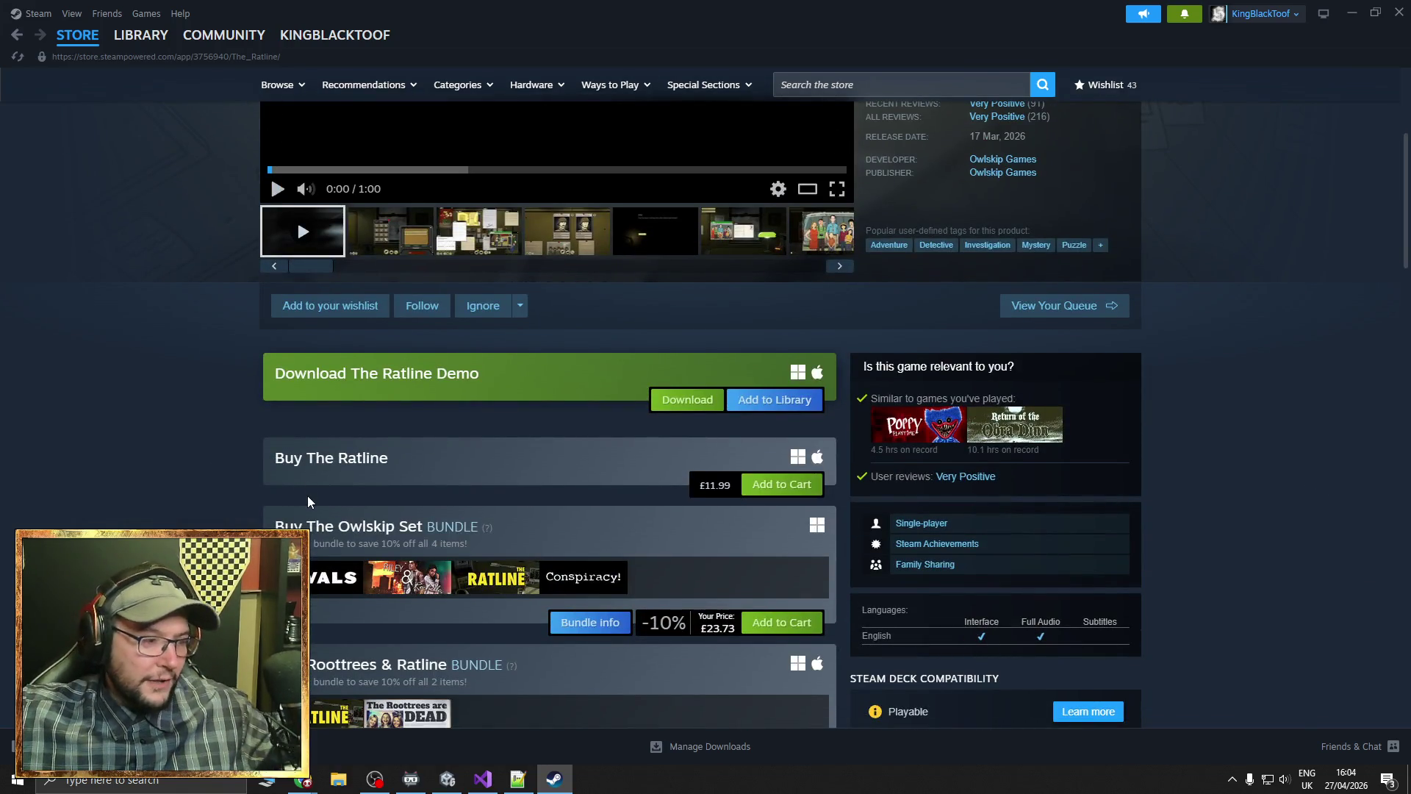
scroll(306, 501, "up", 4)
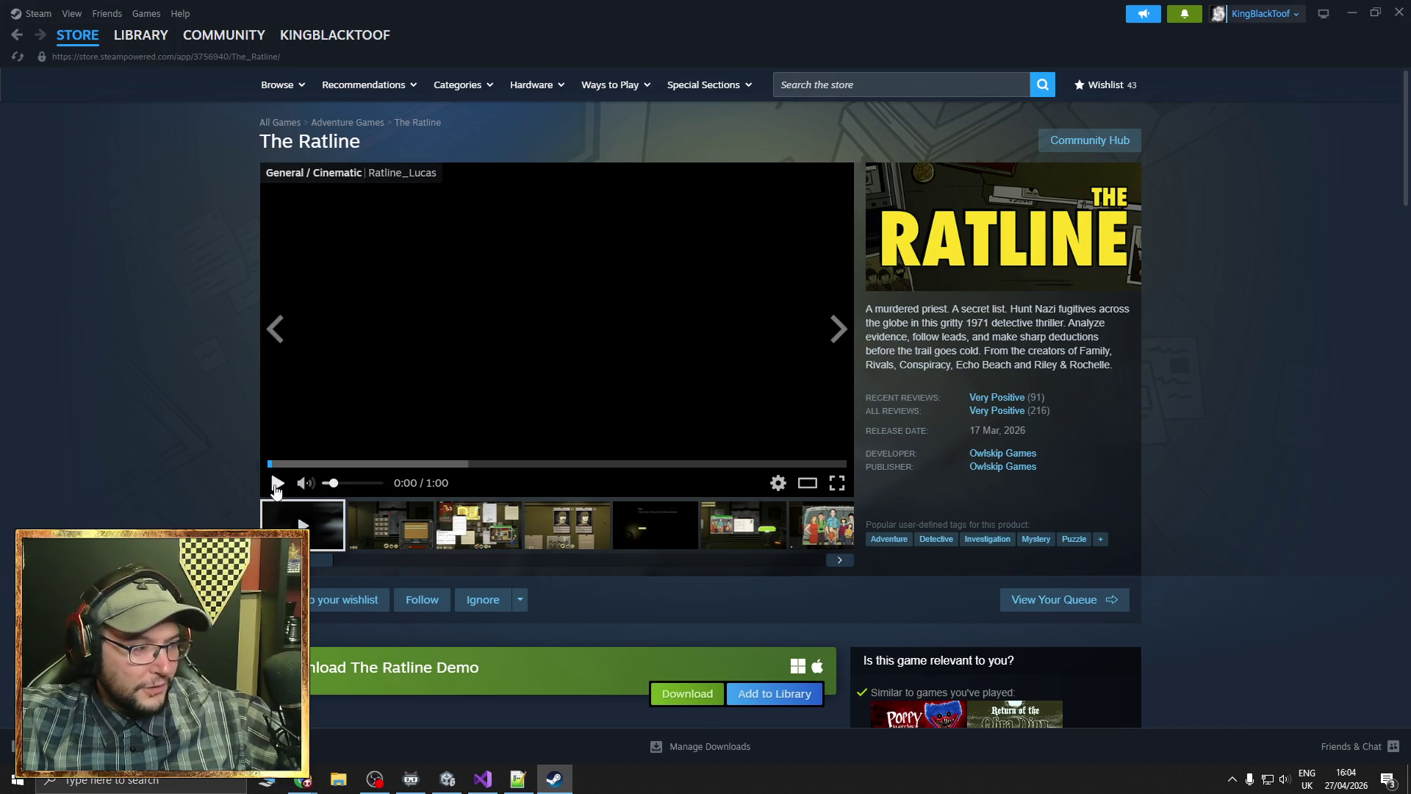
left_click(277, 482)
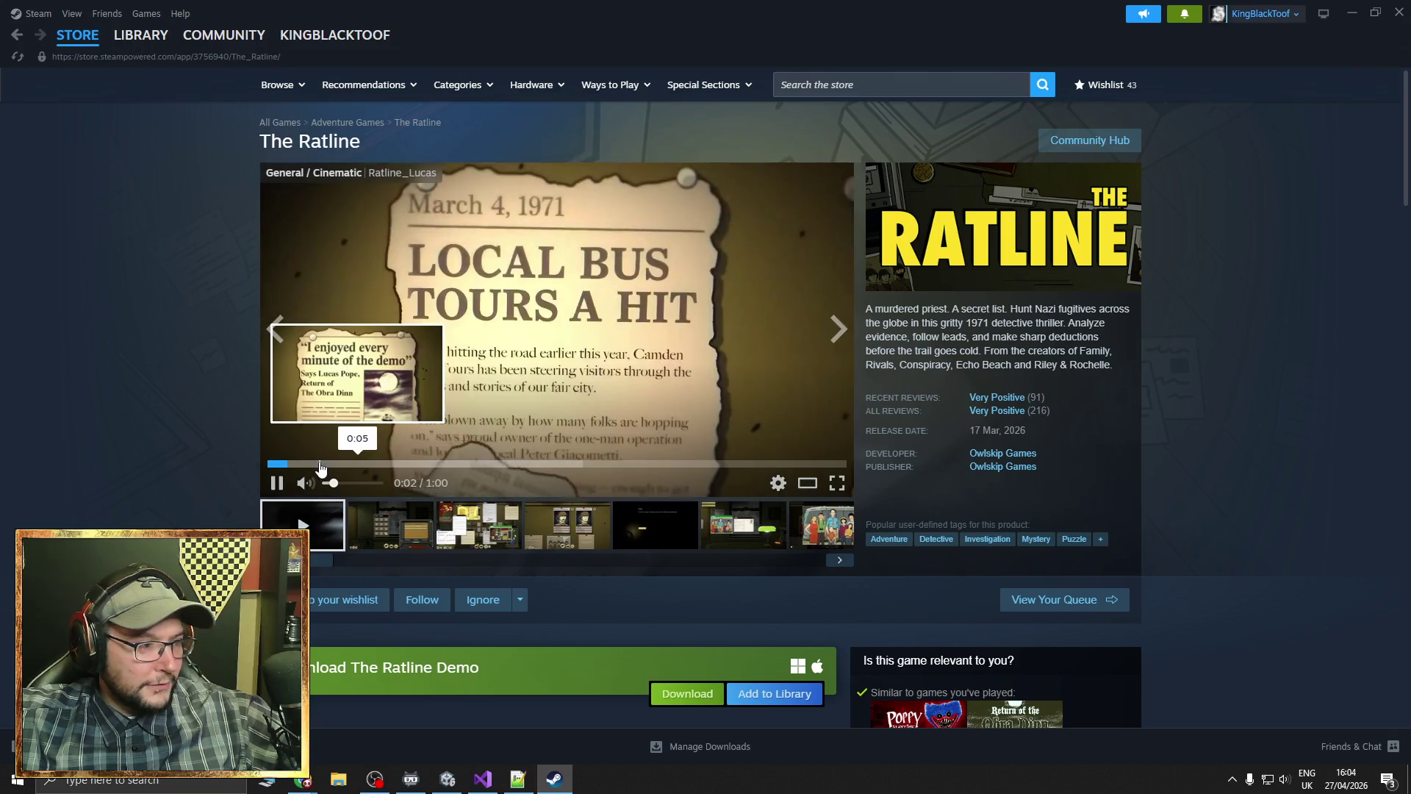
left_click(316, 464)
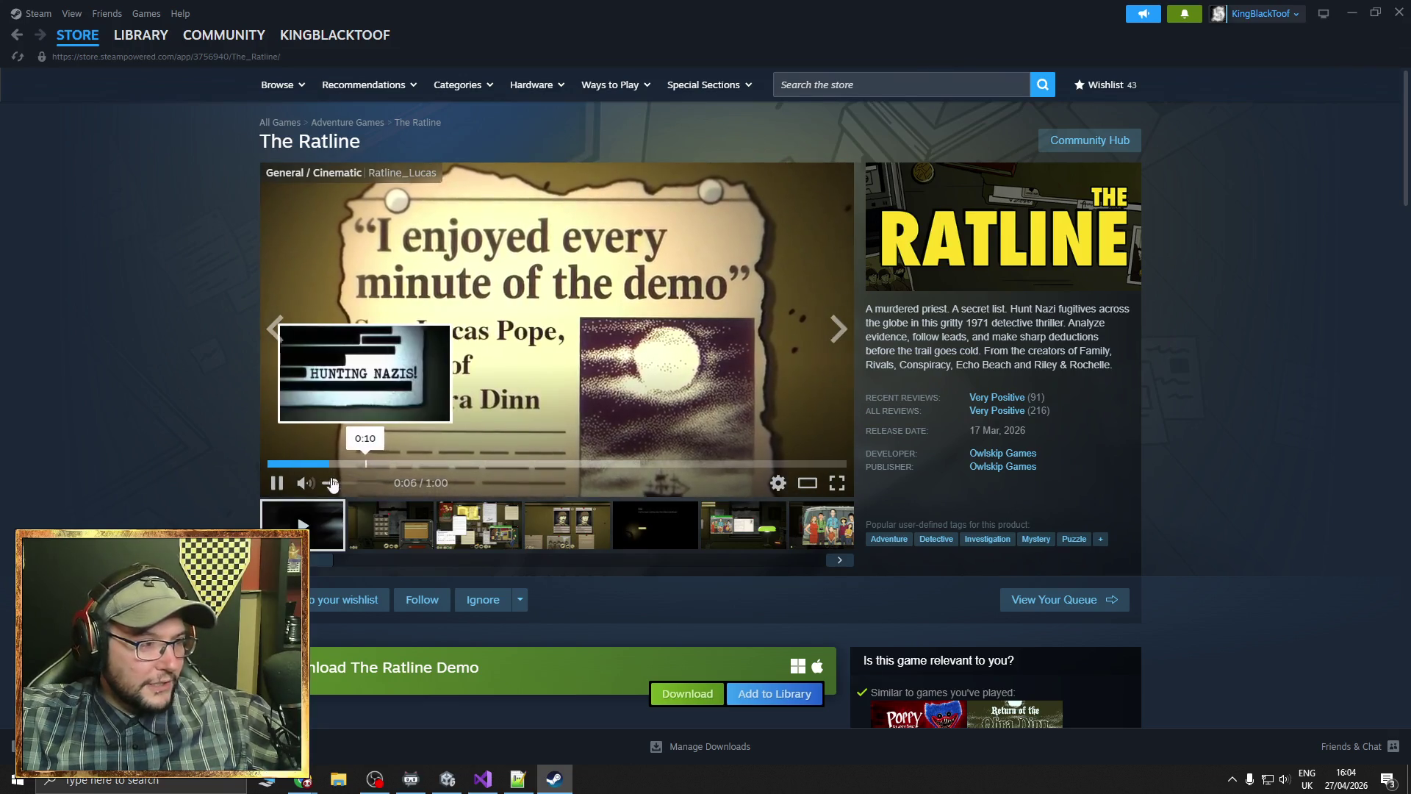
left_click(313, 468)
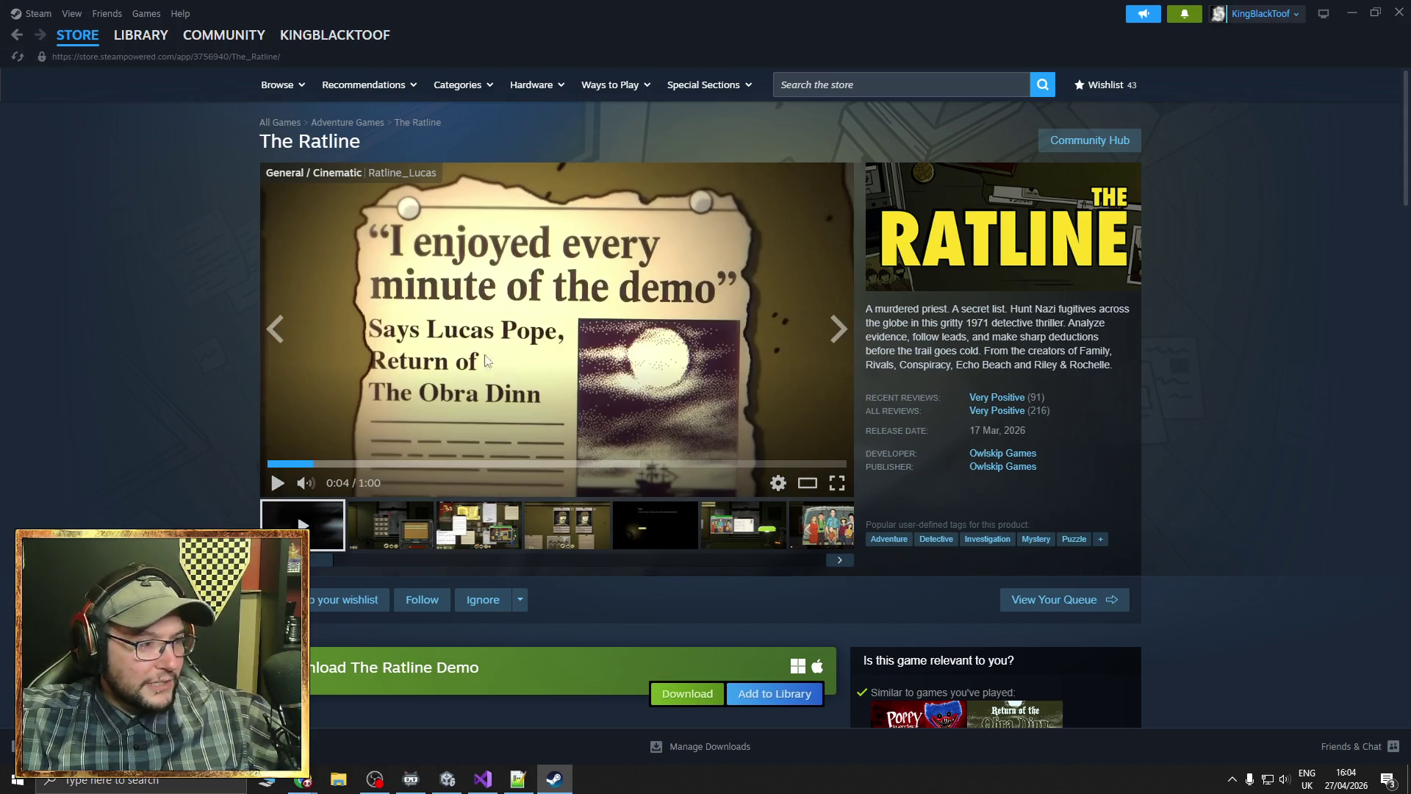
left_click(277, 483)
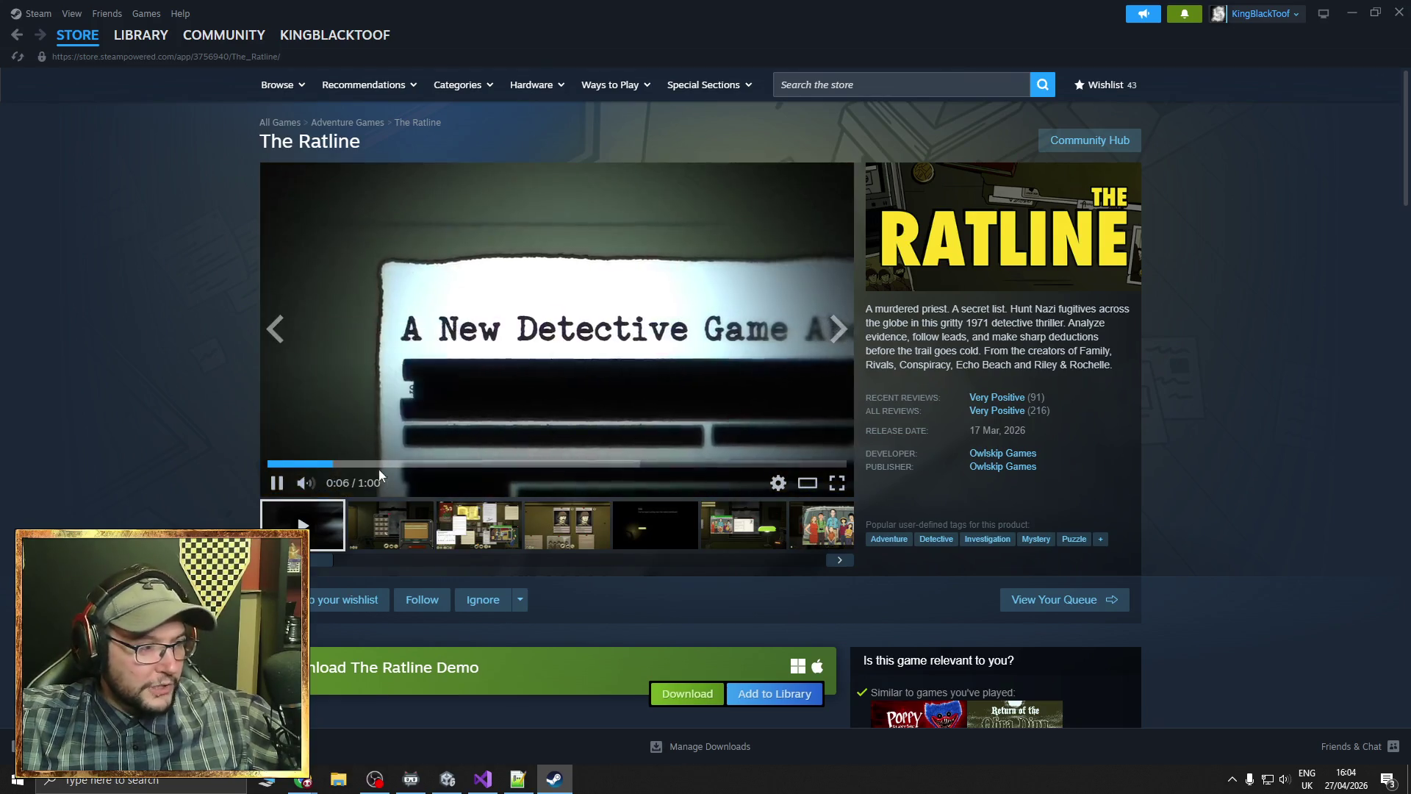
left_click(387, 465)
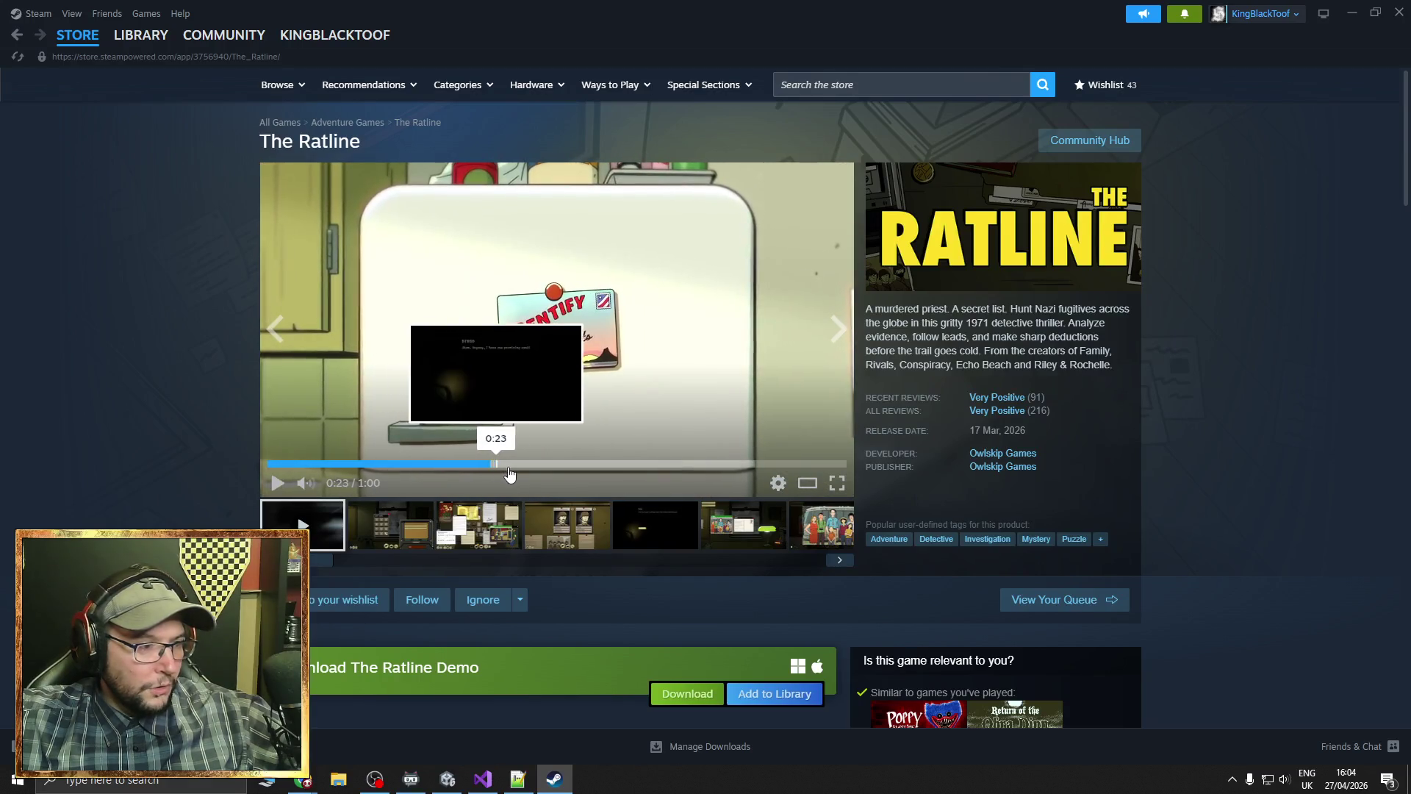
left_click(488, 466)
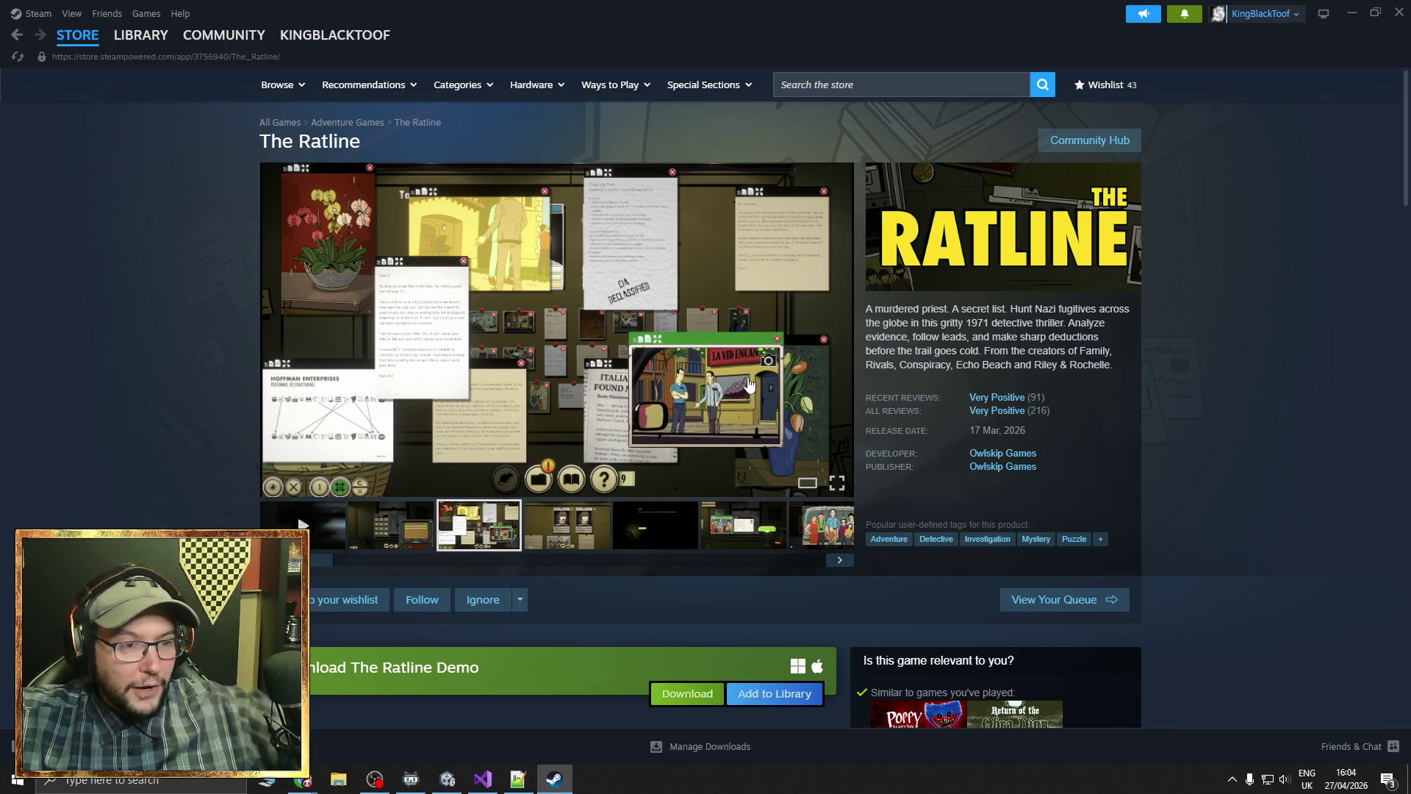
Go back to the store front page, then close Steam and Chrome
left_click(77, 34)
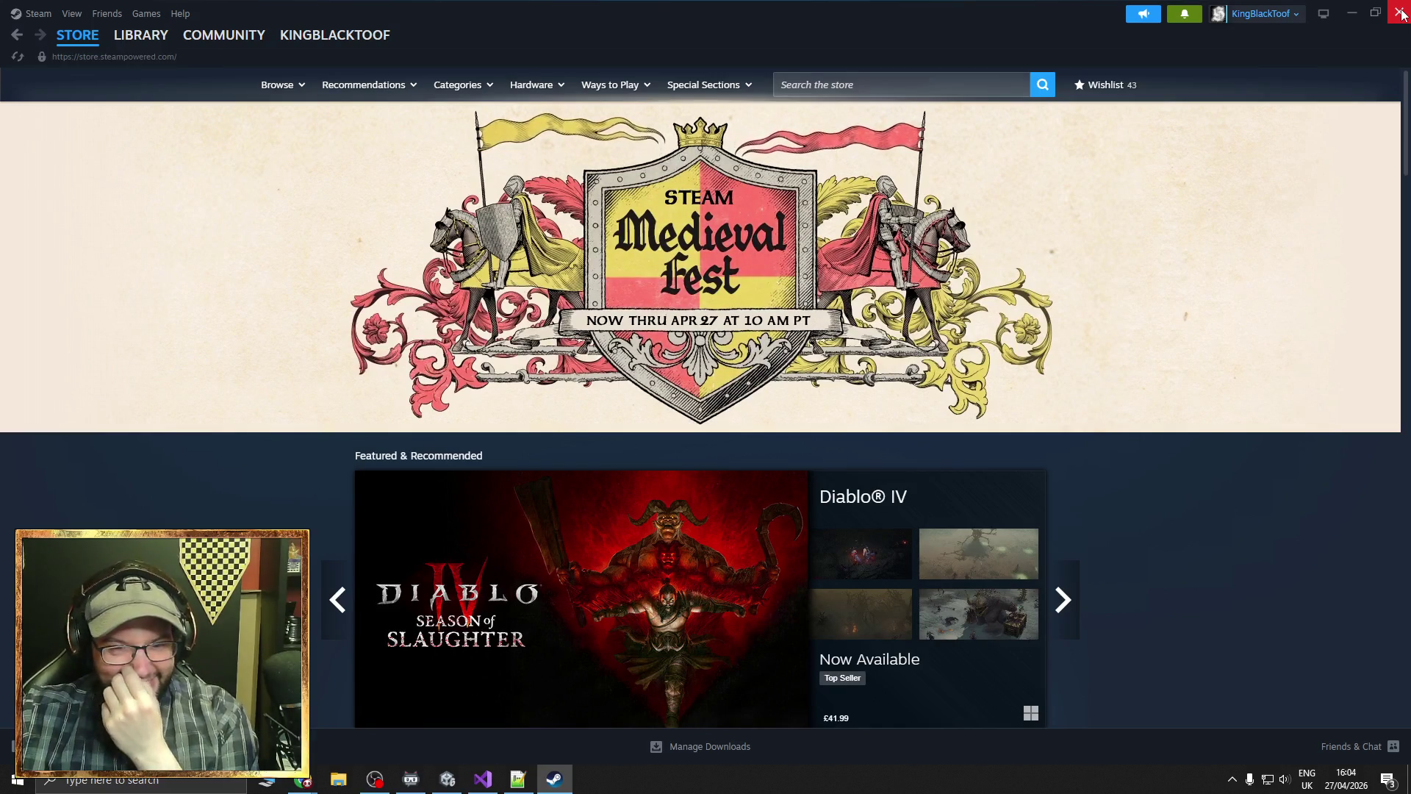
left_click(1399, 13)
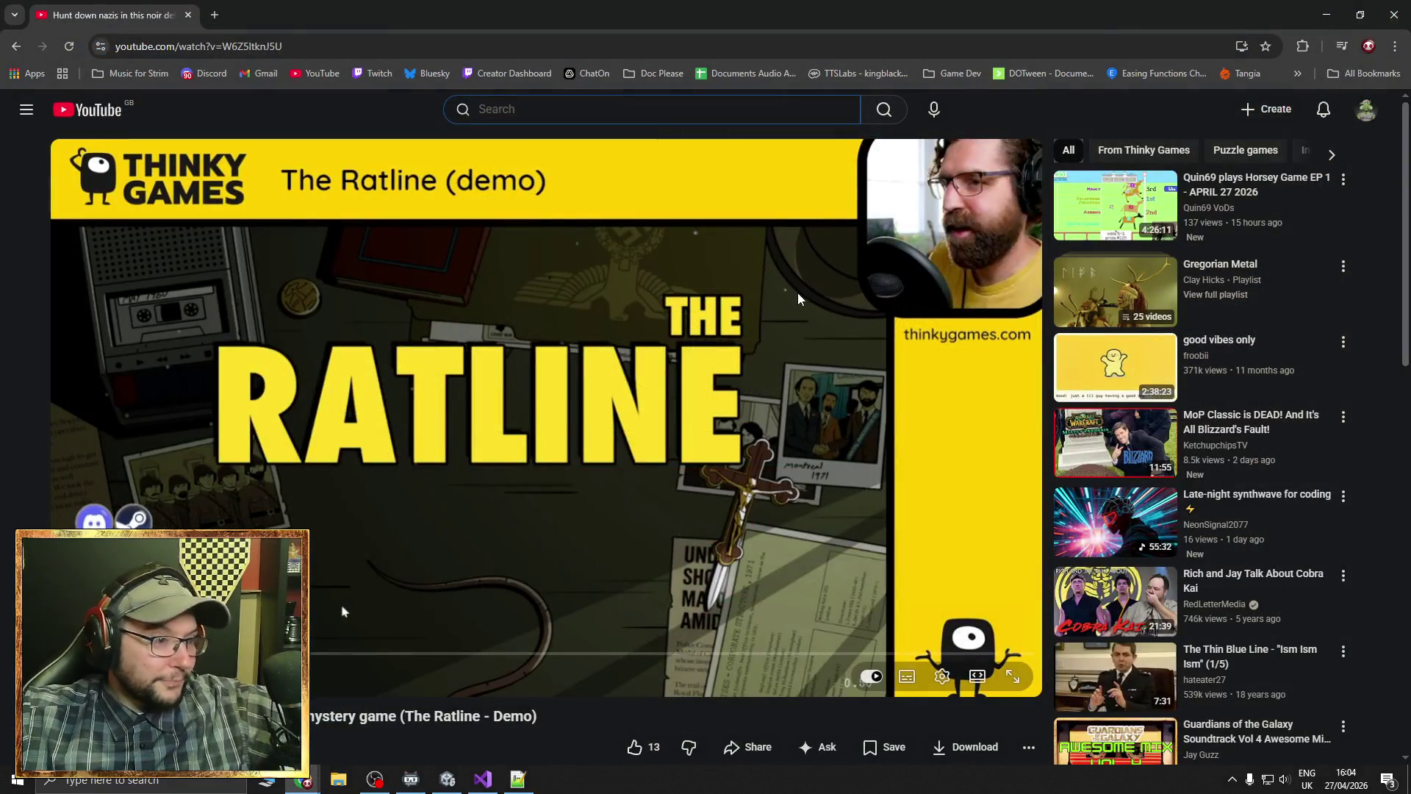
left_click(1394, 15)
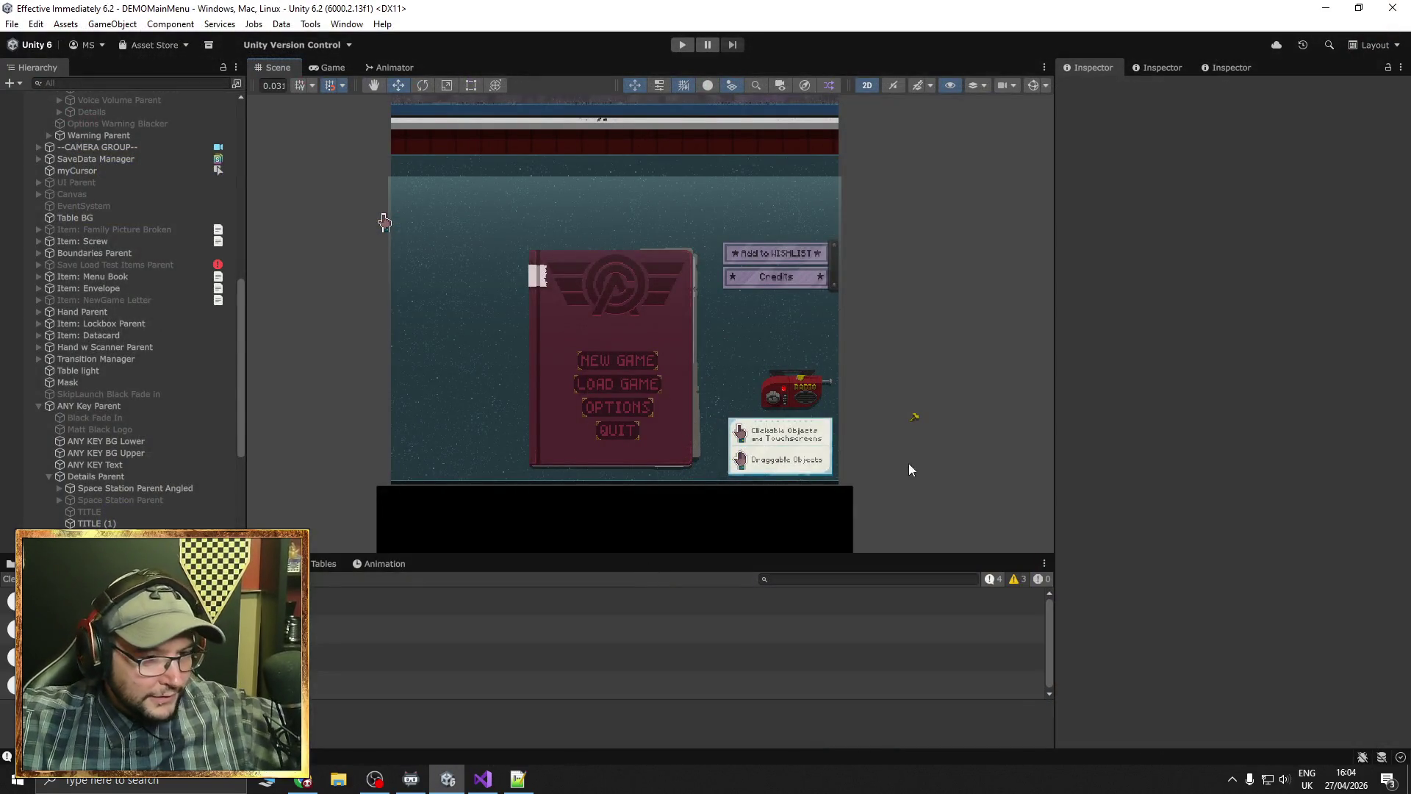
Select the NEW GAME label text and check its Font Asset list without changing it
left_click_drag(891, 444, 906, 443)
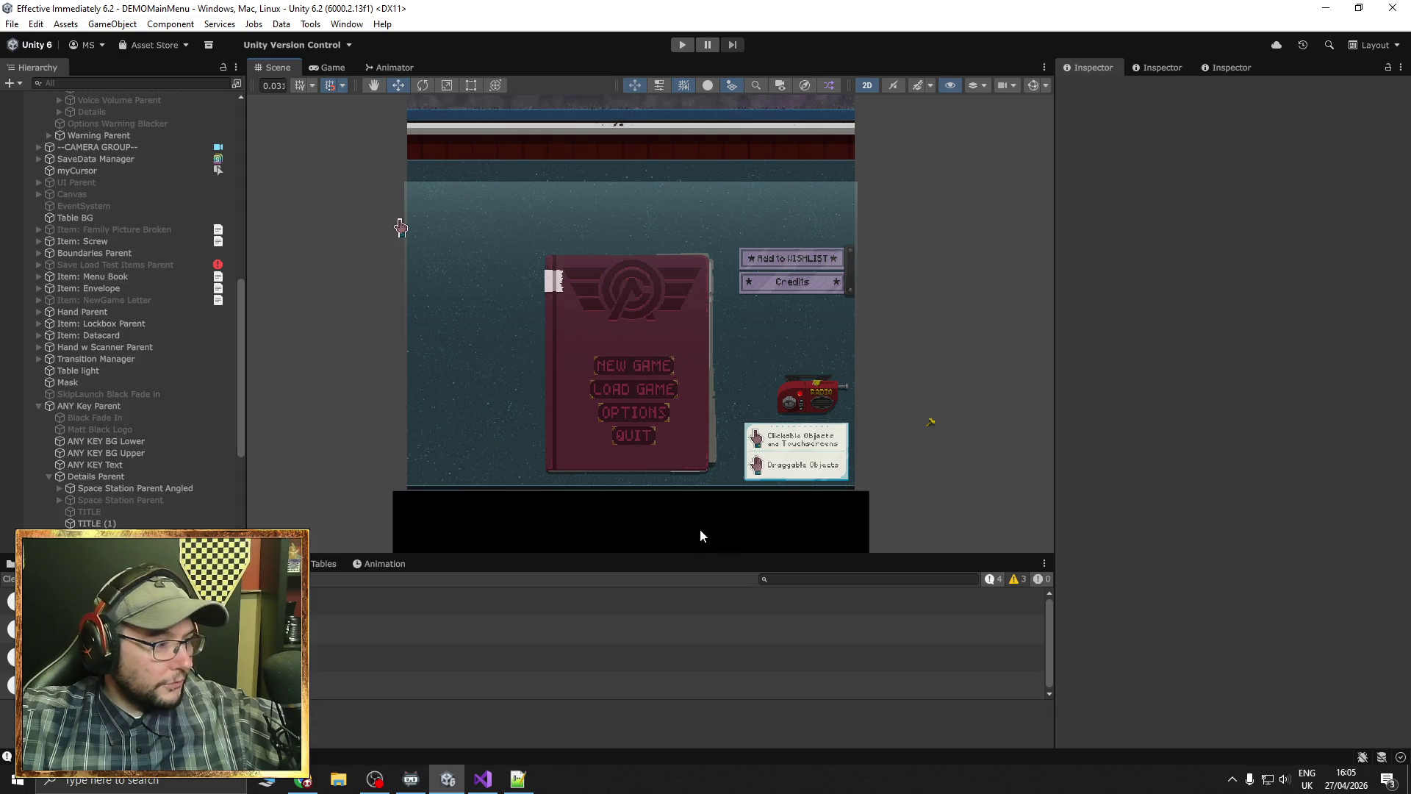
left_click_drag(469, 387, 430, 376)
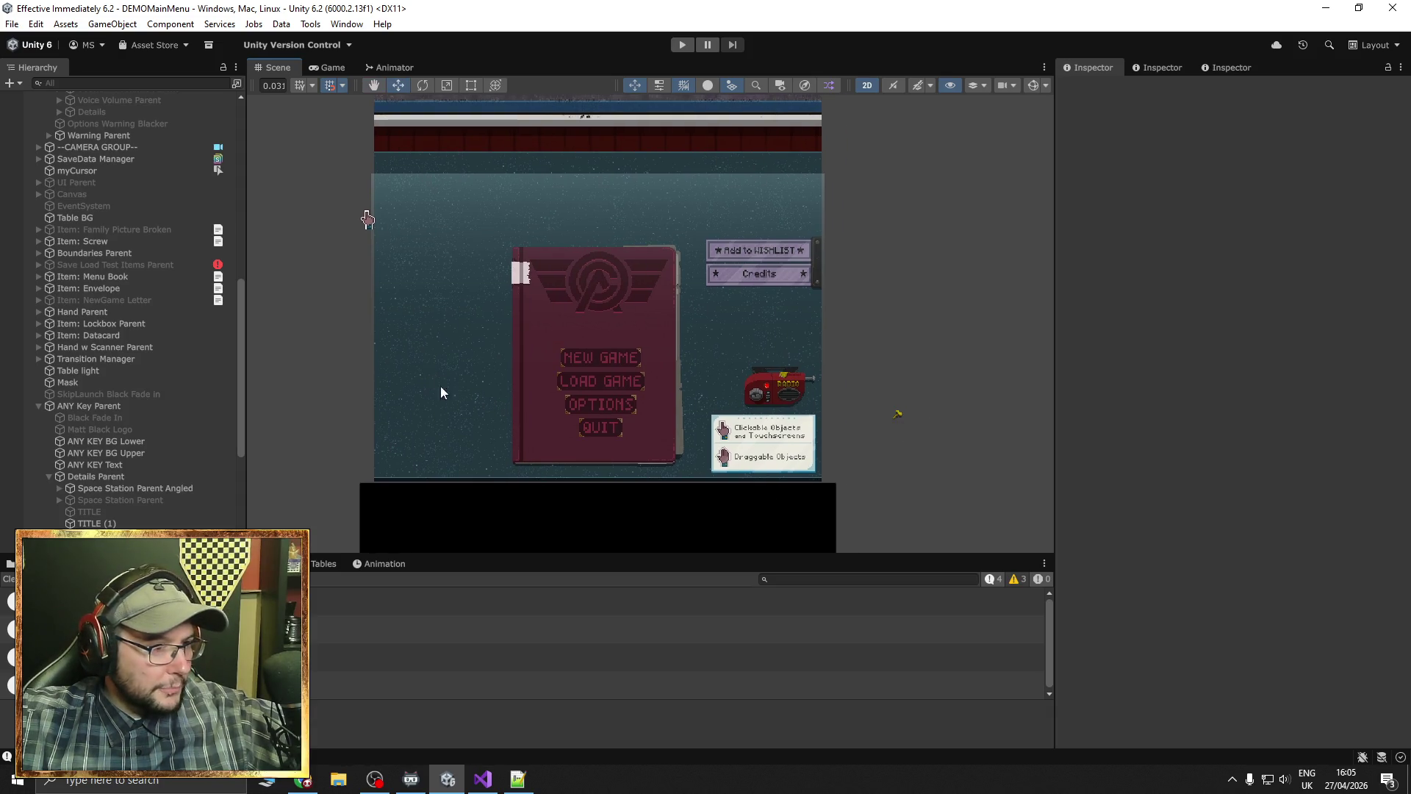
scroll(588, 387, "up", 3)
left_click(571, 358)
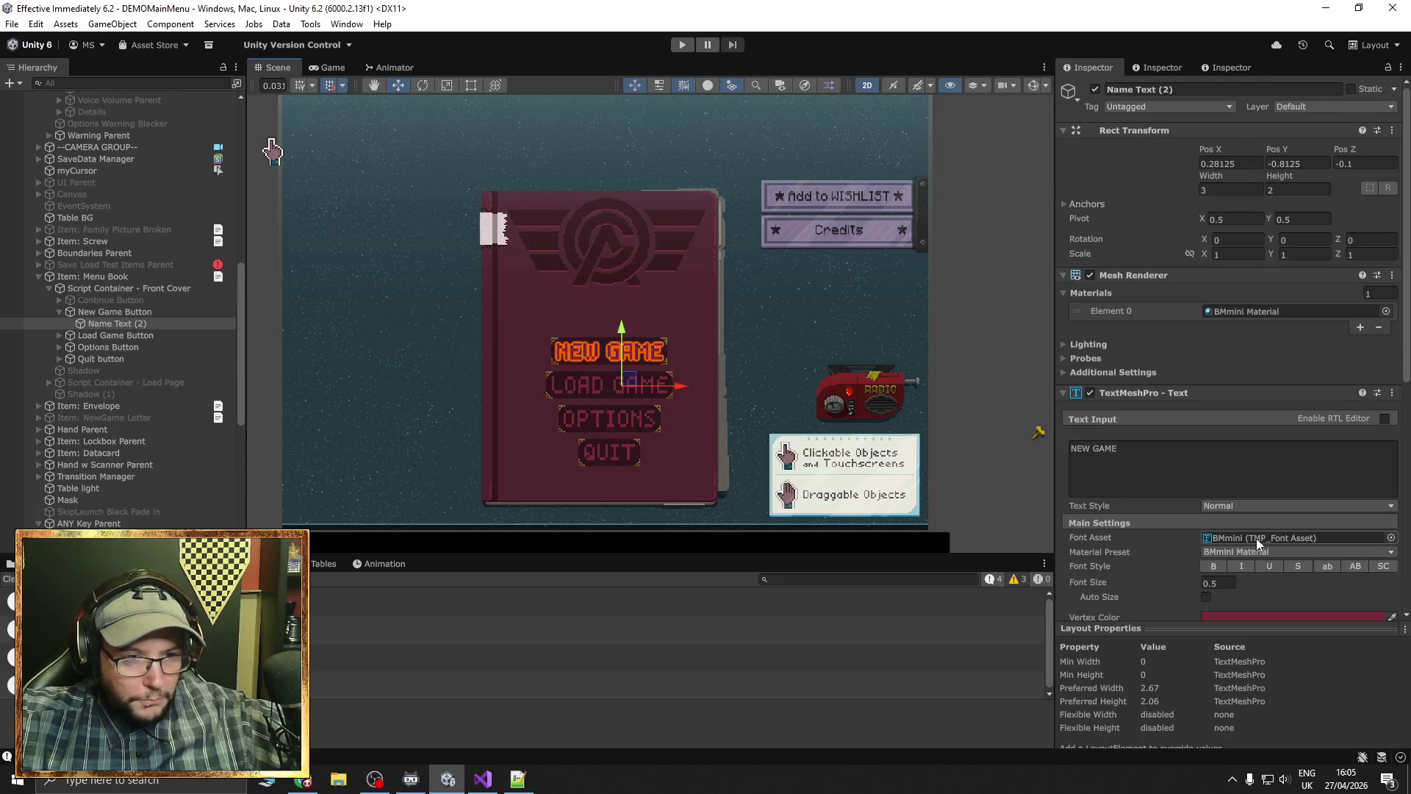
left_click(1391, 537)
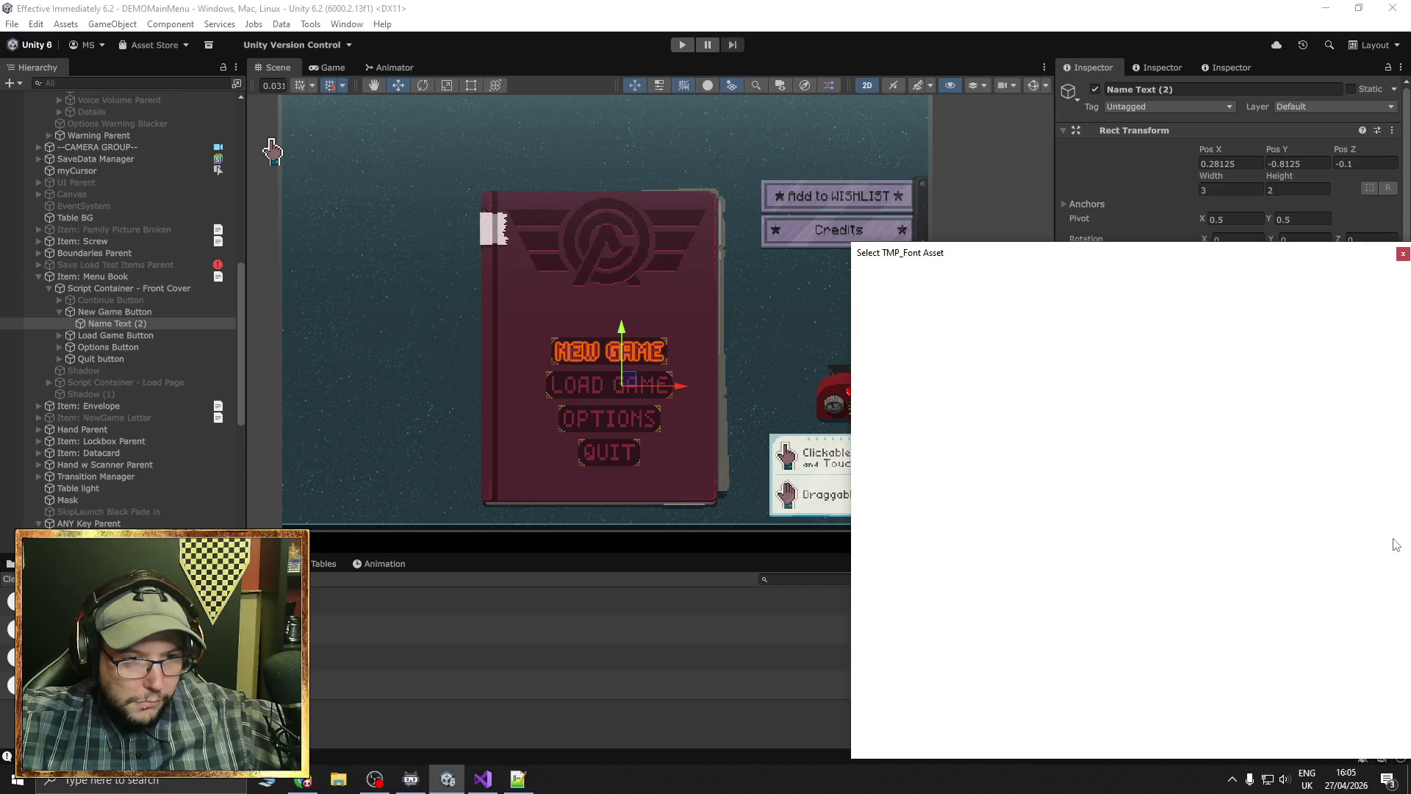
left_click(1403, 253)
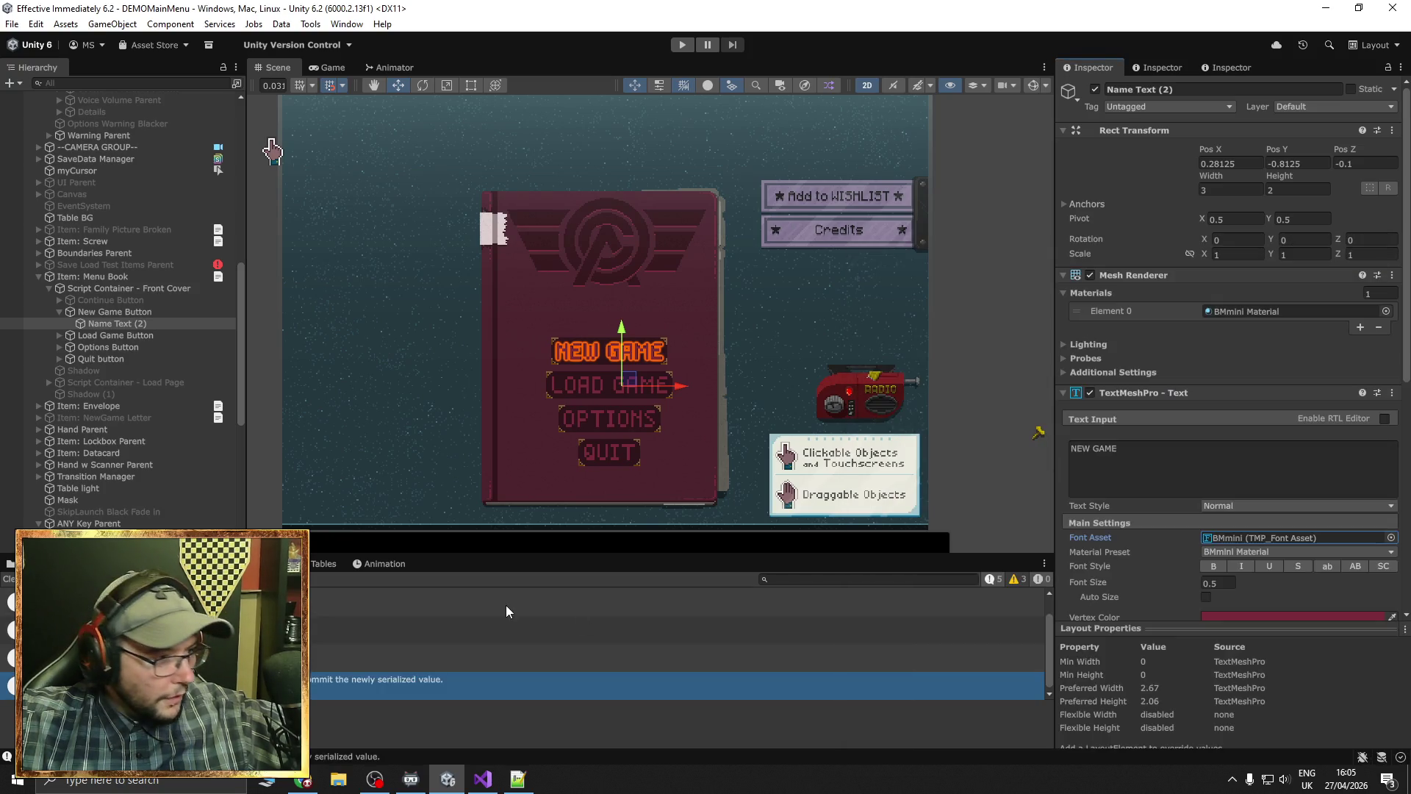
Open the BMmini fonts folder in the Project window and expand the other menu buttons
left_click(29, 563)
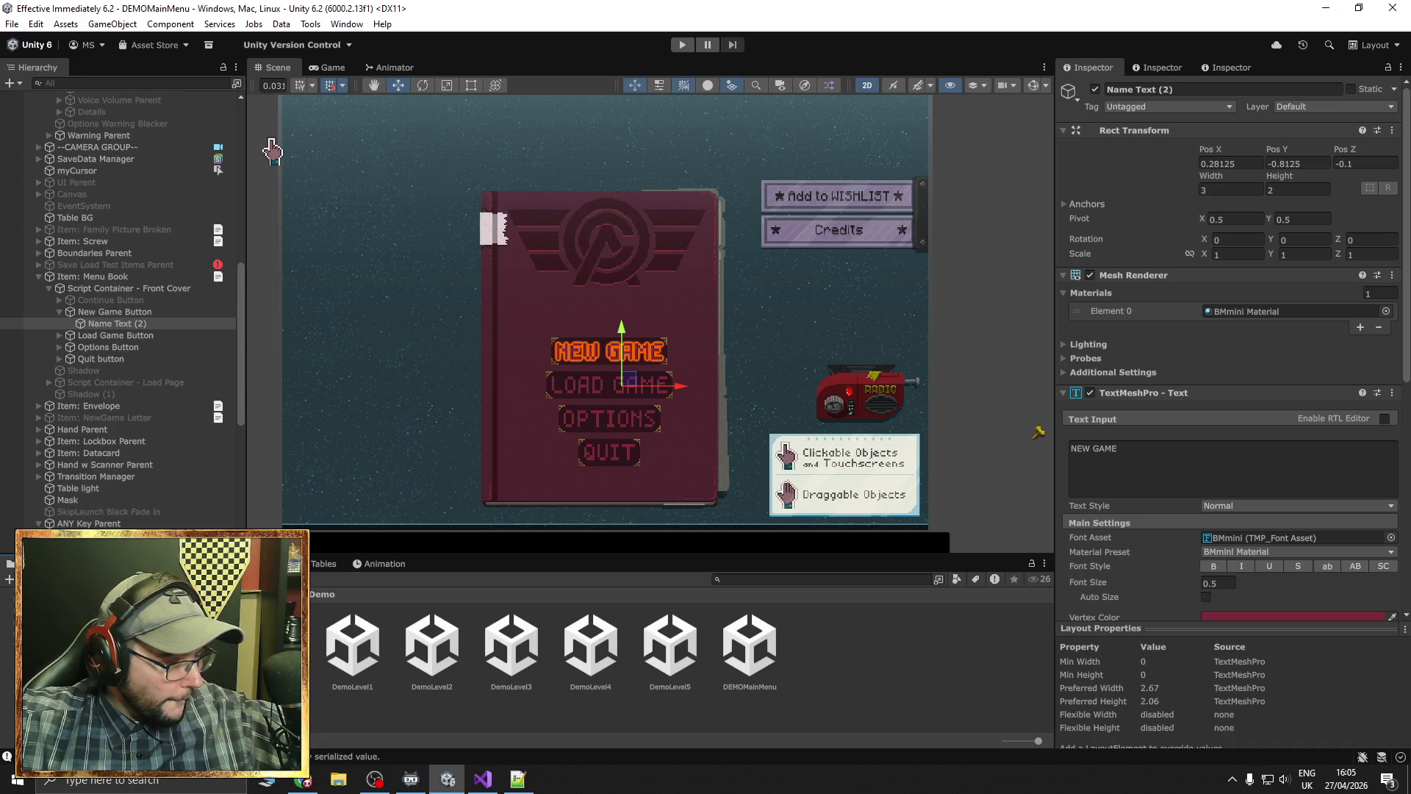
left_click(44, 704)
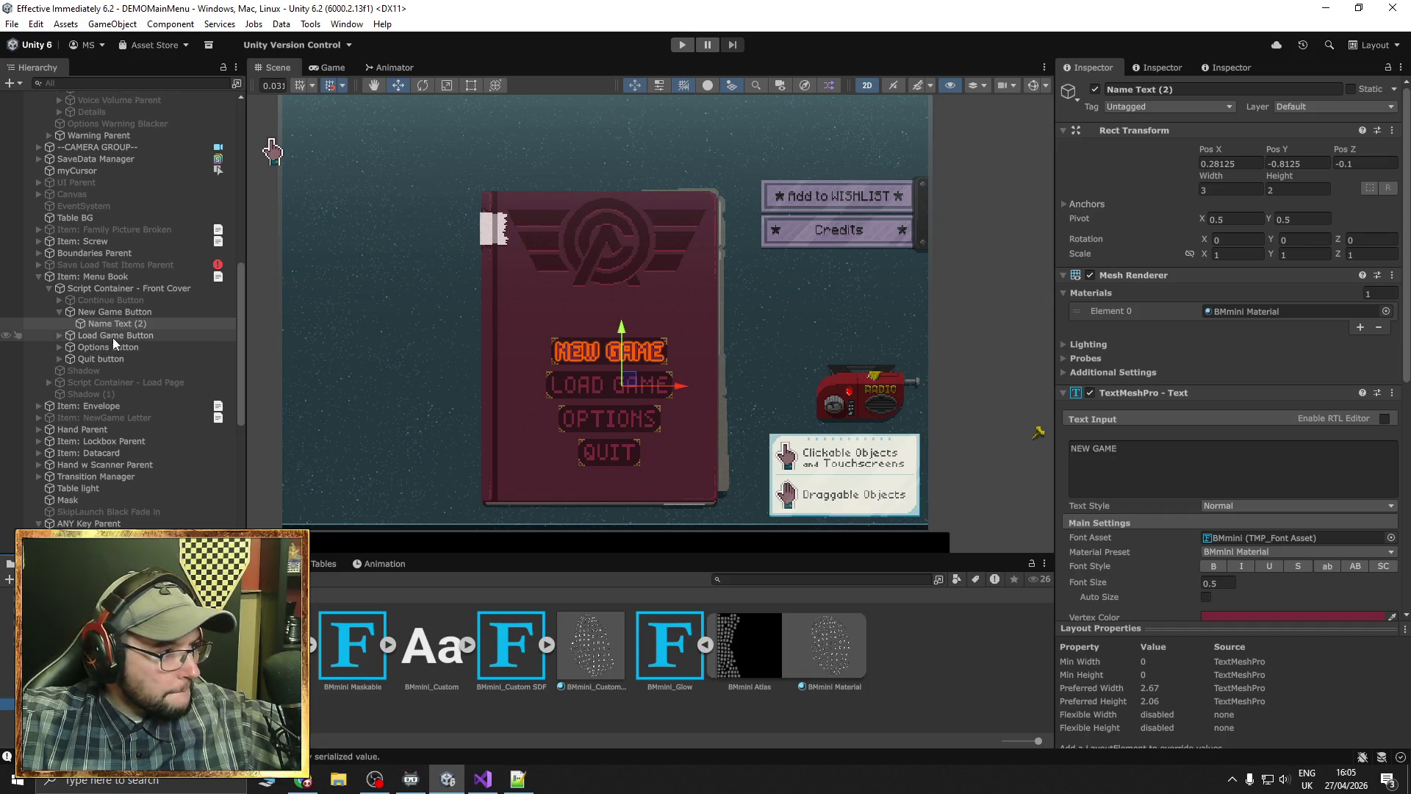
left_click(59, 359)
left_click(59, 347)
Apply BMmini_Custom SDF to the NEW GAME, LOAD GAME, OPTIONS and QUIT labels, then start Play mode
left_click(59, 335)
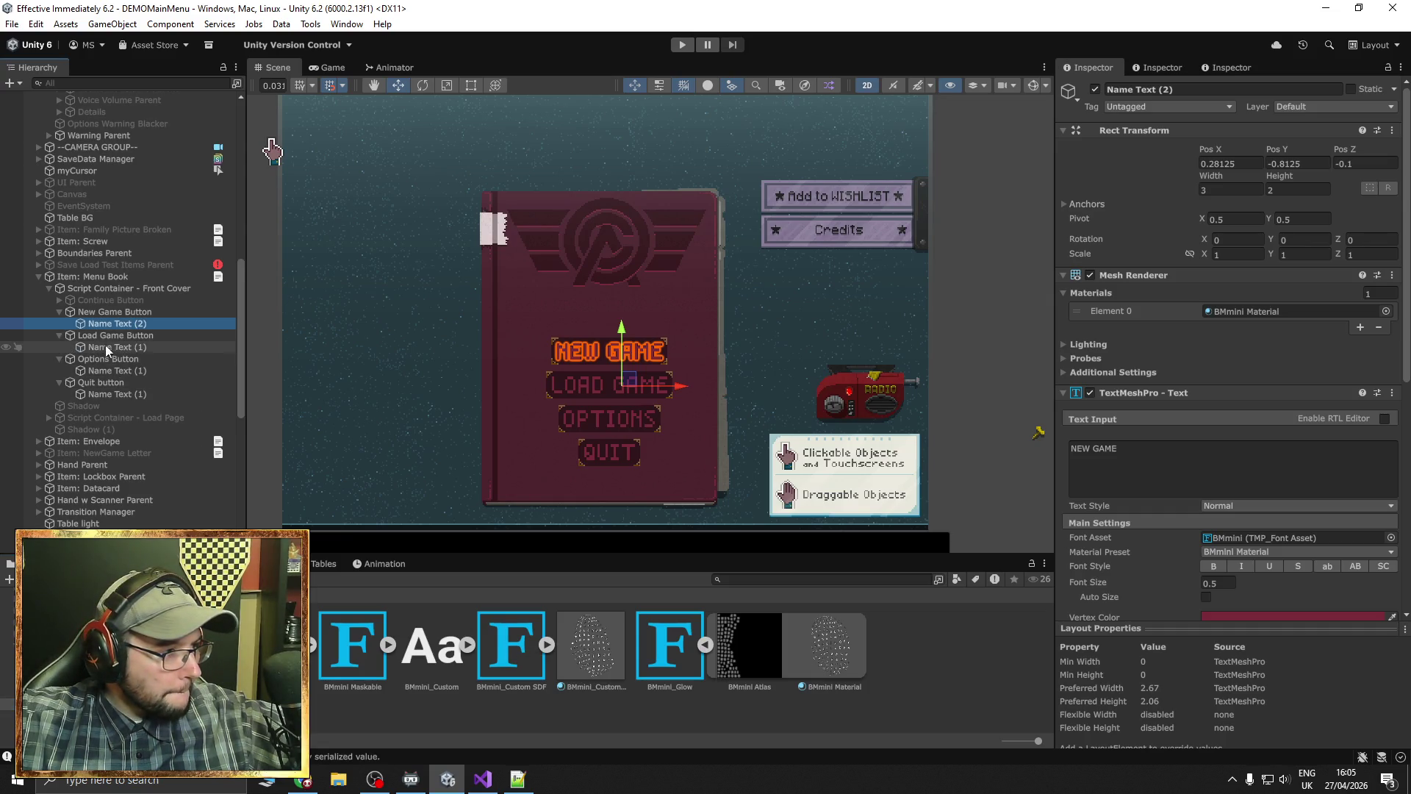
left_click(110, 347, "ctrl")
left_click(111, 370, "ctrl")
left_click(115, 395, "ctrl")
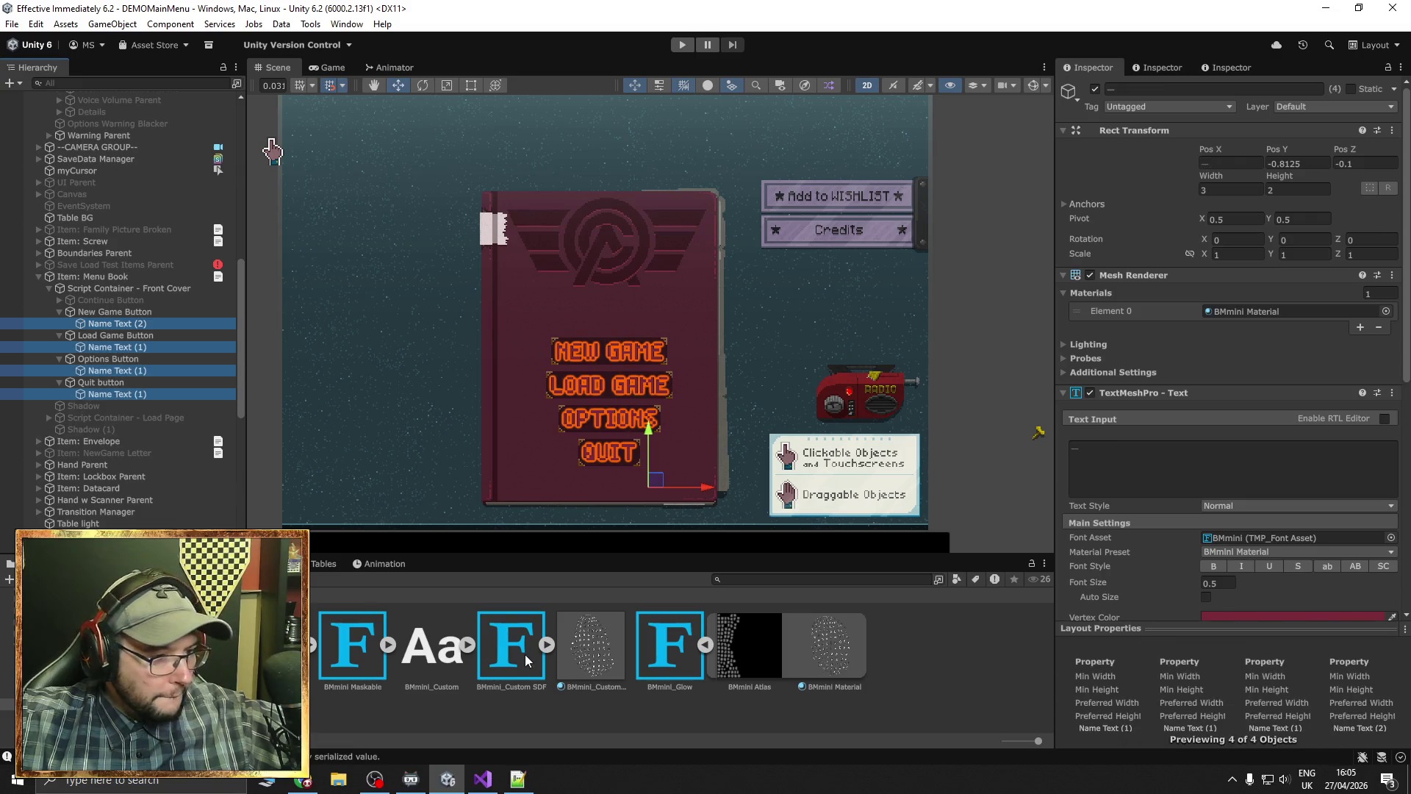
mouse_move(525, 654)
left_mouse_down()
mouse_move(1250, 544)
mouse_move(1254, 446)
left_mouse_up()
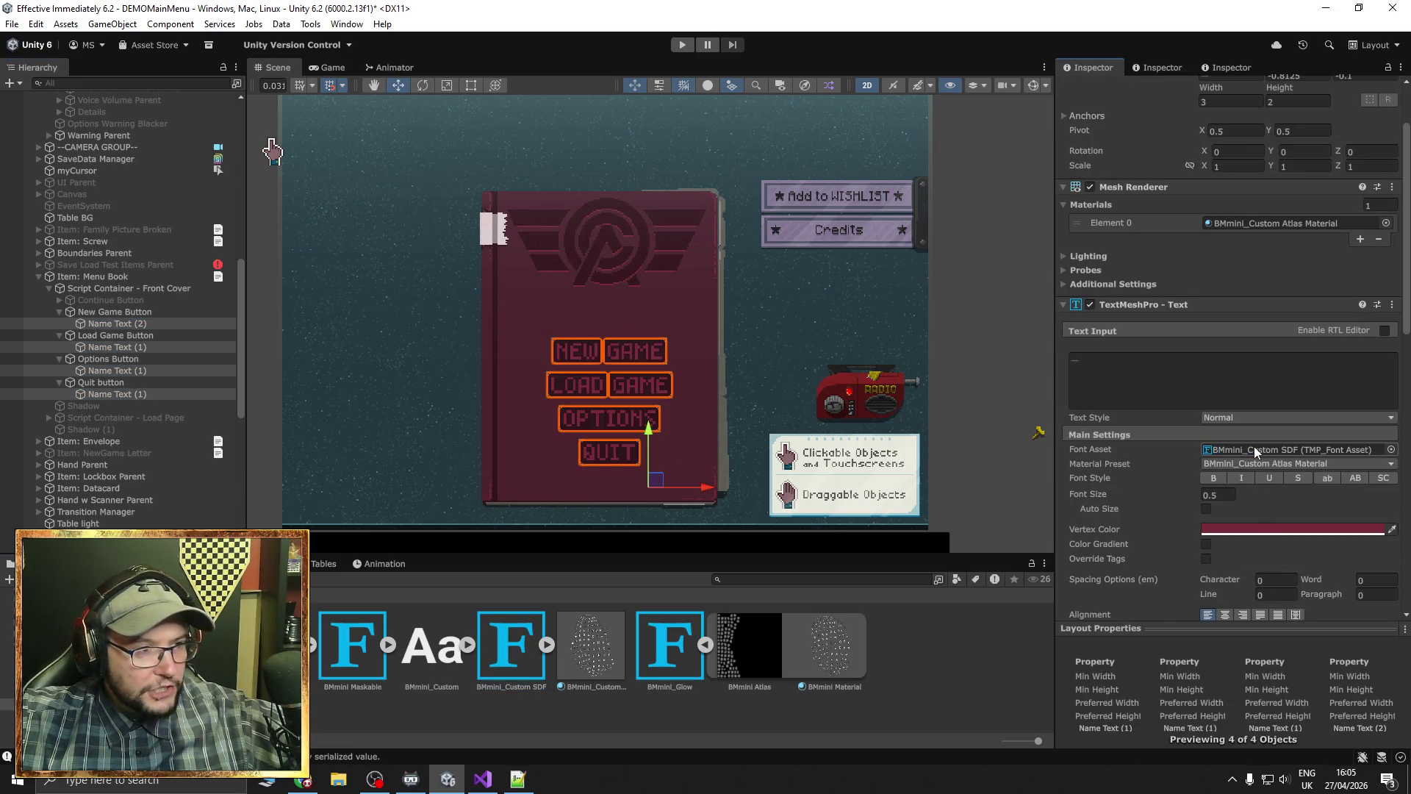
left_click(963, 413)
scroll(963, 413, "up", 2)
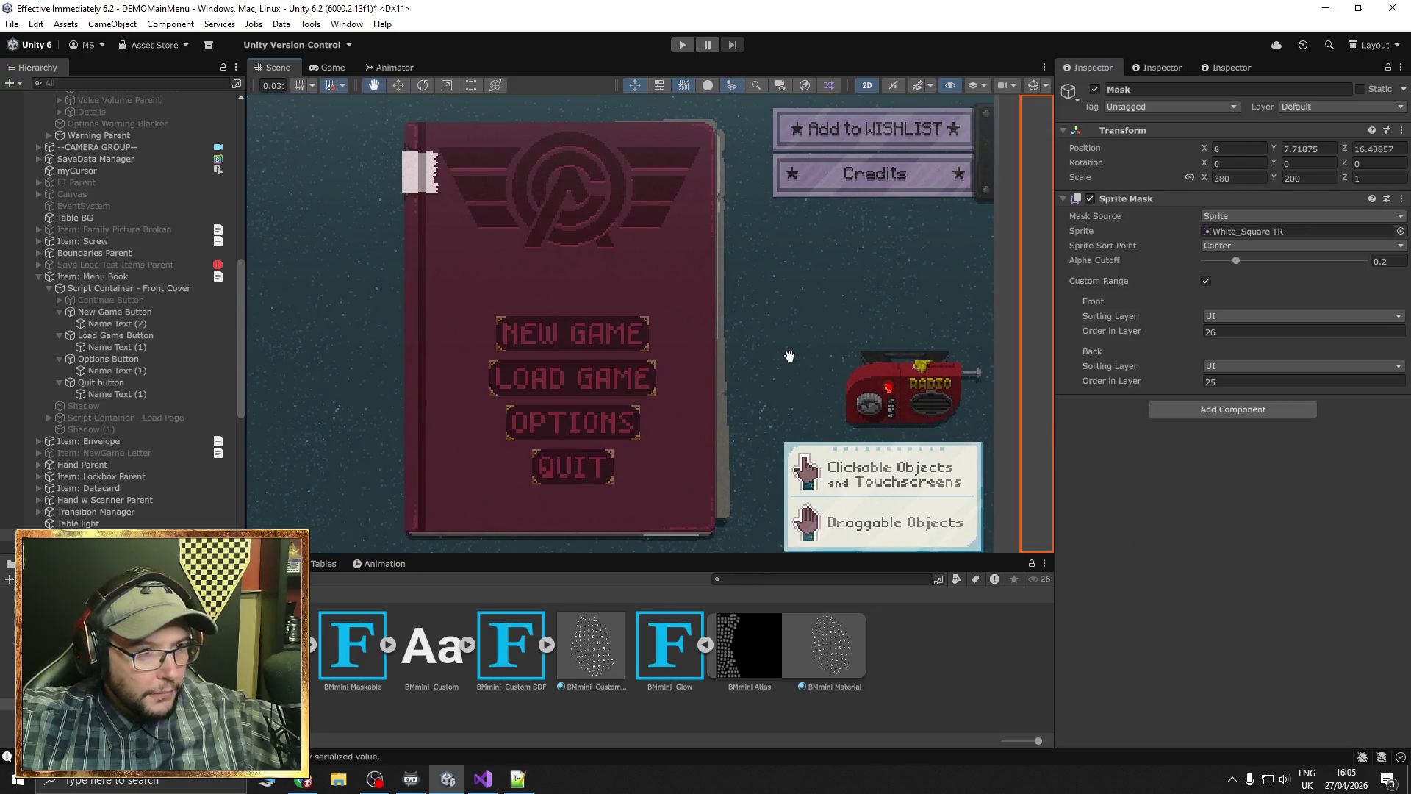
left_click(682, 45)
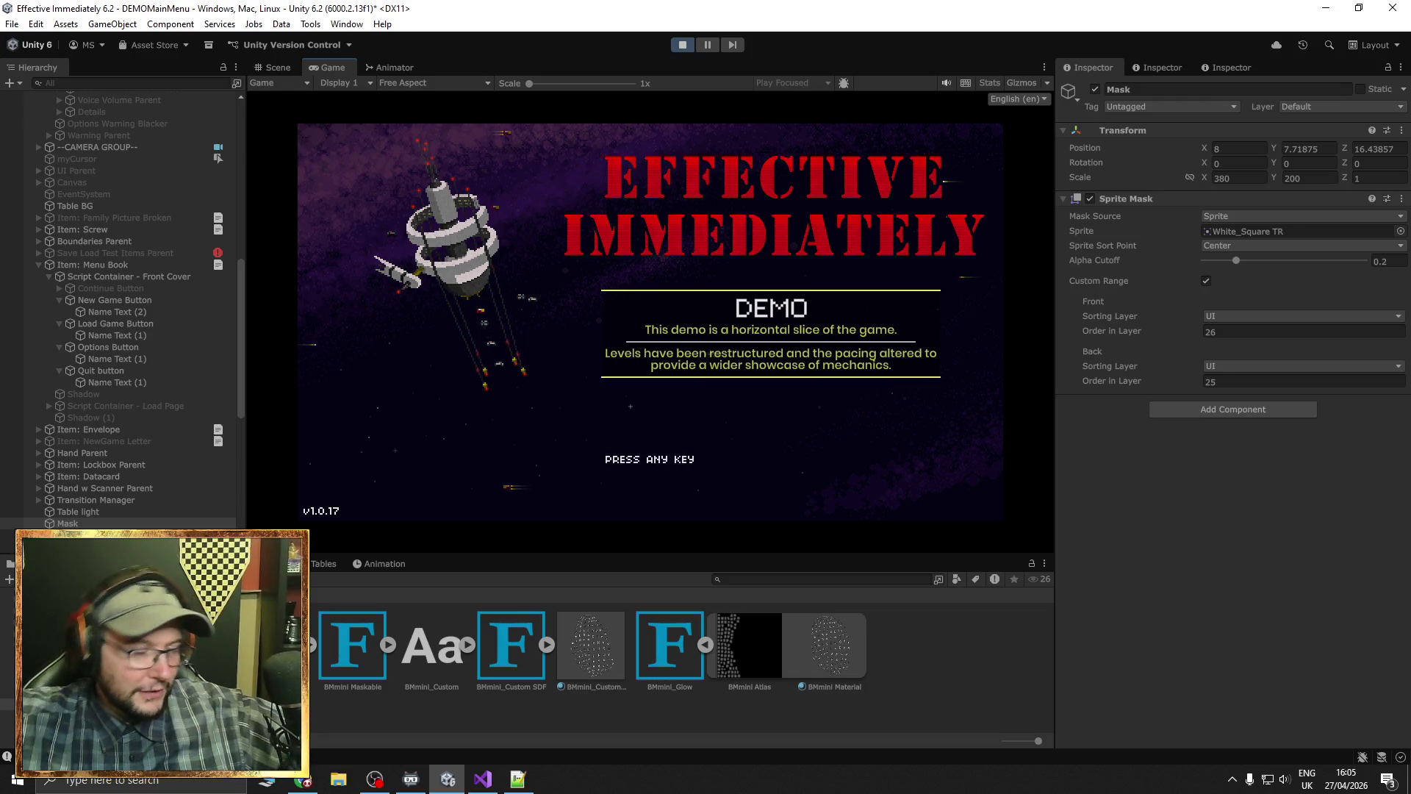
Get past the title screen, open LOAD GAME, and view the Day 3 save
key("space")
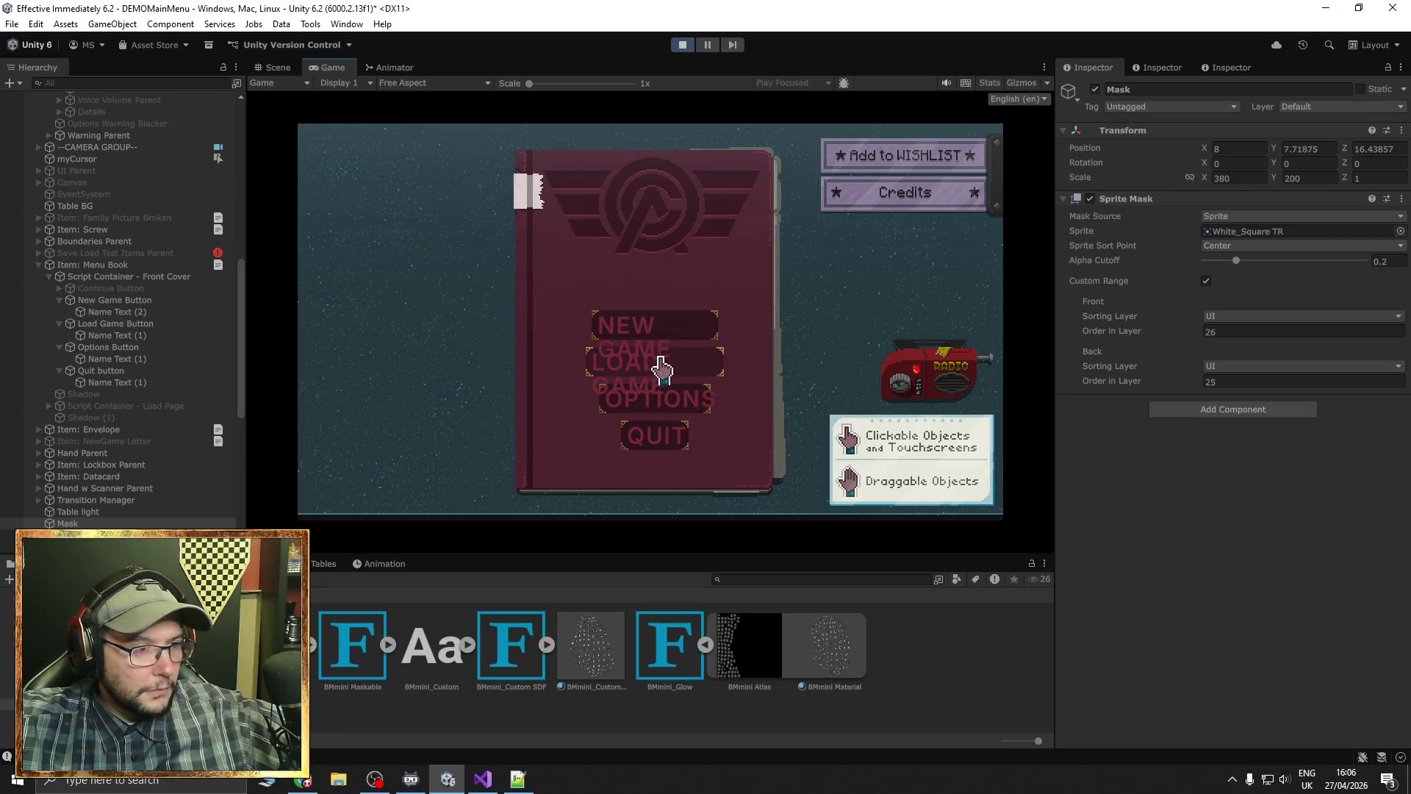
left_click(662, 368)
left_click(556, 234)
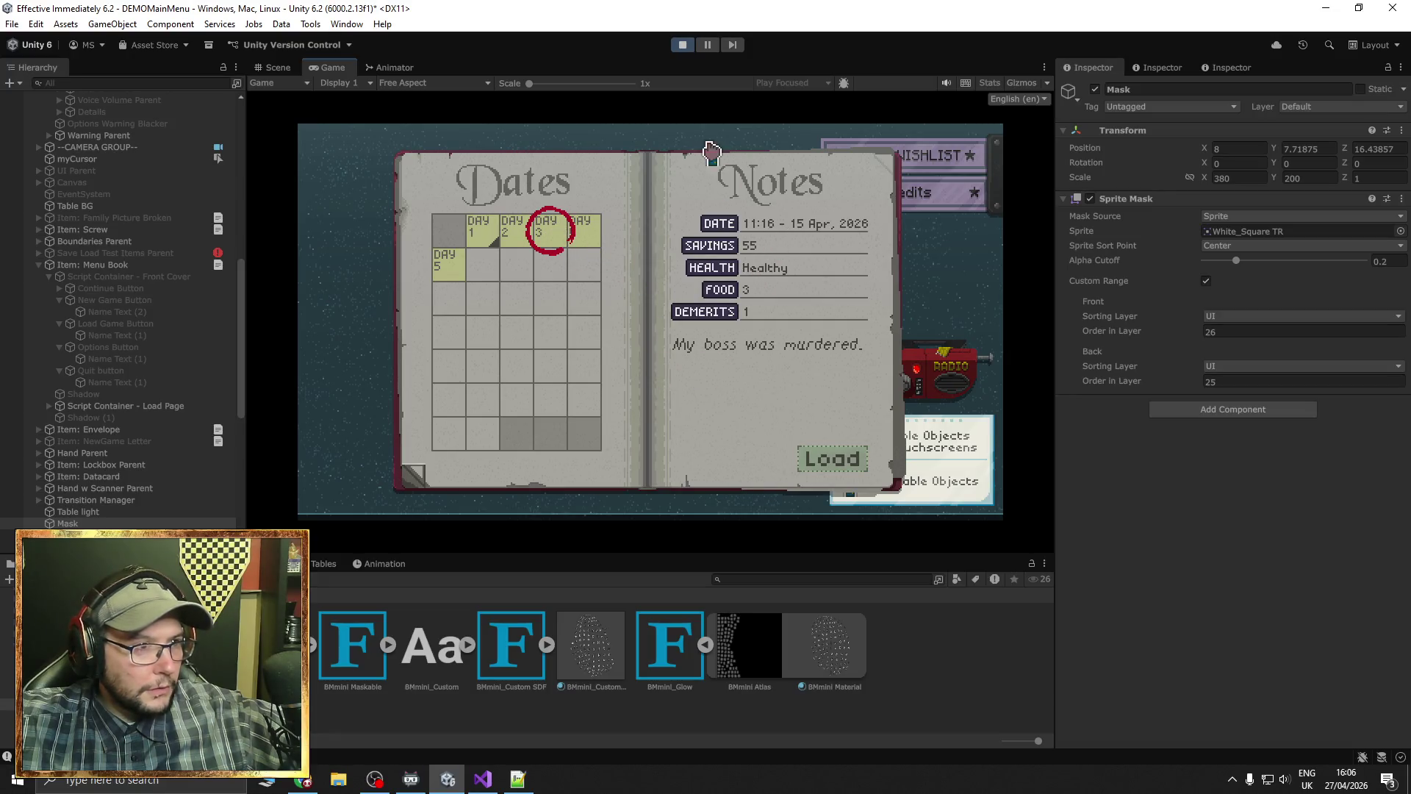
Stop Play mode and centre-align the NEW GAME label's text
key("ctrl+p")
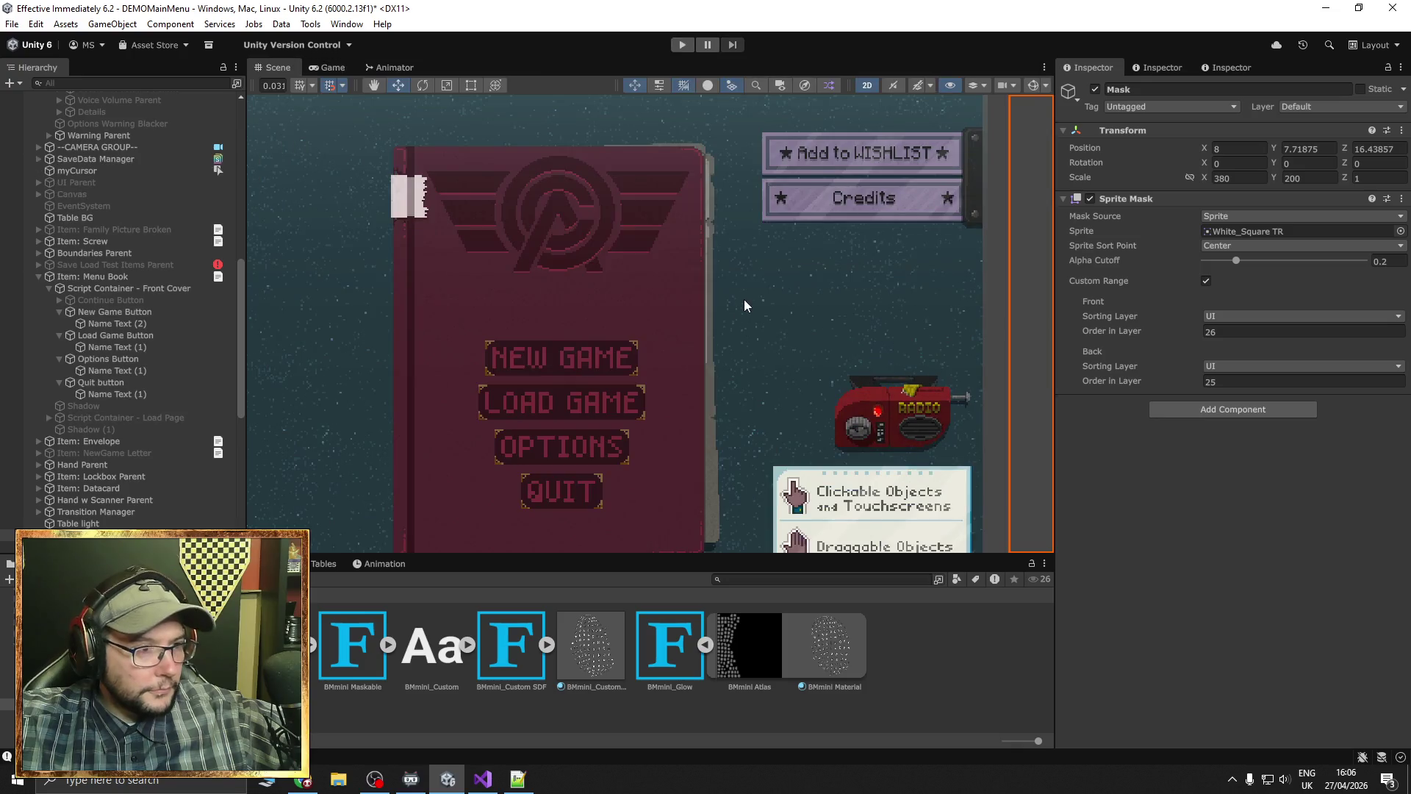
left_click(588, 294)
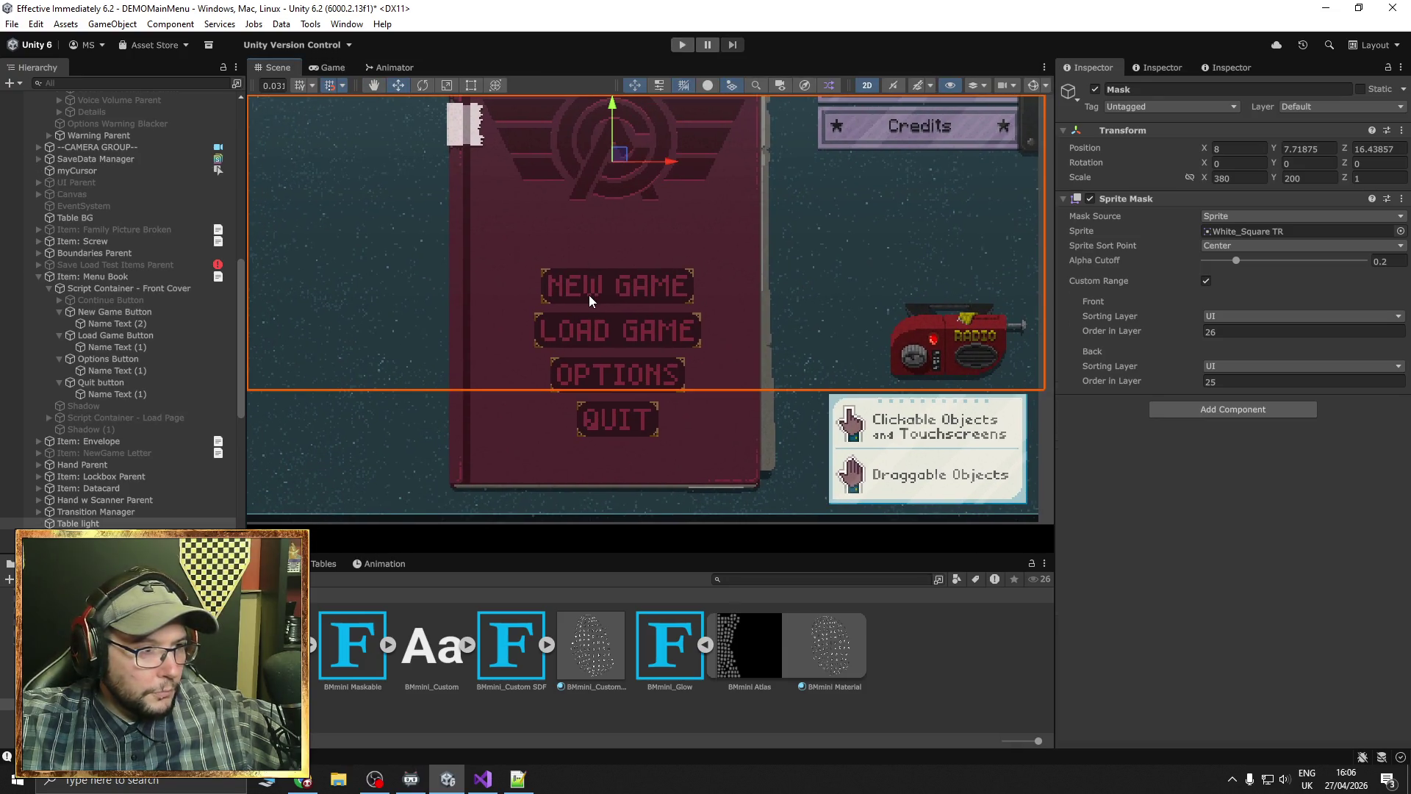
left_click(589, 294)
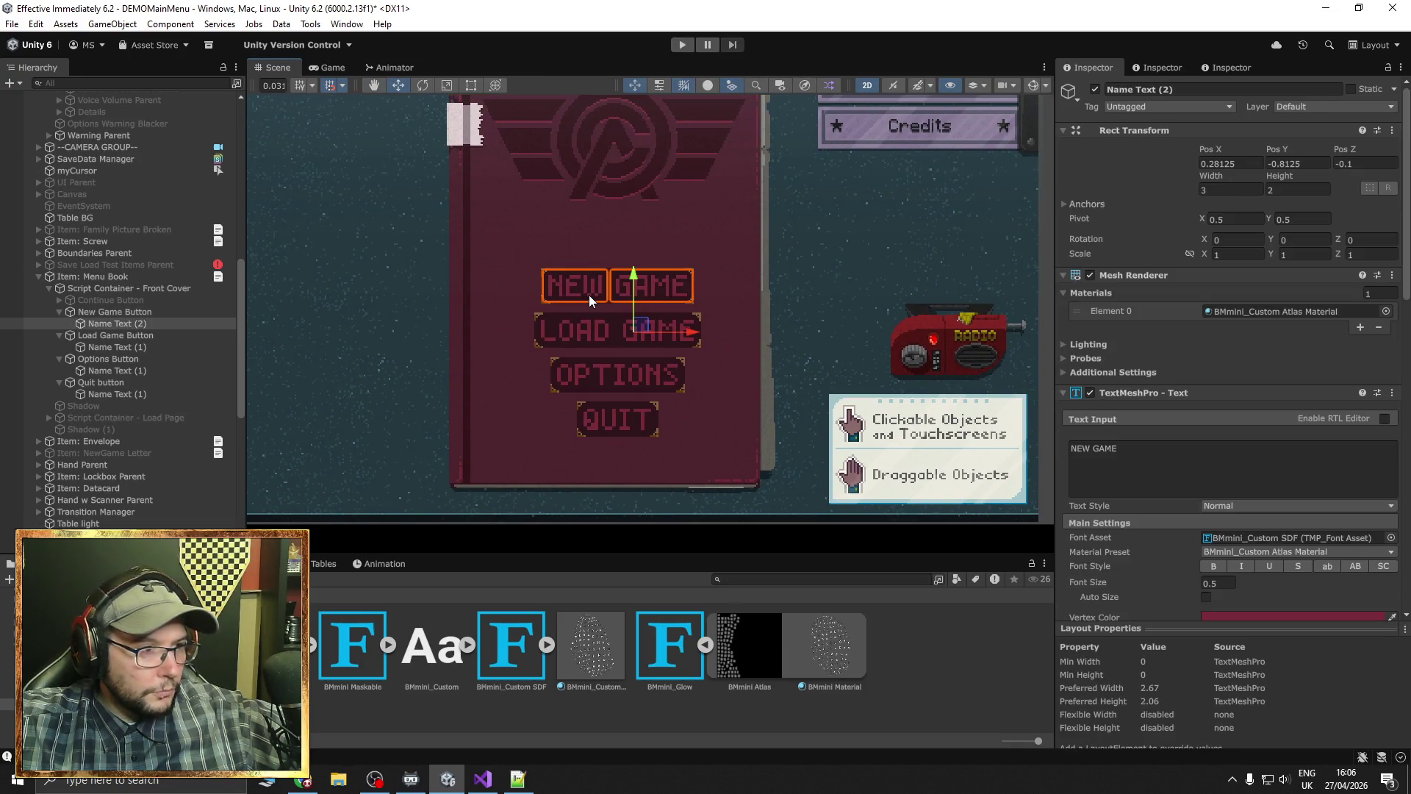
left_click(471, 85)
scroll(1135, 510, "down", 3)
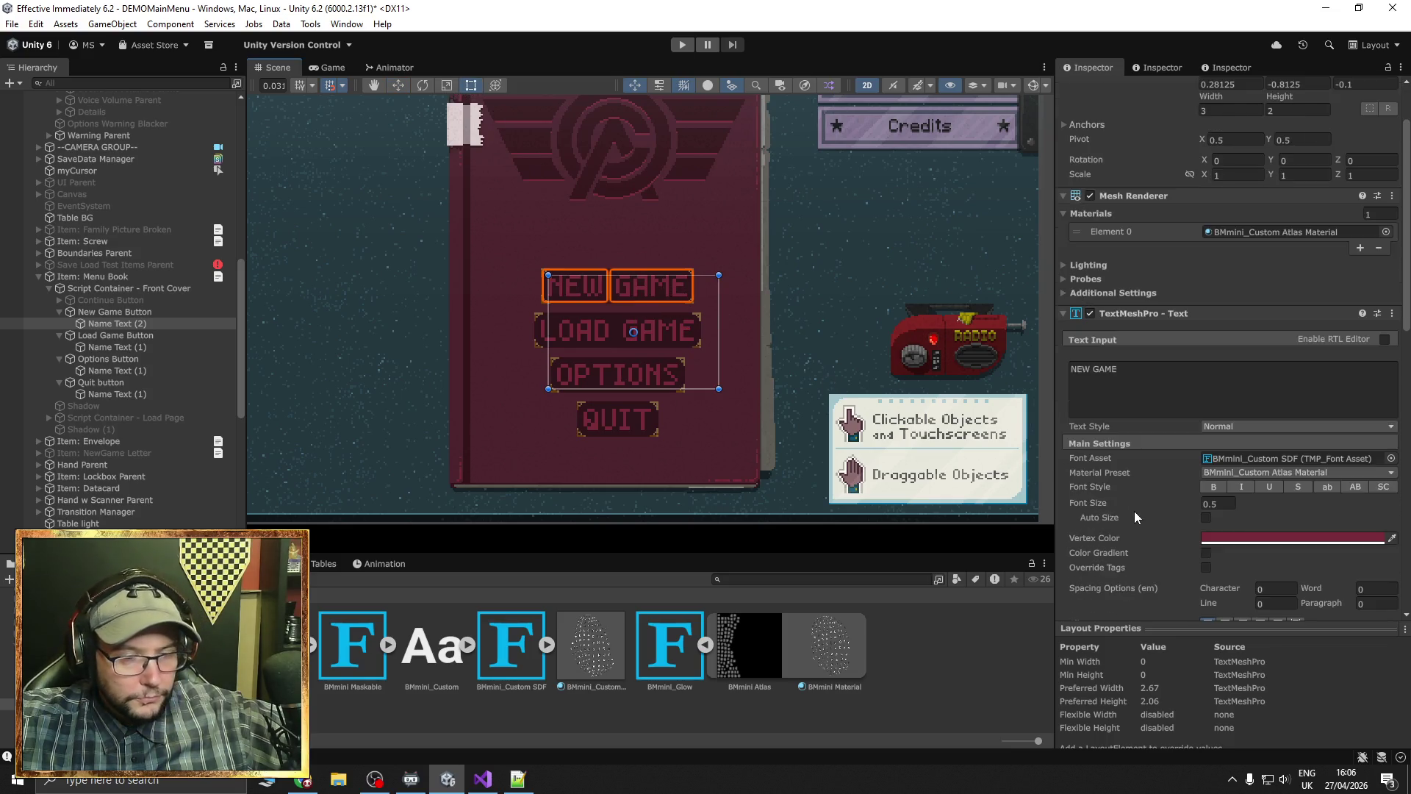
scroll(1198, 551, "down", 4)
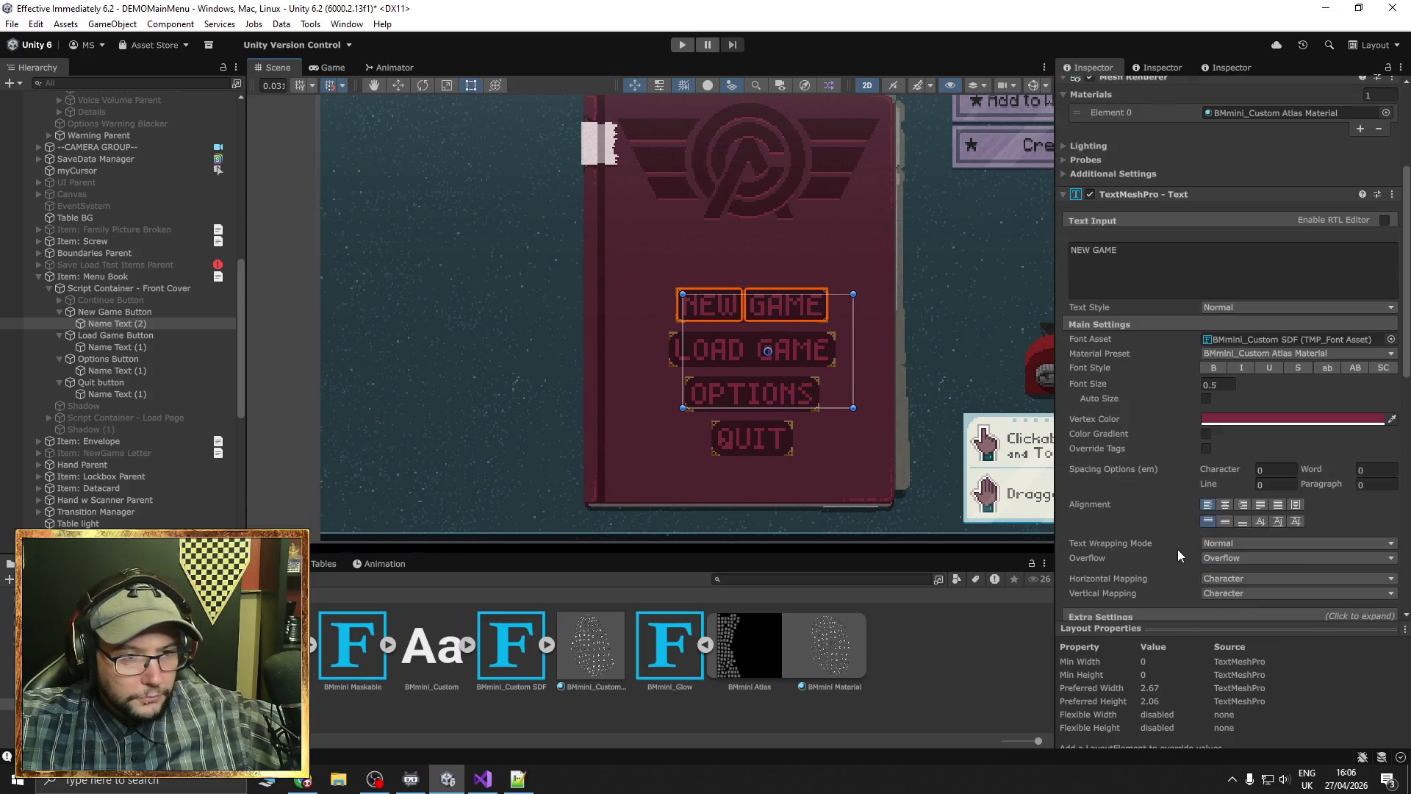
left_click(1225, 505)
scroll(886, 358, "up", 3)
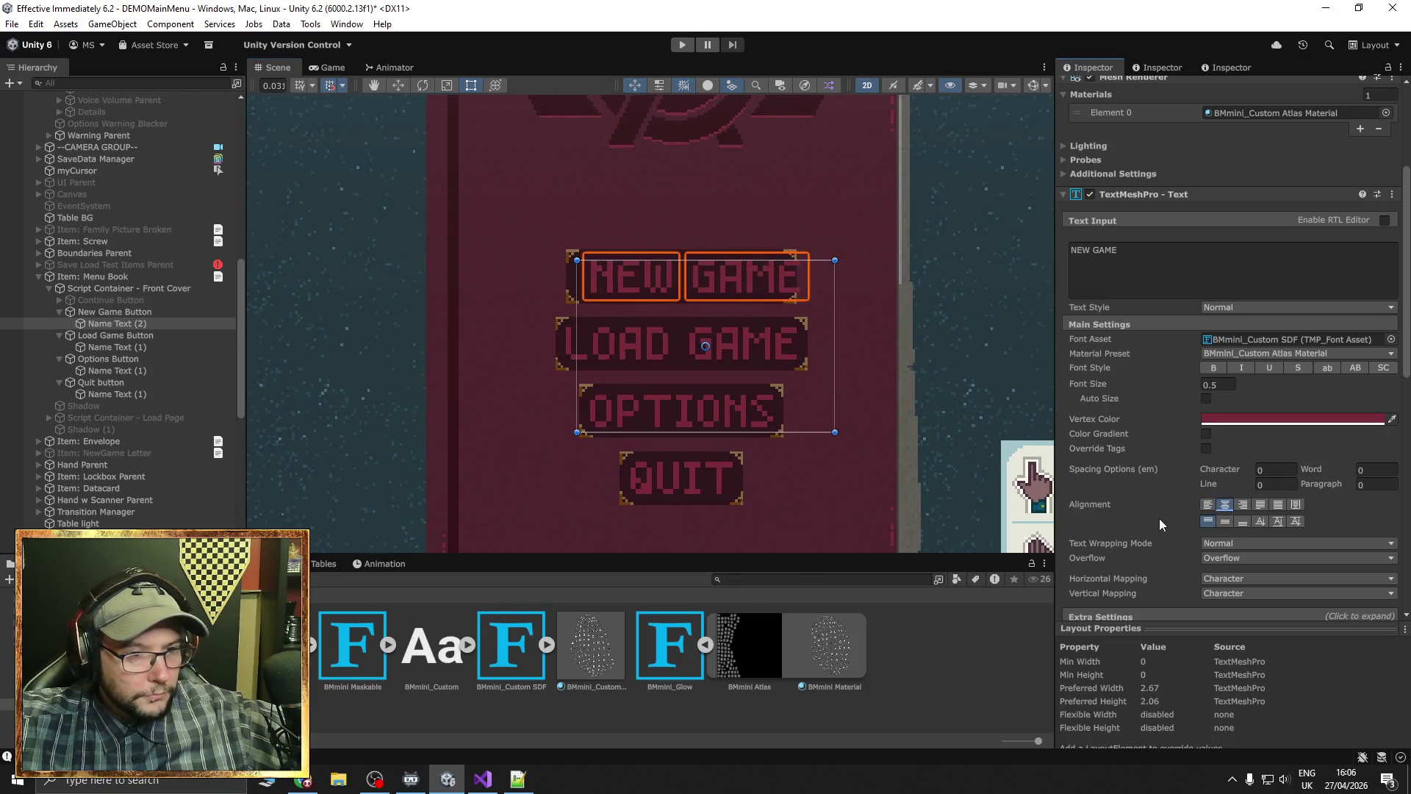
scroll(588, 346, "up", 6)
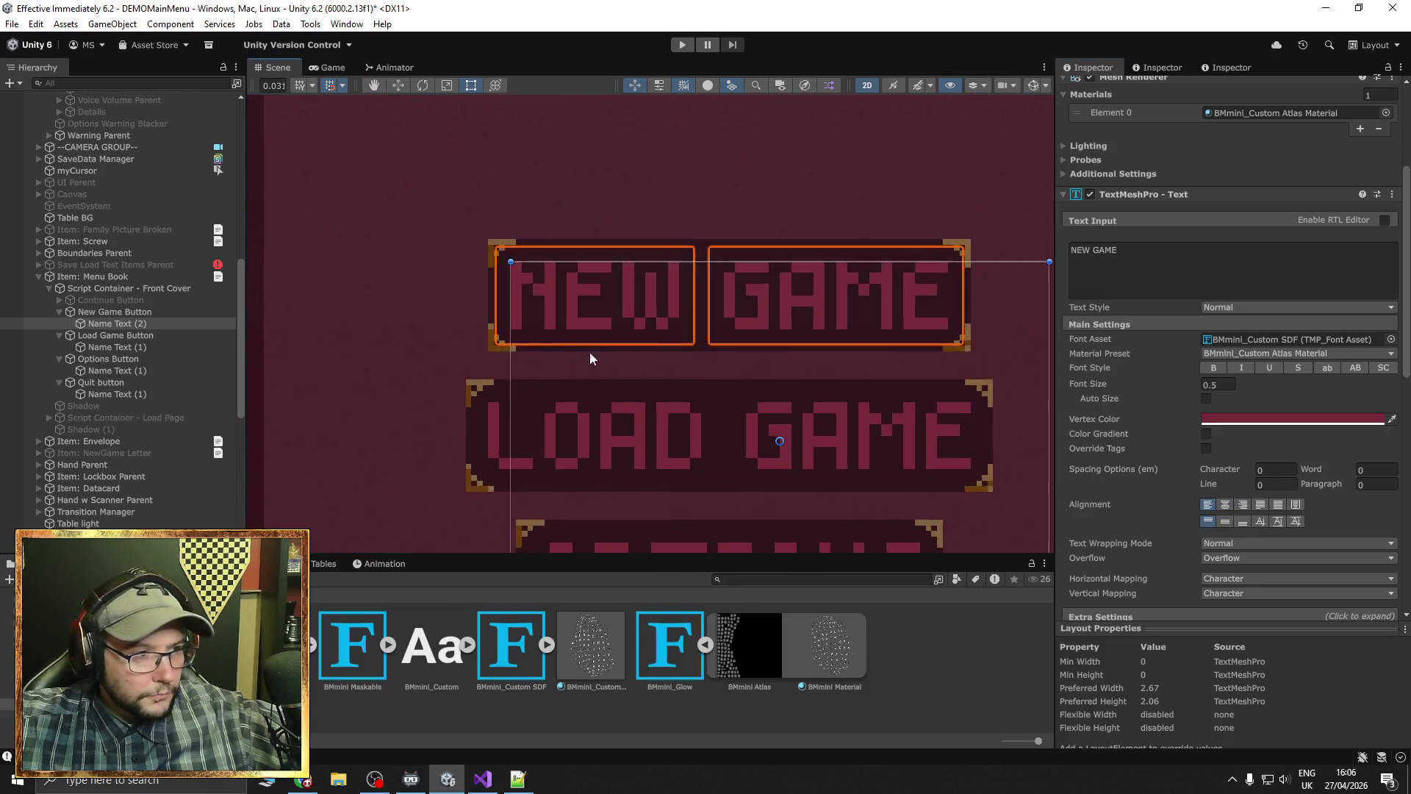
scroll(551, 344, "up", 3)
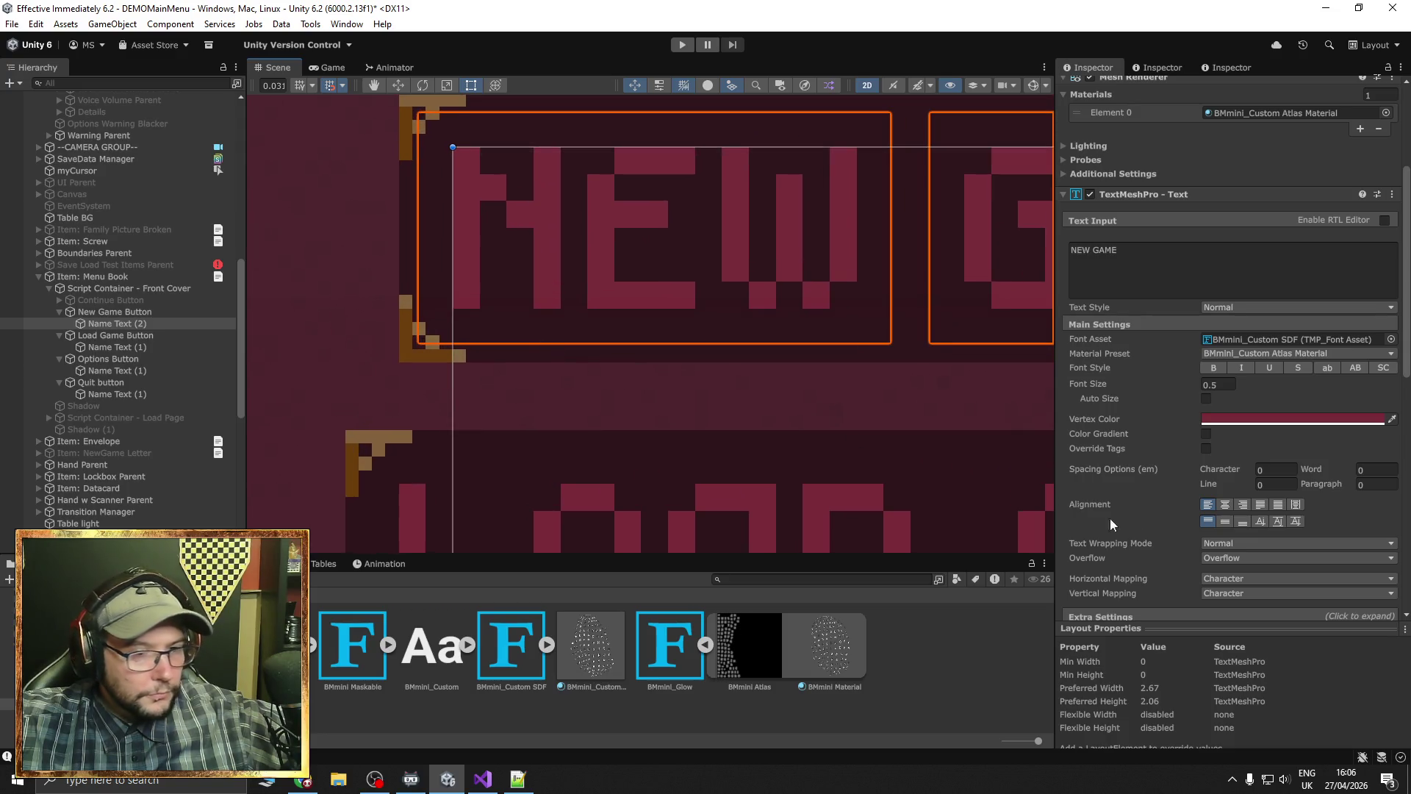
scroll(783, 306, "down", 5)
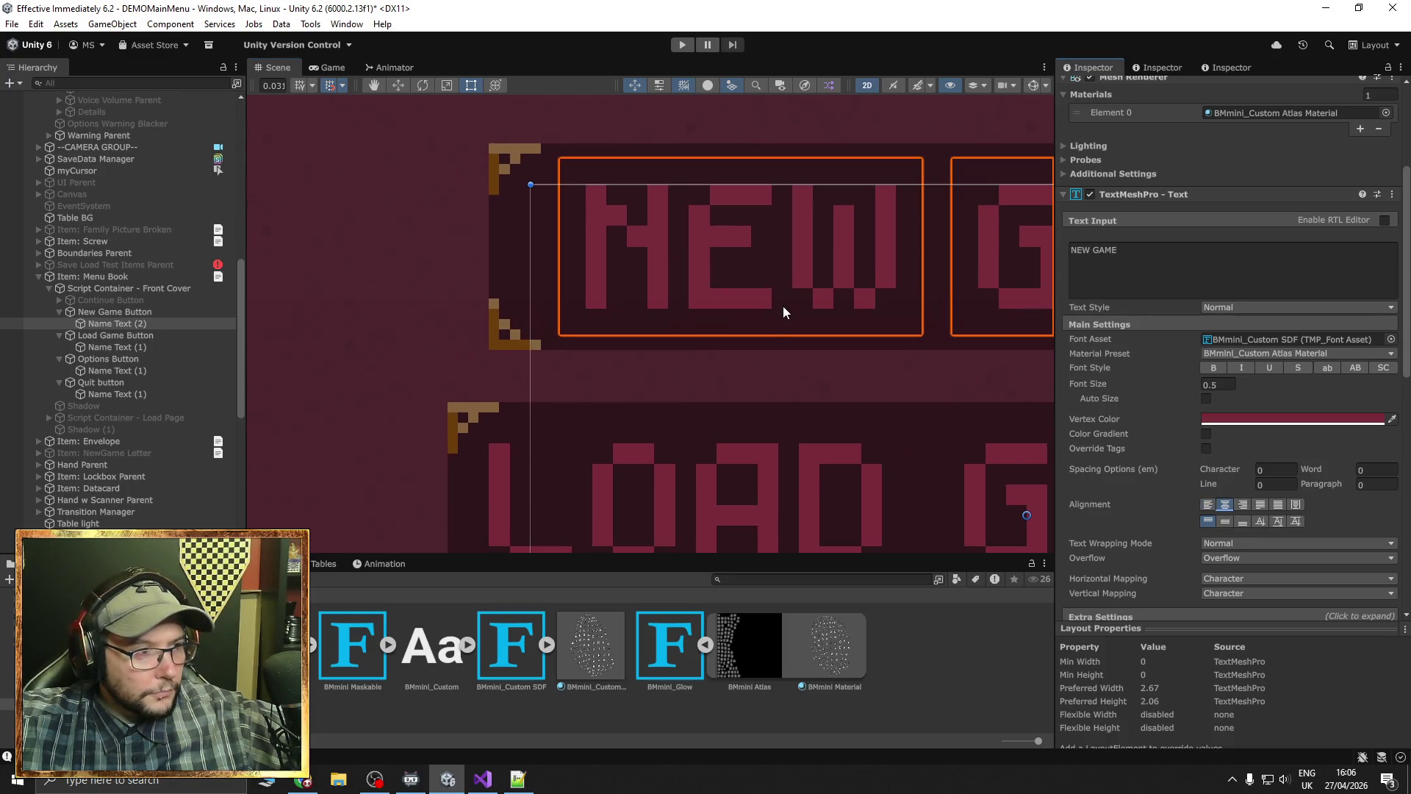
scroll(676, 285, "down", 2)
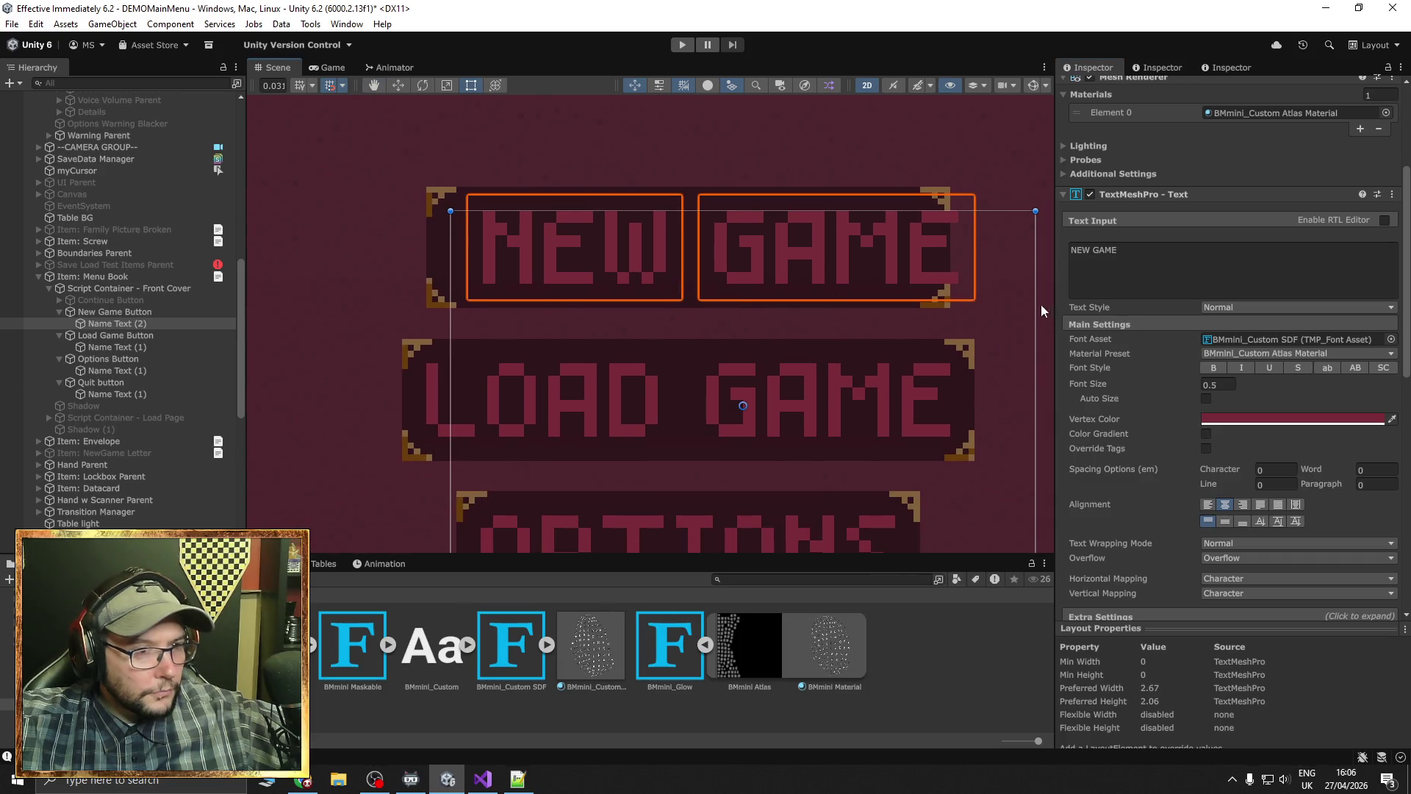
scroll(1169, 404, "down", 5)
Set the NEW GAME label's right margin to 0 in Extra Settings
left_click(1214, 418)
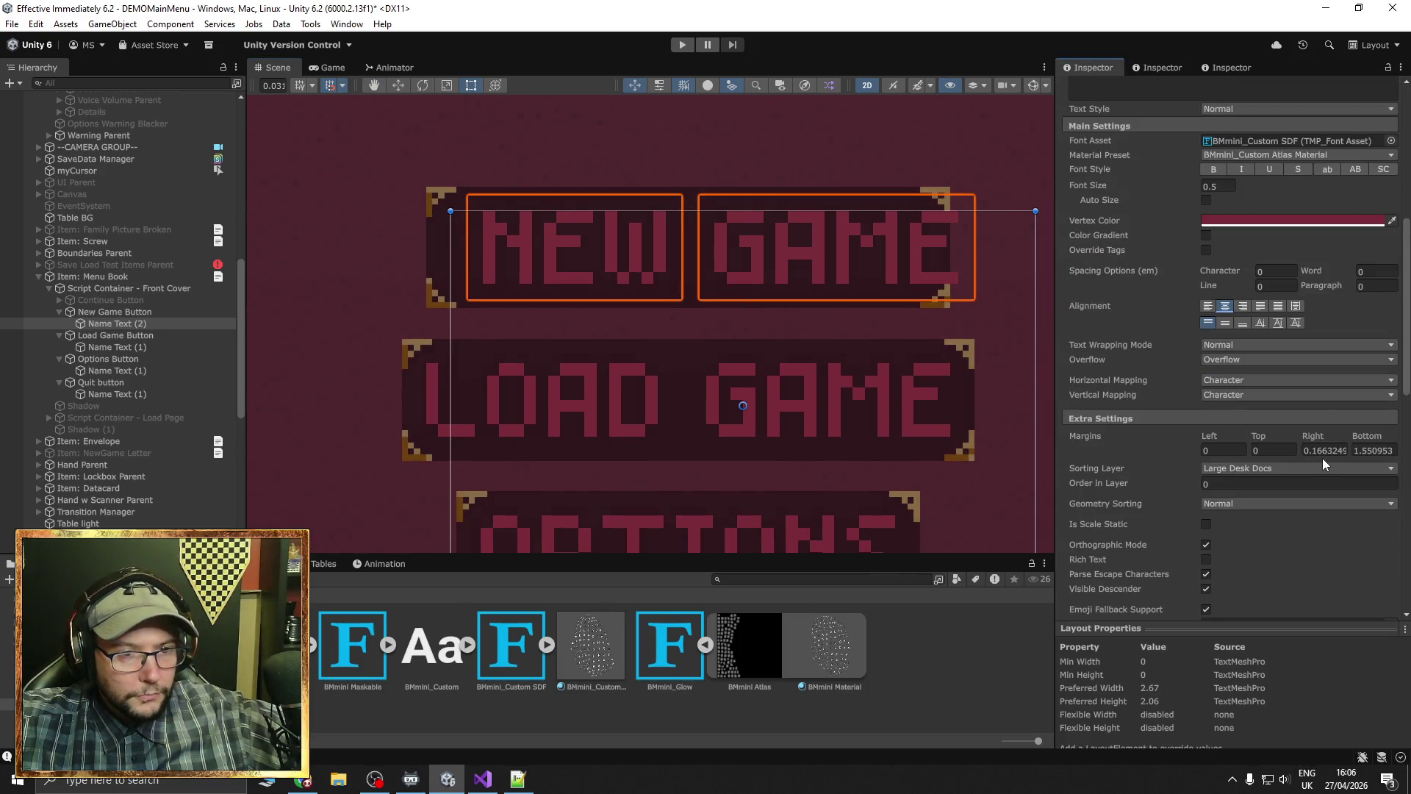
left_click(1323, 449)
key("BackSpace")
key("BackSpace")
key("BackSpace")
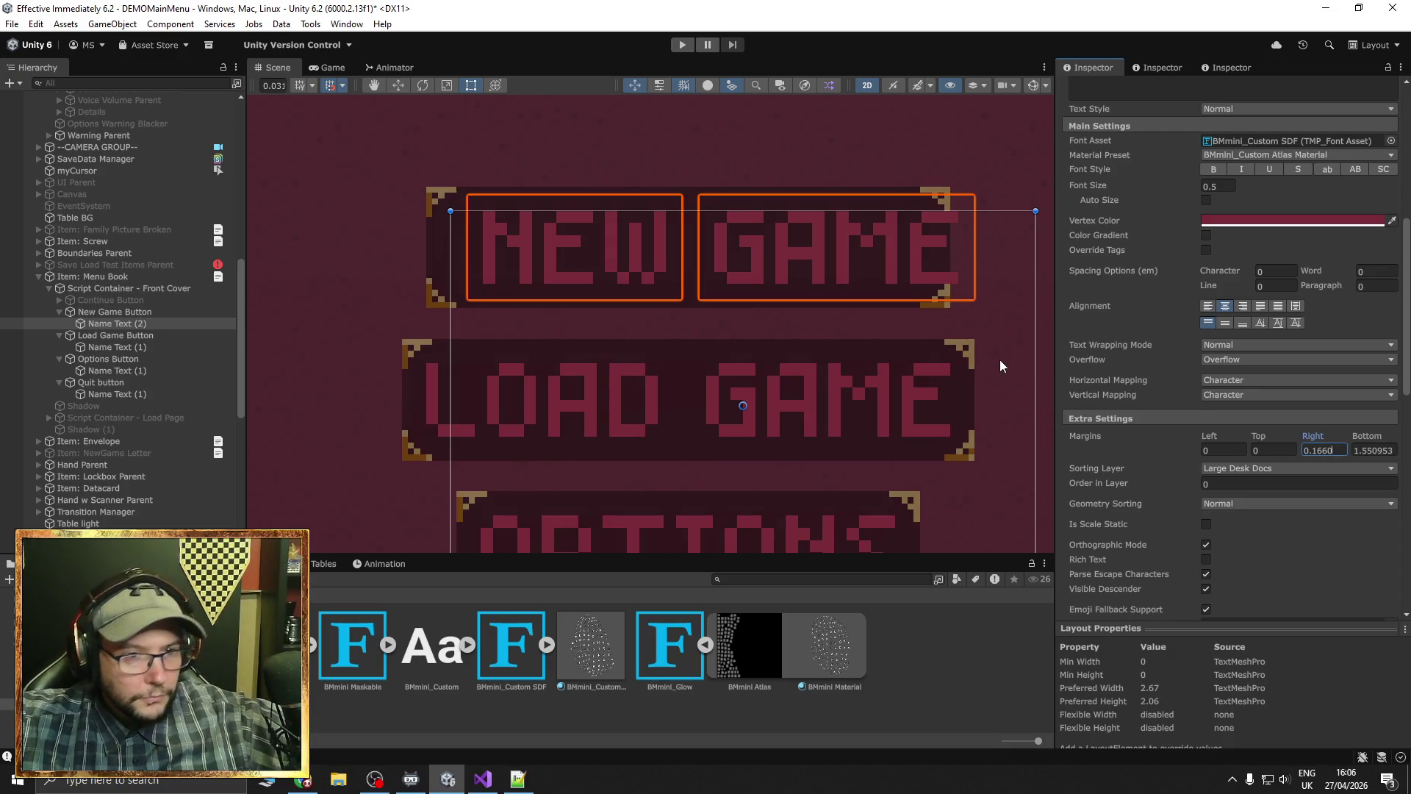
key("BackSpace")
key("BackSpace")
key("BackSpace")
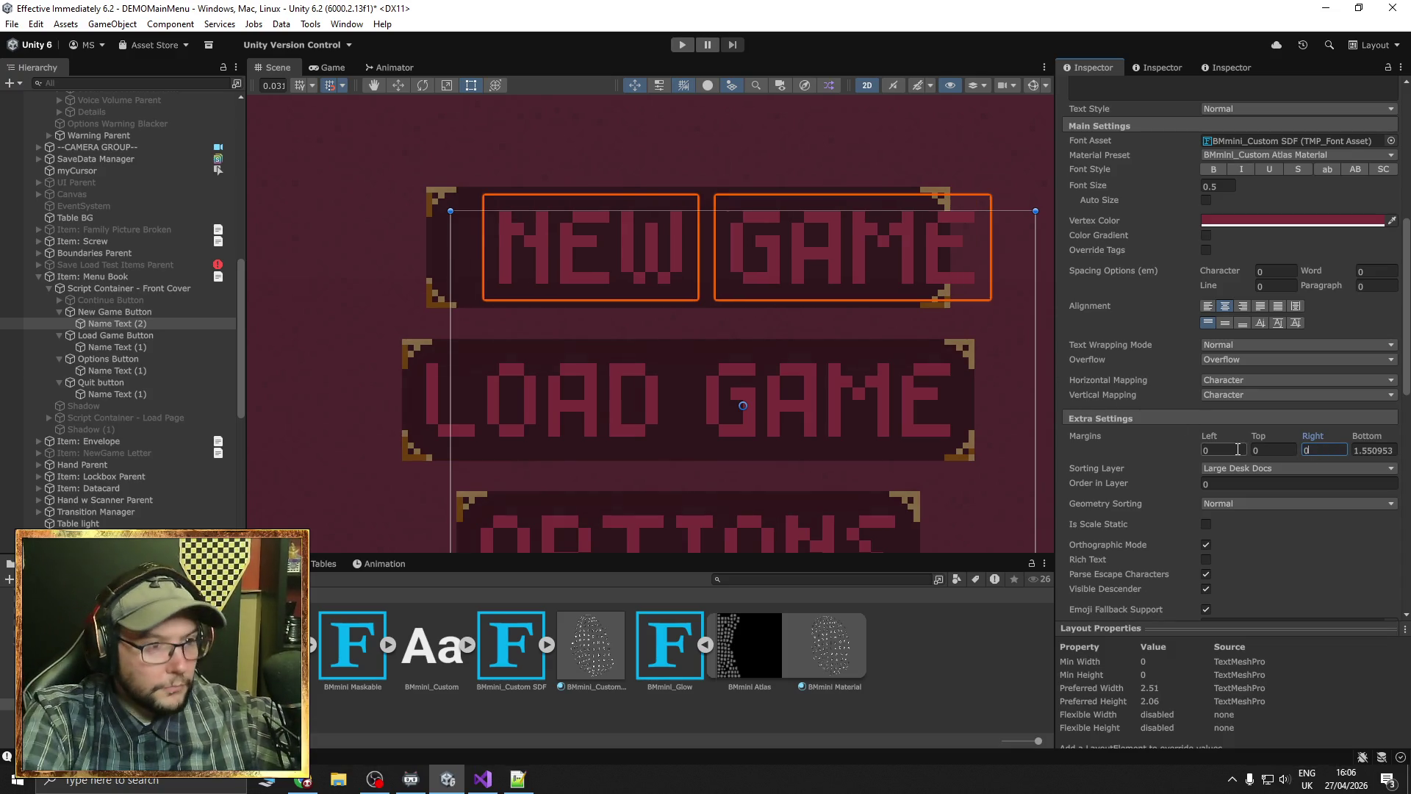
Shift the NEW GAME label left and widen its text box across the button
left_click(401, 84)
key("f")
left_click_drag(727, 385, 680, 387)
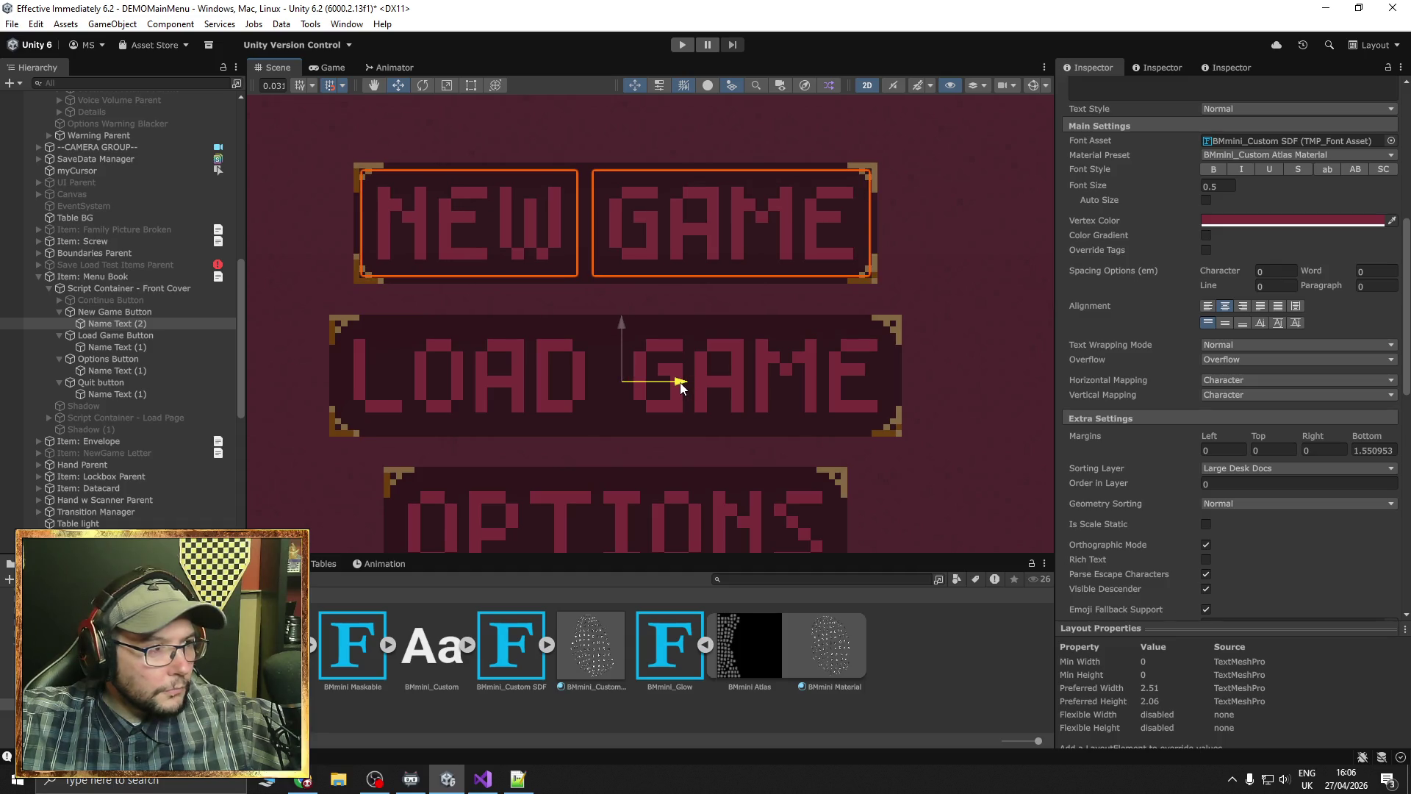
left_click(471, 85)
mouse_move(913, 250)
left_mouse_down()
mouse_move(1025, 259)
mouse_move(1005, 259)
left_mouse_up()
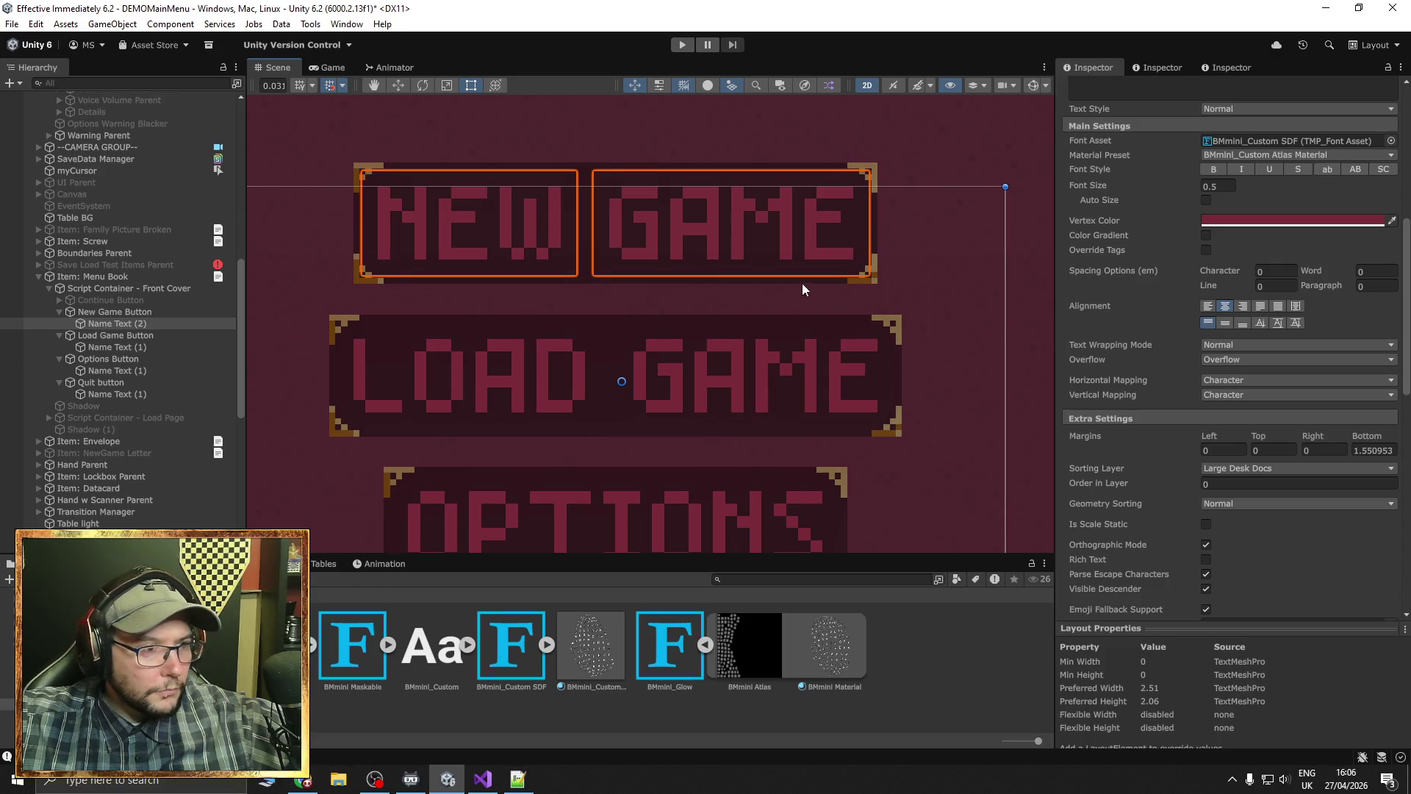
scroll(802, 283, "down", 3)
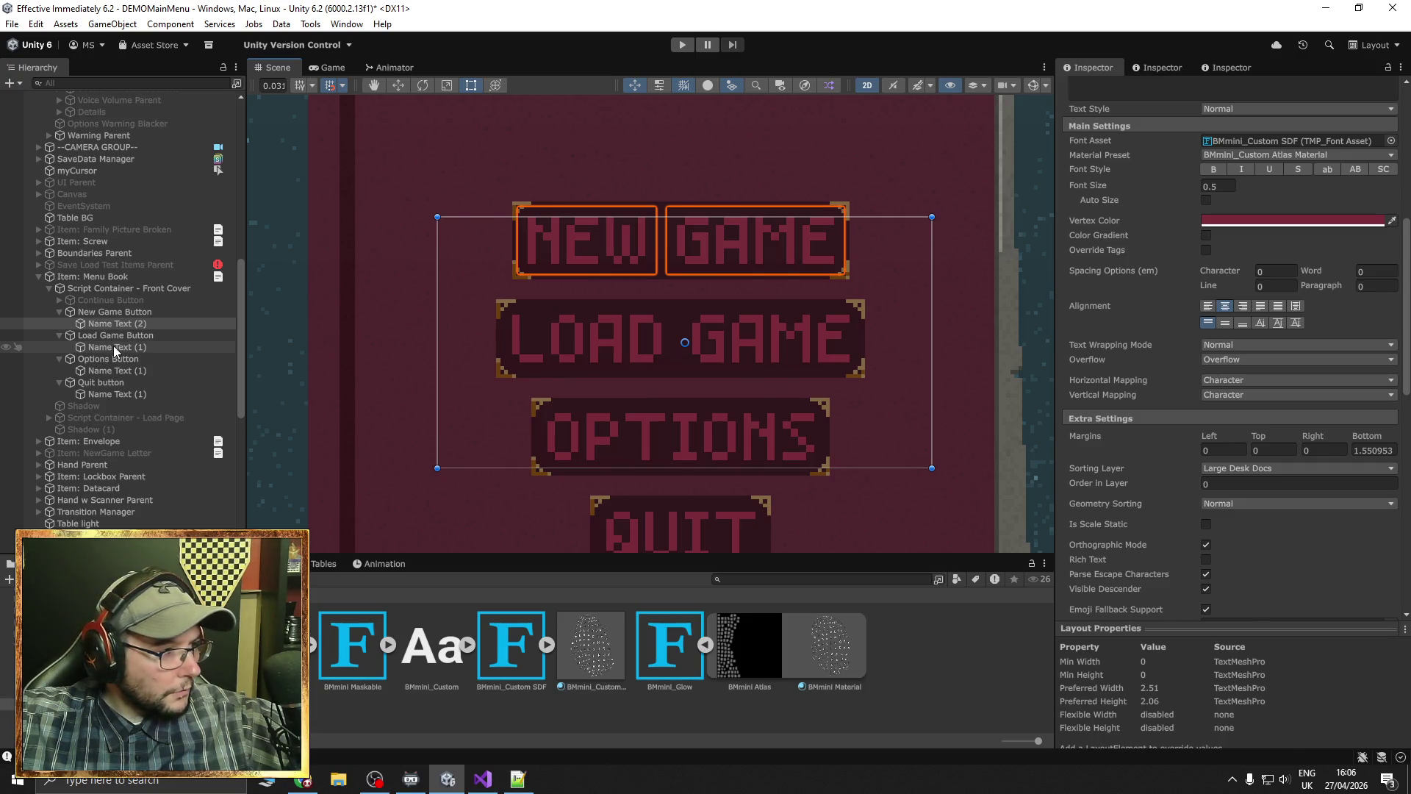
Select all four button labels and give them the 04b03_C_Localised font
left_click(113, 345, "ctrl")
left_click(115, 370, "ctrl")
left_click(122, 394, "ctrl")
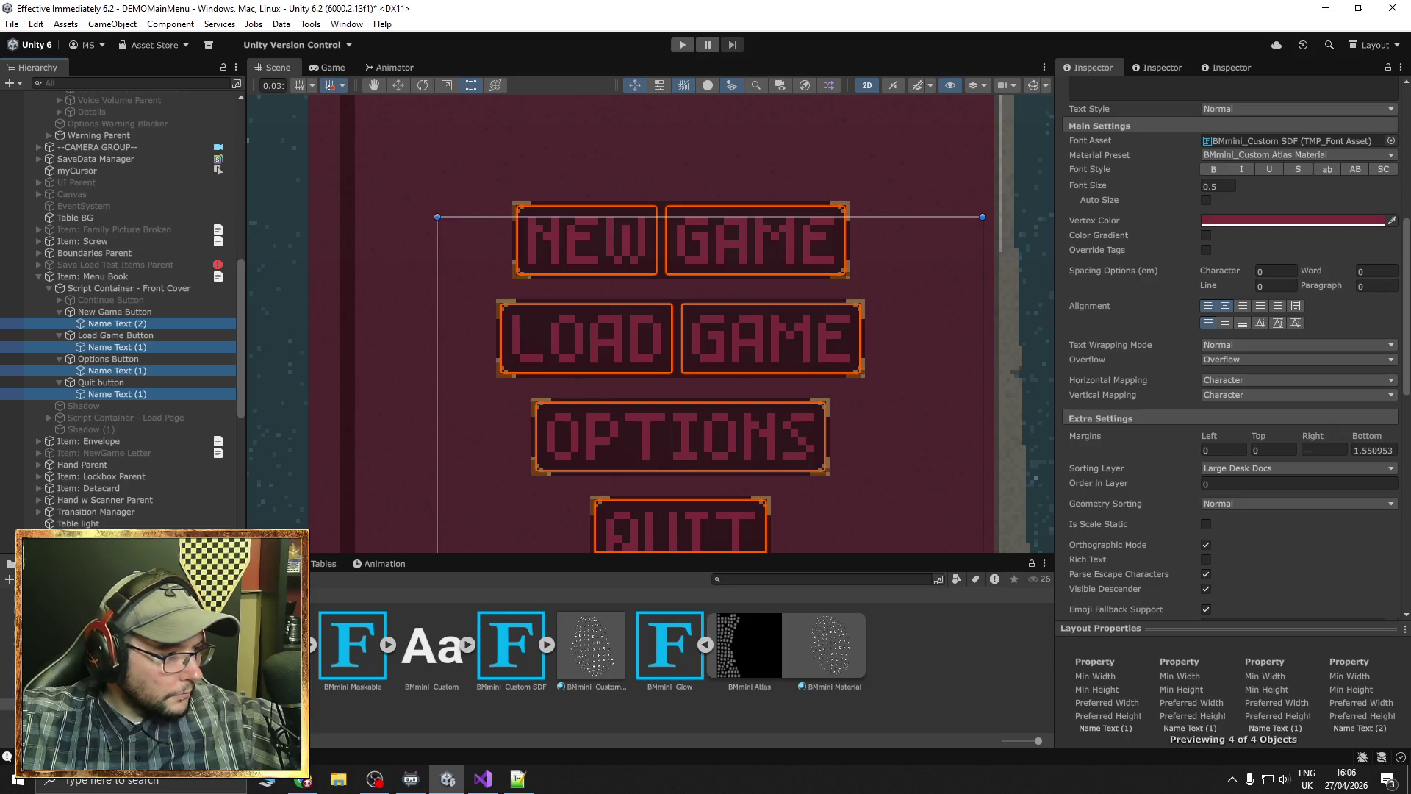
left_click(44, 680)
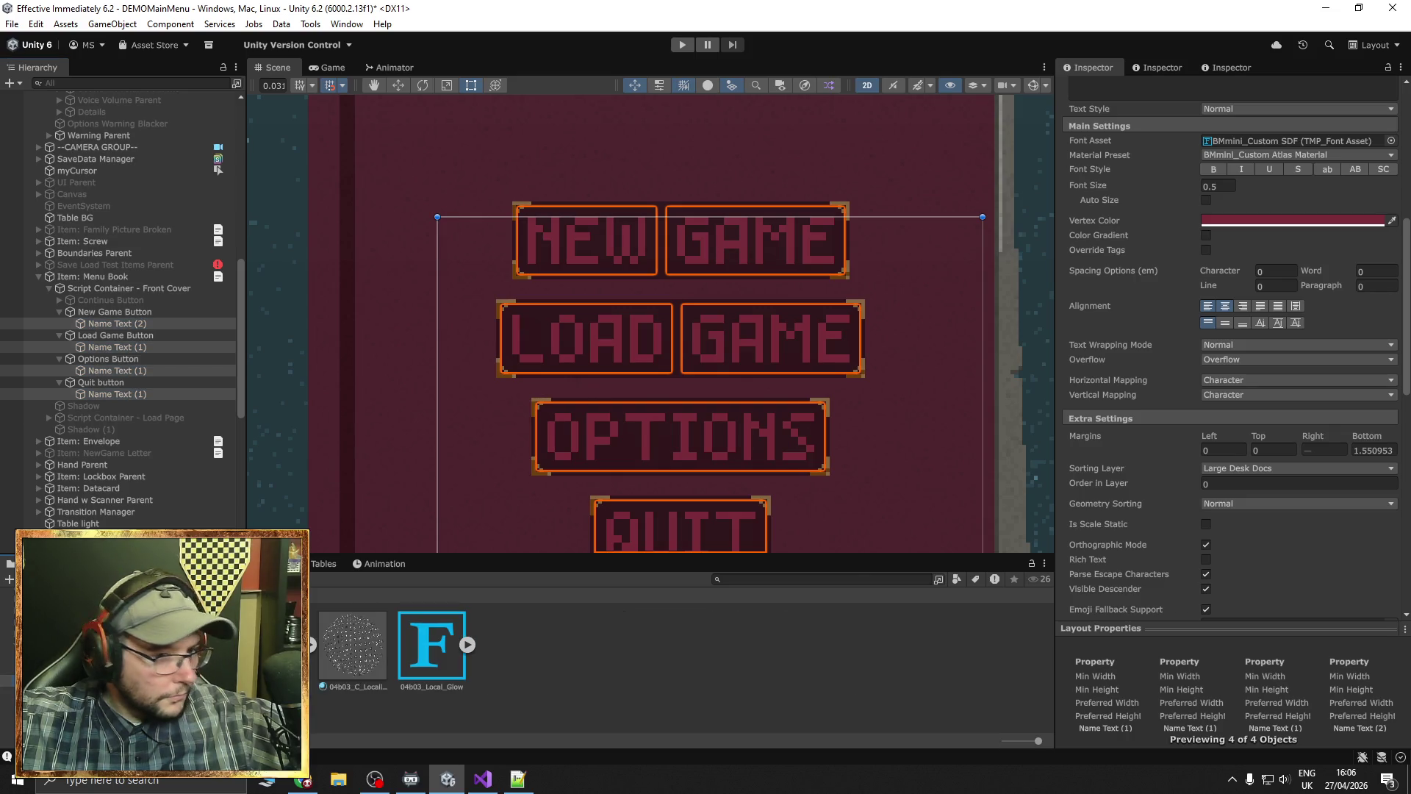
mouse_move(431, 645)
left_mouse_down()
mouse_move(1012, 563)
mouse_move(1147, 429)
mouse_move(1242, 141)
left_mouse_up()
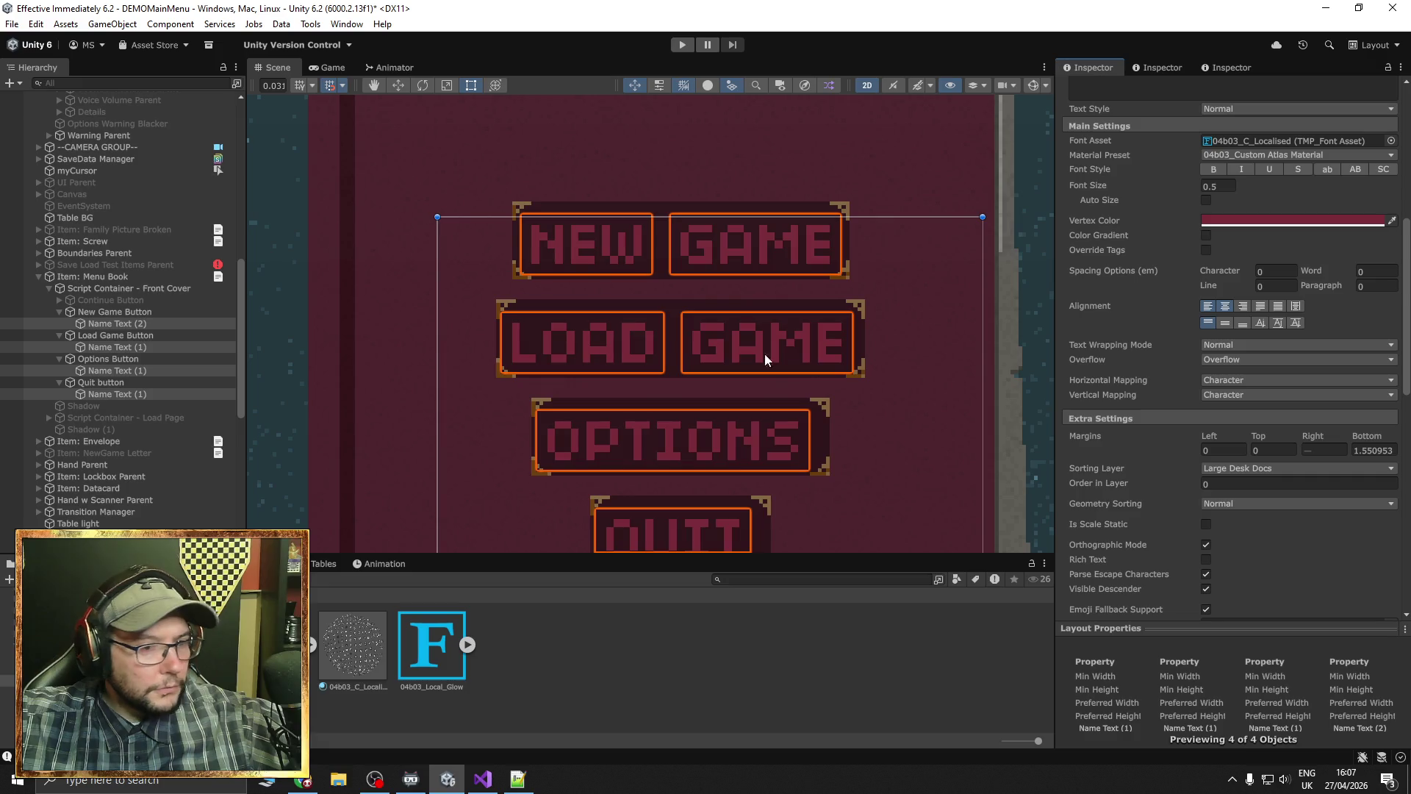
Set the four labels' character spacing to -5
scroll(1154, 479, "down", 6)
scroll(1153, 481, "up", 7)
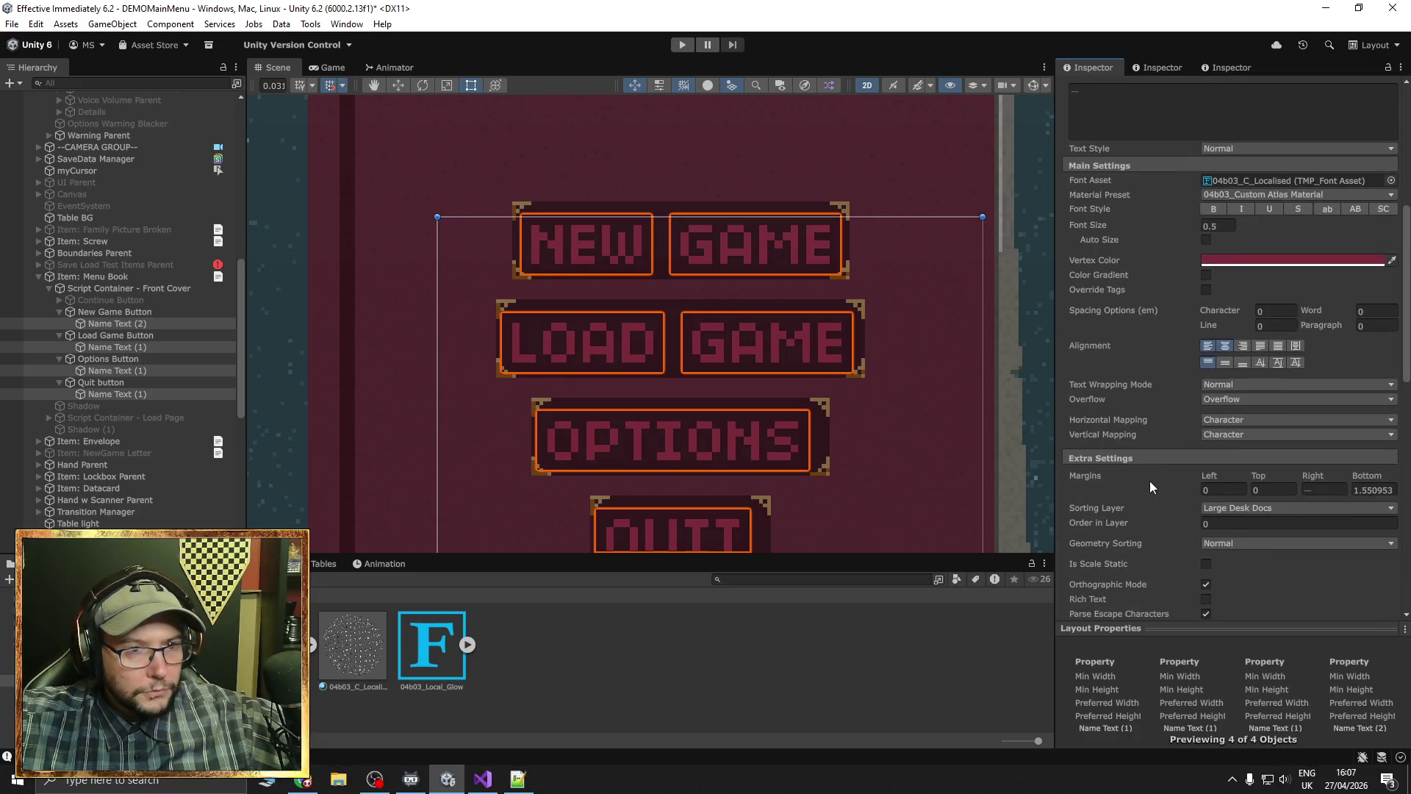
scroll(1149, 481, "up", 1)
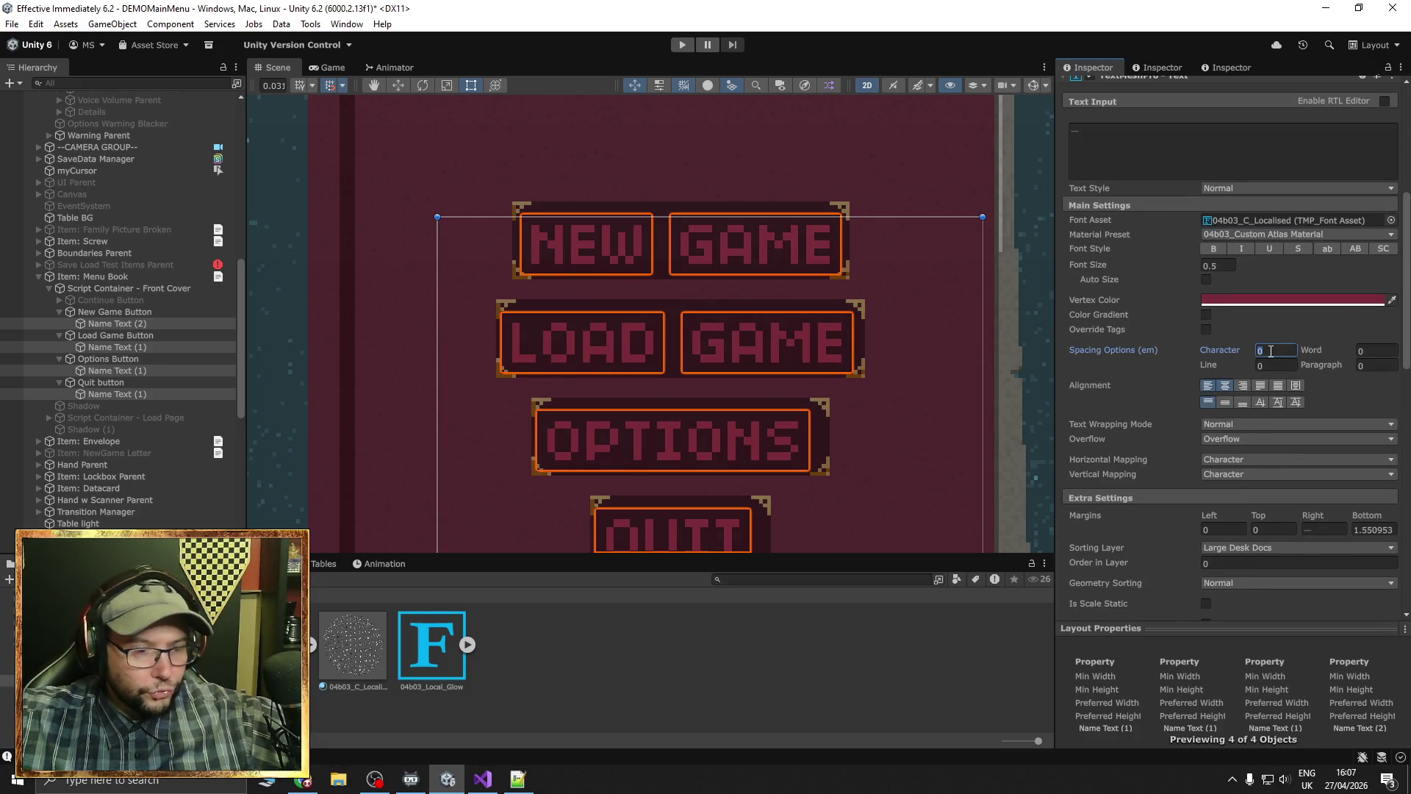
type("-10")
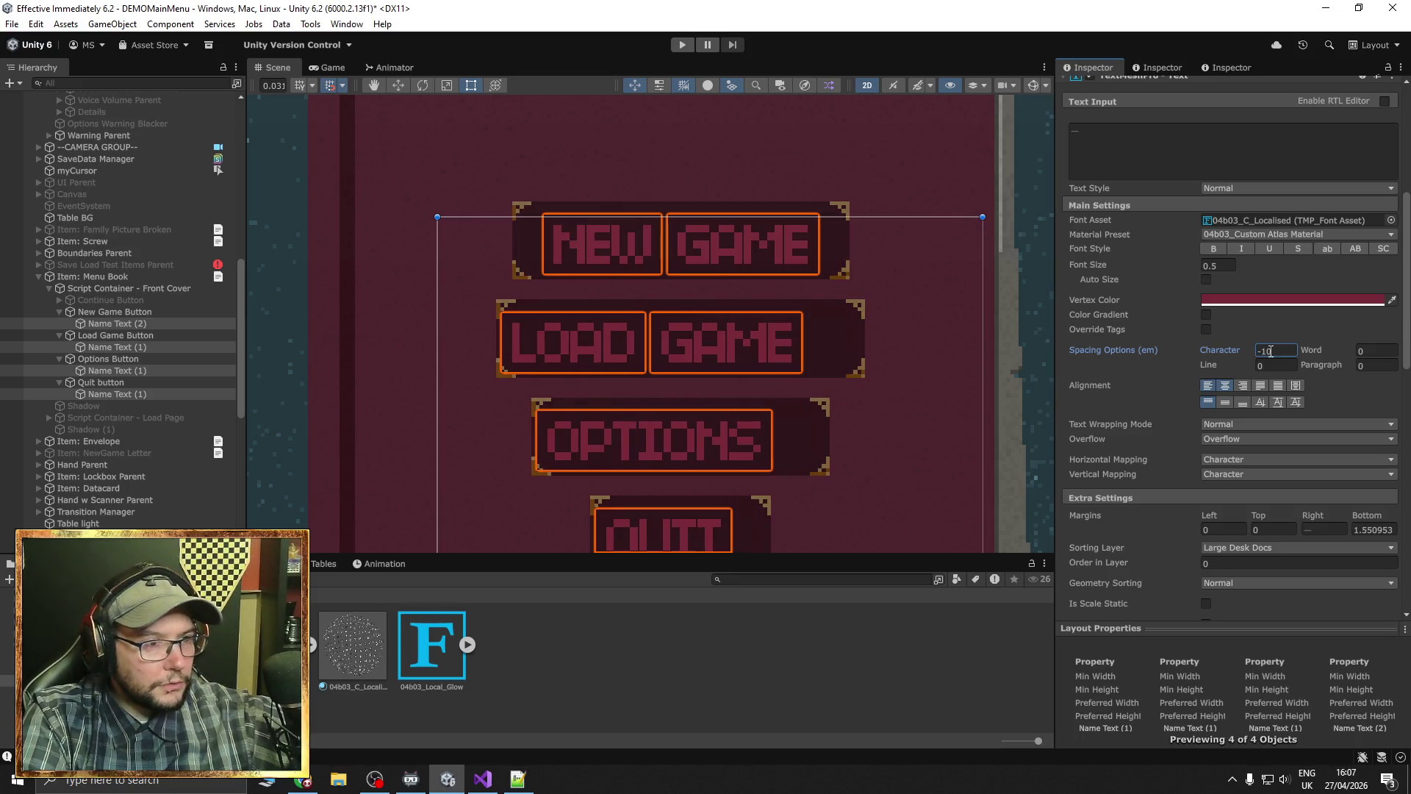
key("BackSpace")
type("5")
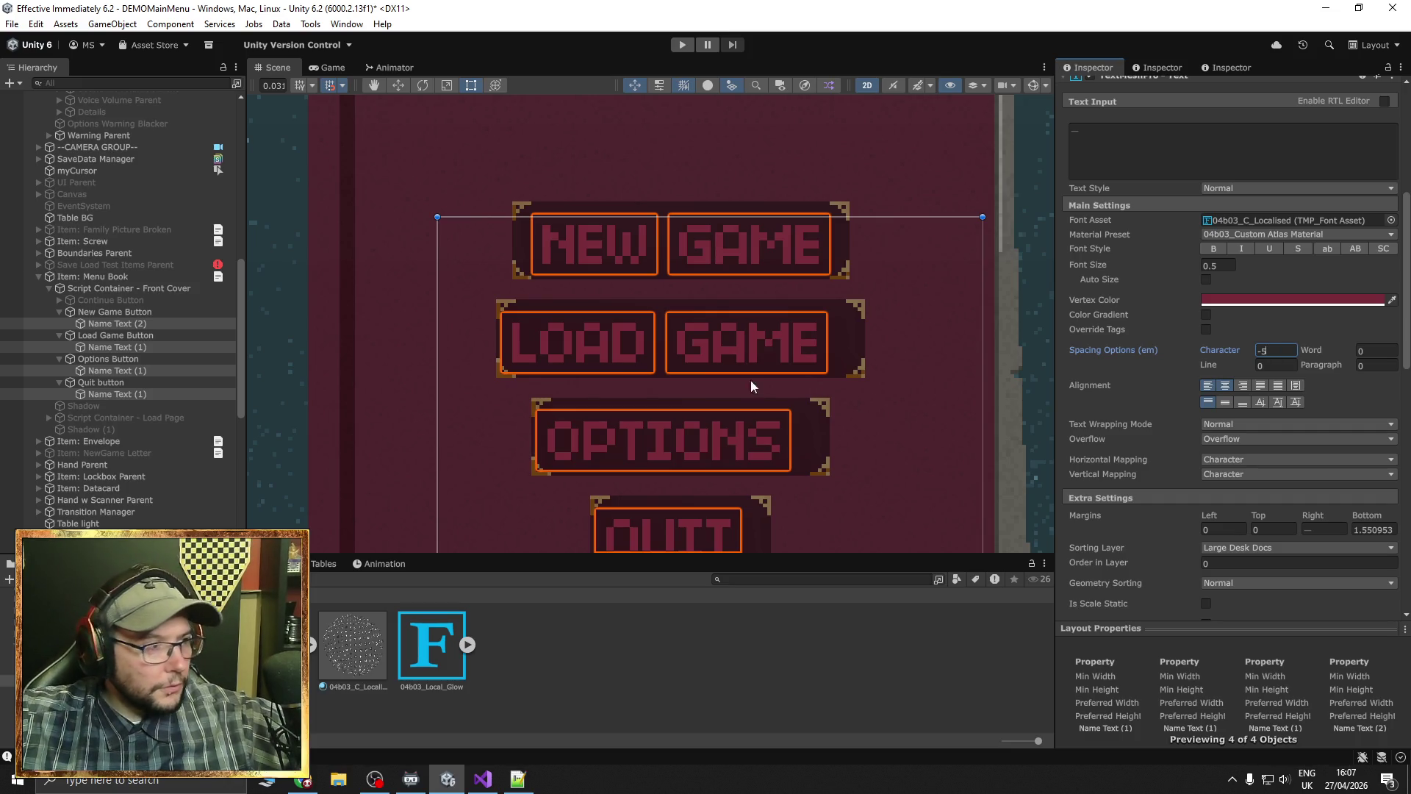
left_click(110, 324, "ctrl")
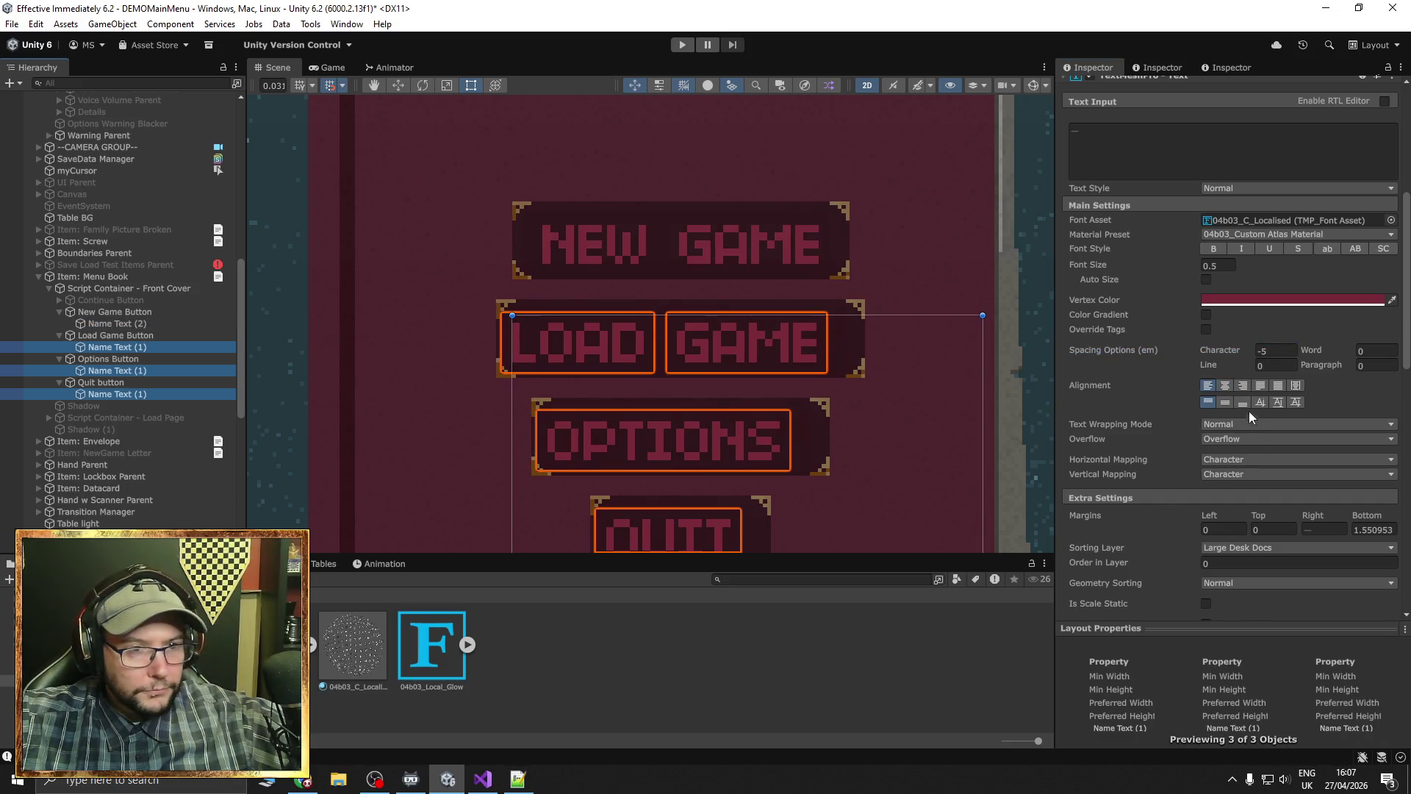
Centre-align the LOAD GAME, OPTIONS and QUIT labels and set their right margin to 0
left_click(1225, 384)
scroll(1286, 491, "down", 3)
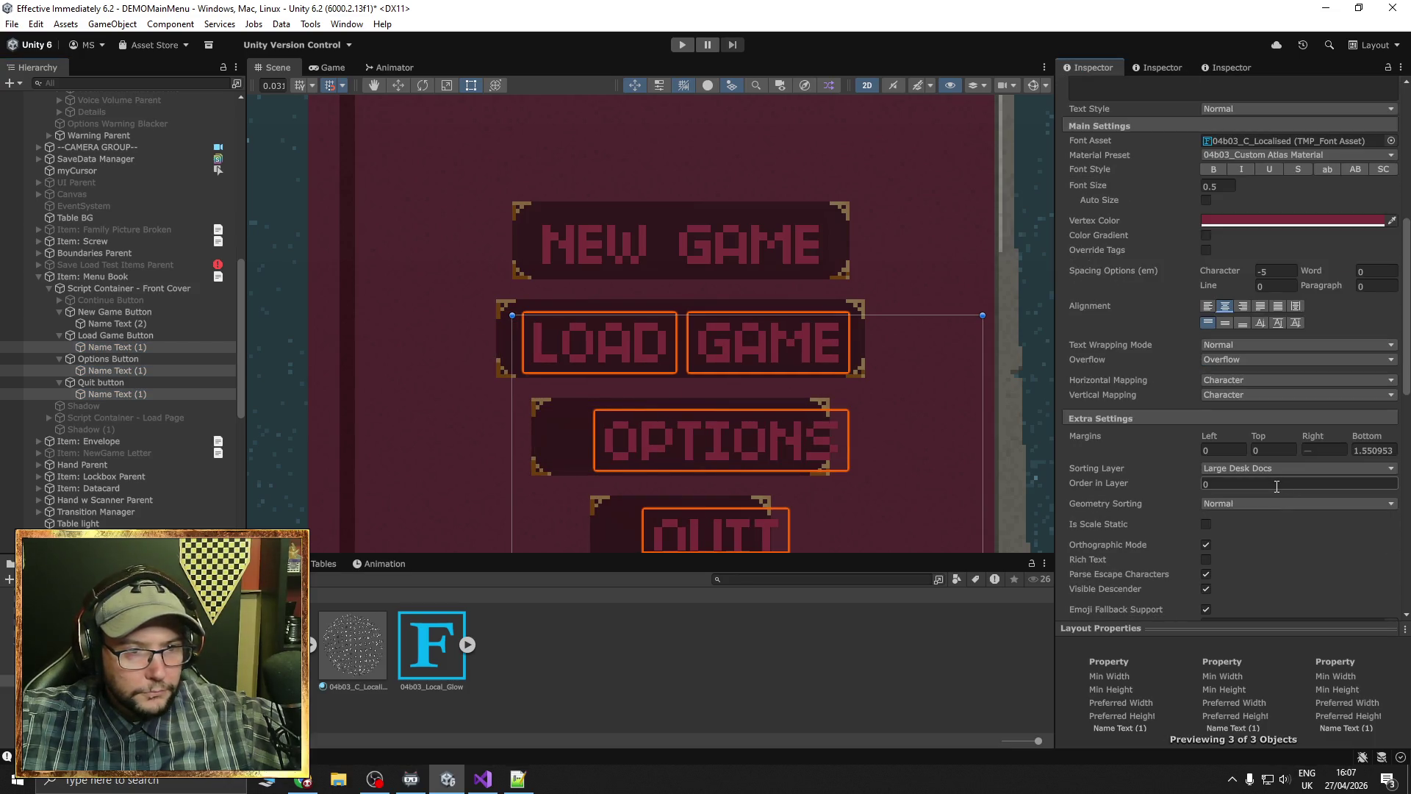
type("0")
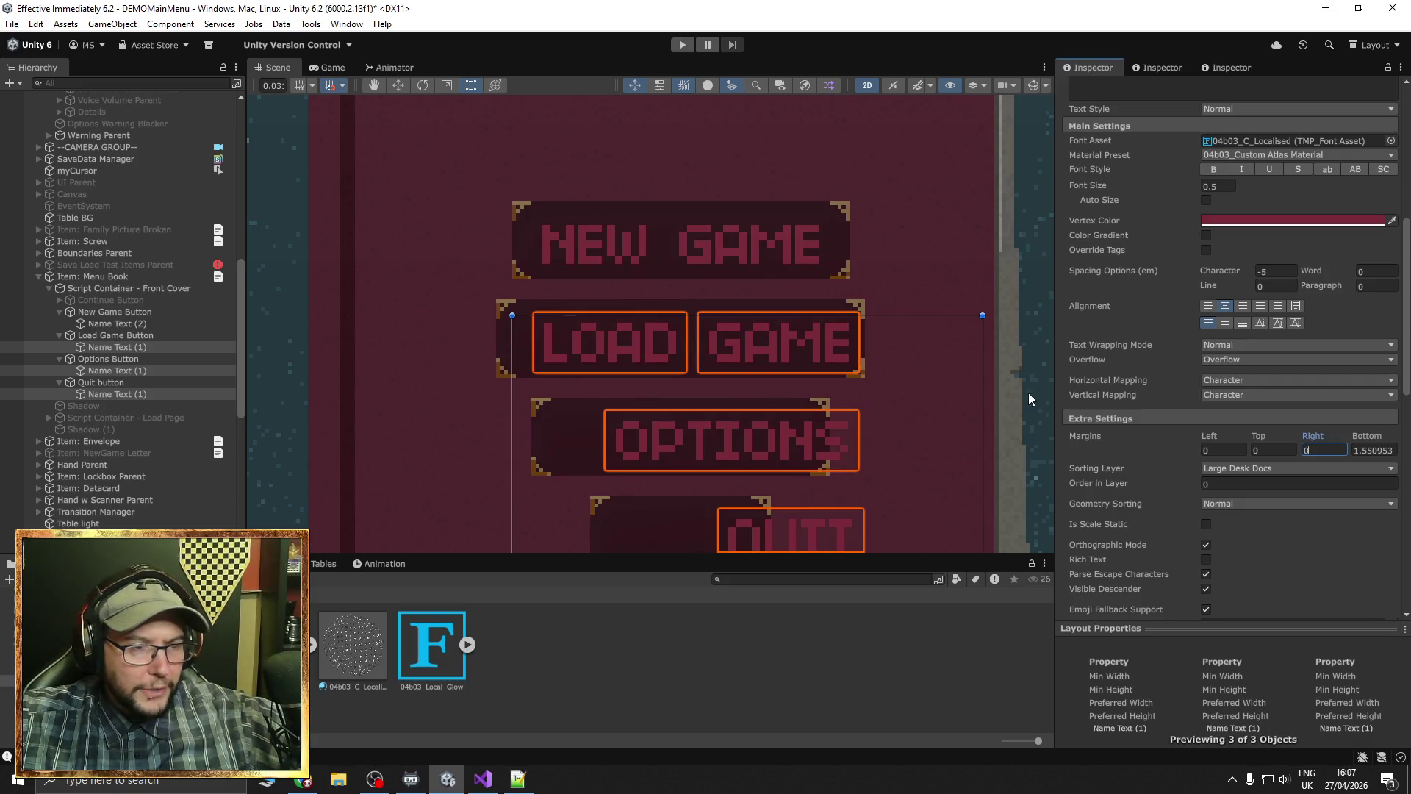
scroll(1029, 393, "down", 2)
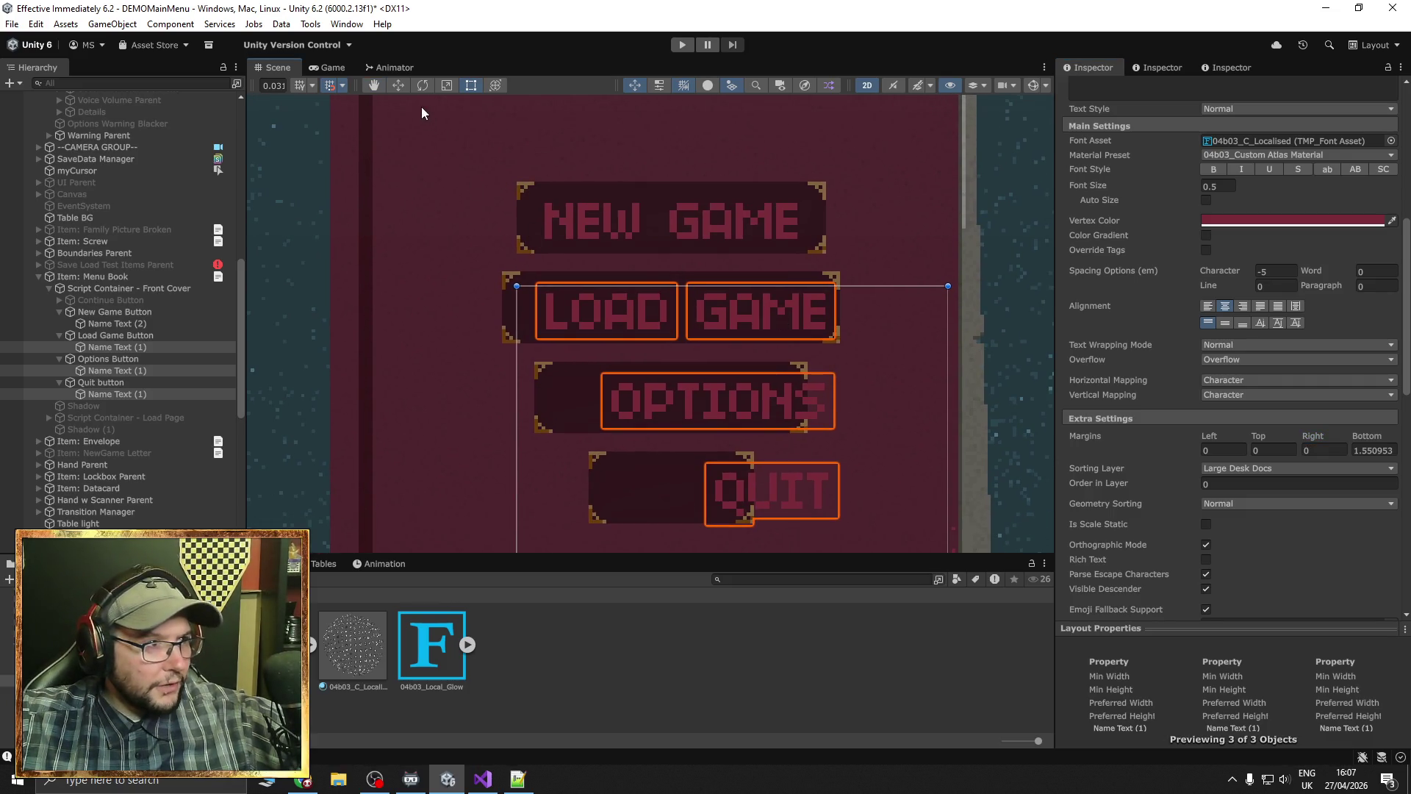
With the Move tool, shift the LOAD GAME, OPTIONS and QUIT labels left together
left_click(400, 86)
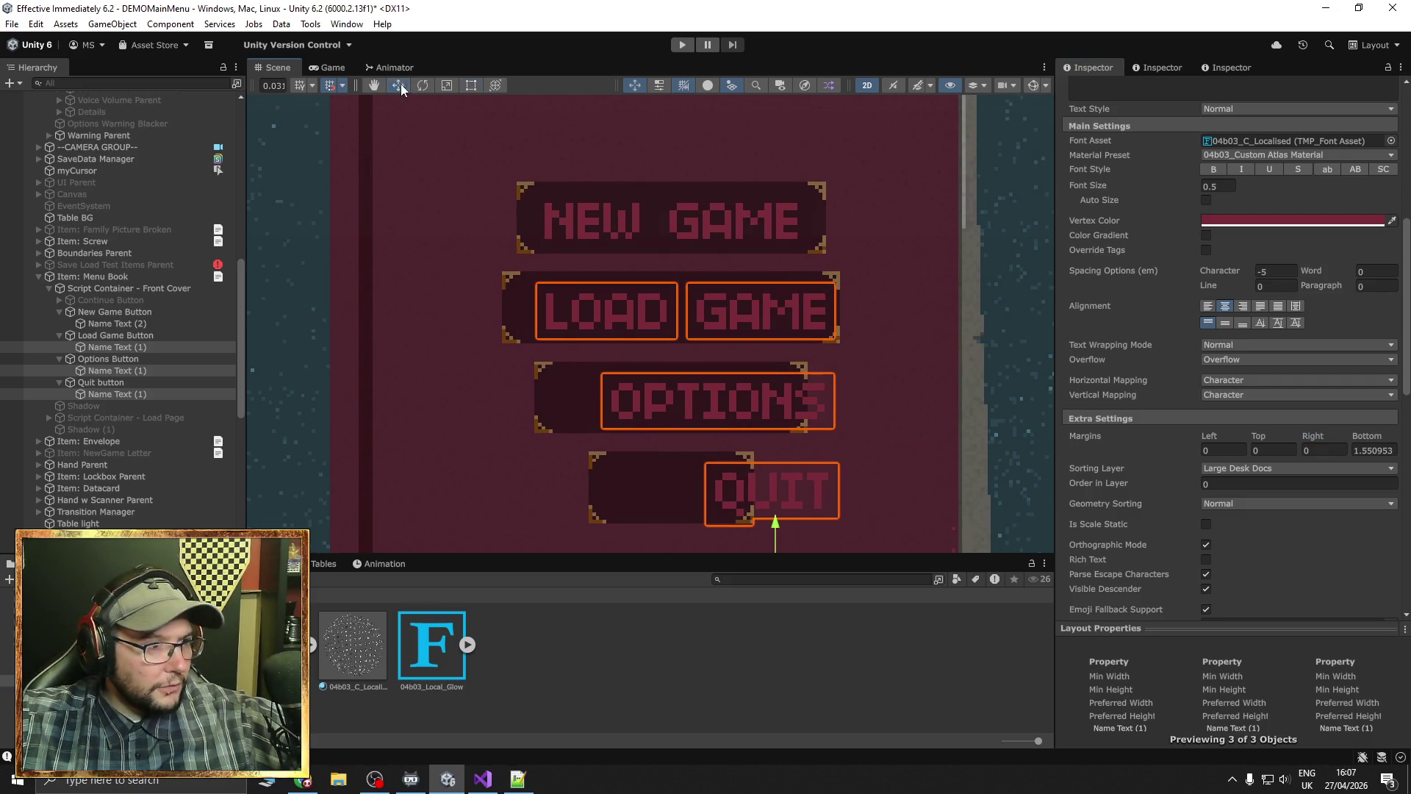
left_click(108, 324)
key("Up")
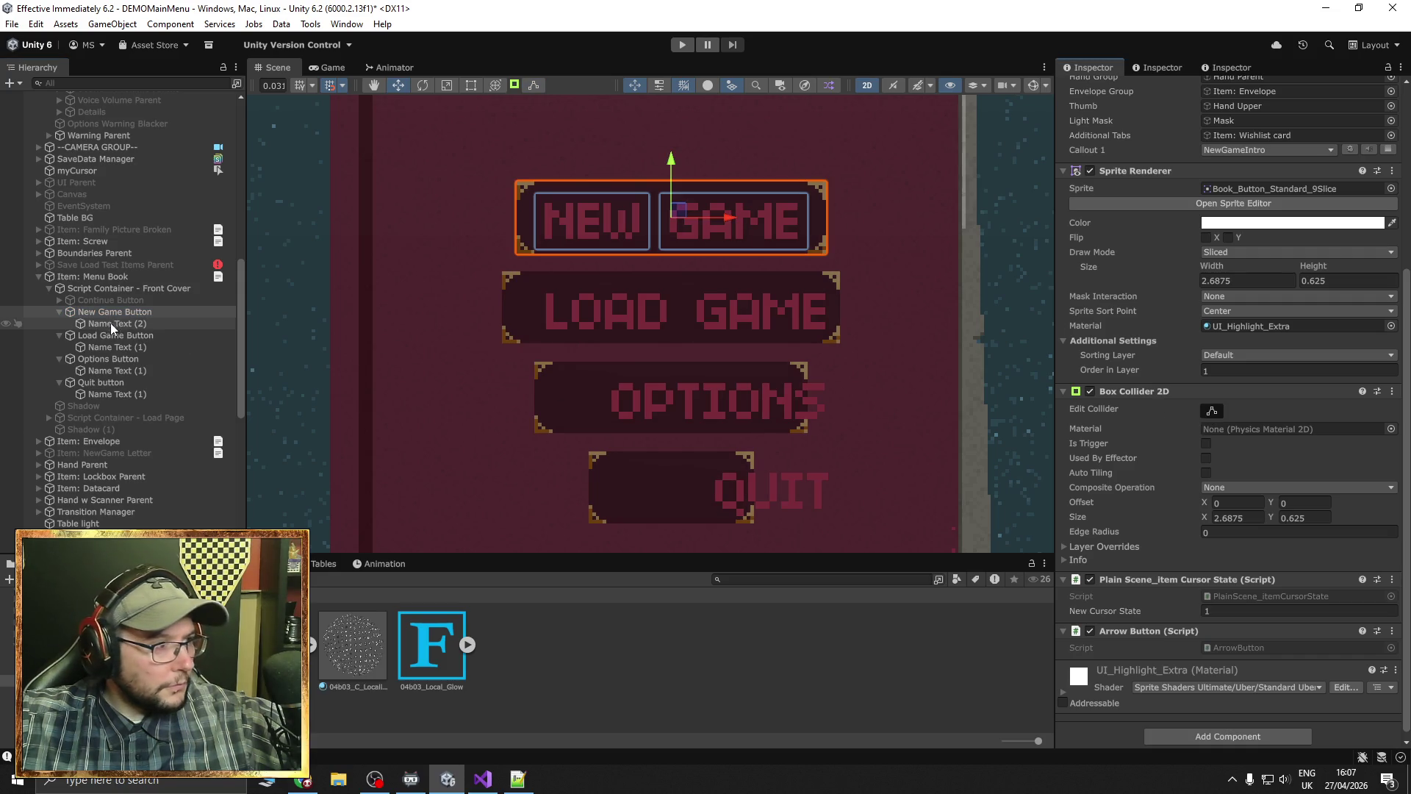
left_click(114, 348)
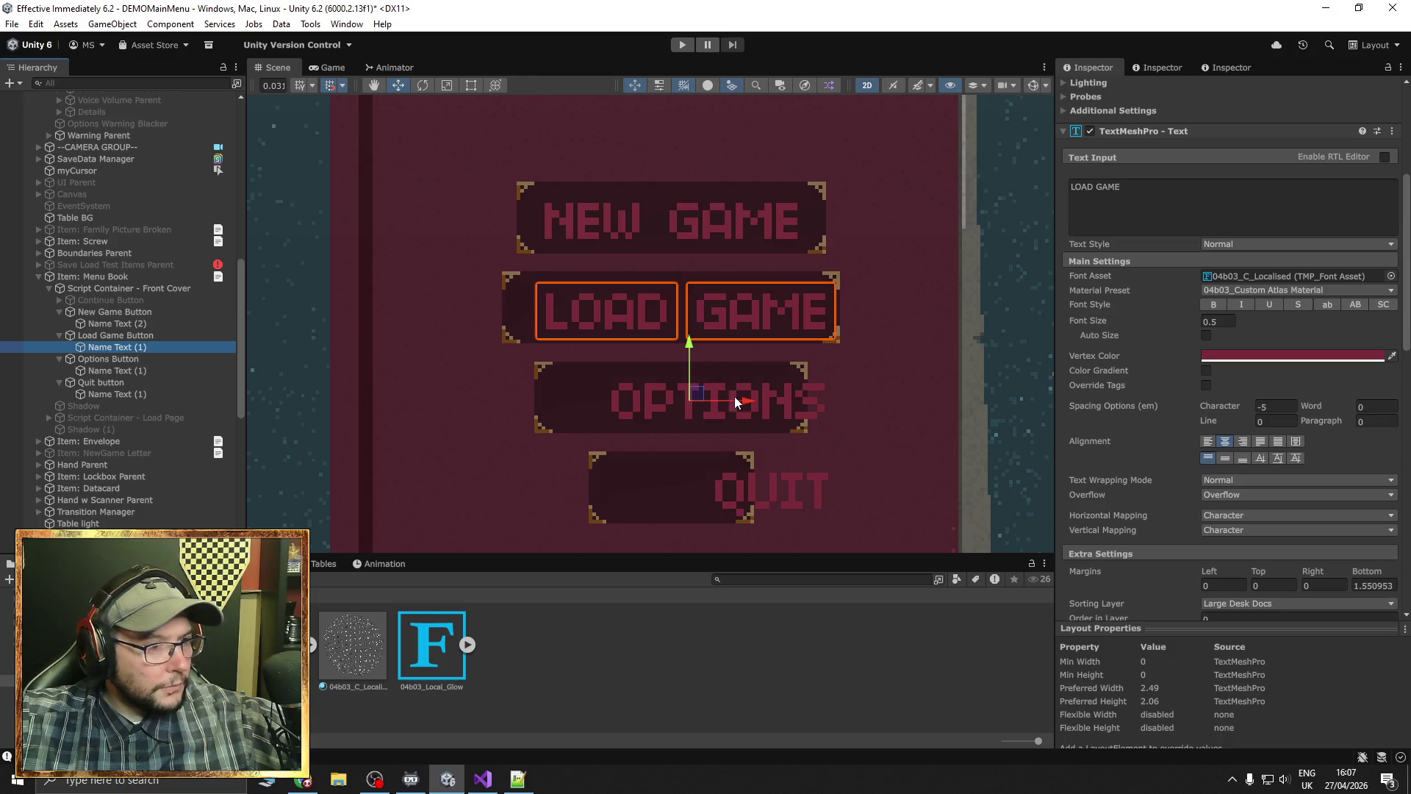
left_click(720, 402, "shift")
left_click(771, 489, "shift")
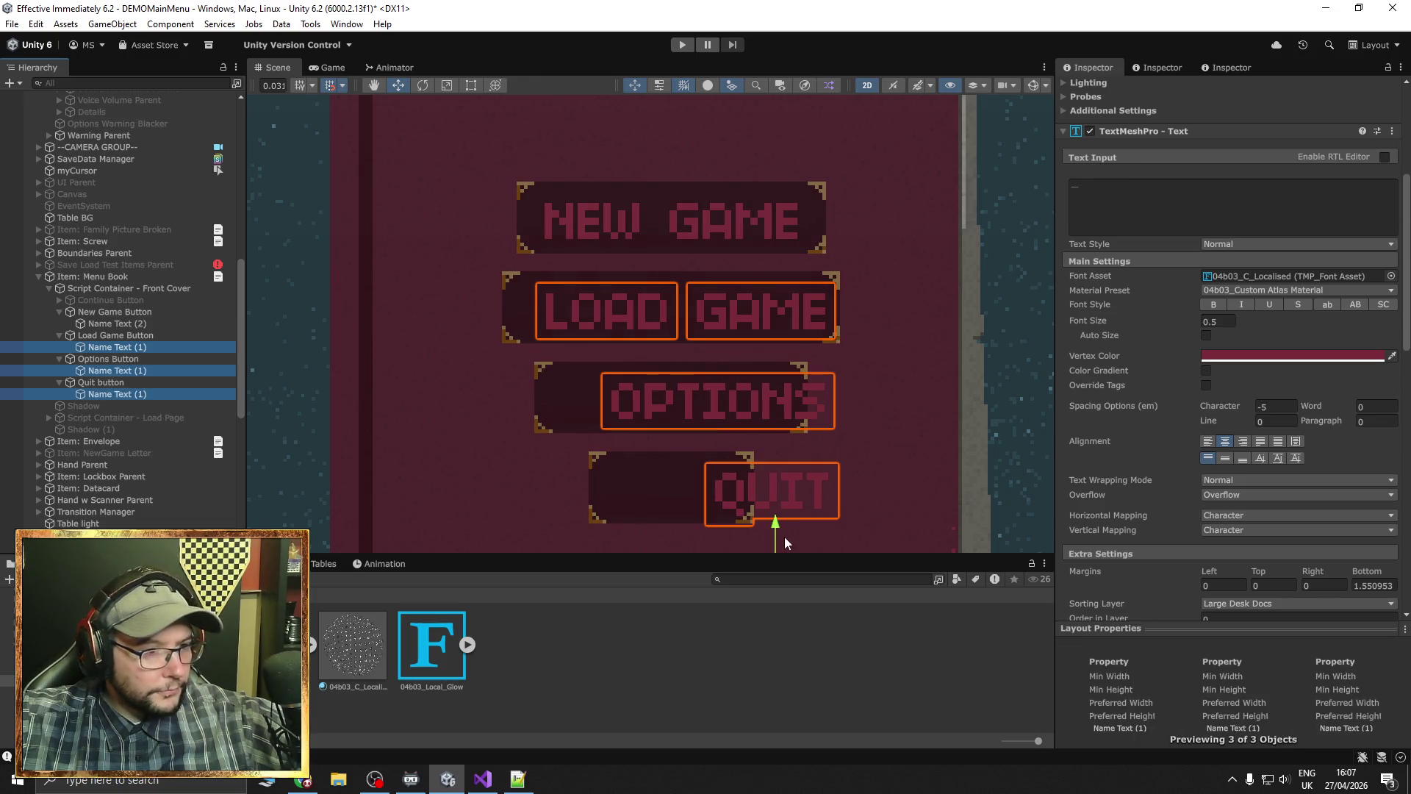
scroll(783, 537, "down", 1)
left_click_drag(814, 483, 821, 420)
left_click_drag(819, 502, 803, 499)
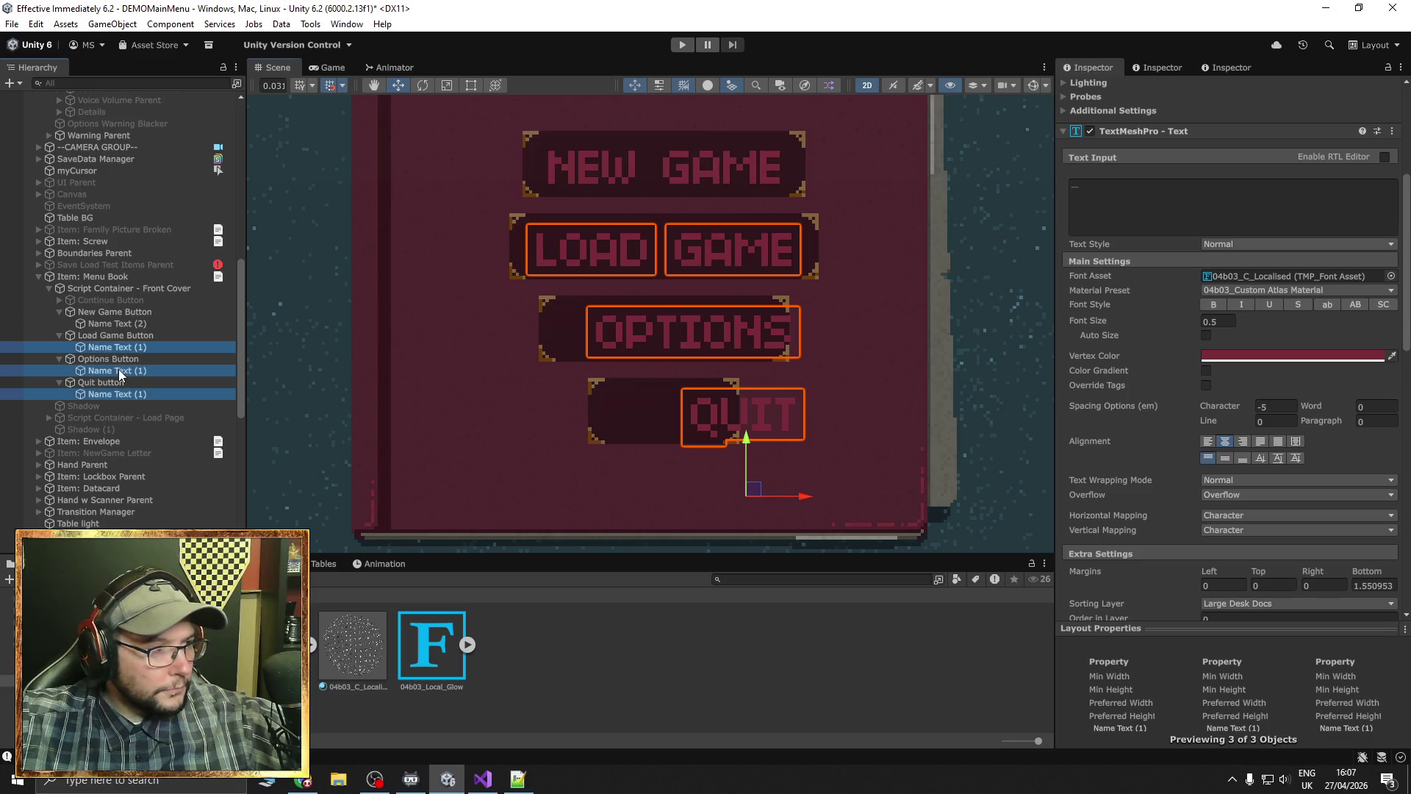
Move the OPTIONS and QUIT labels individually left to centre them on their buttons
left_click(110, 370)
left_click_drag(756, 424, 726, 424)
left_click(118, 394)
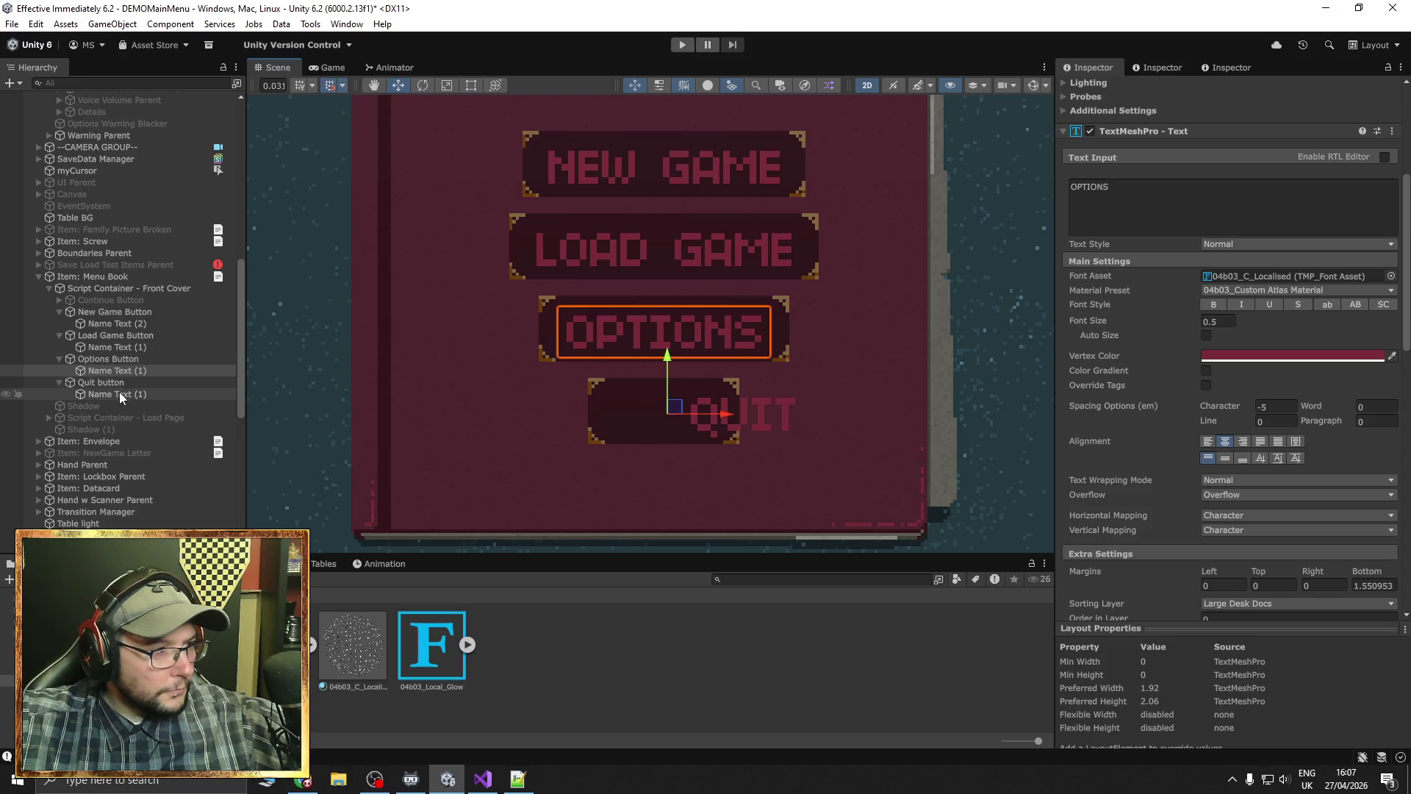
left_click_drag(803, 501, 724, 501)
Nudge all four menu labels slightly upward, then deselect them
scroll(674, 383, "down", 2)
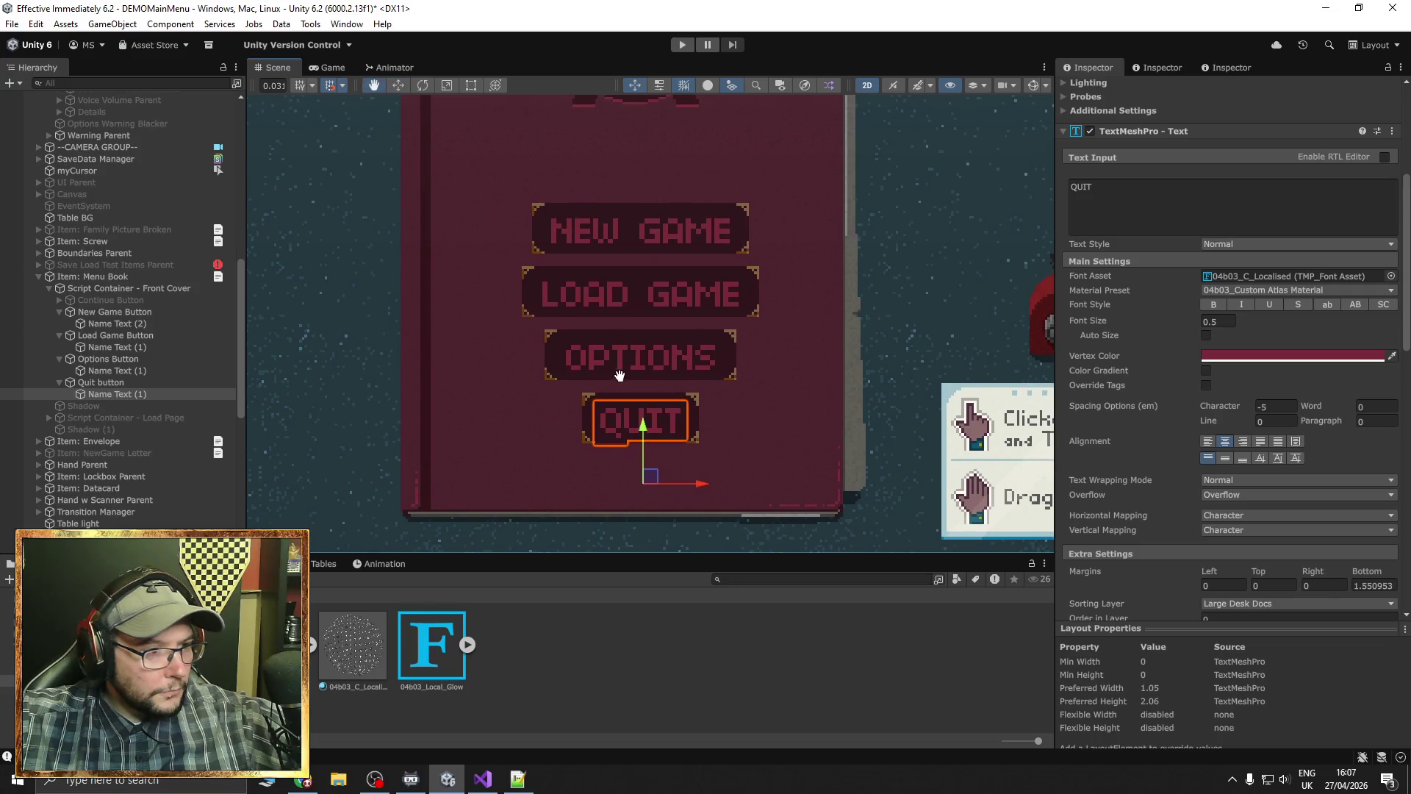
left_click(131, 371, "ctrl")
left_click(132, 347, "ctrl")
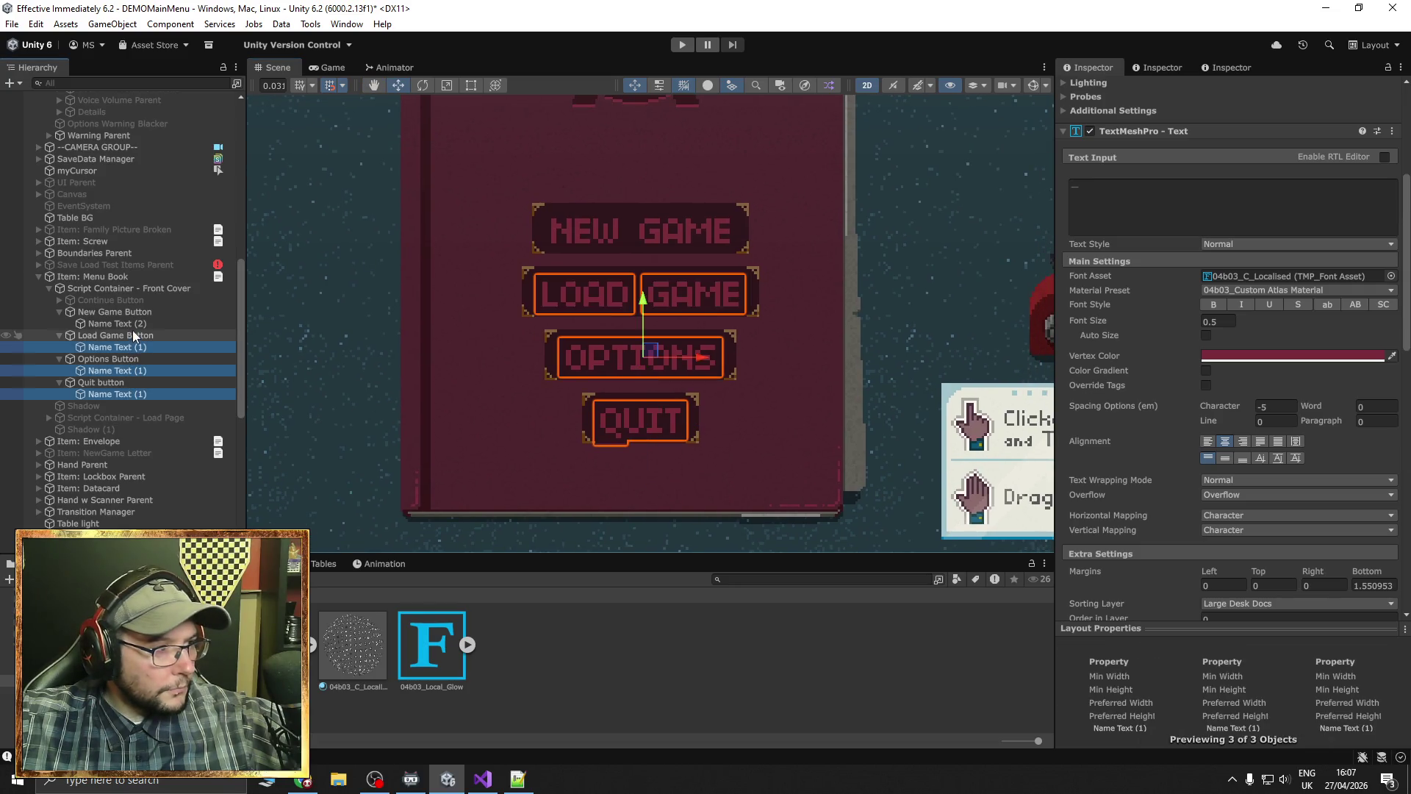
left_click(136, 323, "ctrl")
left_click_drag(644, 245, 644, 243)
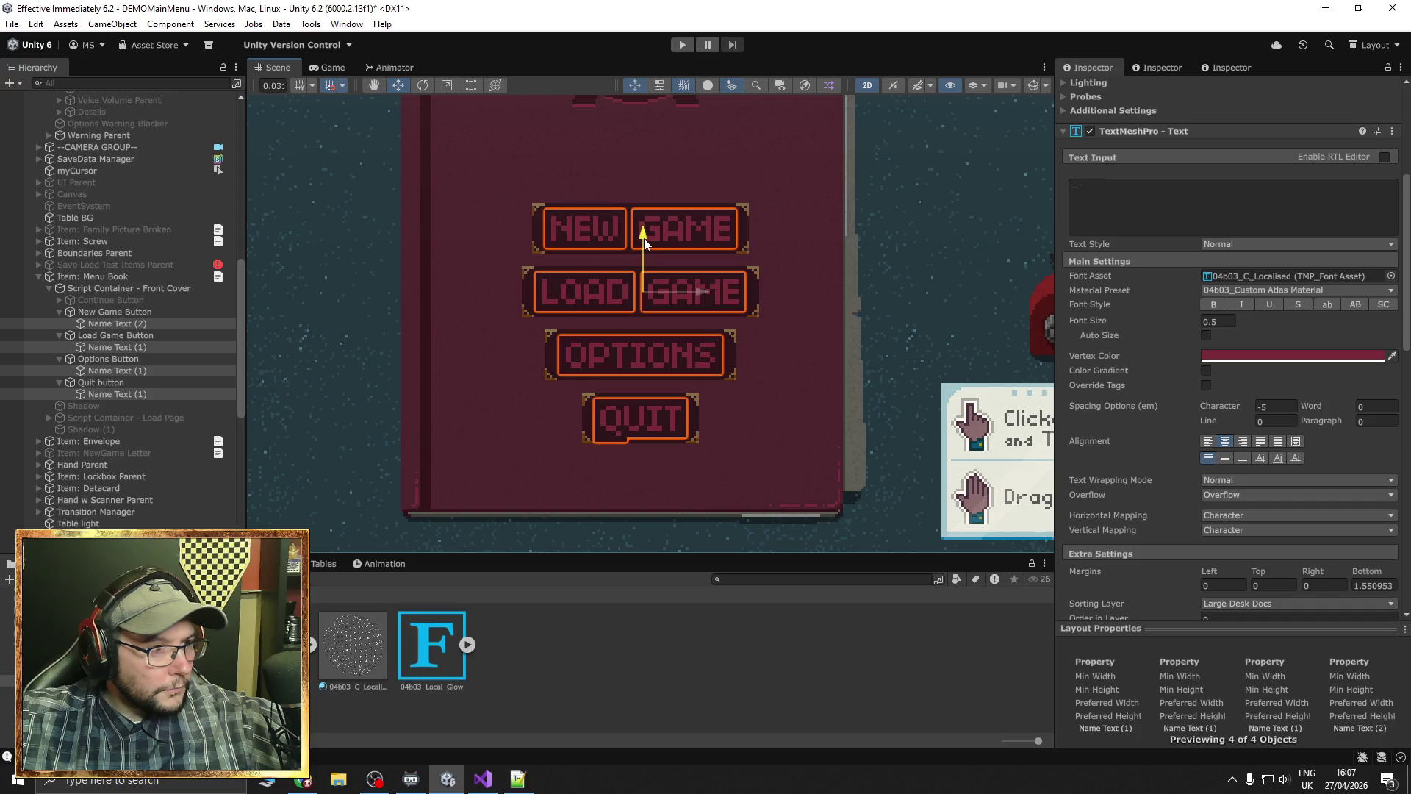
left_click(926, 373)
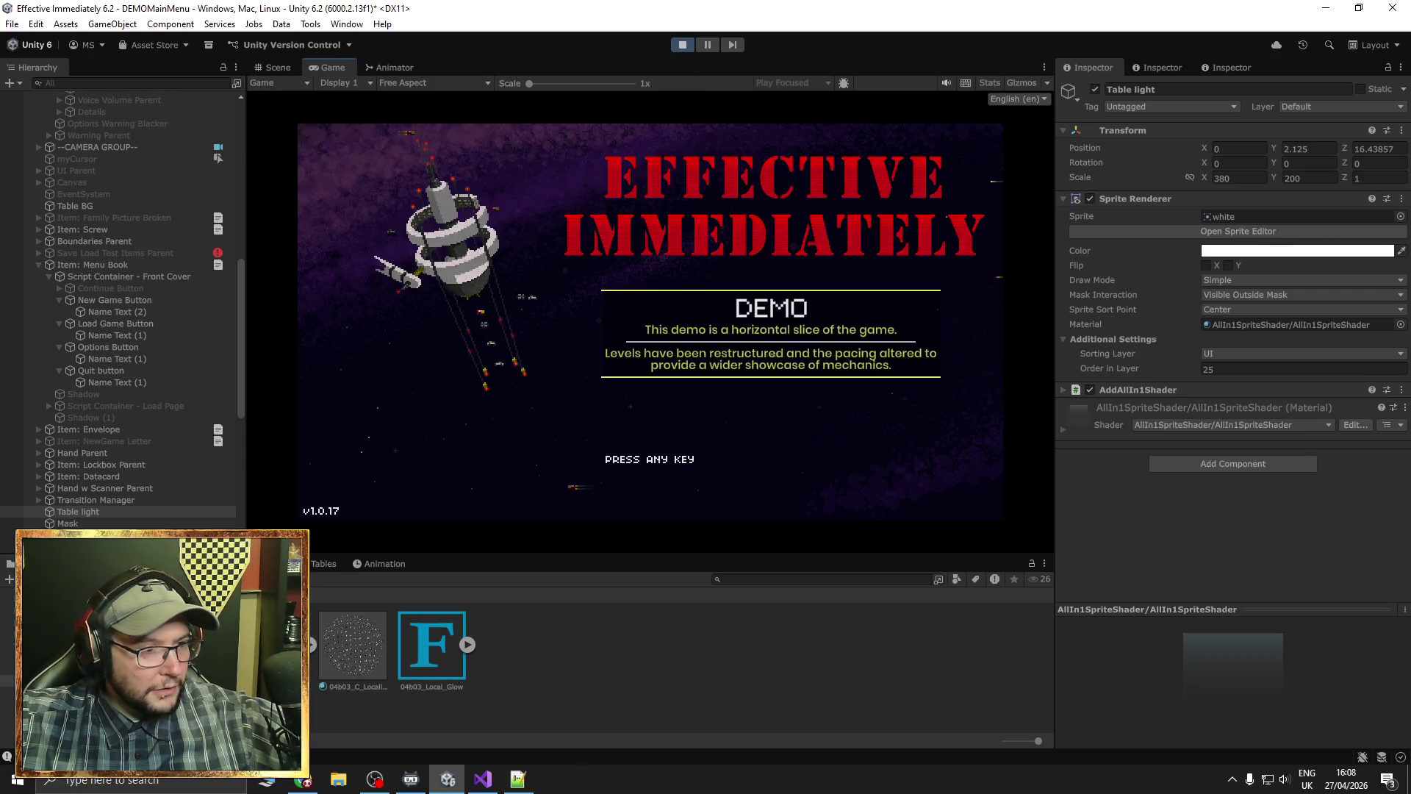
Pass the title screen to check the new menu book labels, then stop play mode
key("space")
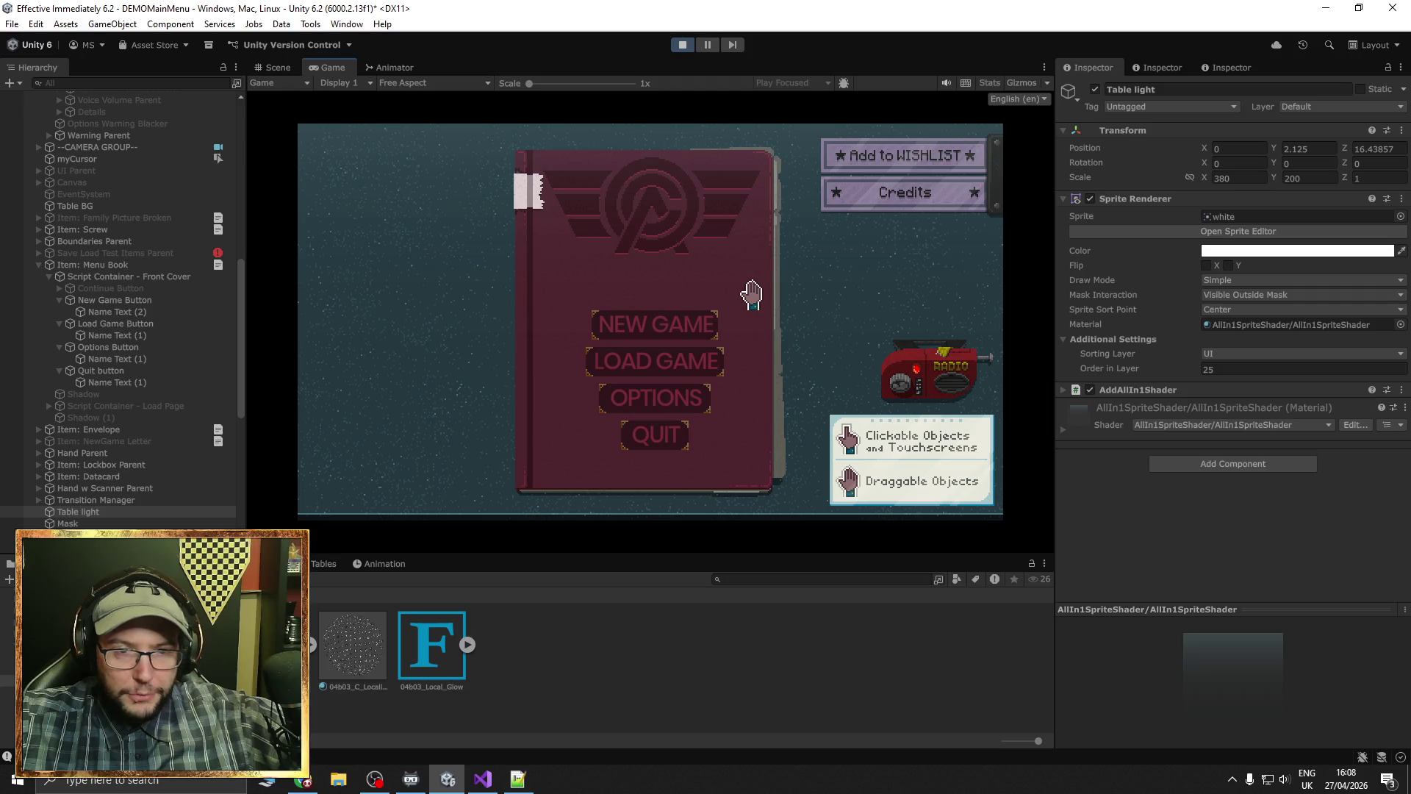
left_click(678, 47)
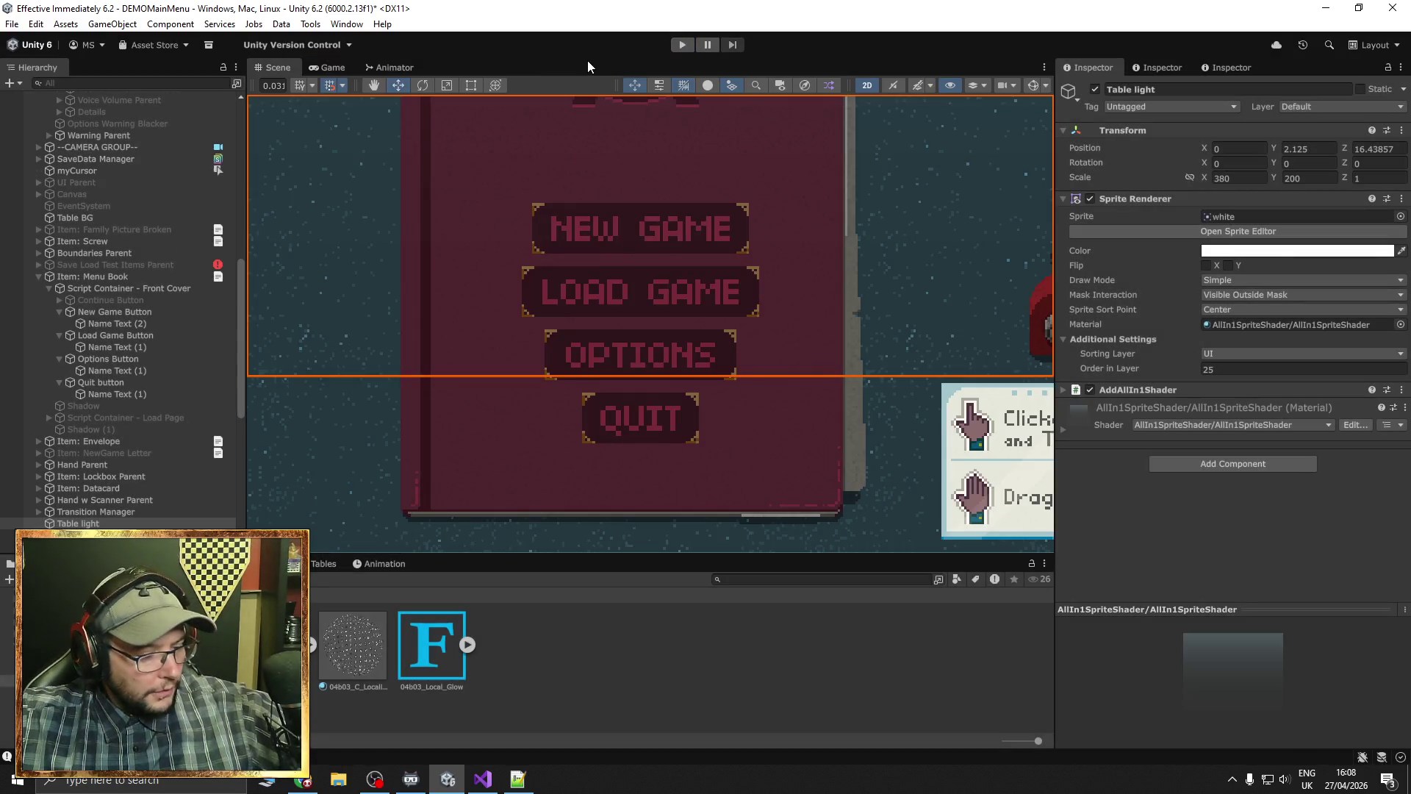
Save the scene and frame the whole menu book in the Scene view
key("ctrl+s")
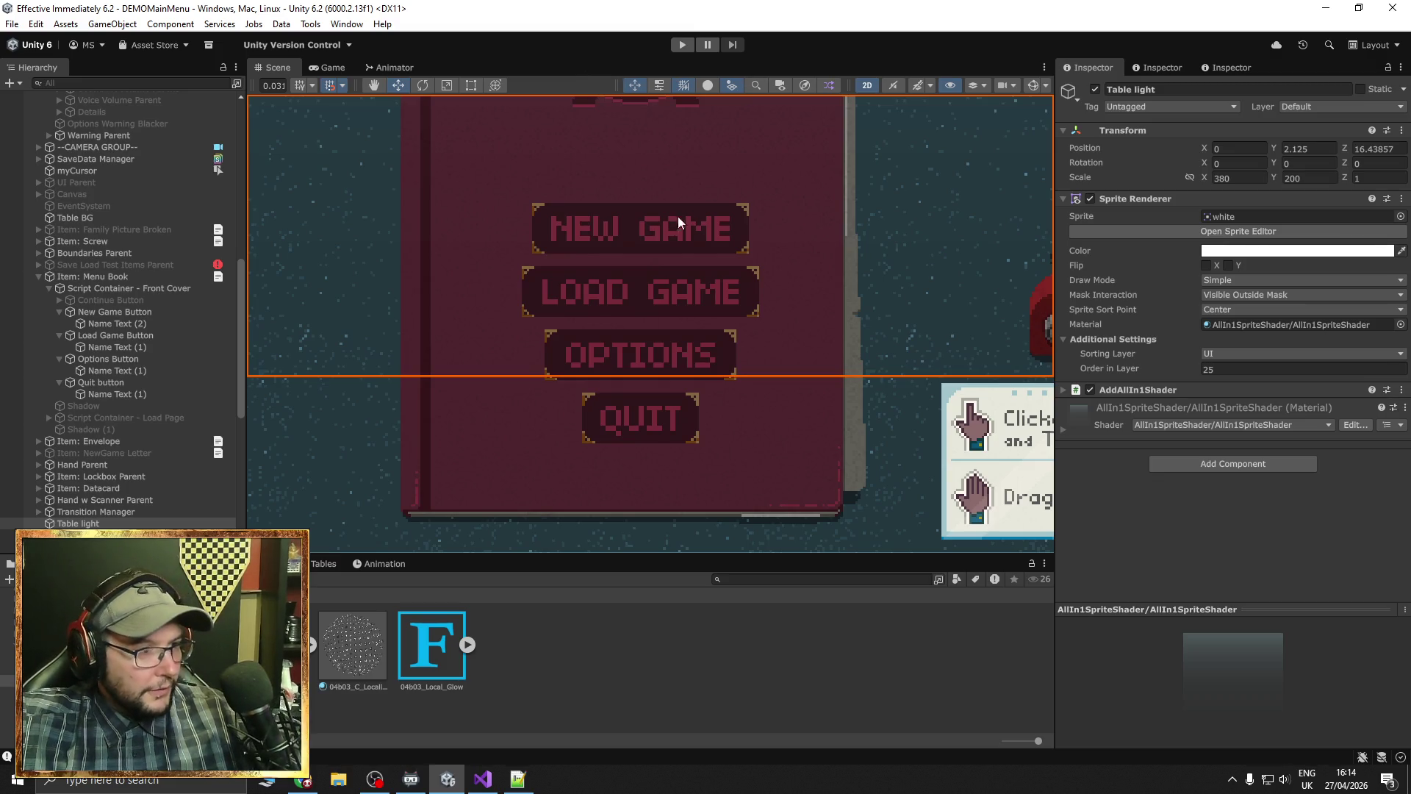
scroll(632, 228, "down", 2)
scroll(617, 235, "down", 4)
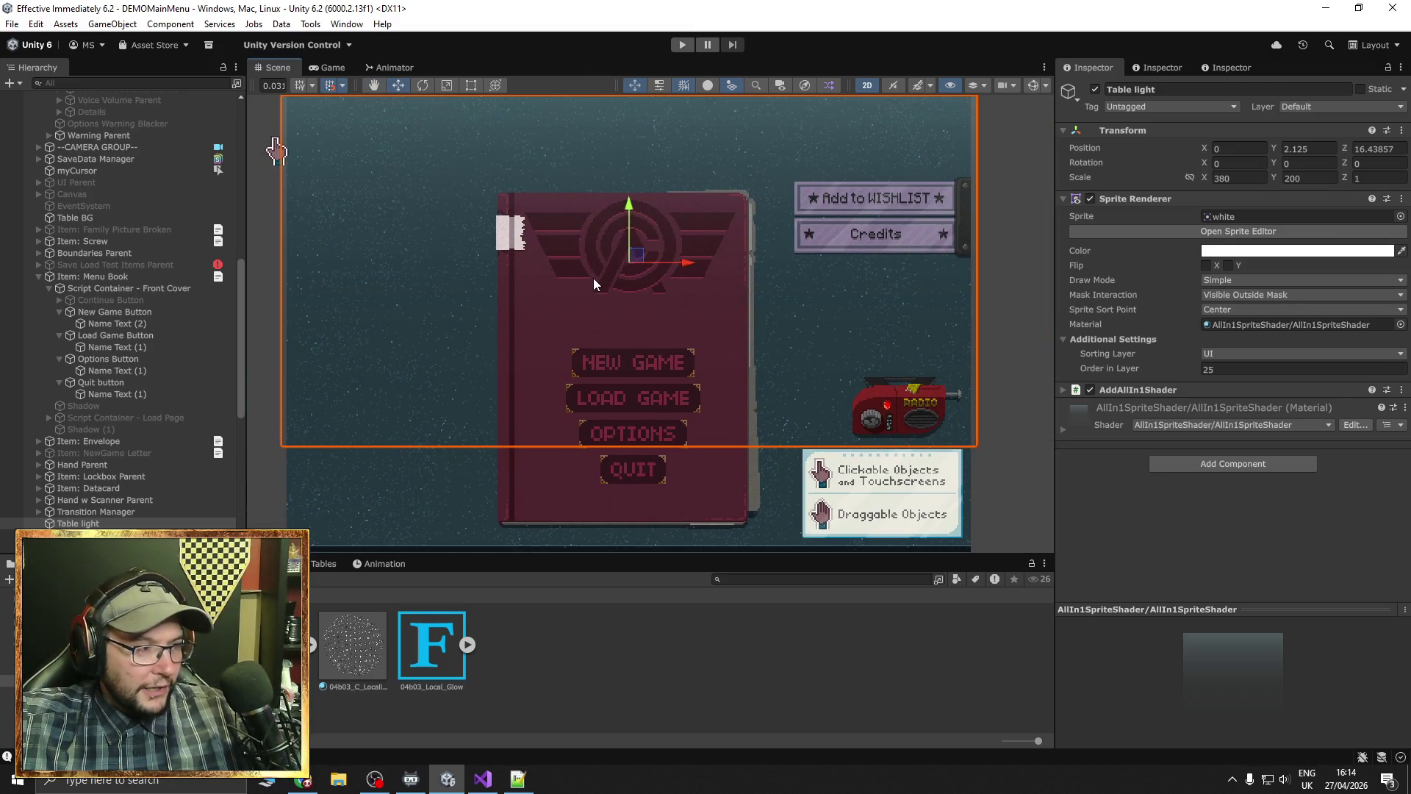
left_click_drag(594, 279, 604, 273)
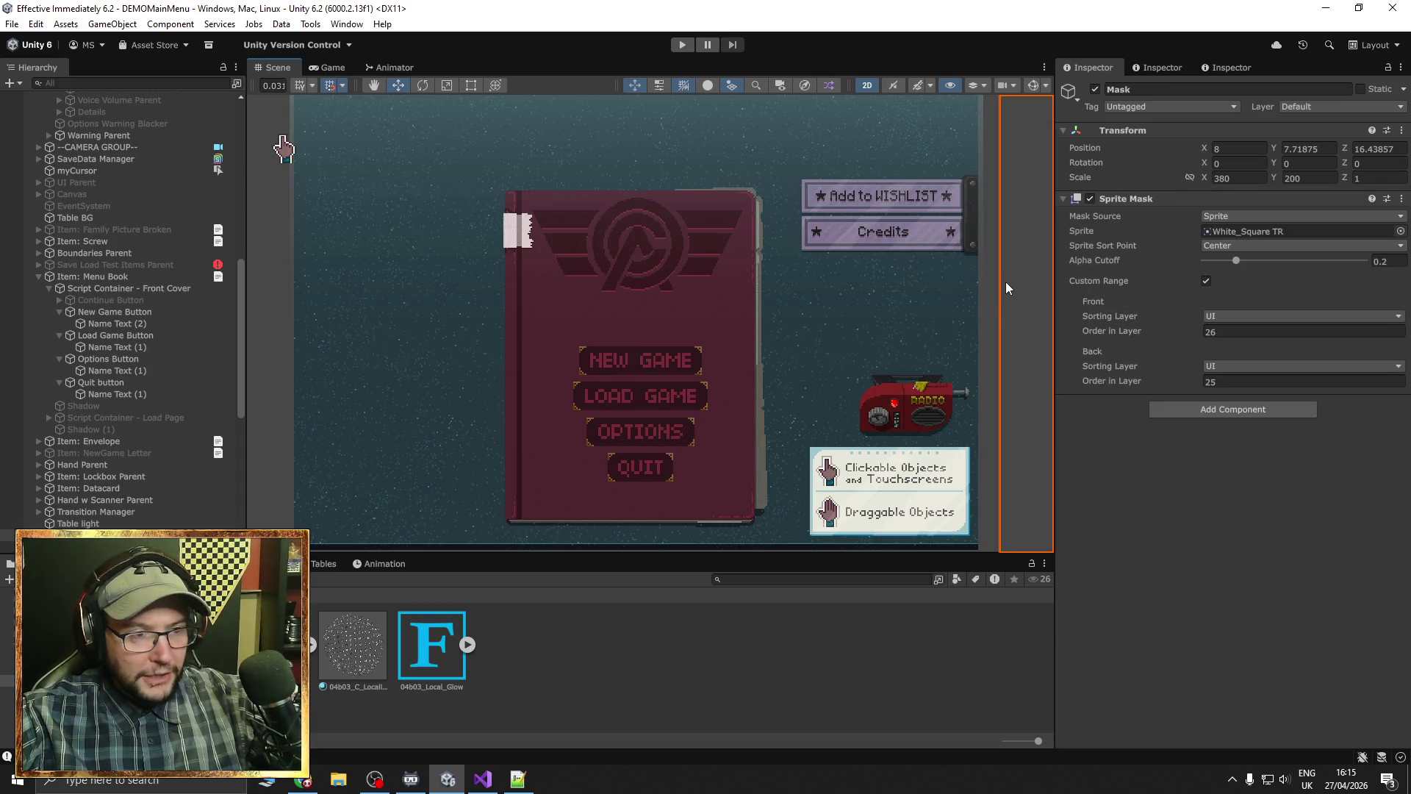
Deselect, zoom in on the four menu buttons, and pick the LOAD GAME button
left_click(990, 297)
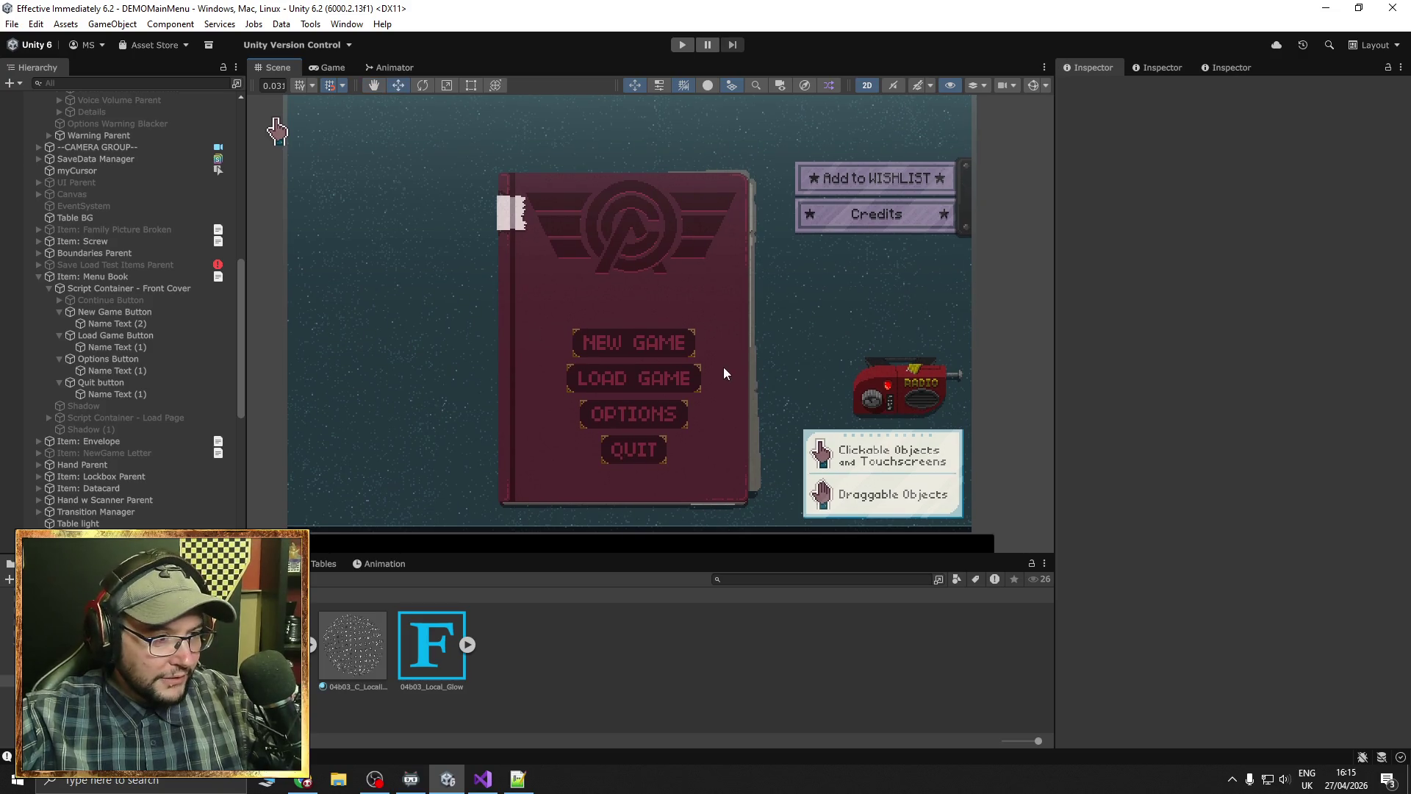
scroll(647, 416, "up", 5)
scroll(652, 415, "up", 1)
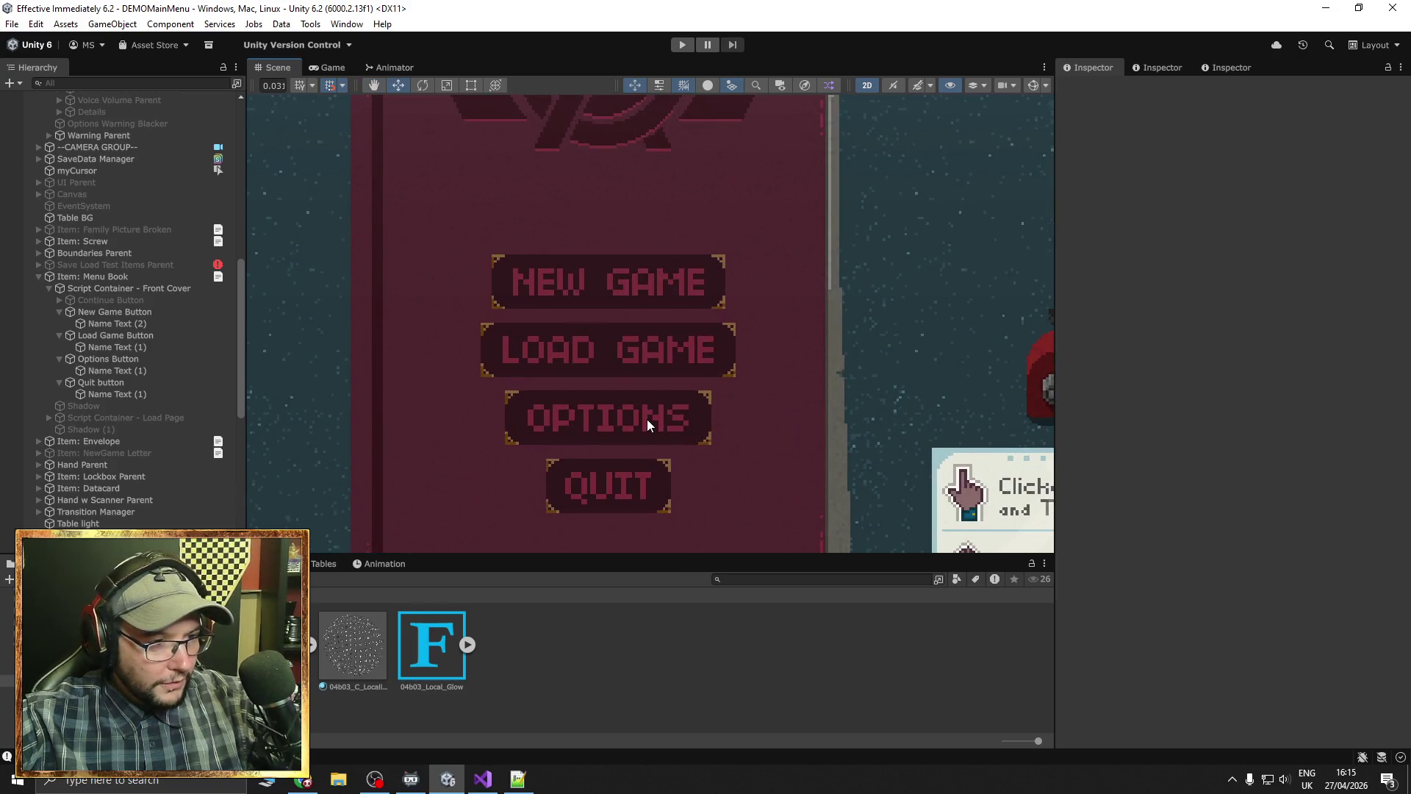
left_click(504, 357)
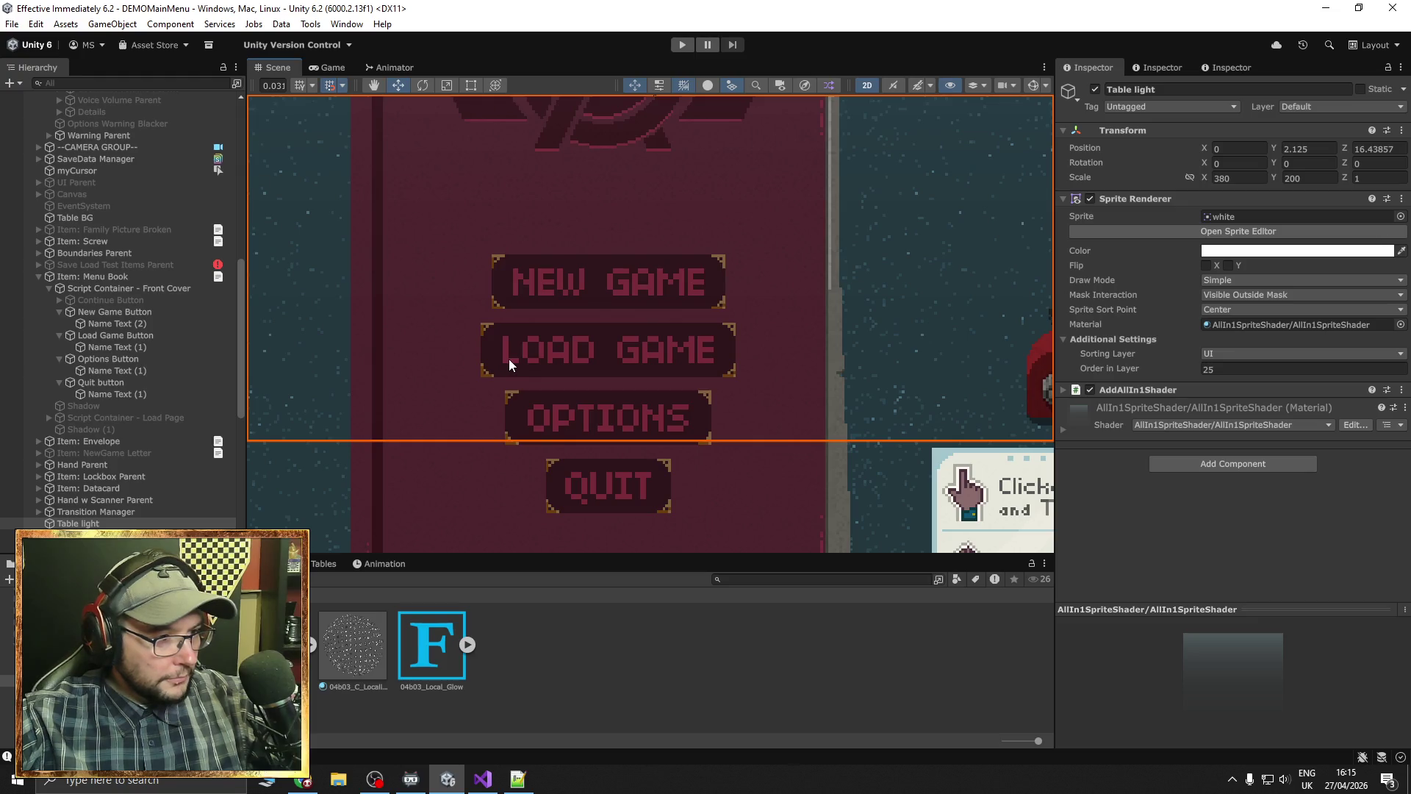
Widen the LOAD GAME Name Text box to 3.375 with the Rect Tool
left_click(509, 359)
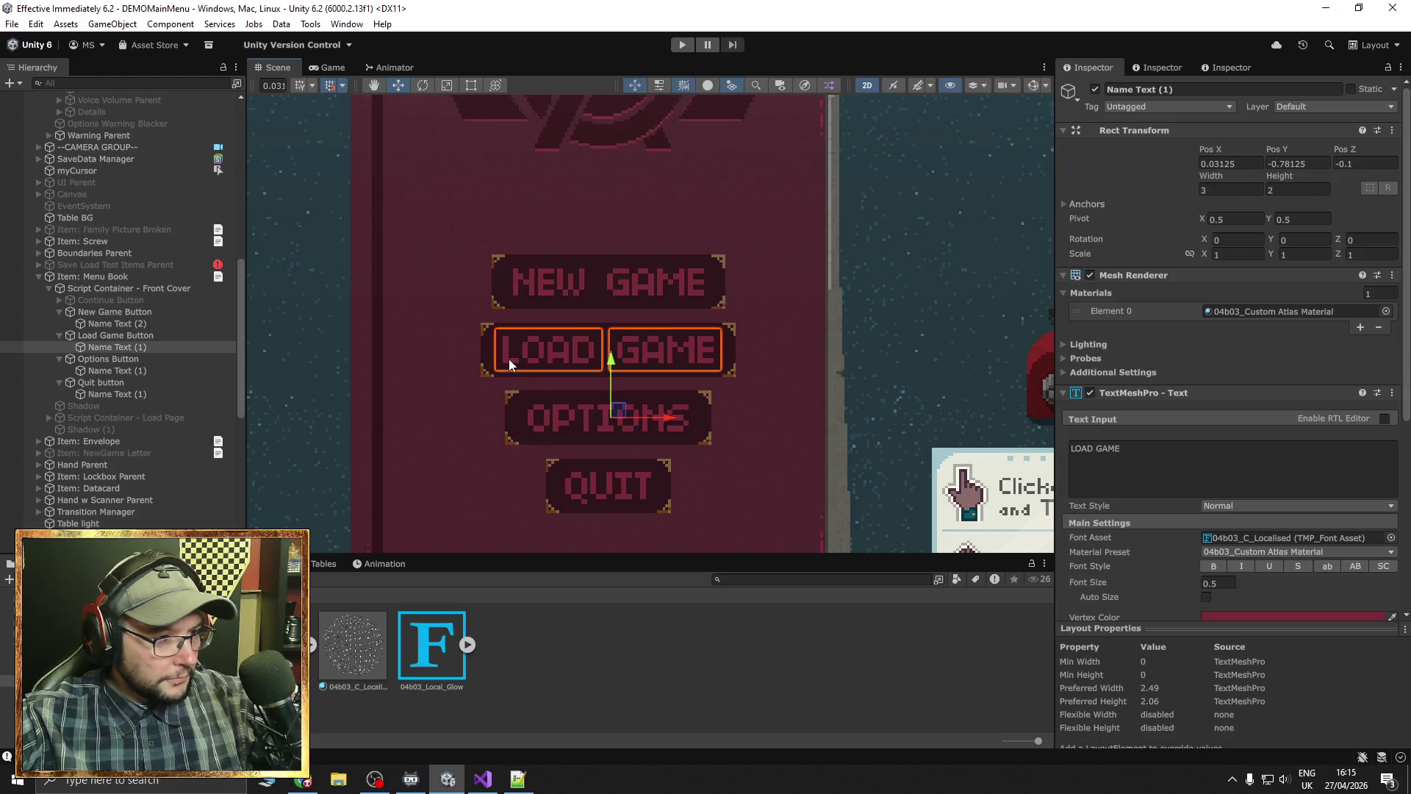
left_click(472, 86)
scroll(1127, 519, "down", 3)
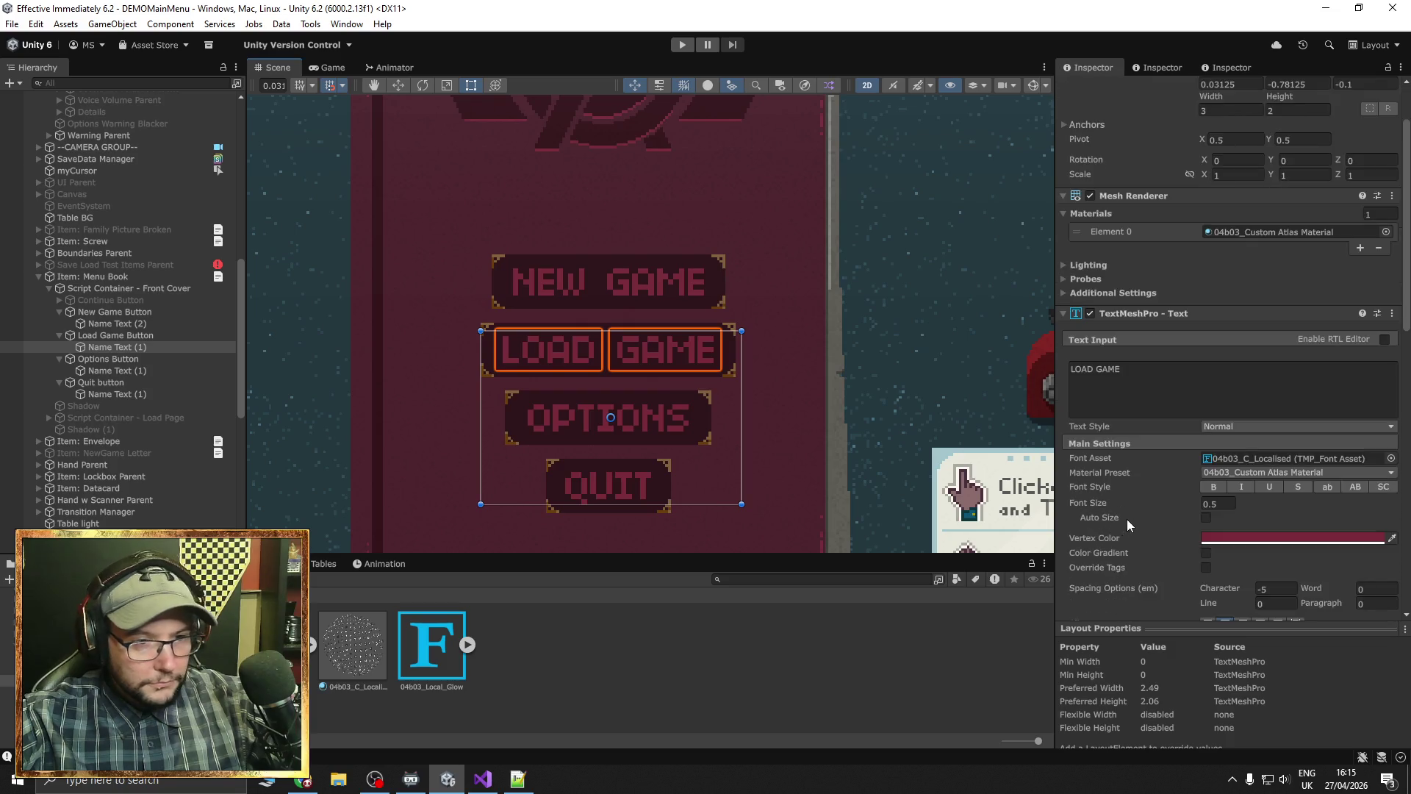
scroll(1127, 519, "down", 7)
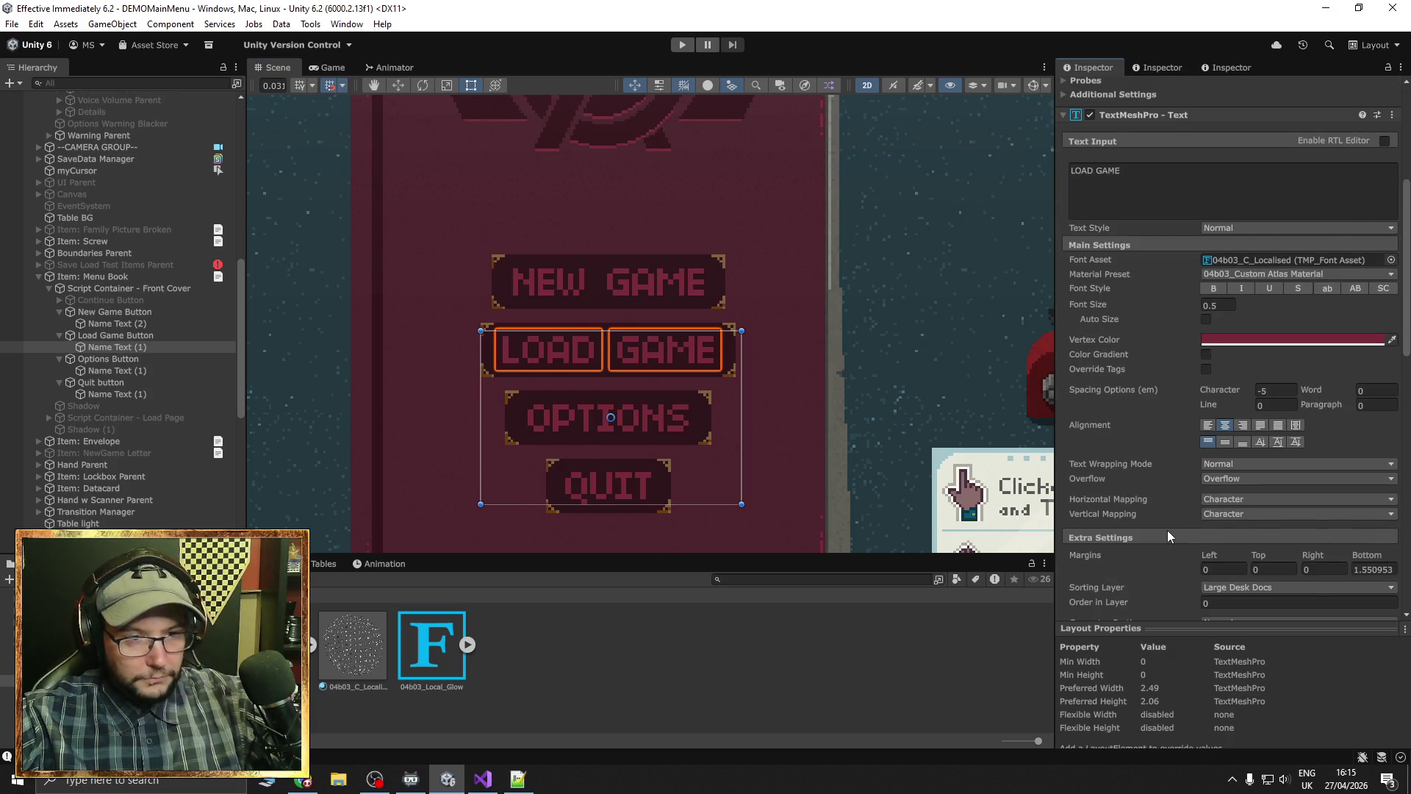
scroll(1167, 530, "down", 1)
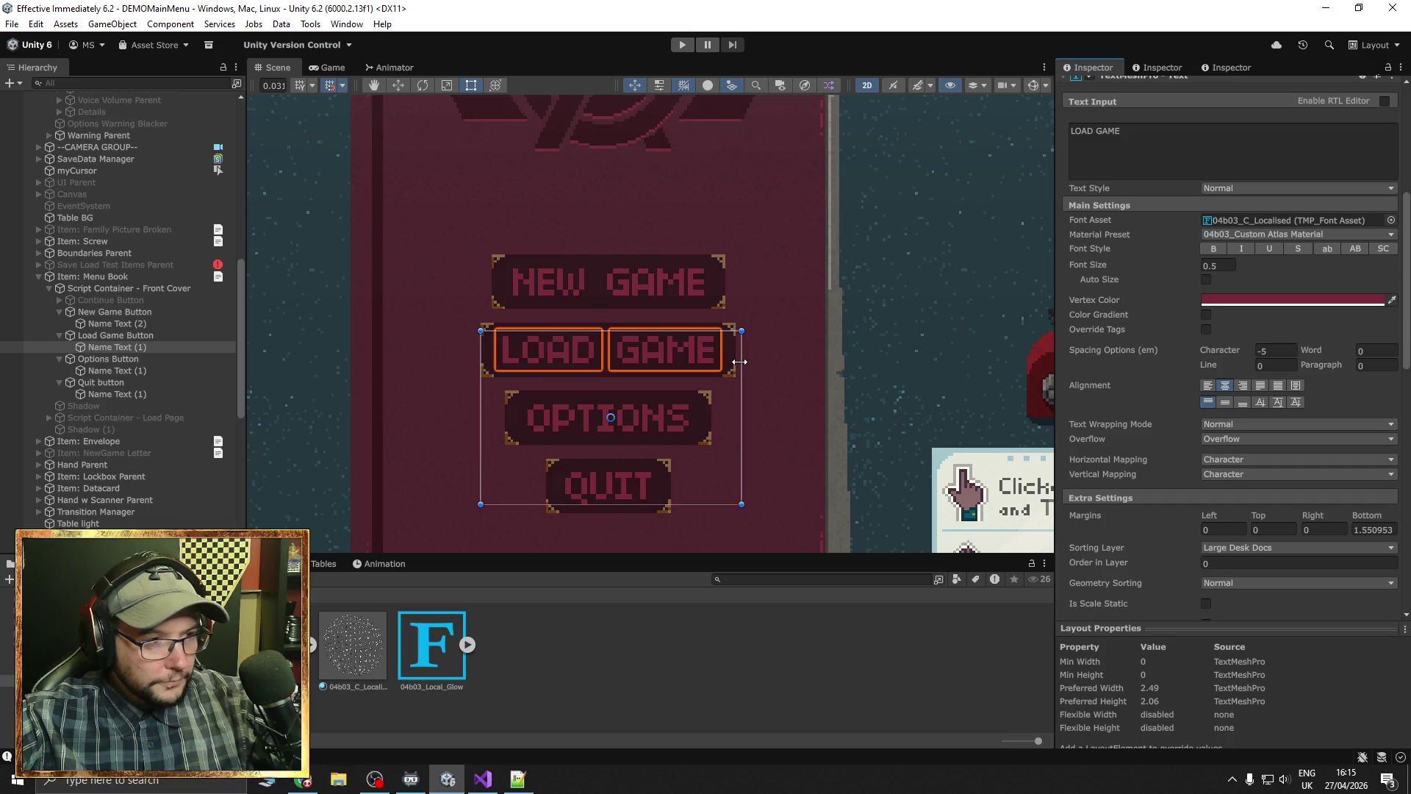
left_click_drag(749, 362, 763, 363)
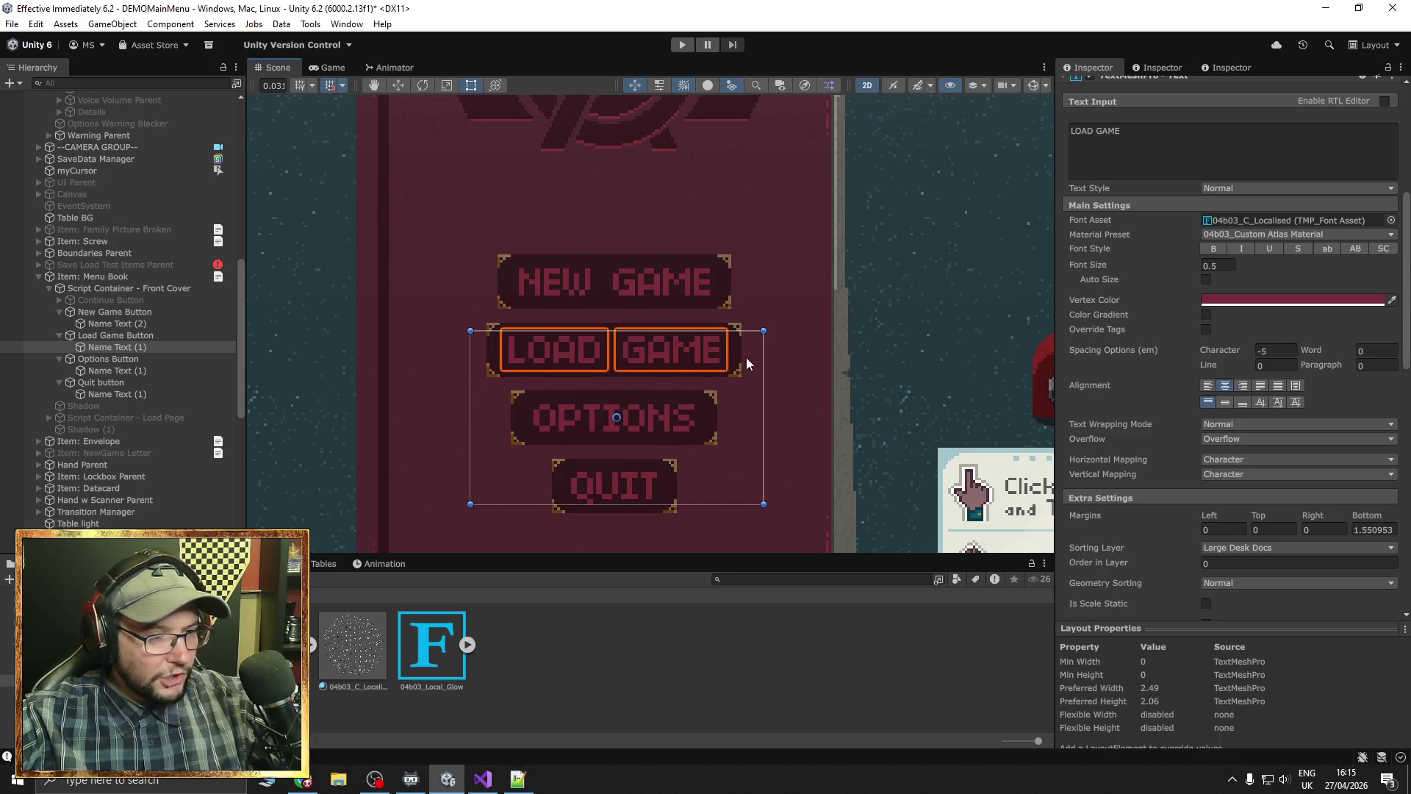
left_click_drag(1314, 516, 1313, 517)
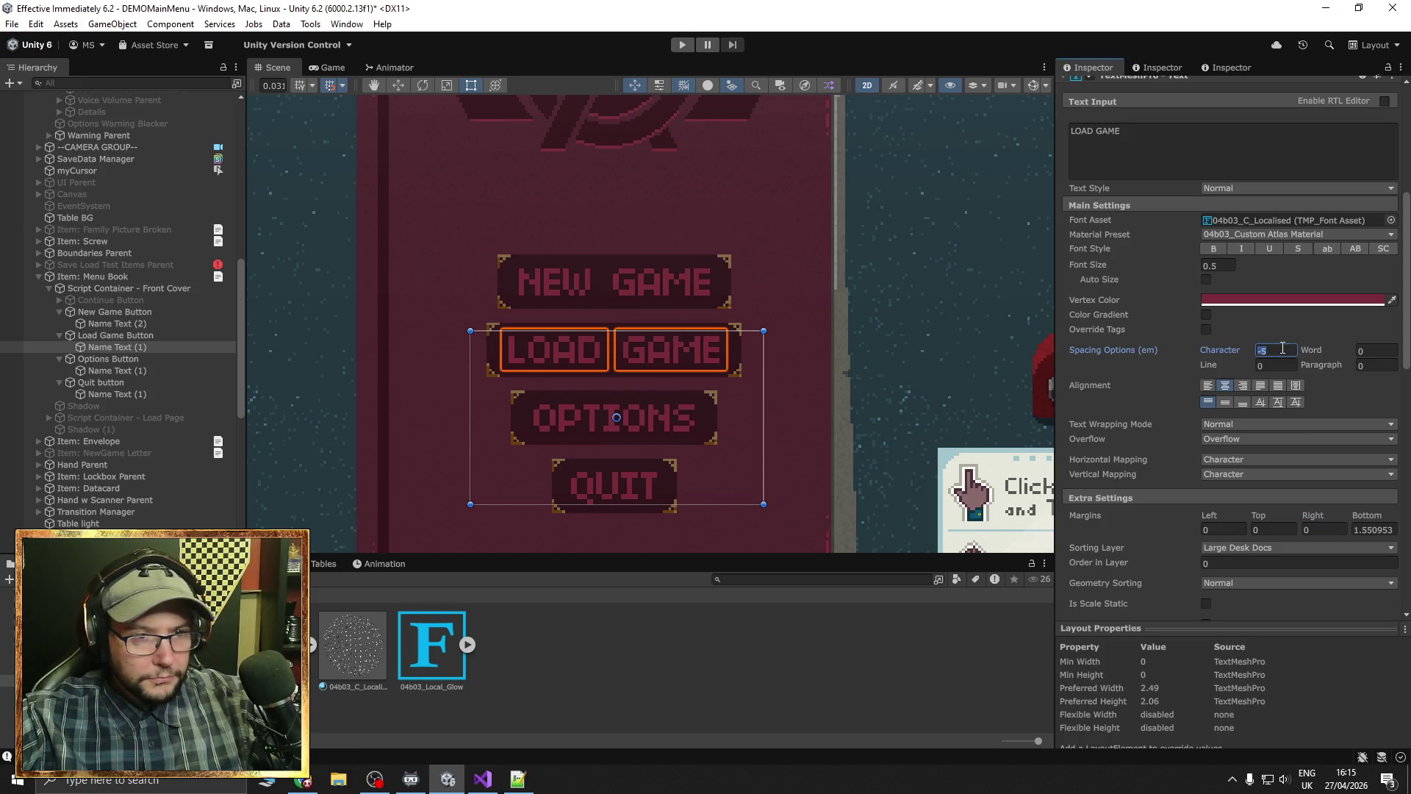
scroll(1275, 358, "up", 1)
left_click(1160, 390)
scroll(1146, 419, "up", 6)
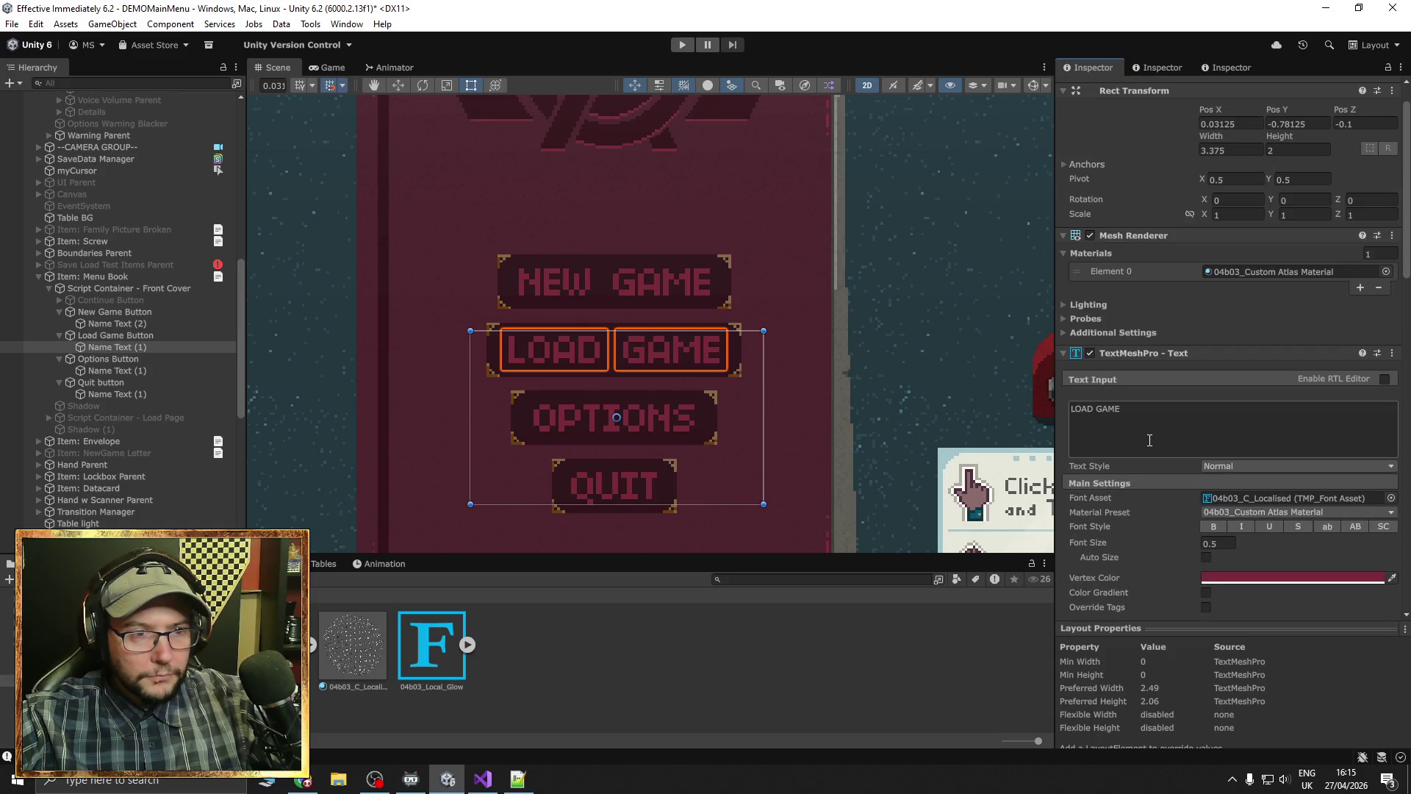
scroll(1149, 440, "up", 1)
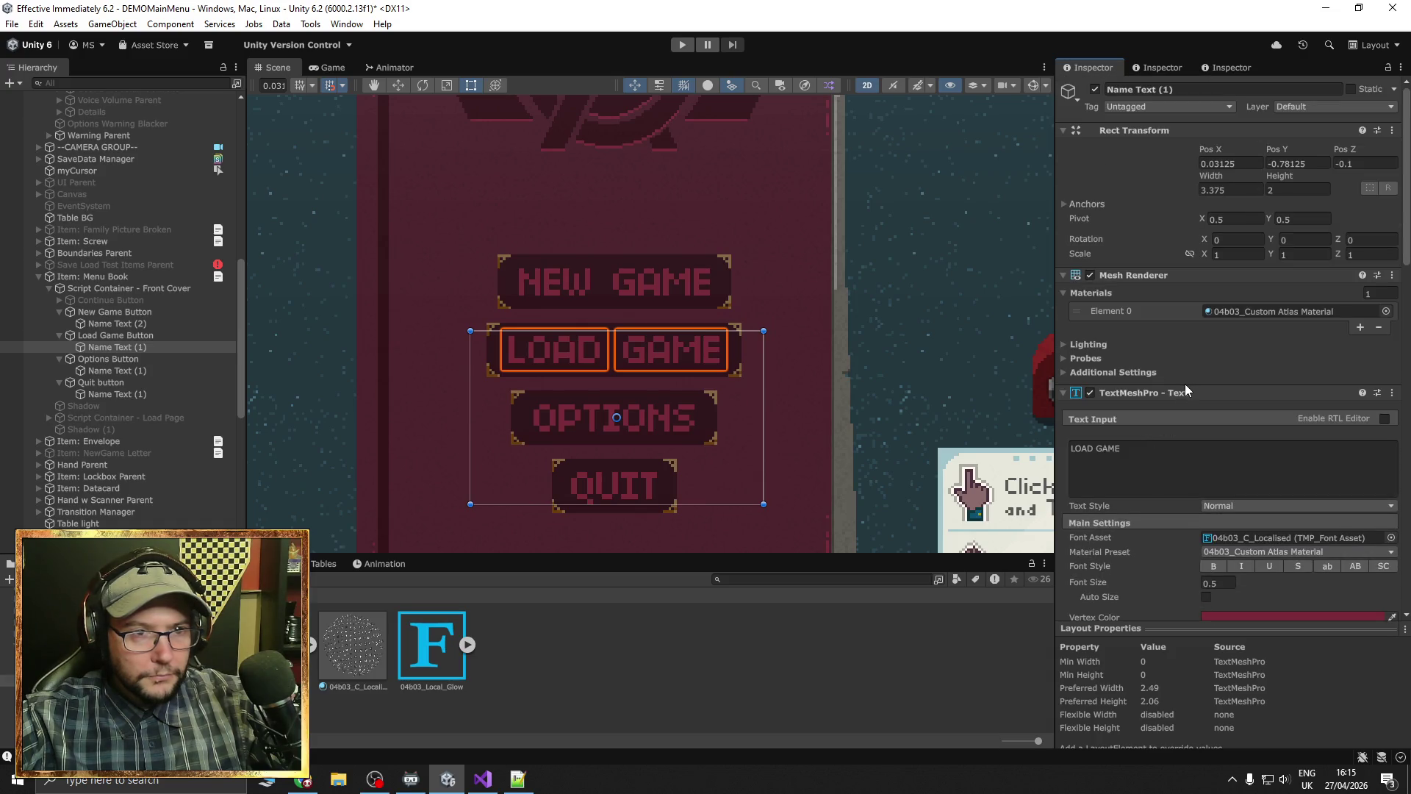
Select all four Name Text labels and set their Font Asset to BMmini_Custom SDF
left_click(123, 372)
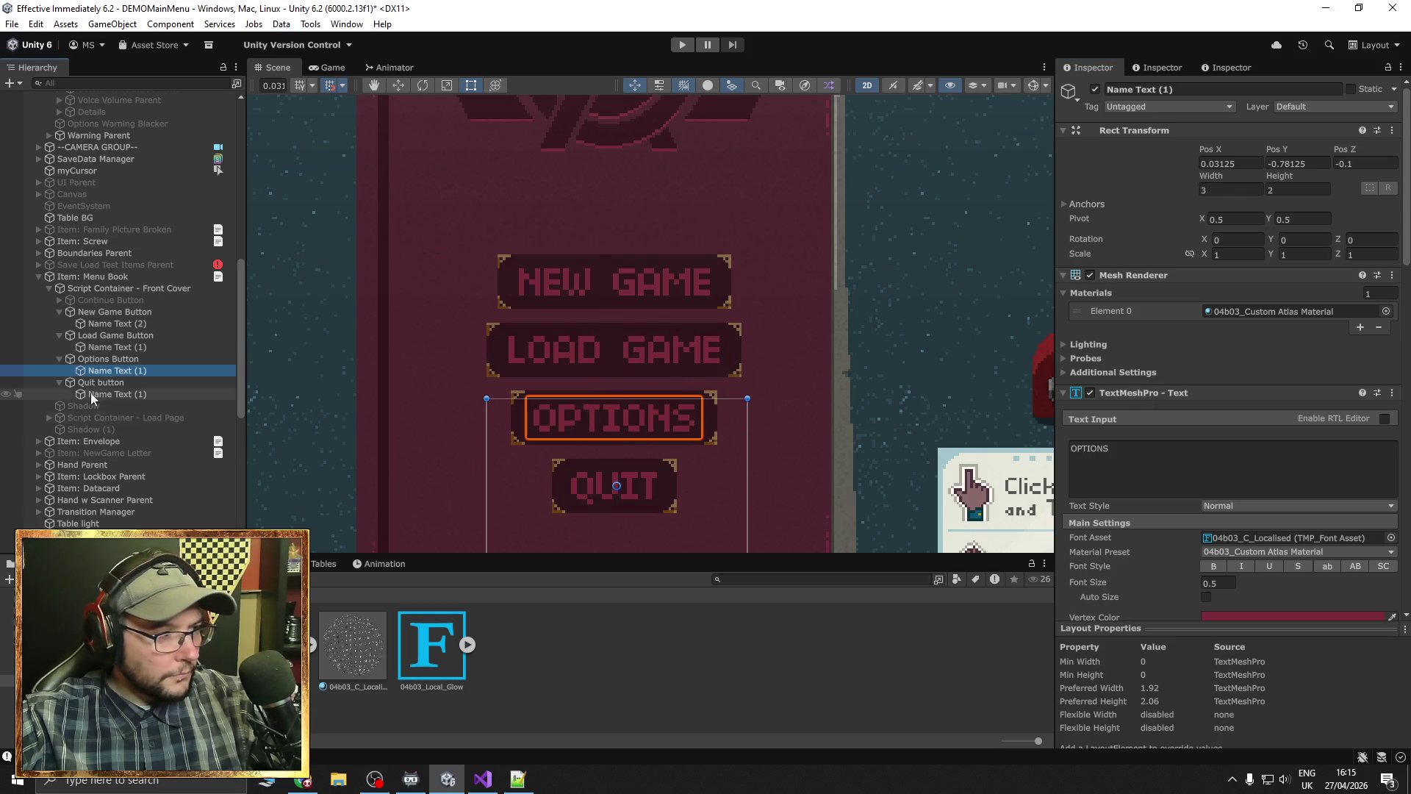
left_click(109, 394)
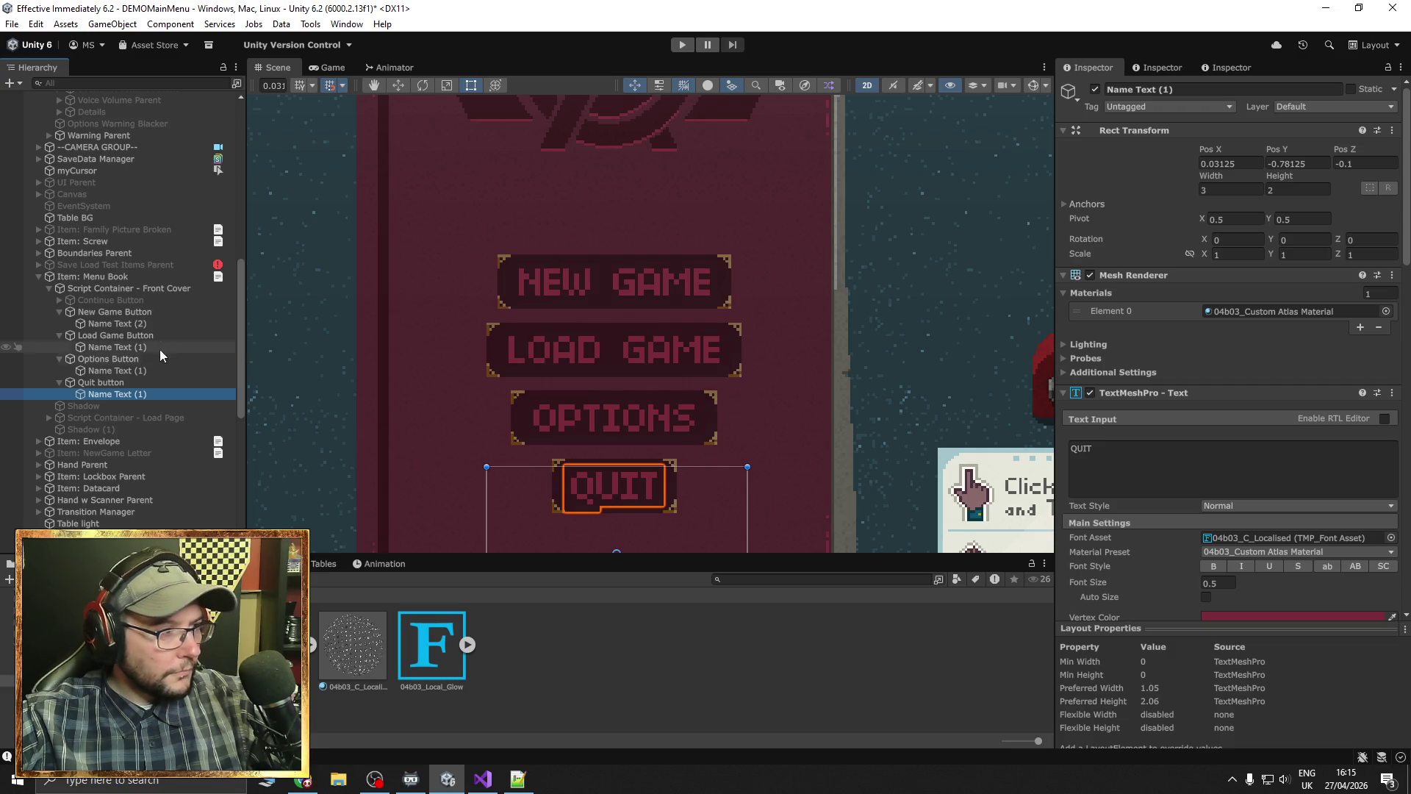
left_click(109, 322)
left_click(116, 347, "ctrl")
left_click(119, 373, "ctrl")
left_click(128, 394, "ctrl")
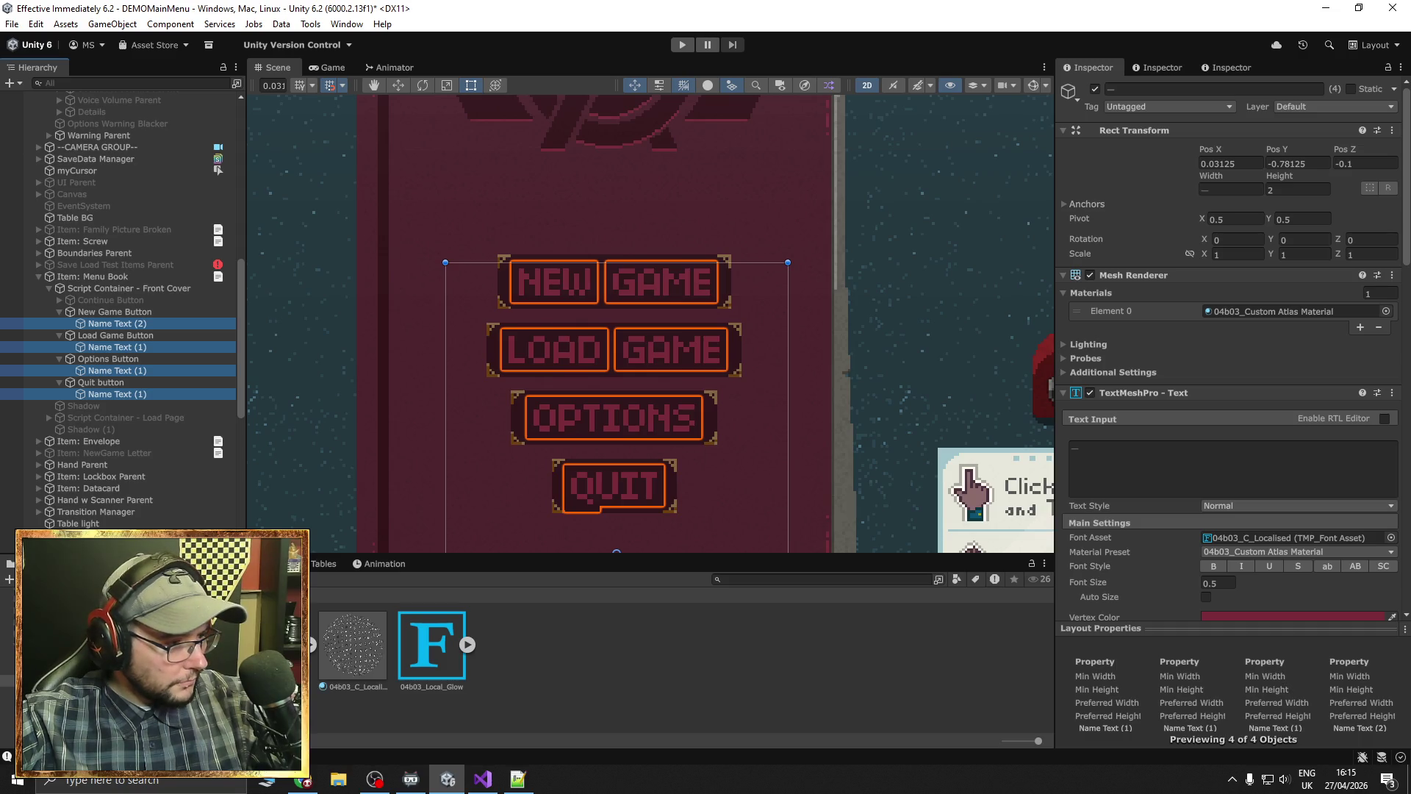
left_click(279, 706)
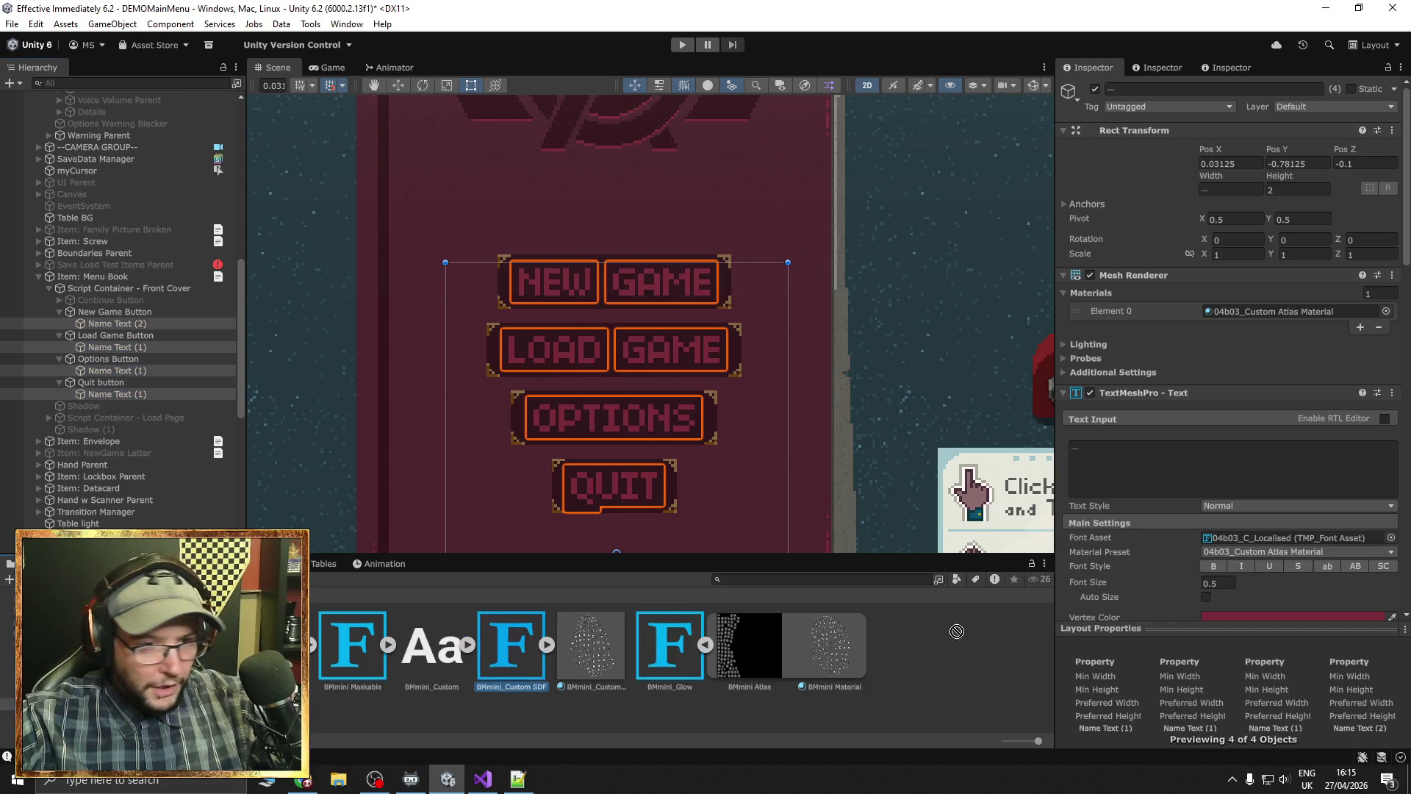
left_click_drag(1222, 561, 1264, 538)
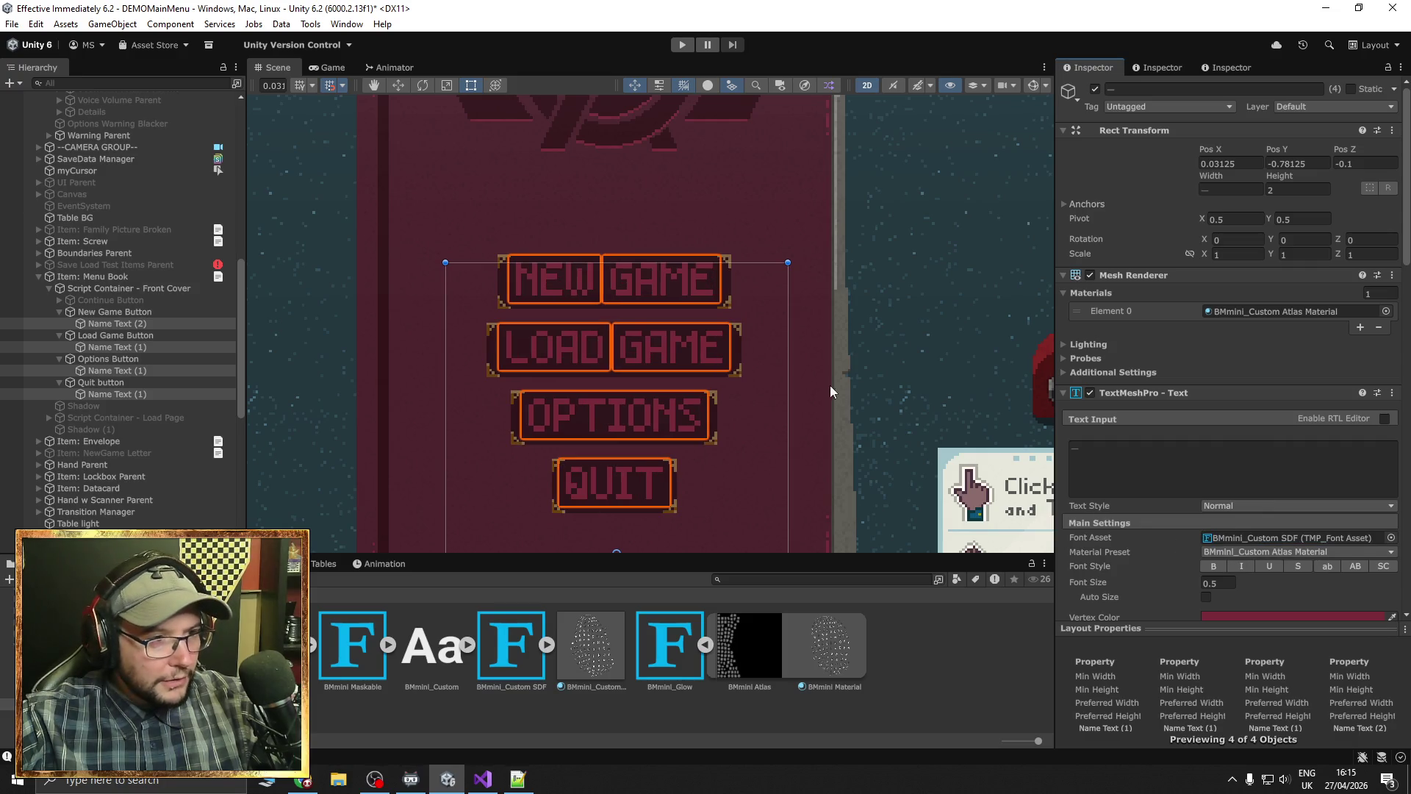
Frame the labels, move them down to Pos Y -0.8125, and start play mode
key("f")
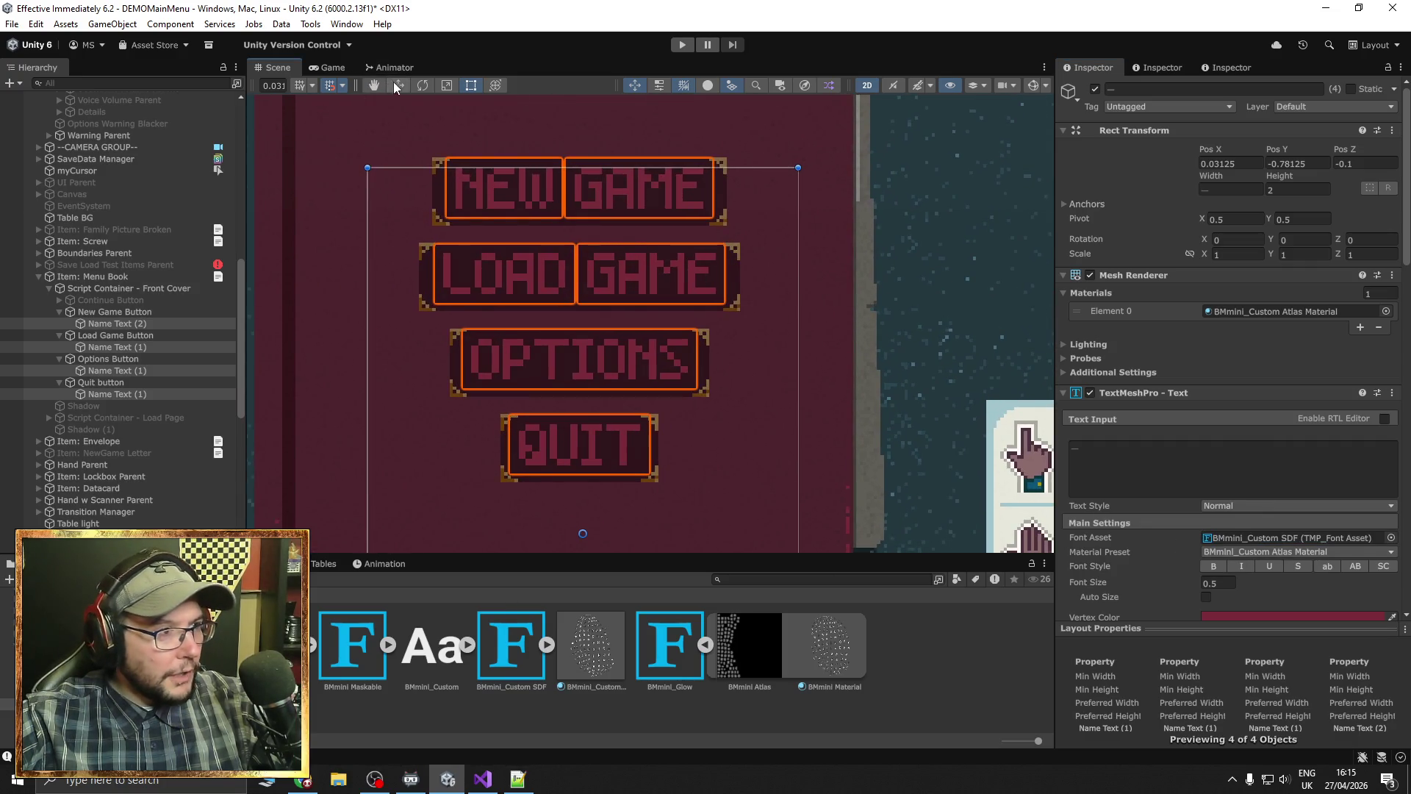
left_click(396, 84)
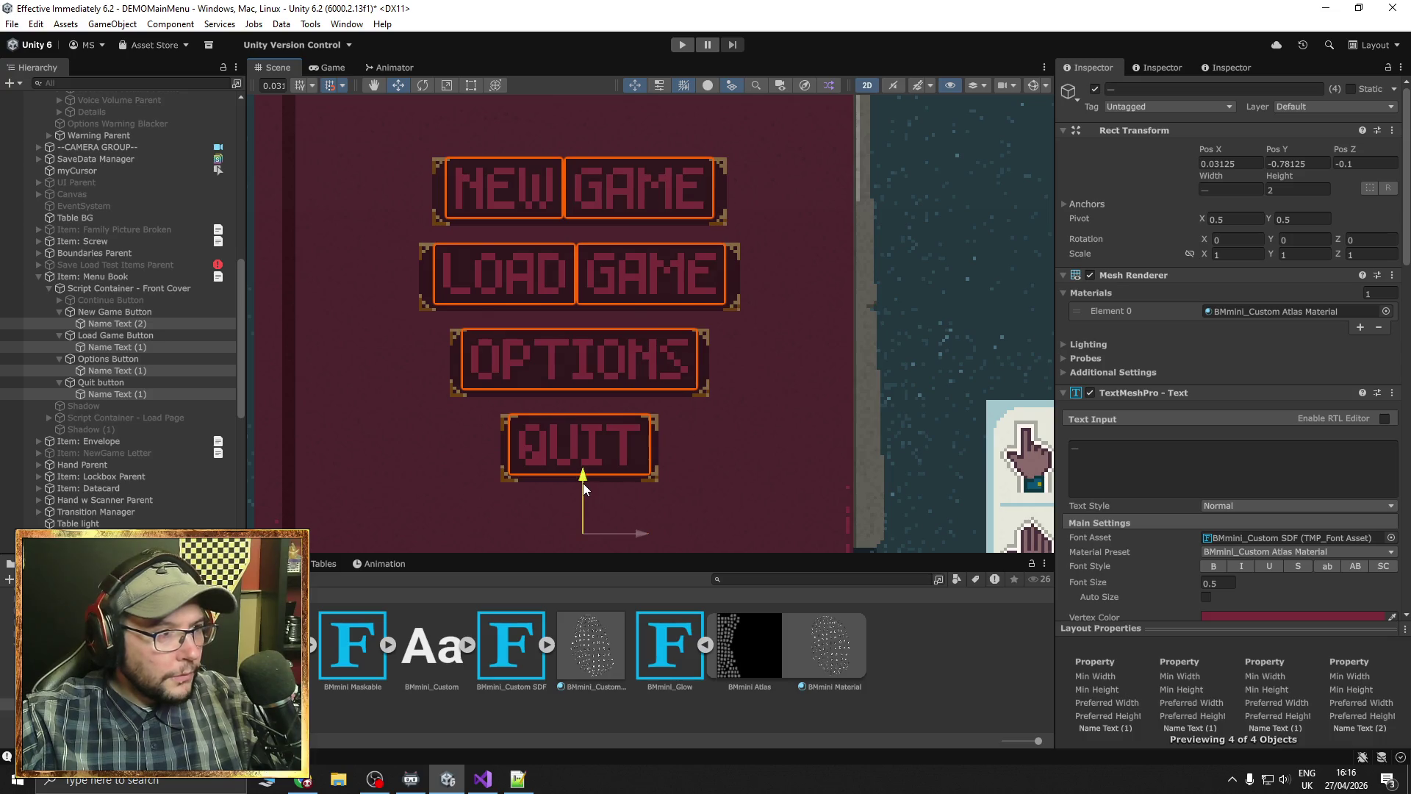
left_click_drag(584, 487, 584, 491)
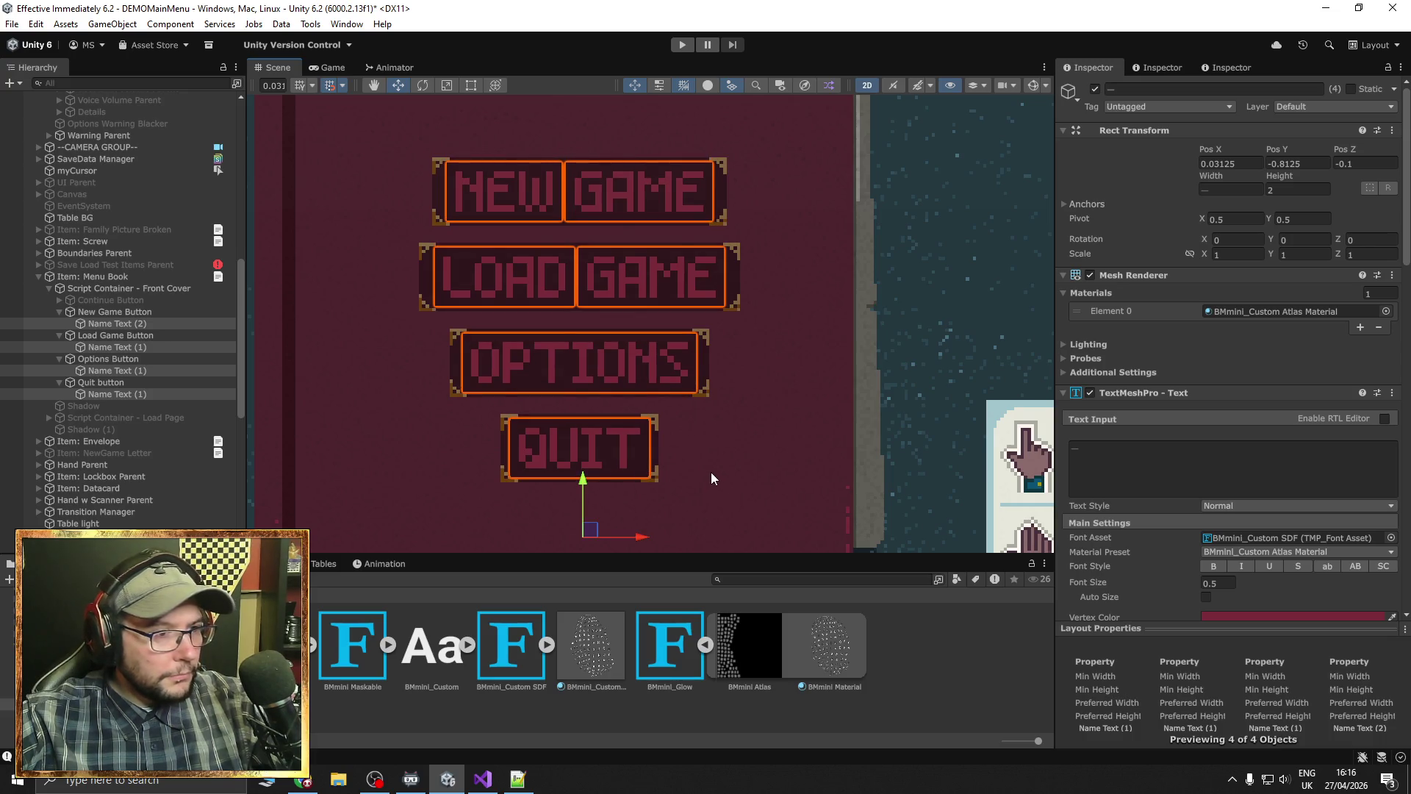
scroll(796, 461, "down", 5)
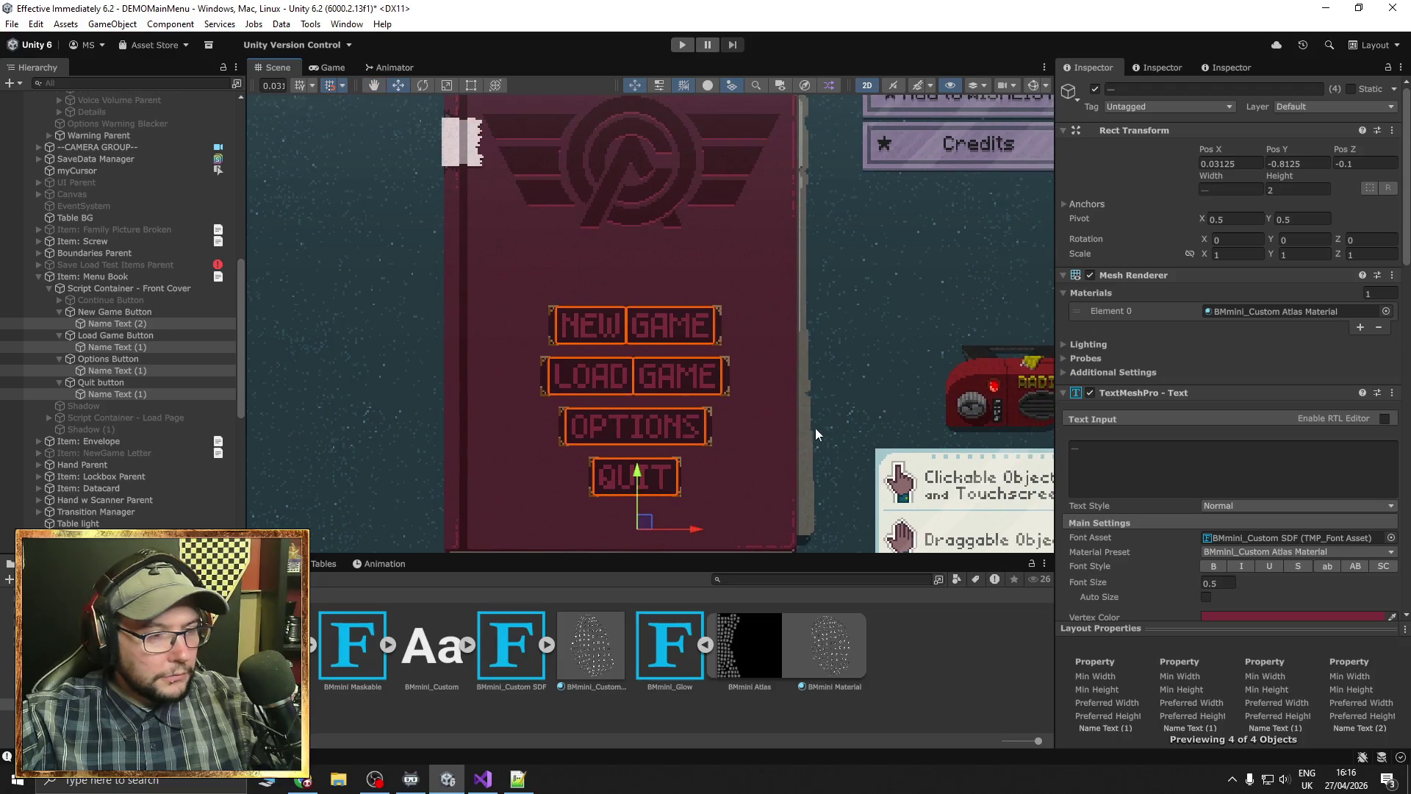
scroll(816, 433, "down", 3)
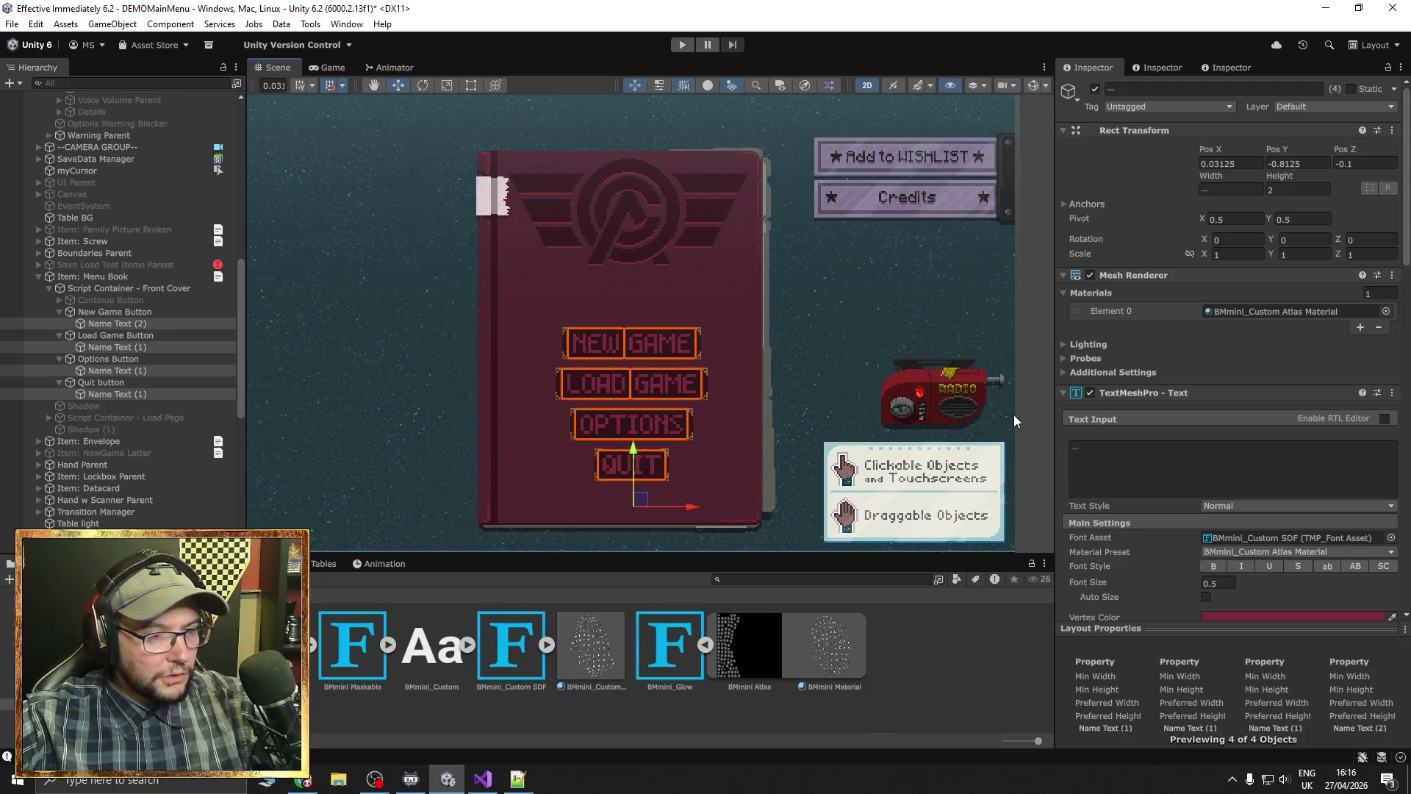
left_click(682, 45)
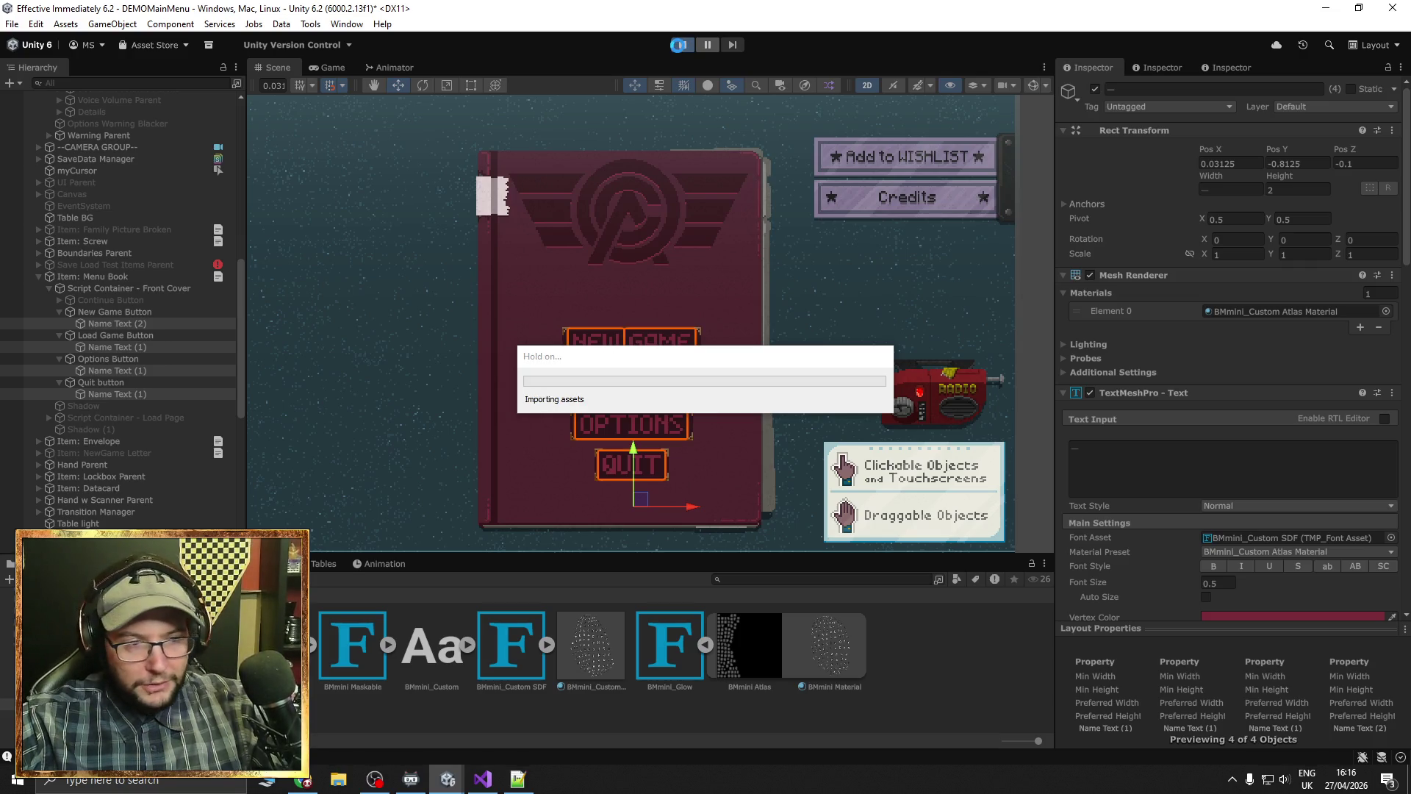
left_click(682, 46)
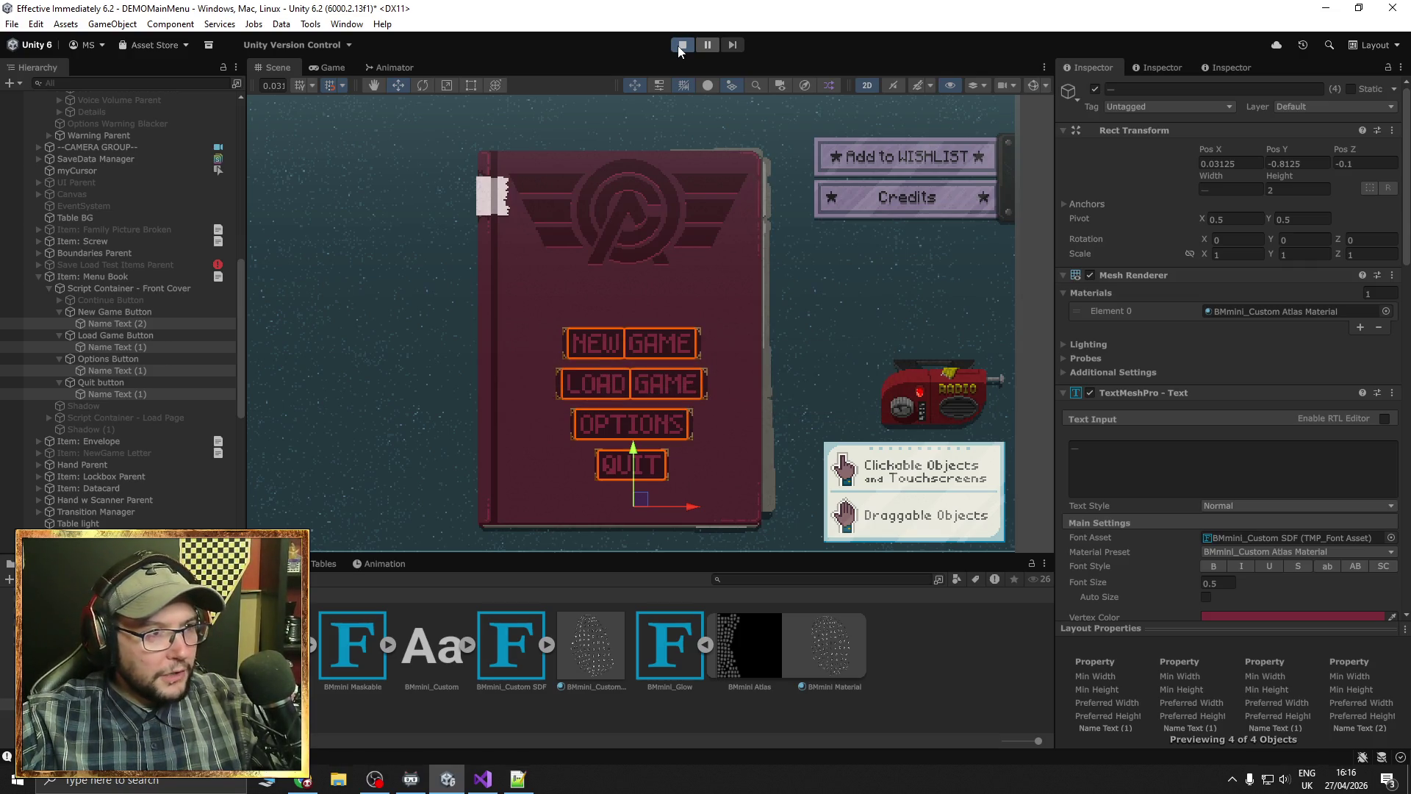
left_click(680, 45)
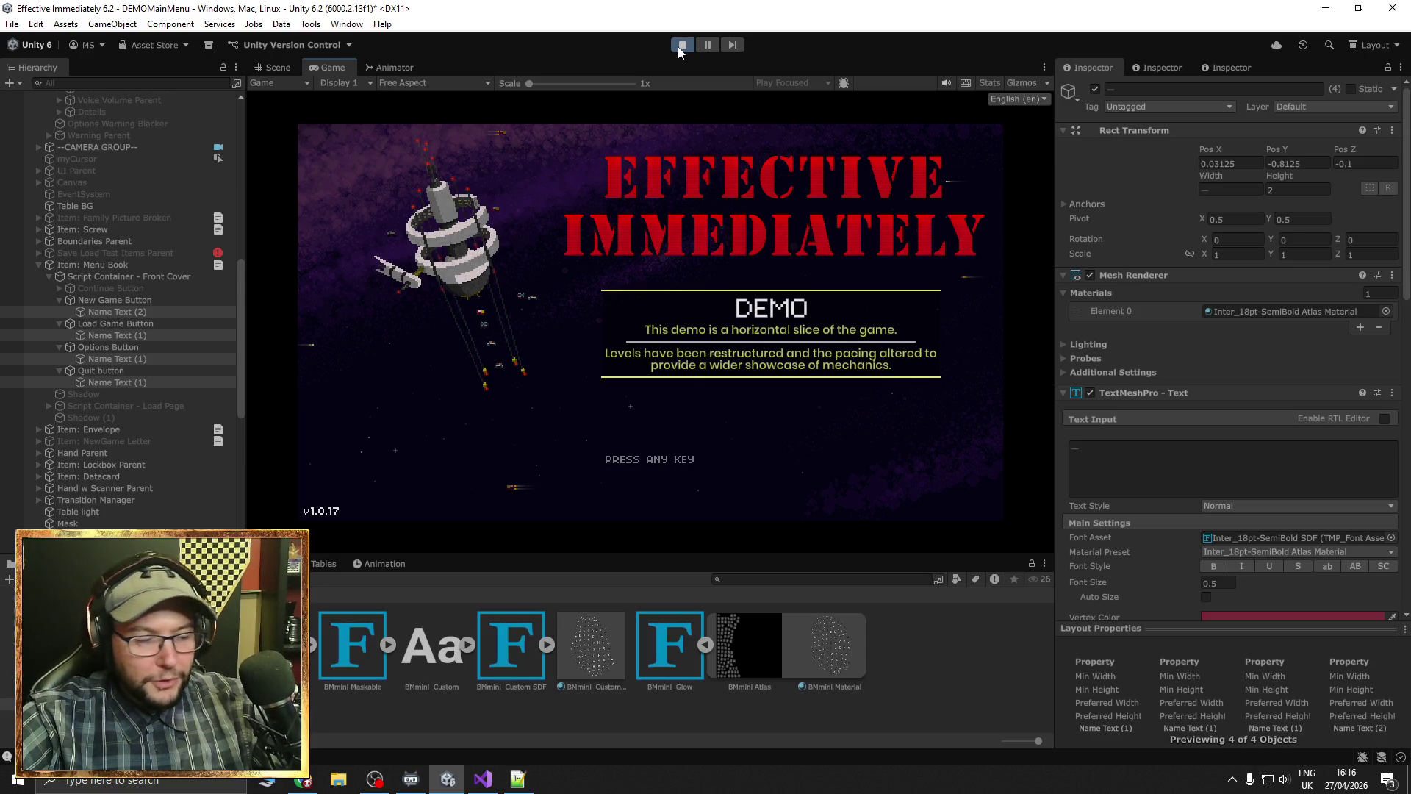
key("space")
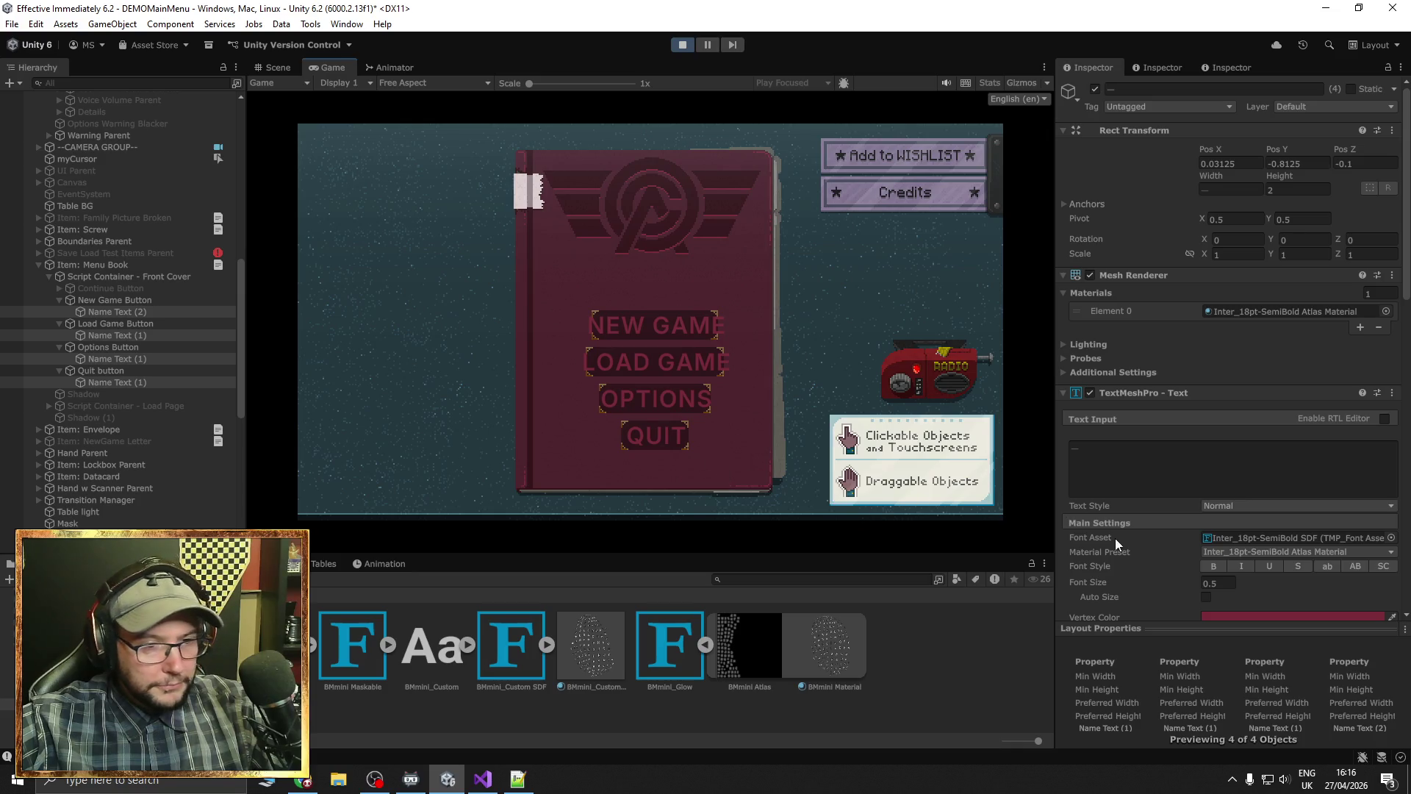
scroll(1114, 538, "down", 3)
left_click(1266, 548)
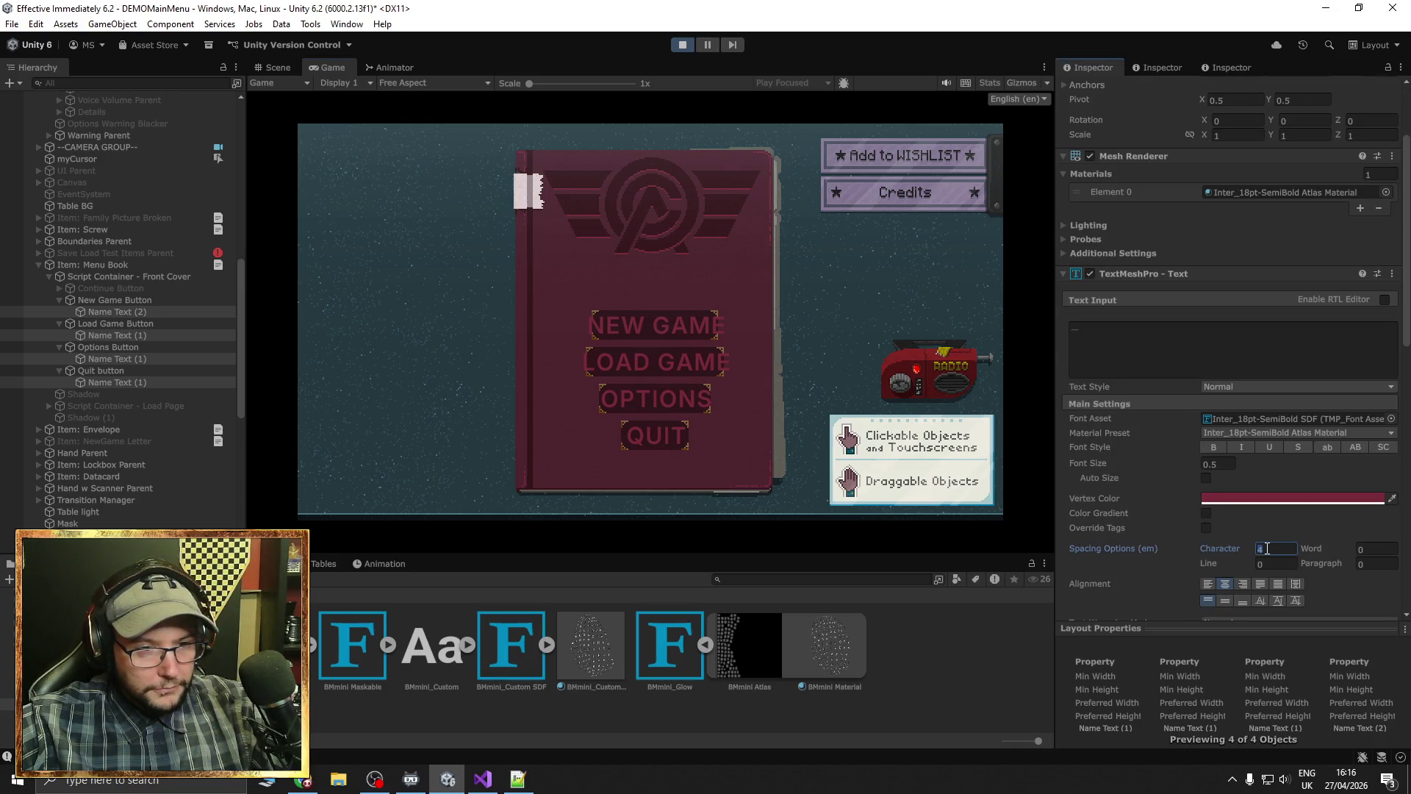
type("-")
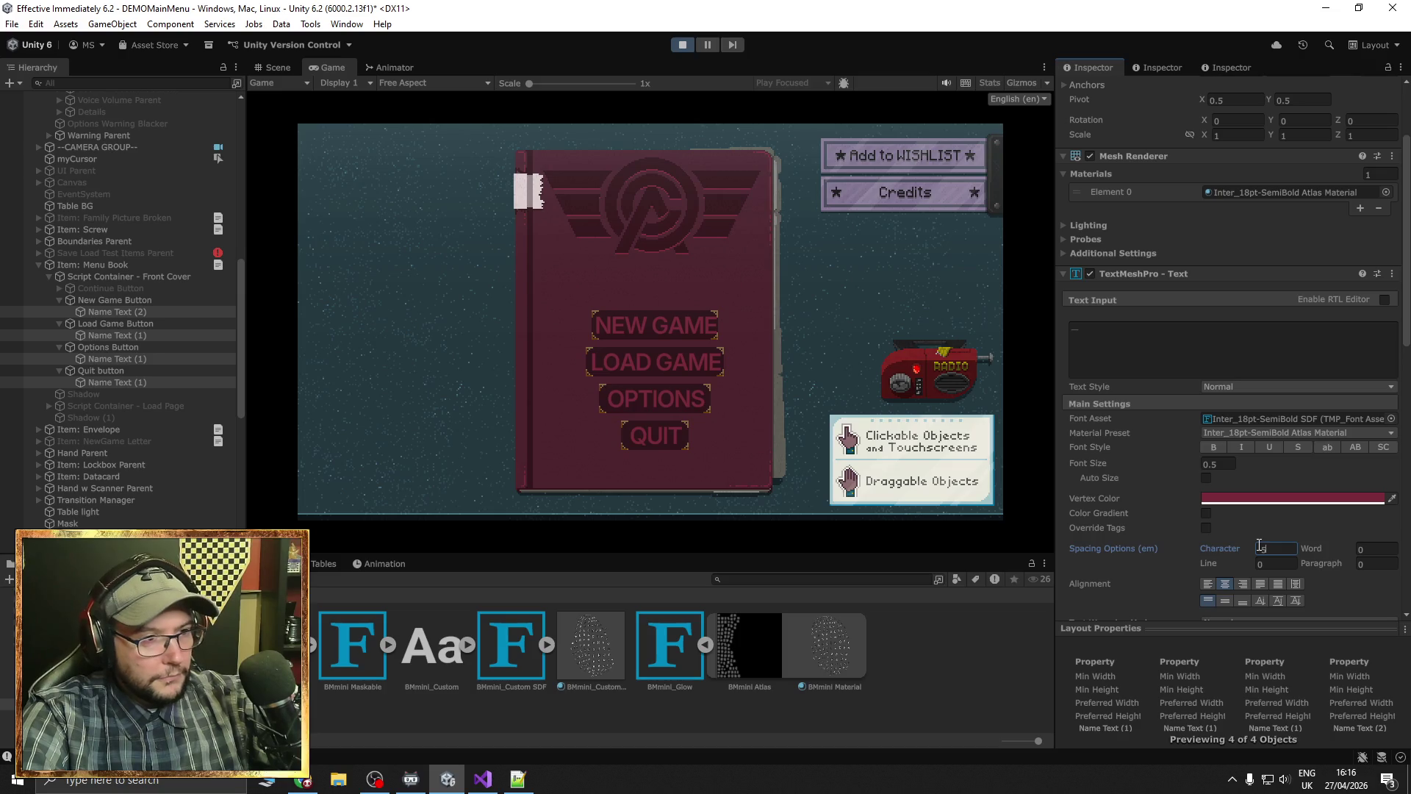
type("10")
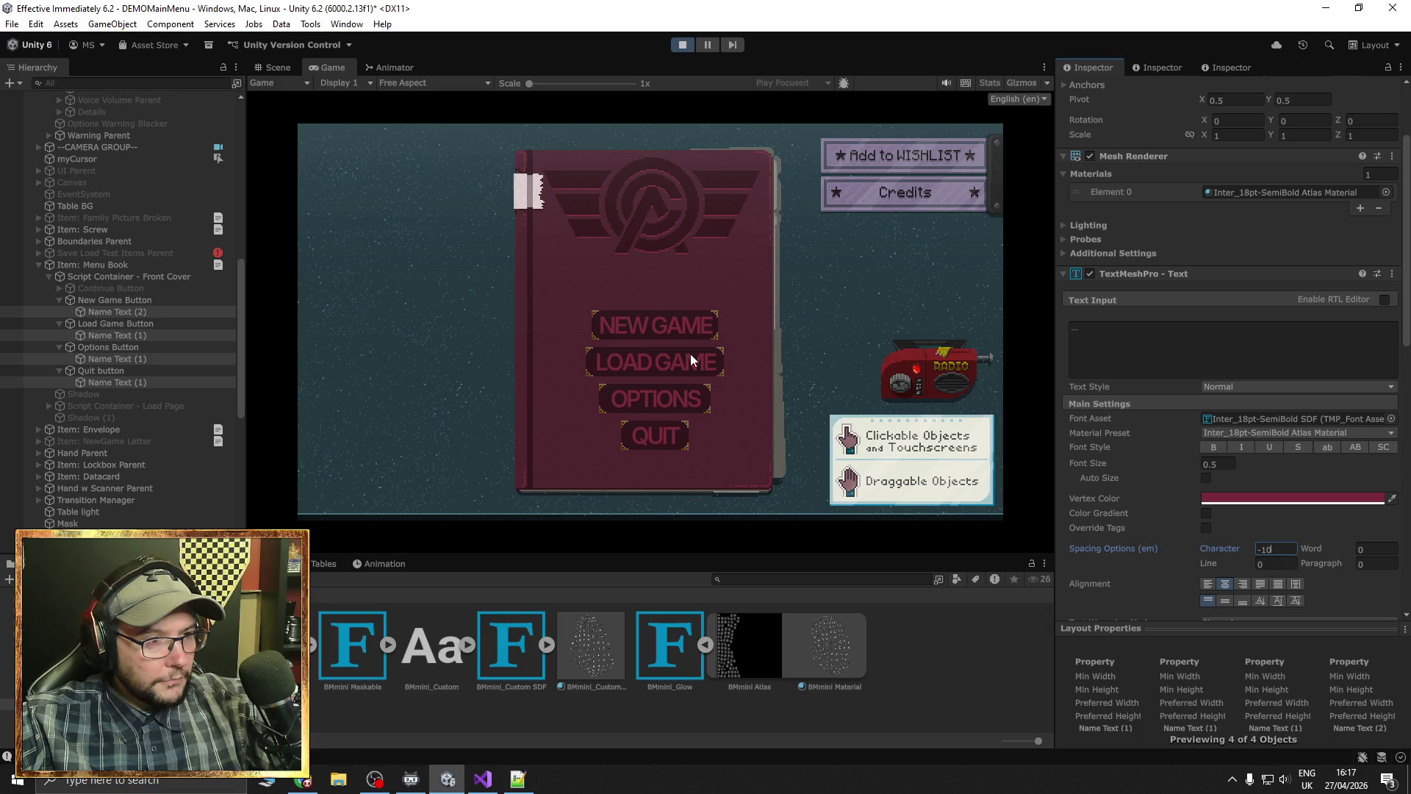
left_click(683, 45)
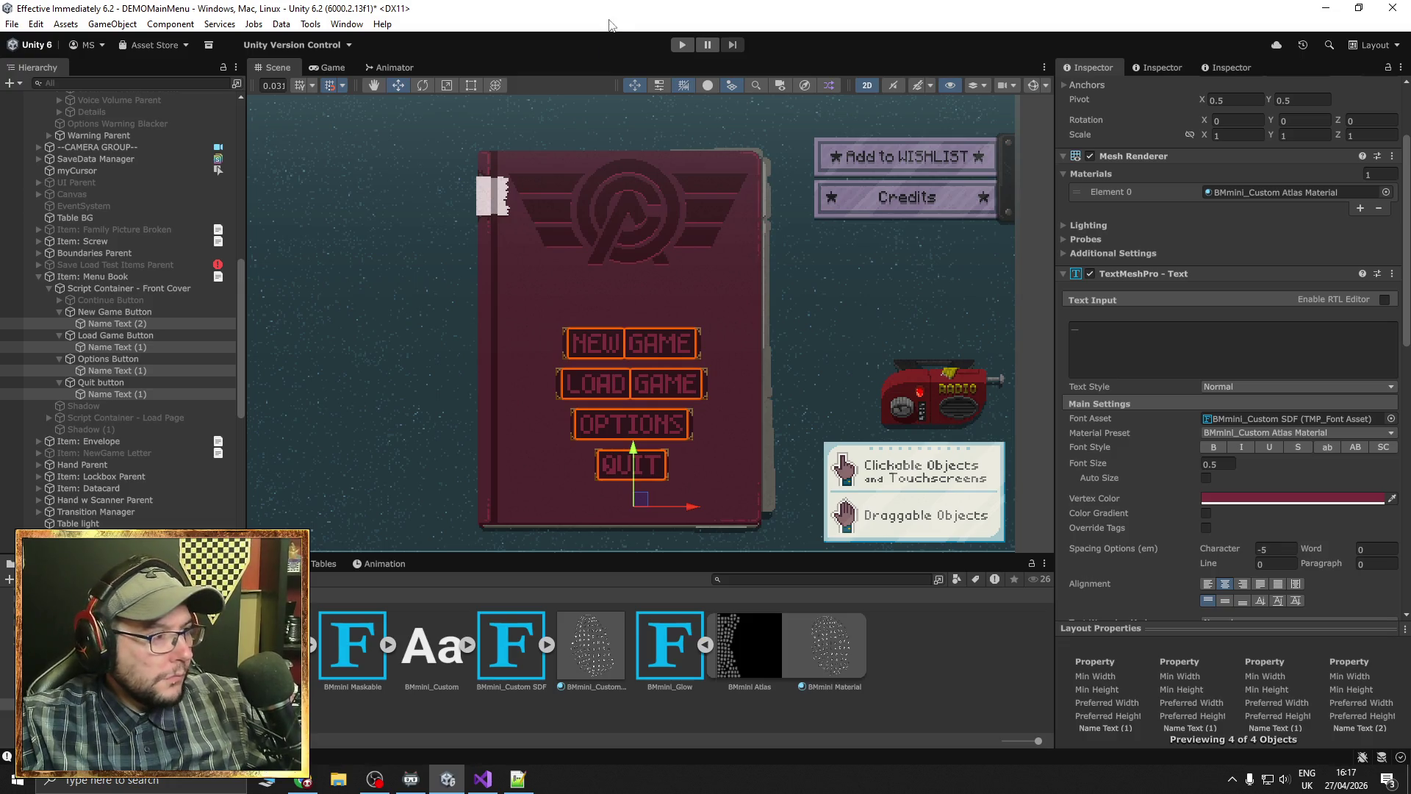
scroll(769, 392, "up", 3)
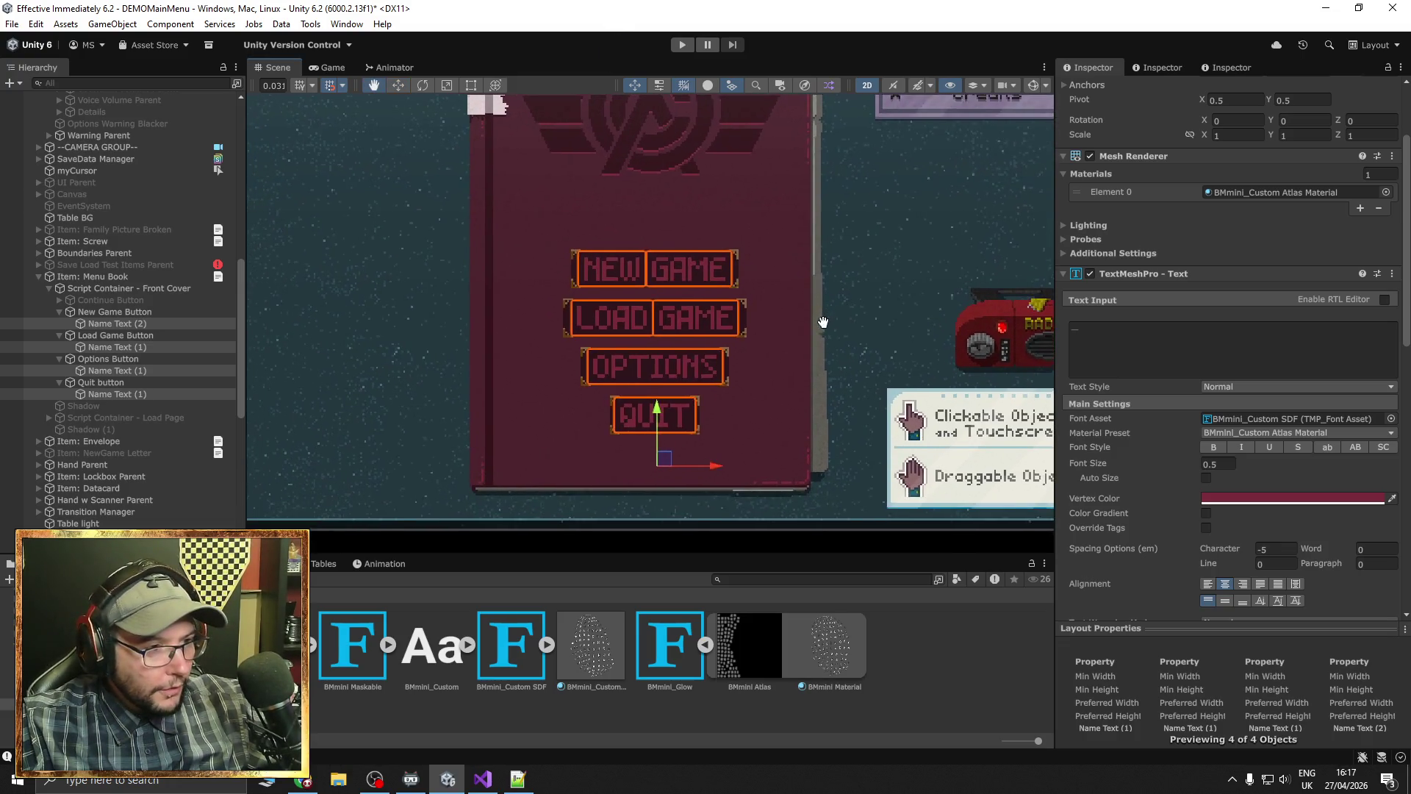
mouse_move(803, 349)
left_mouse_down()
mouse_move(821, 368)
mouse_move(777, 321)
left_mouse_up()
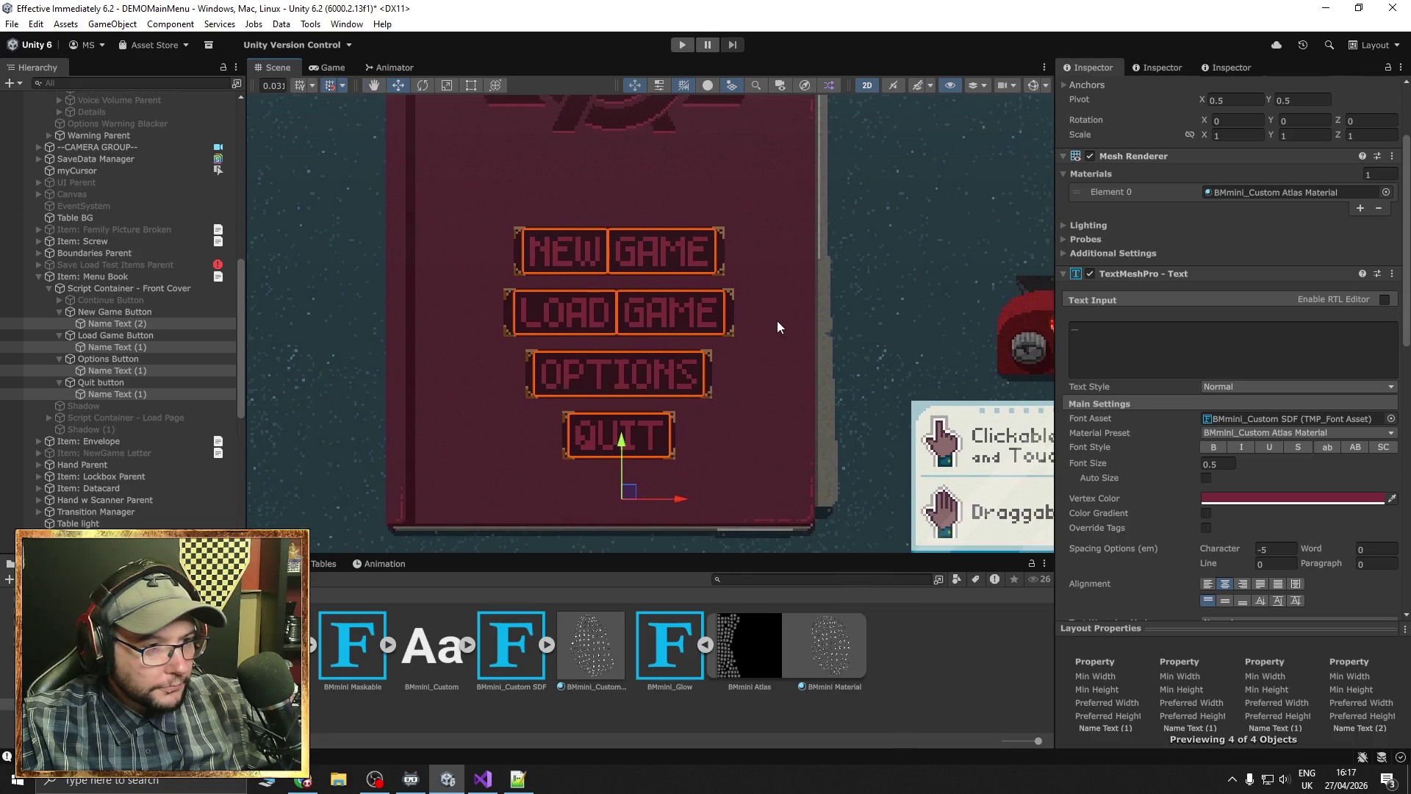
scroll(782, 333, "down", 2)
scroll(782, 333, "down", 2)
left_click(1016, 350)
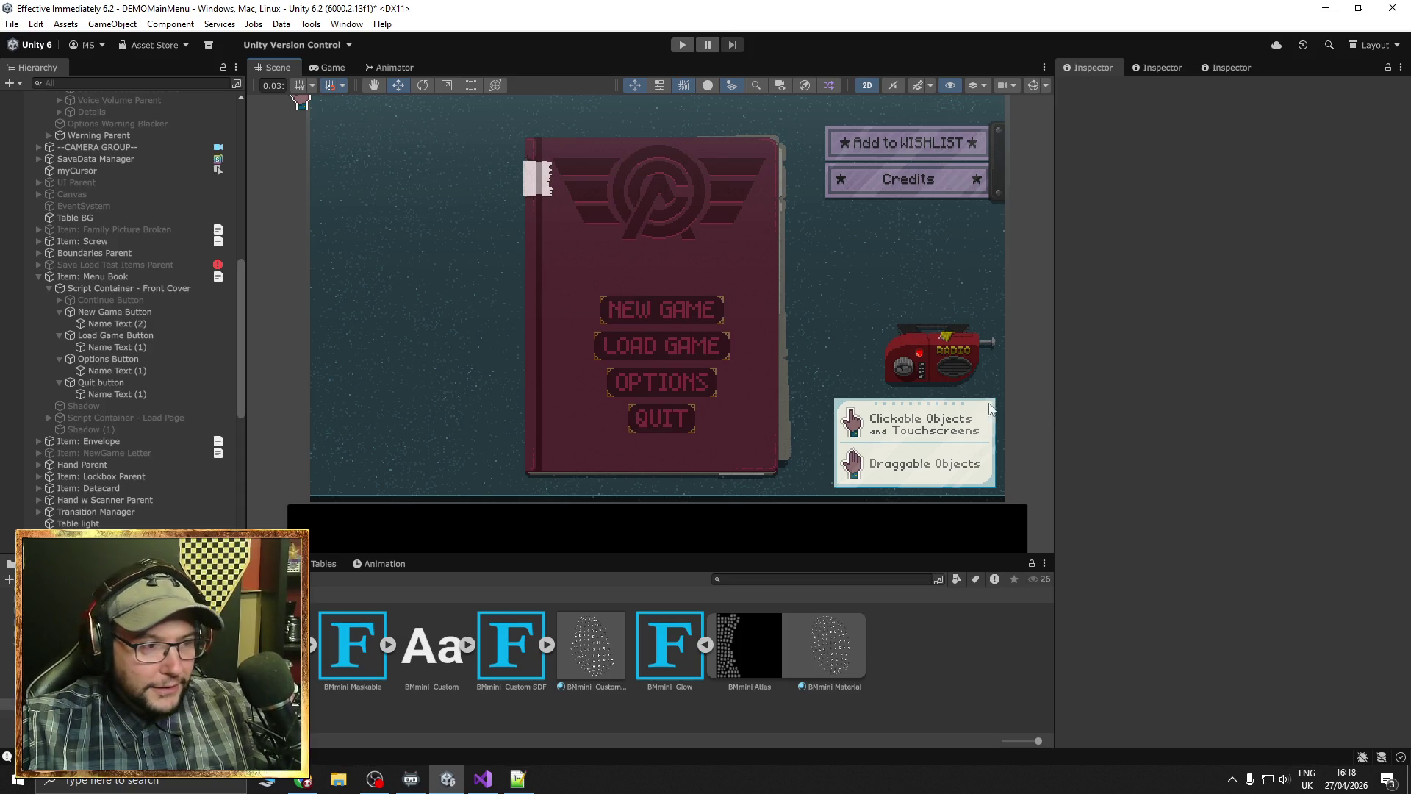
scroll(671, 356, "up", 4)
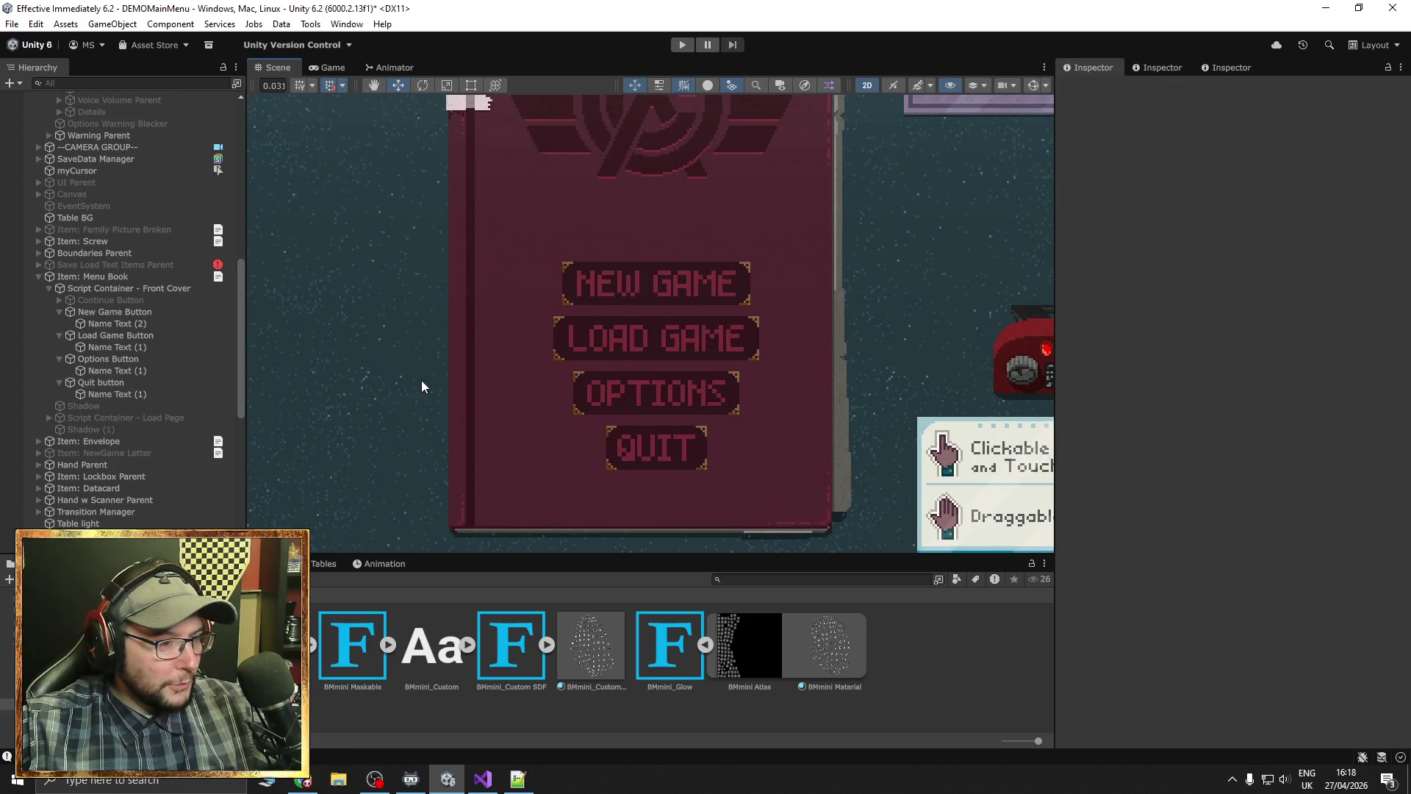
left_click(134, 324)
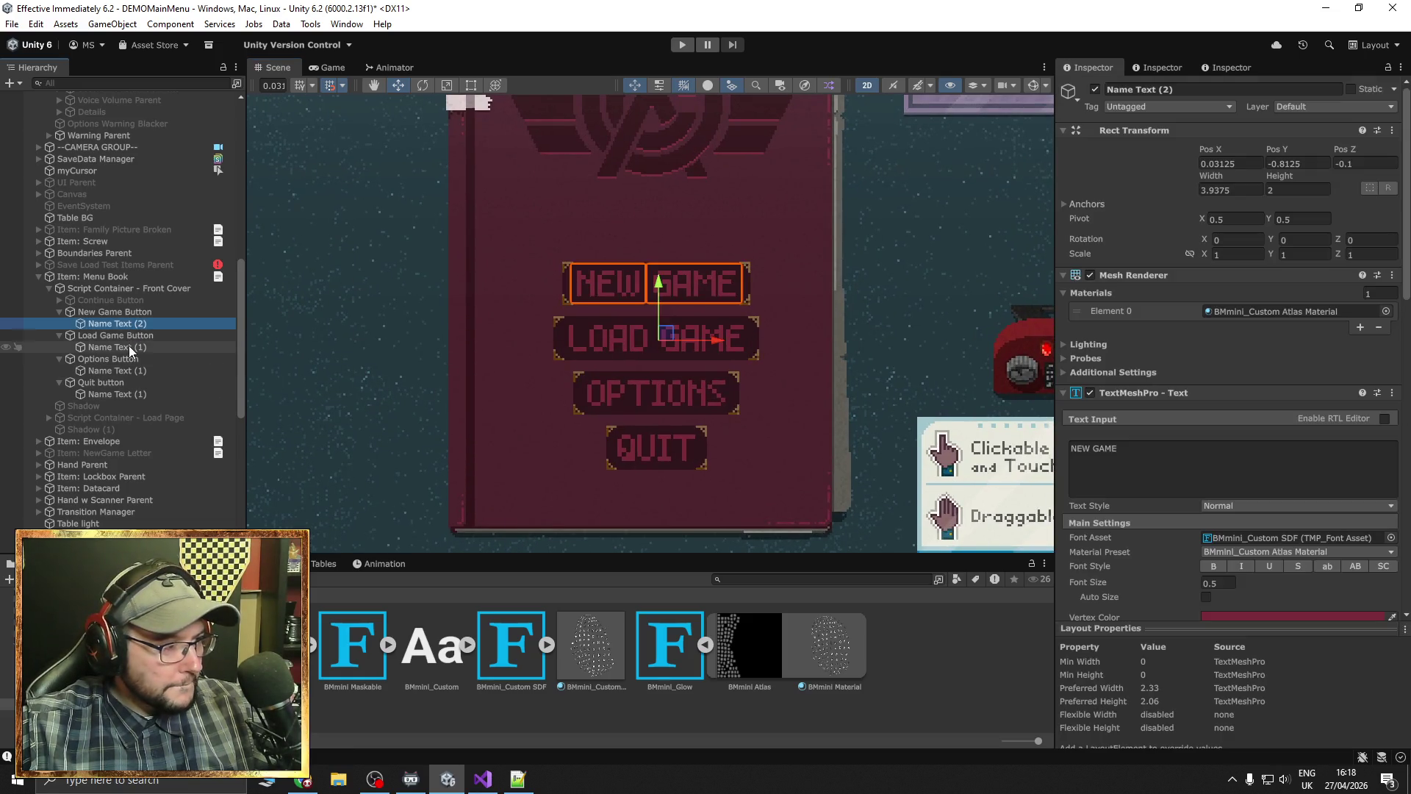
left_click(129, 347, "ctrl")
left_click(131, 371, "ctrl")
left_click(132, 394, "ctrl")
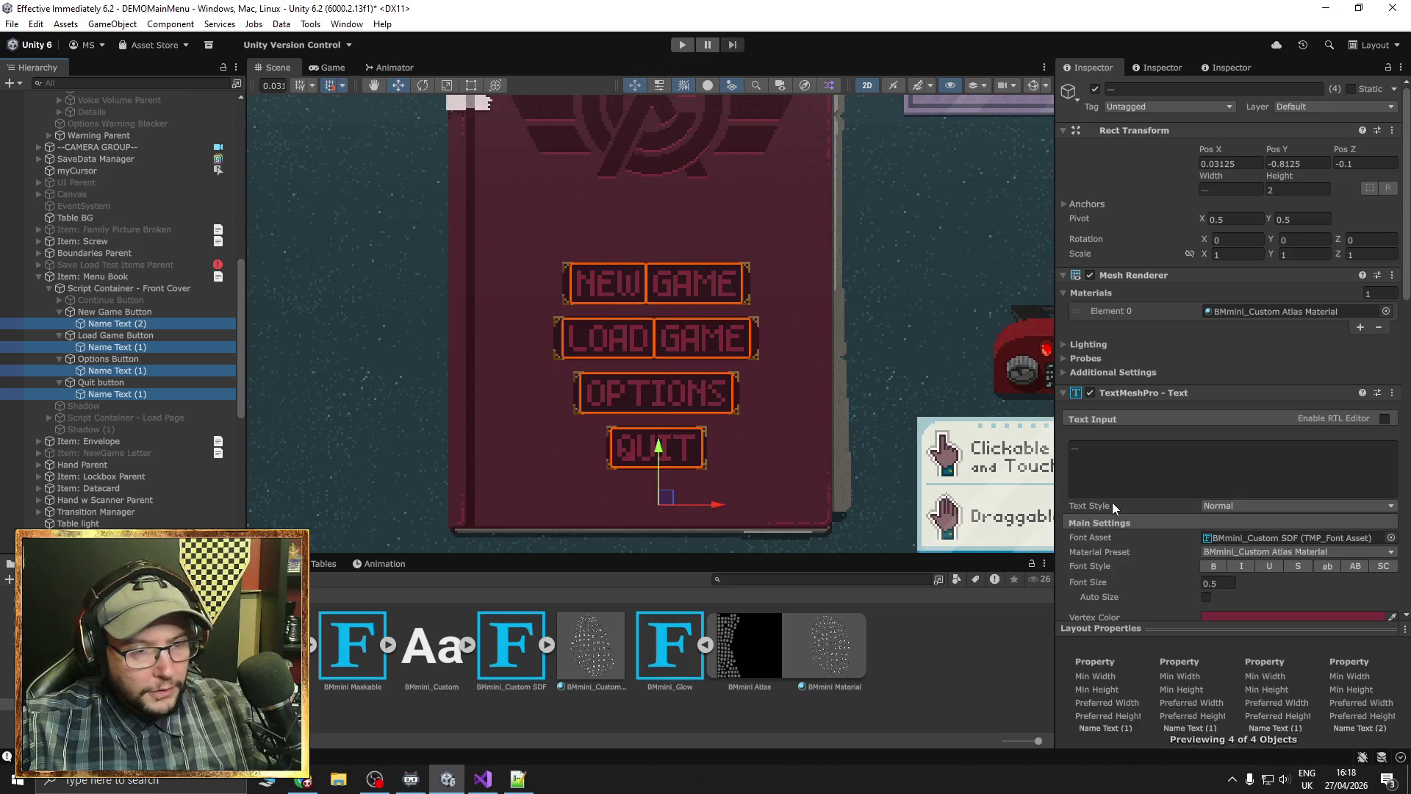
scroll(1117, 505, "down", 4)
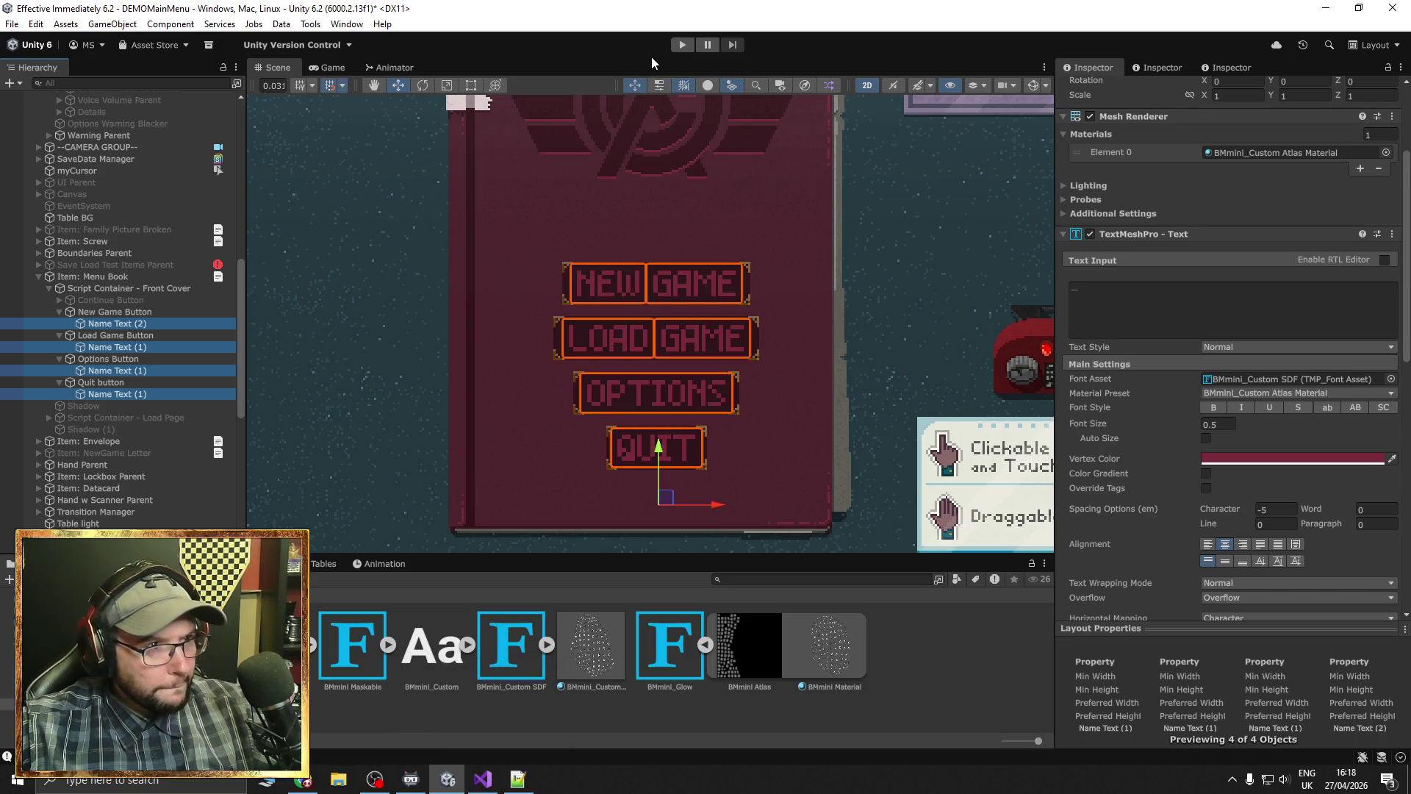
left_click(682, 45)
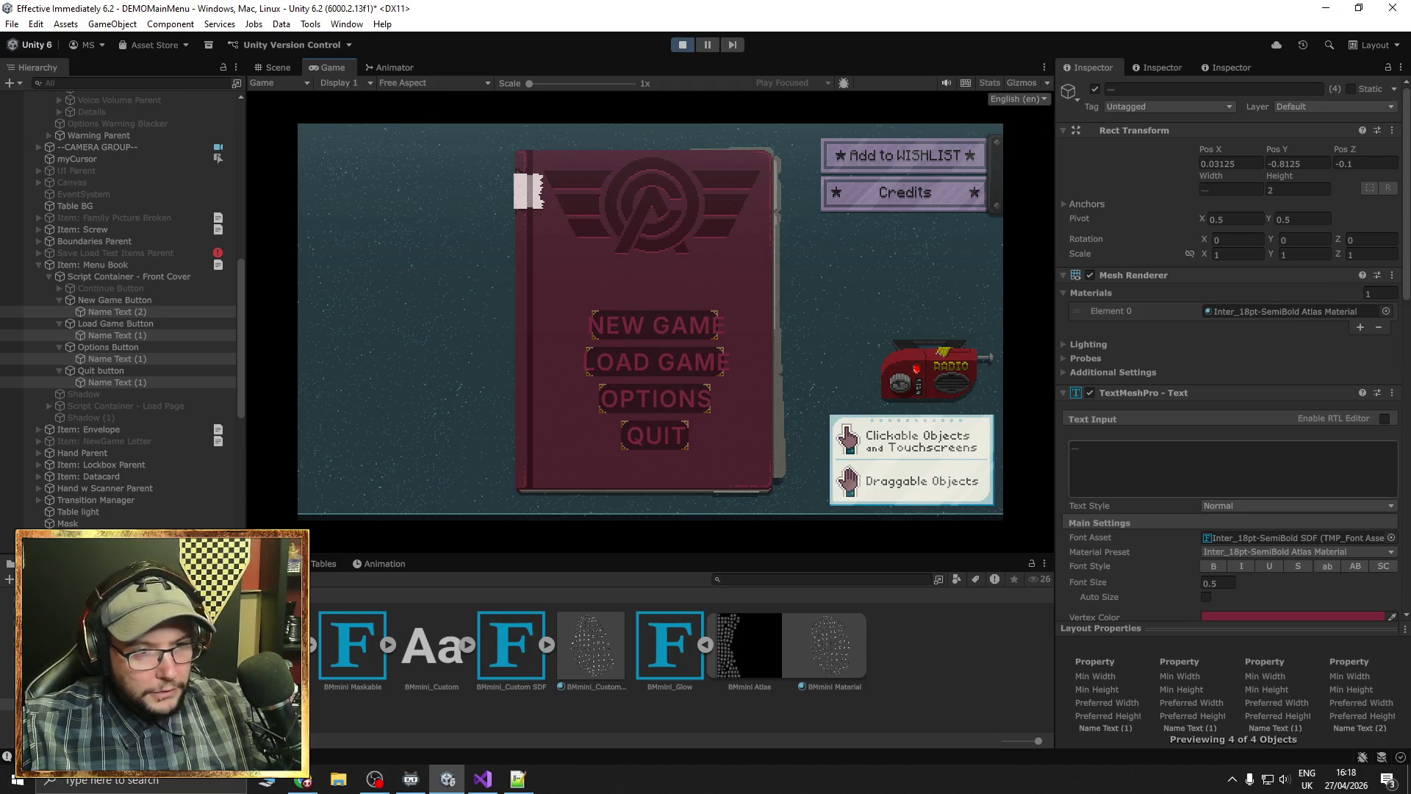
scroll(1227, 345, "down", 4)
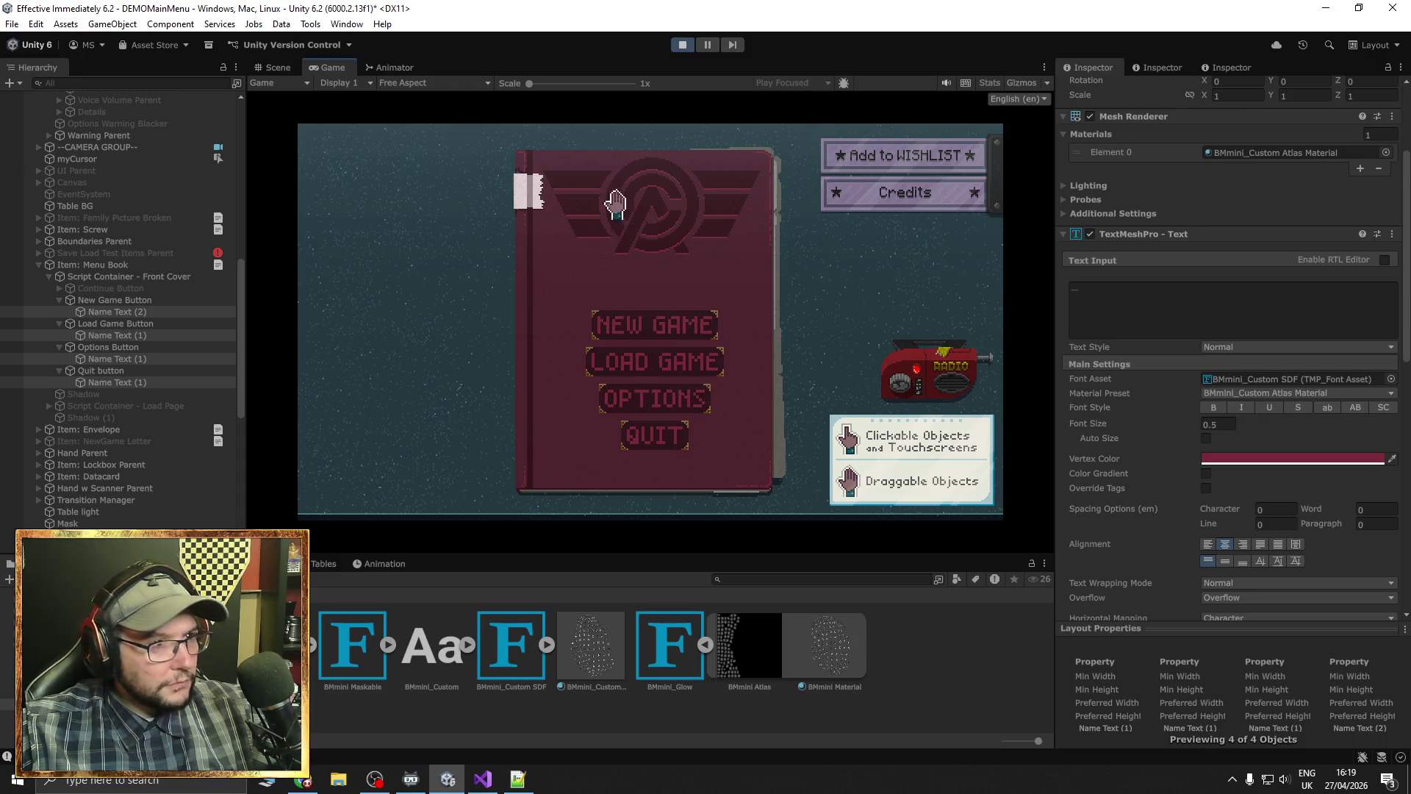
left_click(685, 45)
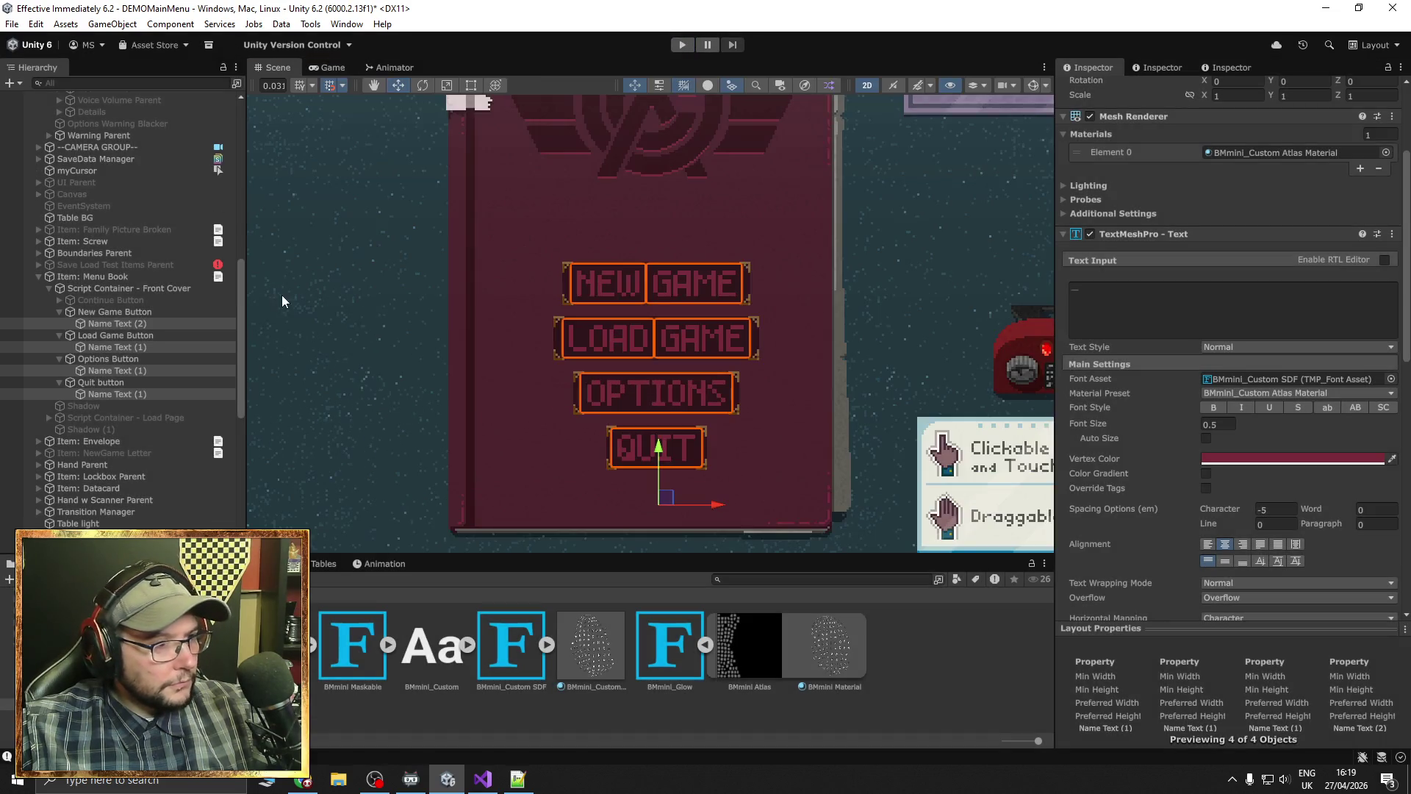
Widen the New Game button background evenly with the Rect Tool
left_click(100, 313)
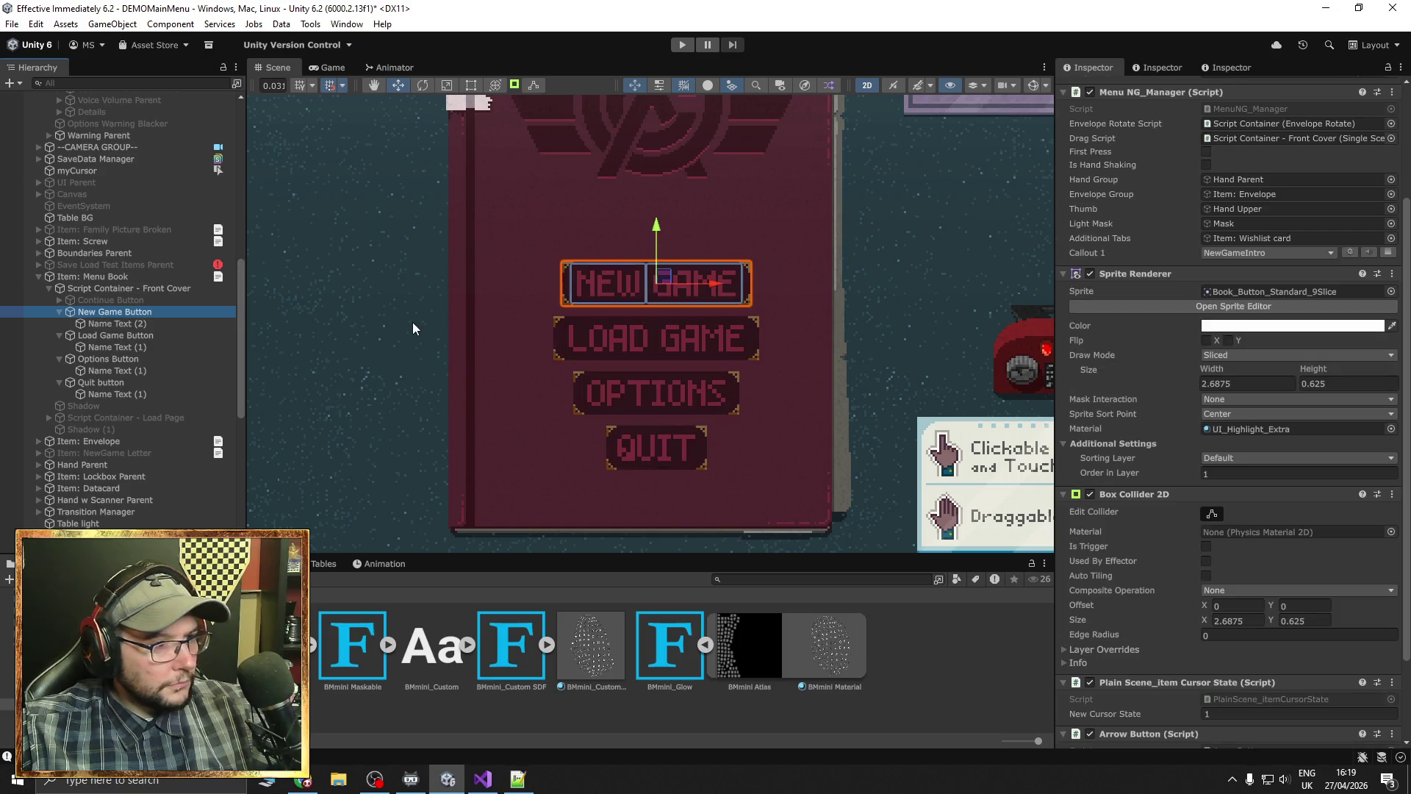
left_click(471, 86)
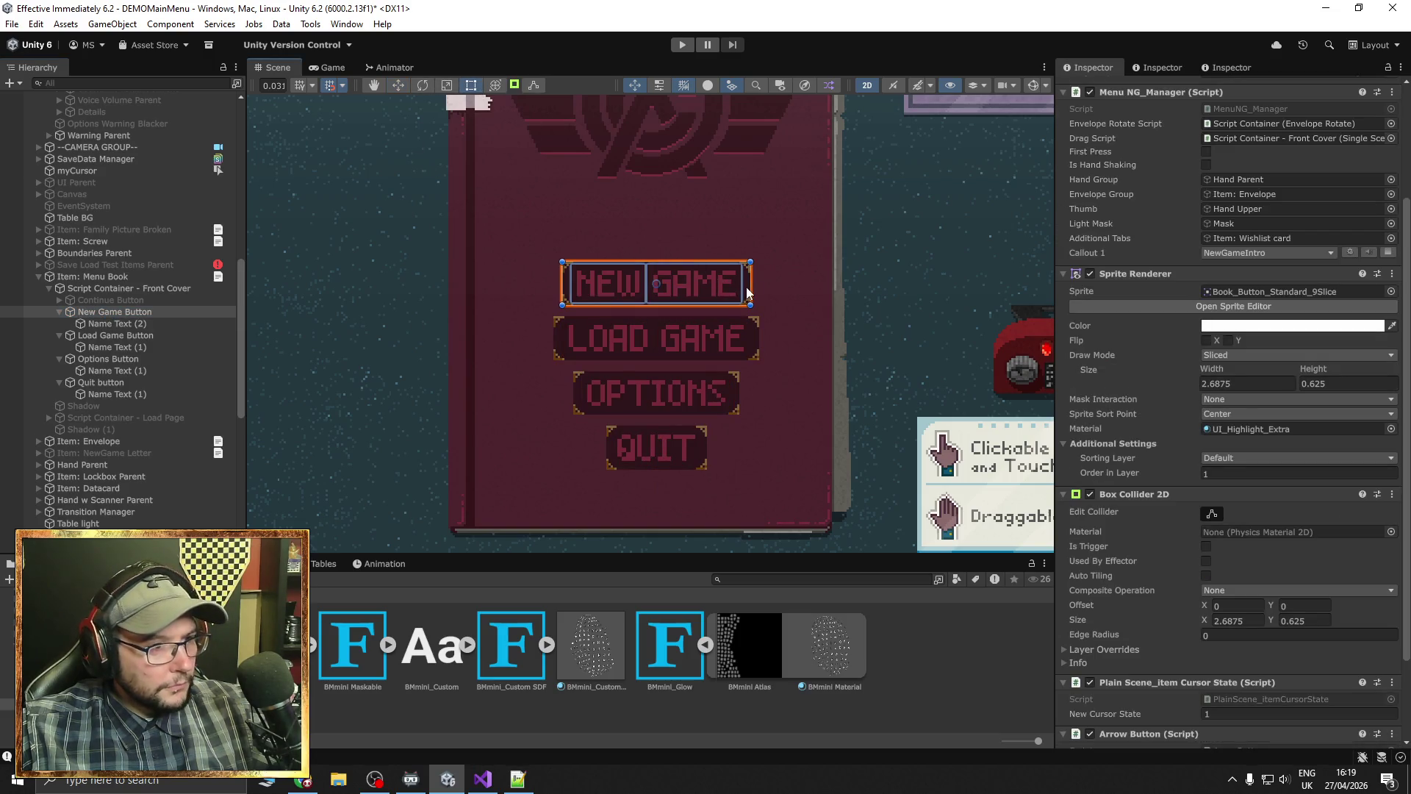
left_click_drag(750, 286, 837, 286)
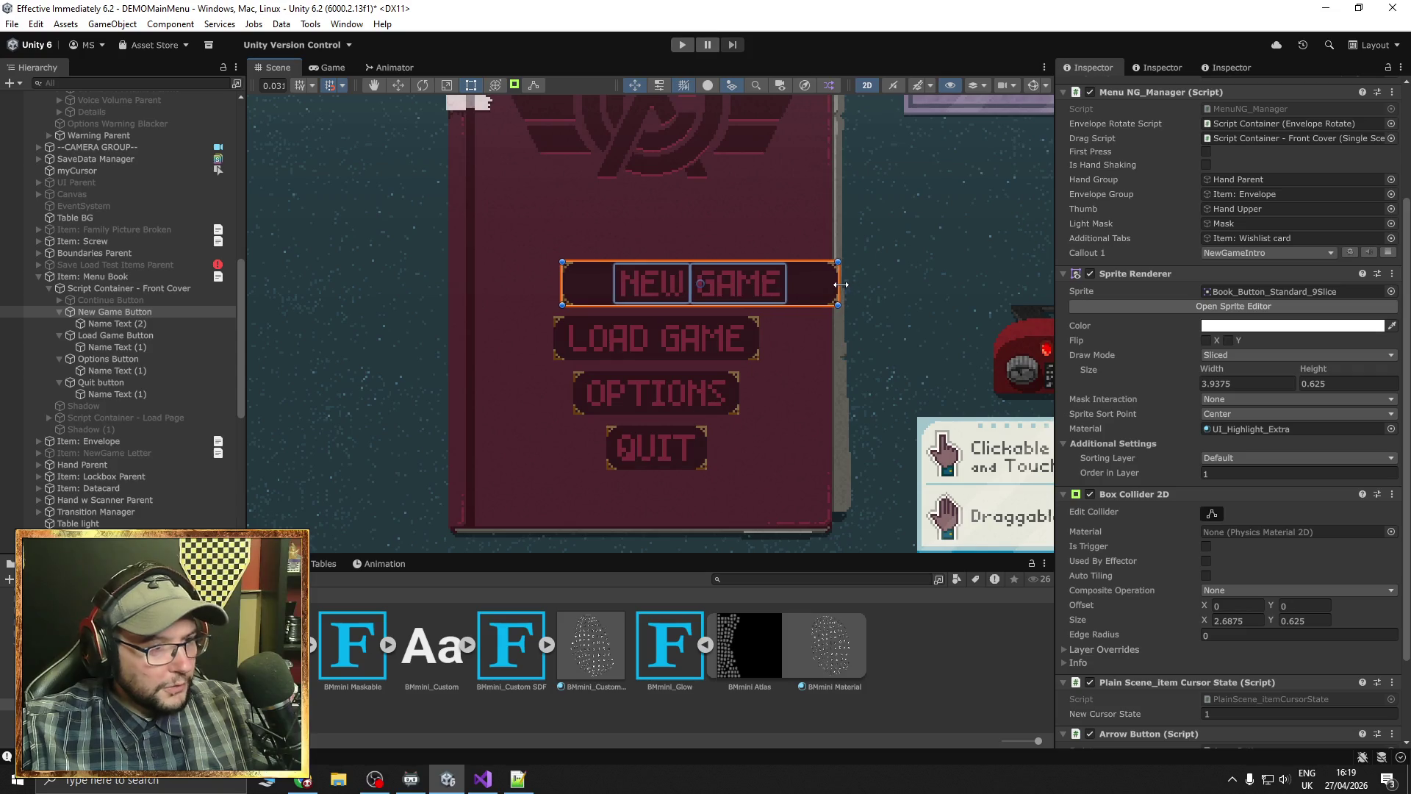
key("ctrl+z")
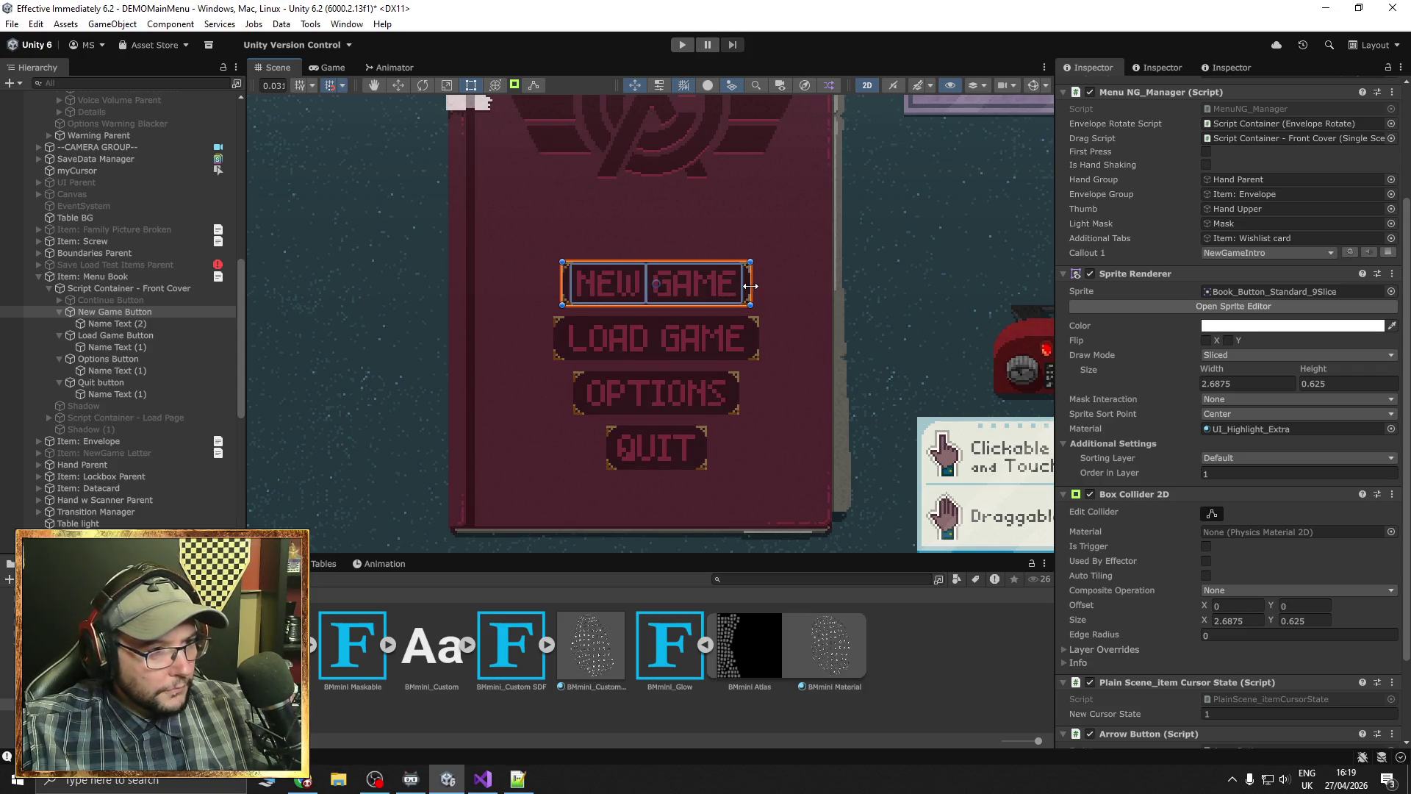
left_click_drag(750, 286, 771, 288)
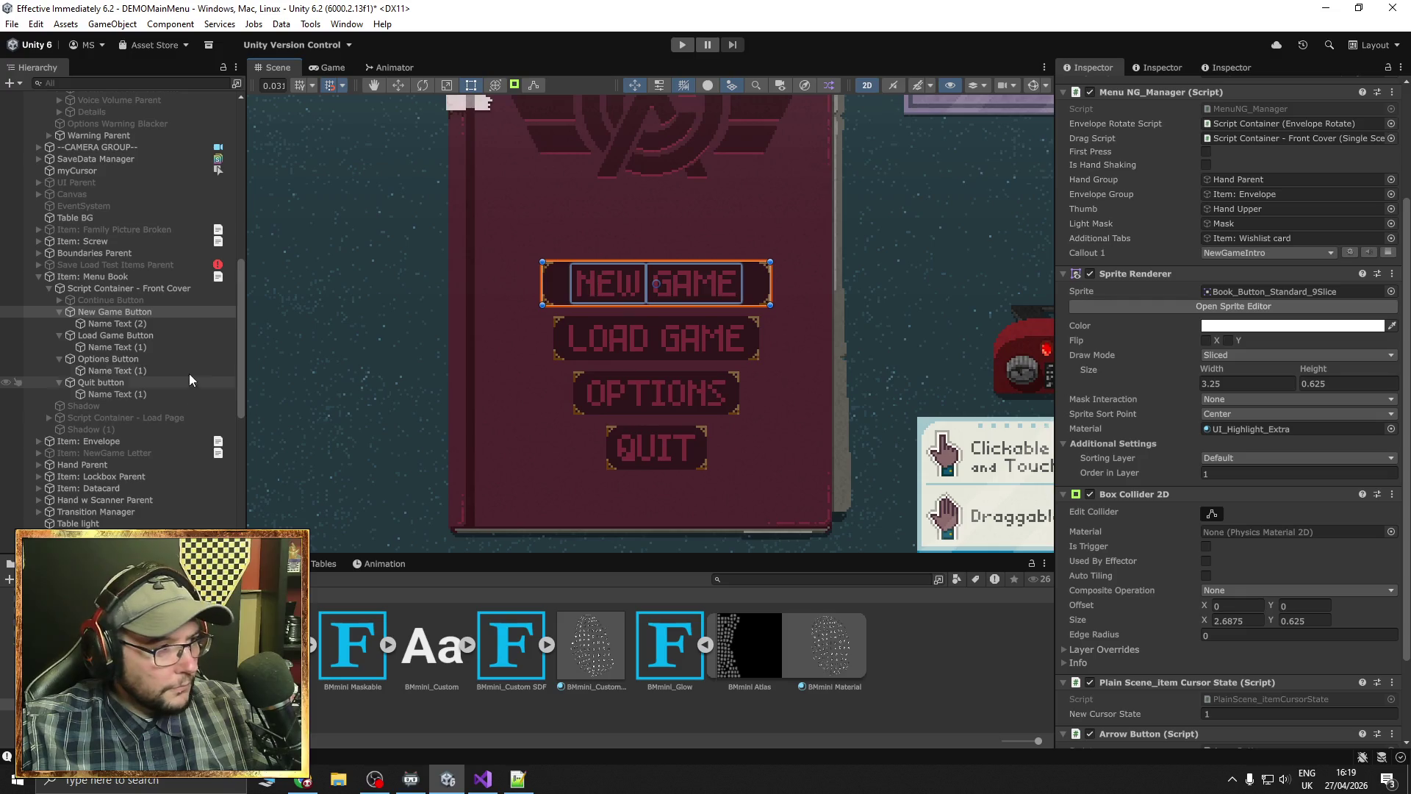
Widen the Load Game button background and set its width to 3.45
left_click(138, 335)
left_click_drag(759, 342, 778, 341)
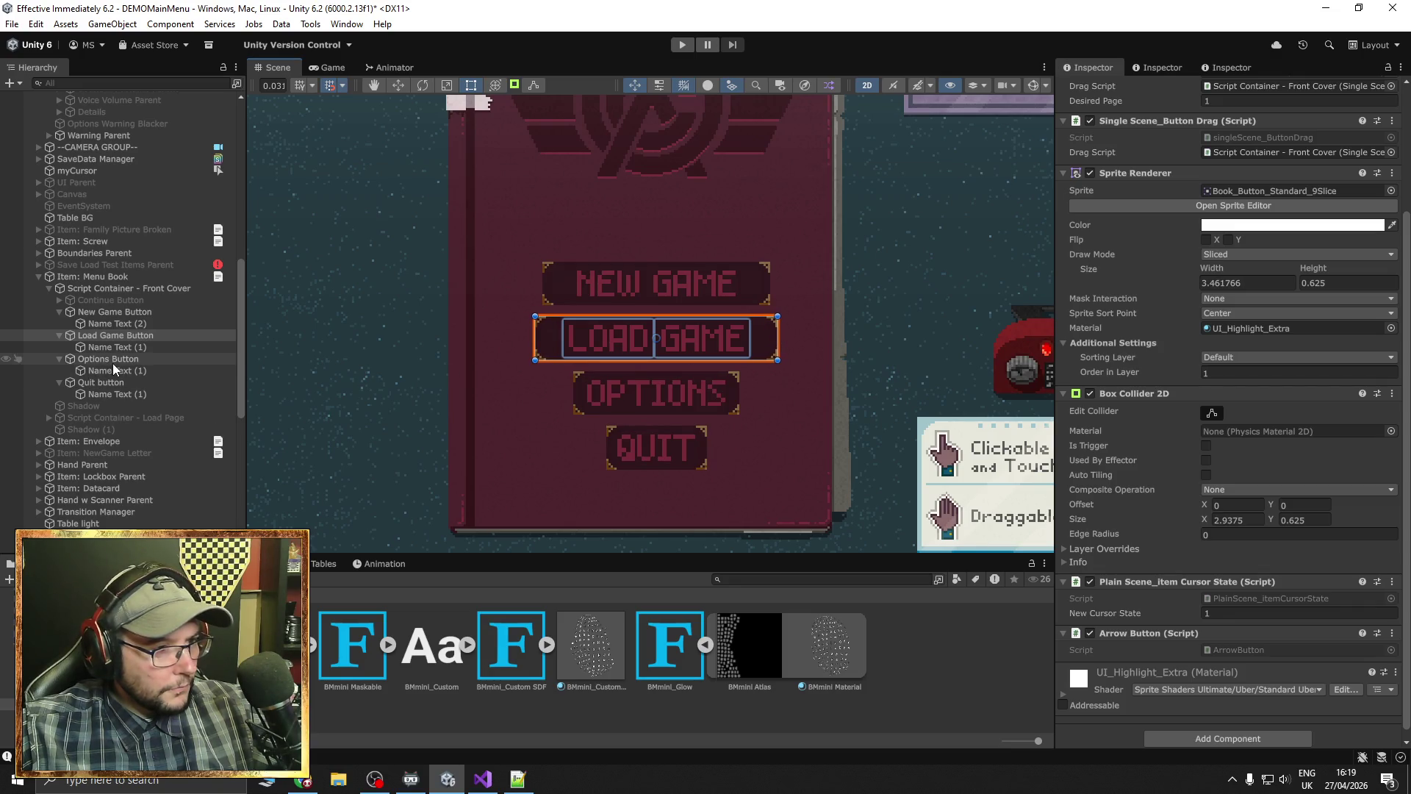
key("ctrl+z")
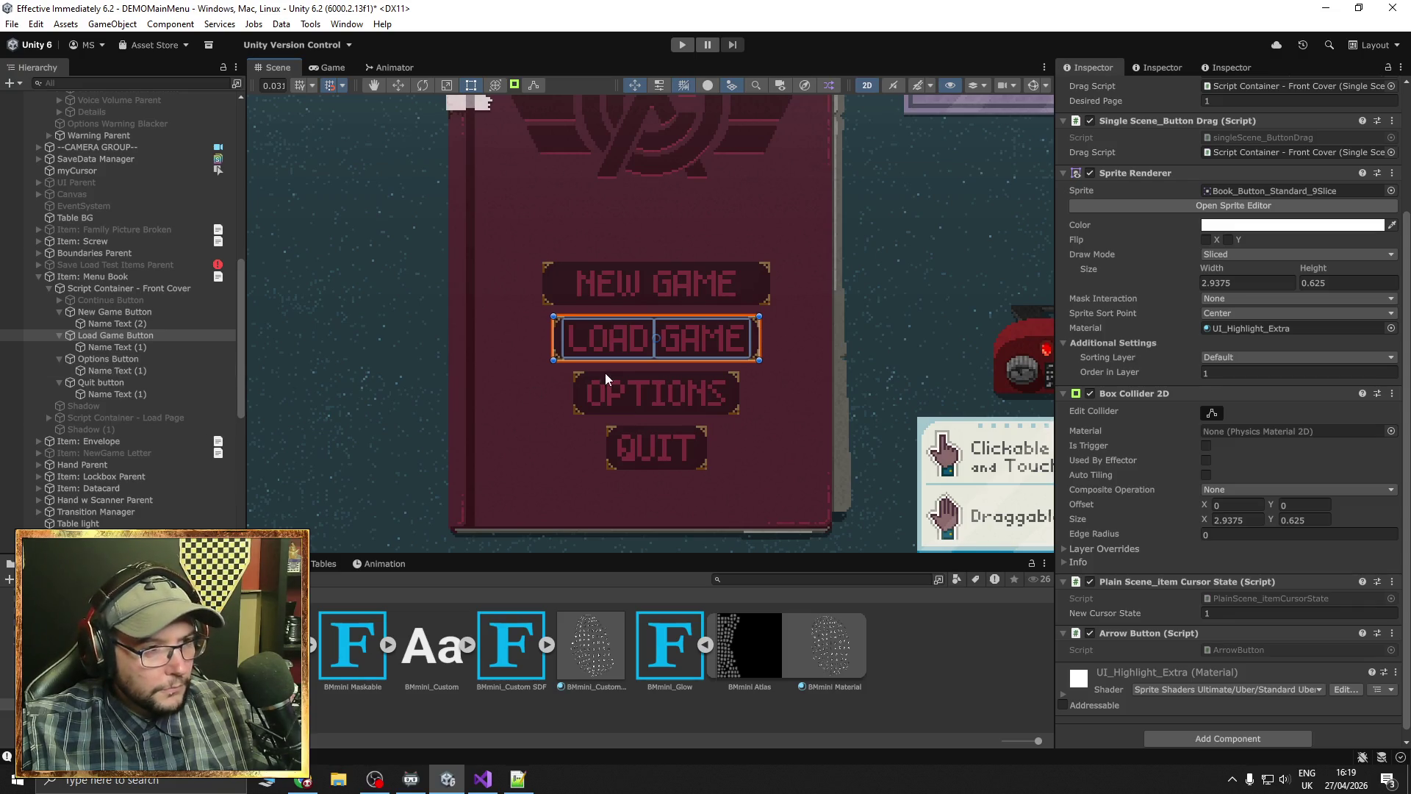
left_click_drag(760, 337, 779, 339)
left_click_drag(1256, 285, 1216, 285)
type("45")
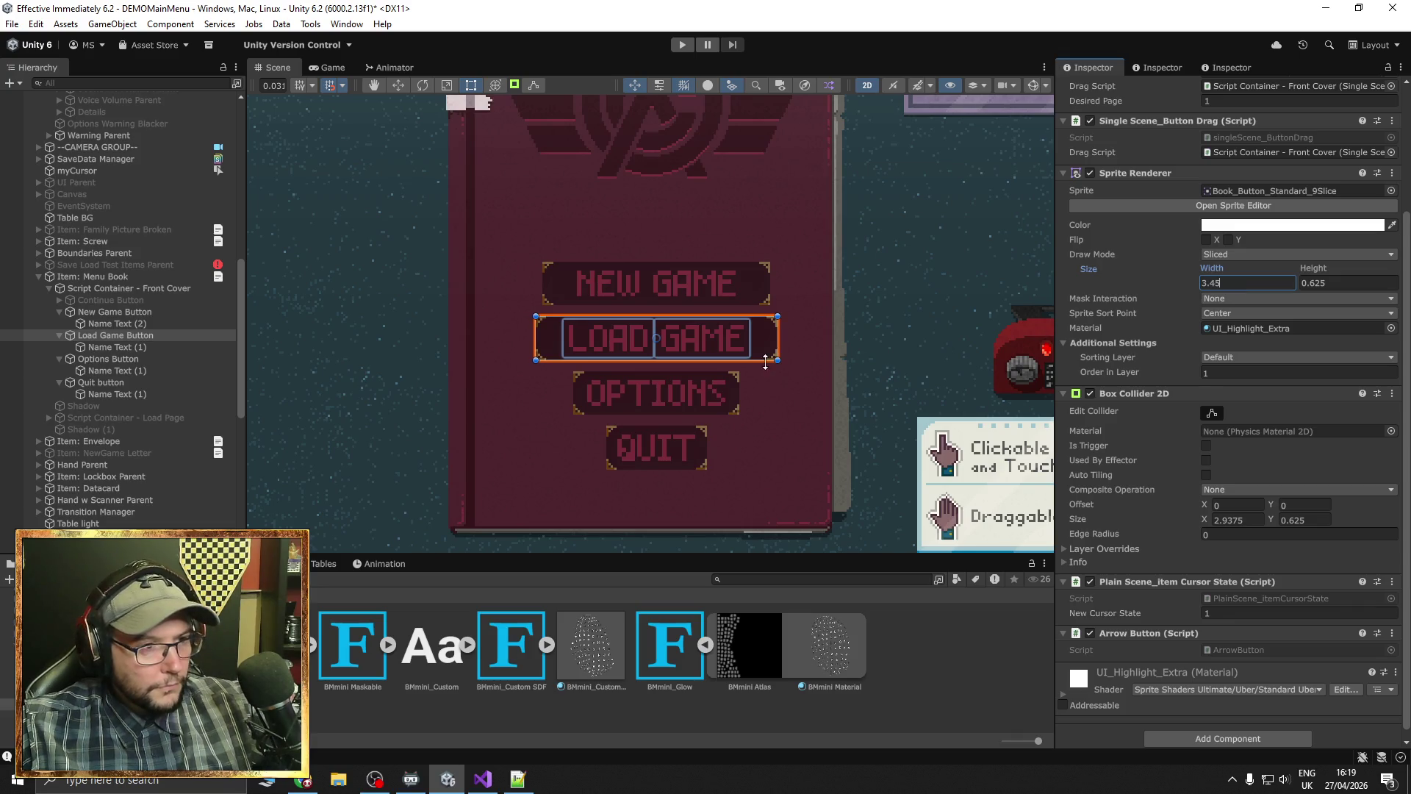
Widen the Options and Quit backgrounds to about 2.98 and 2.02
left_click(124, 315)
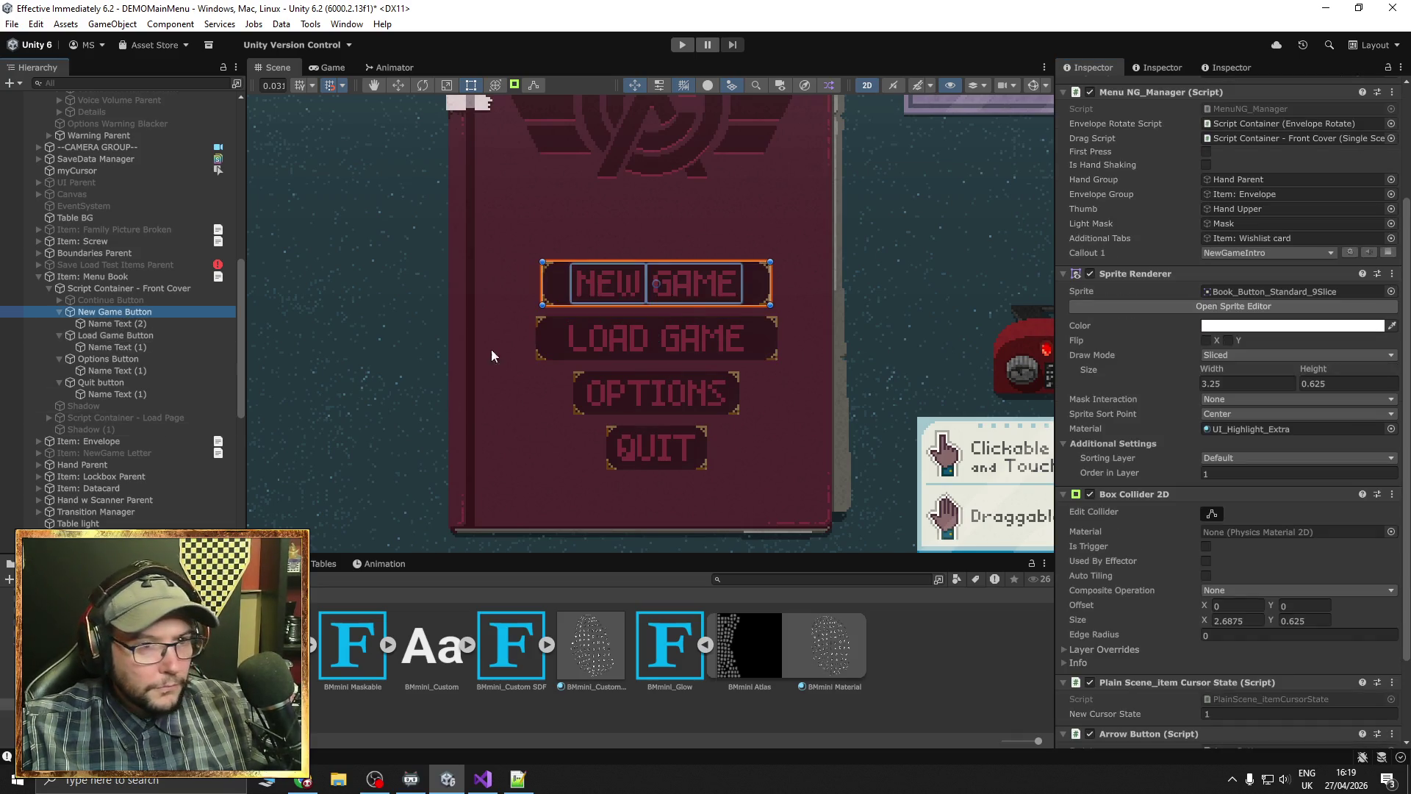
left_click(119, 360)
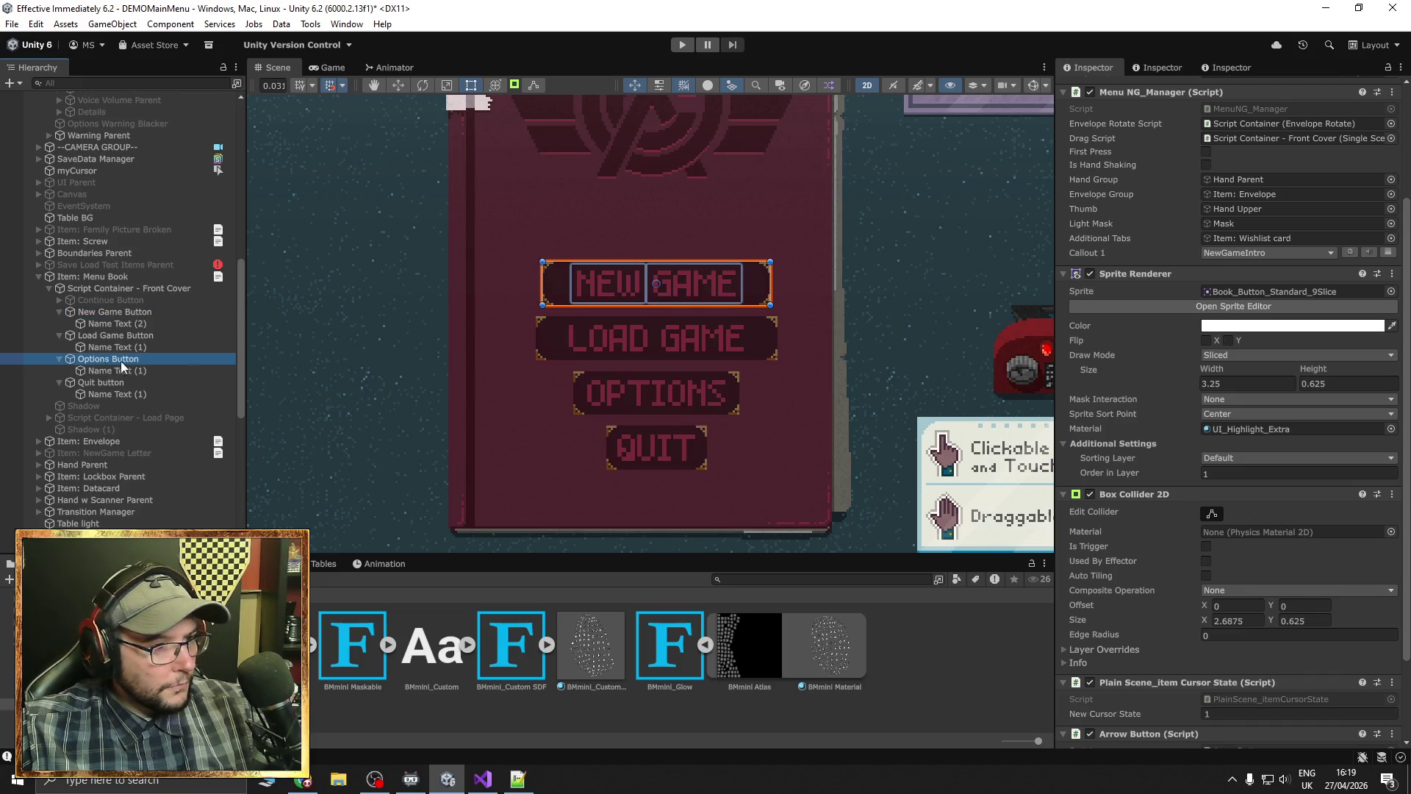
left_click_drag(739, 390, 761, 390)
left_click(138, 382)
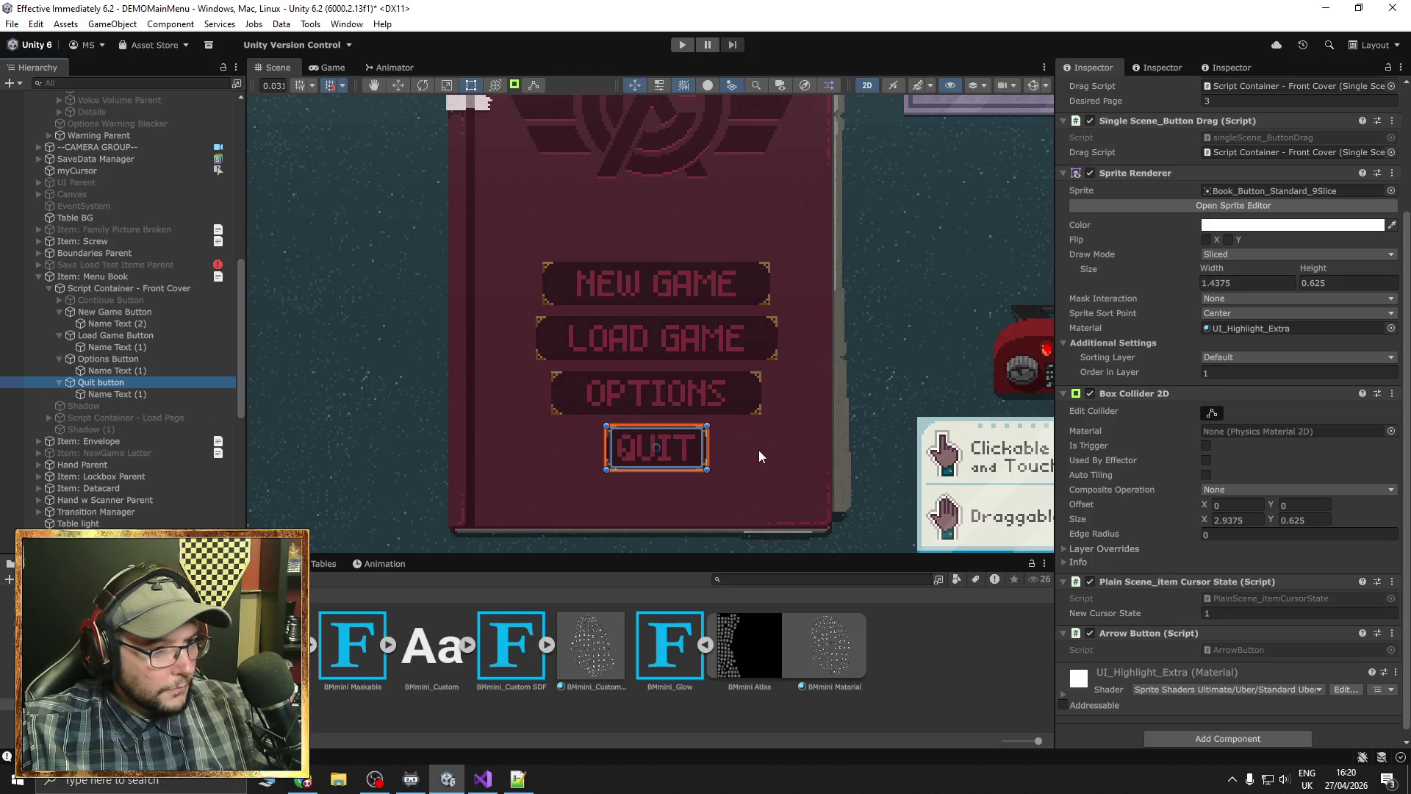
left_click_drag(710, 450, 730, 450)
left_click(898, 408)
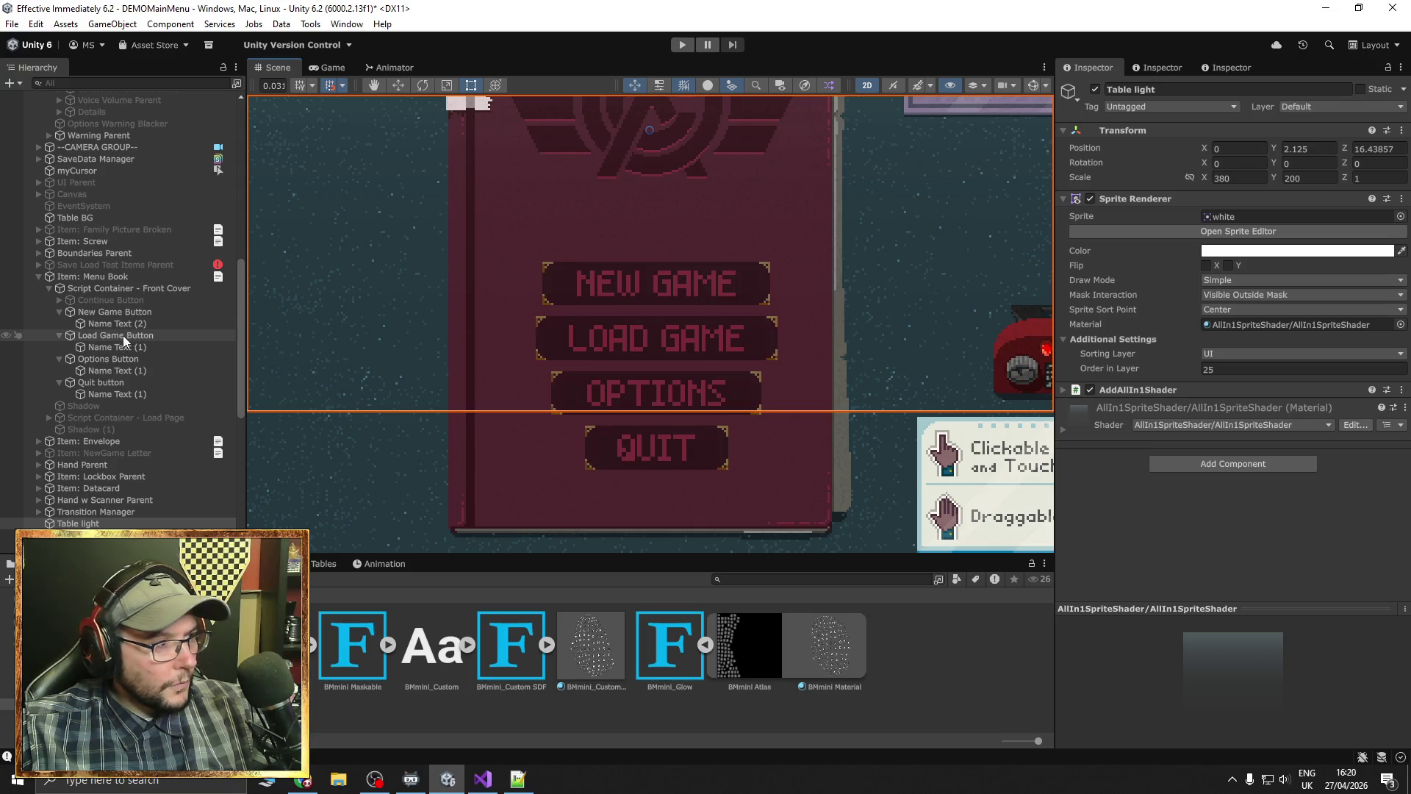
Resize the Box Collider 2D on New Game (~3.21), Load Game (~3.44), Options and Quit (~2.10)
left_click(116, 312)
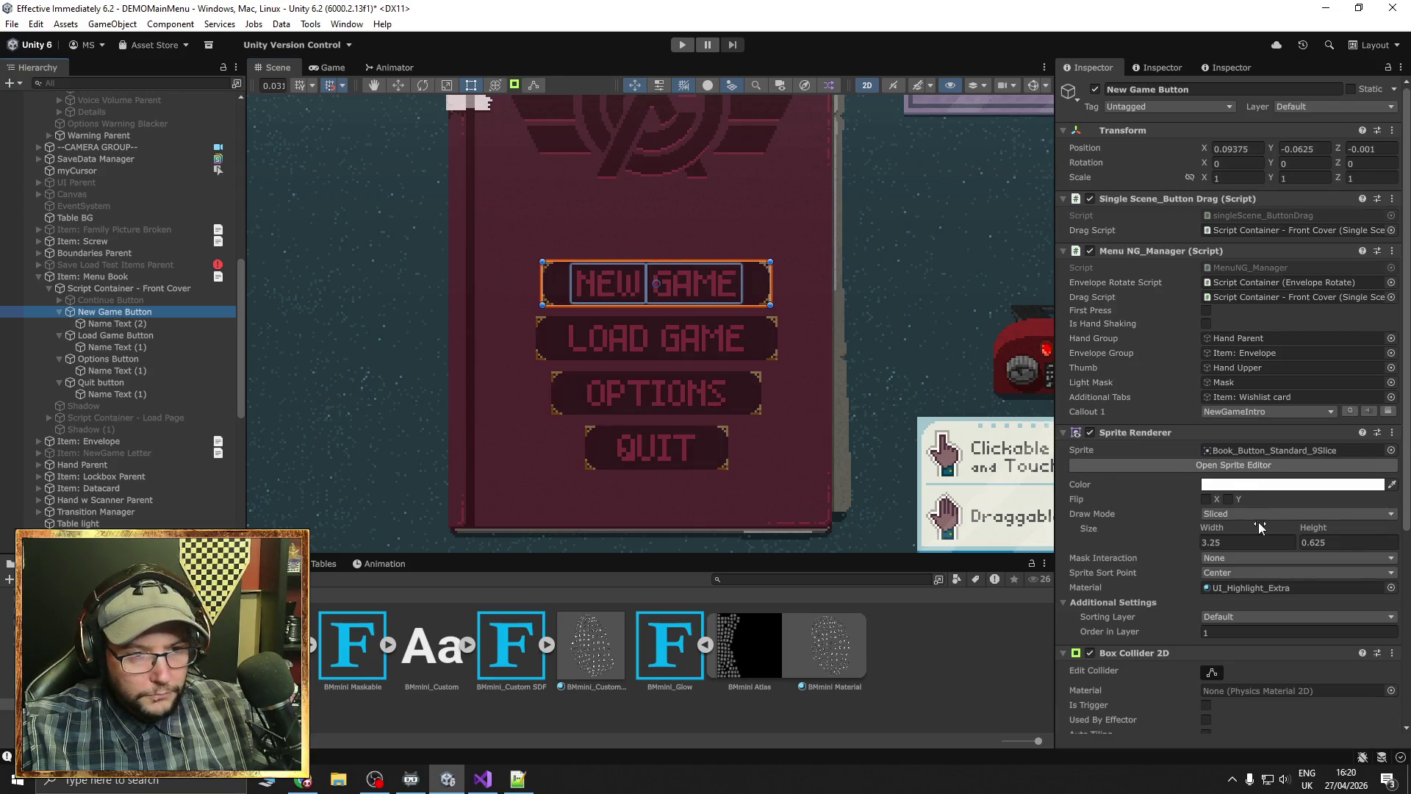
scroll(1206, 567, "down", 3)
left_click(1212, 599)
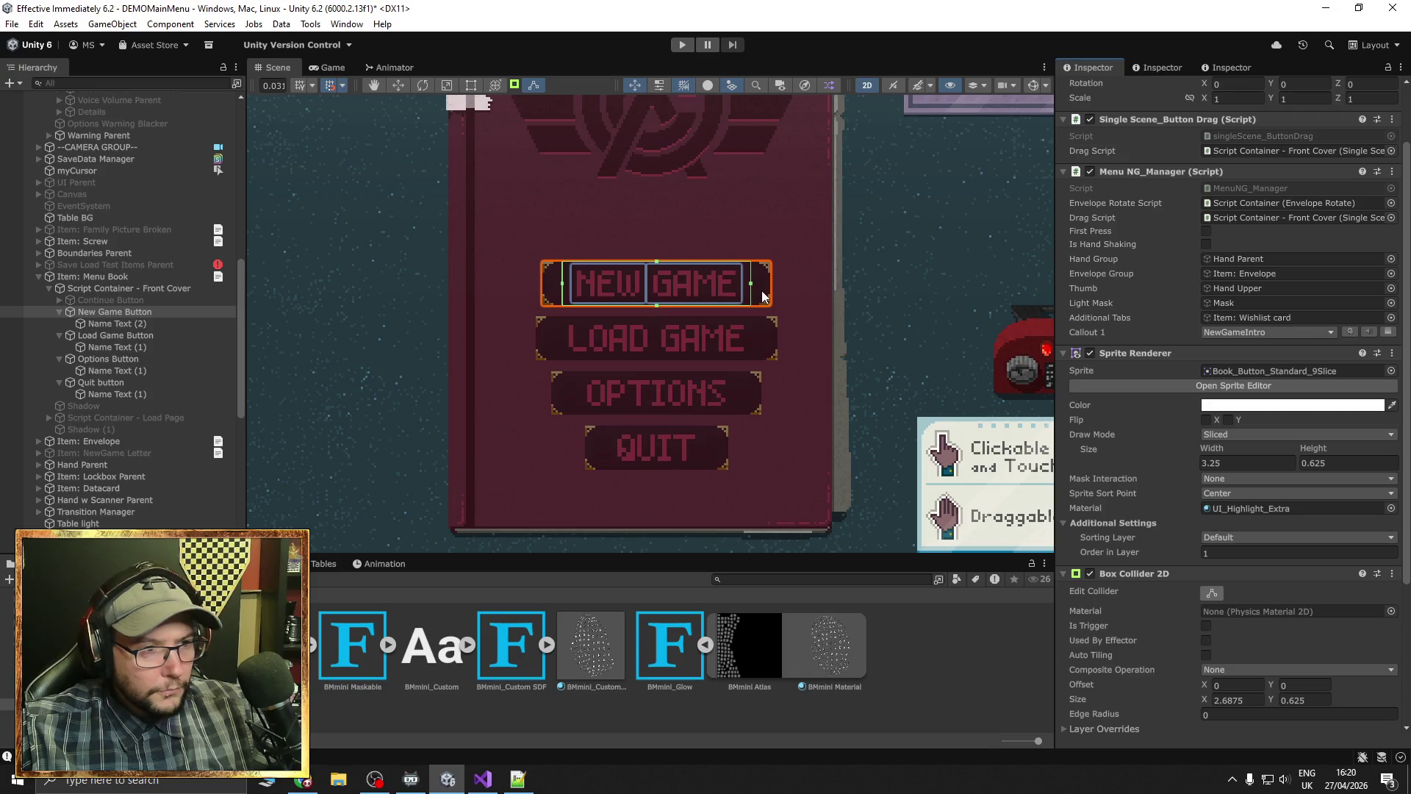
left_click_drag(752, 285, 773, 286)
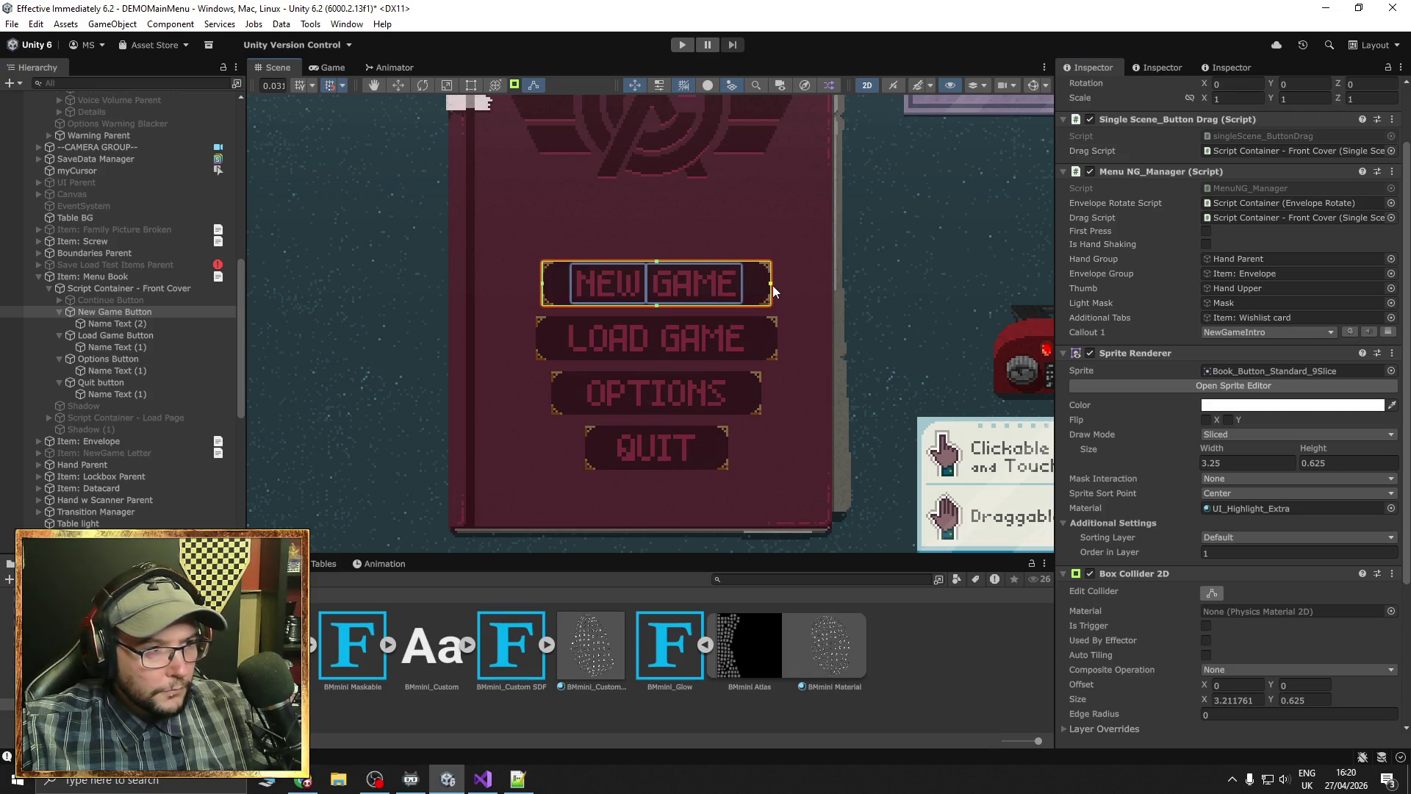
left_click(149, 335)
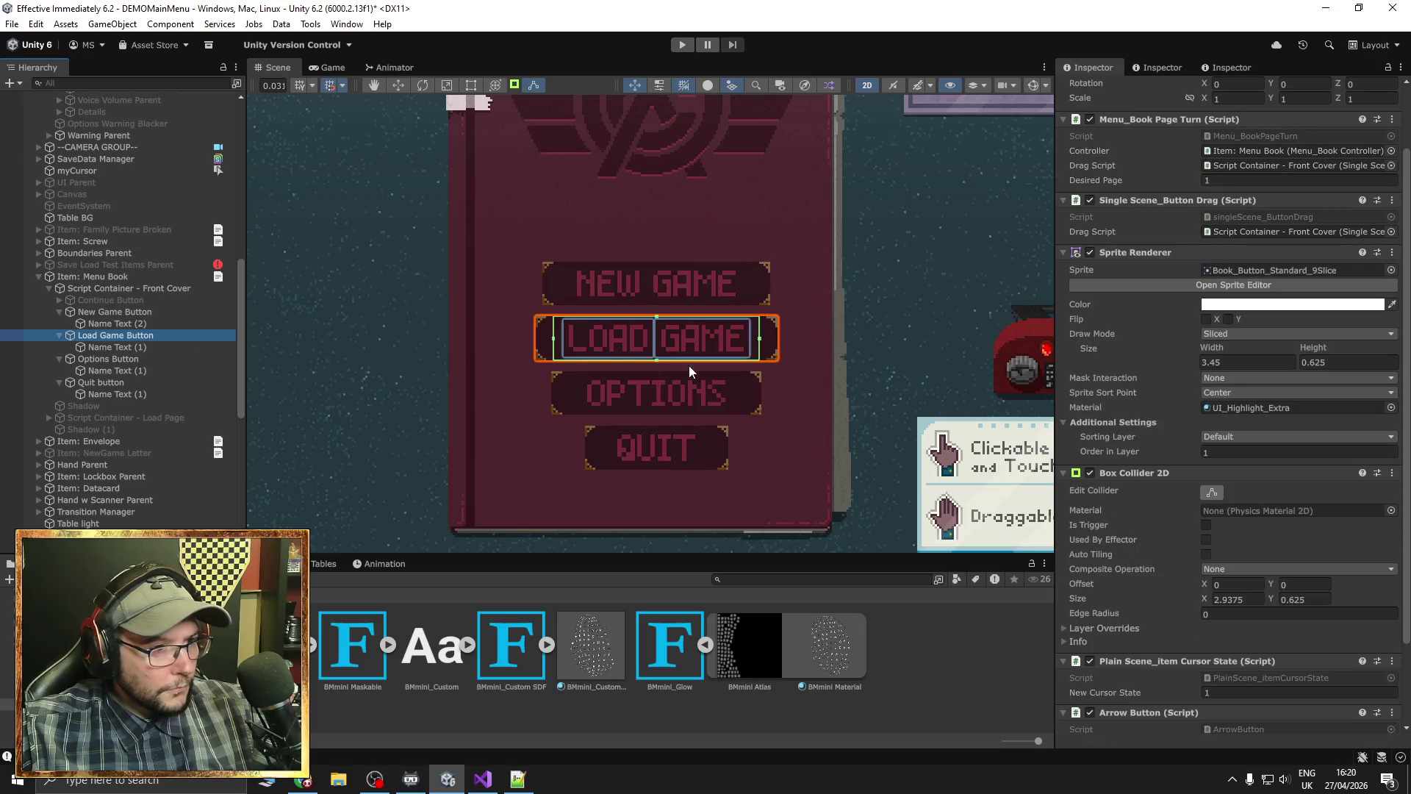
left_click_drag(761, 344, 779, 345)
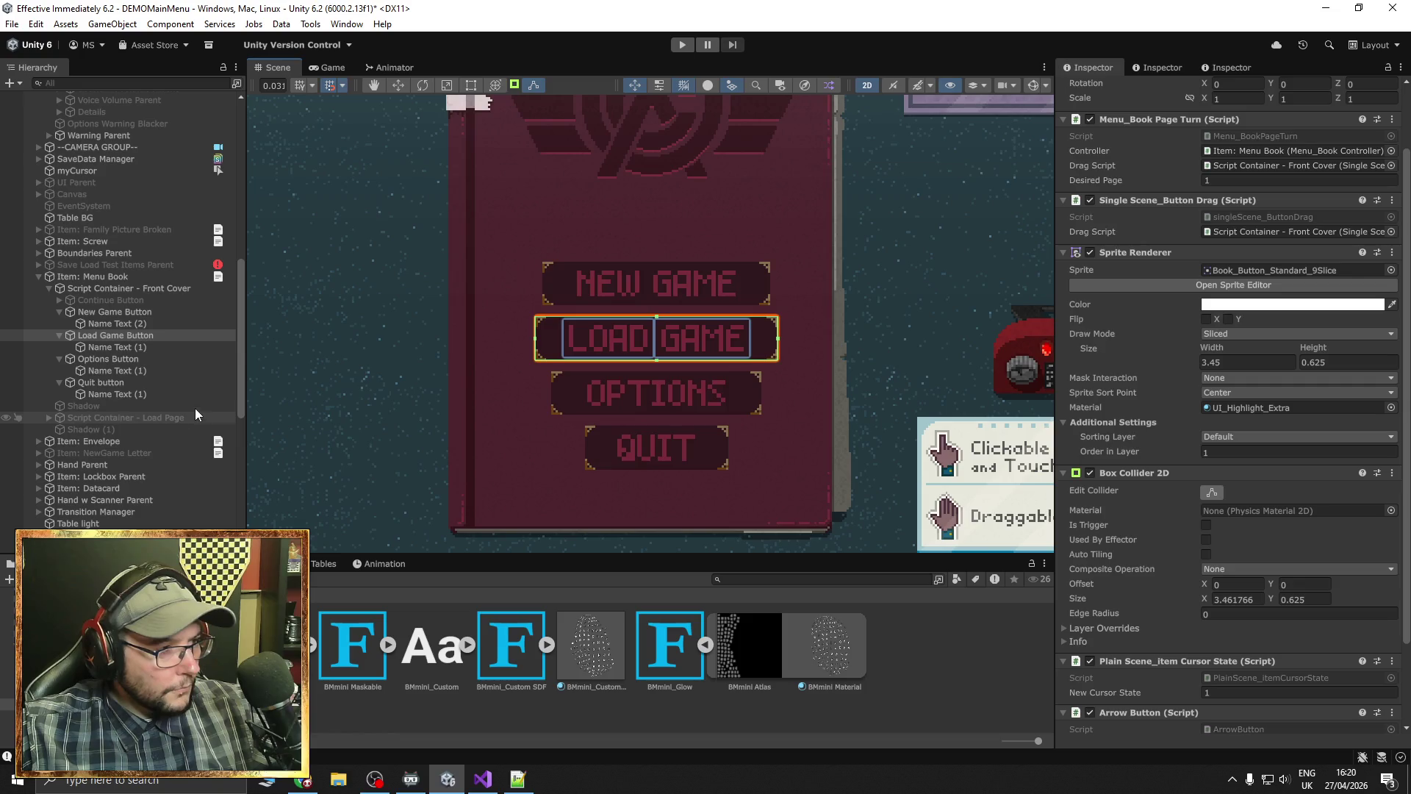
left_click(125, 360)
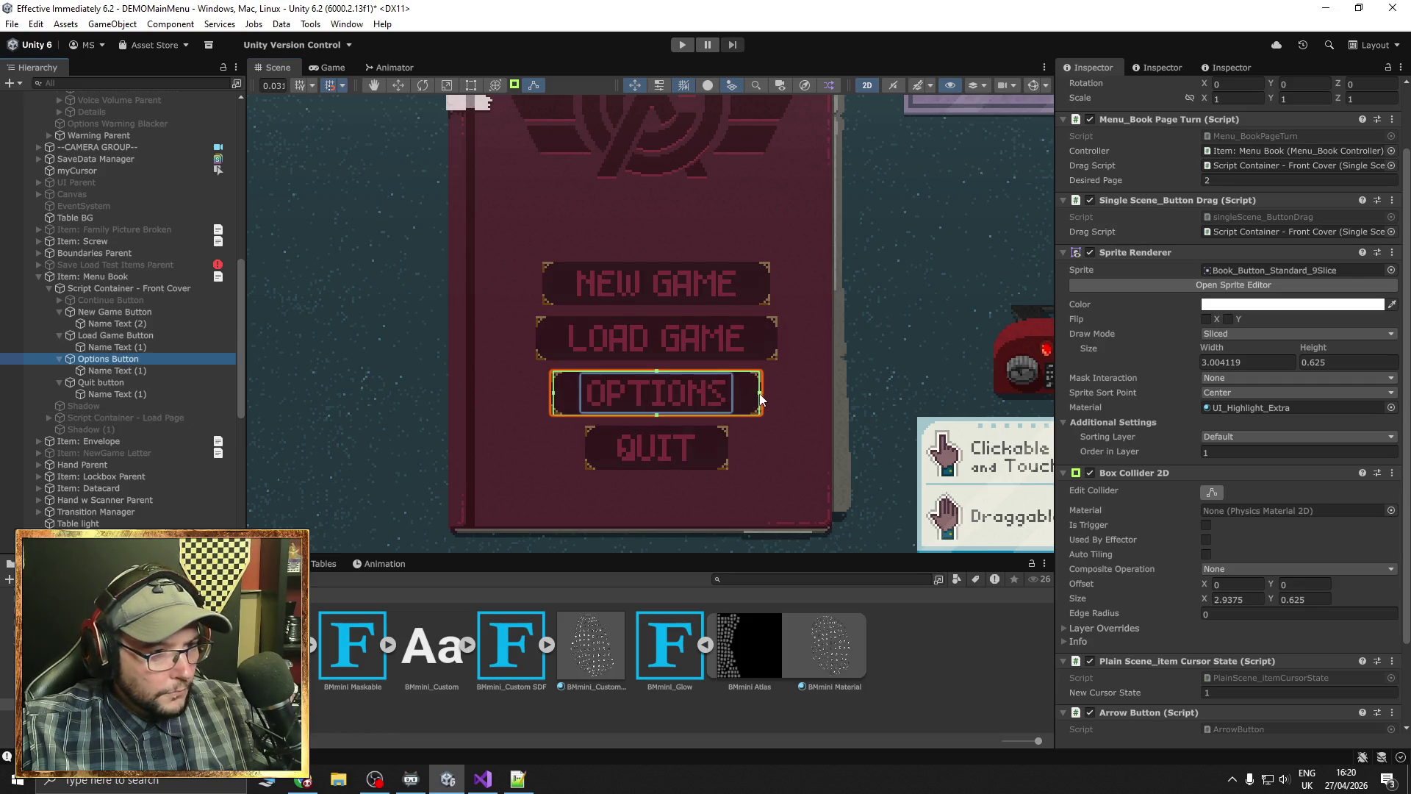
left_click_drag(761, 399, 765, 394)
left_click(113, 383)
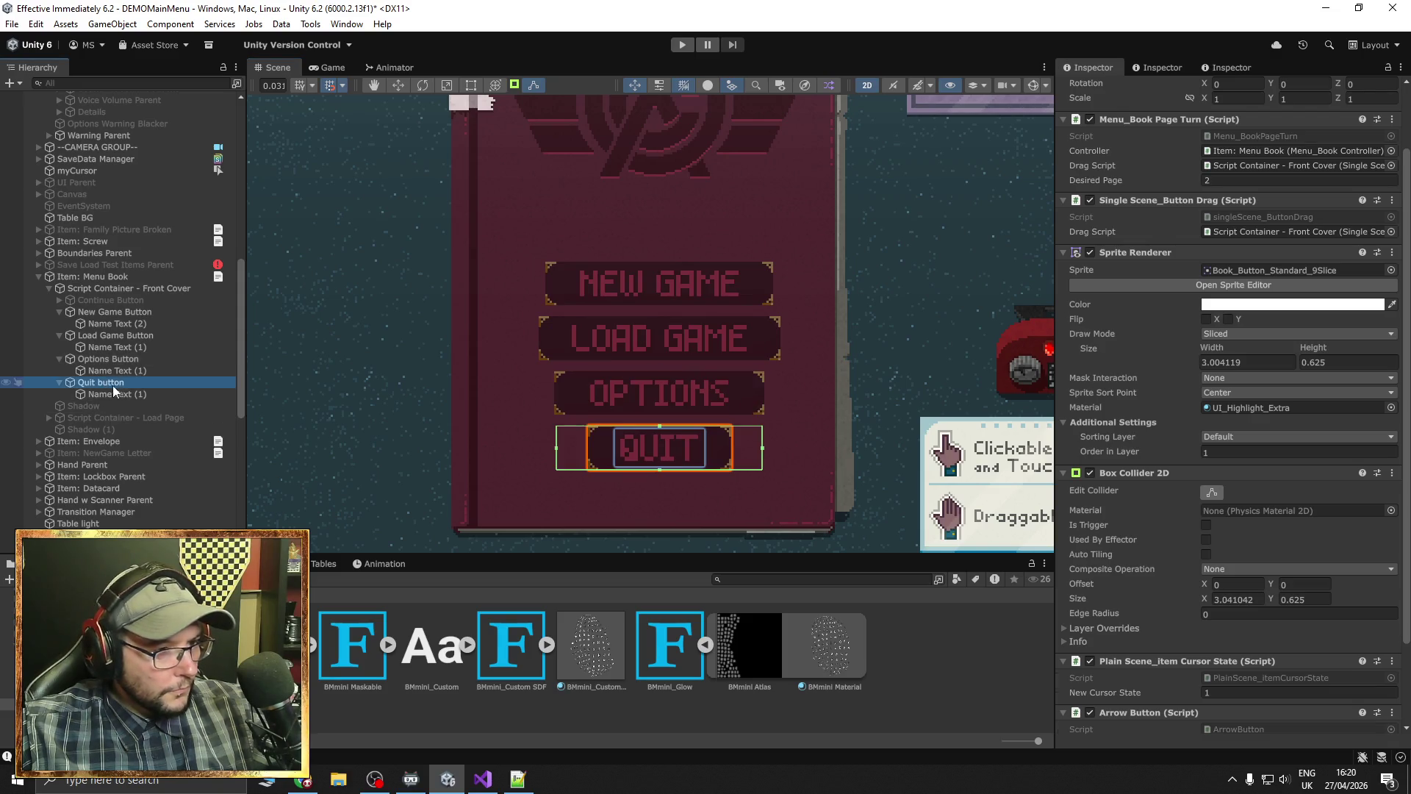
left_click_drag(765, 449, 725, 451)
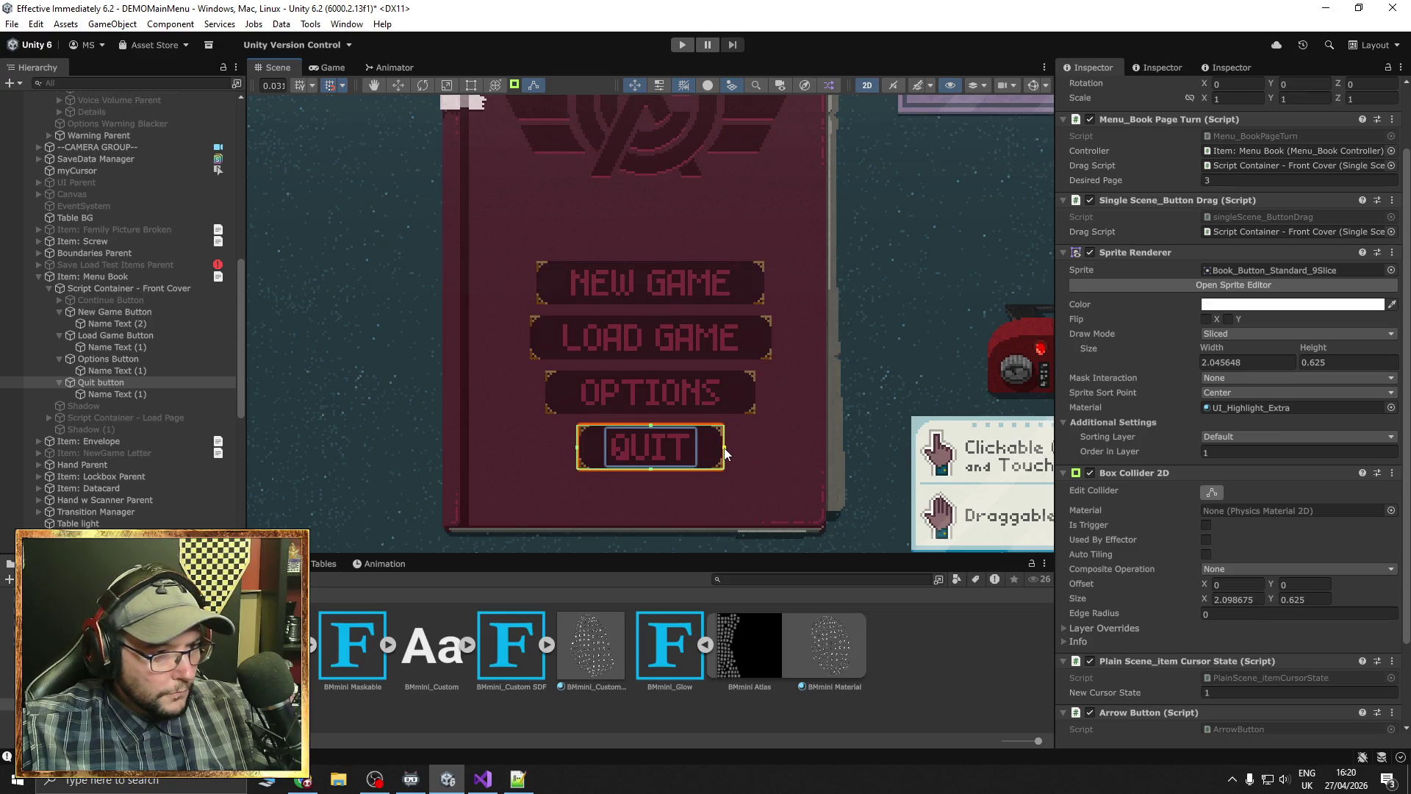
Play-test past the title to the book menu, open the pause Settings screen, then stop
left_click(682, 45)
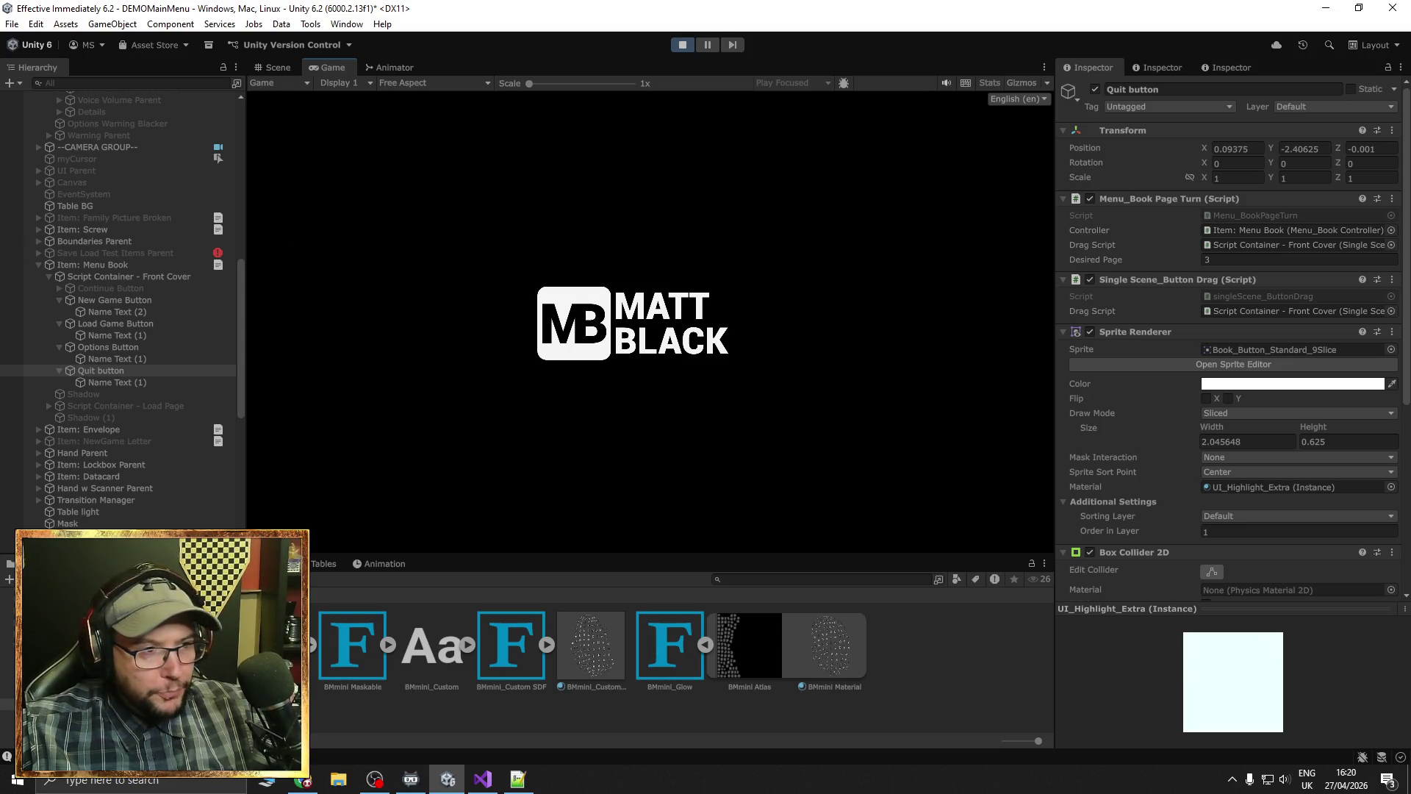
key("space")
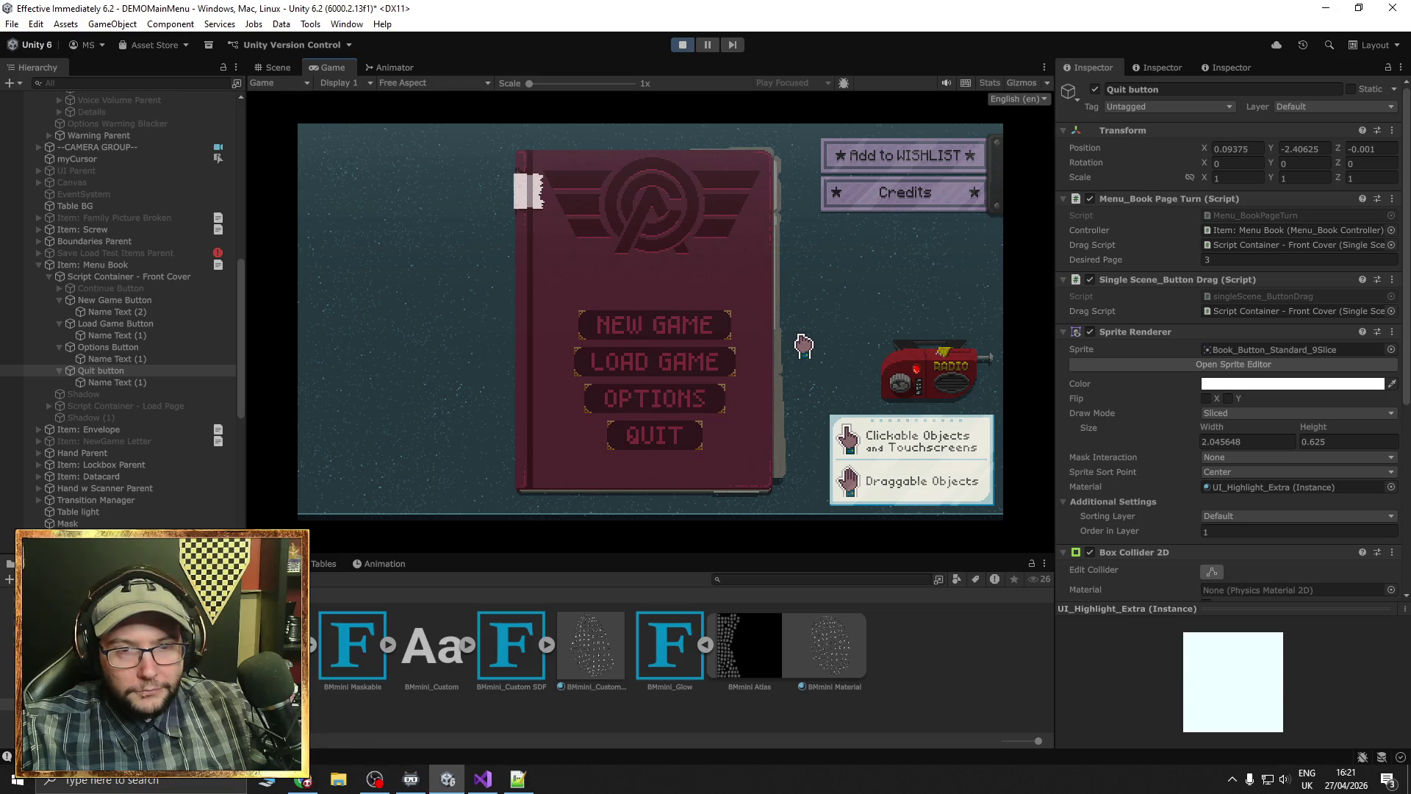
key("Escape")
left_click(682, 45)
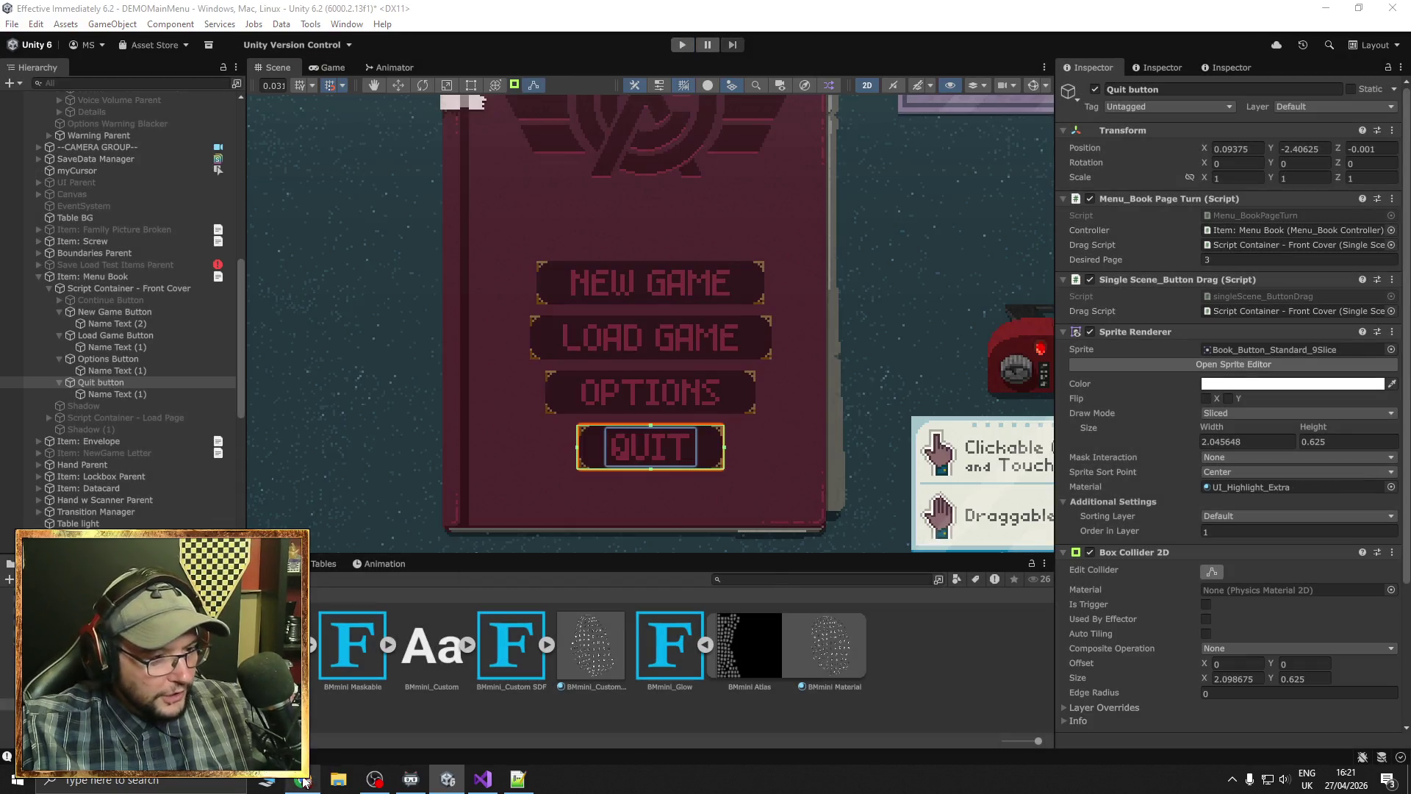
Google 'what features can I buy in warframe with real money' in Chrome
left_click(303, 779)
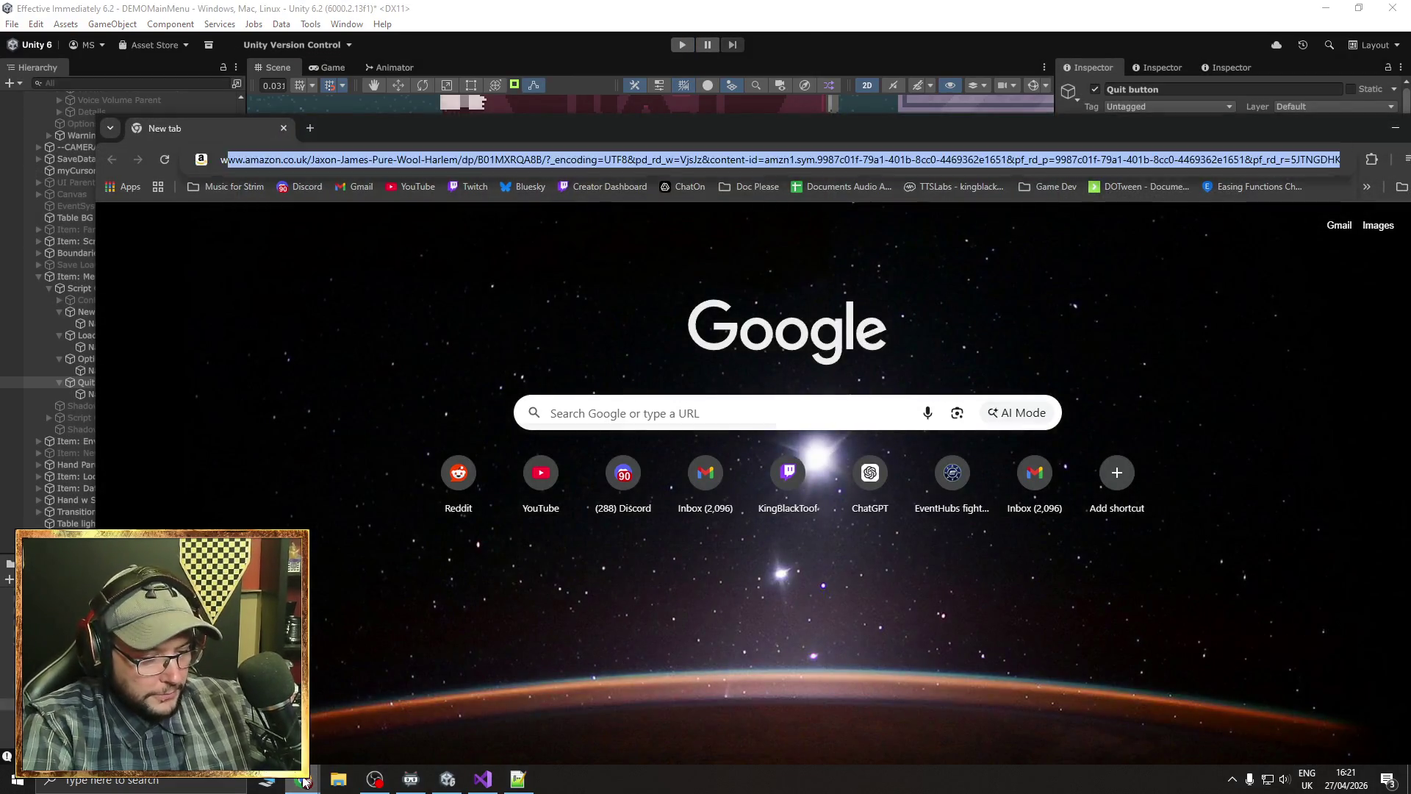
type("what features can I bu")
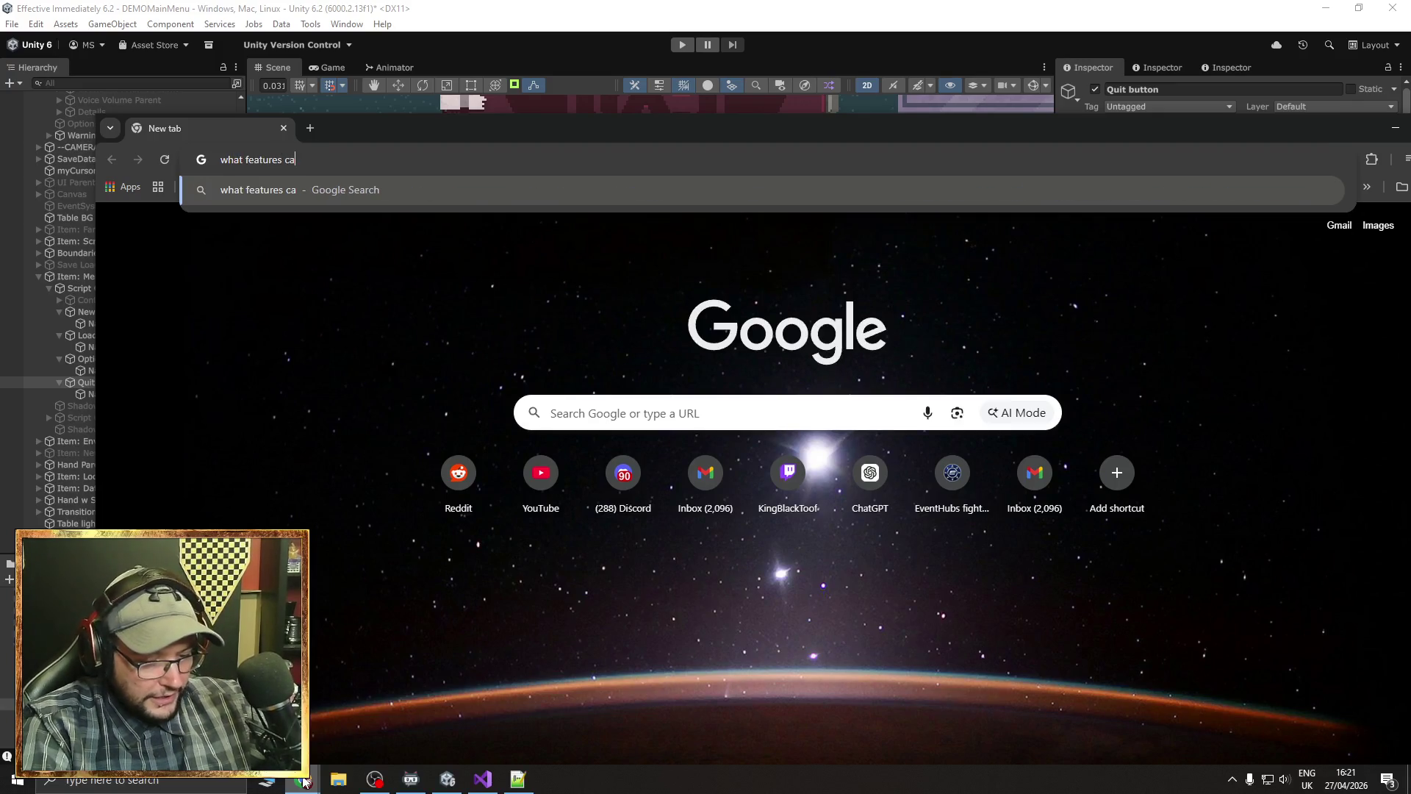
type("y i")
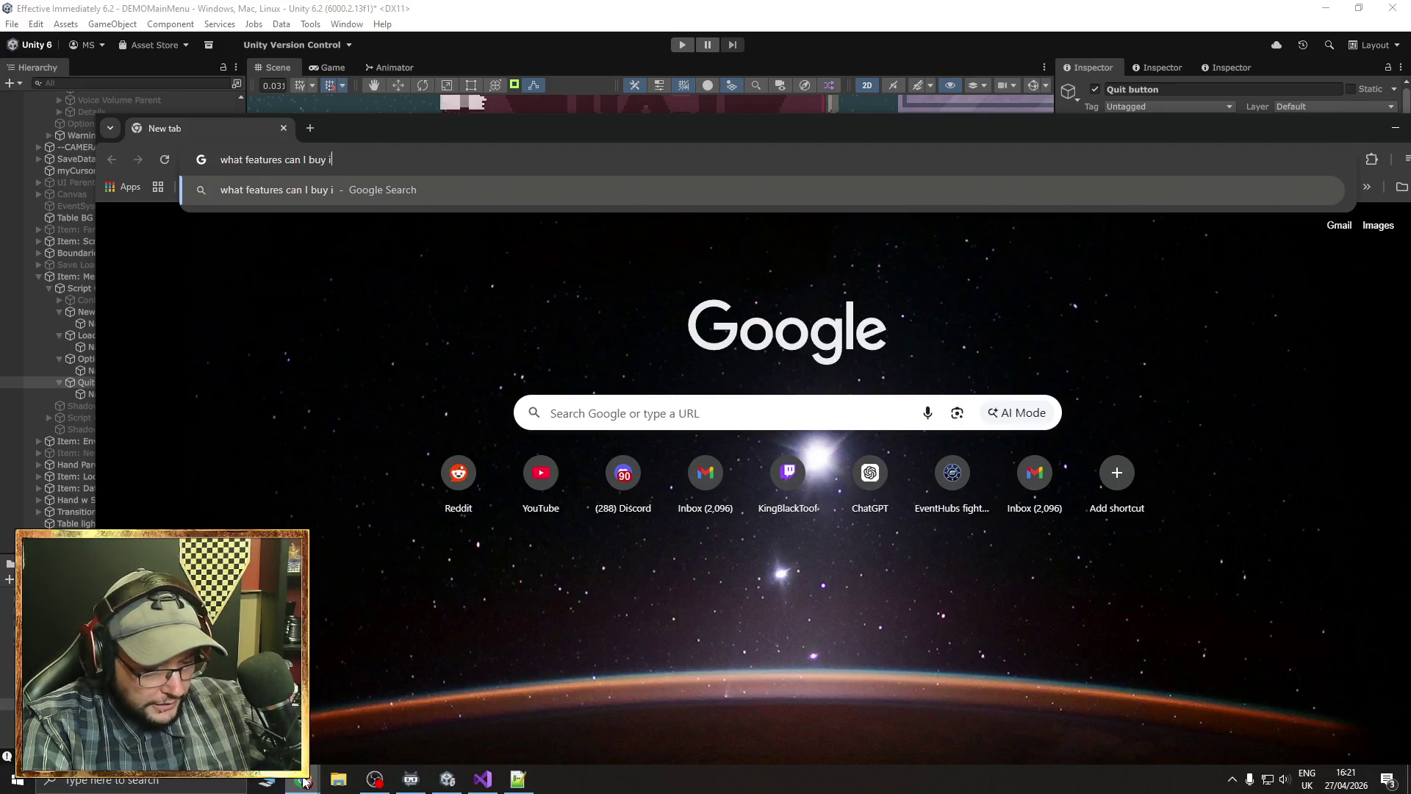
type("n warframe with re")
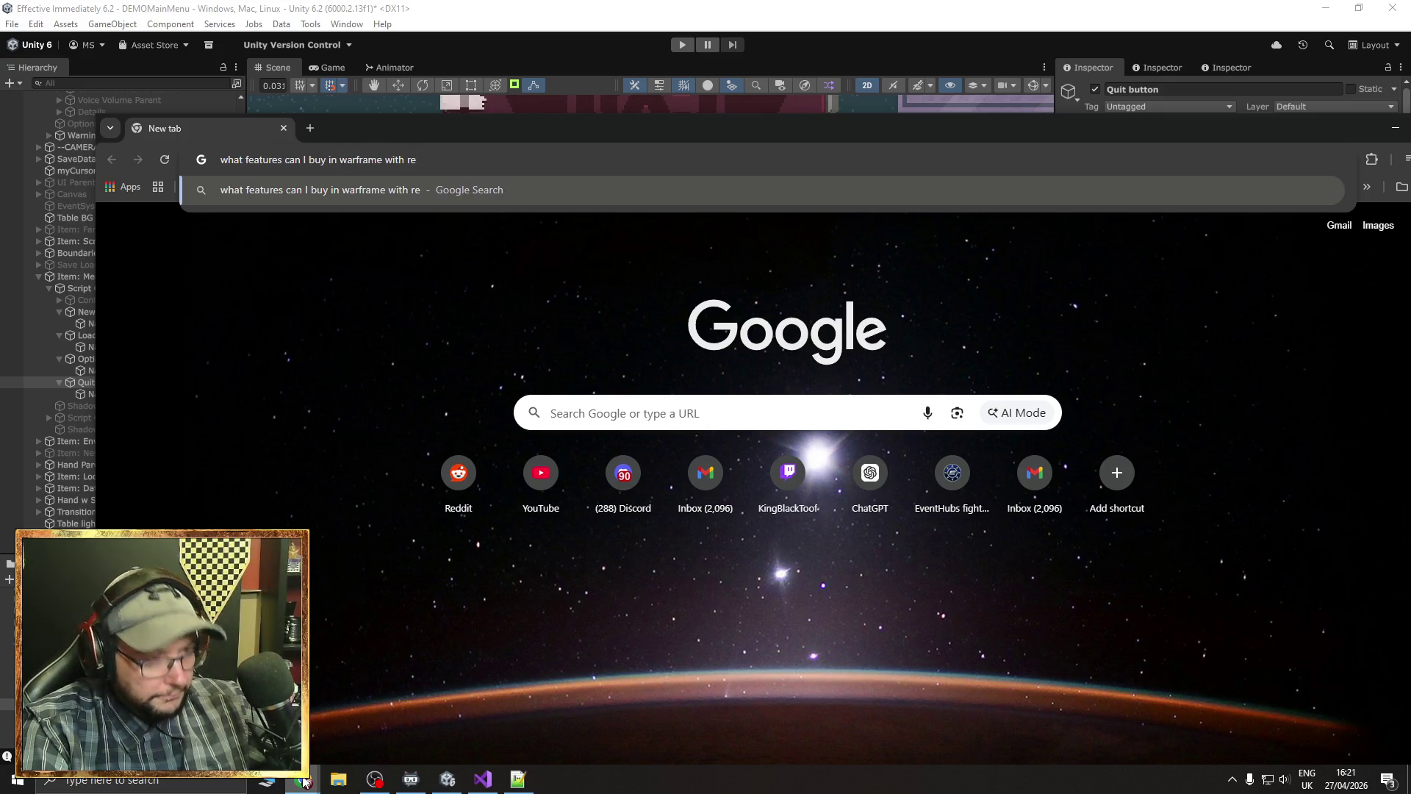
type("al money")
key("Return")
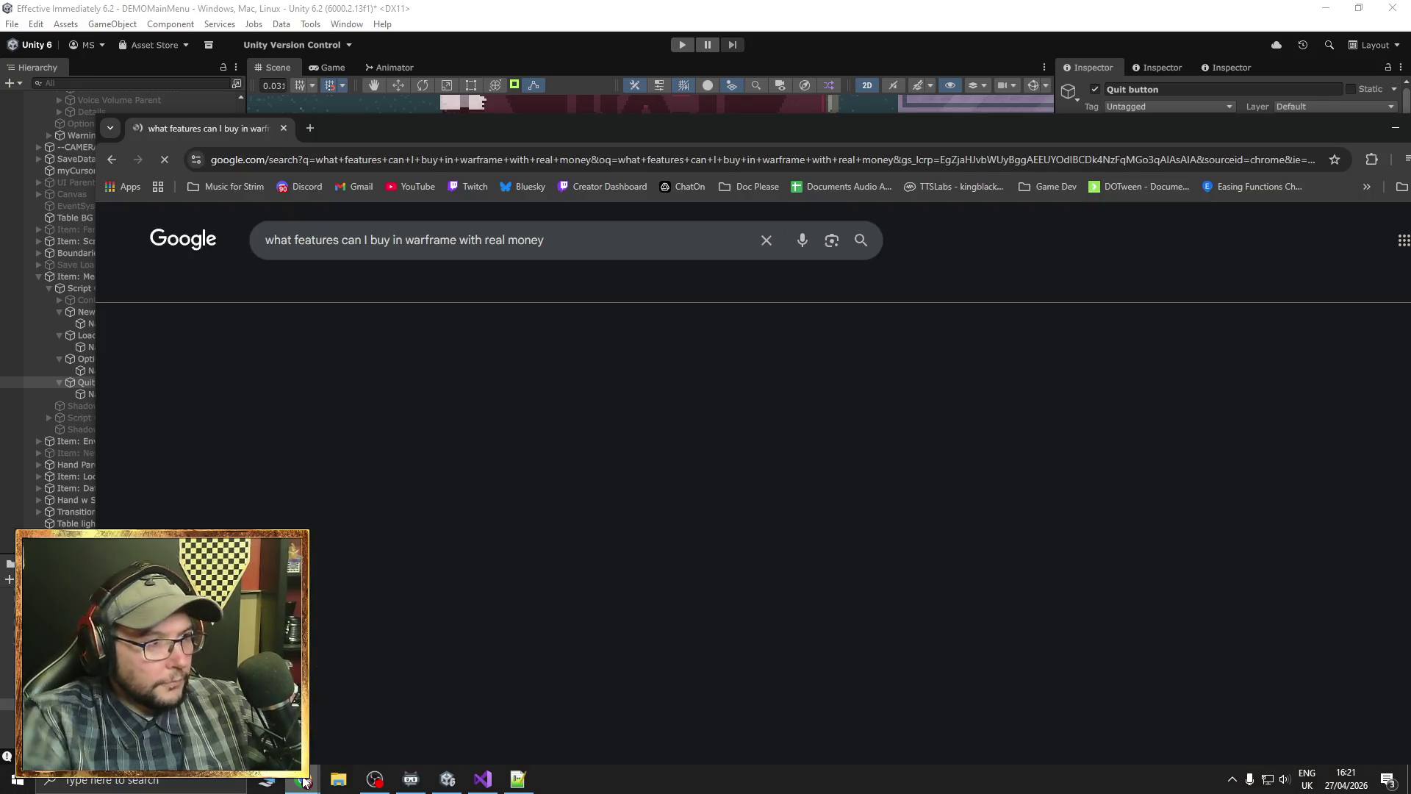
left_click_drag(533, 134, 525, 6)
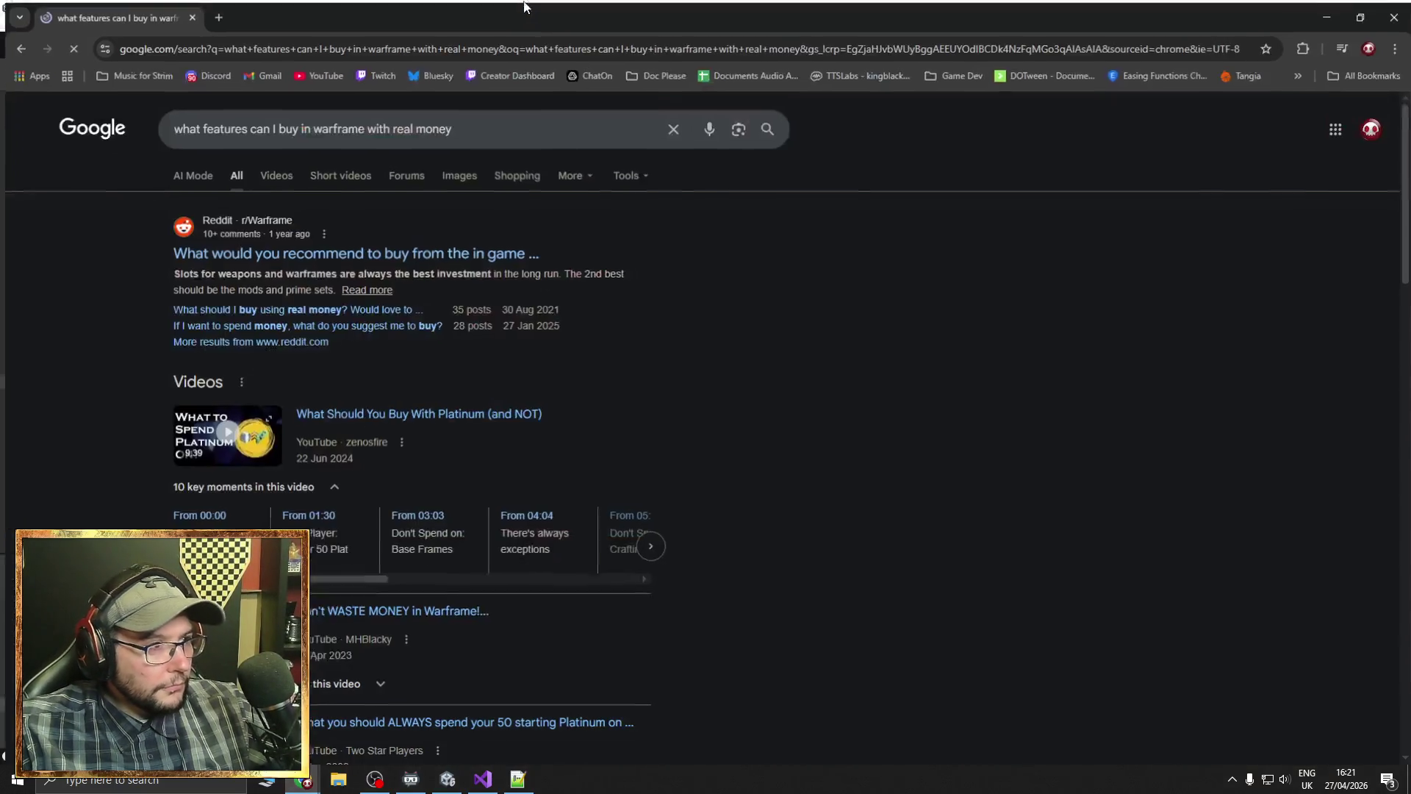
Copy the search query and open ChatGPT from the Doc Please bookmark folder
left_click(518, 129)
key("ctrl+a")
key("ctrl+c")
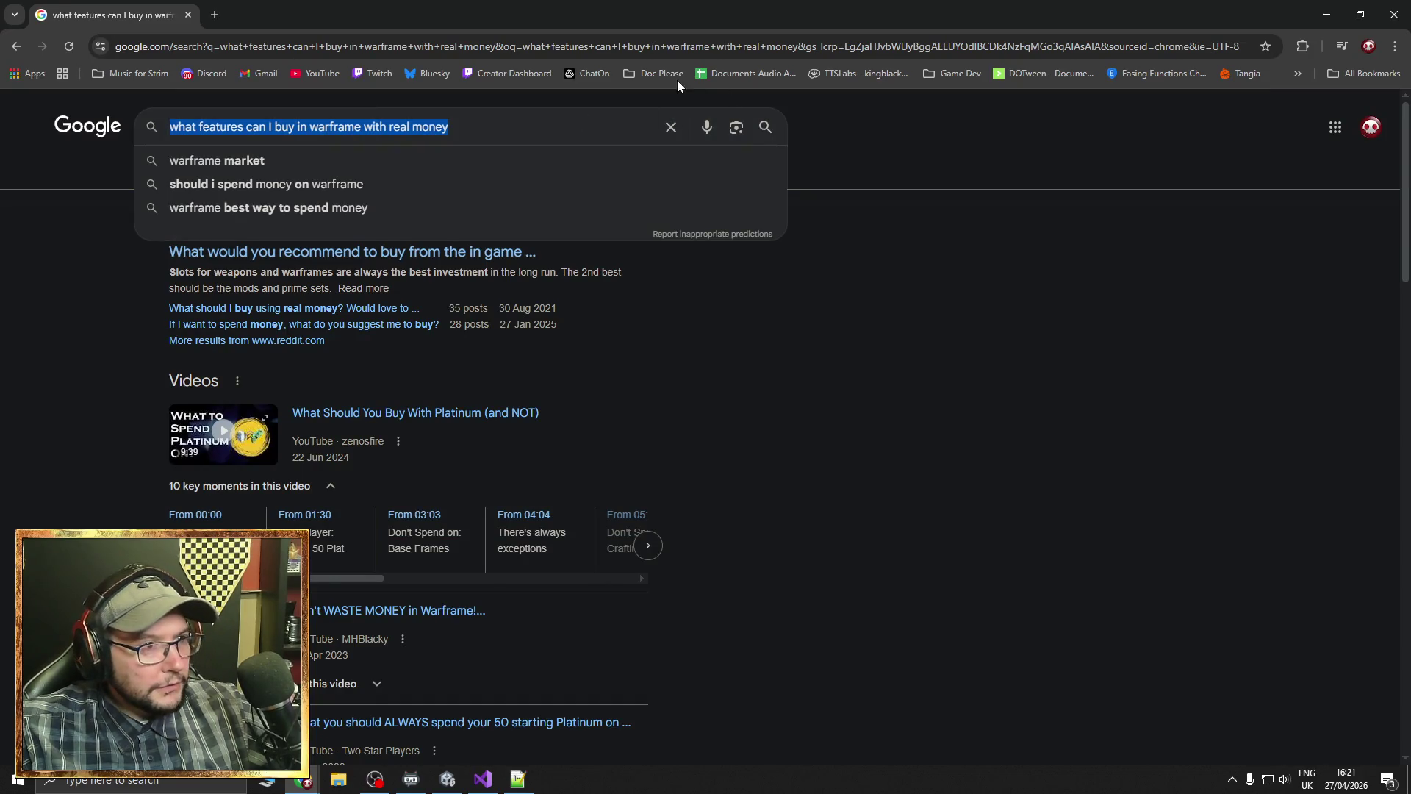
left_click(677, 78)
left_click(689, 103)
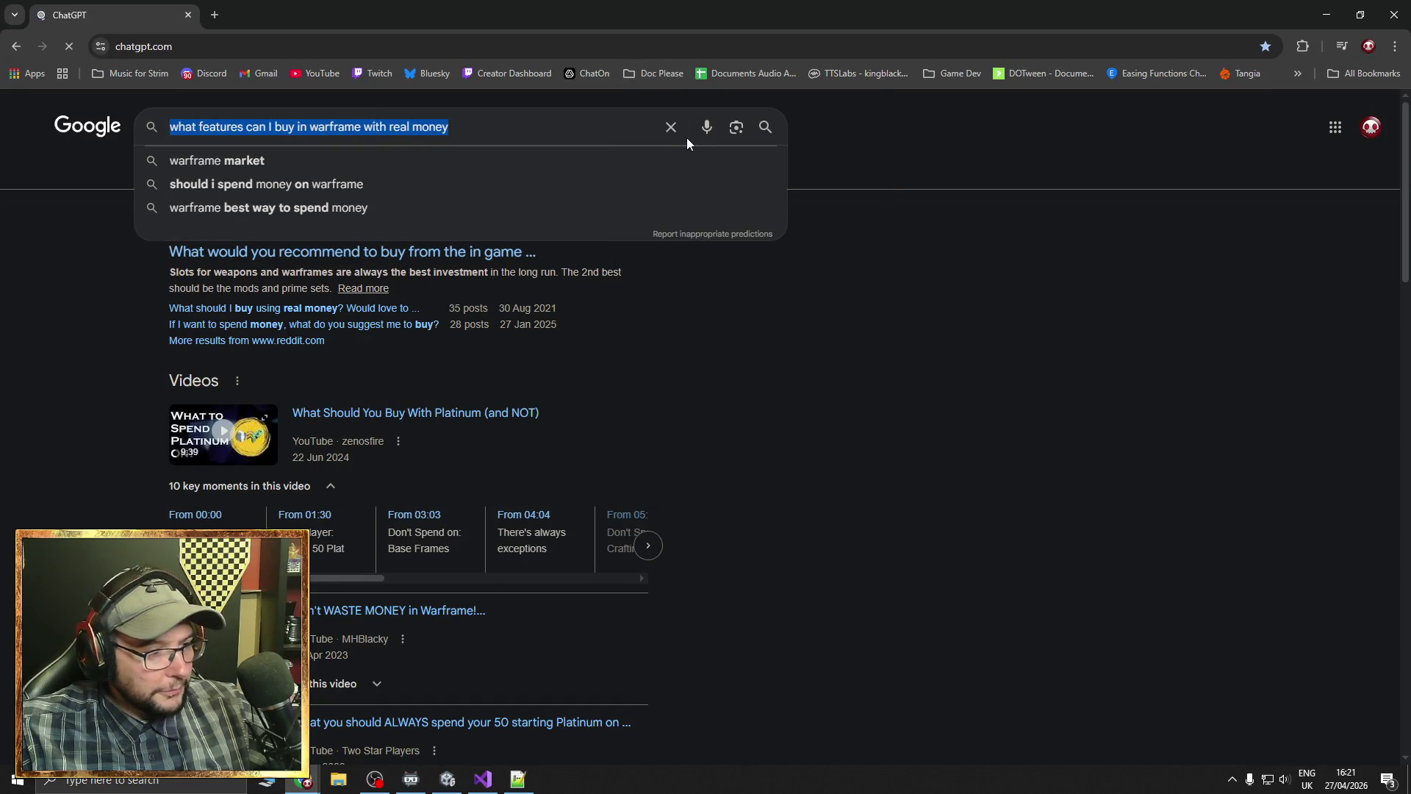
left_click(601, 390)
key("ctrl+v")
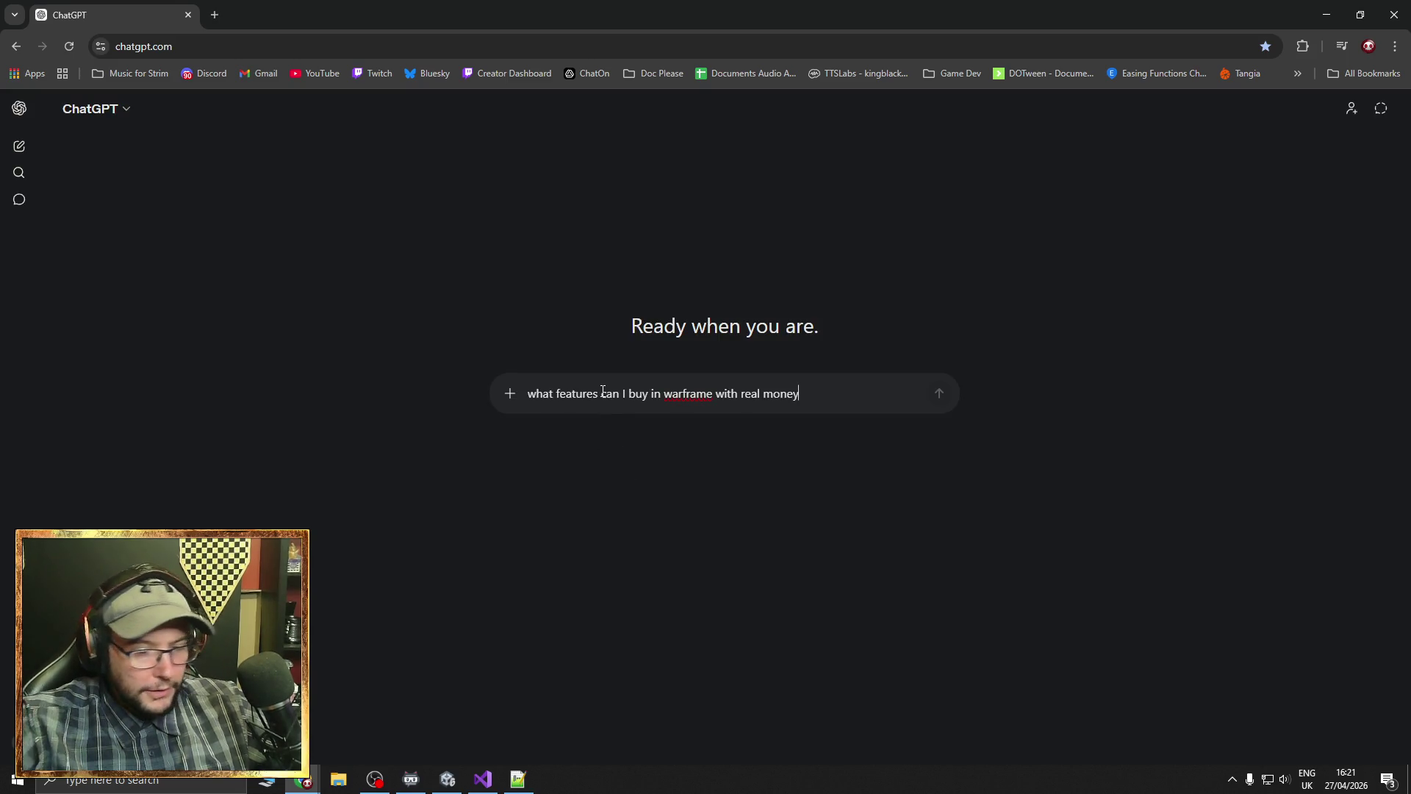
key("Return")
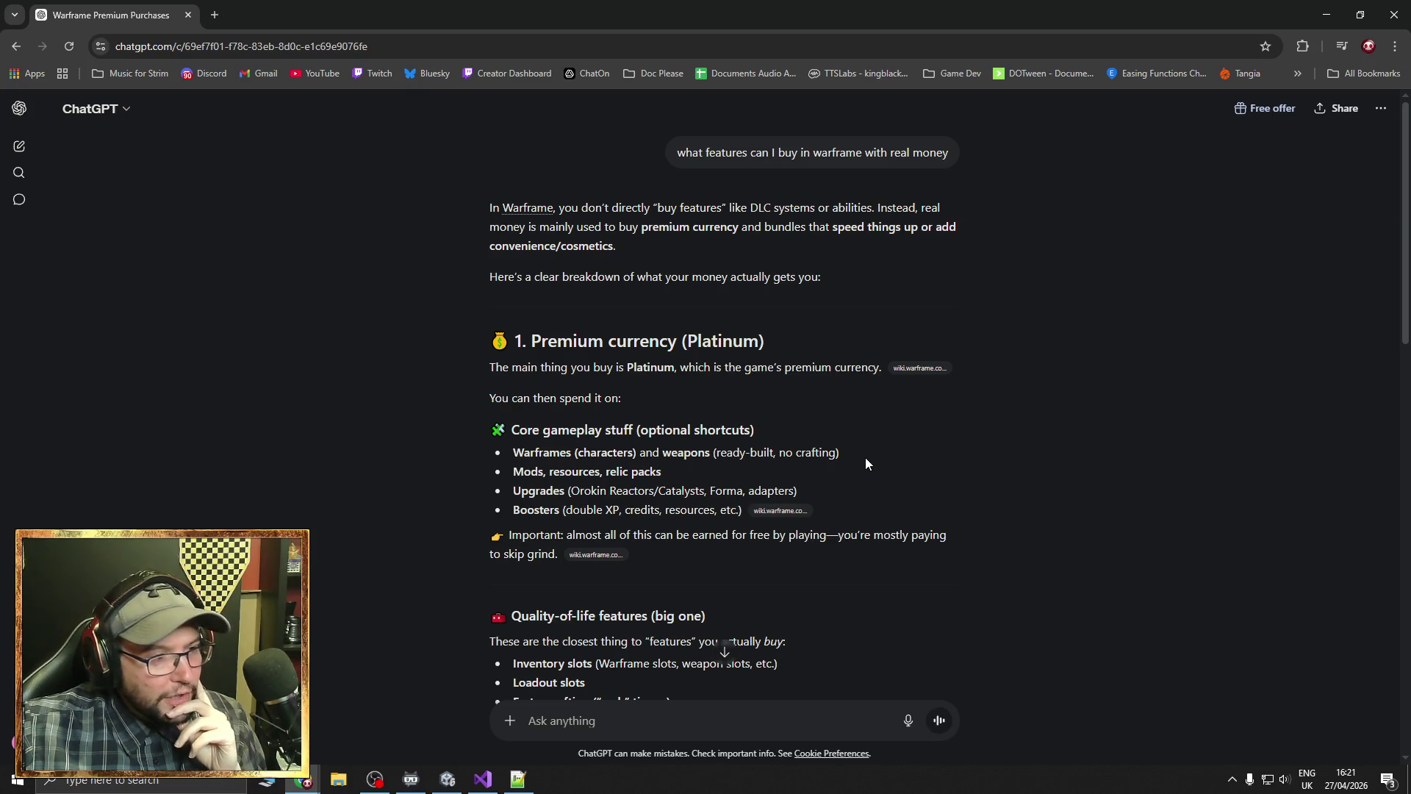
scroll(866, 459, "down", 1)
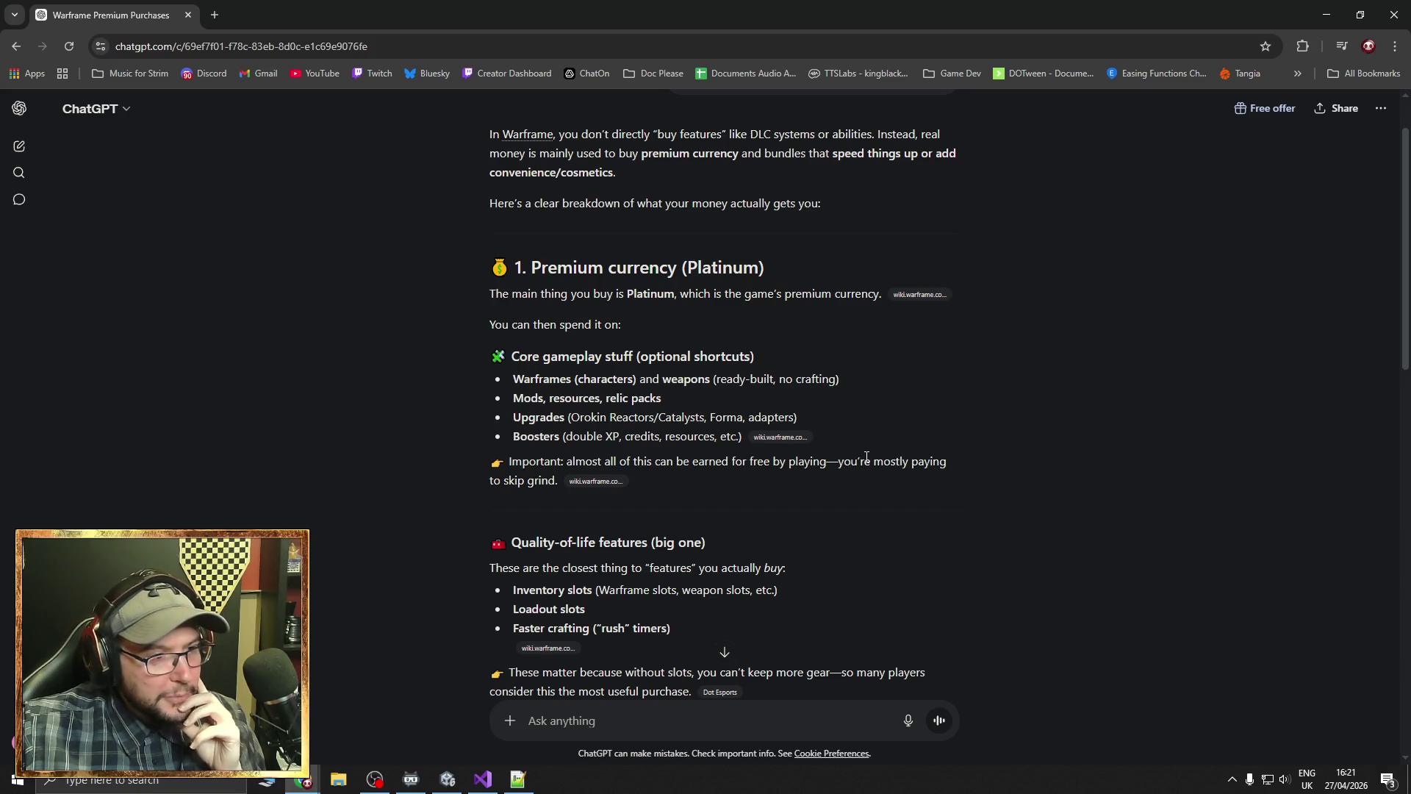
left_click_drag(702, 436, 512, 436)
left_click(937, 425)
scroll(904, 424, "down", 1)
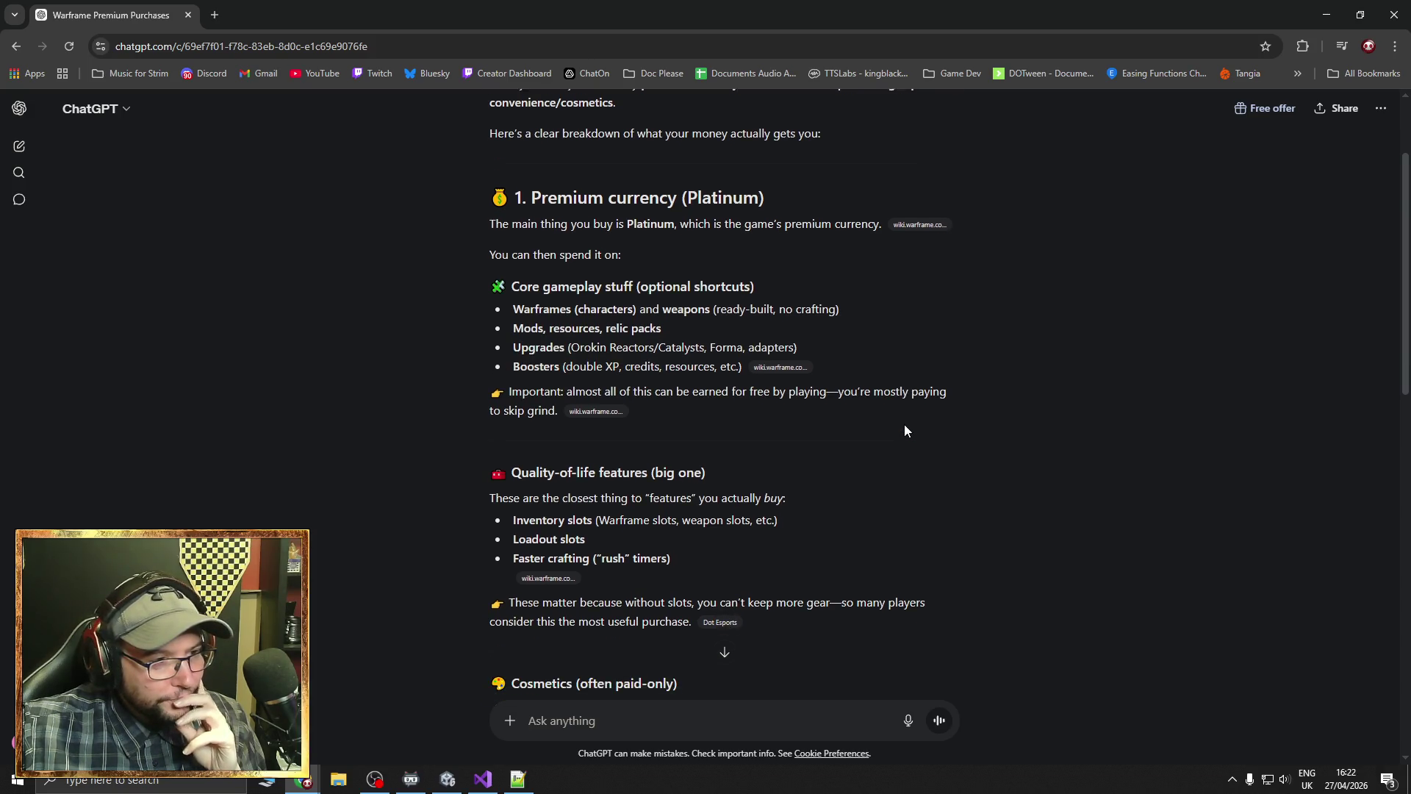
scroll(894, 421, "down", 1)
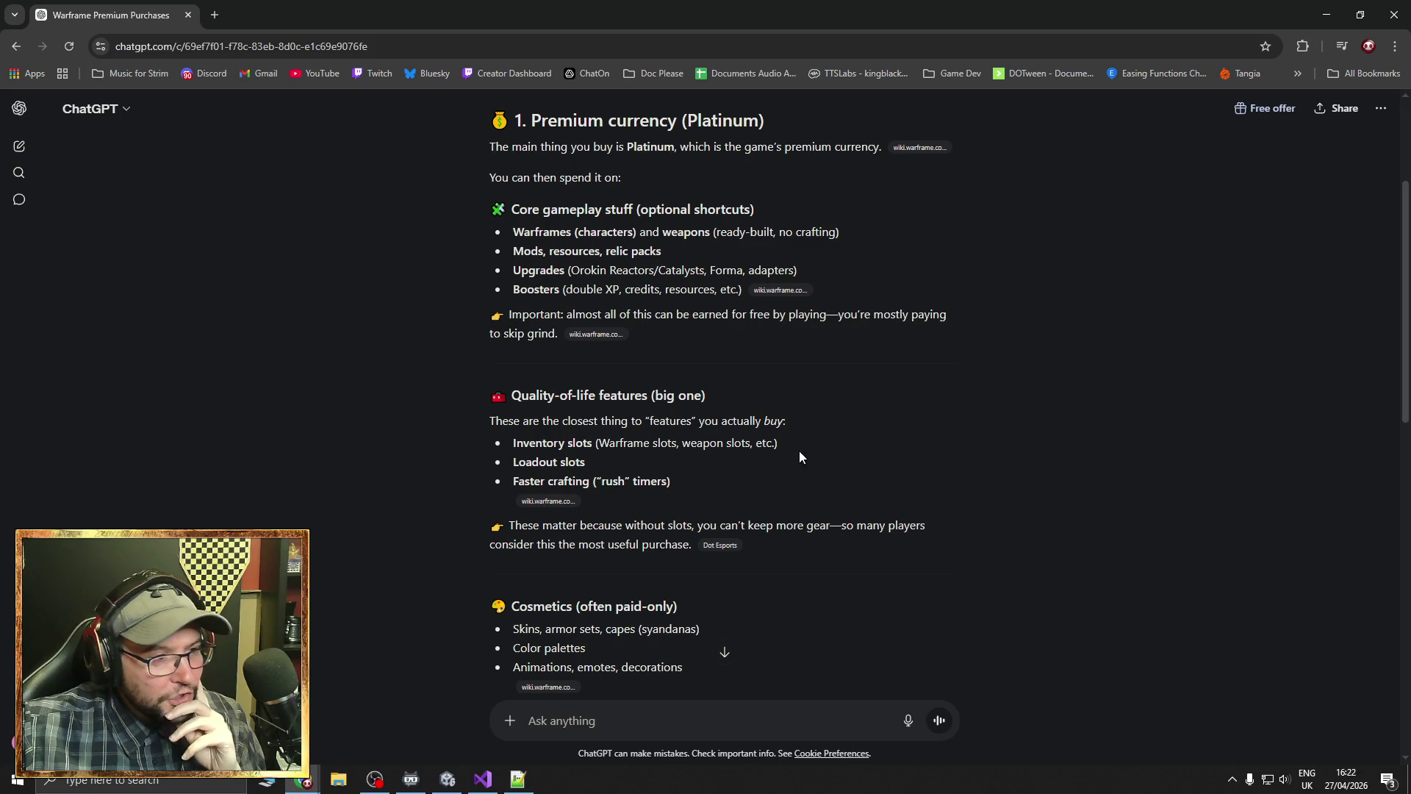
left_click_drag(502, 444, 650, 444)
left_click(705, 470)
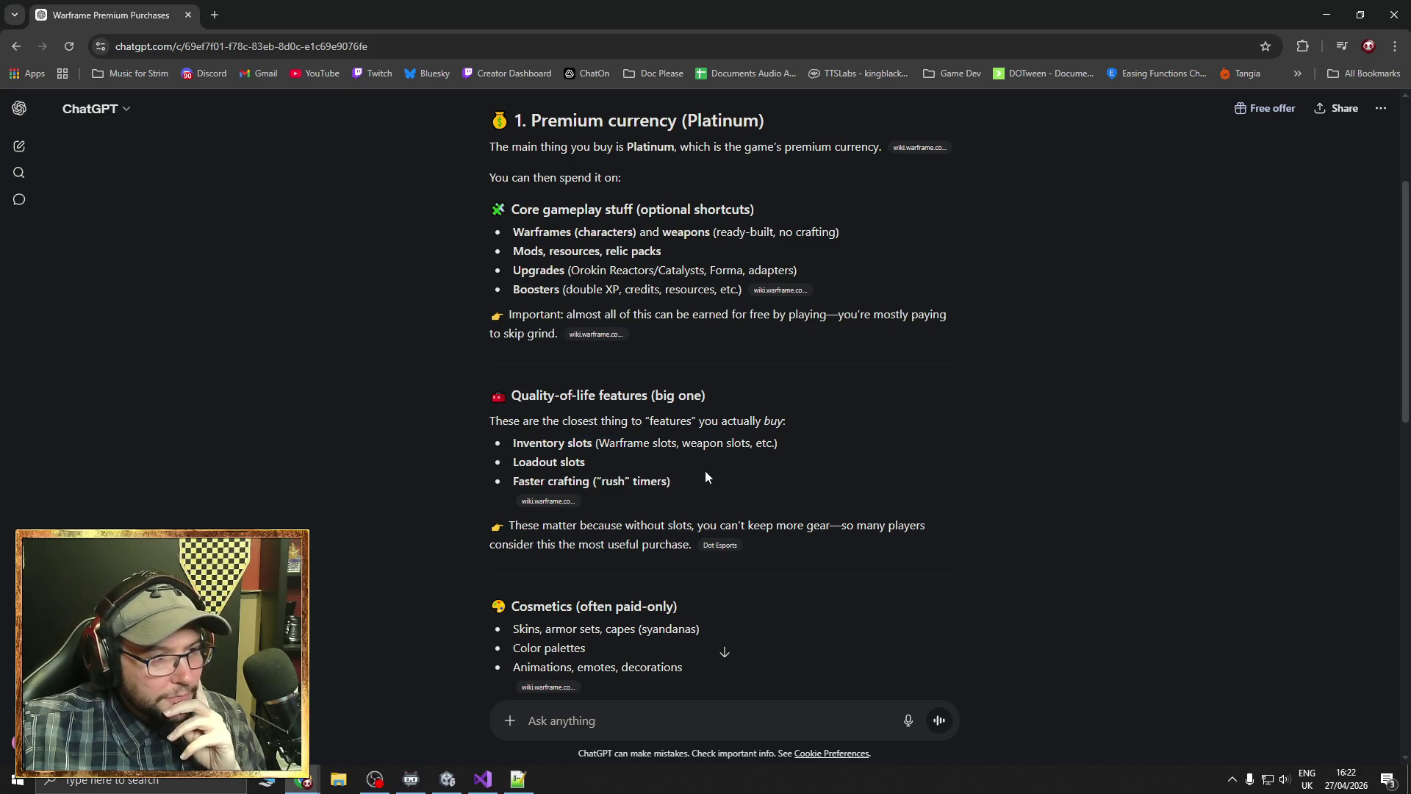
mouse_move(709, 487)
left_mouse_down()
mouse_move(494, 448)
mouse_move(457, 419)
left_mouse_up()
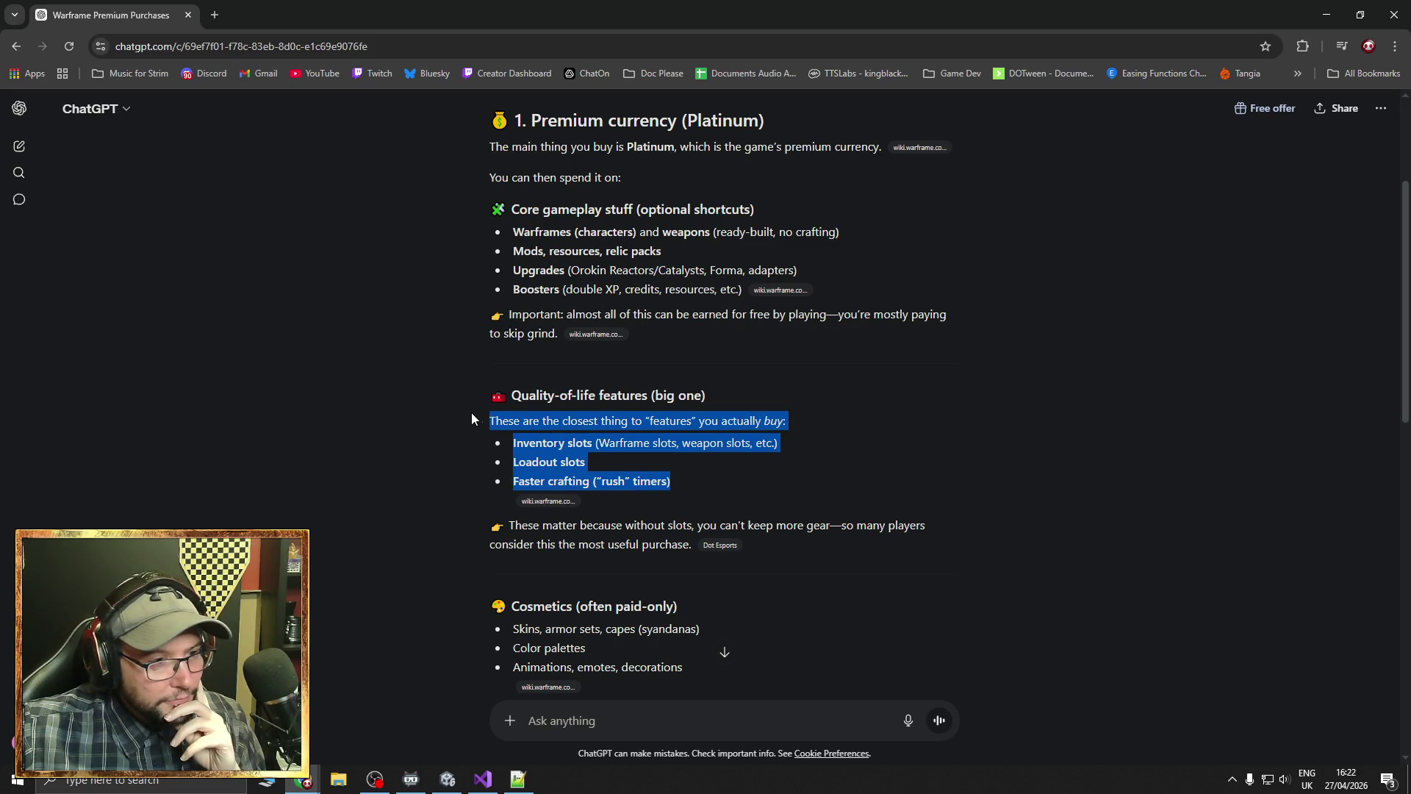
left_click(633, 479)
left_click_drag(685, 485, 591, 482)
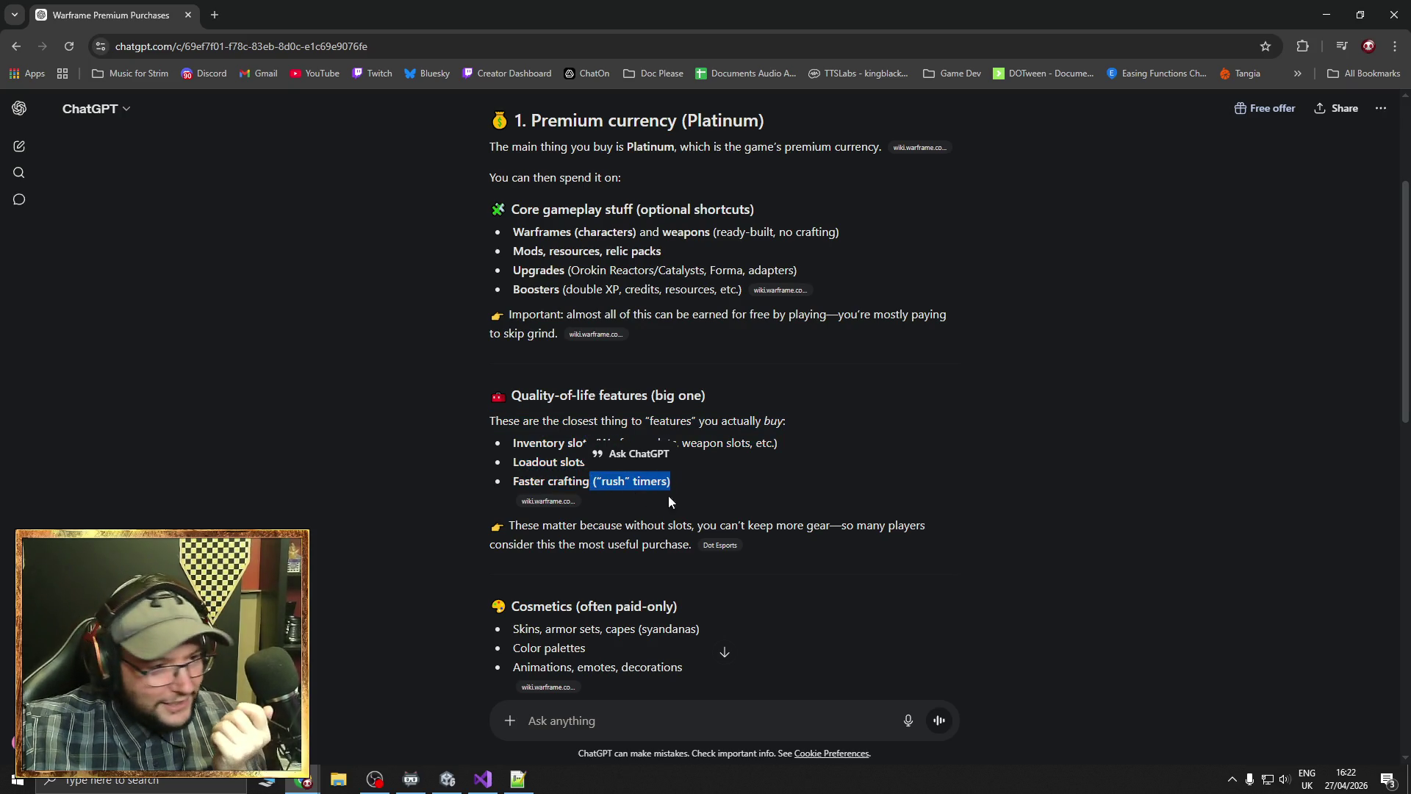
left_click(685, 484)
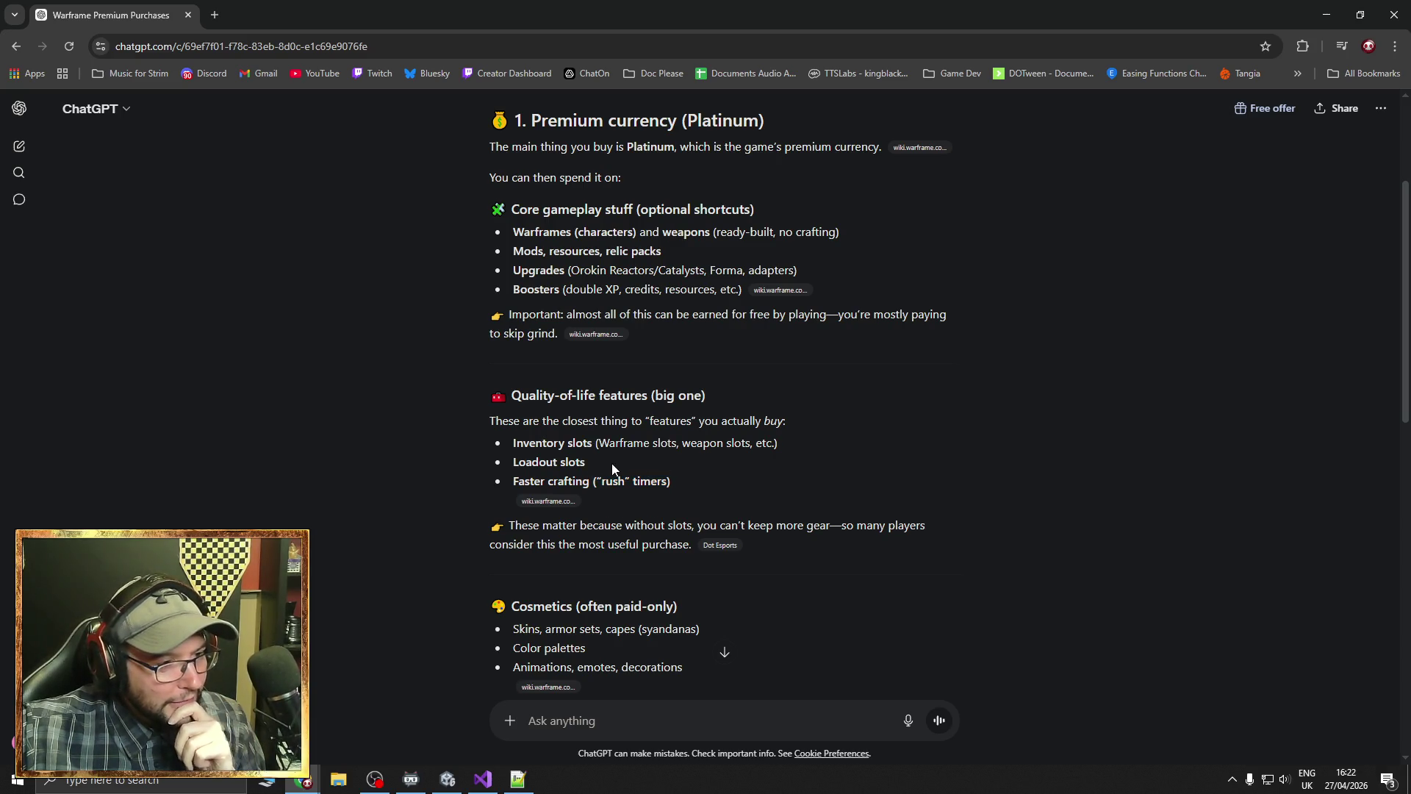
left_click_drag(611, 463, 513, 446)
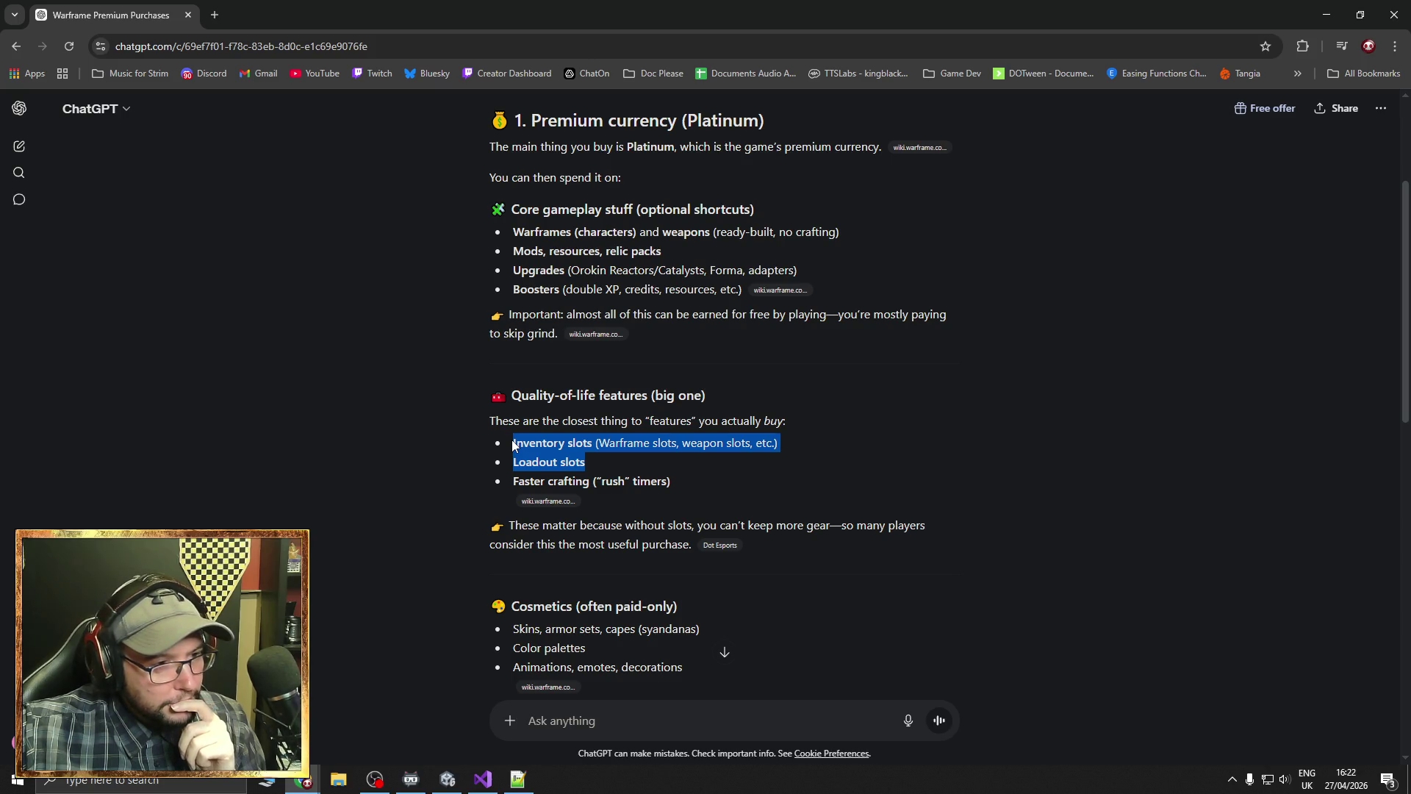
left_click(603, 451)
left_click_drag(567, 458, 514, 443)
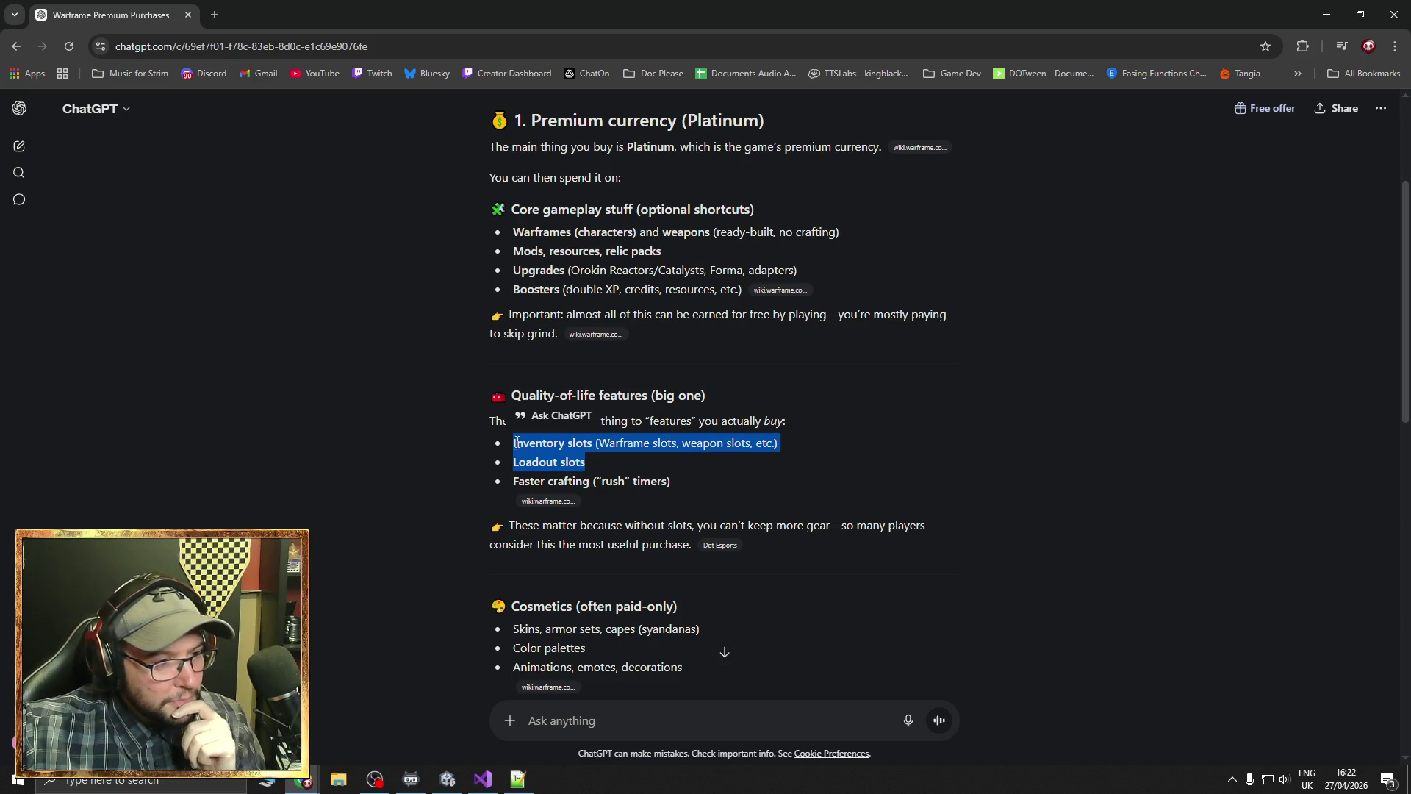
scroll(733, 482, "down", 2)
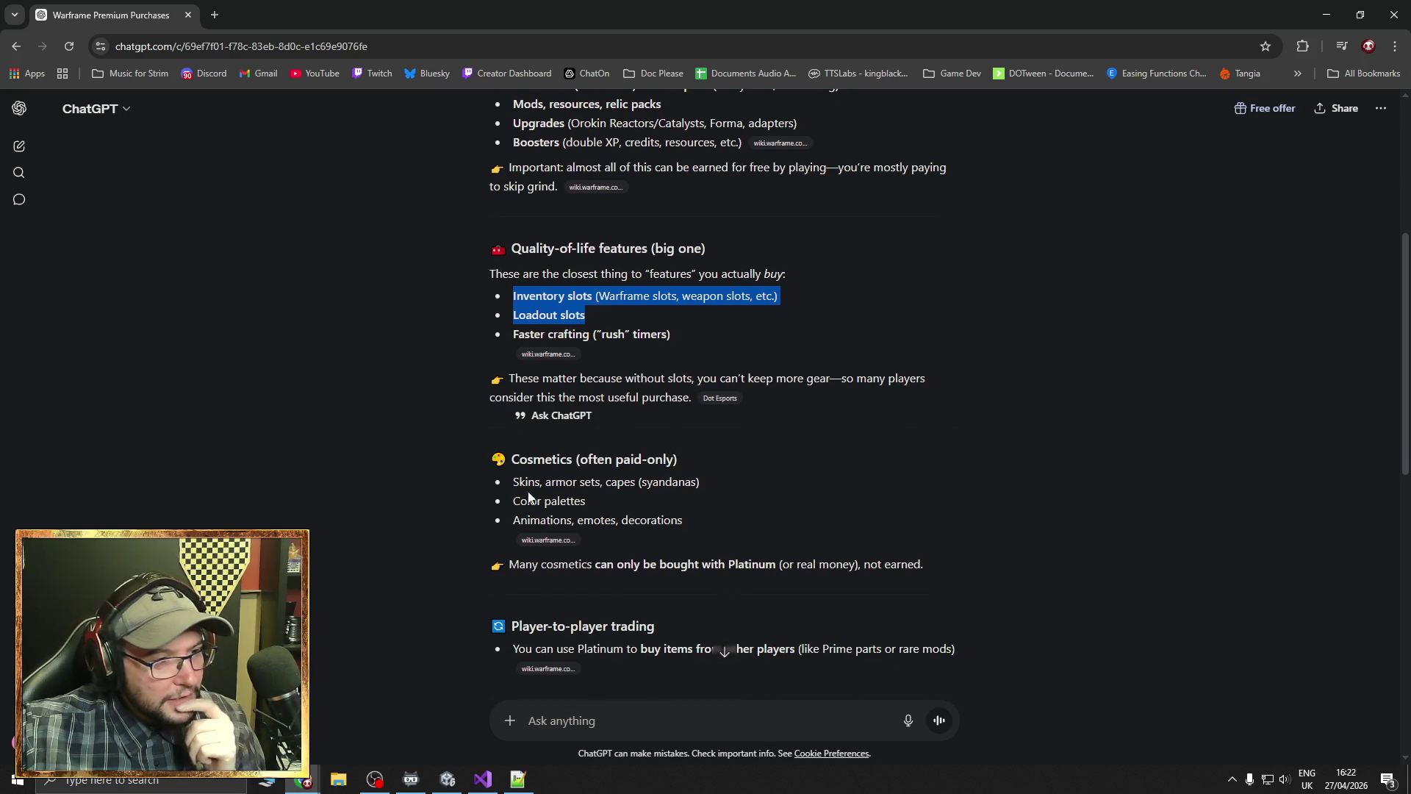
mouse_move(699, 521)
left_mouse_down()
mouse_move(500, 478)
mouse_move(473, 459)
left_mouse_up()
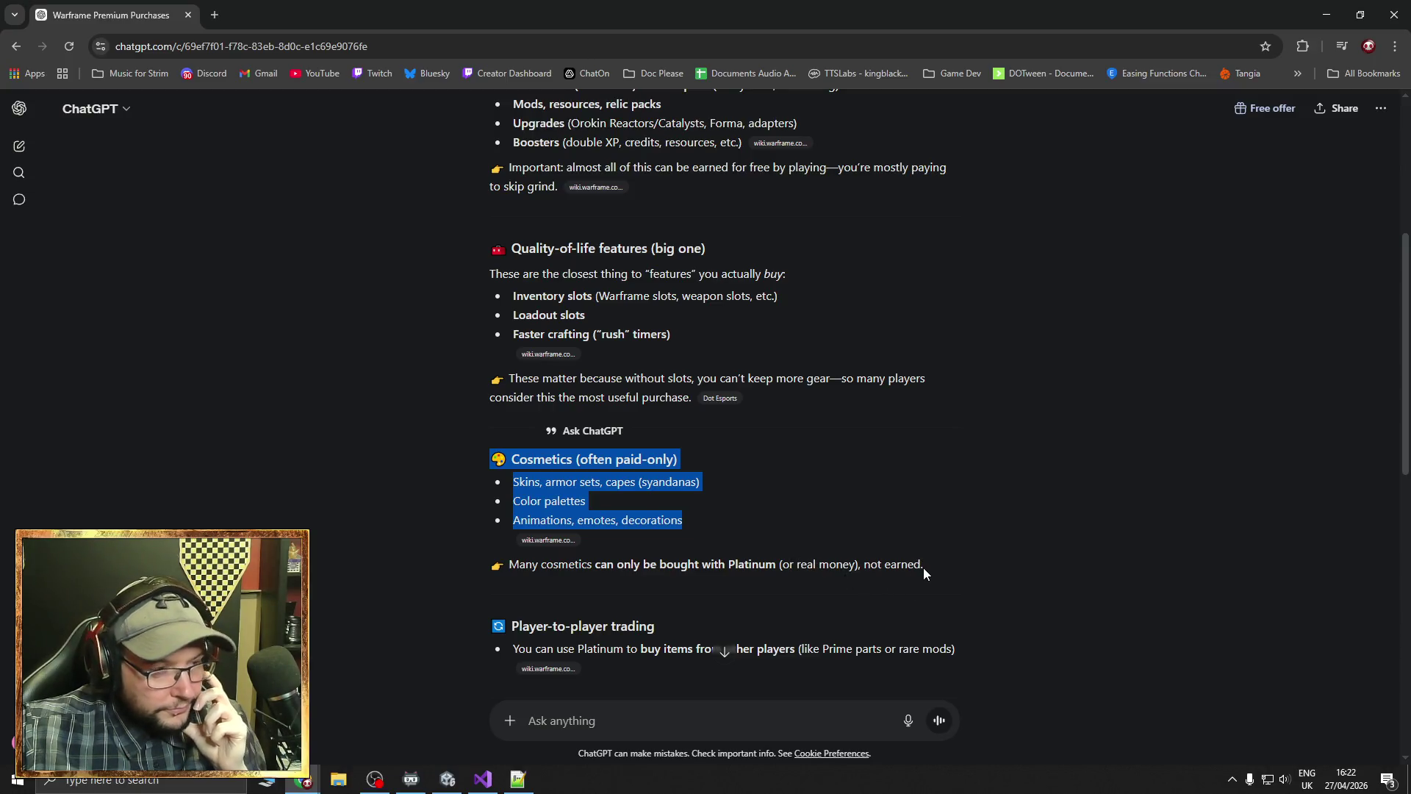
scroll(782, 531, "up", 3)
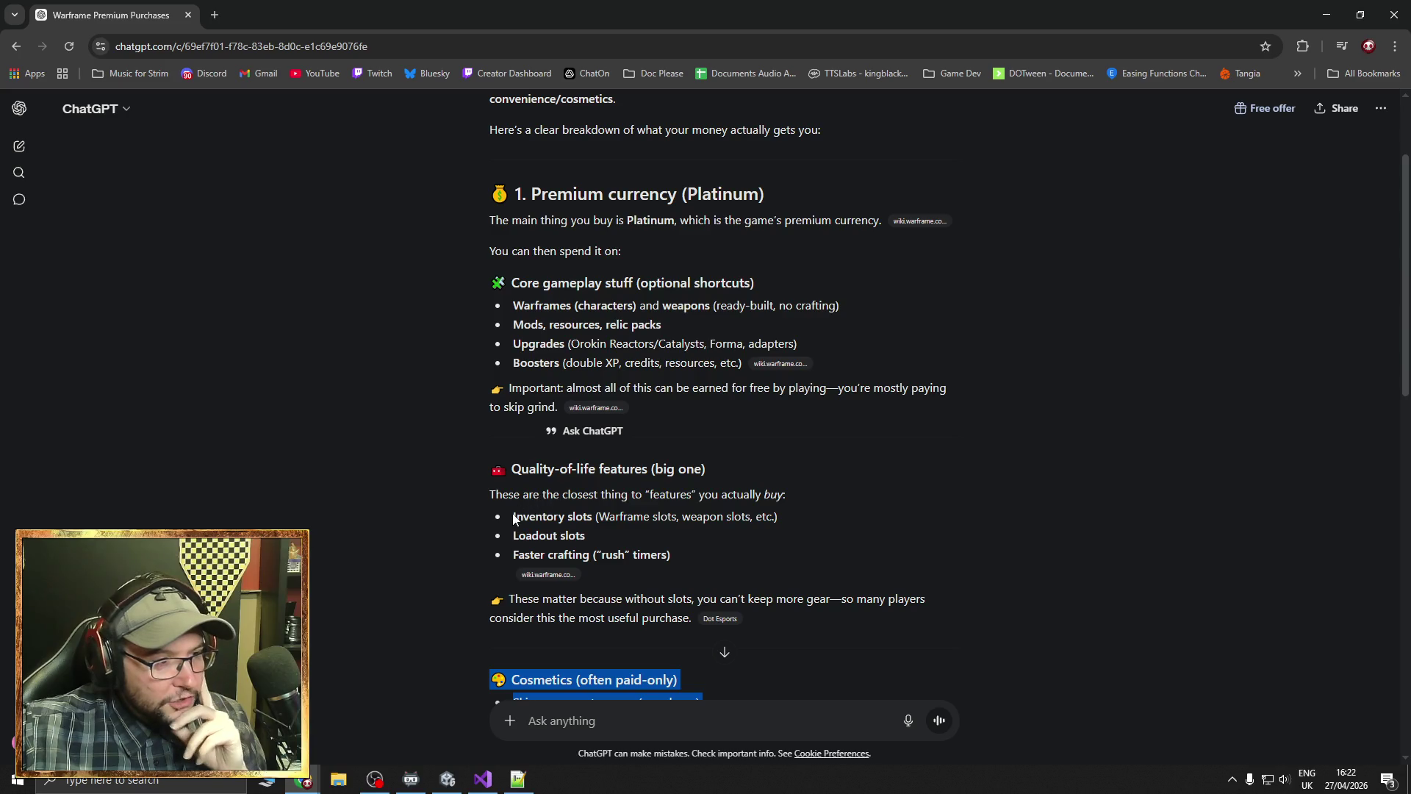
left_click_drag(513, 518, 672, 529)
left_click(788, 525)
left_click_drag(788, 519, 513, 517)
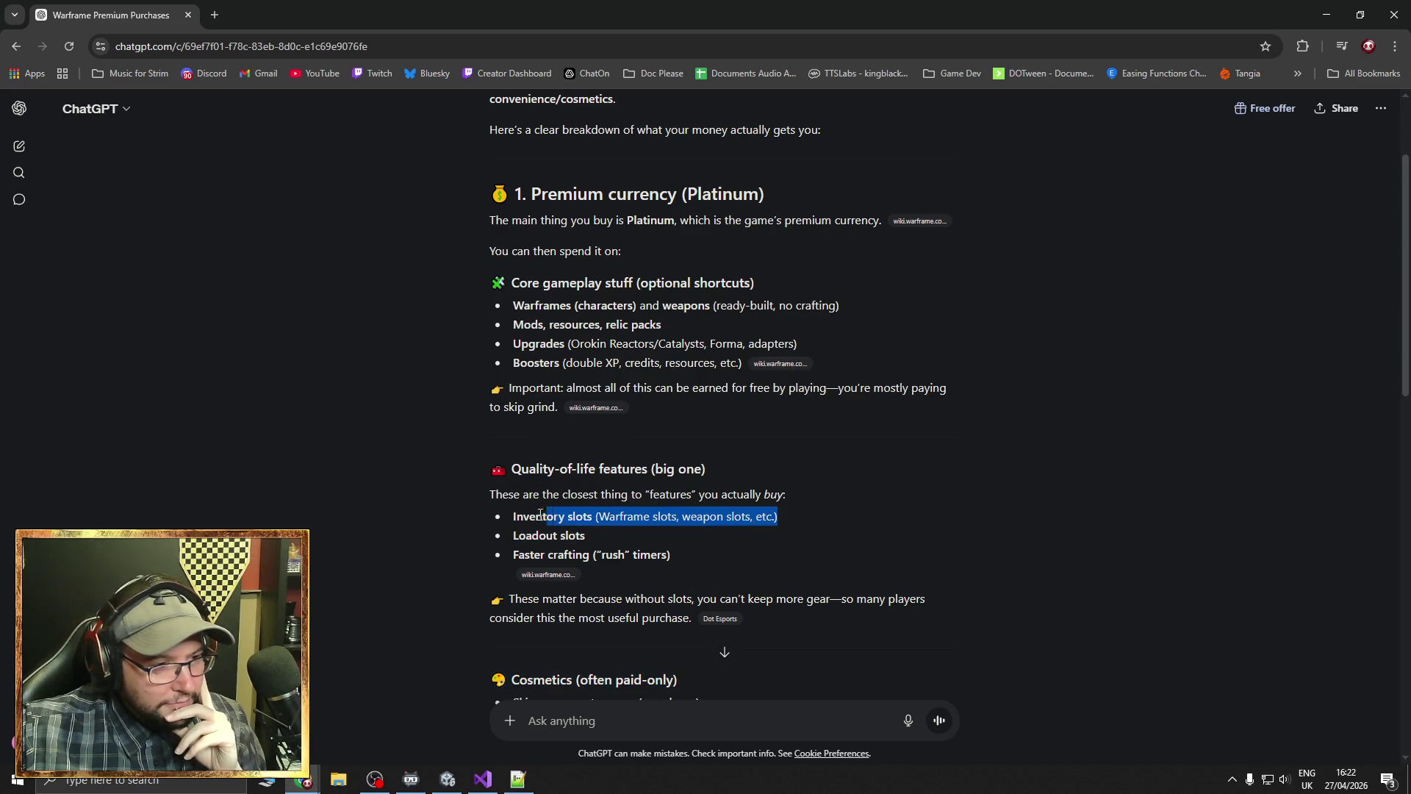
left_click_drag(670, 556, 508, 562)
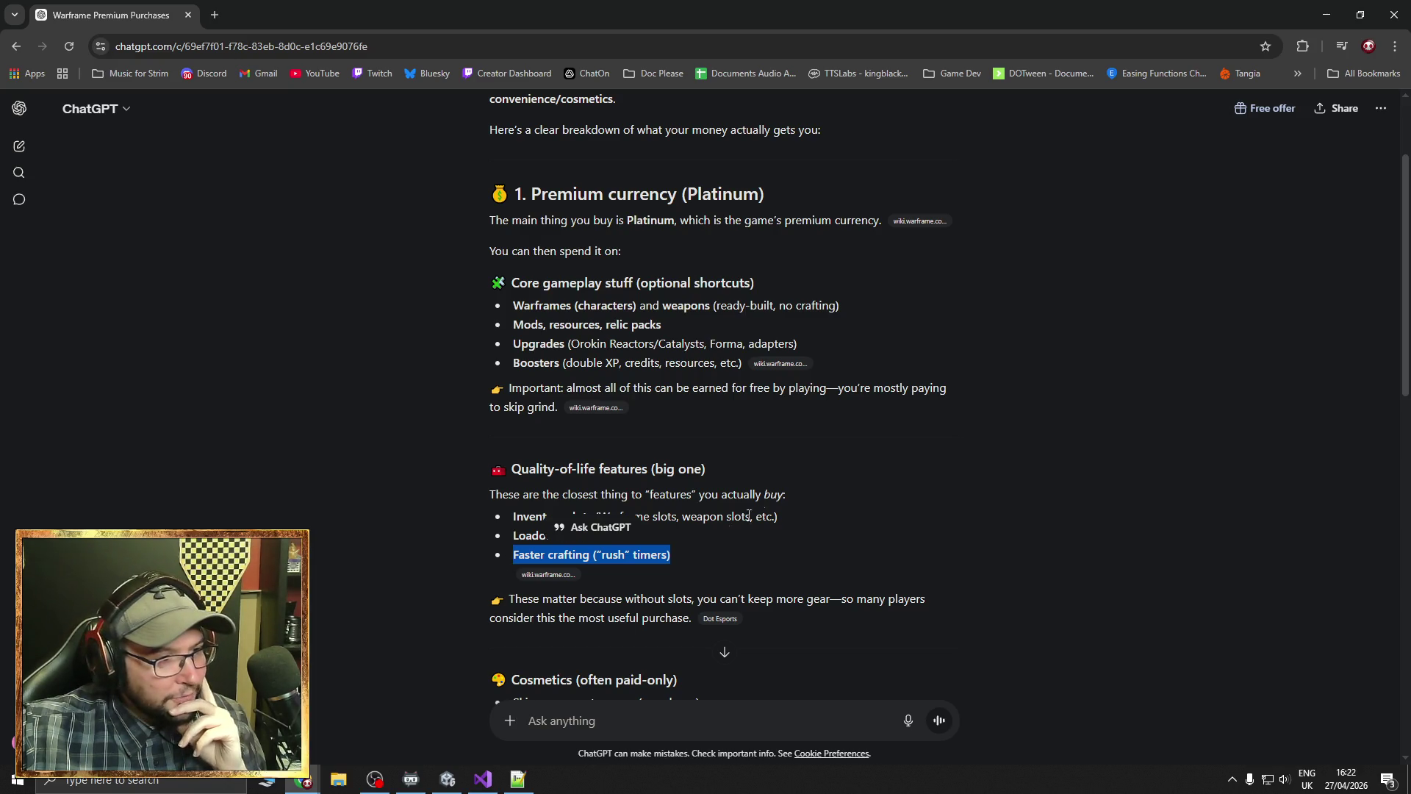
scroll(511, 544, "up", 2)
left_click_drag(515, 512, 734, 514)
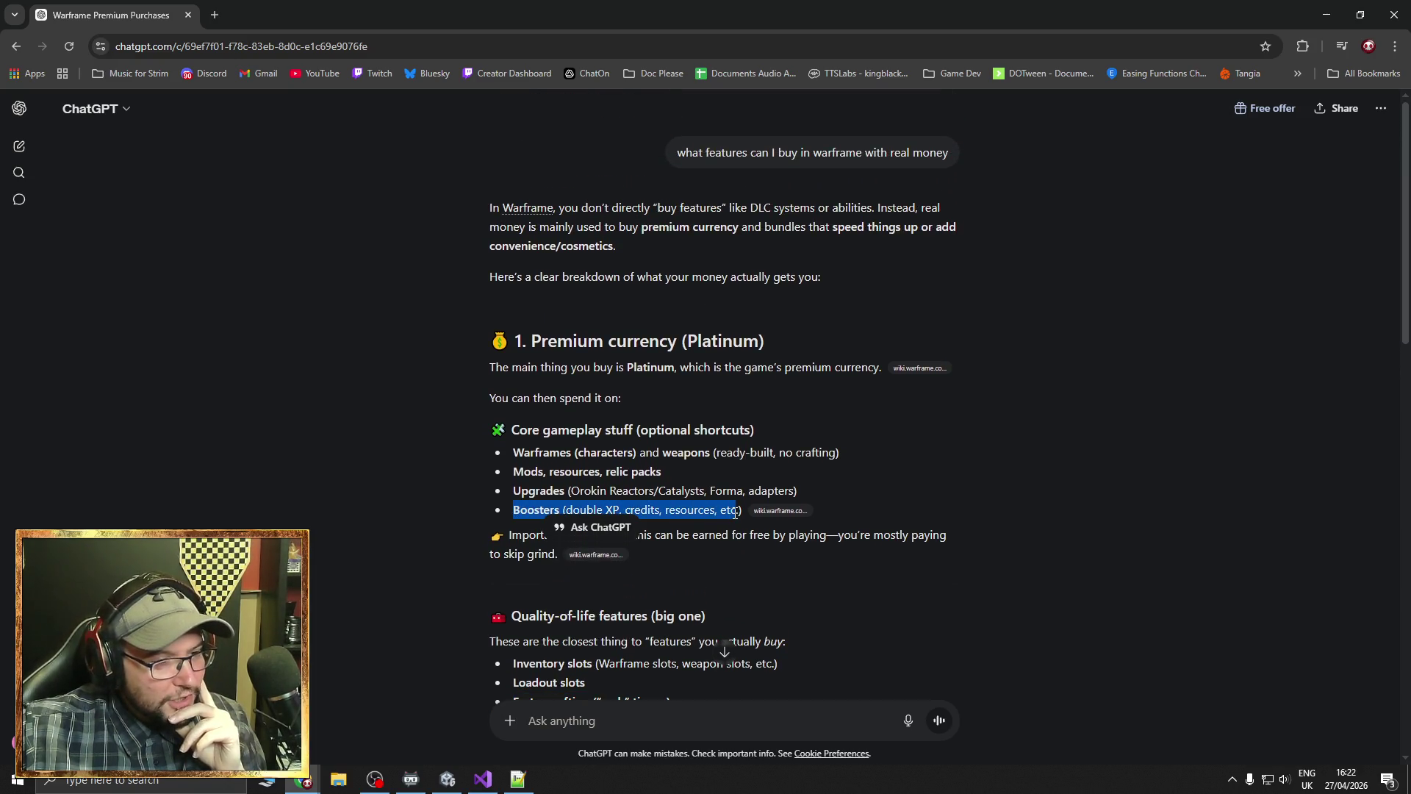
left_click(872, 504)
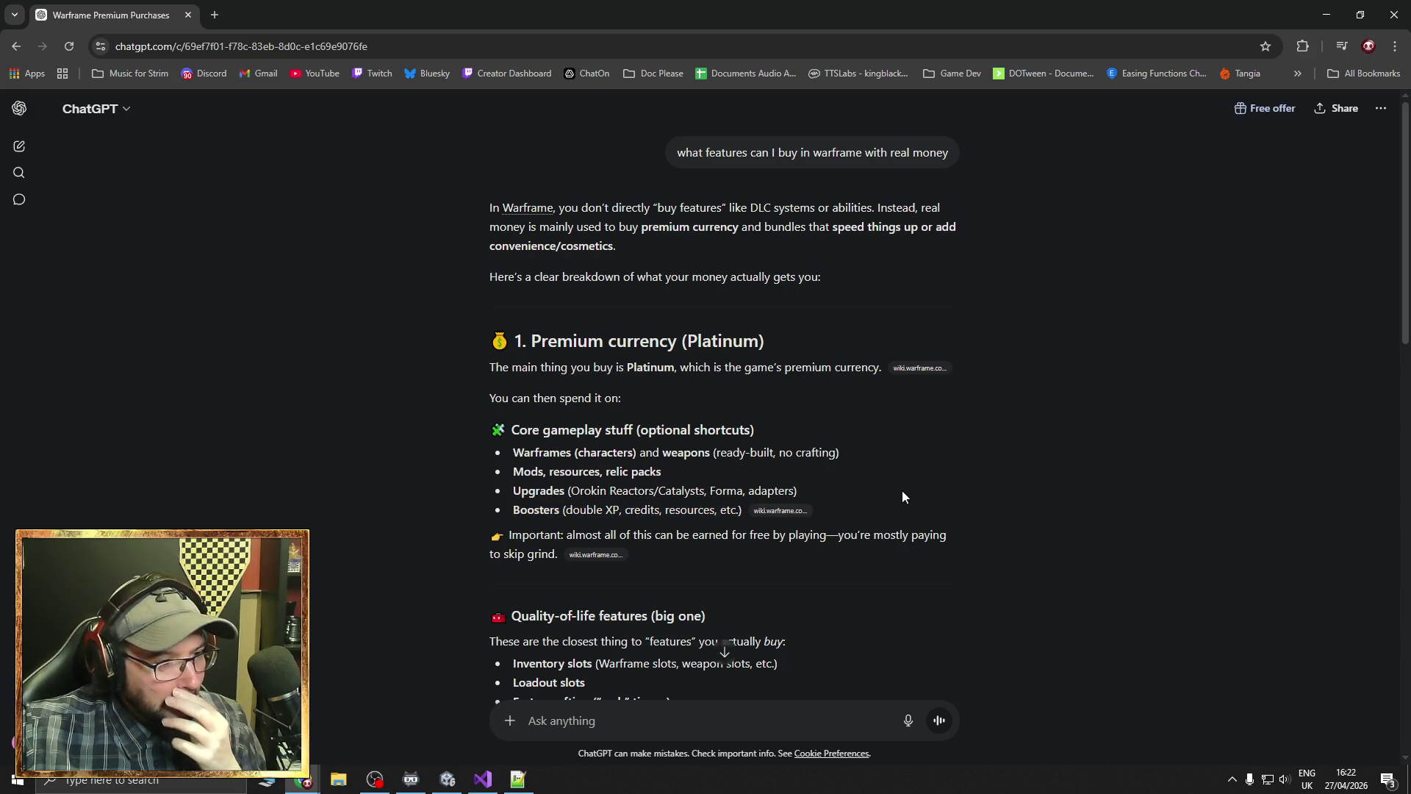
double_click(522, 474)
left_click_drag(514, 491, 666, 491)
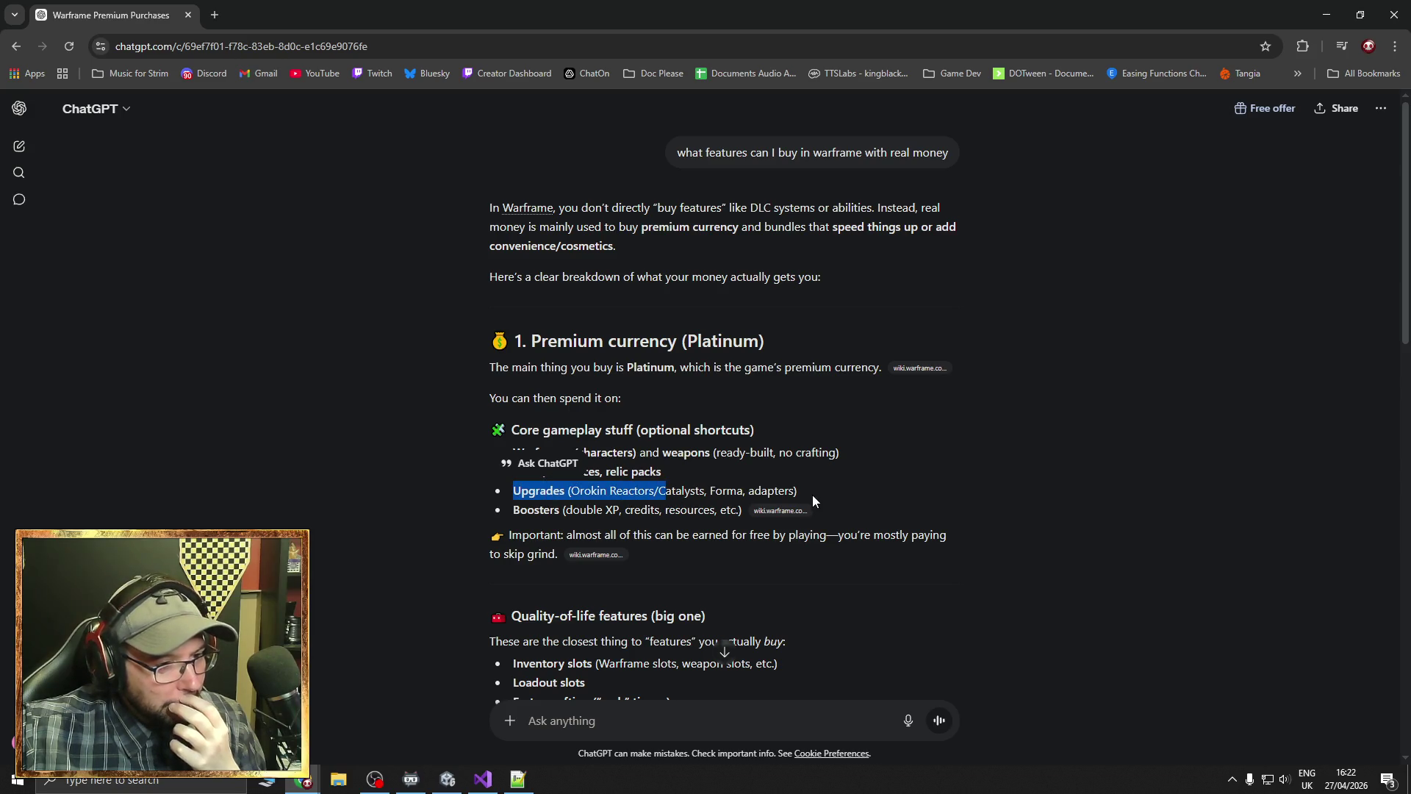
left_click(813, 496)
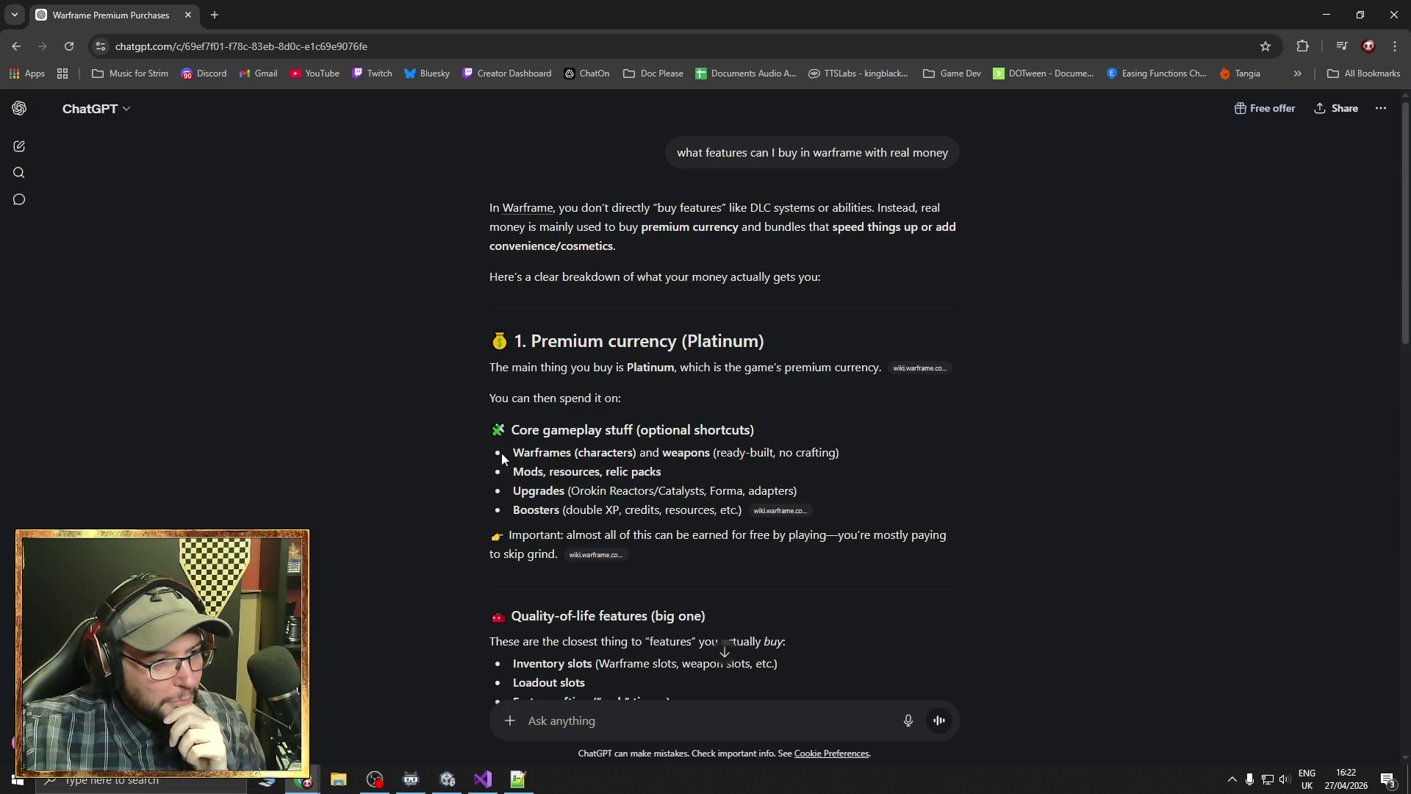
mouse_move(514, 454)
left_mouse_down()
mouse_move(707, 453)
mouse_move(663, 455)
left_mouse_up()
left_click(710, 454)
left_click(882, 502)
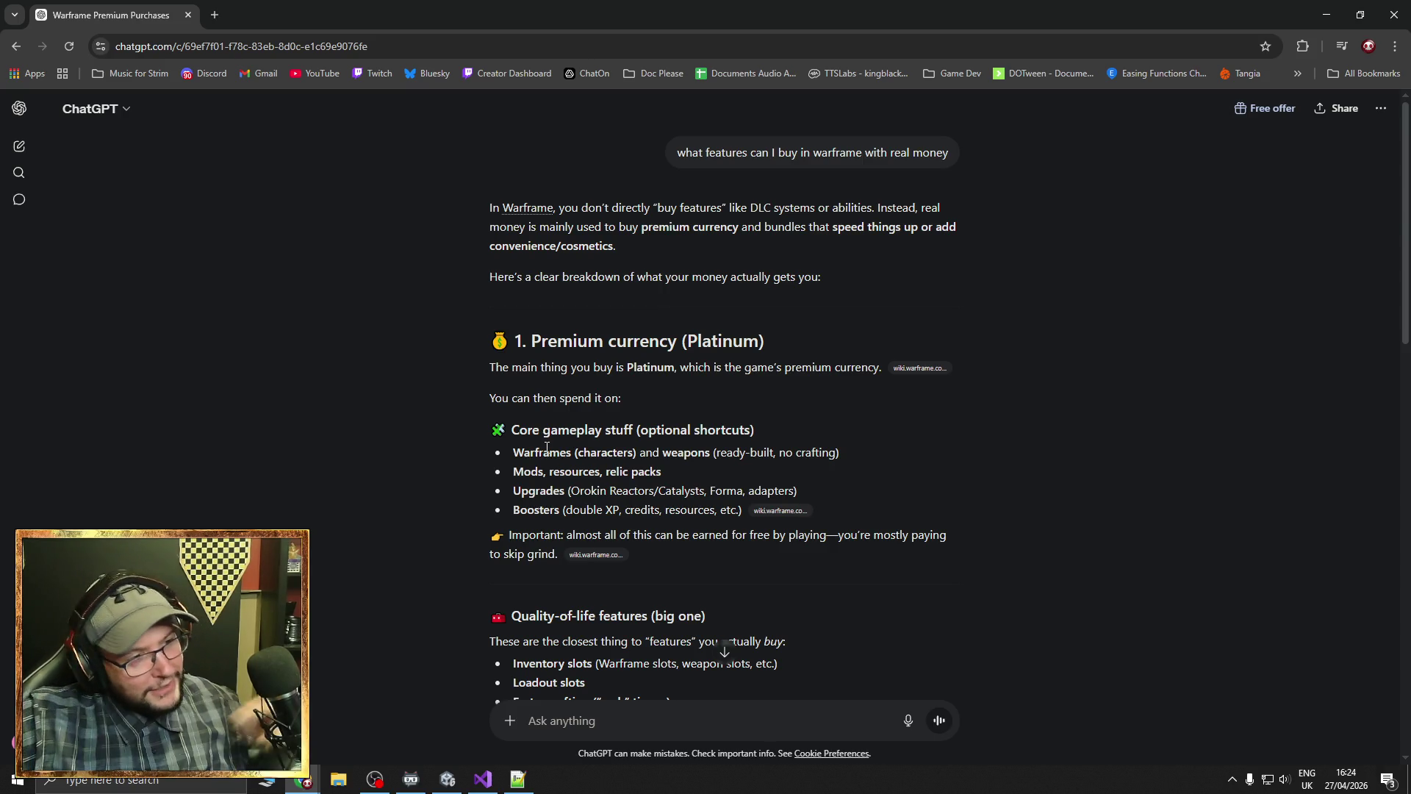
Highlight the Warframes and weapons and Boosters lines of ChatGPT's Warframe answer
mouse_move(513, 452)
left_mouse_down()
mouse_move(741, 473)
mouse_move(845, 454)
left_mouse_up()
left_click(846, 454)
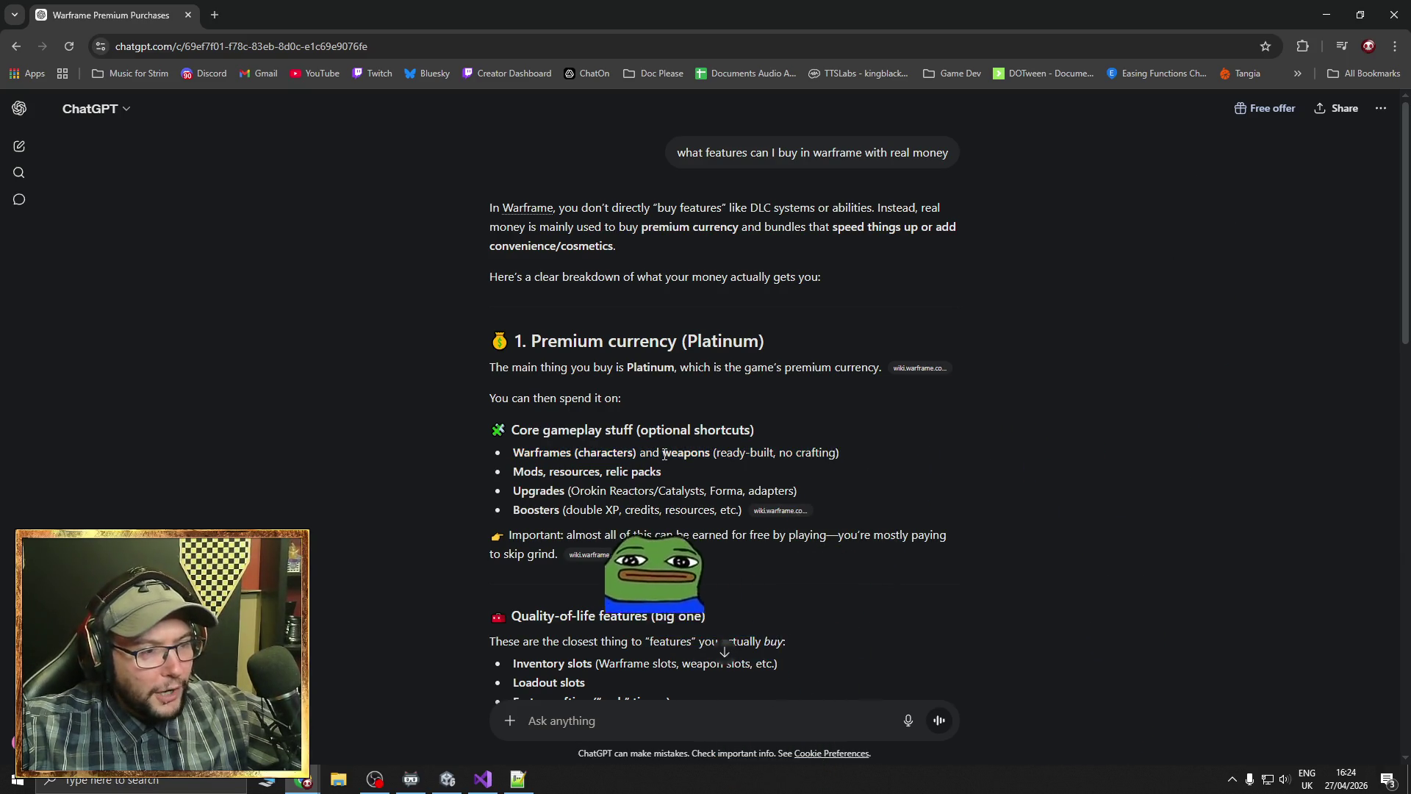
left_click_drag(662, 453, 710, 454)
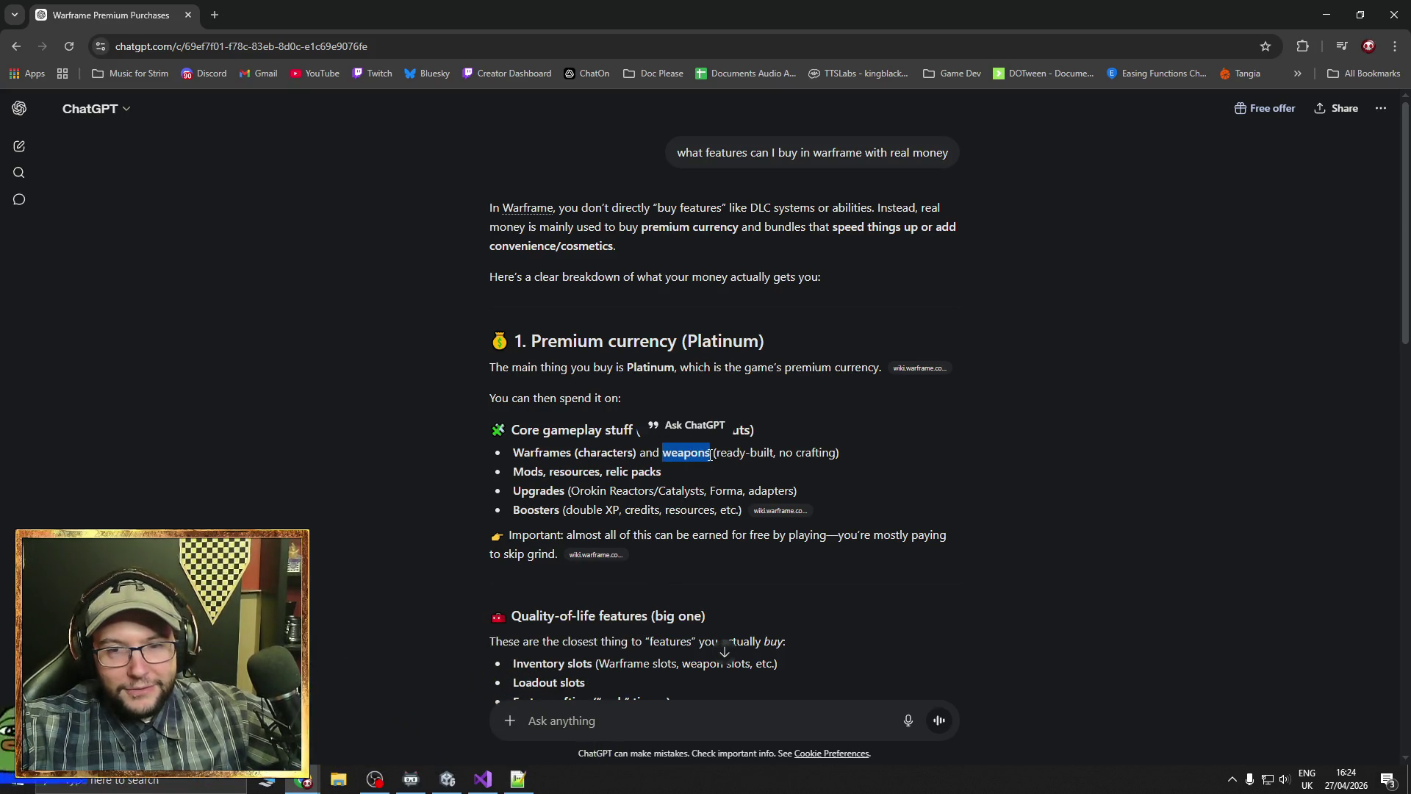
left_click(710, 455)
left_click_drag(513, 453, 848, 457)
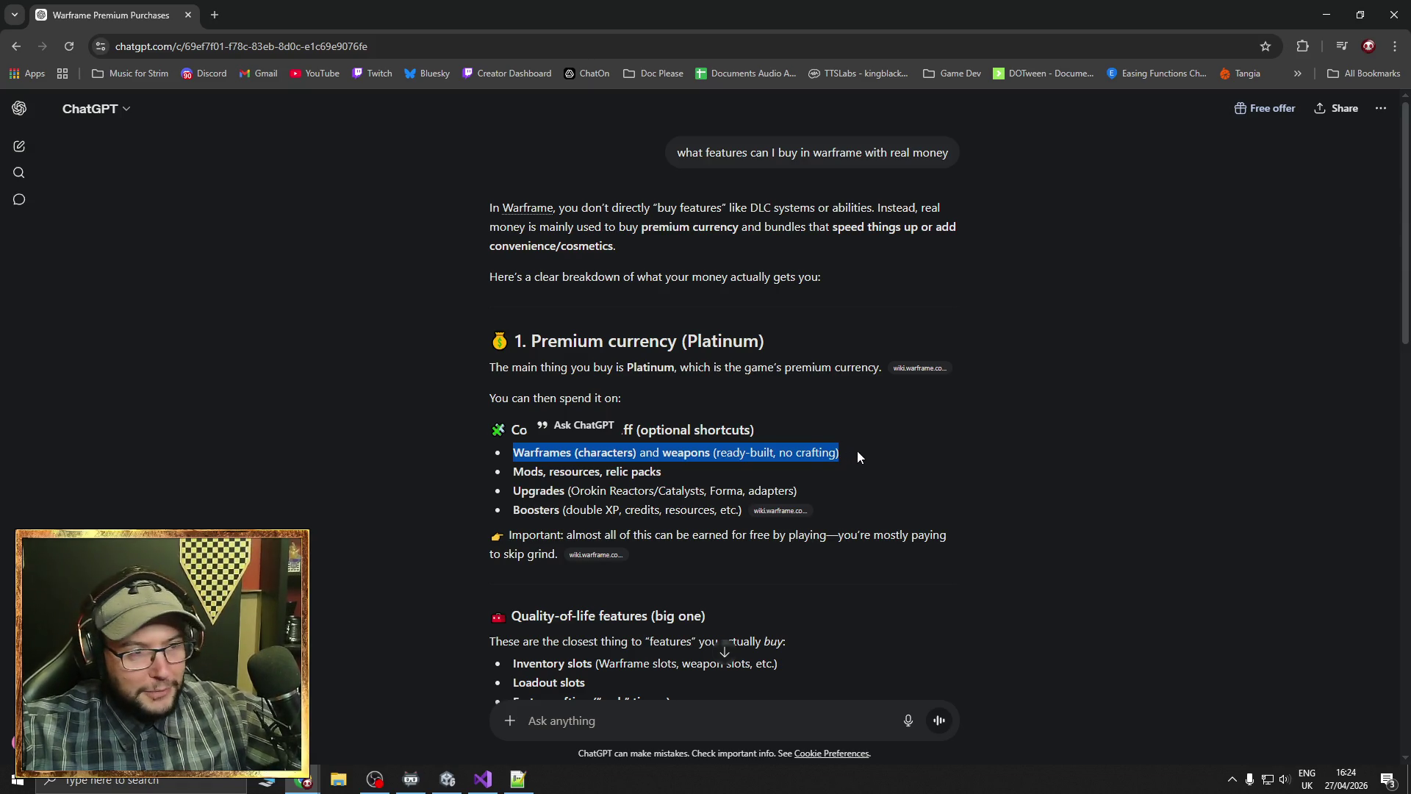
left_click(842, 456)
mouse_move(841, 451)
left_mouse_down()
mouse_move(513, 451)
mouse_move(711, 456)
left_mouse_up()
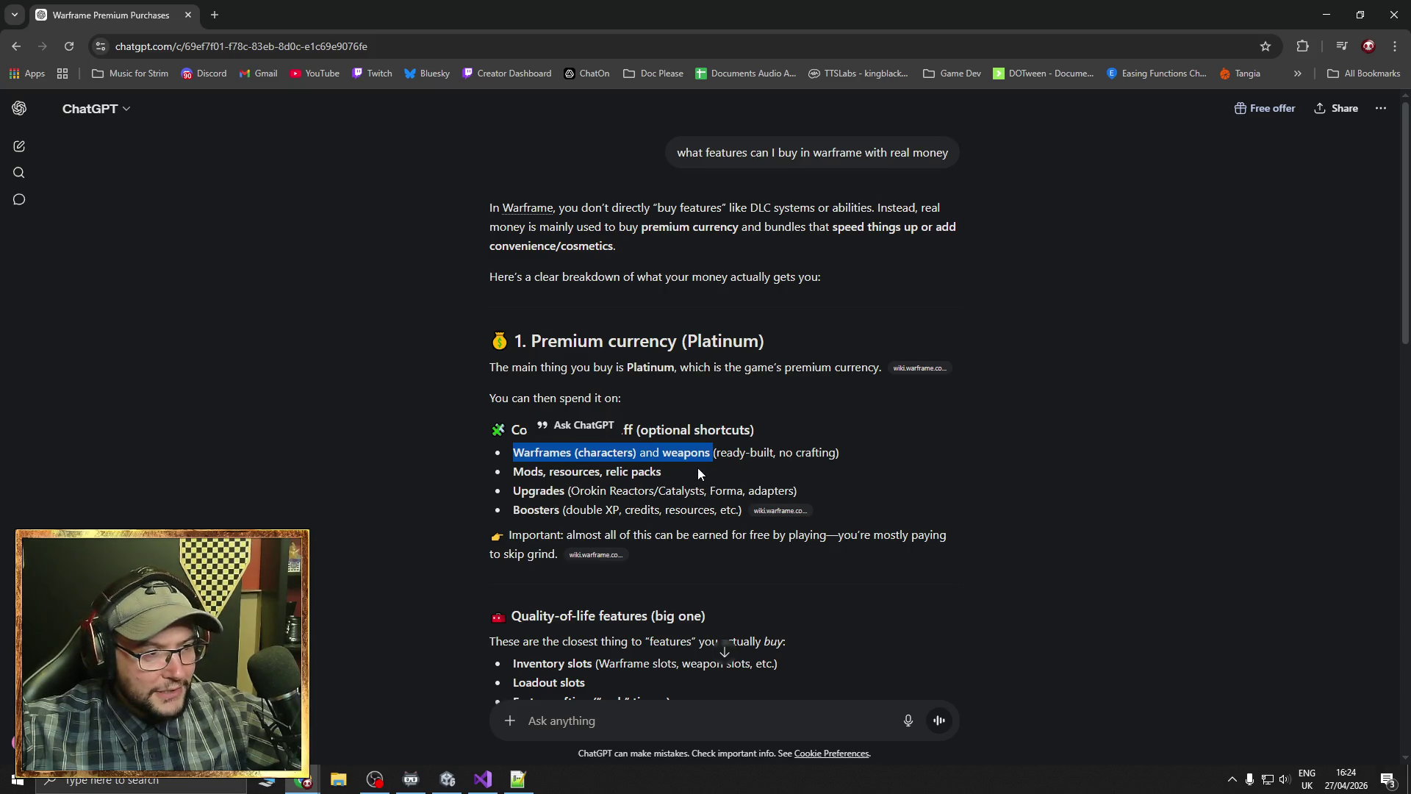
left_click_drag(527, 510, 619, 513)
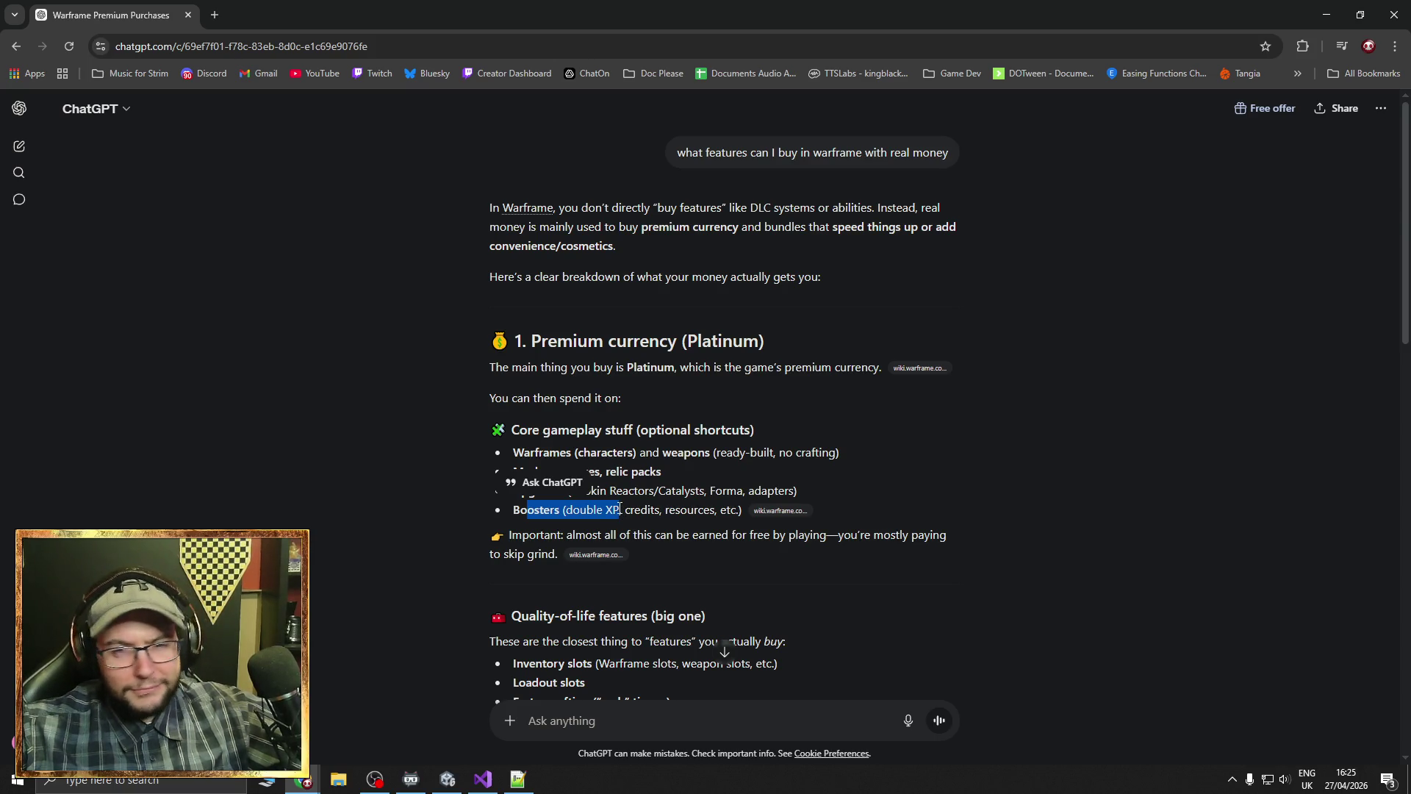
left_click(653, 507)
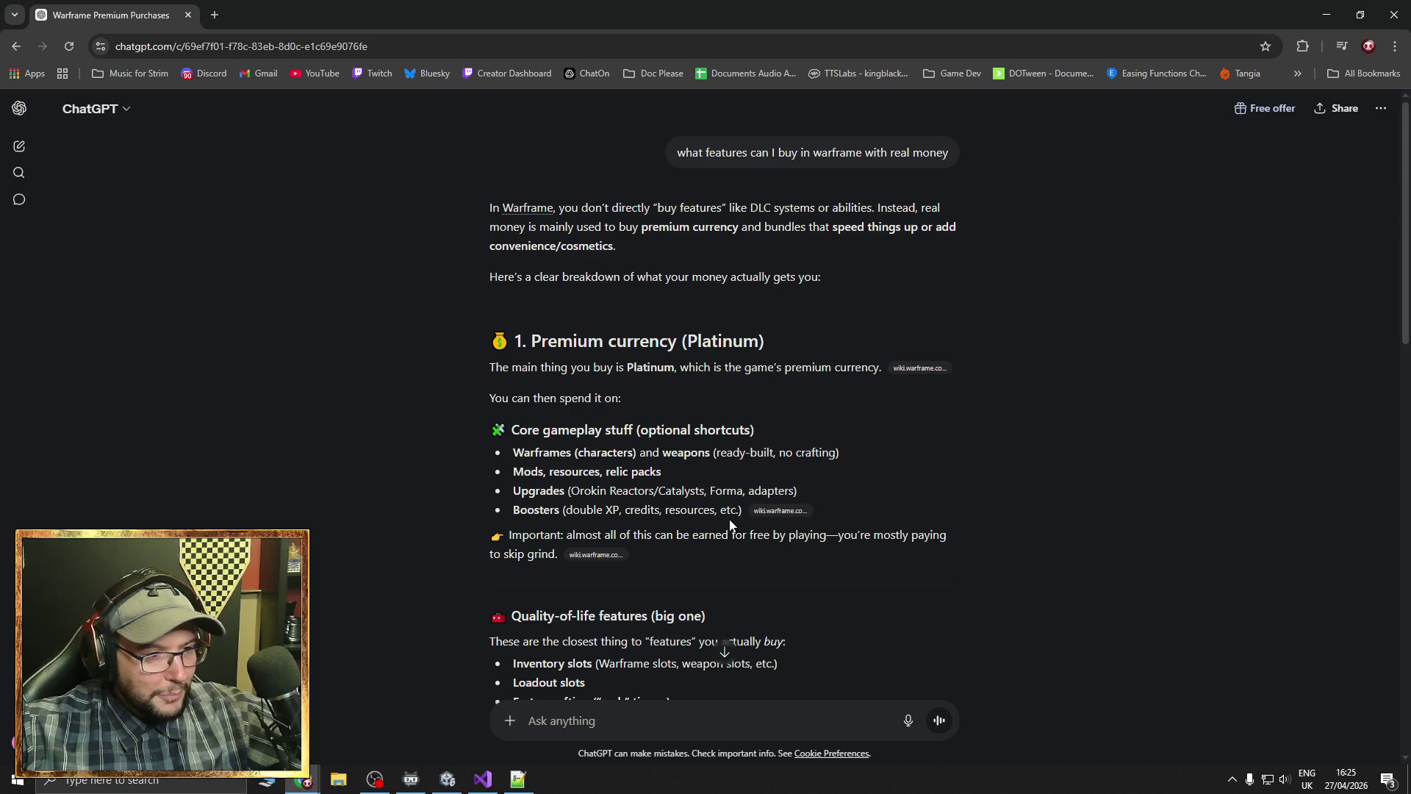
left_click_drag(727, 511, 649, 510)
left_click(683, 513)
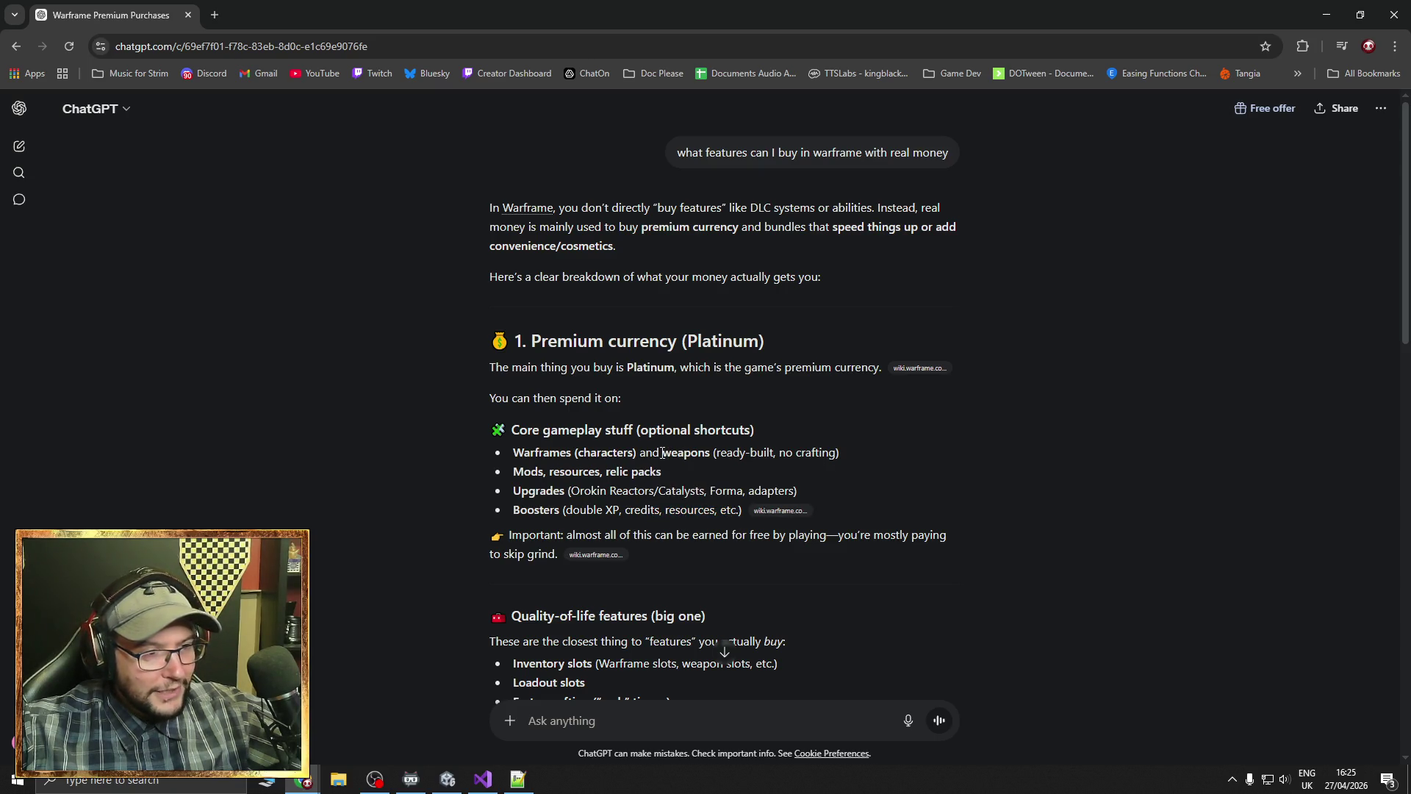
left_click_drag(662, 452, 712, 455)
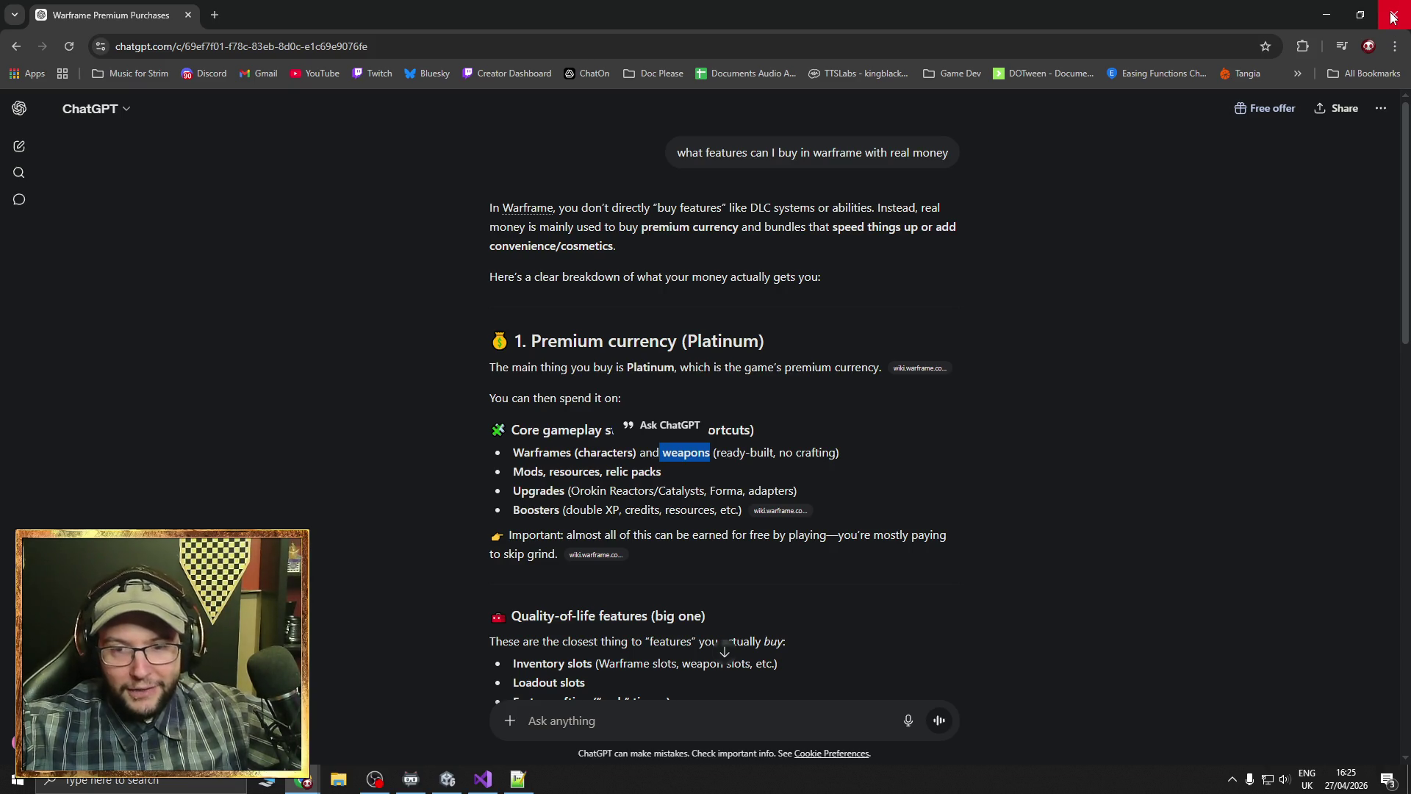
left_click(1393, 17)
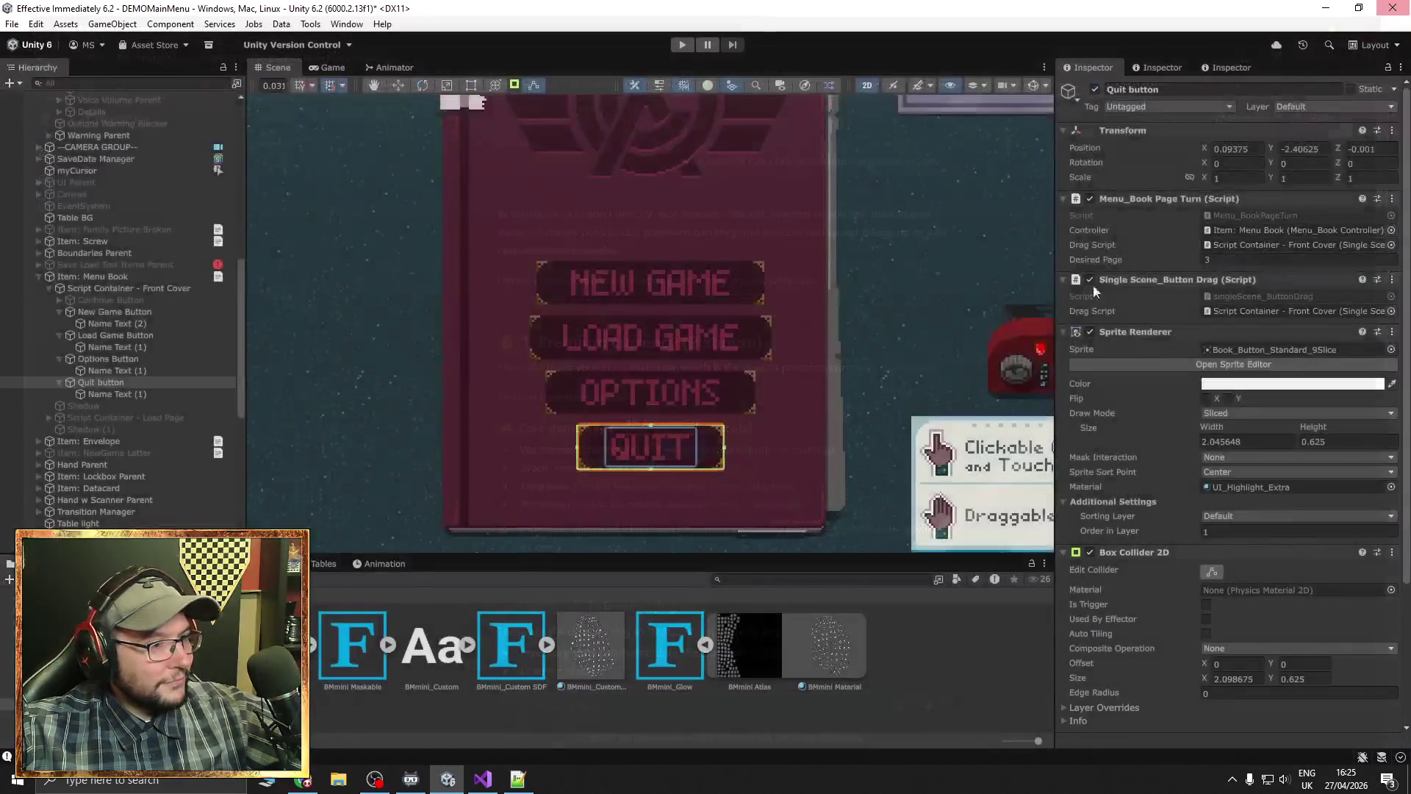
scroll(867, 382, "down", 3)
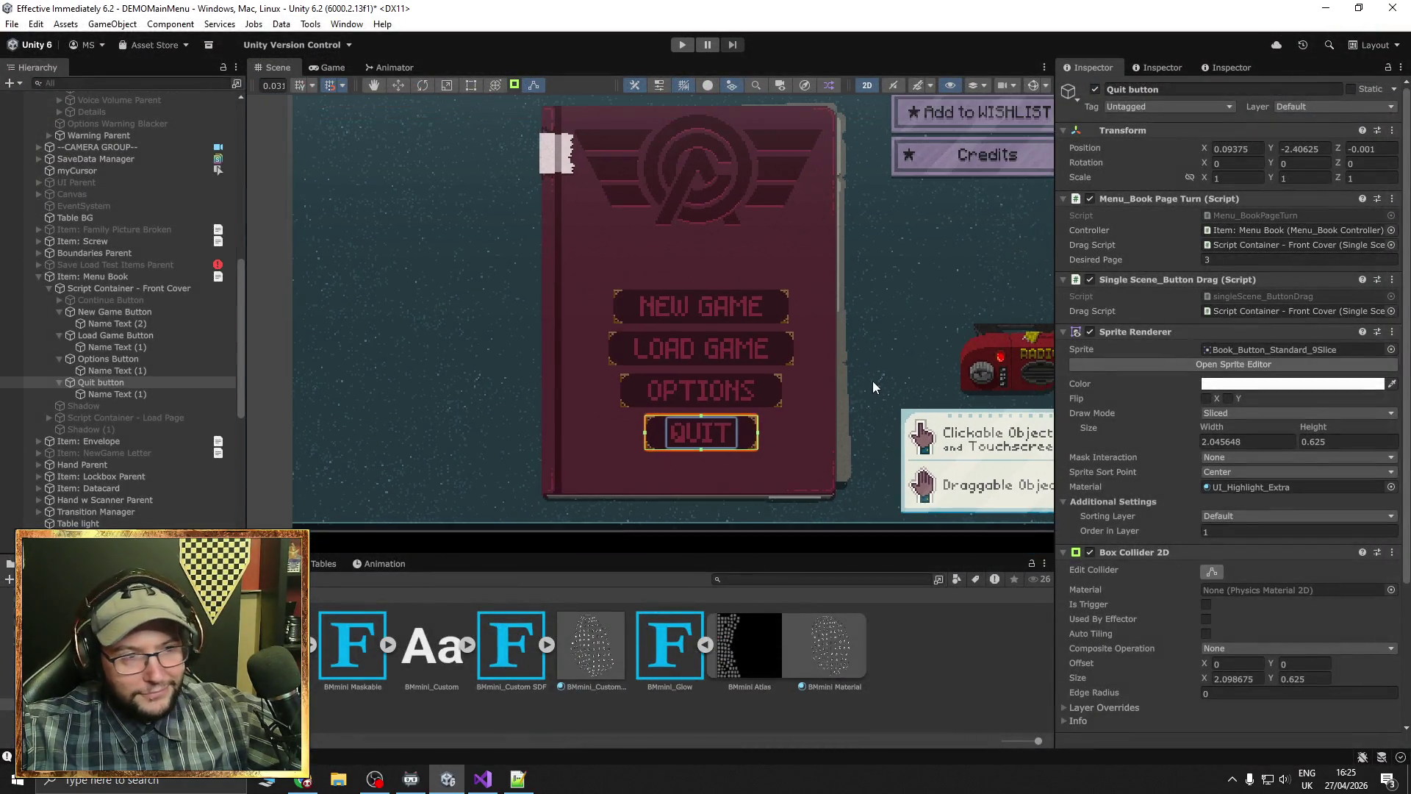
left_click(397, 417)
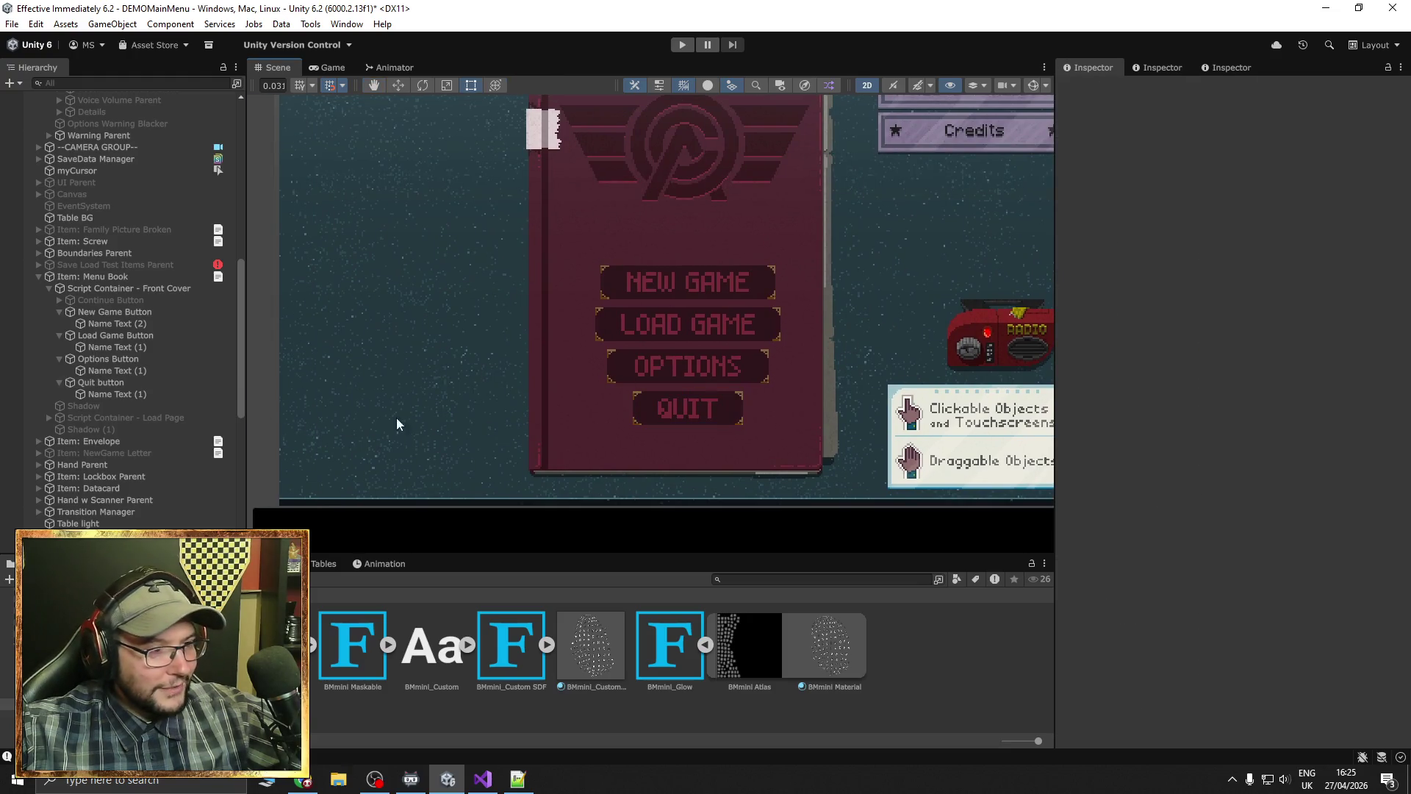
scroll(662, 389, "up", 2)
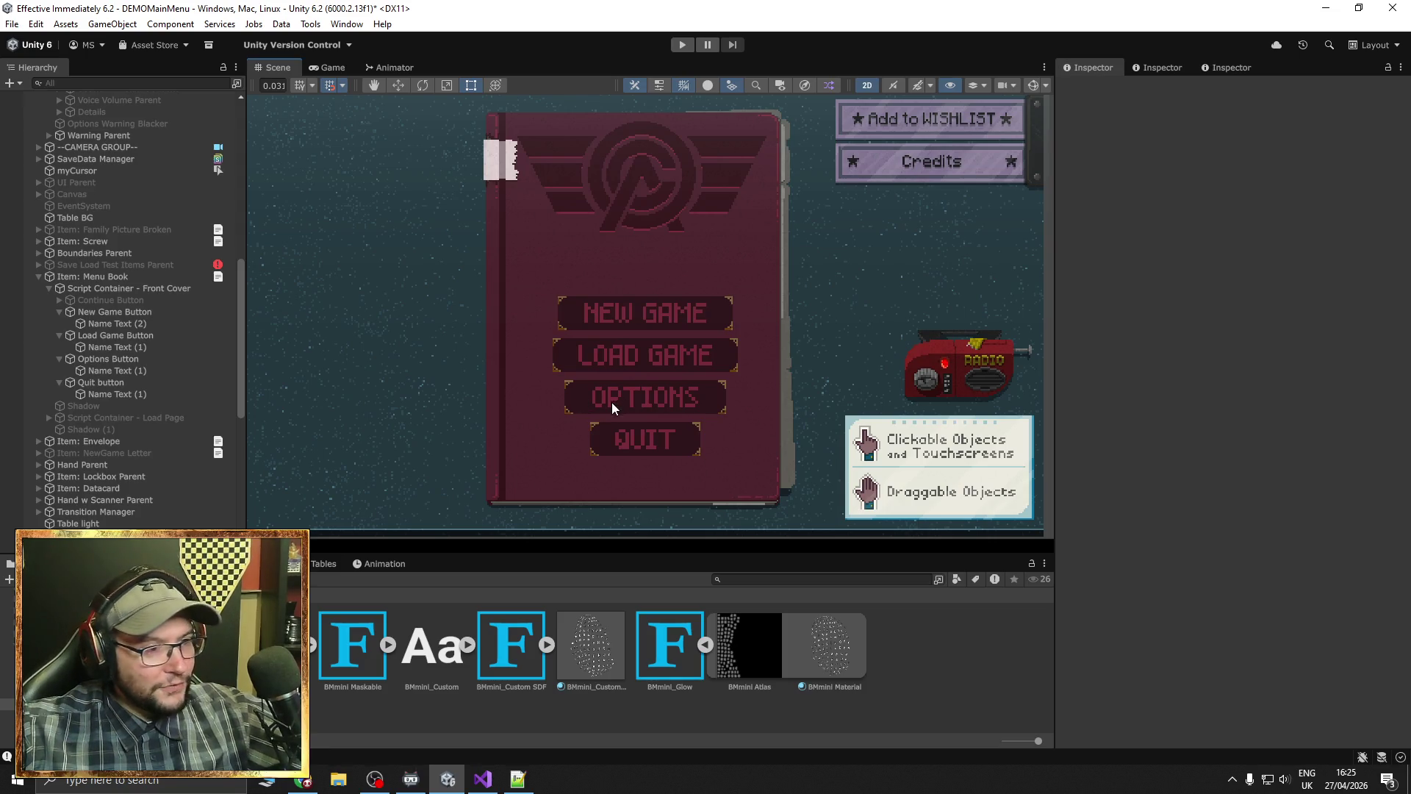
scroll(862, 388, "down", 3)
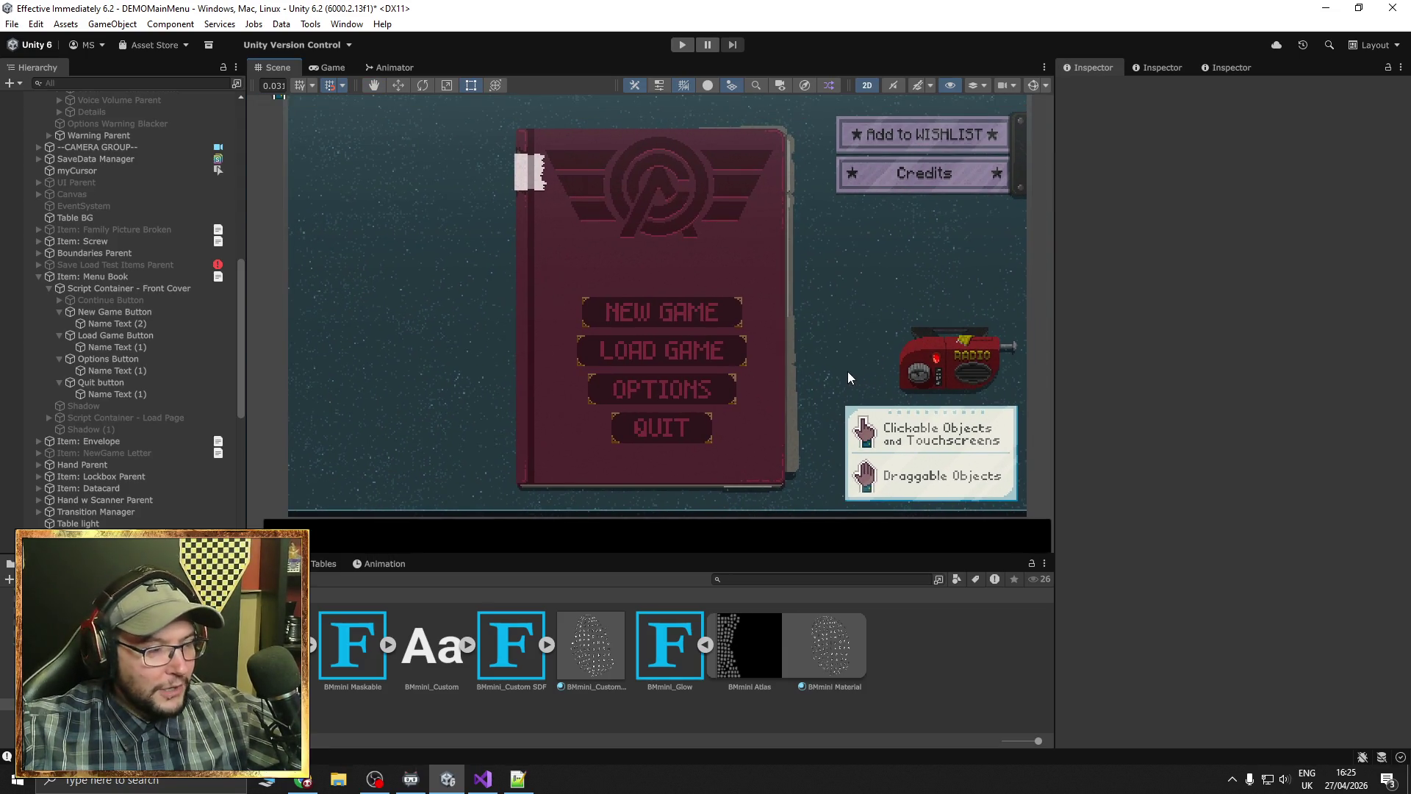
scroll(826, 374, "down", 2)
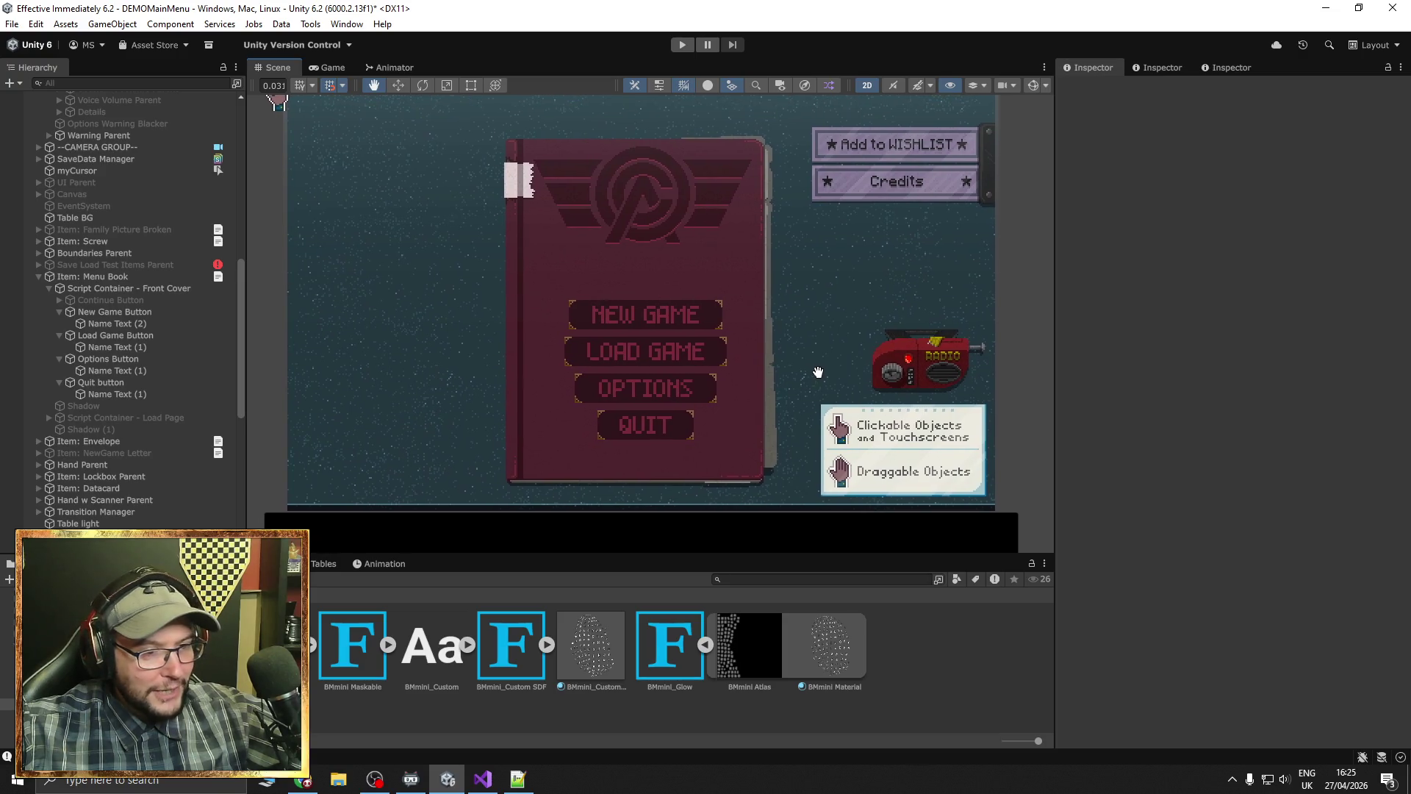
scroll(825, 373, "up", 2)
key("t")
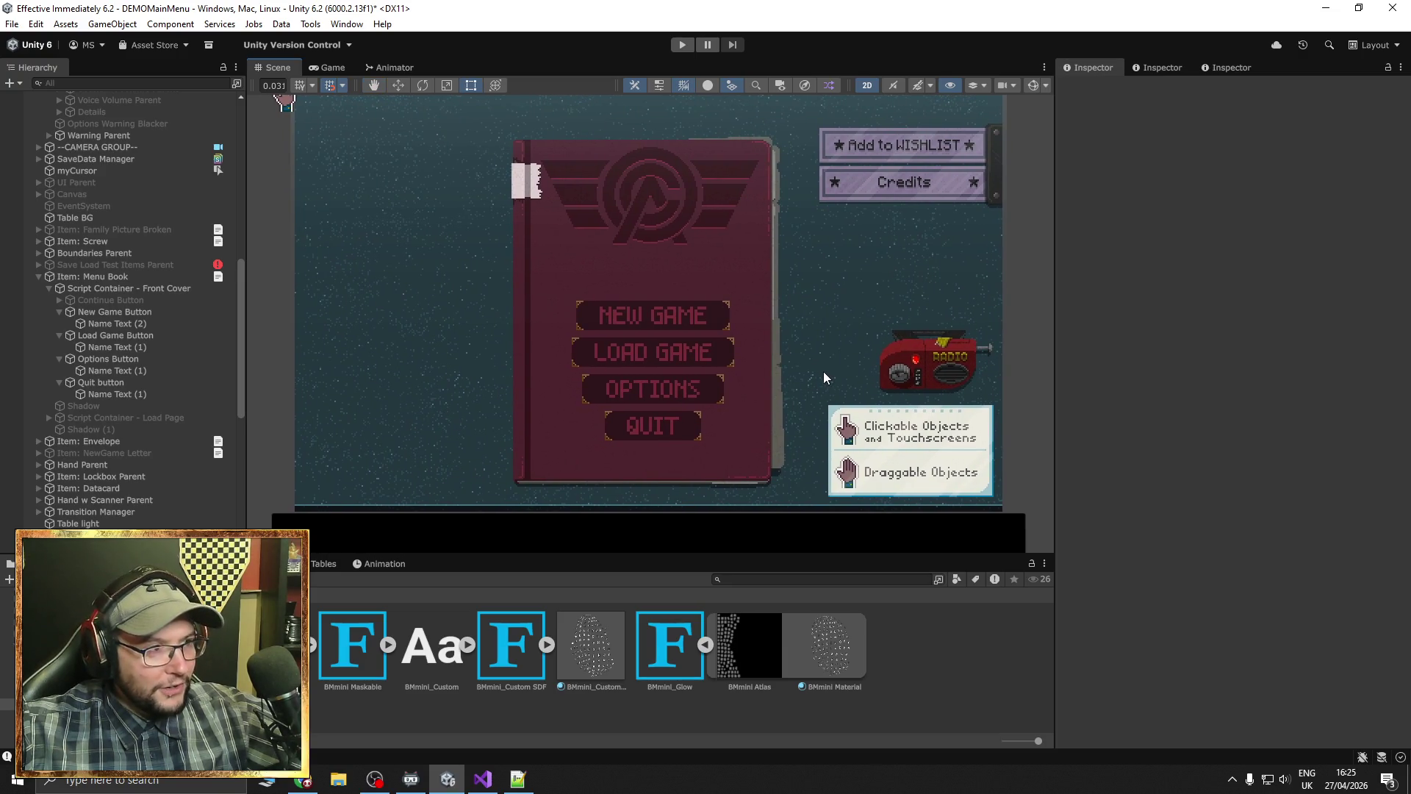
scroll(820, 368, "down", 2)
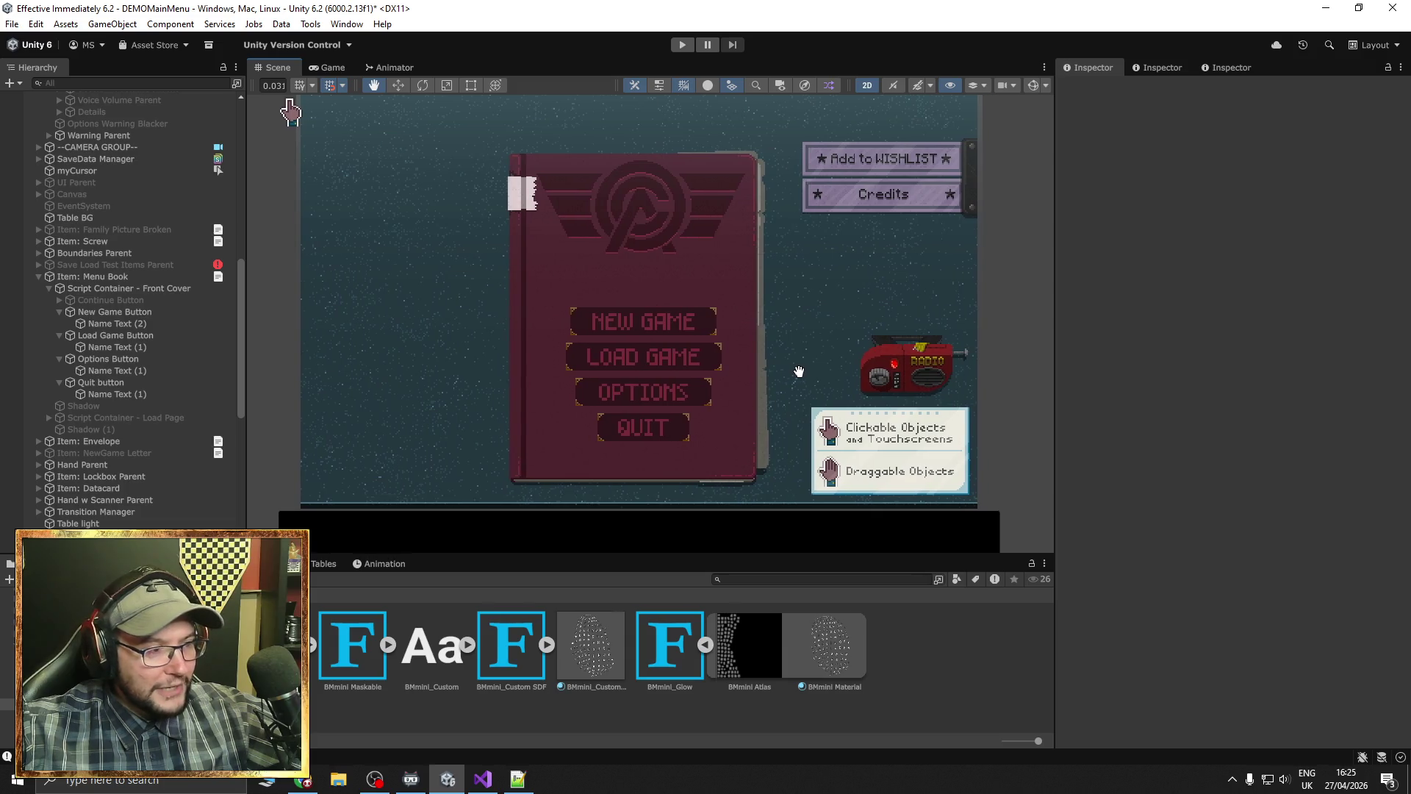
scroll(801, 371, "up", 2)
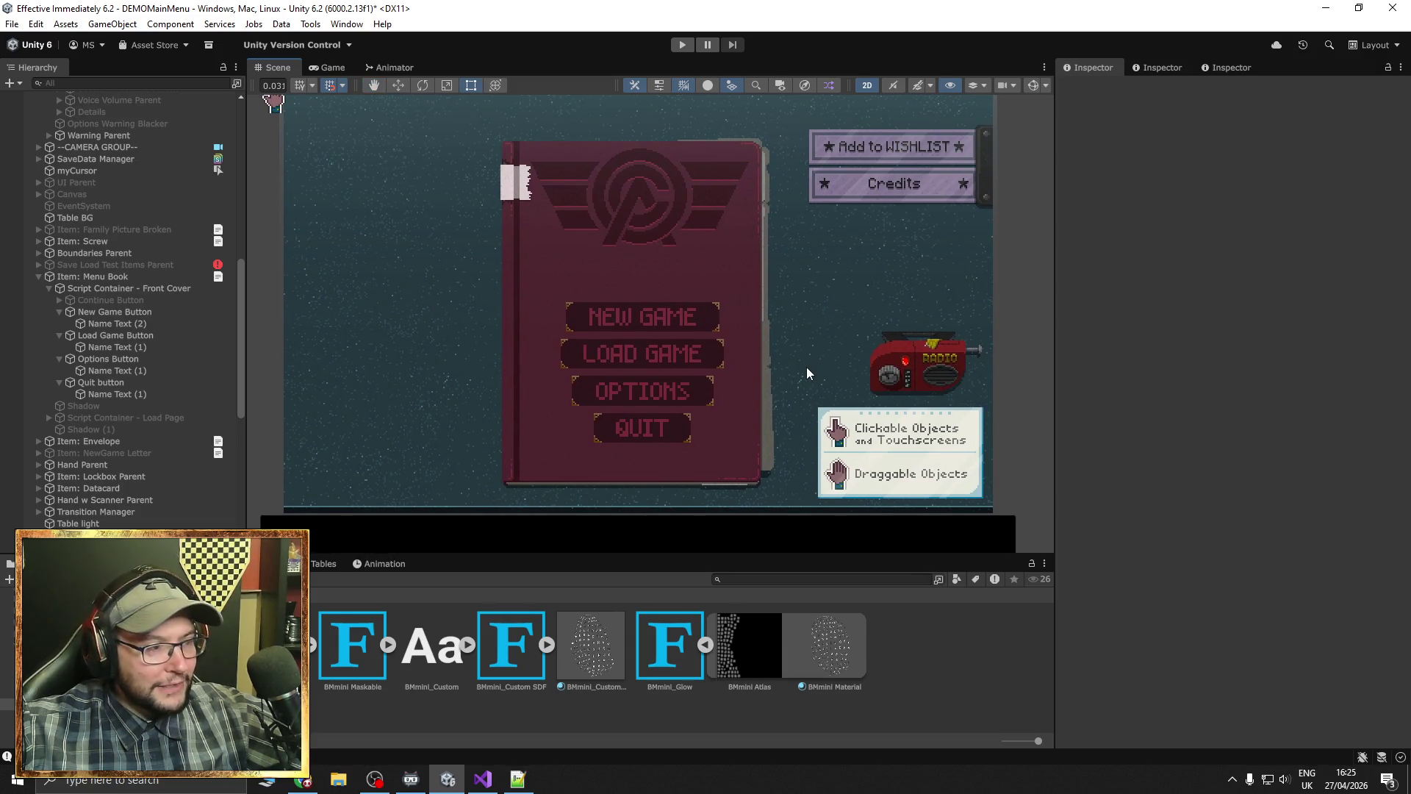
left_click_drag(805, 368, 822, 364)
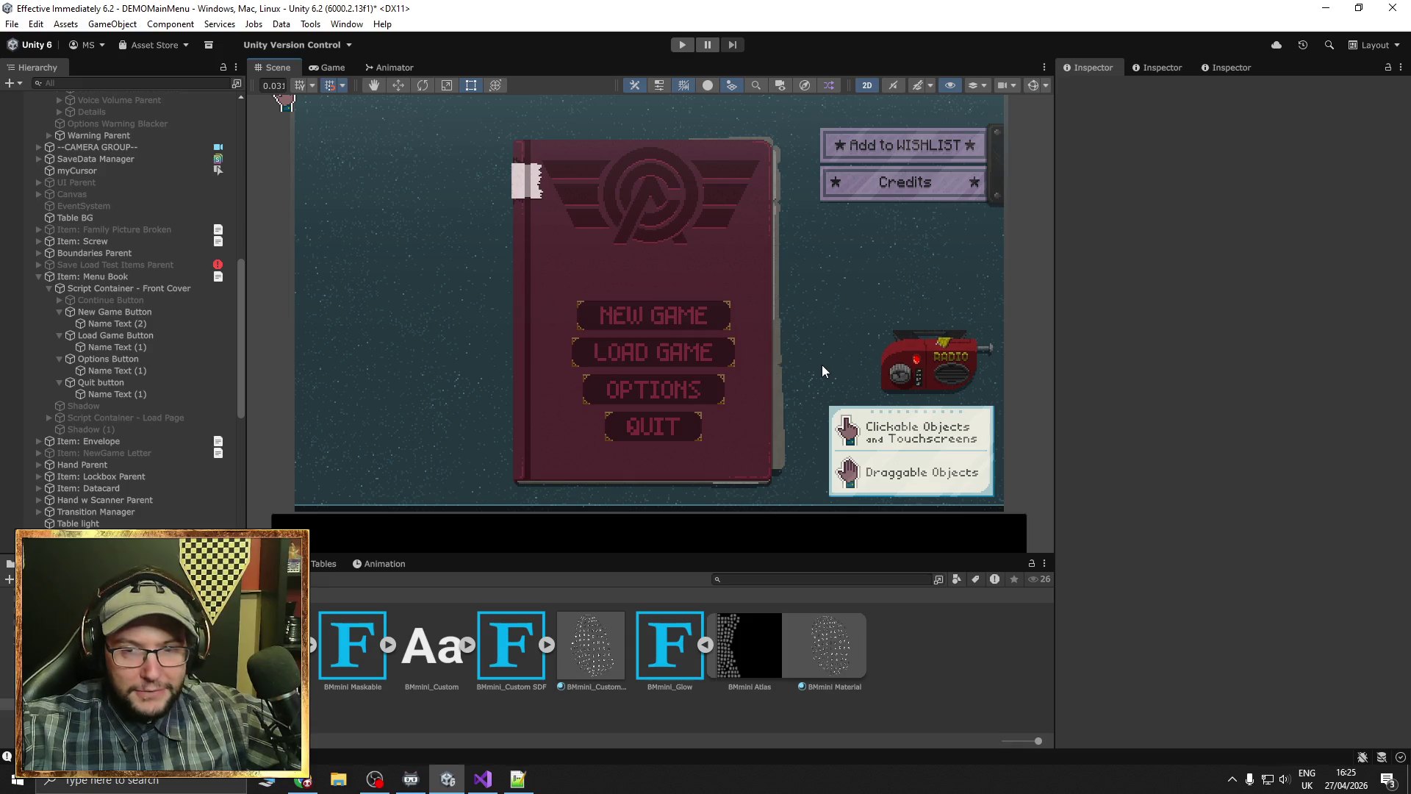
left_click_drag(819, 365, 815, 365)
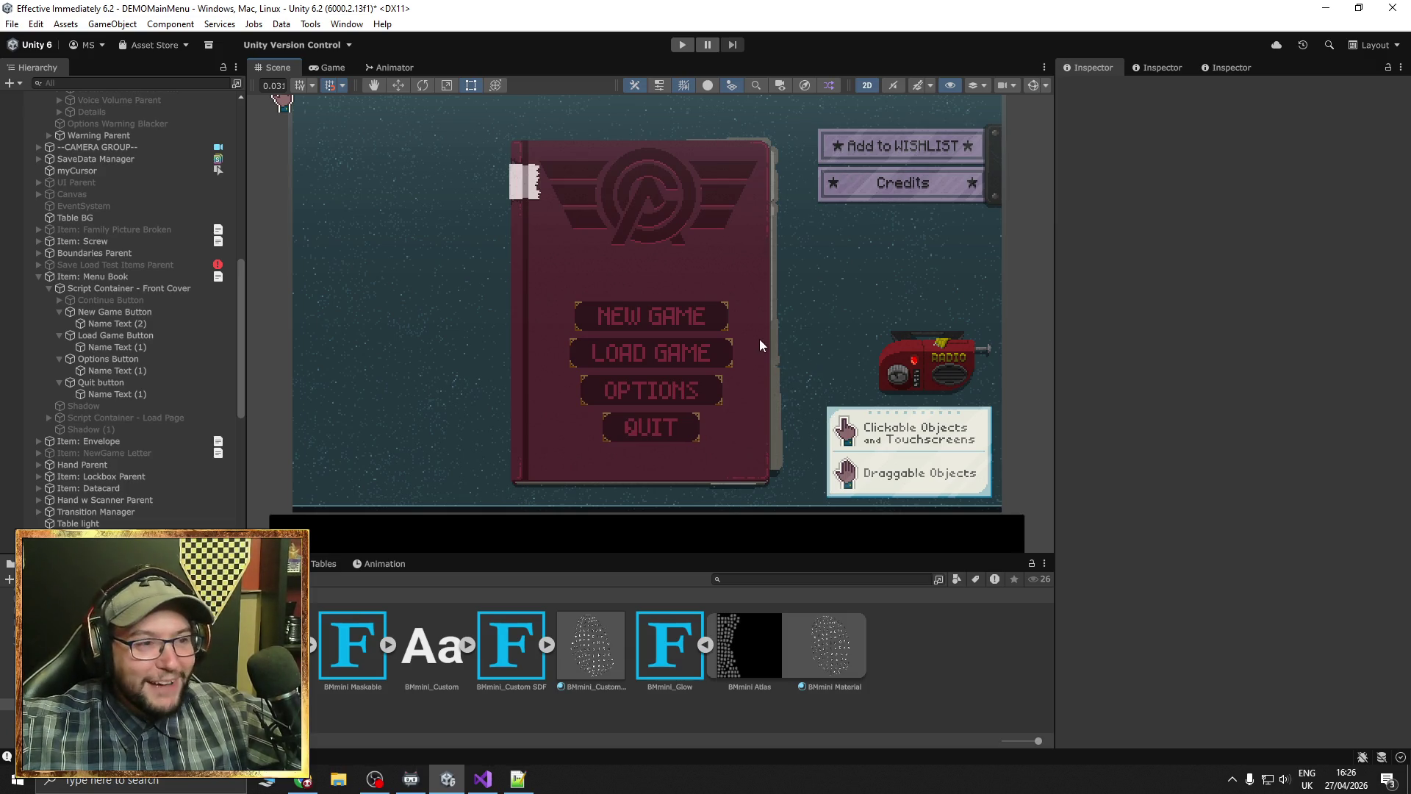
left_click_drag(760, 340, 739, 333)
mouse_move(728, 274)
left_mouse_down()
mouse_move(655, 272)
mouse_move(705, 321)
mouse_move(665, 324)
mouse_move(661, 246)
mouse_move(635, 203)
left_mouse_up()
Select the title screen's PRESS ANY KEY text and assign it the 04b03_C_Localised font asset
scroll(650, 236, "down", 5)
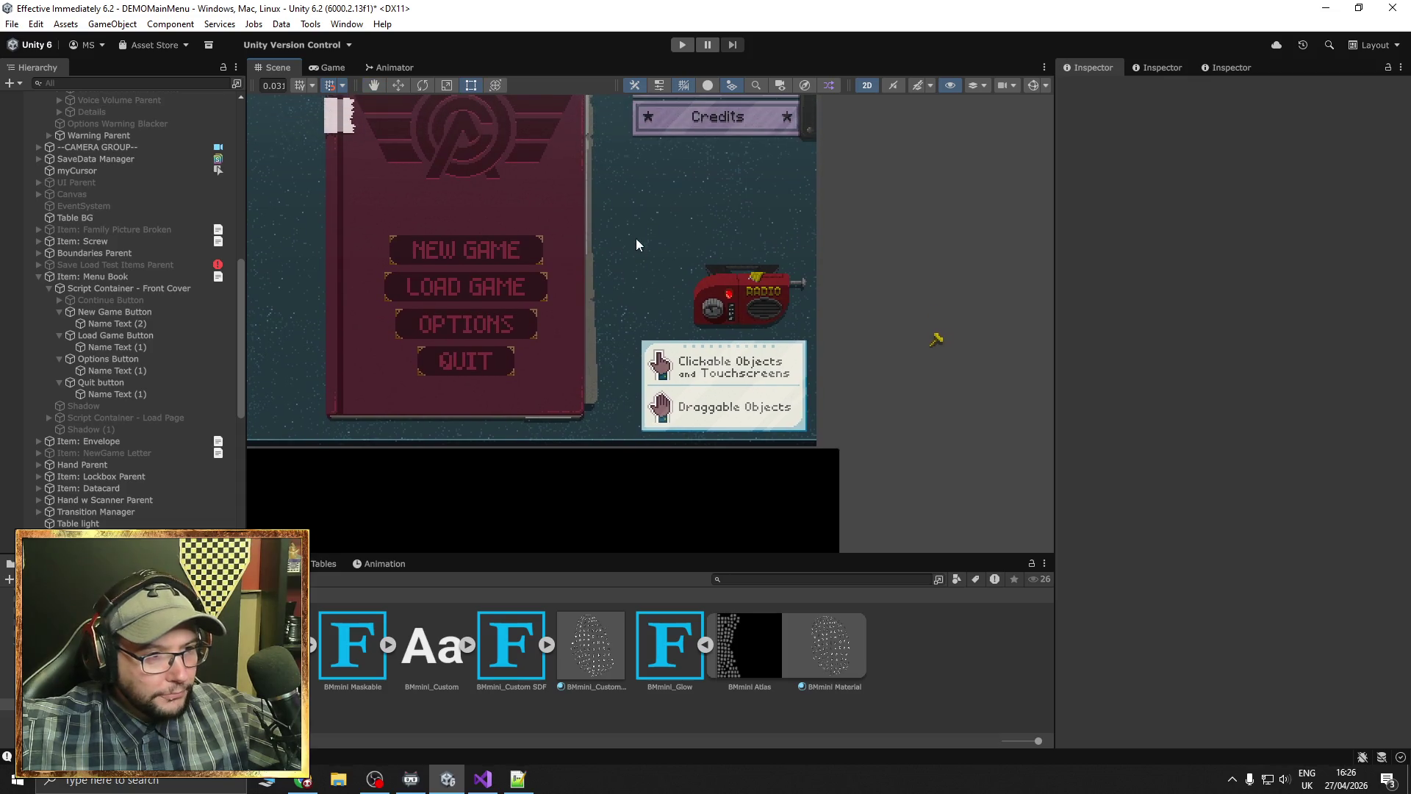
key("Up")
key("Up")
key("Up")
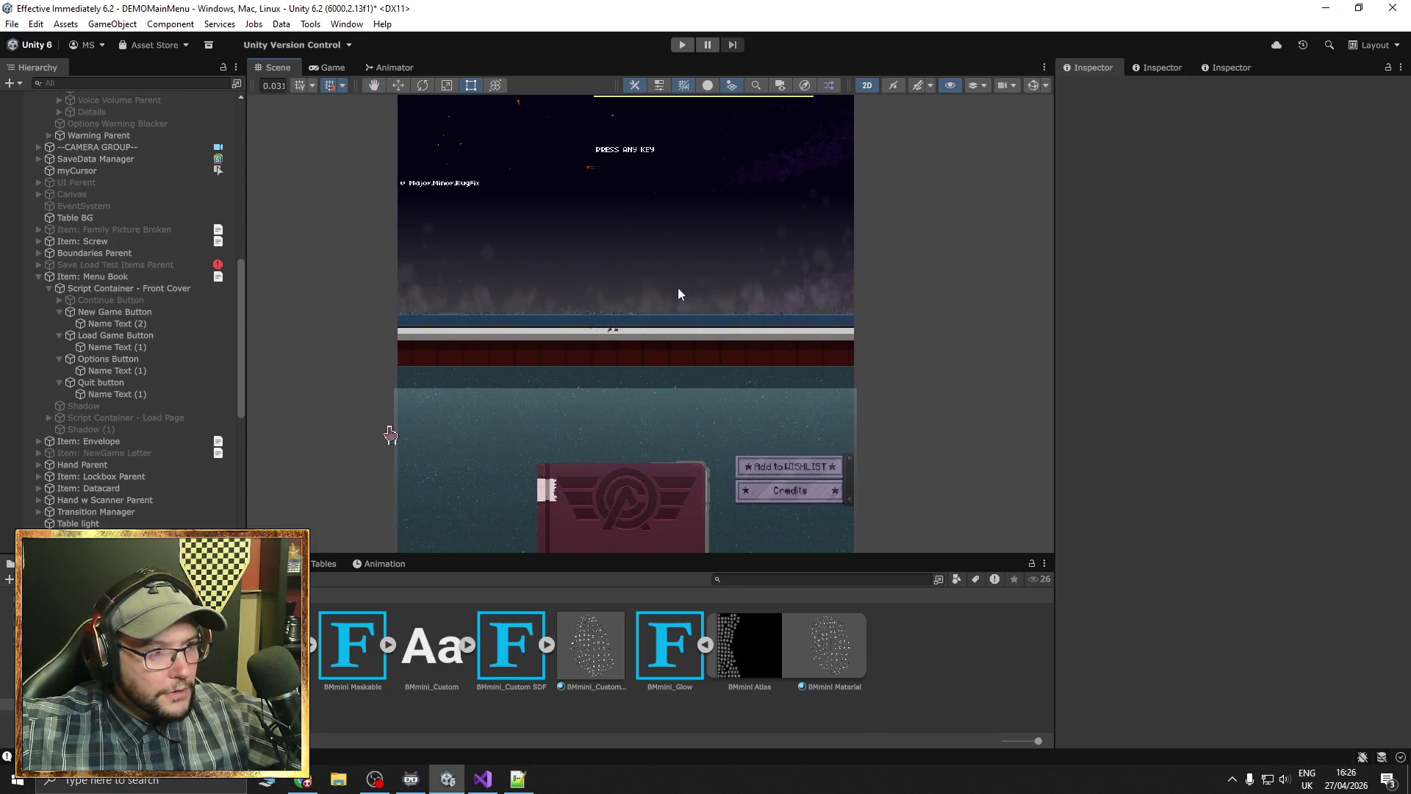
scroll(637, 421, "up", 2)
scroll(611, 399, "up", 1)
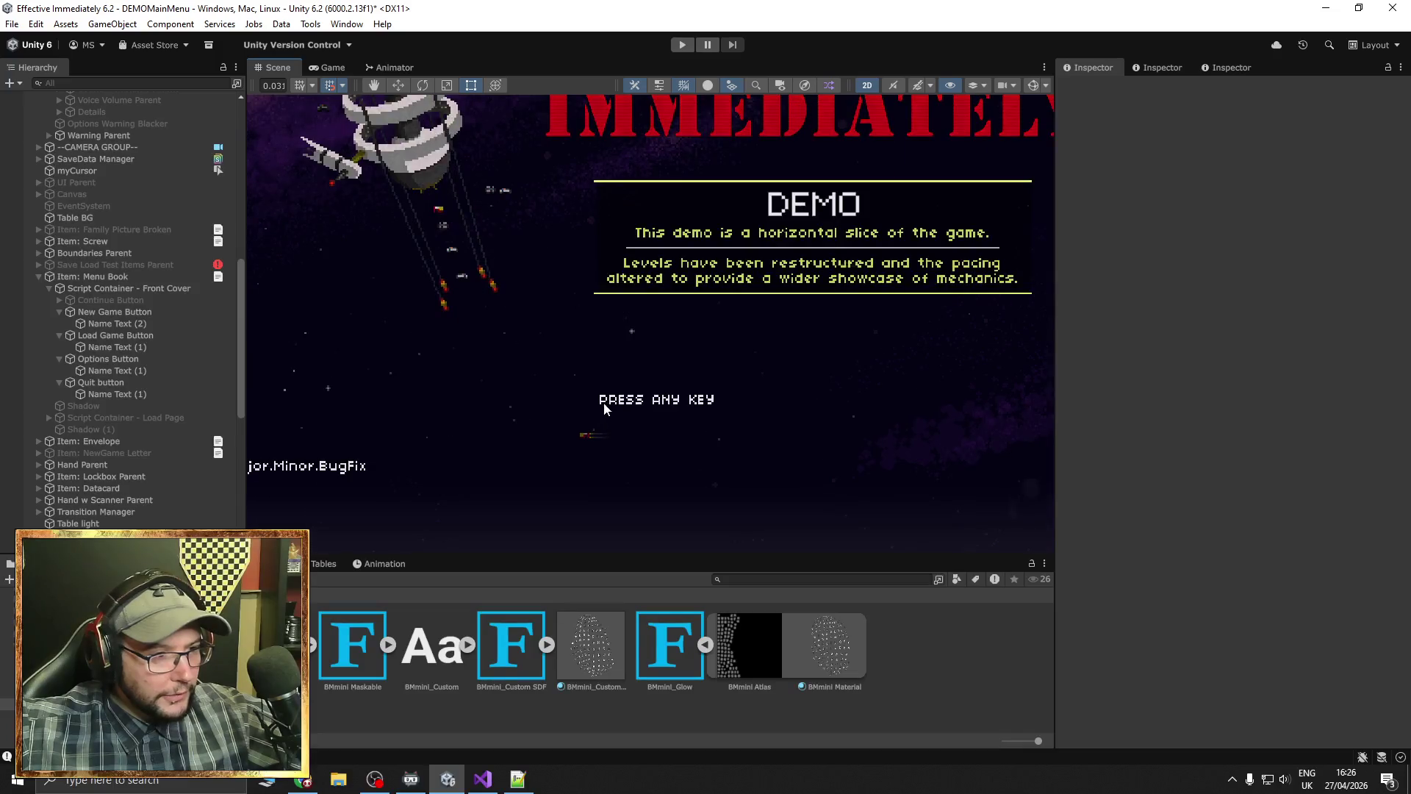
left_click(609, 403)
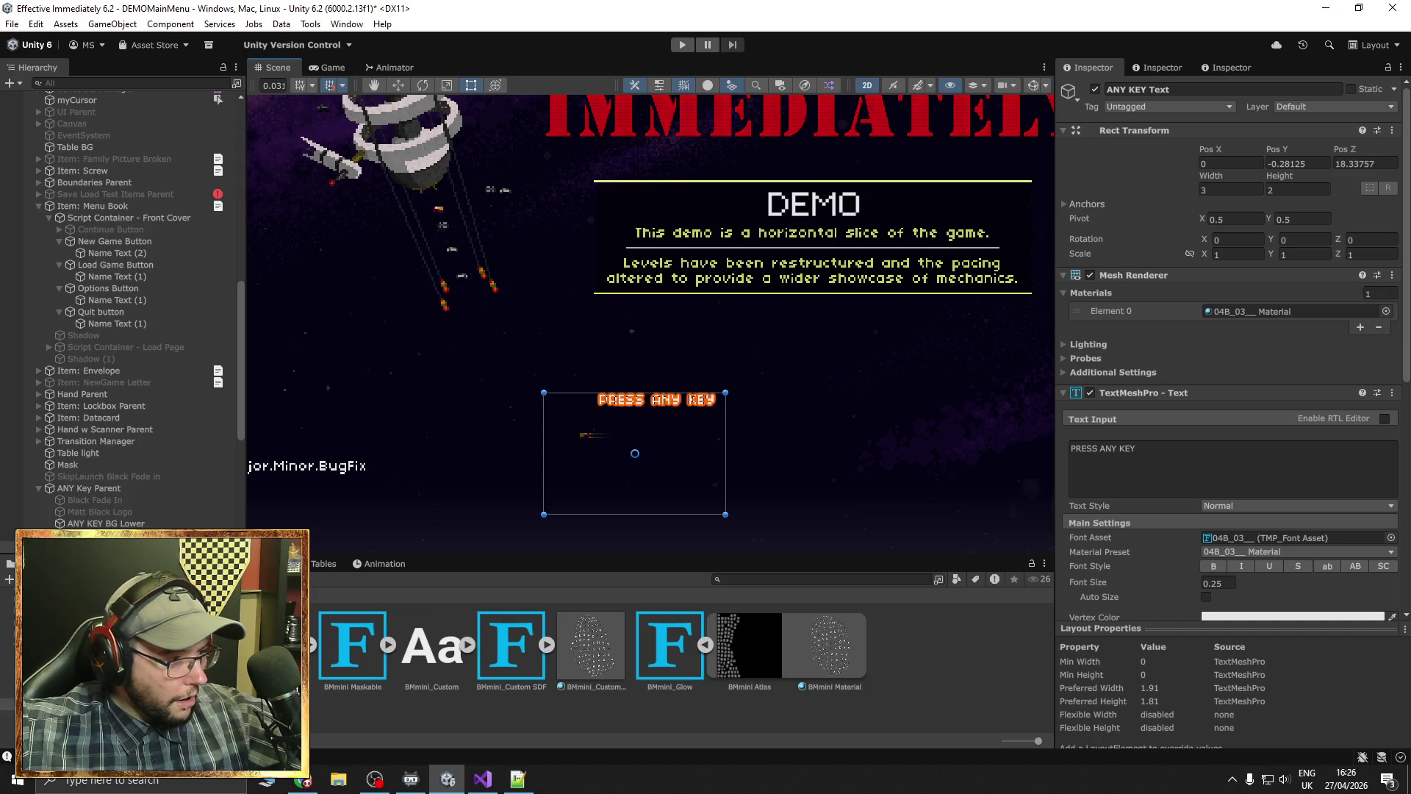
left_click(88, 656)
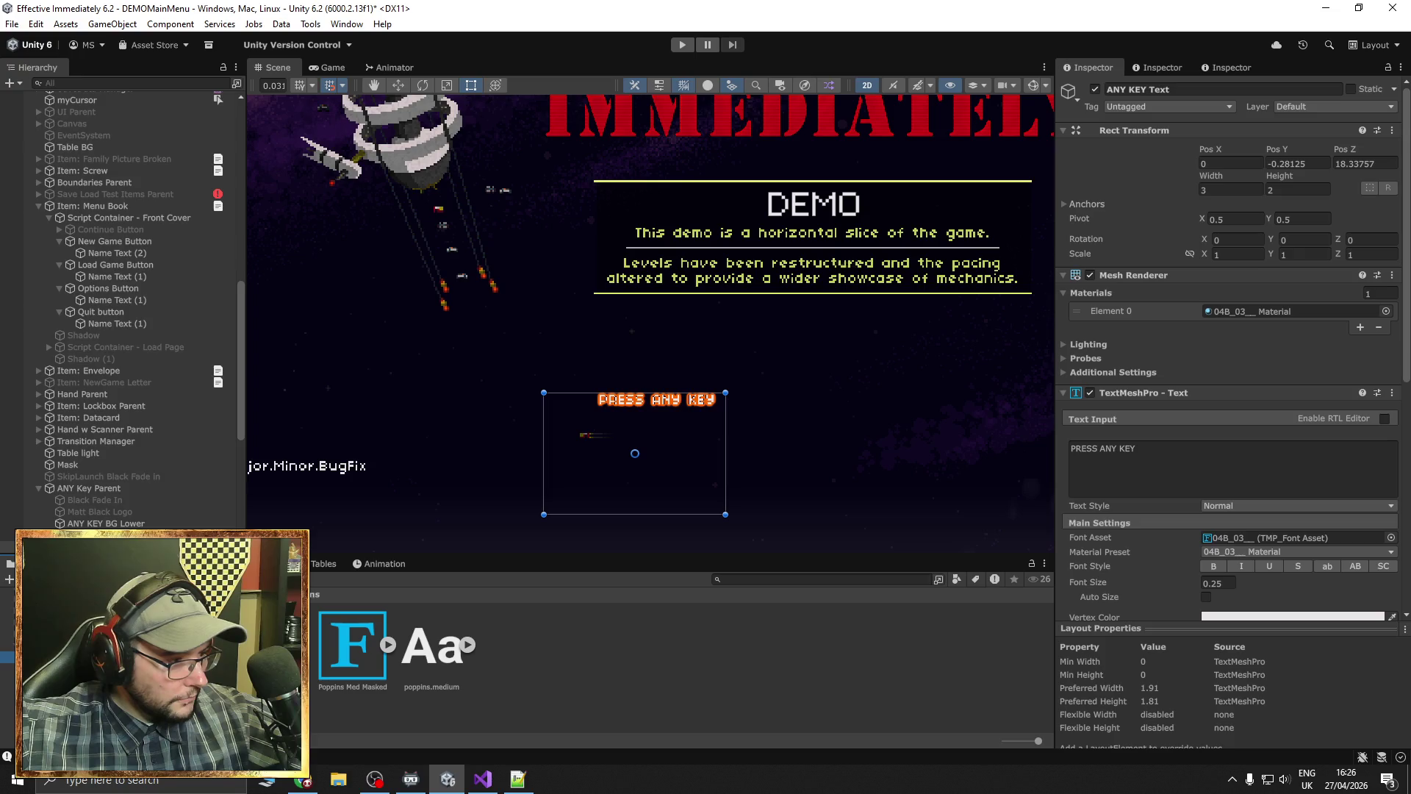
key("Up")
mouse_move(431, 645)
left_mouse_down()
mouse_move(1147, 514)
mouse_move(1234, 473)
mouse_move(1249, 407)
left_mouse_up()
scroll(1147, 514, "down", 2)
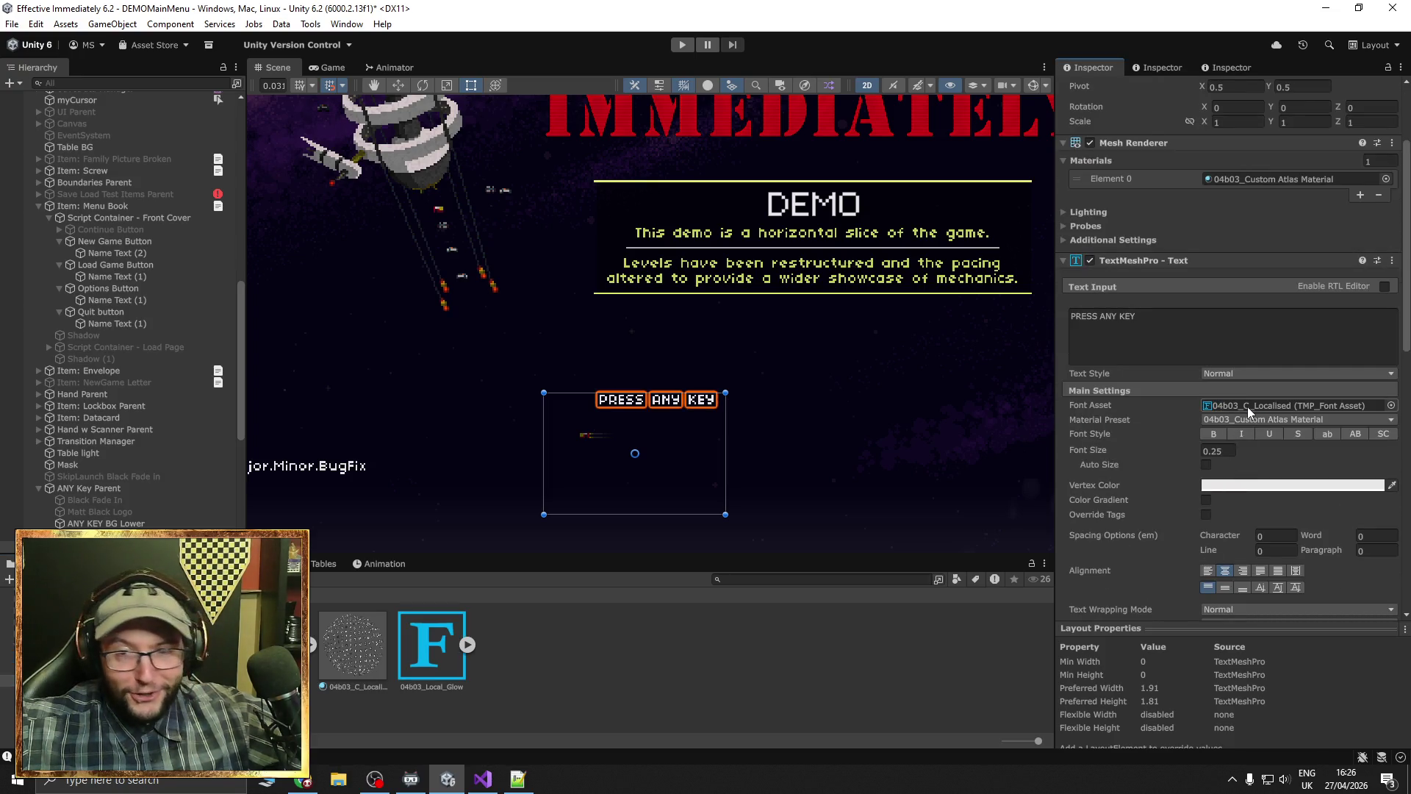
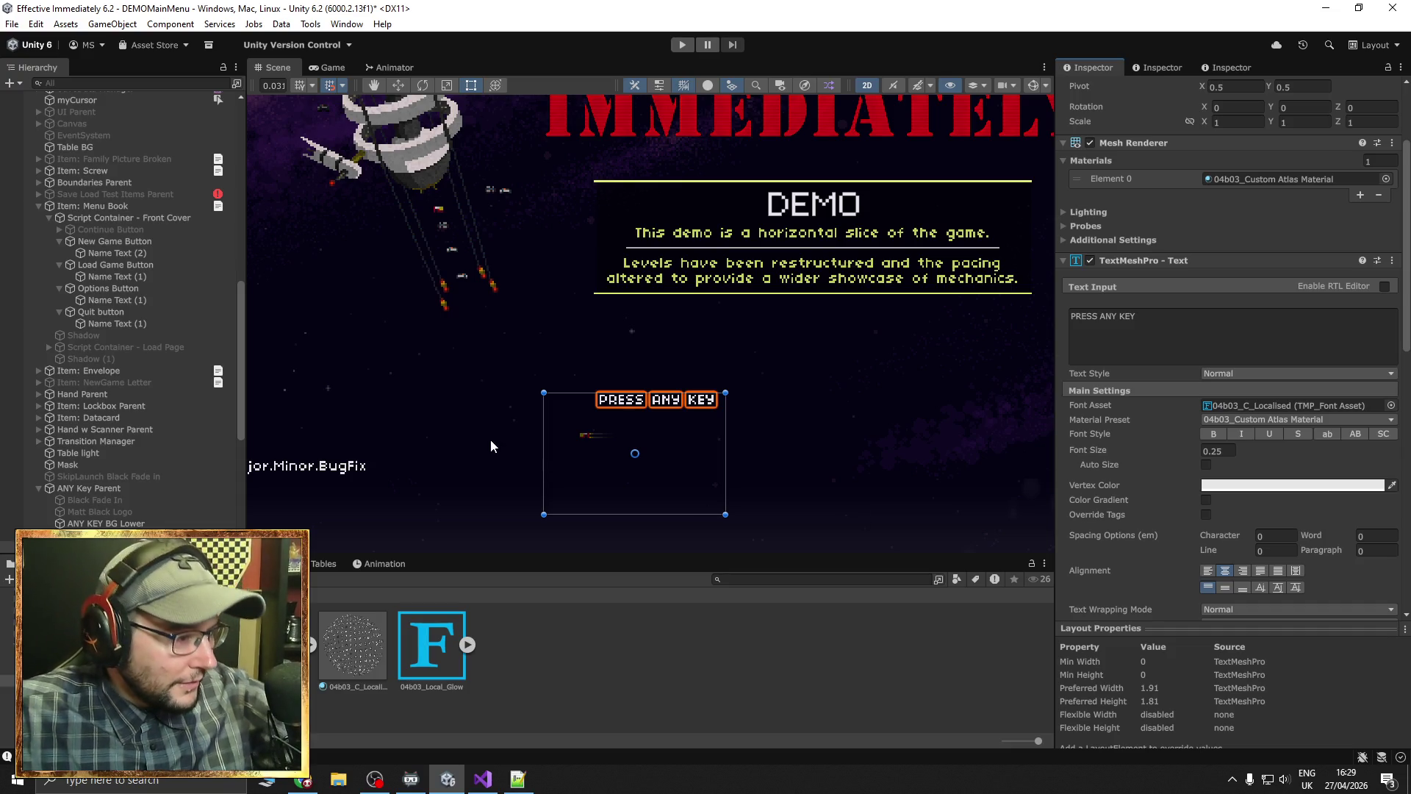
Assign the 04b03_C_Localised font asset to the 'v Major.Minor.BugFix' version text
left_click_drag(399, 473, 484, 456)
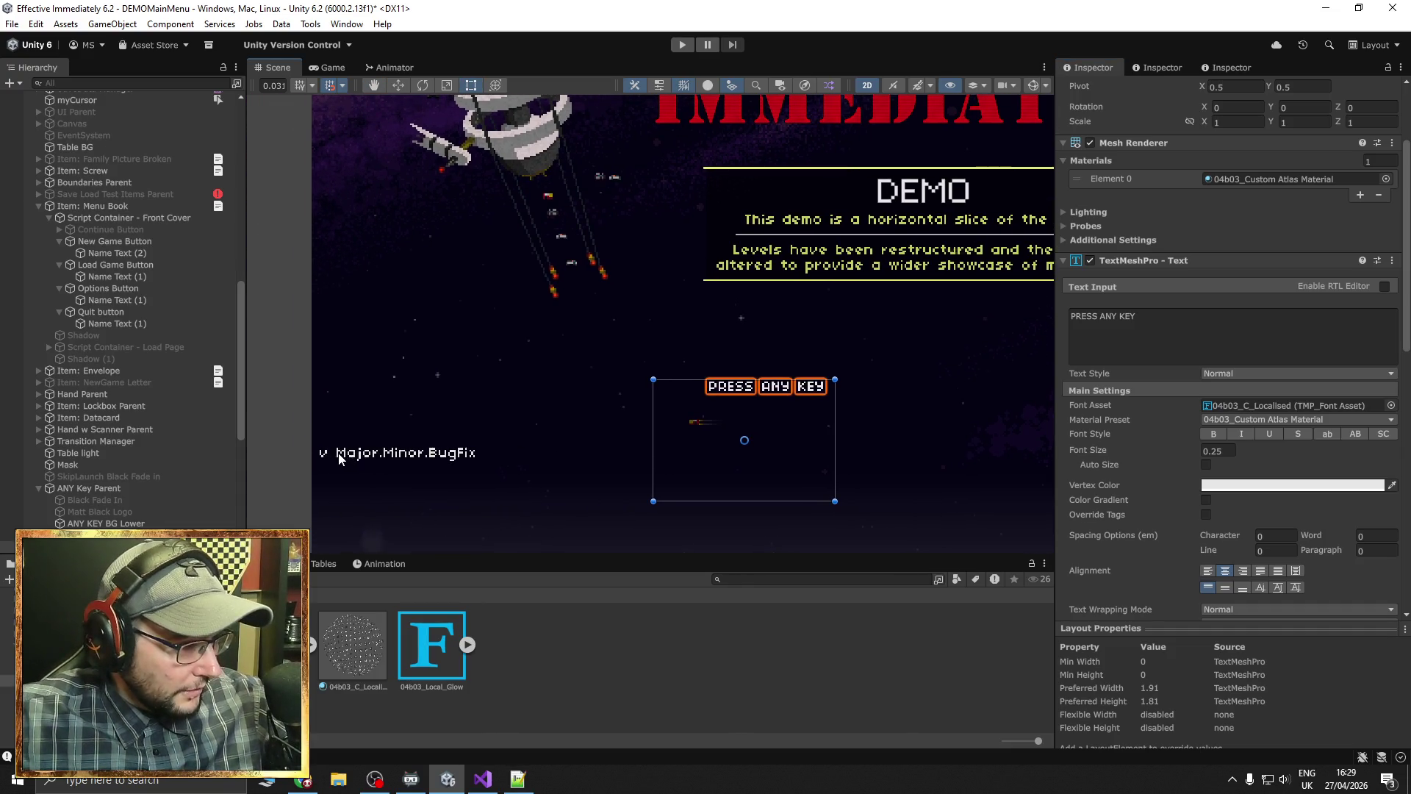
left_click(360, 461)
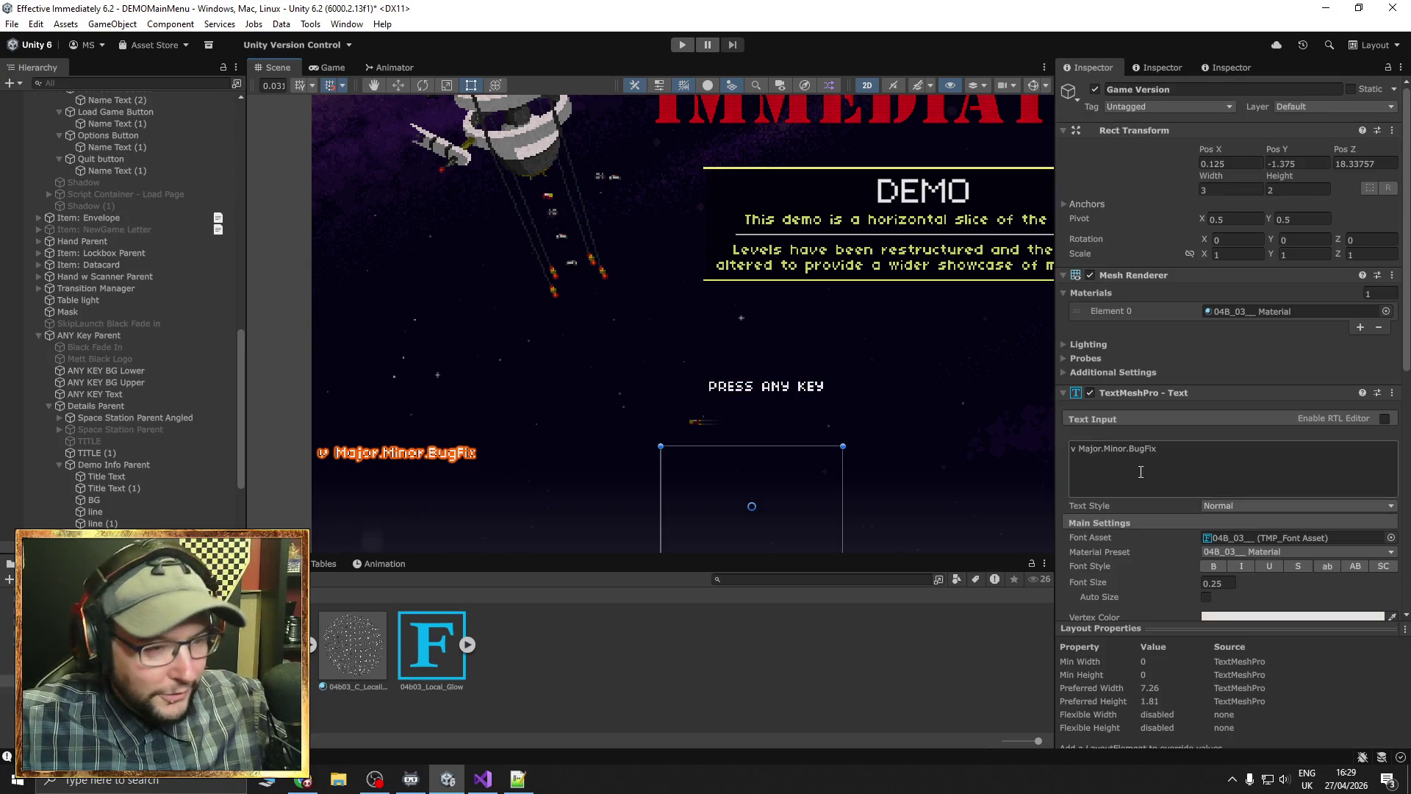
mouse_move(352, 644)
left_mouse_down()
mouse_move(735, 610)
mouse_move(1242, 523)
mouse_move(1293, 538)
left_mouse_up()
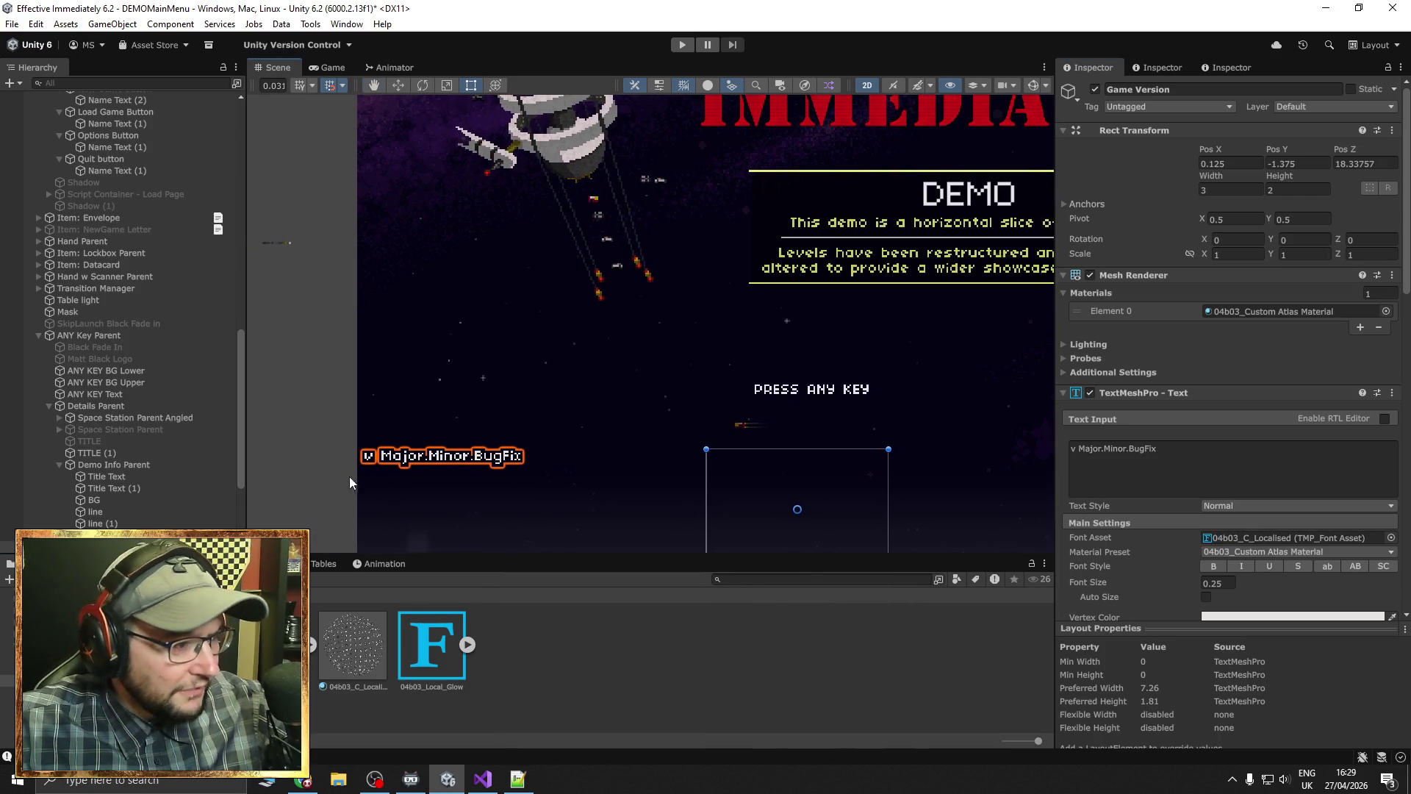
left_click(328, 491)
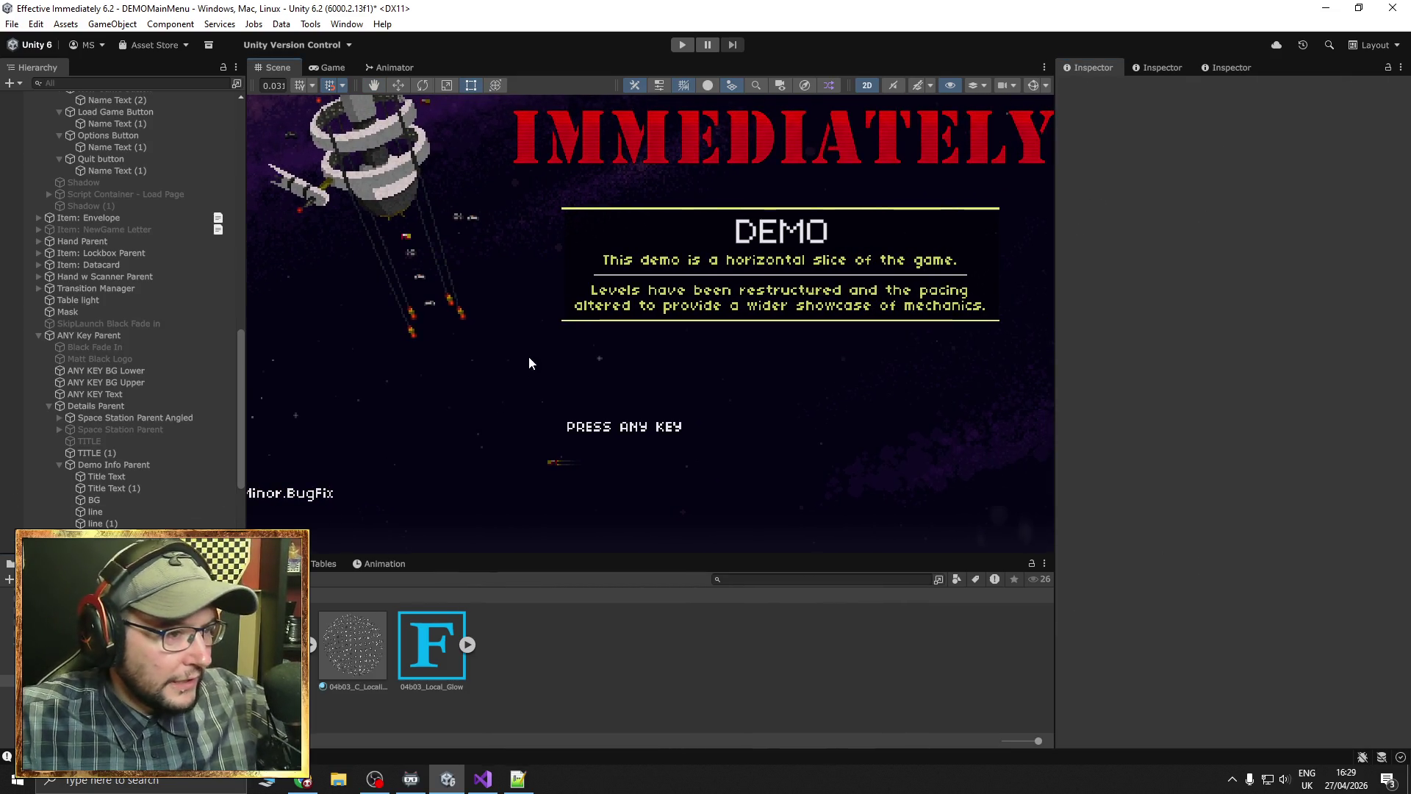
scroll(528, 356, "down", 2)
mouse_move(561, 324)
left_mouse_down()
mouse_move(579, 406)
mouse_move(591, 383)
left_mouse_up()
scroll(579, 406, "down", 1)
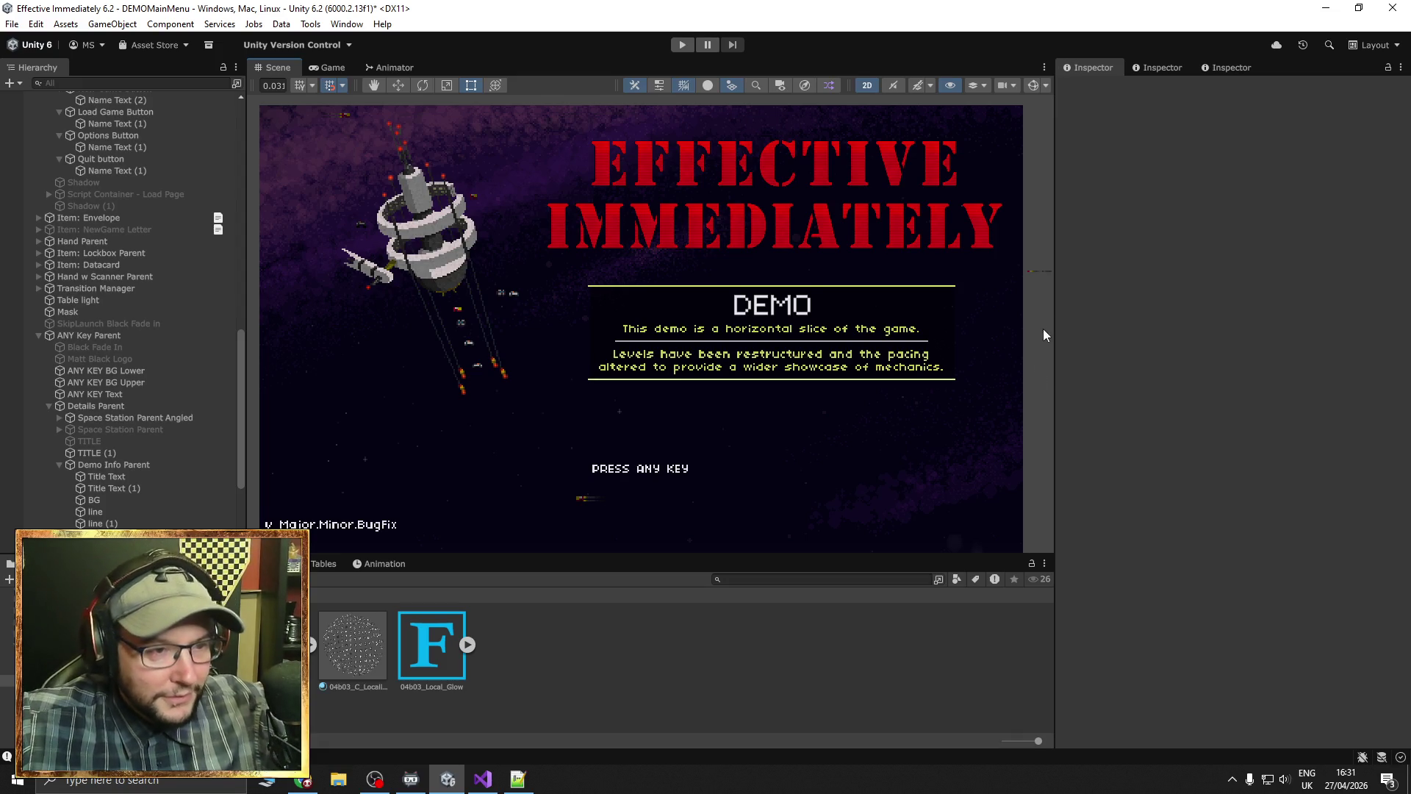
mouse_move(1043, 329)
left_mouse_down()
mouse_move(1041, 289)
mouse_move(971, 327)
left_mouse_up()
scroll(1031, 310, "down", 2)
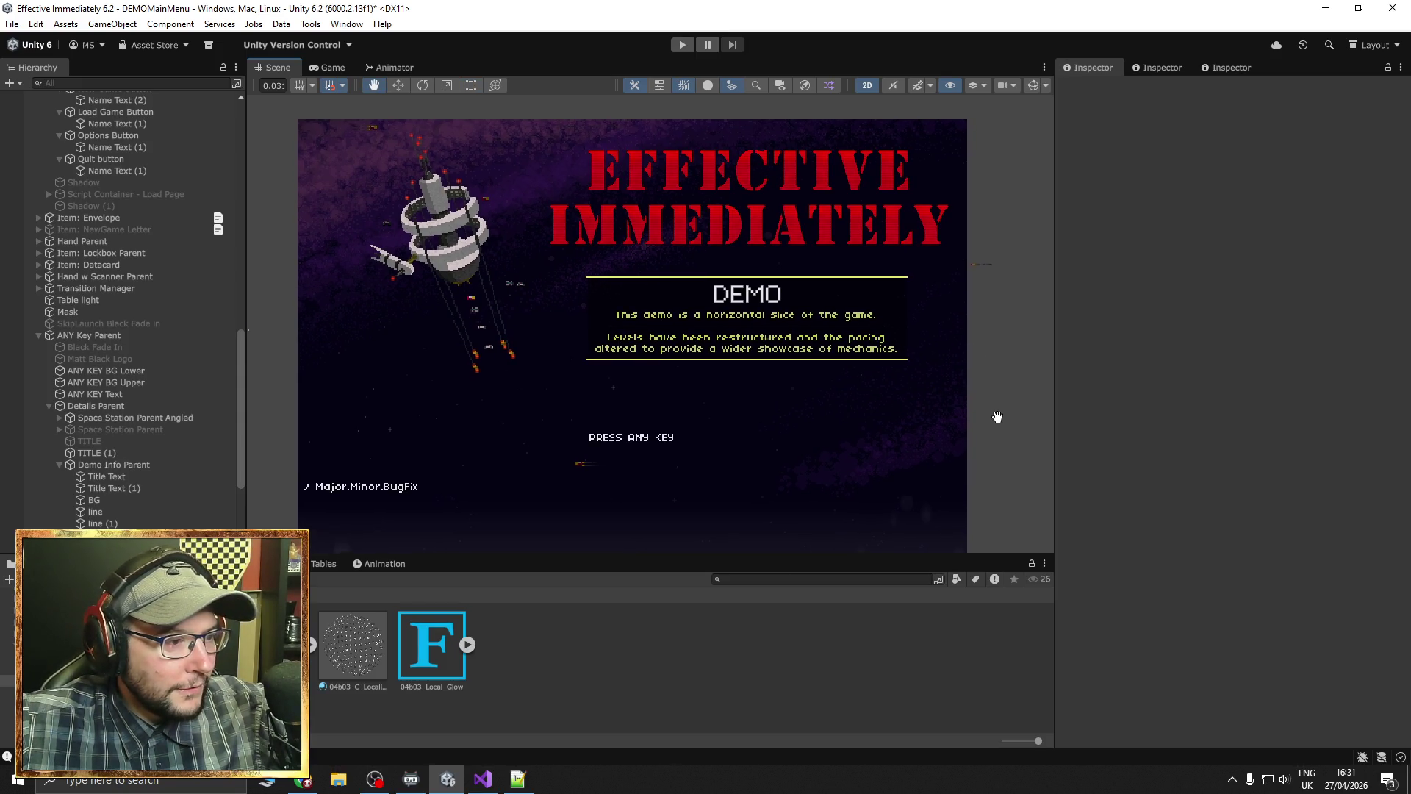
left_click_drag(994, 416, 1003, 419)
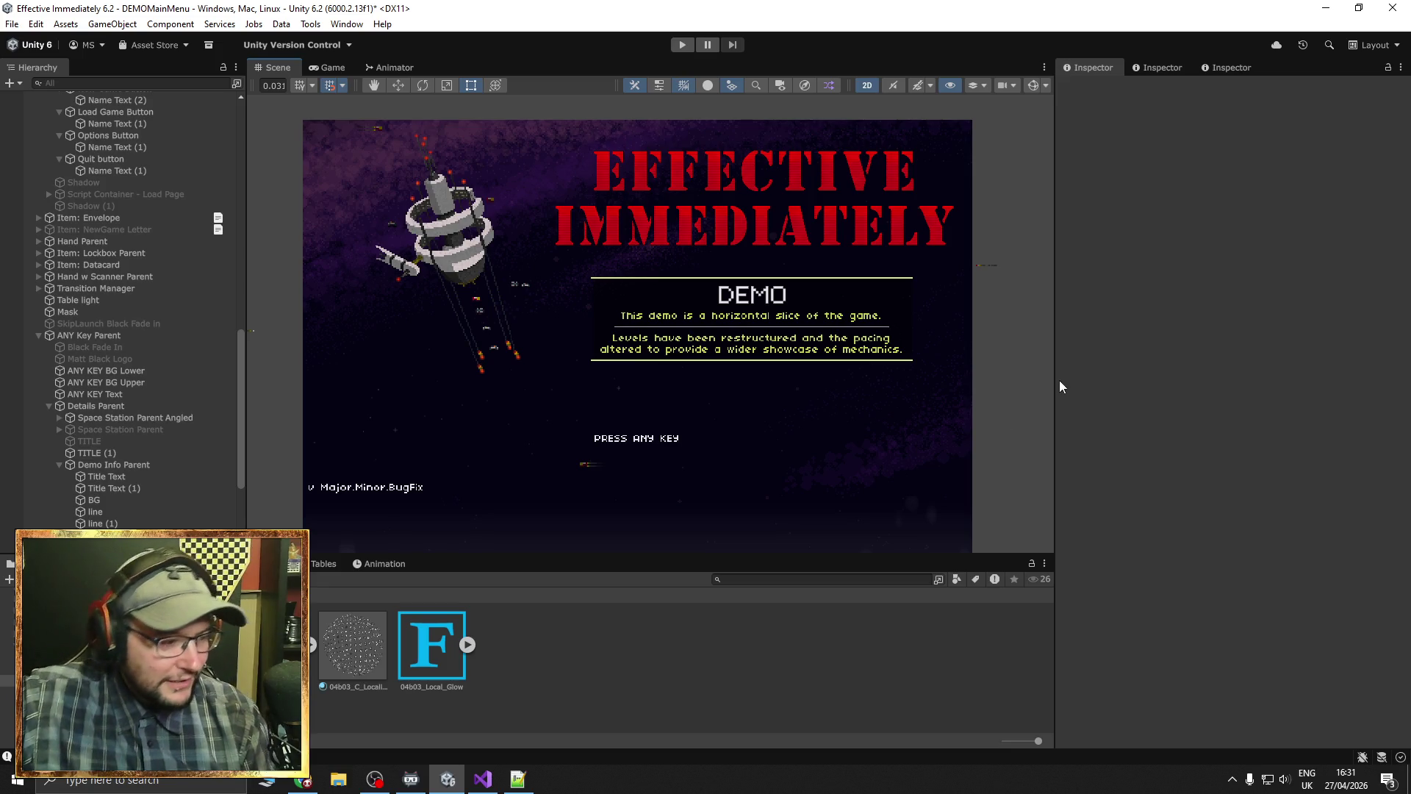
Resume the paused YouTube music video, check the Notepad++ notes, then return to Unity
left_click(302, 779)
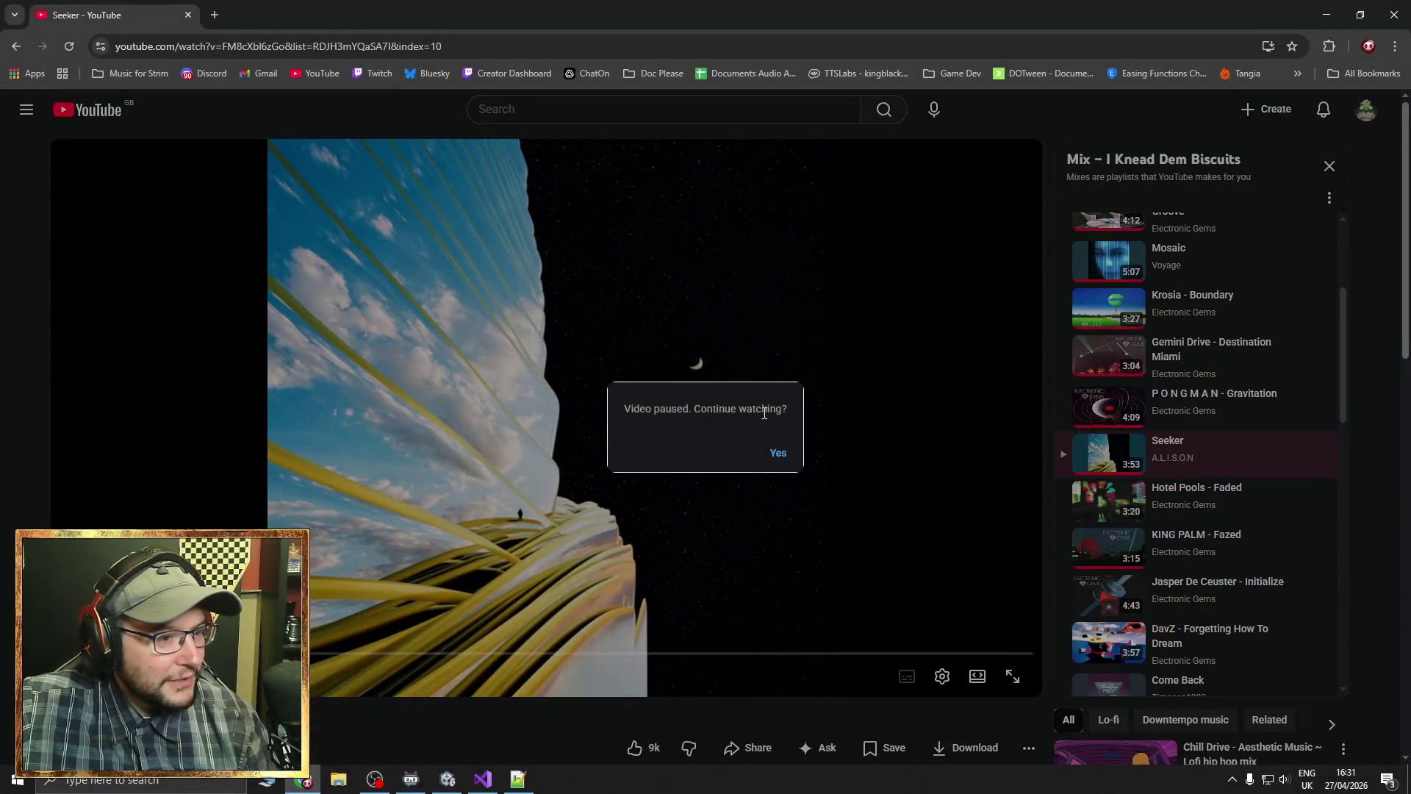
left_click(777, 455)
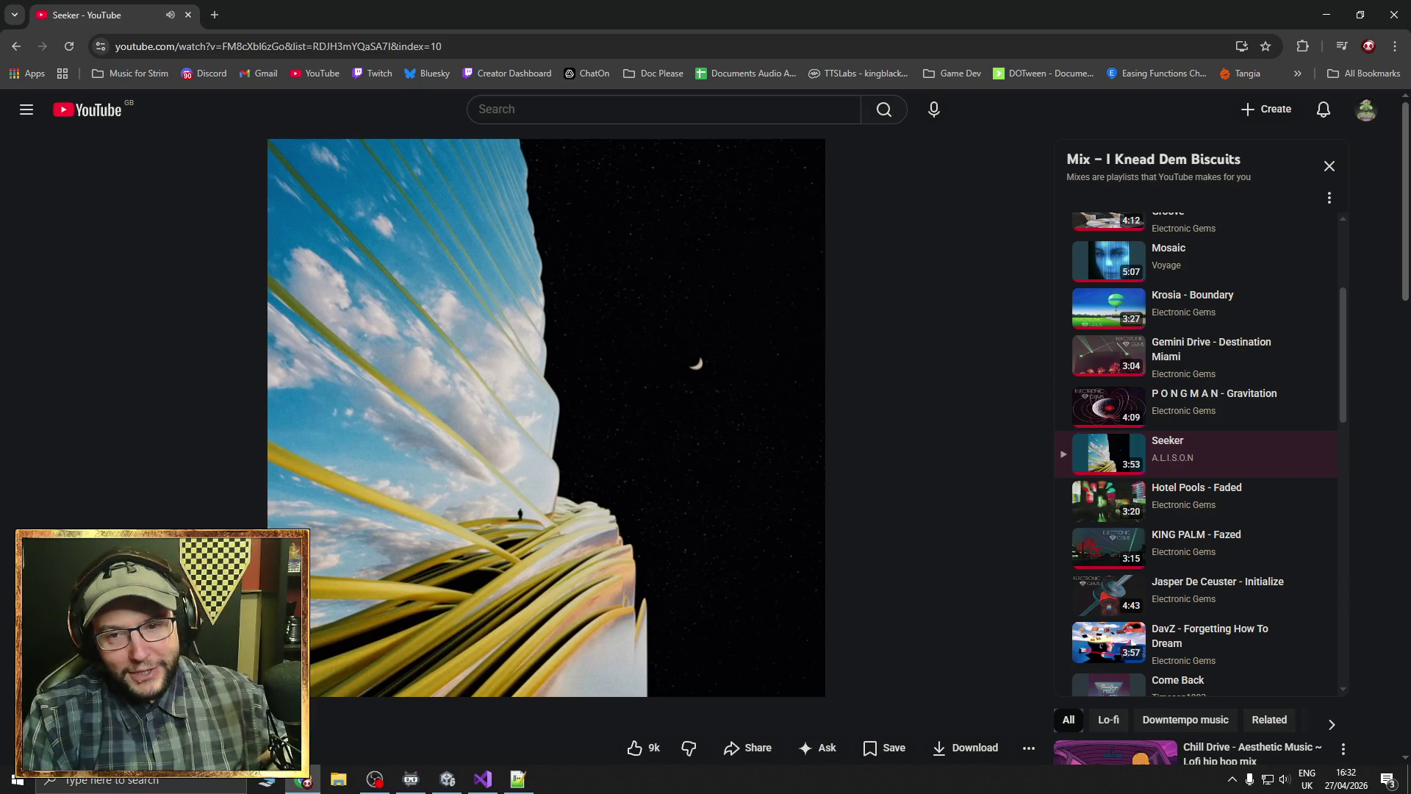
mouse_move(480, 630)
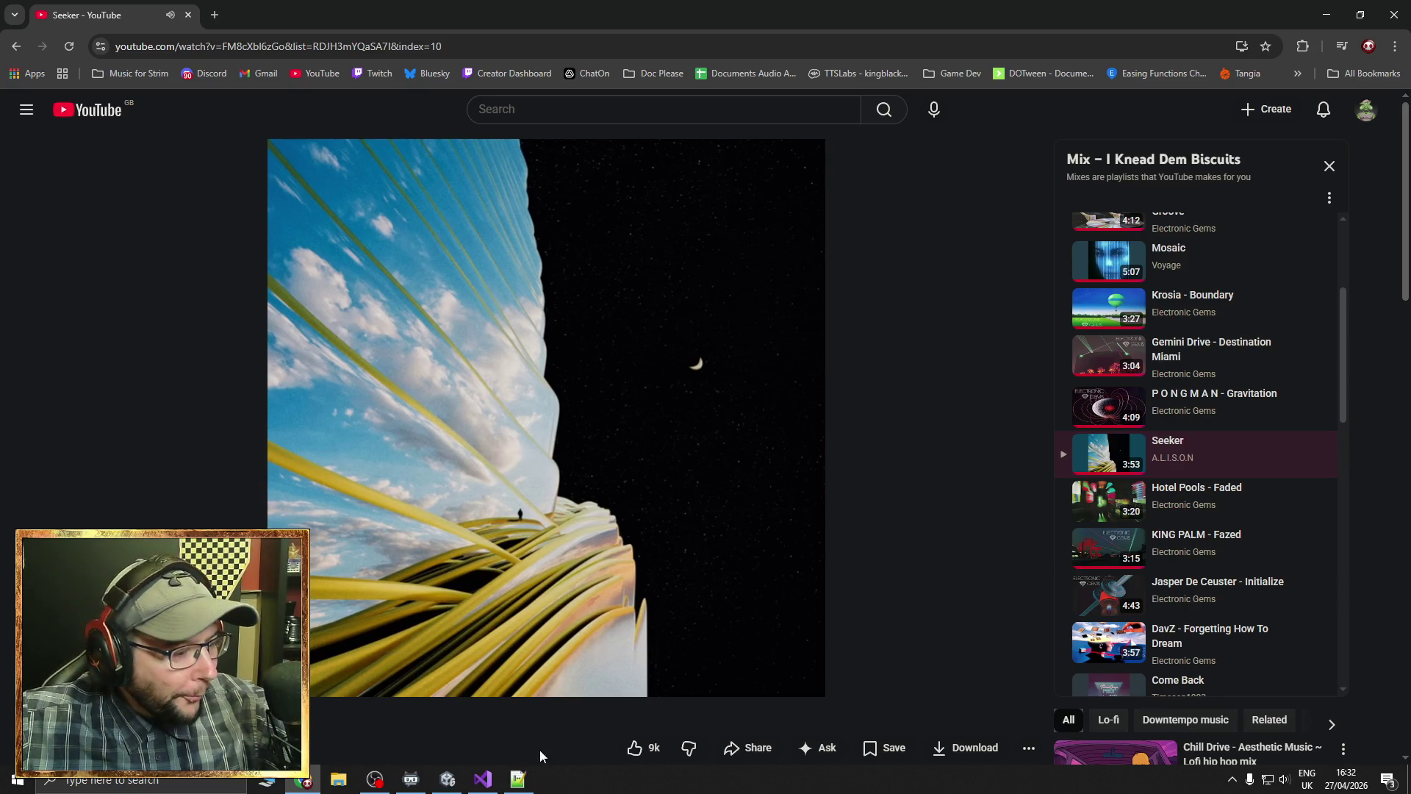
left_click(518, 779)
left_click(505, 781)
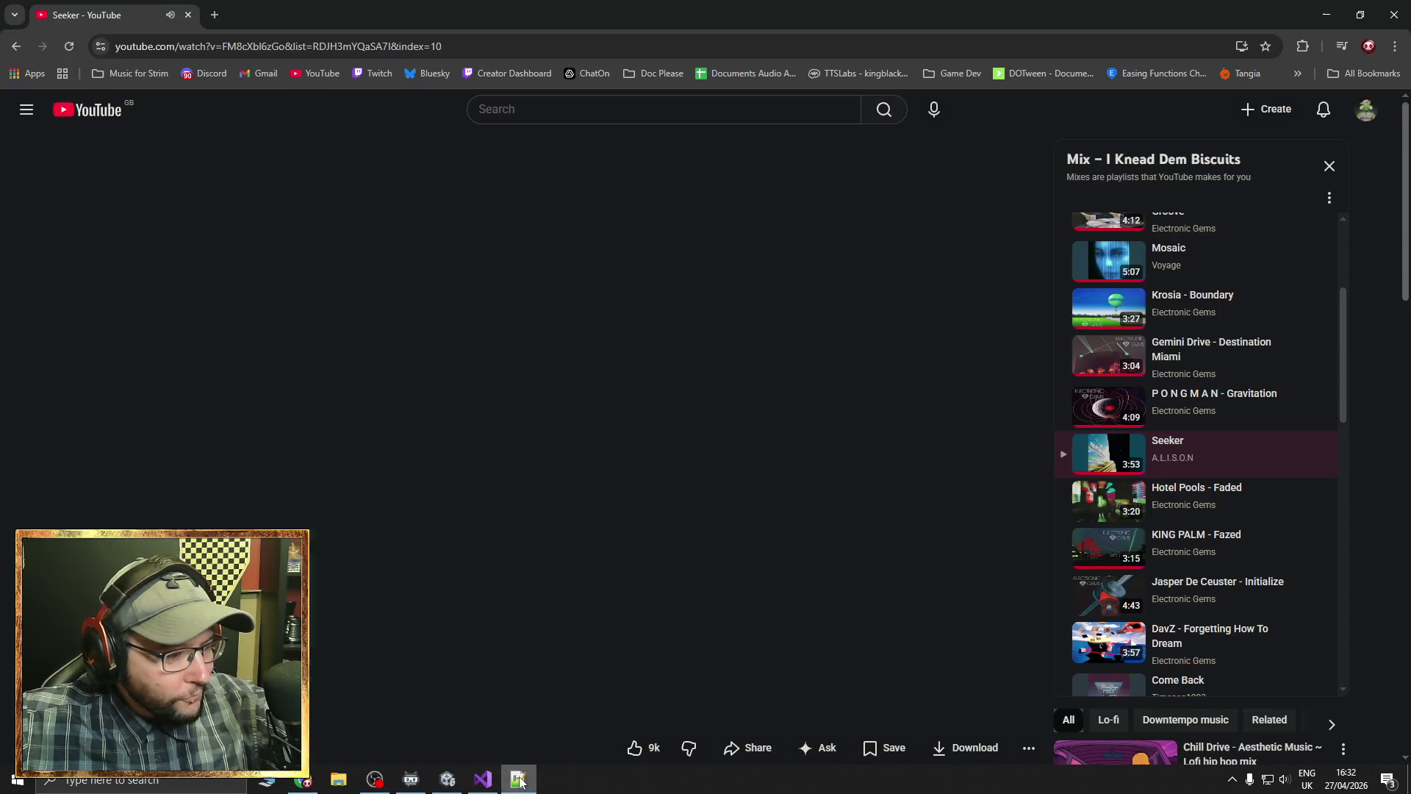
left_click(448, 779)
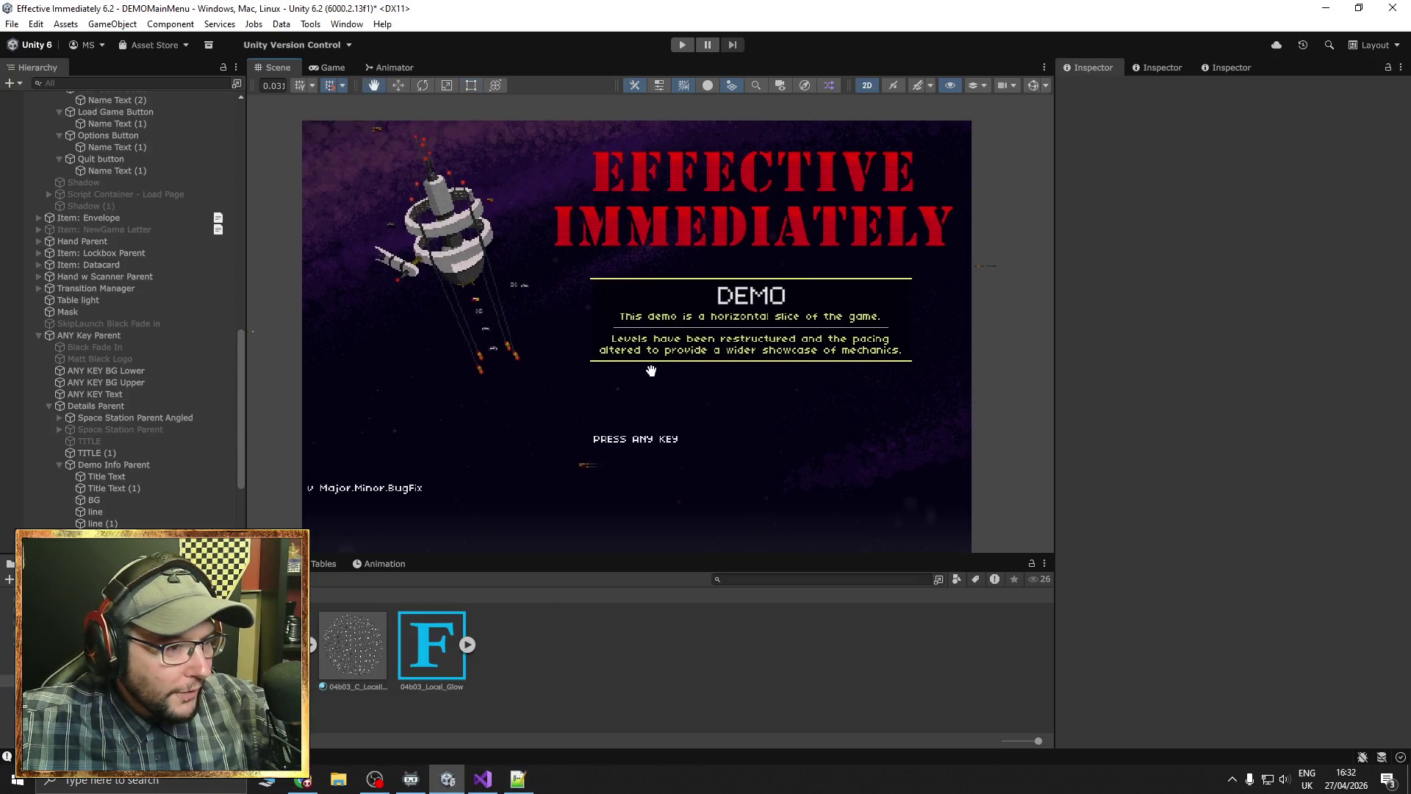
Frame the DEMO title text, check its font, pan to the menu book, and enter Play mode
left_click(680, 337)
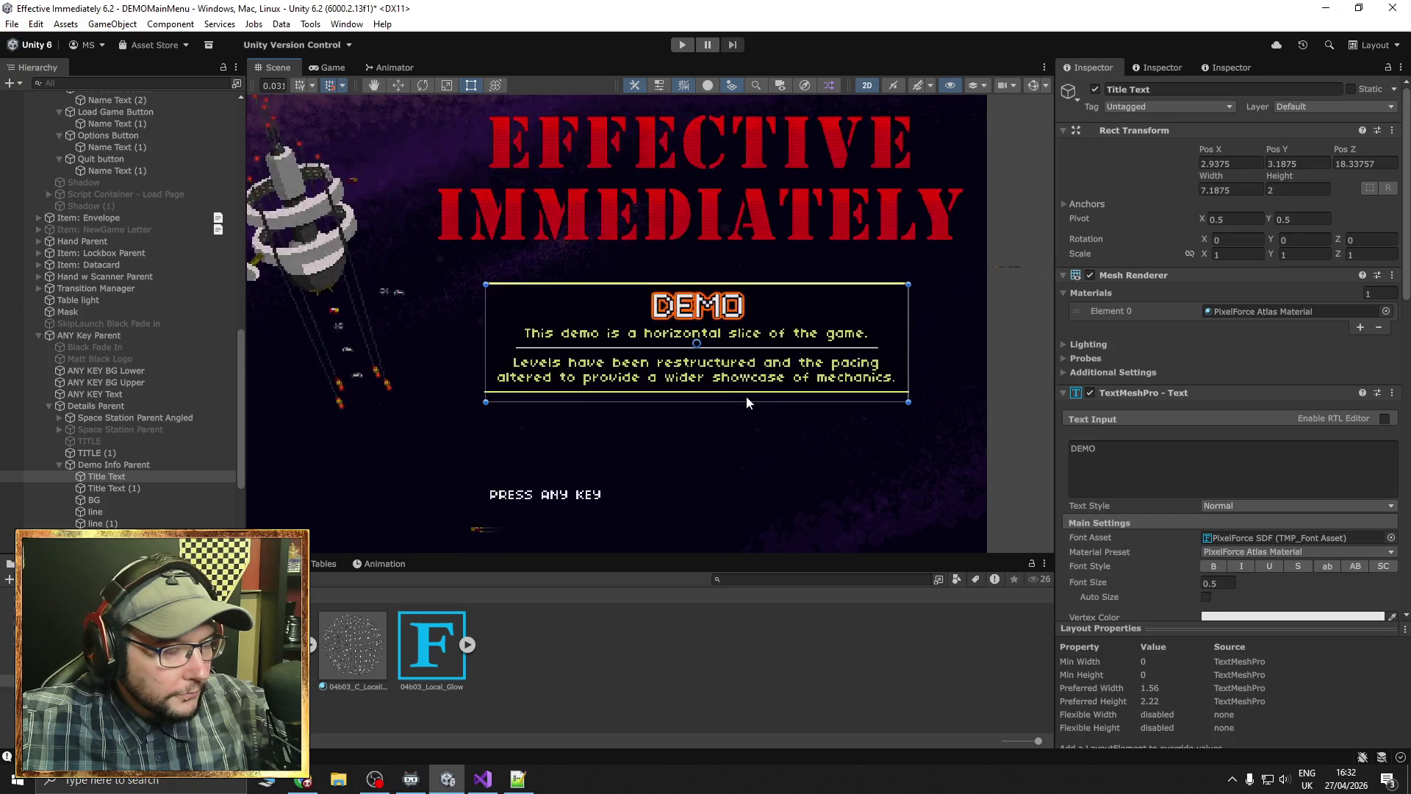
key("f")
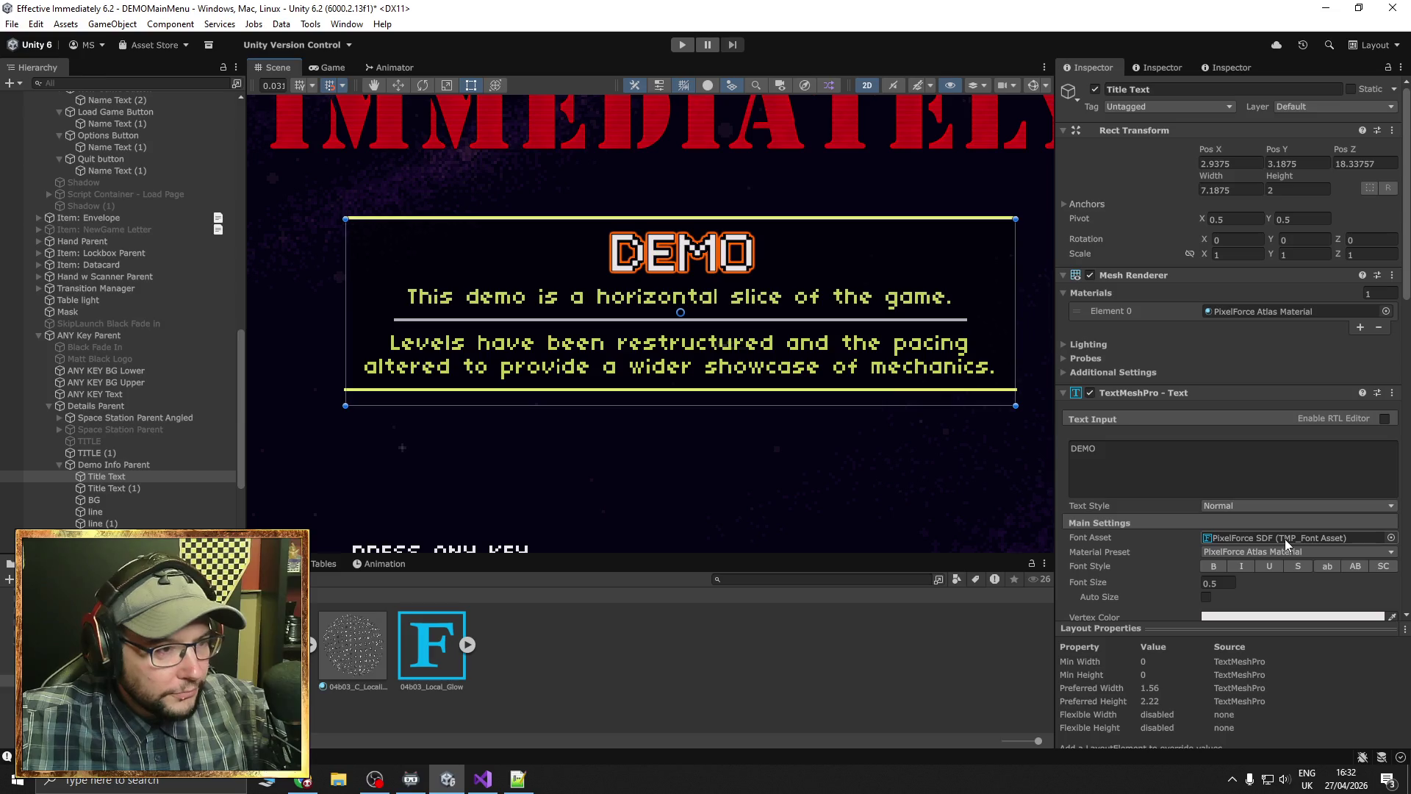
scroll(920, 479, "down", 5)
mouse_move(944, 503)
left_mouse_down()
mouse_move(862, 430)
mouse_move(904, 498)
mouse_move(914, 429)
mouse_move(882, 356)
mouse_move(916, 452)
mouse_move(929, 332)
left_mouse_up()
mouse_move(901, 440)
left_mouse_down()
mouse_move(913, 360)
mouse_move(929, 411)
mouse_move(941, 408)
left_mouse_up()
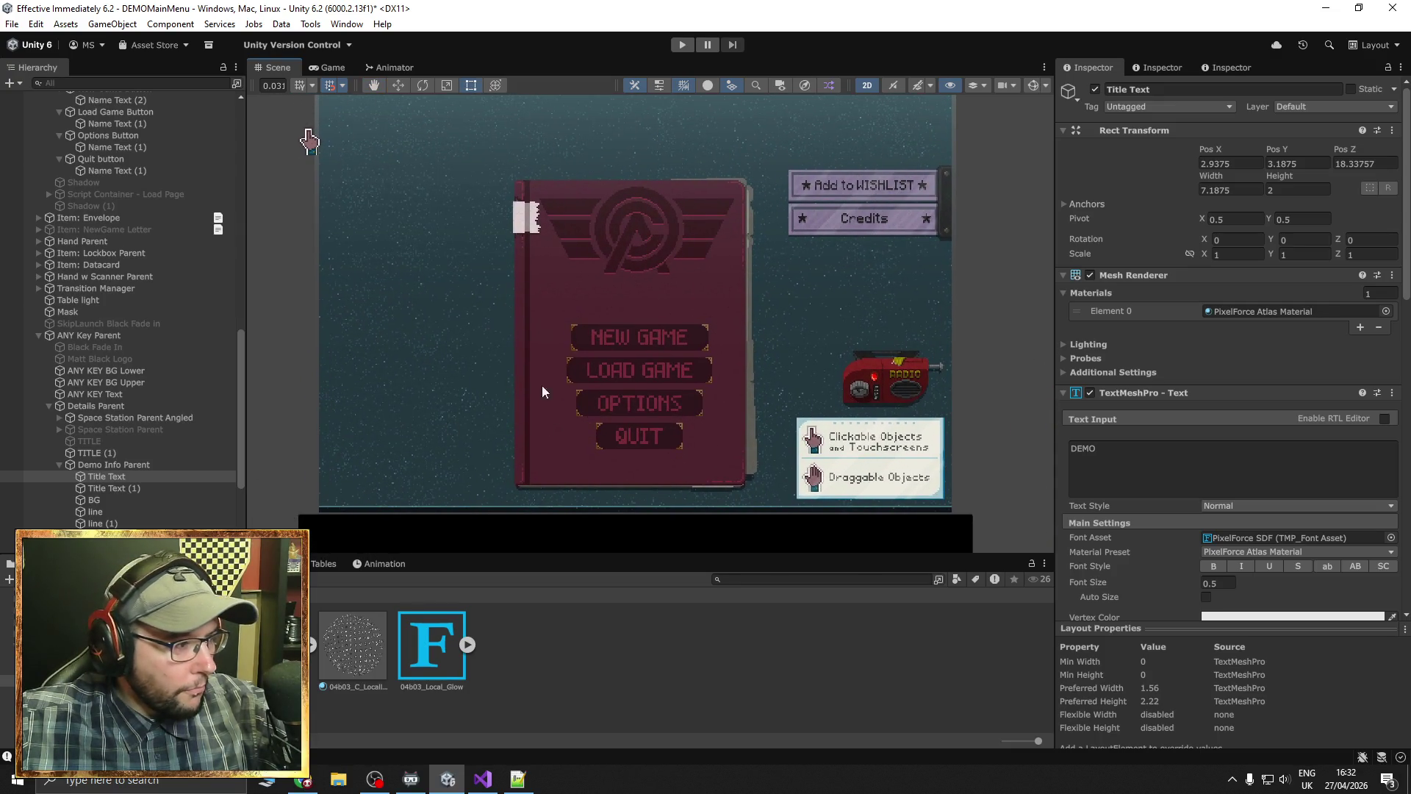
left_click(682, 44)
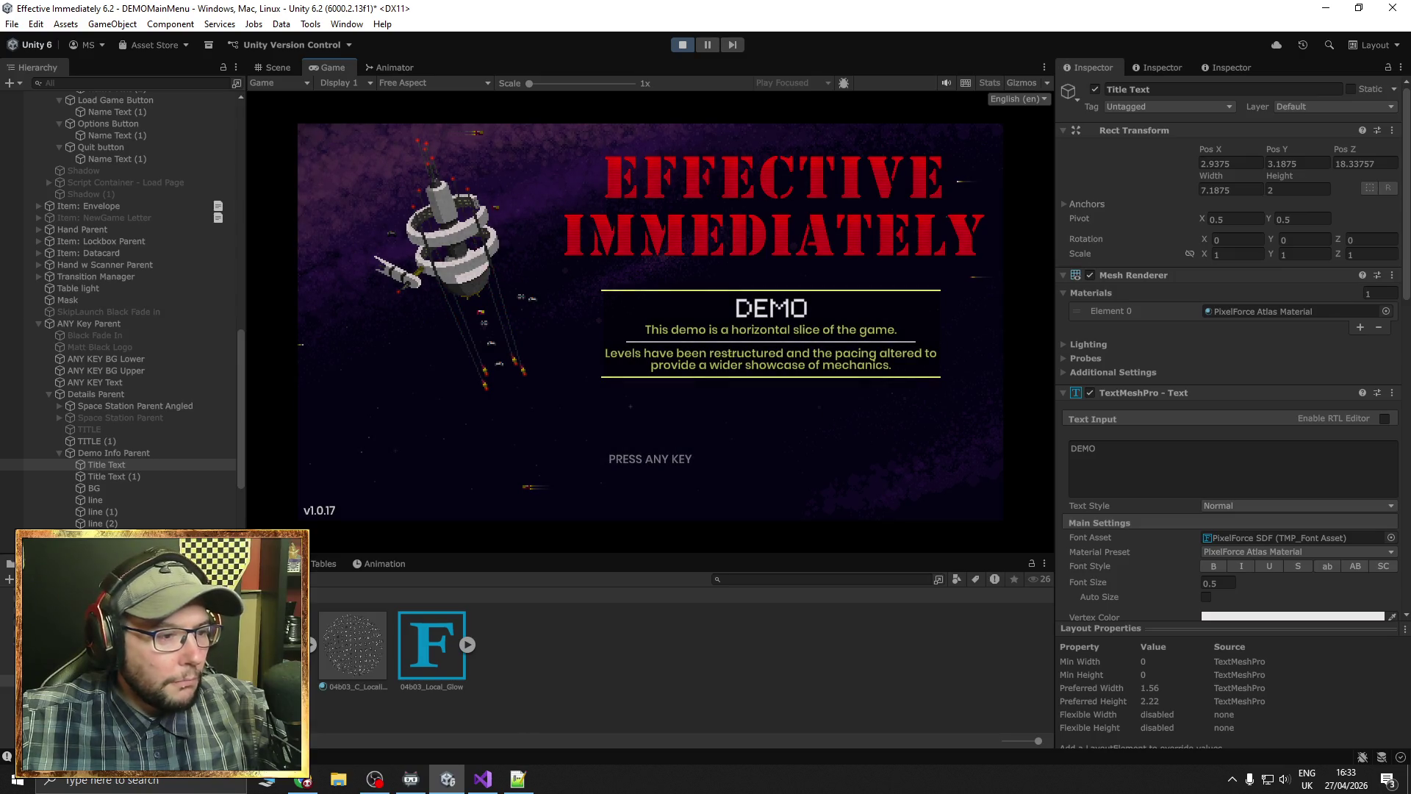
Get past the PRESS ANY KEY screen and bring up the game's settings screen
key("space")
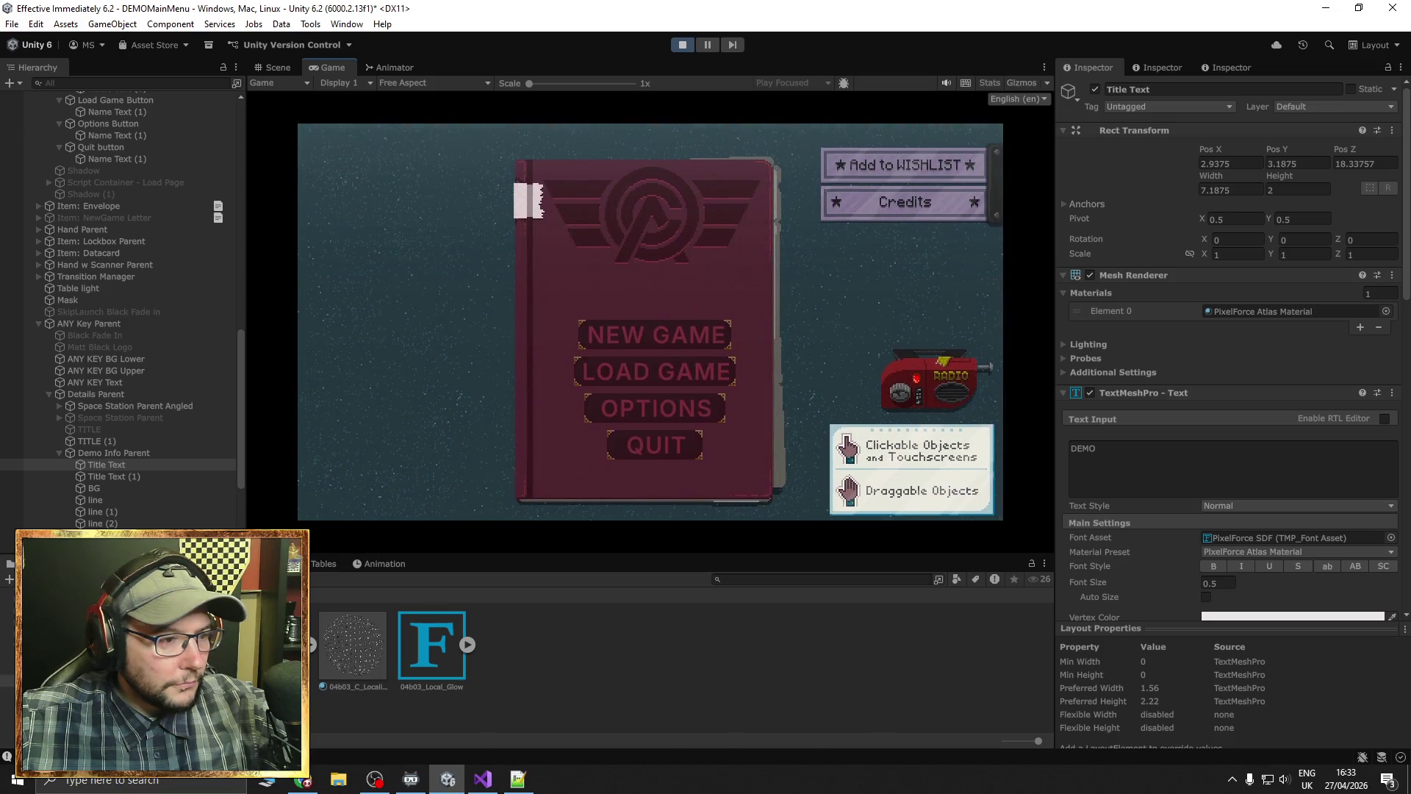
left_click(705, 404)
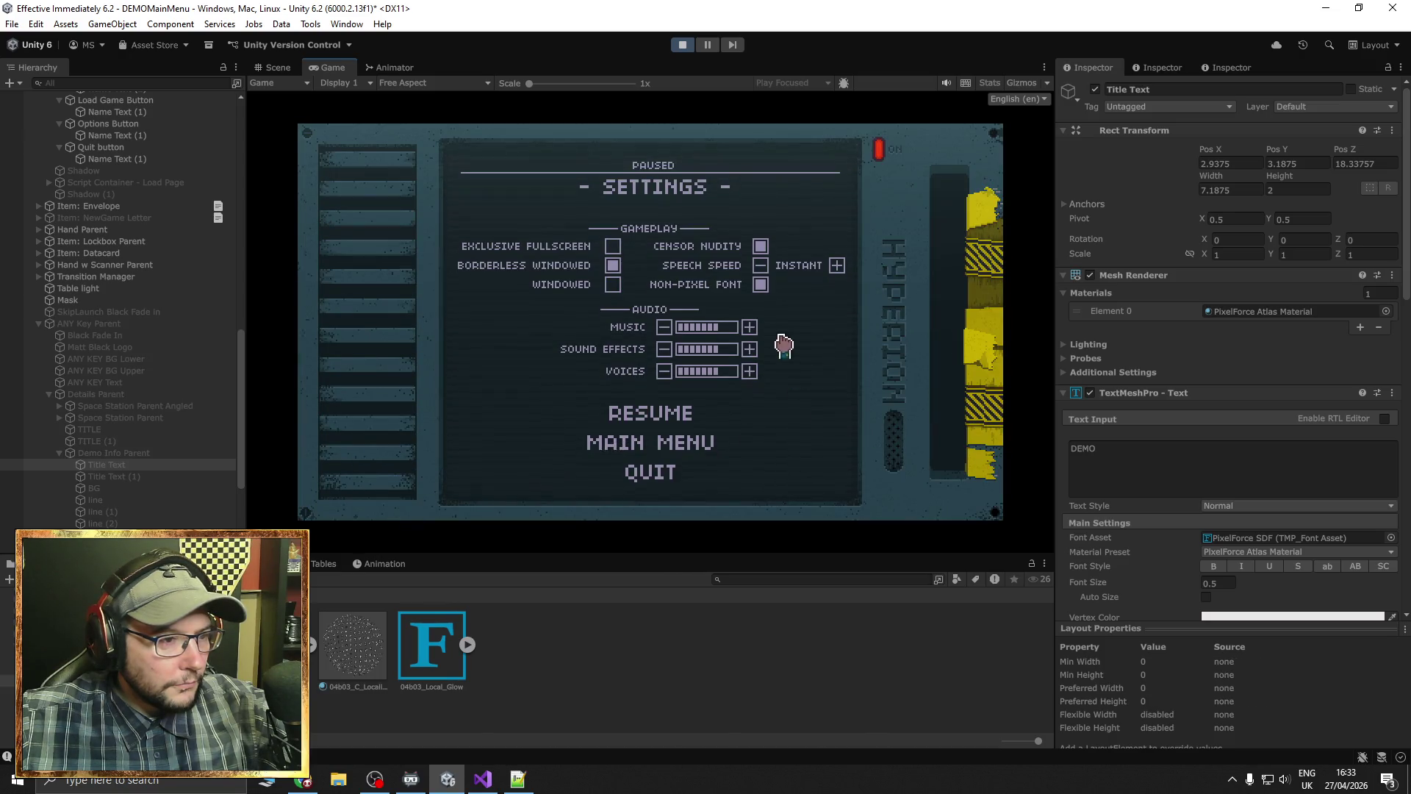
left_click(691, 418)
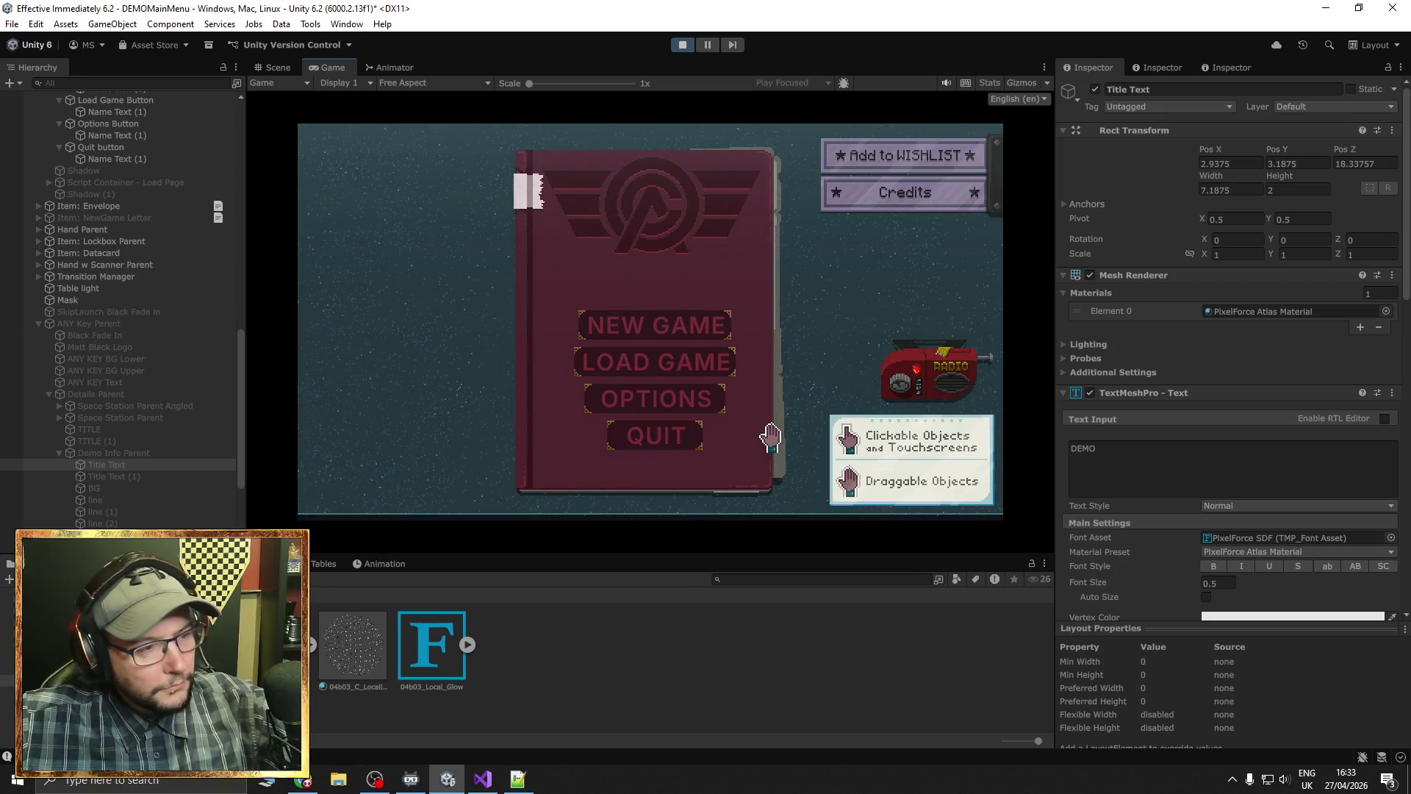
key("Escape")
key("Escape")
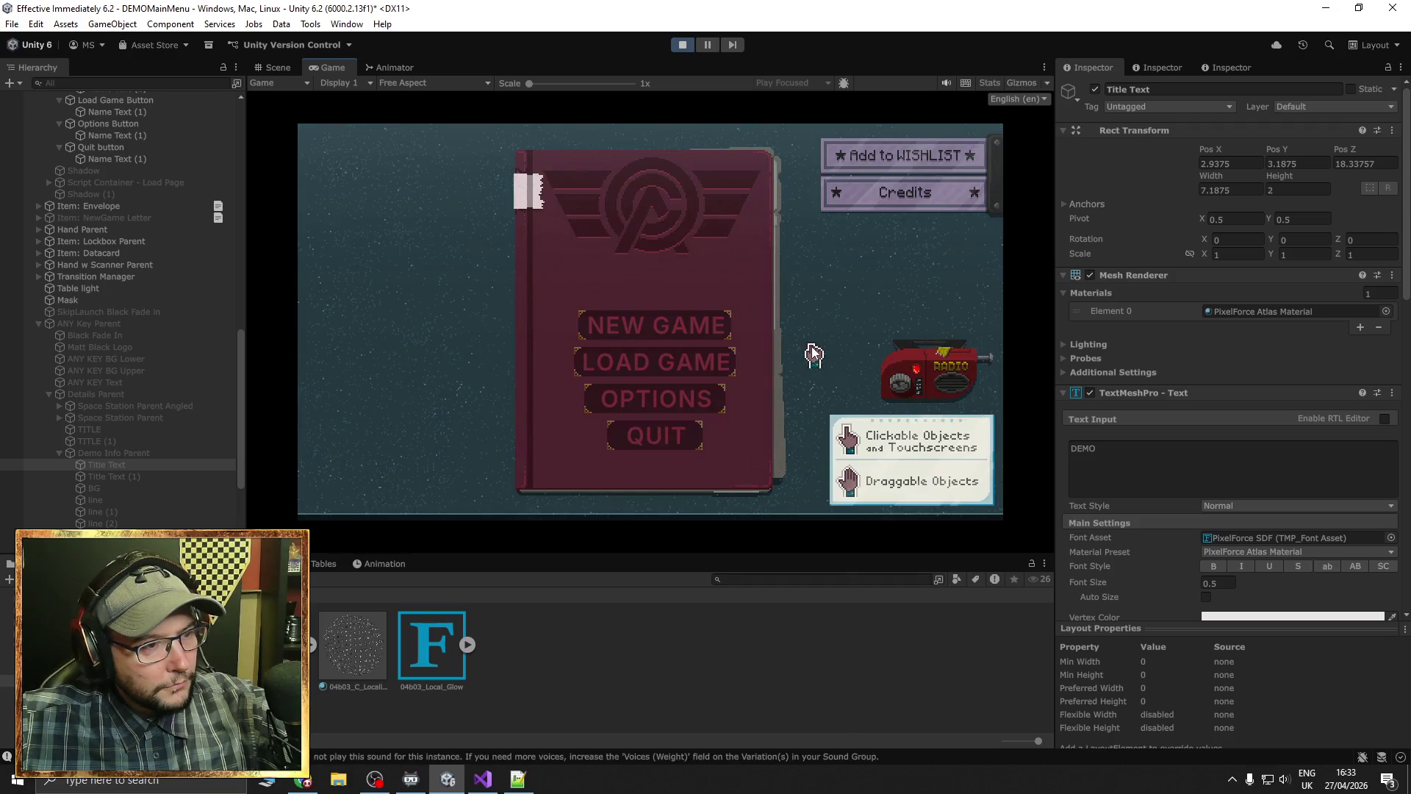
key("Escape")
key("Escape")
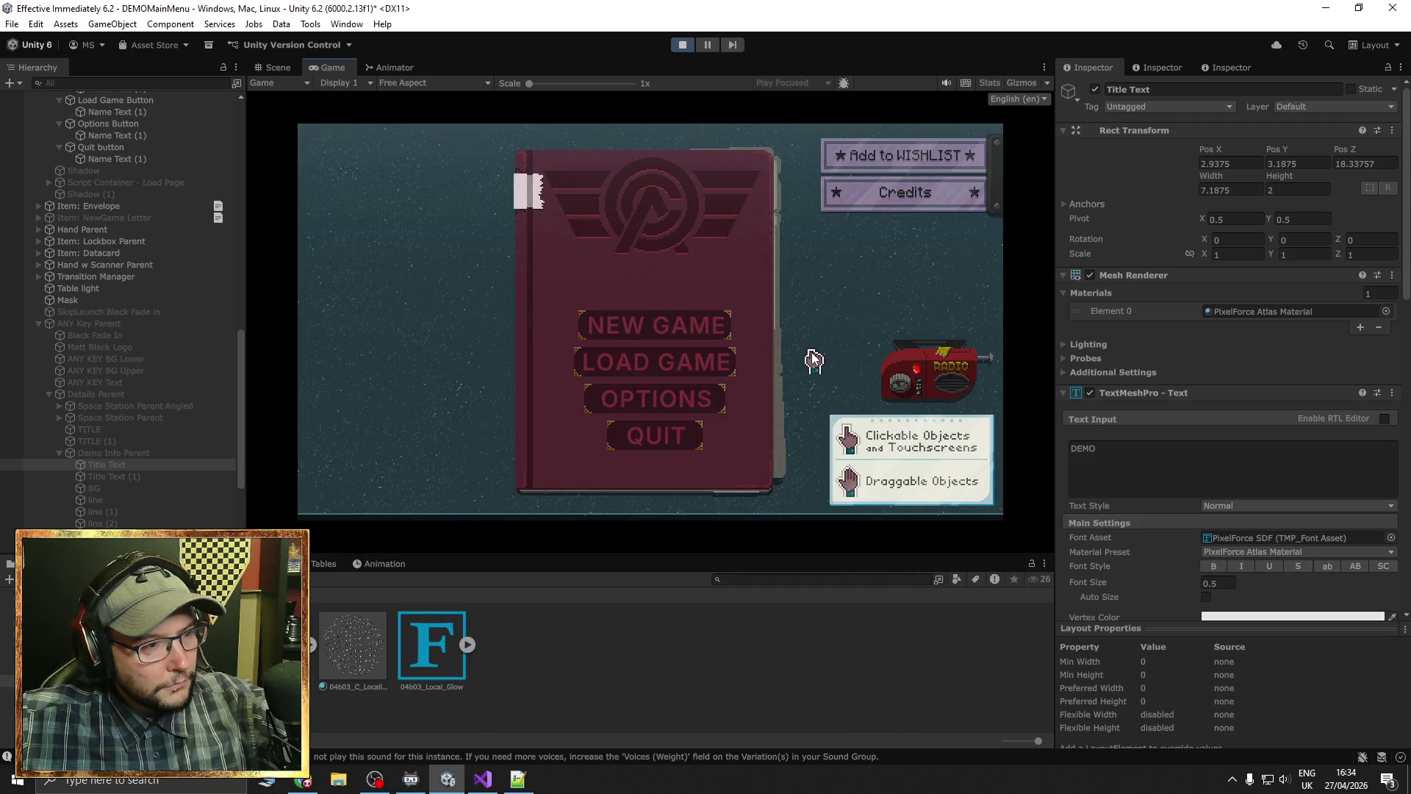
key("Escape")
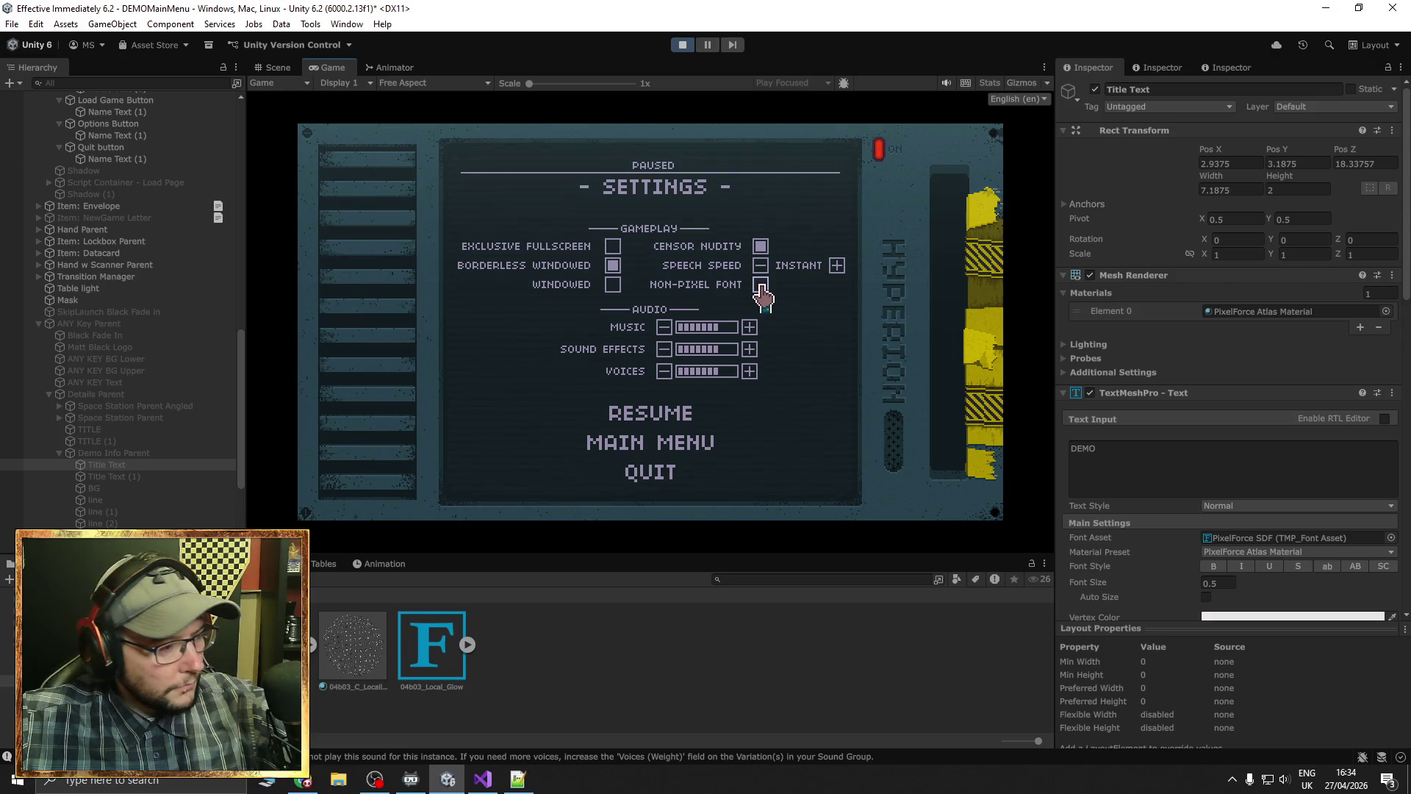
Turn off the Non-Pixel Font option, then stop Play mode
left_click(761, 287)
left_click(761, 286)
key("Escape")
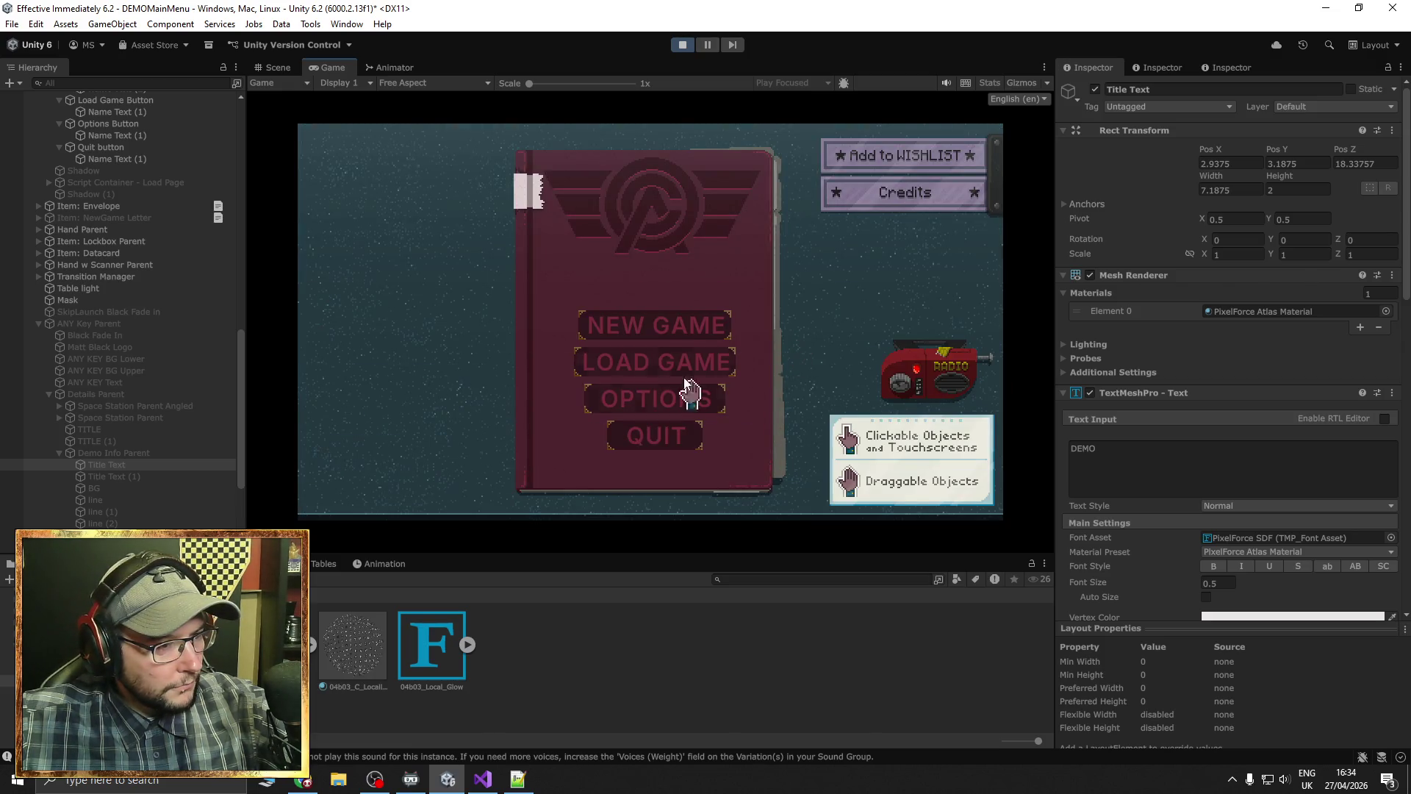
key("Escape")
left_click(680, 49)
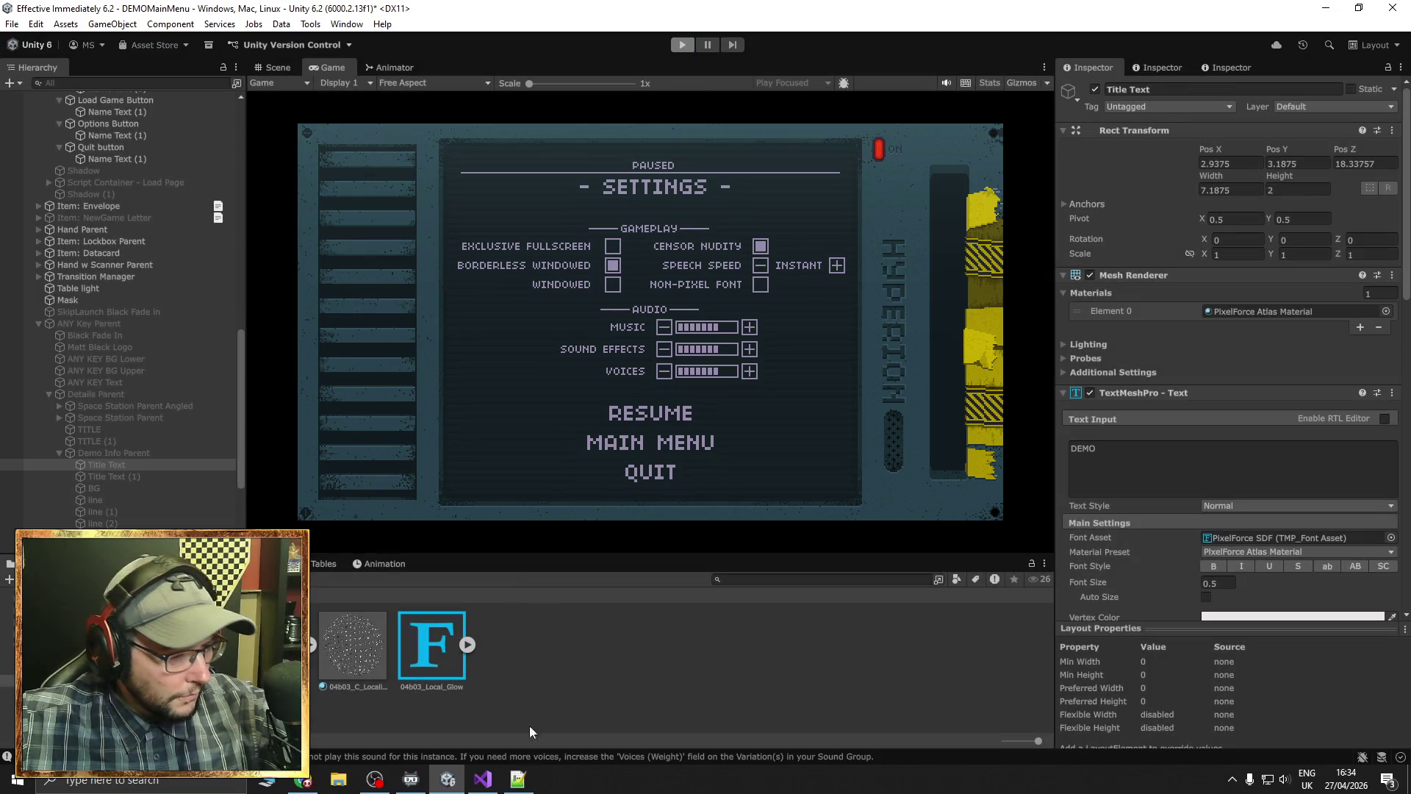
mouse_move(484, 783)
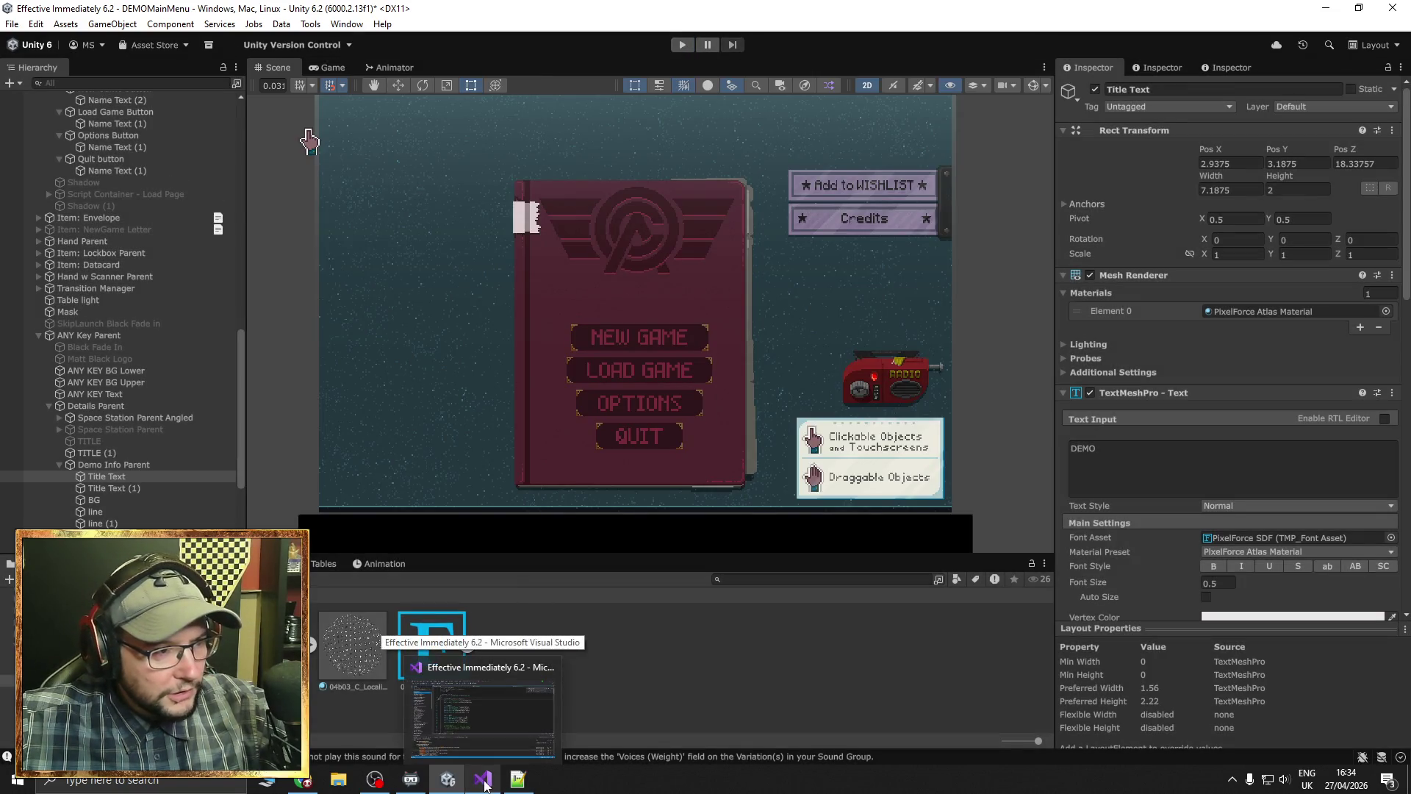
Select the --PAUSED _ OPTIONS-- object and find which object its Pixel Font Toggle references
scroll(157, 310, "up", 10)
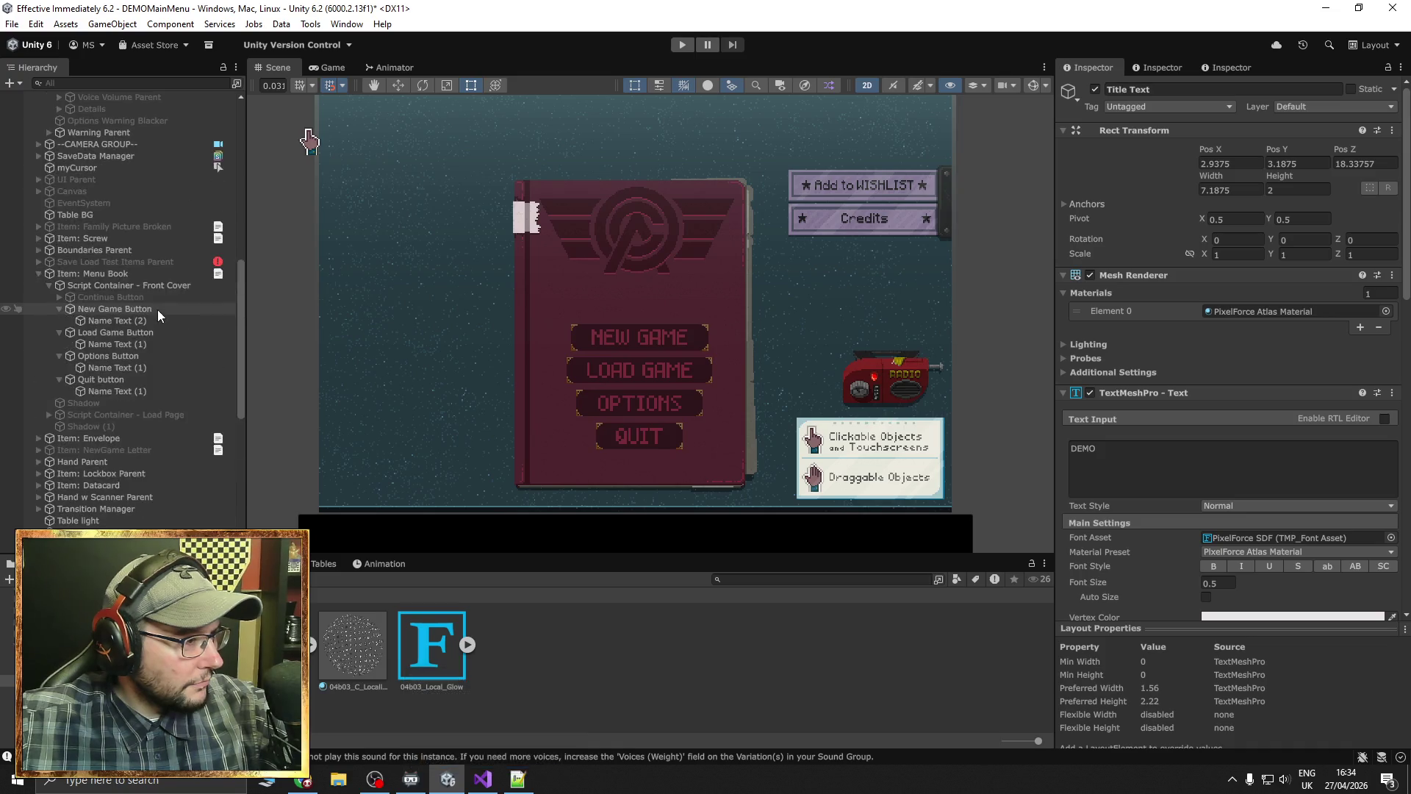
scroll(169, 321, "up", 10)
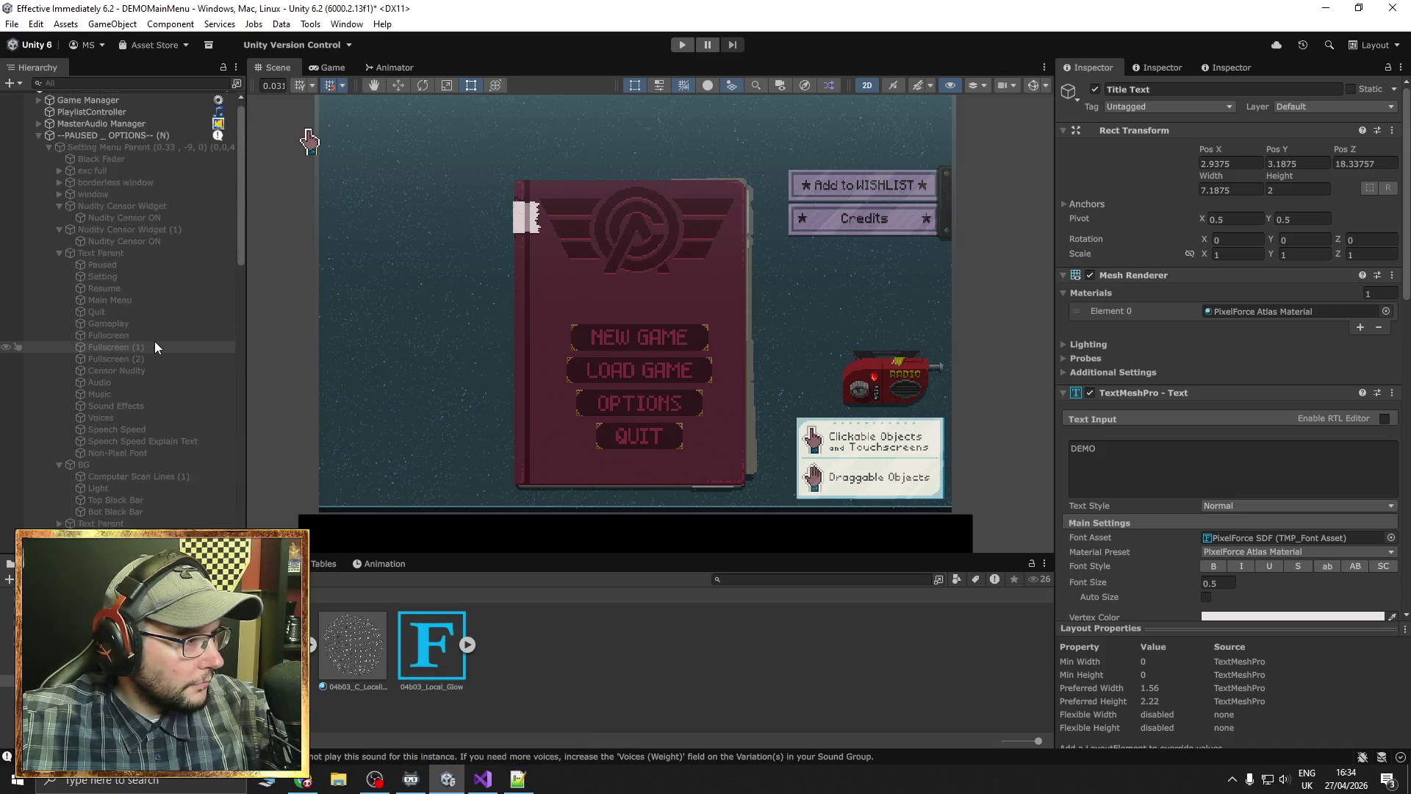
left_click(114, 157)
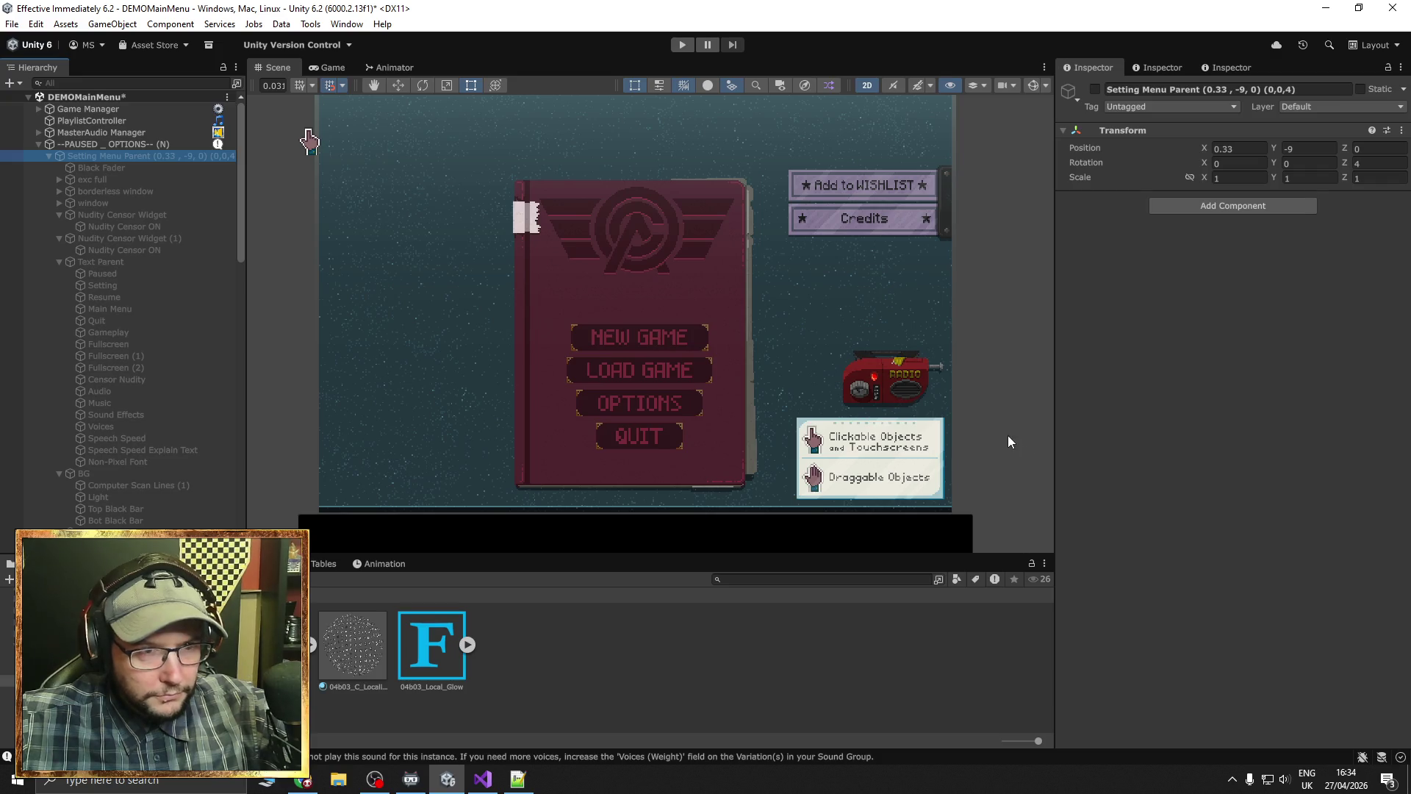
left_click(113, 144)
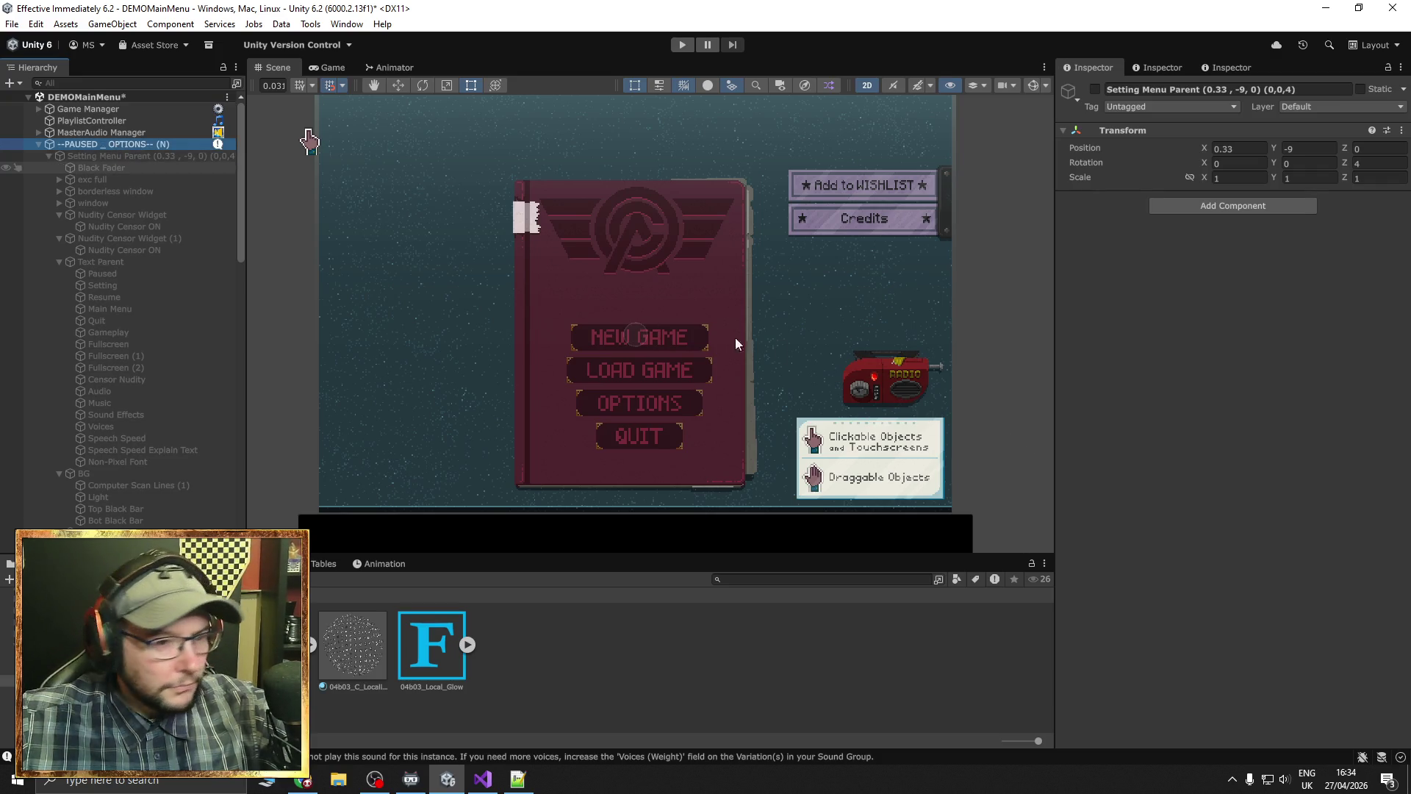
left_click(1260, 568)
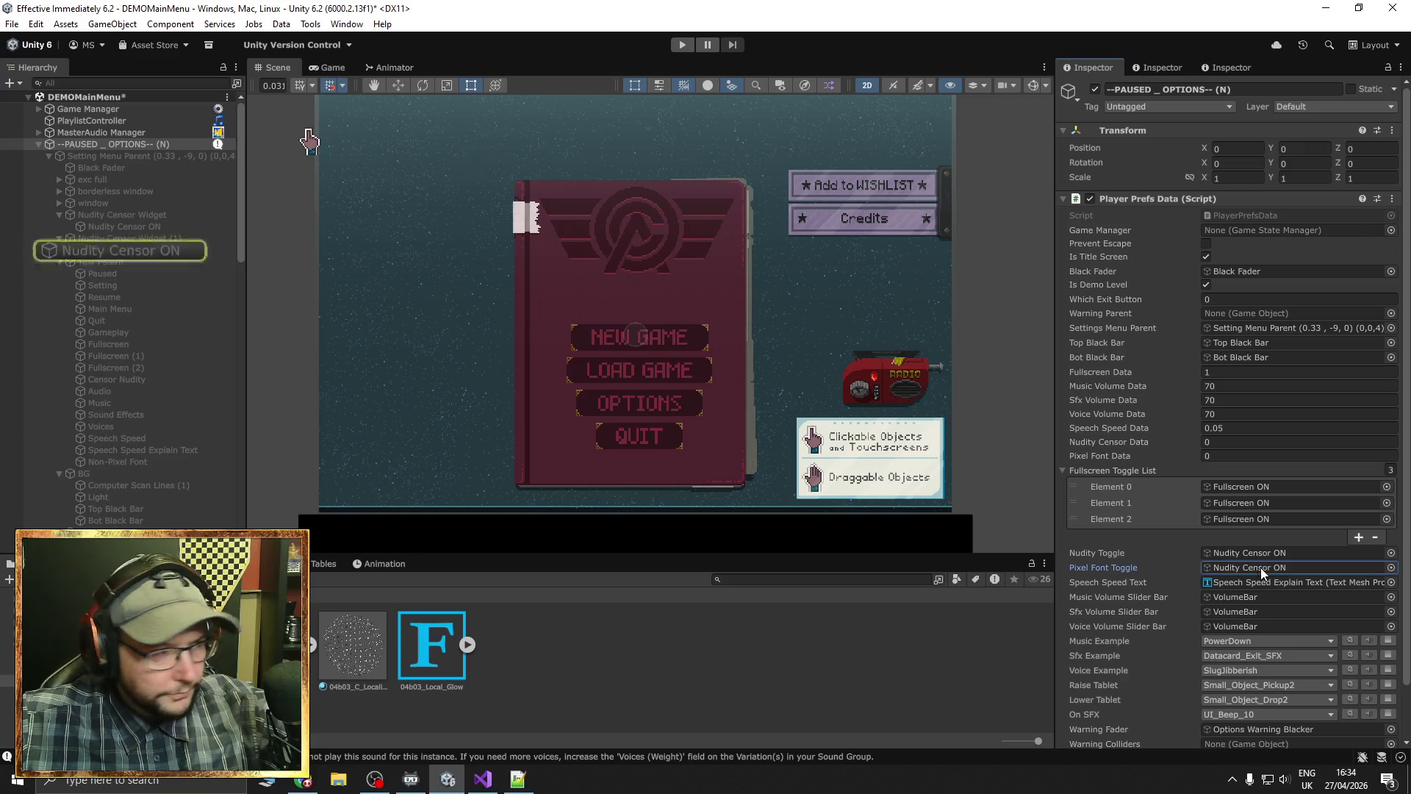
Rename the widget copy and its ON child to Pixel Font, then assign Pixel Font ON as Pixel Font Toggle
left_click(141, 243)
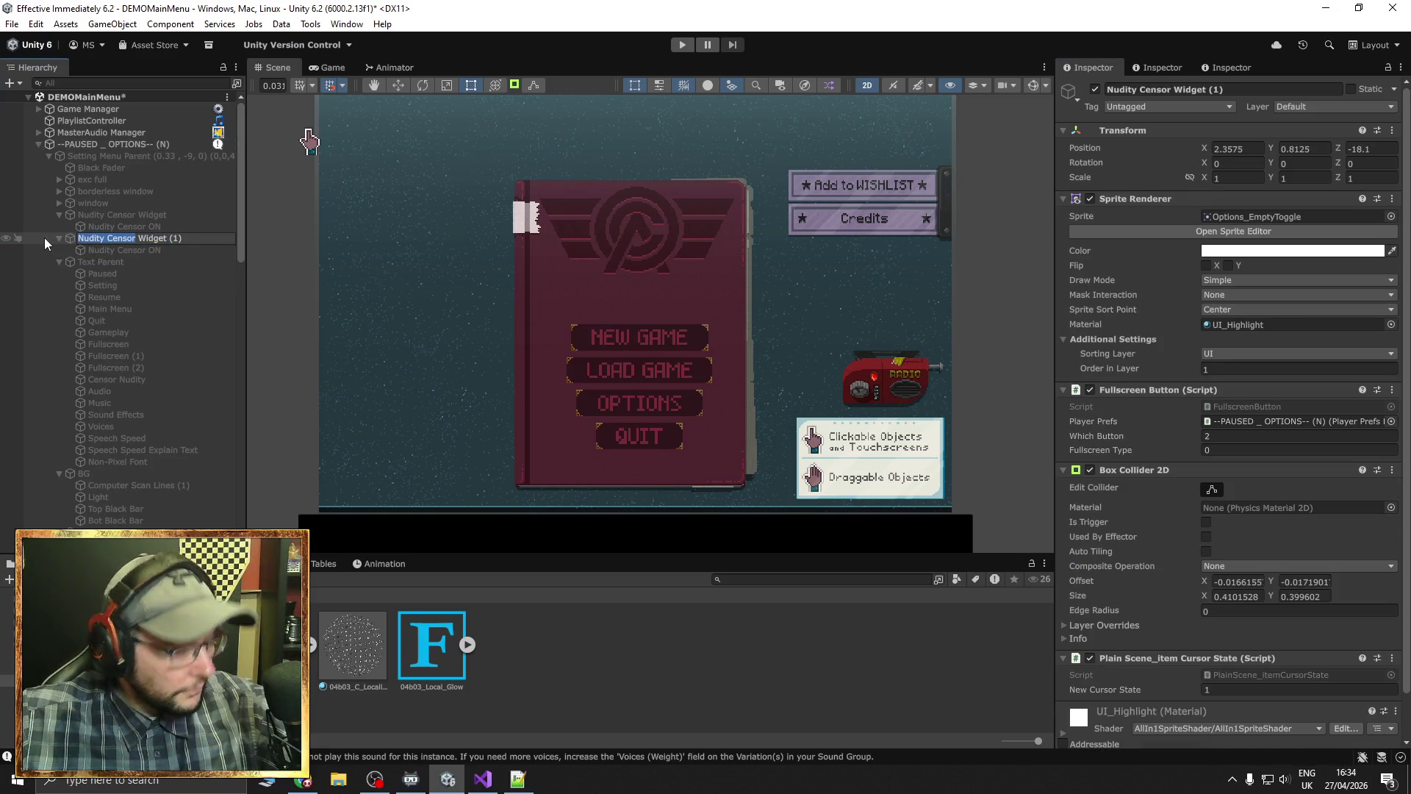
type("Pixel Font")
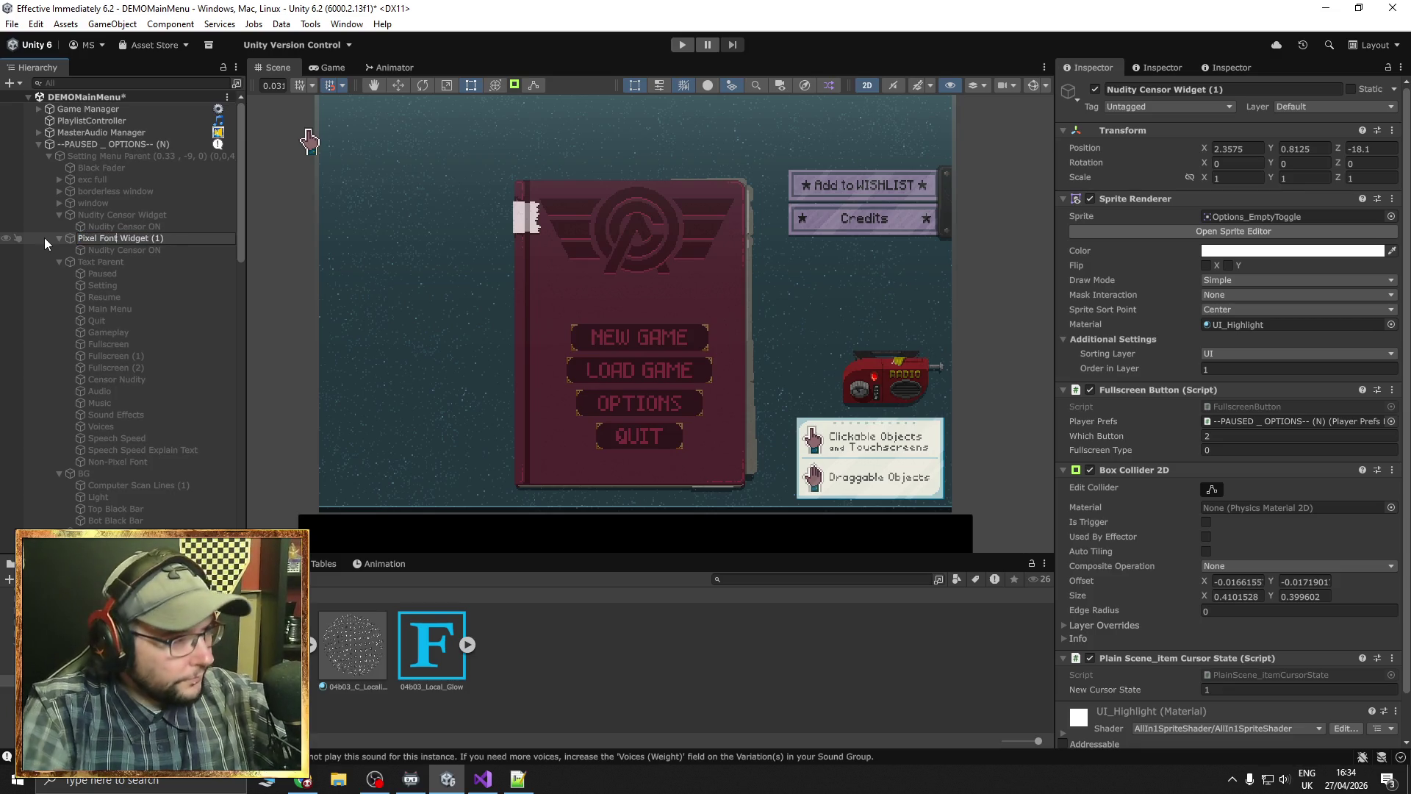
left_click(118, 250)
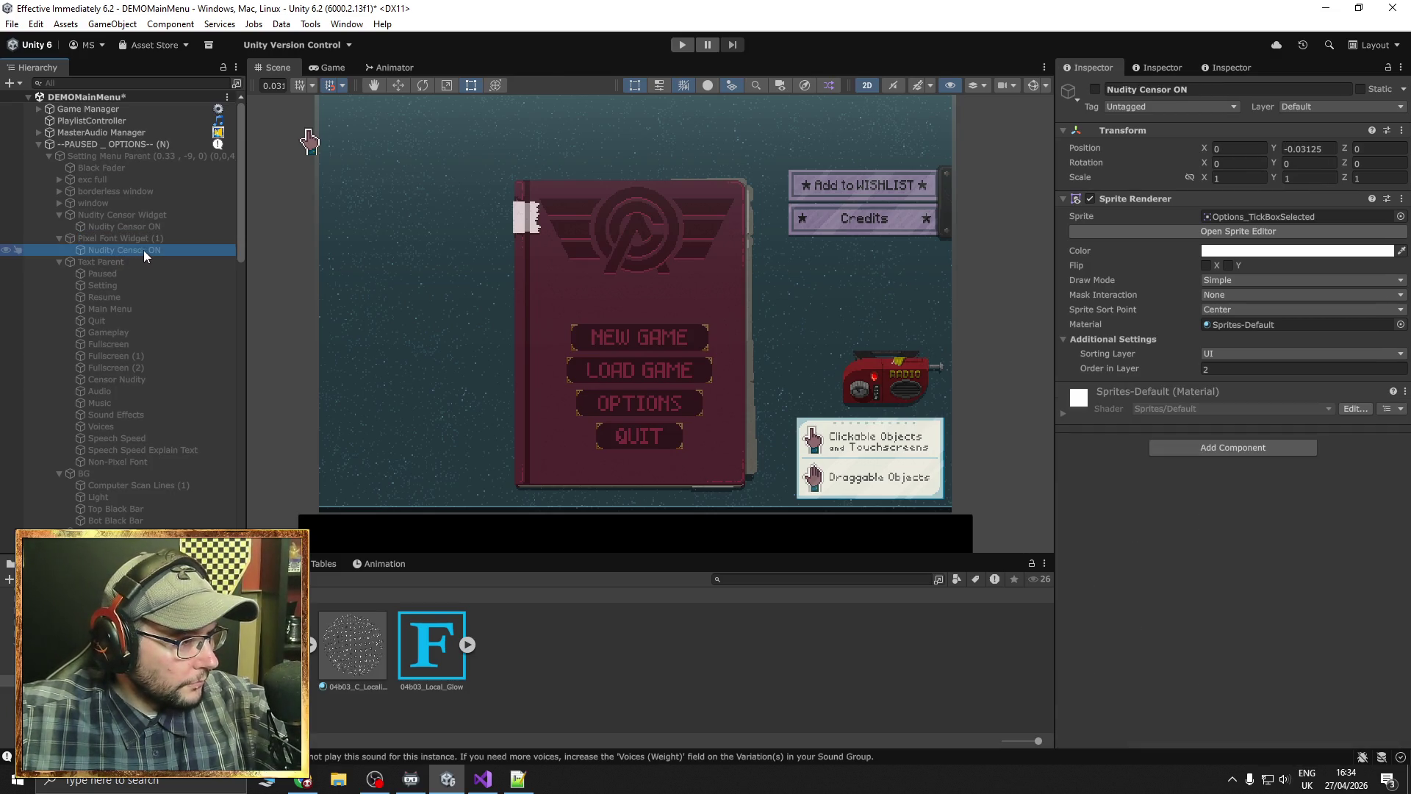
left_click(143, 250)
type("Pixel Font")
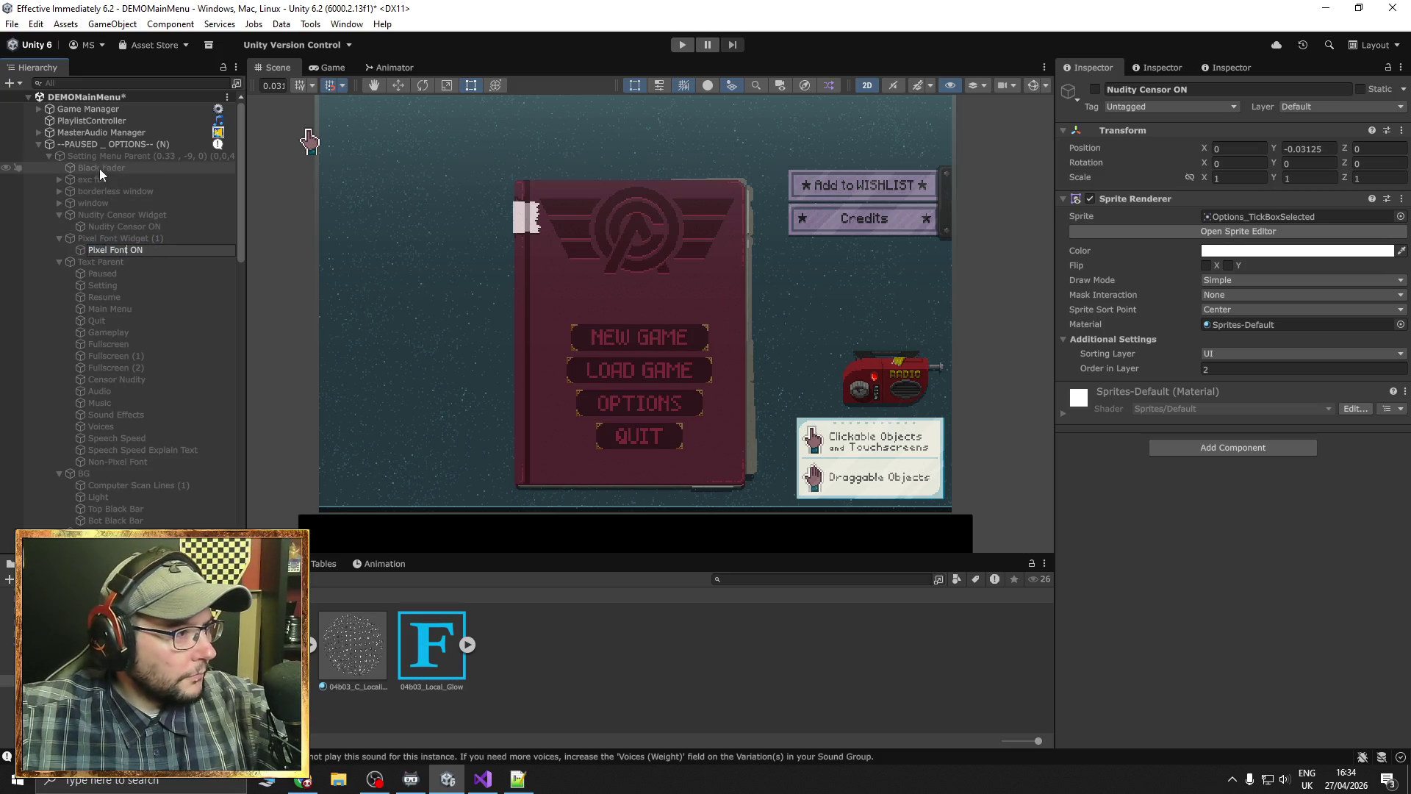
left_click(104, 144)
mouse_move(121, 250)
left_mouse_down()
mouse_move(1088, 505)
mouse_move(1134, 544)
mouse_move(1228, 567)
left_mouse_up()
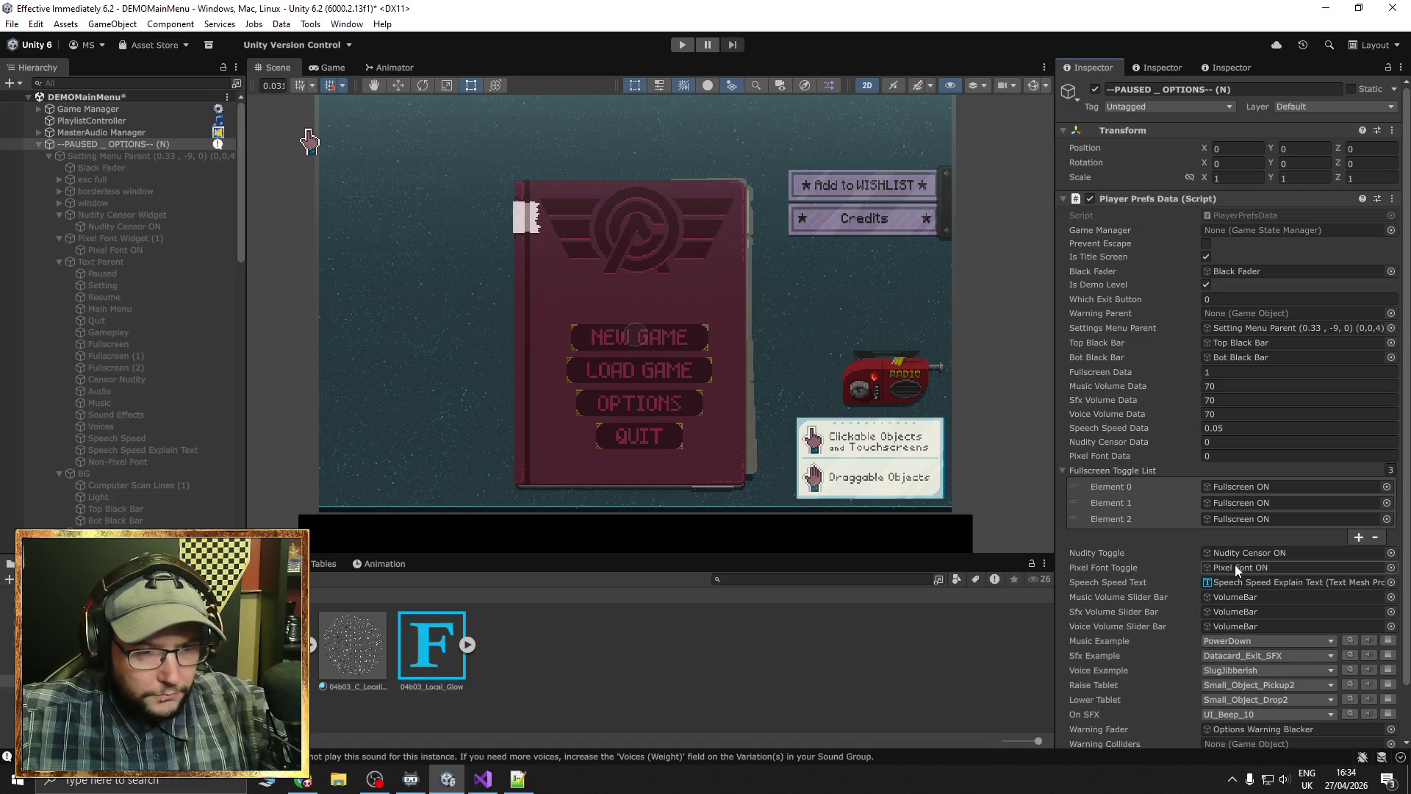
Open the FullscreenButton script used by Pixel Font Widget (1)
left_click(132, 261)
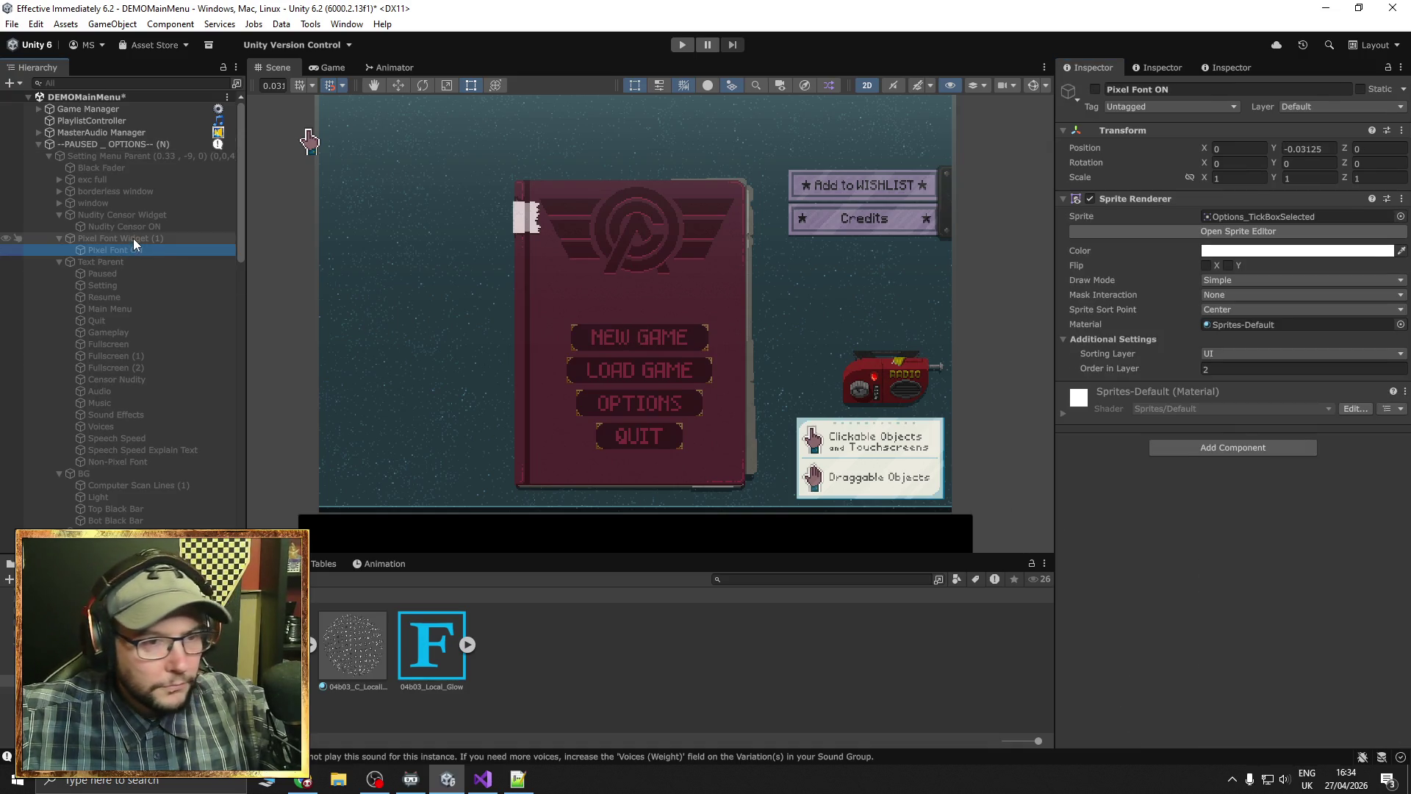
left_click(134, 238)
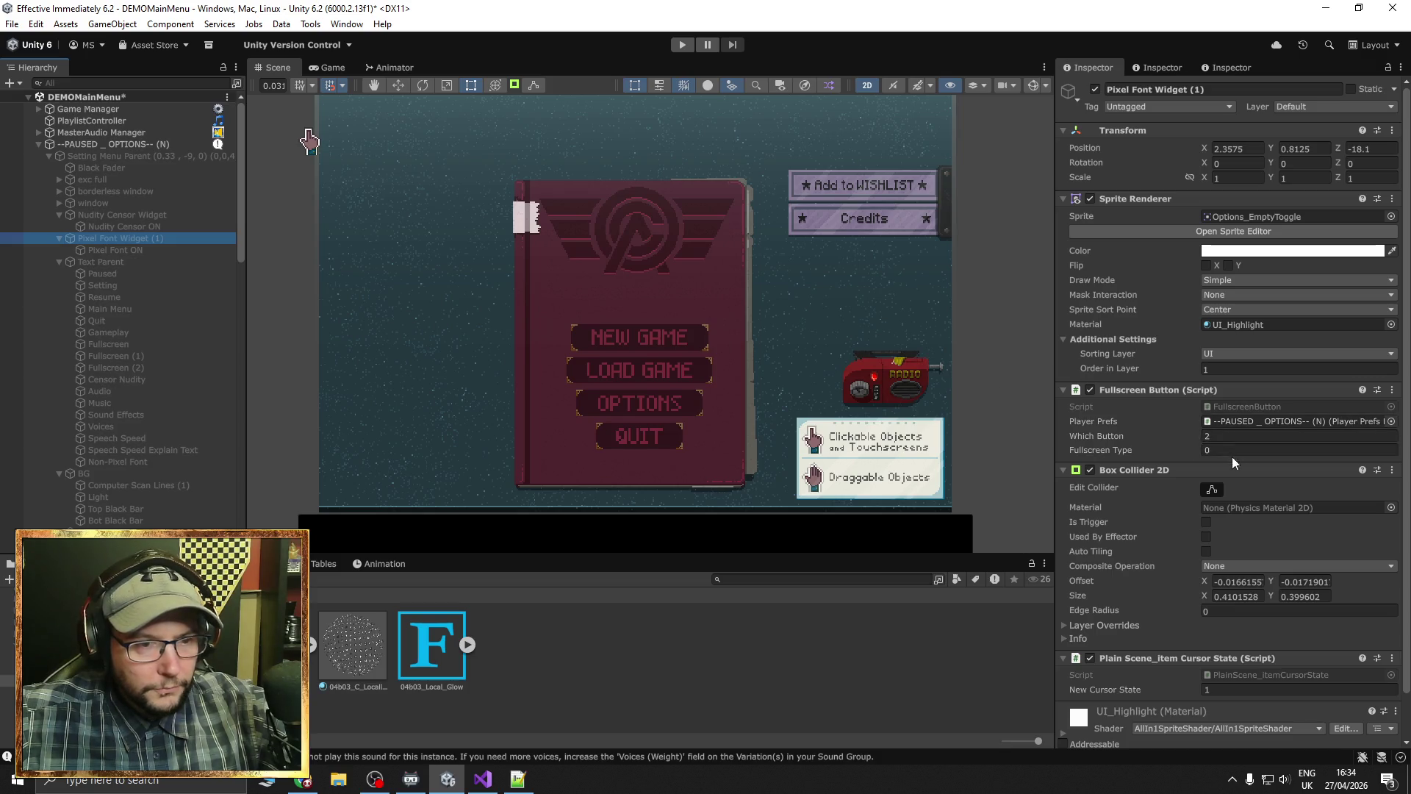
left_click(1246, 408)
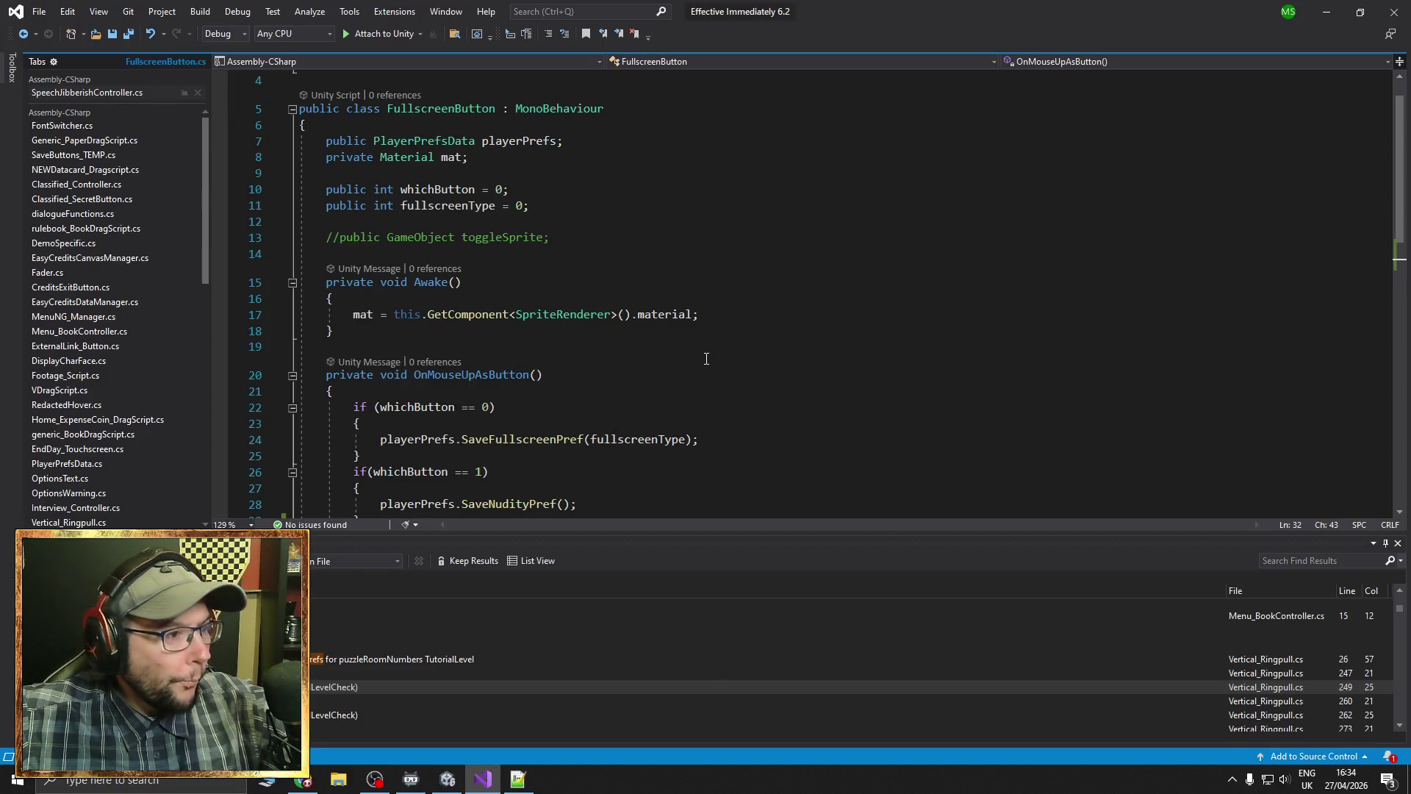
Review the whichButton == 2 SavePixelOption branch in FullscreenButton.cs, then return to Unity
scroll(706, 359, "down", 3)
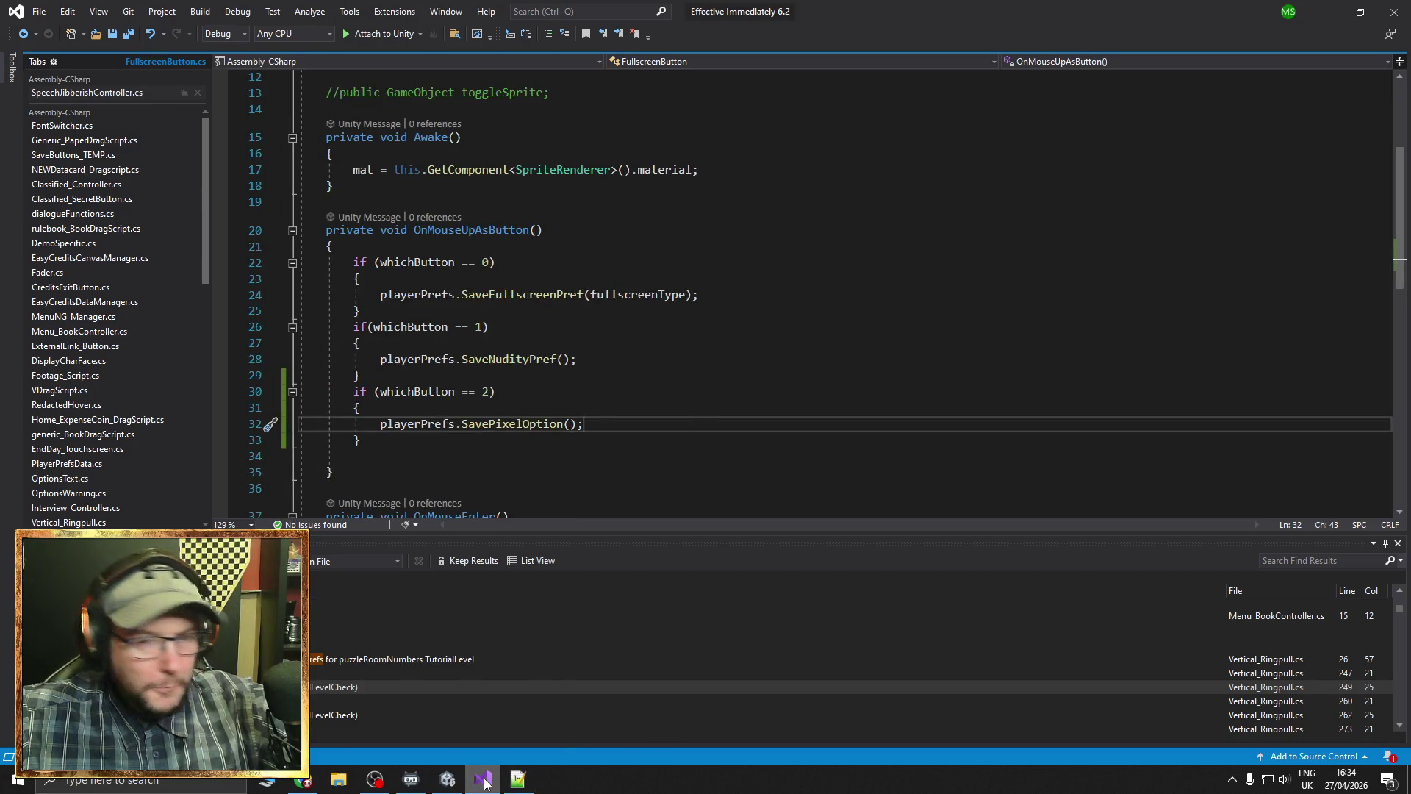
mouse_move(489, 781)
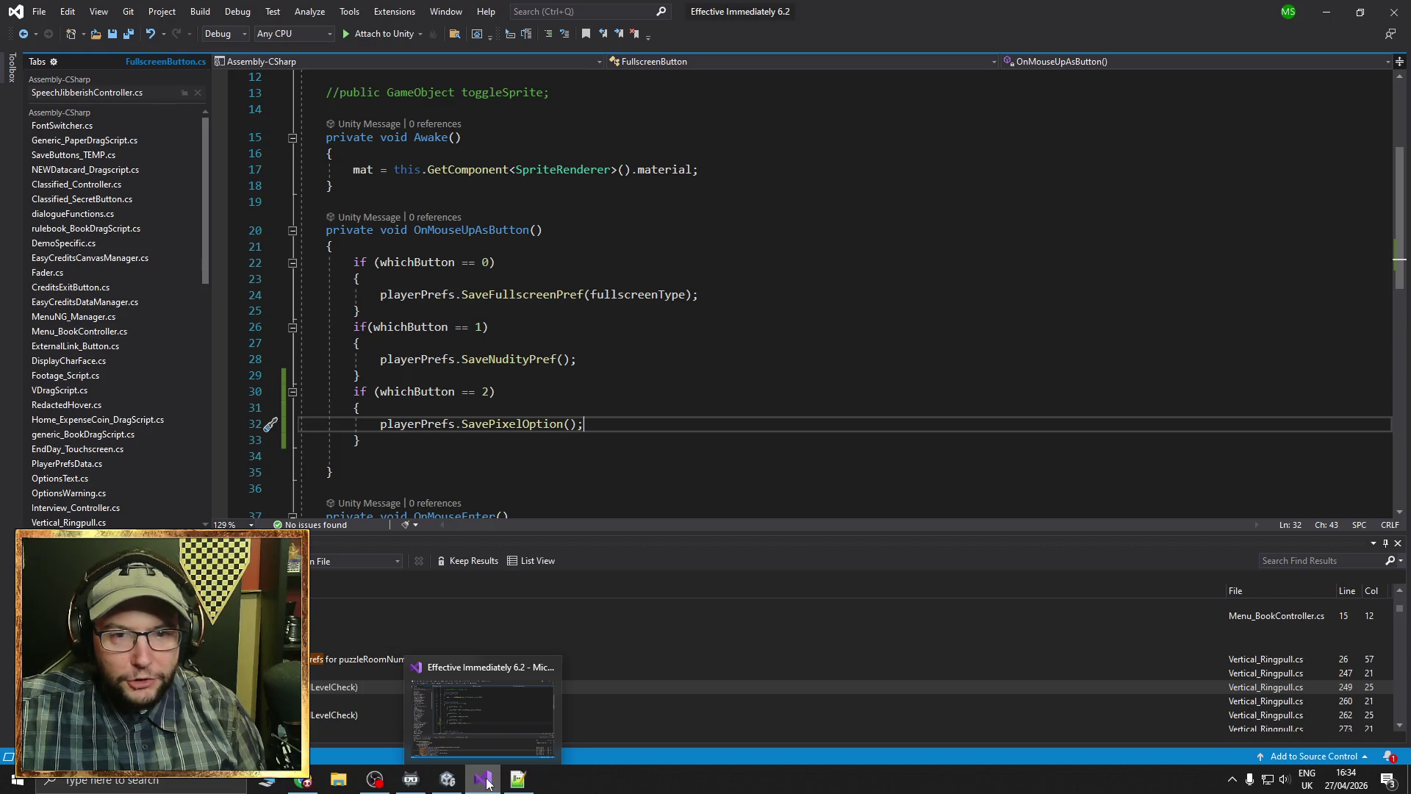
left_click(490, 780)
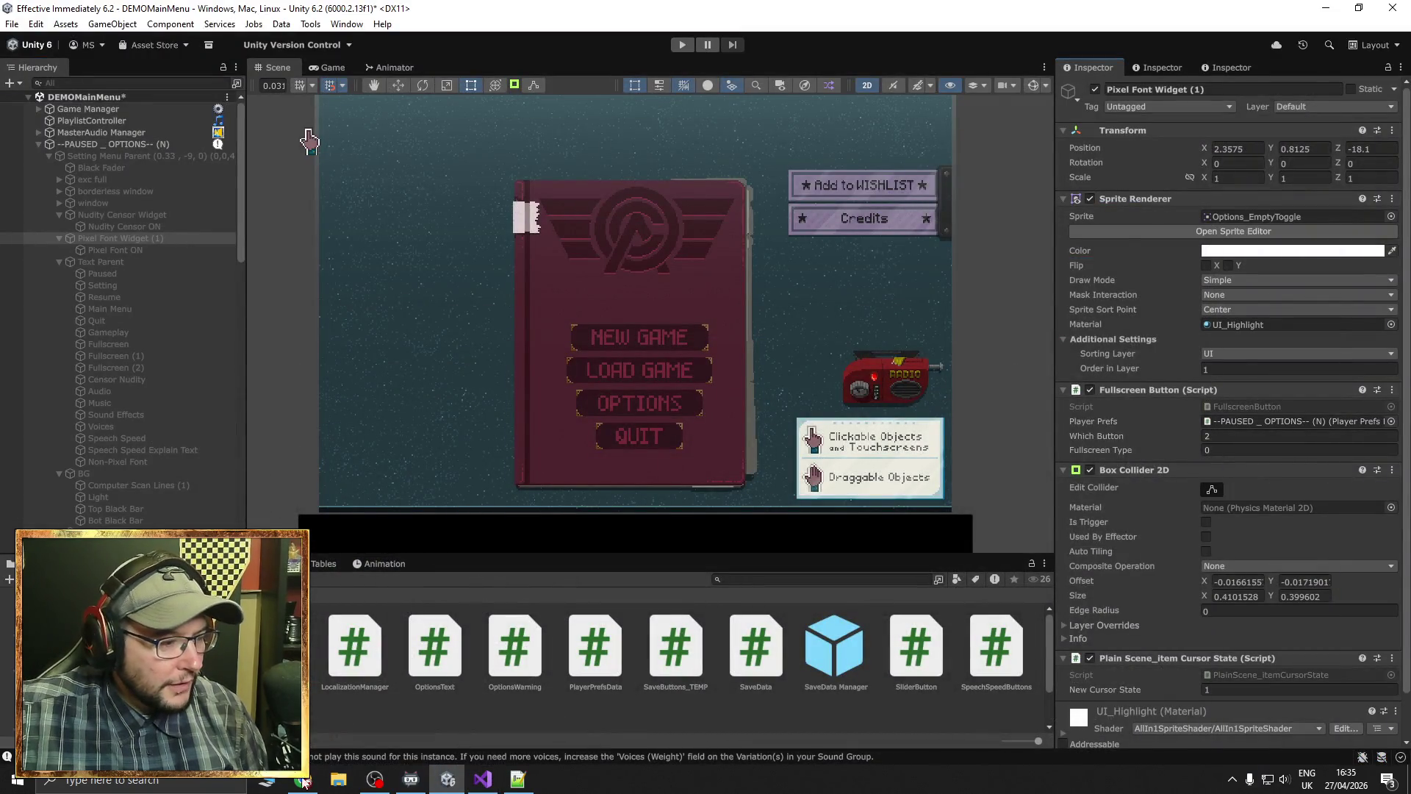
Switch to Chrome and pause the Seeker music video
key("alt+Tab")
left_click(566, 507)
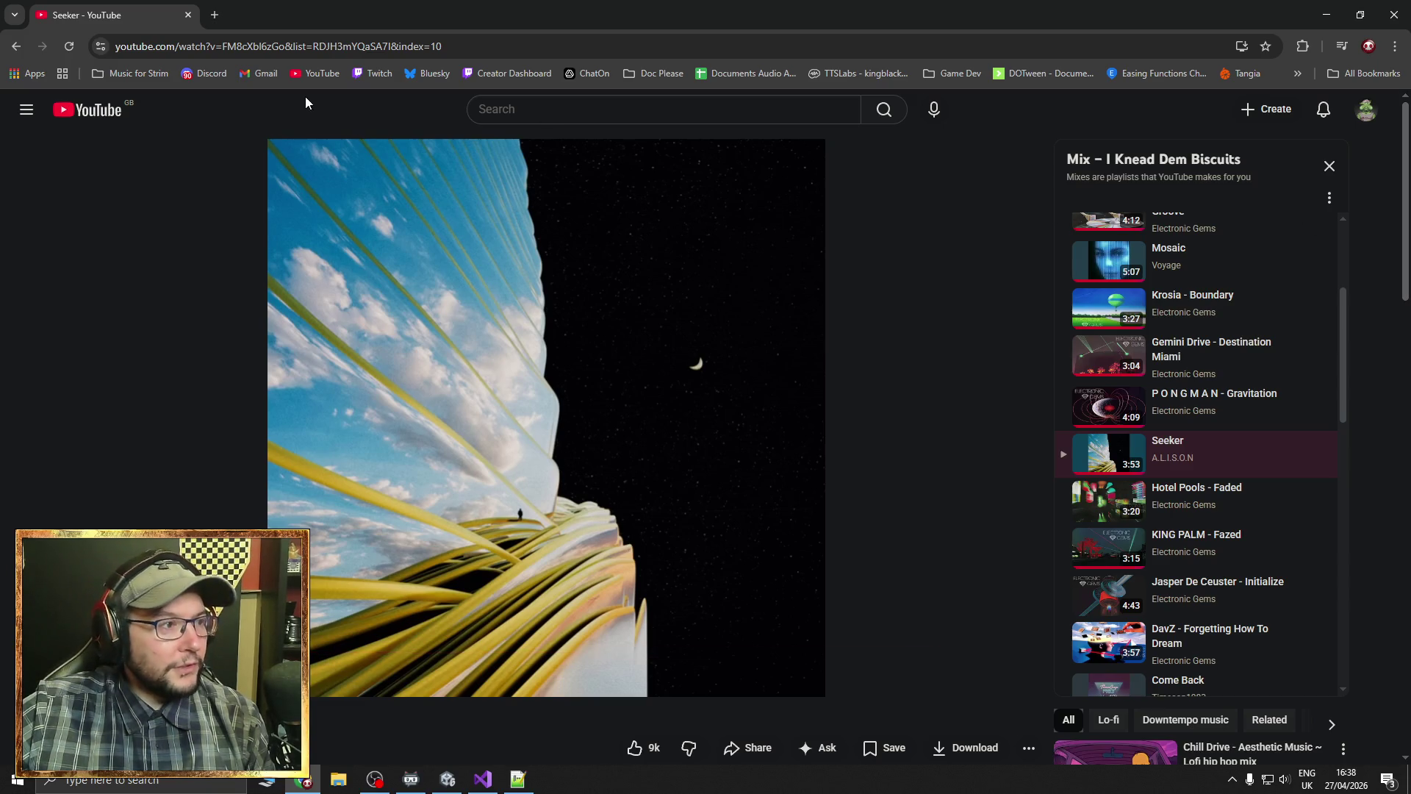
Resume playback of the Seeker video on YouTube
left_click(487, 418)
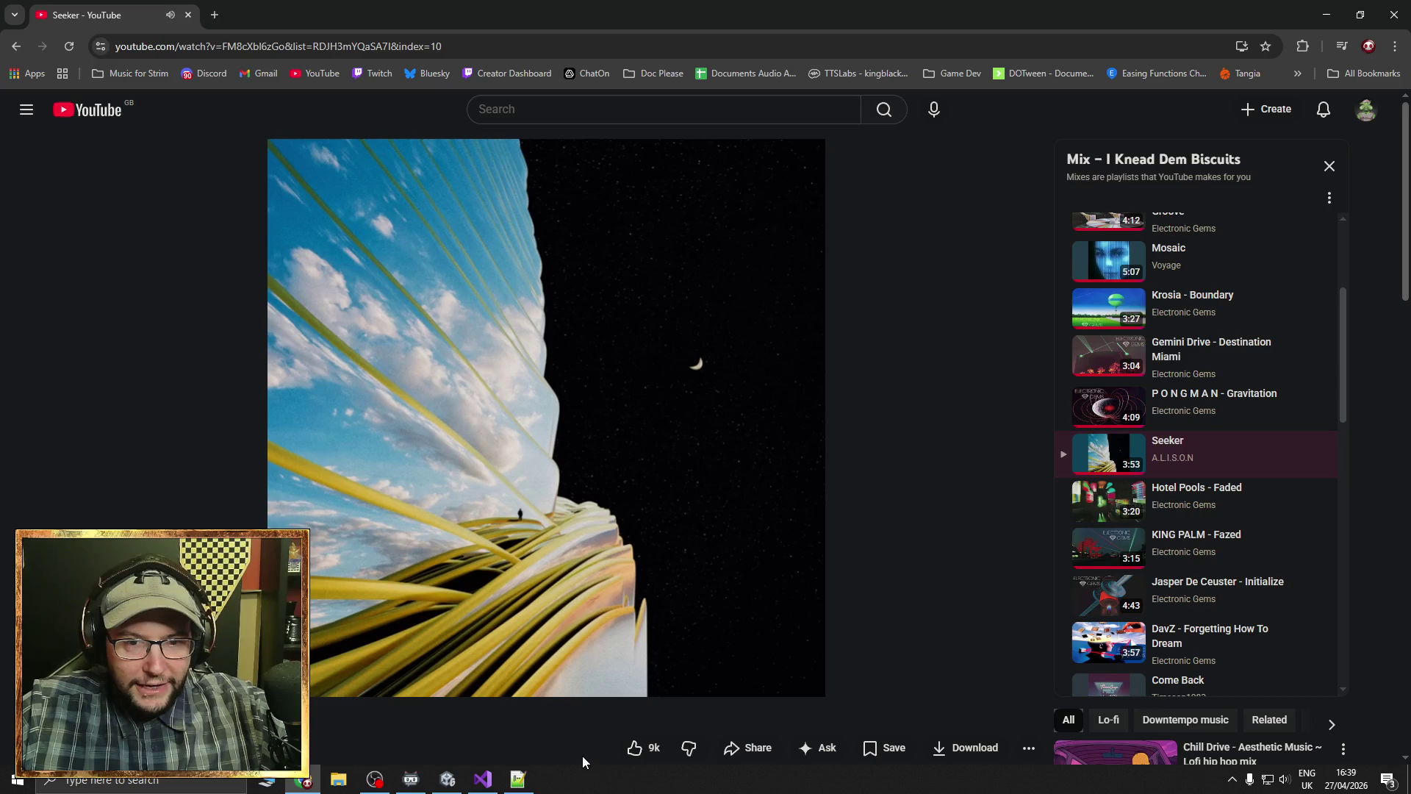
Bring Unity back and center the Scene view on the Clickable/Draggable Objects card
left_click(453, 784)
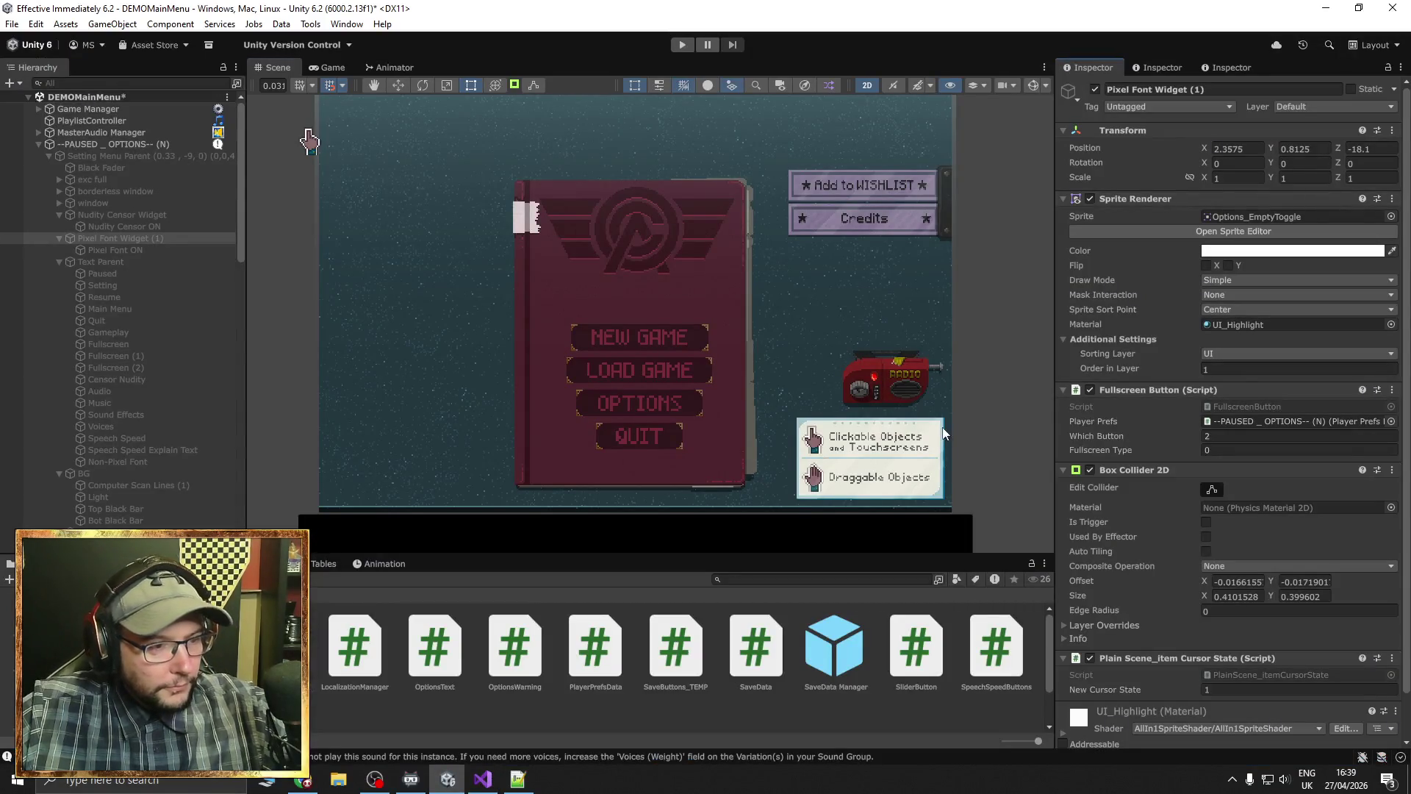
mouse_move(940, 432)
left_mouse_down()
mouse_move(834, 372)
mouse_move(836, 425)
left_mouse_up()
scroll(753, 428, "up", 5)
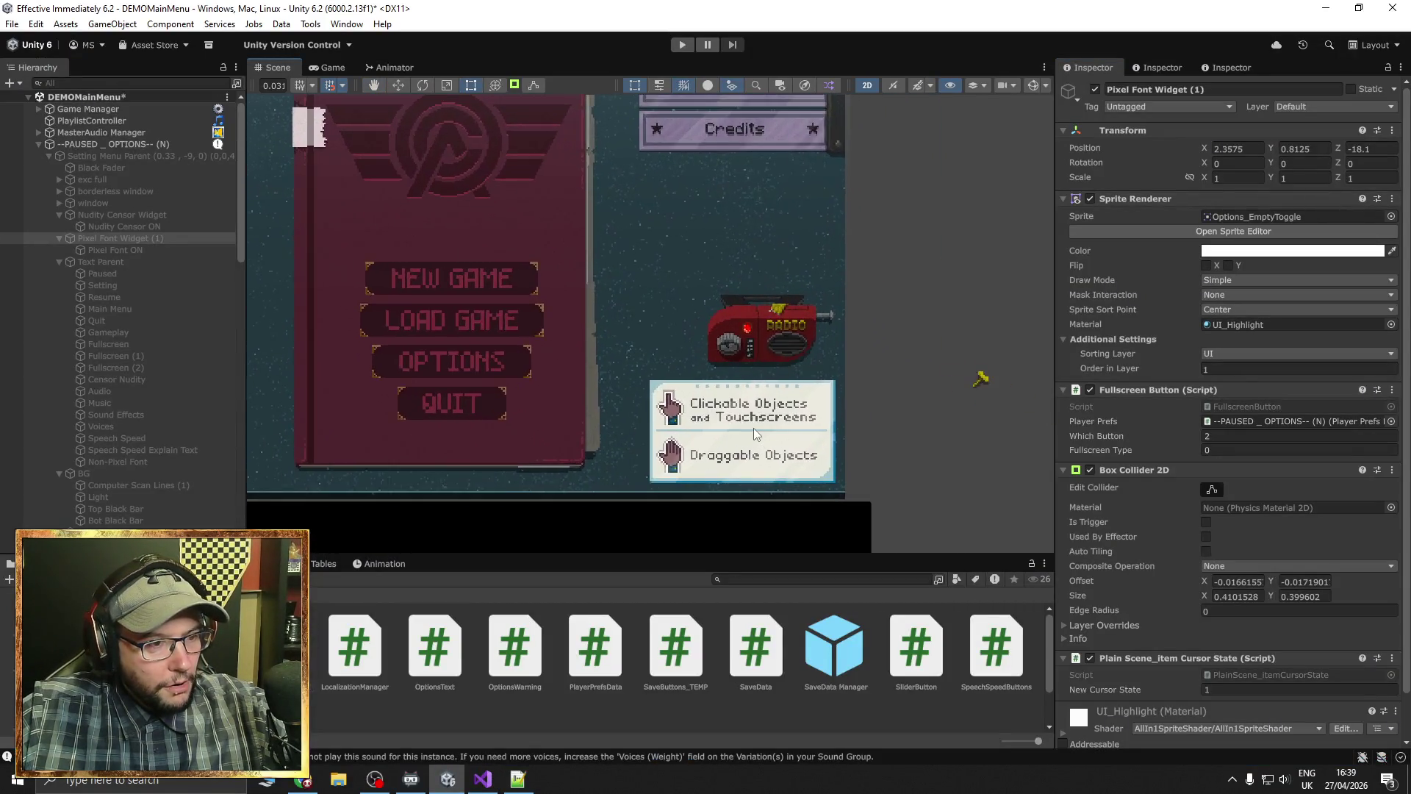
scroll(728, 433, "up", 3)
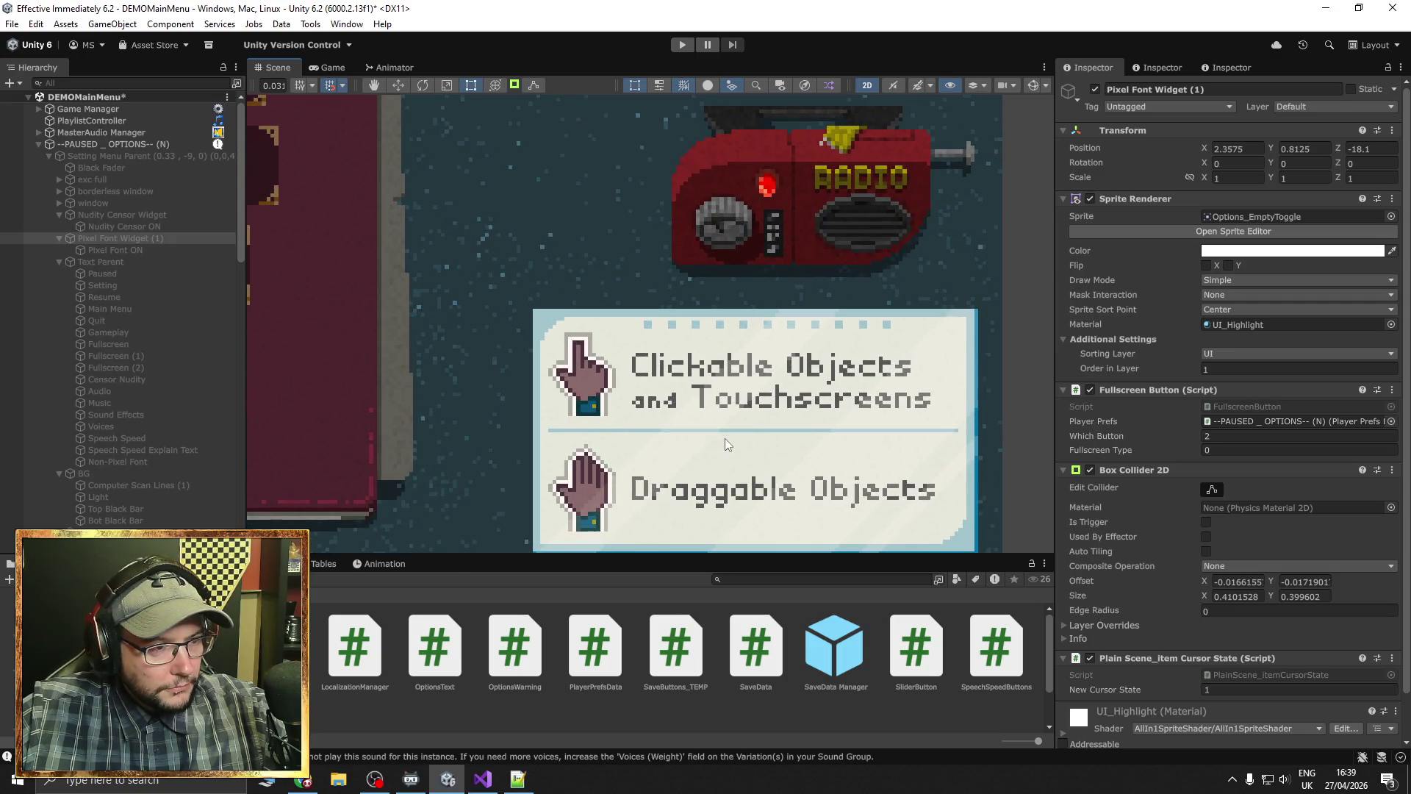
mouse_move(725, 438)
left_mouse_down()
mouse_move(567, 430)
mouse_move(566, 371)
left_mouse_up()
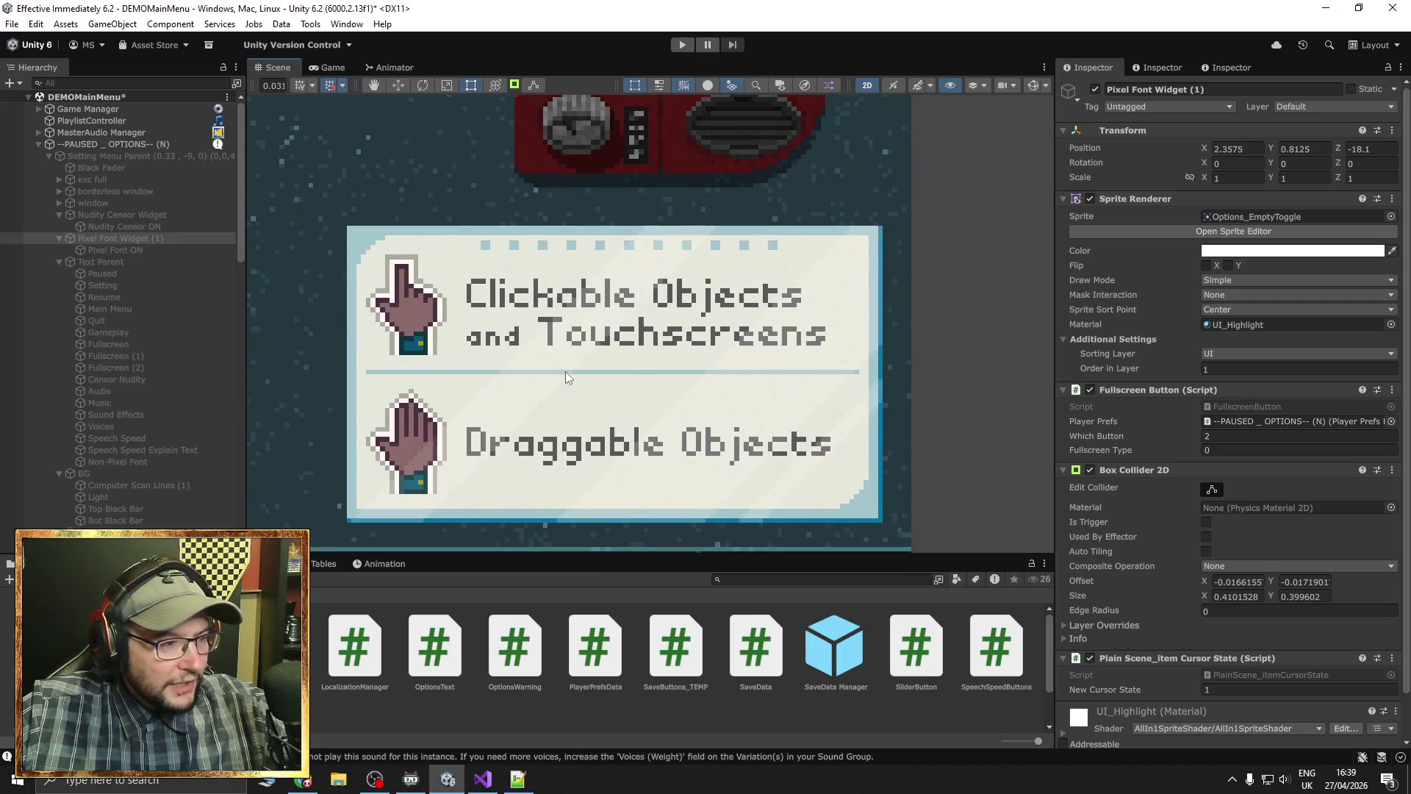
scroll(576, 404, "up", 2)
scroll(577, 404, "down", 1)
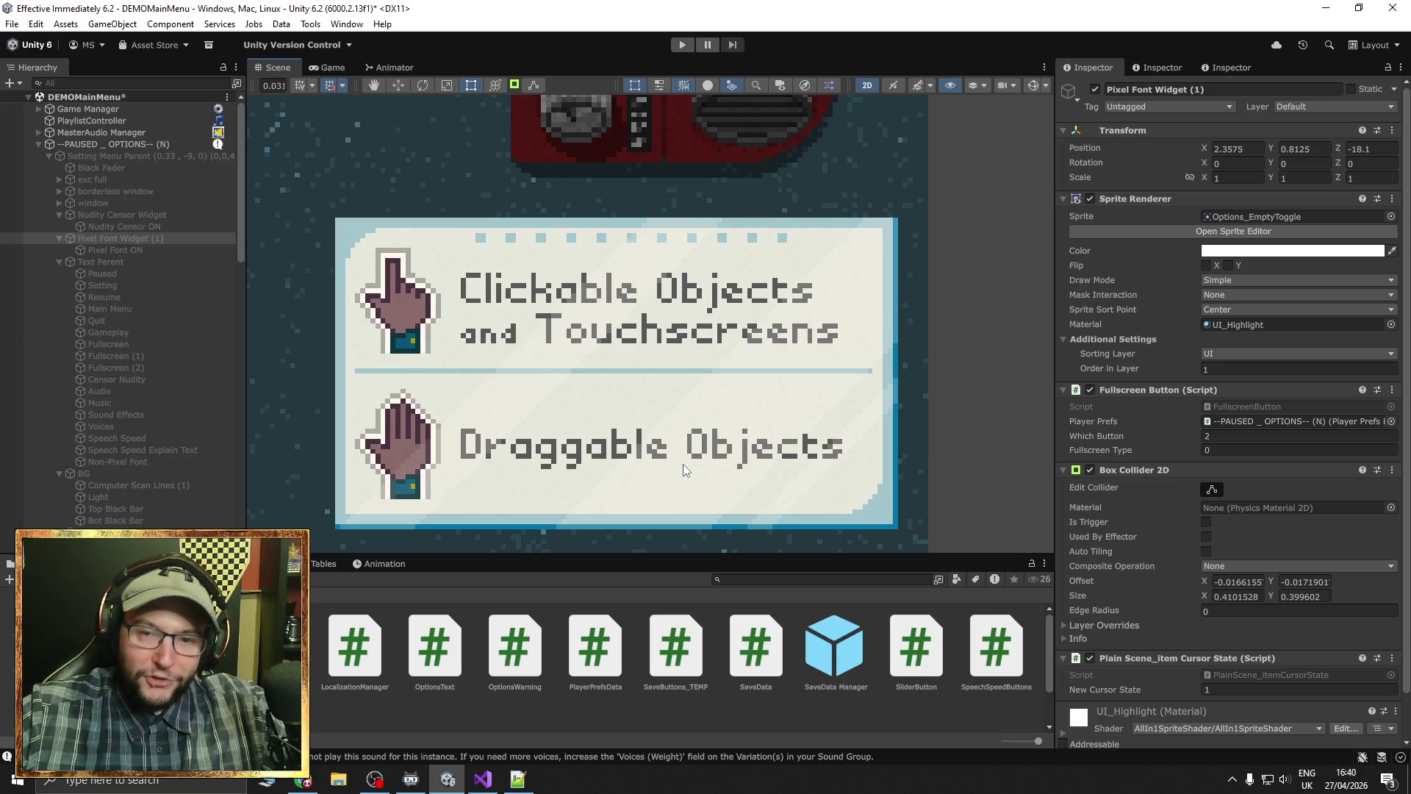
Reposition the Scene view around the objects card, menu buttons and radio
scroll(591, 414, "down", 2)
left_click_drag(591, 415, 617, 404)
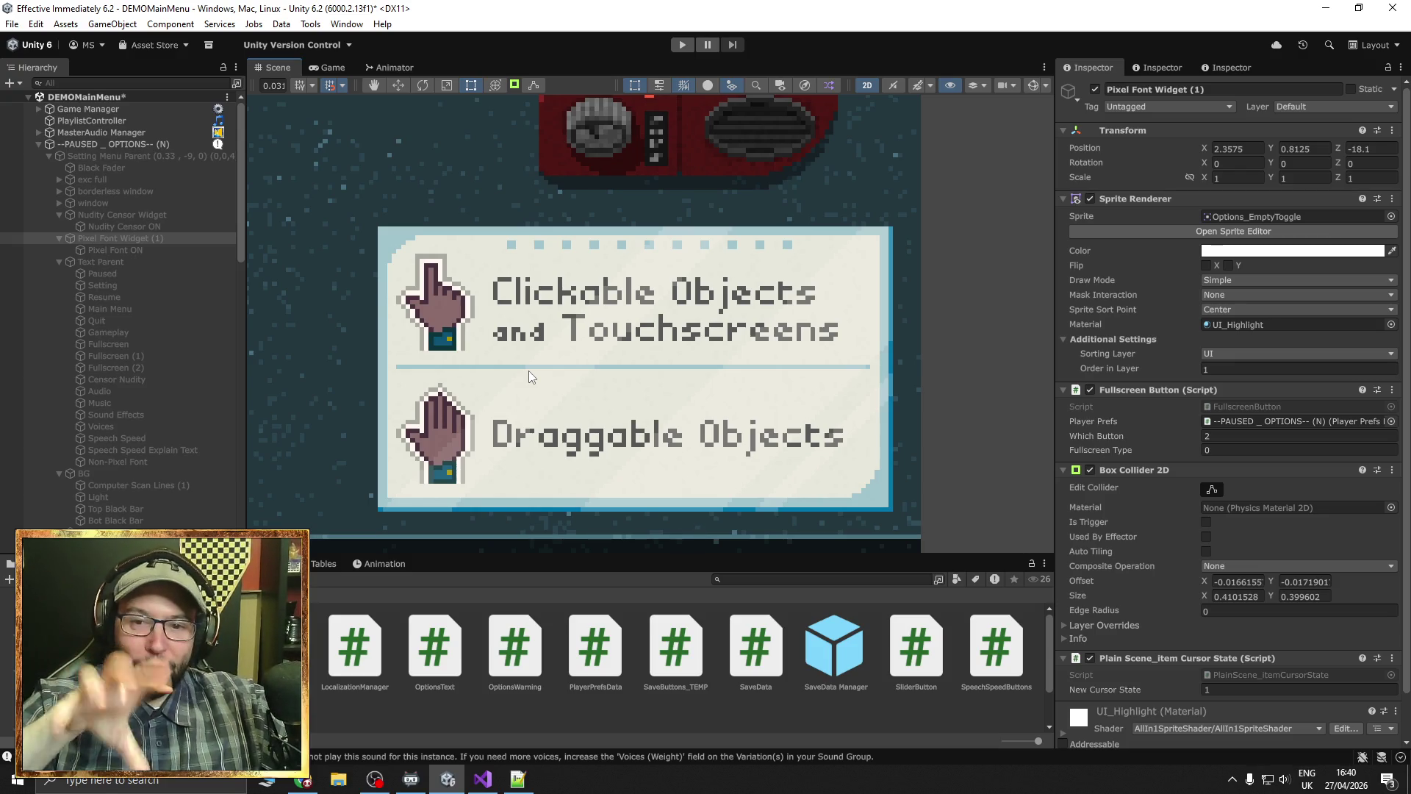
scroll(515, 377, "down", 5)
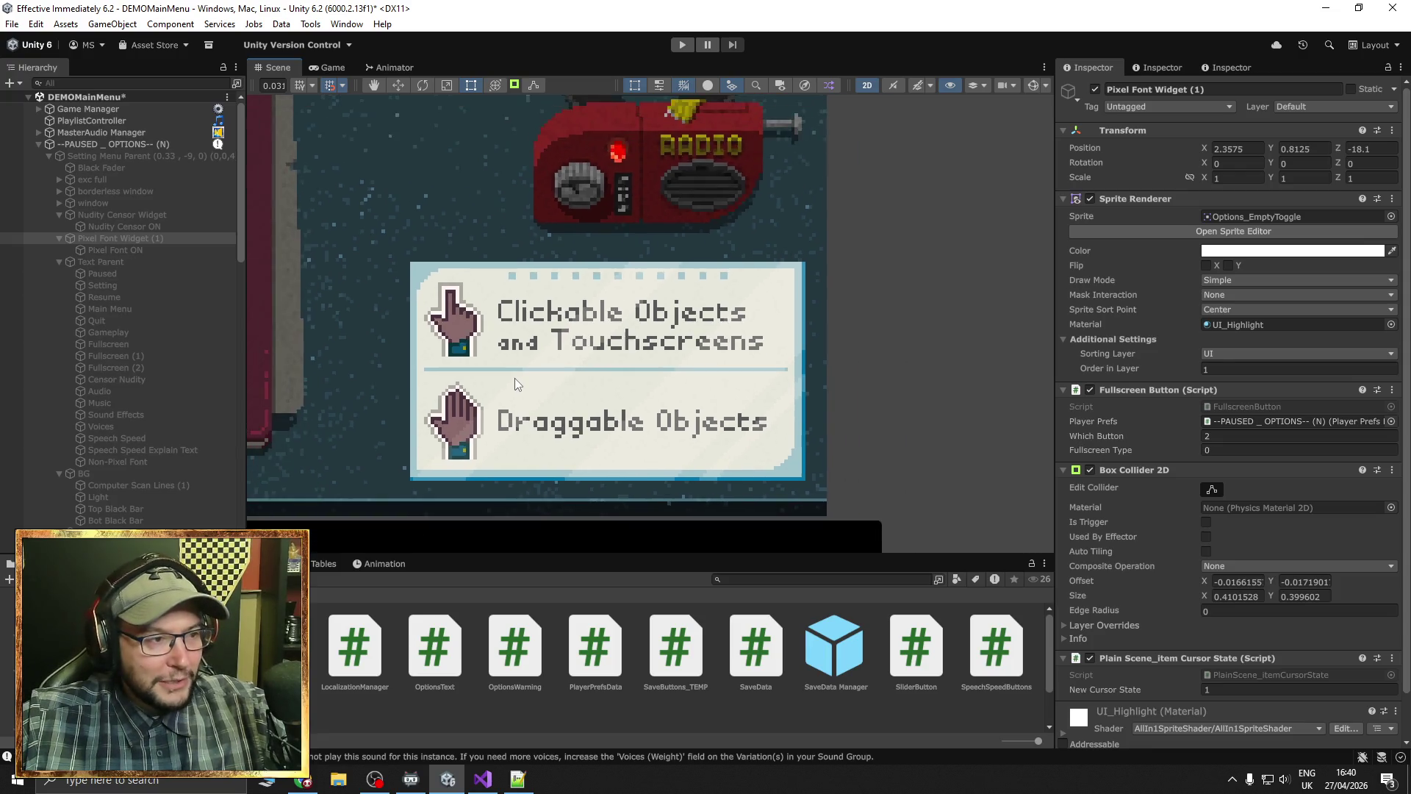
mouse_move(514, 377)
left_mouse_down()
mouse_move(691, 371)
mouse_move(520, 351)
mouse_move(789, 377)
mouse_move(436, 374)
left_mouse_up()
scroll(522, 356, "up", 2)
scroll(524, 365, "down", 2)
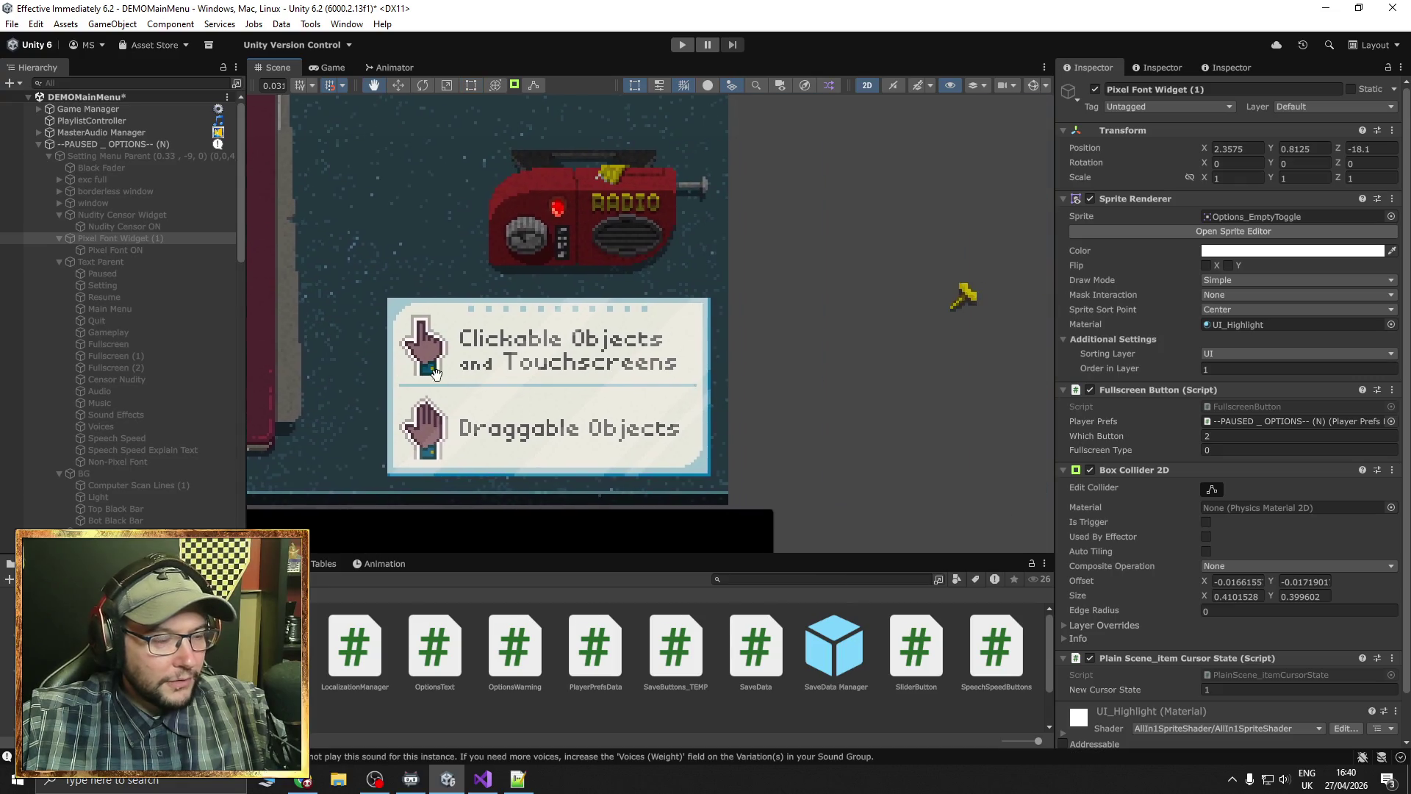
scroll(510, 402, "up", 4)
left_click_drag(530, 394, 541, 388)
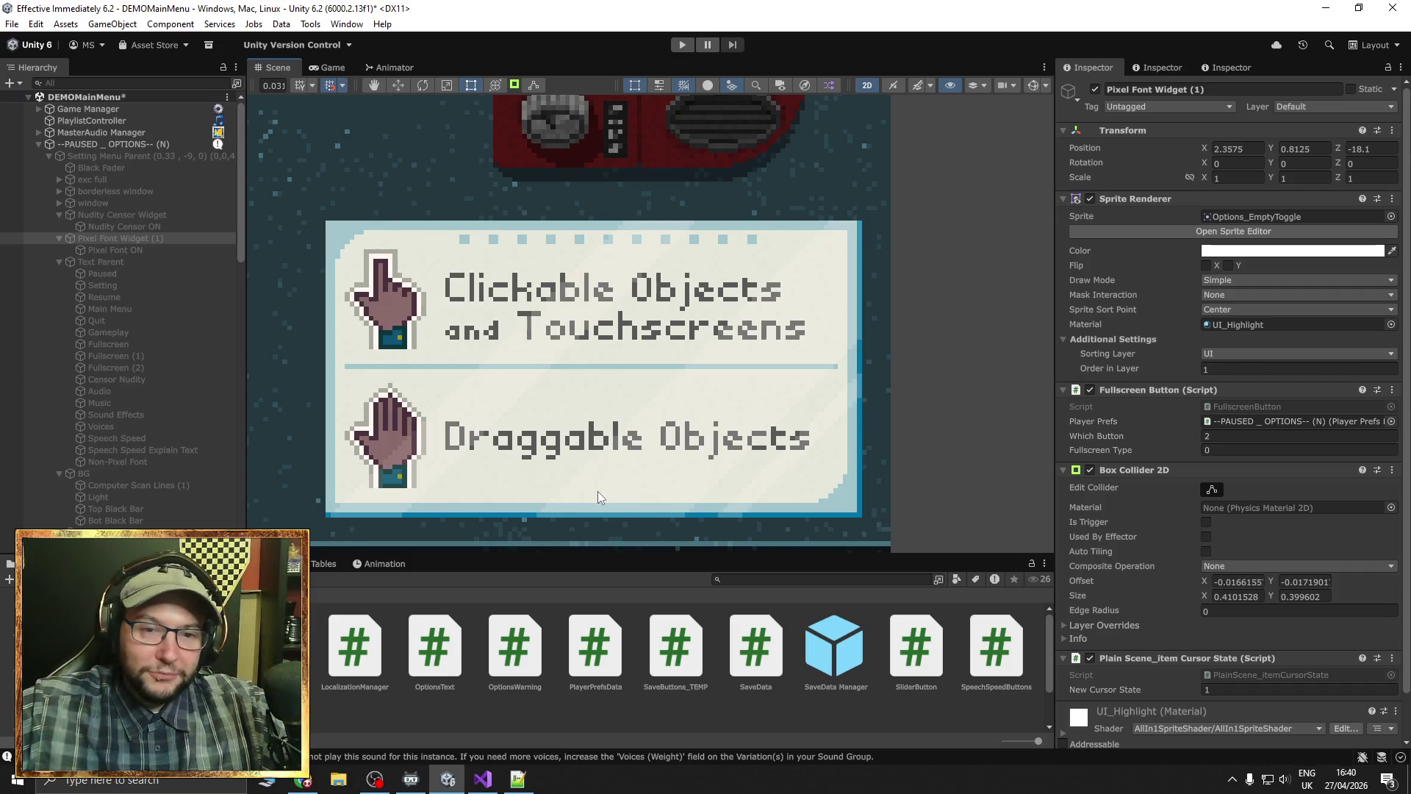
Zoom out and pan the Scene view to frame the main menu buttons and radio
scroll(346, 363, "down", 3)
left_click_drag(345, 363, 509, 396)
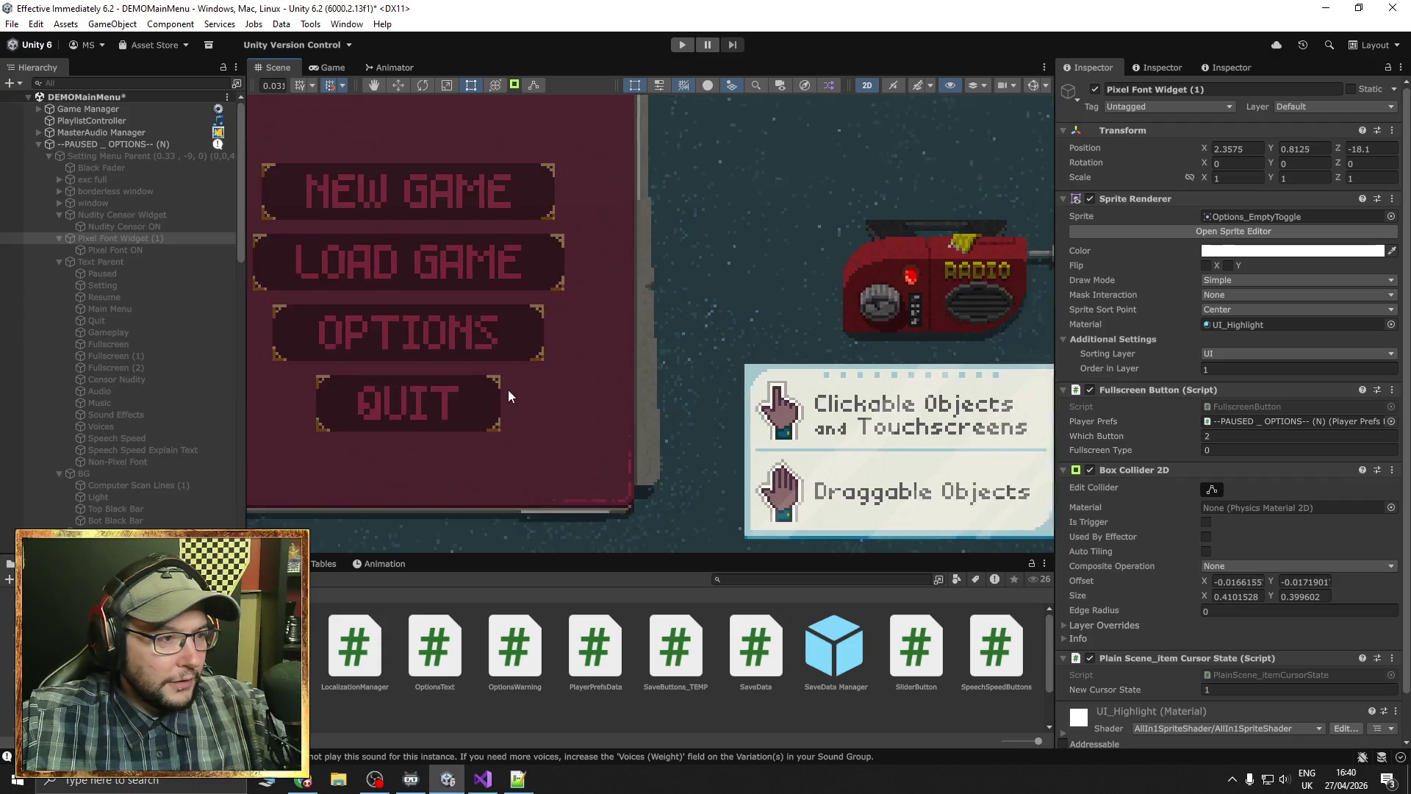
scroll(508, 395, "down", 3)
scroll(669, 325, "up", 1)
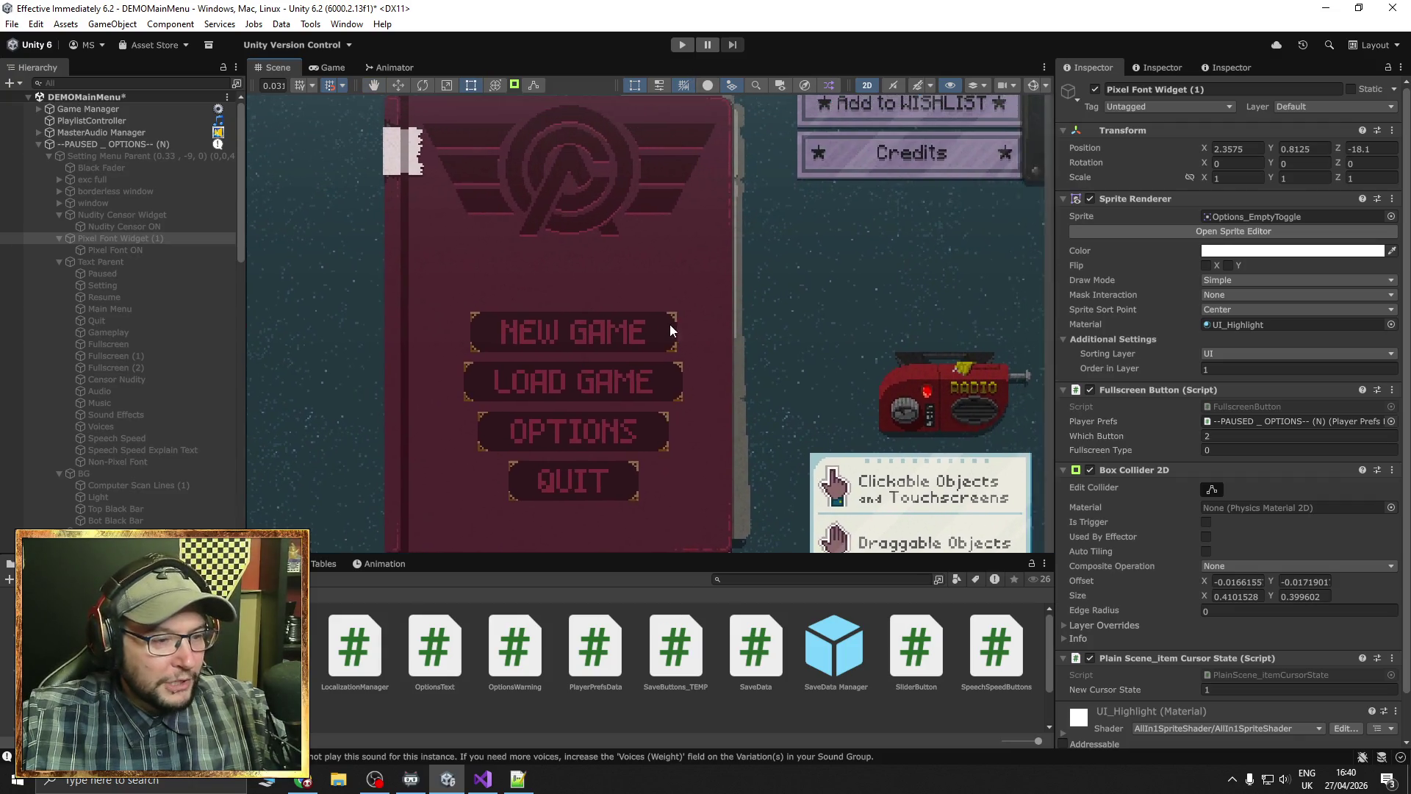
scroll(669, 324, "down", 2)
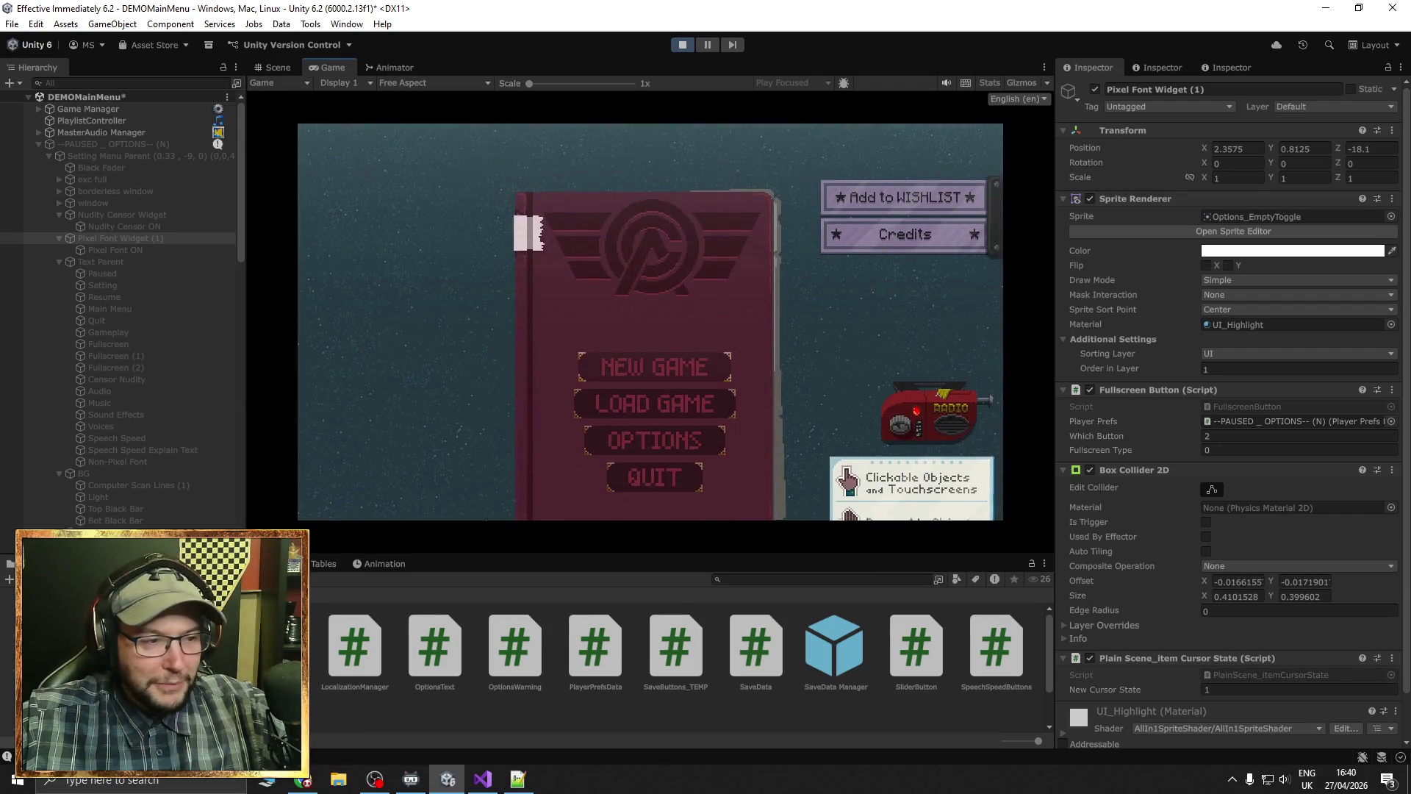
In the running game, turn the Non-Pixel Font option on and then back off in settings
key("Escape")
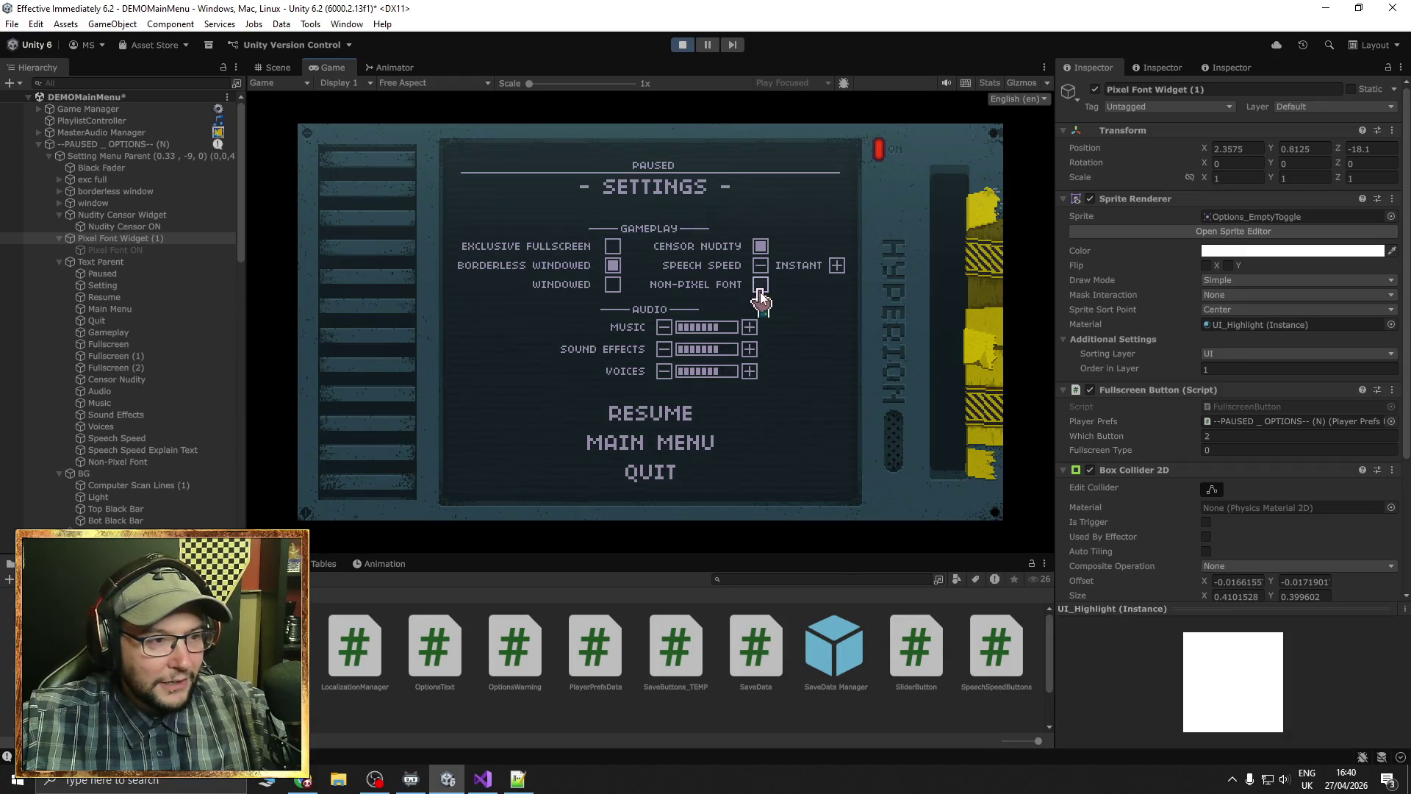
left_click(760, 284)
key("Escape")
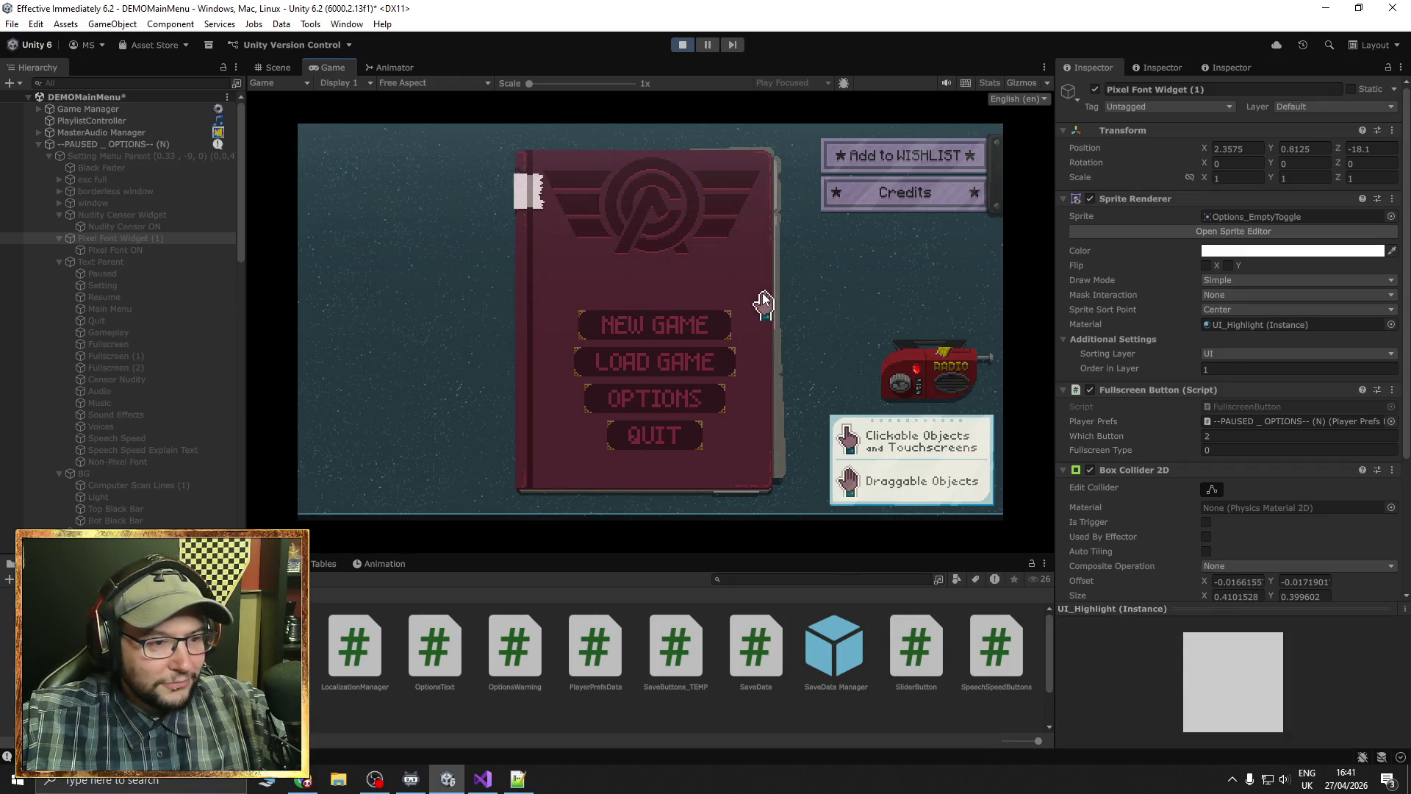
key("Escape")
left_click(763, 293)
key("Escape")
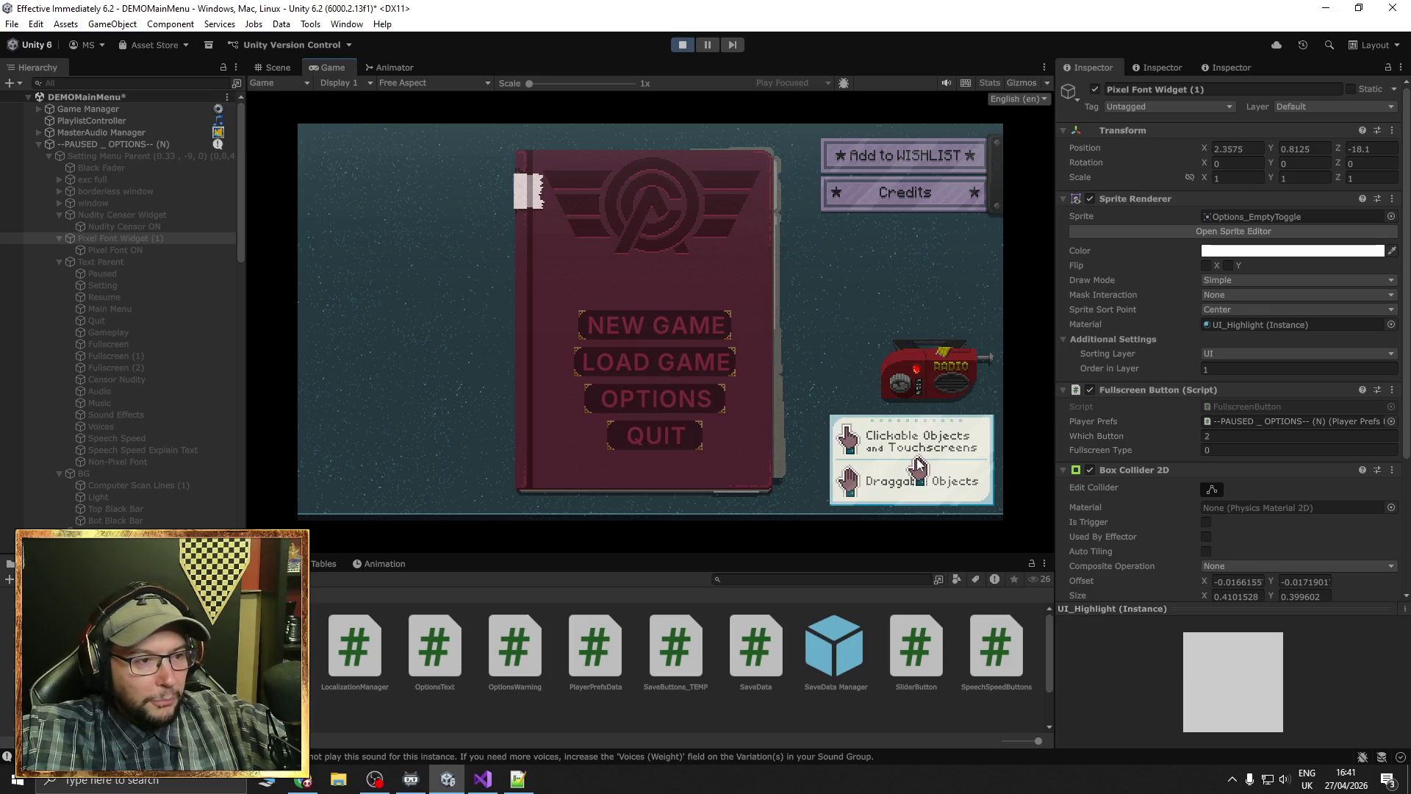
Open the OPTIONS settings panel, close it, and stop Play mode
left_click(706, 403)
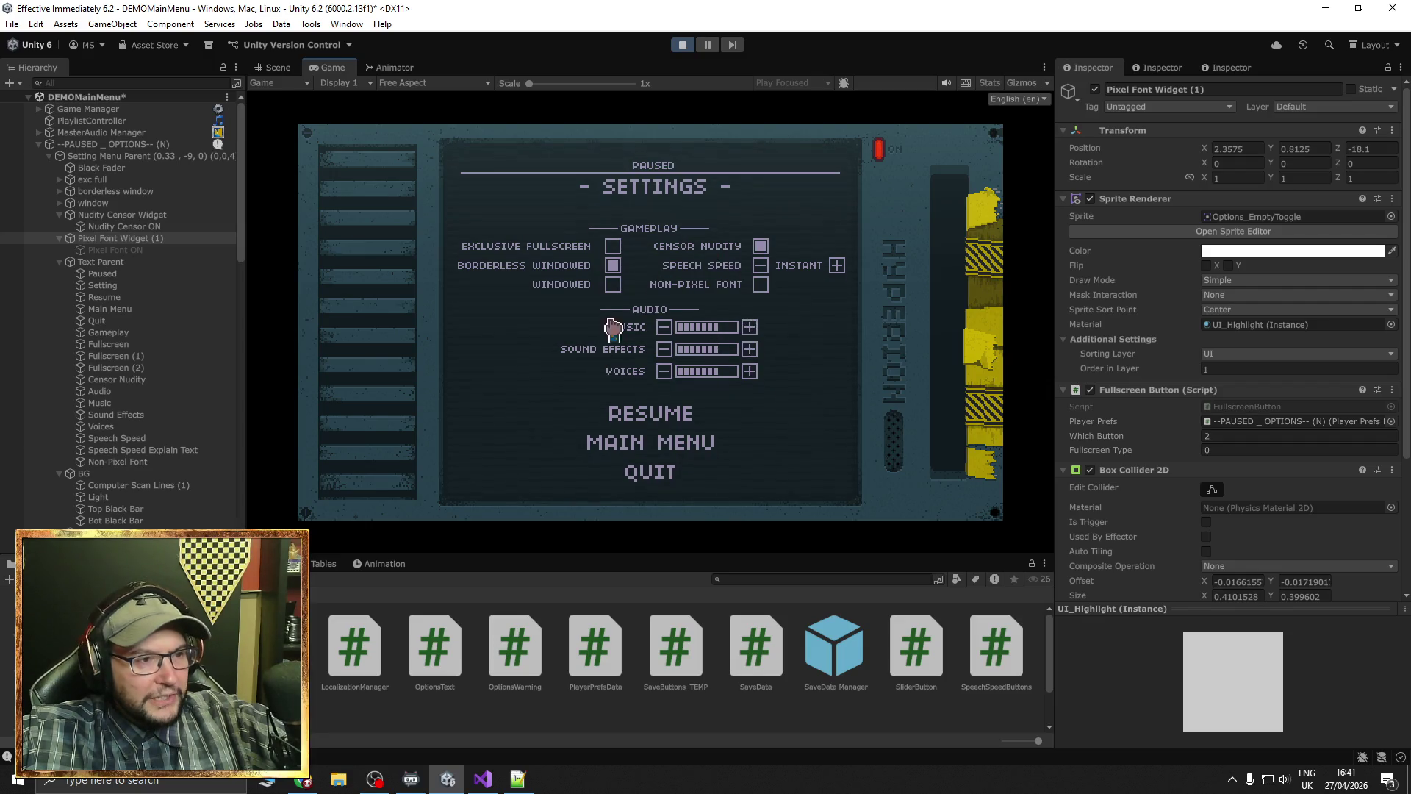
key("Escape")
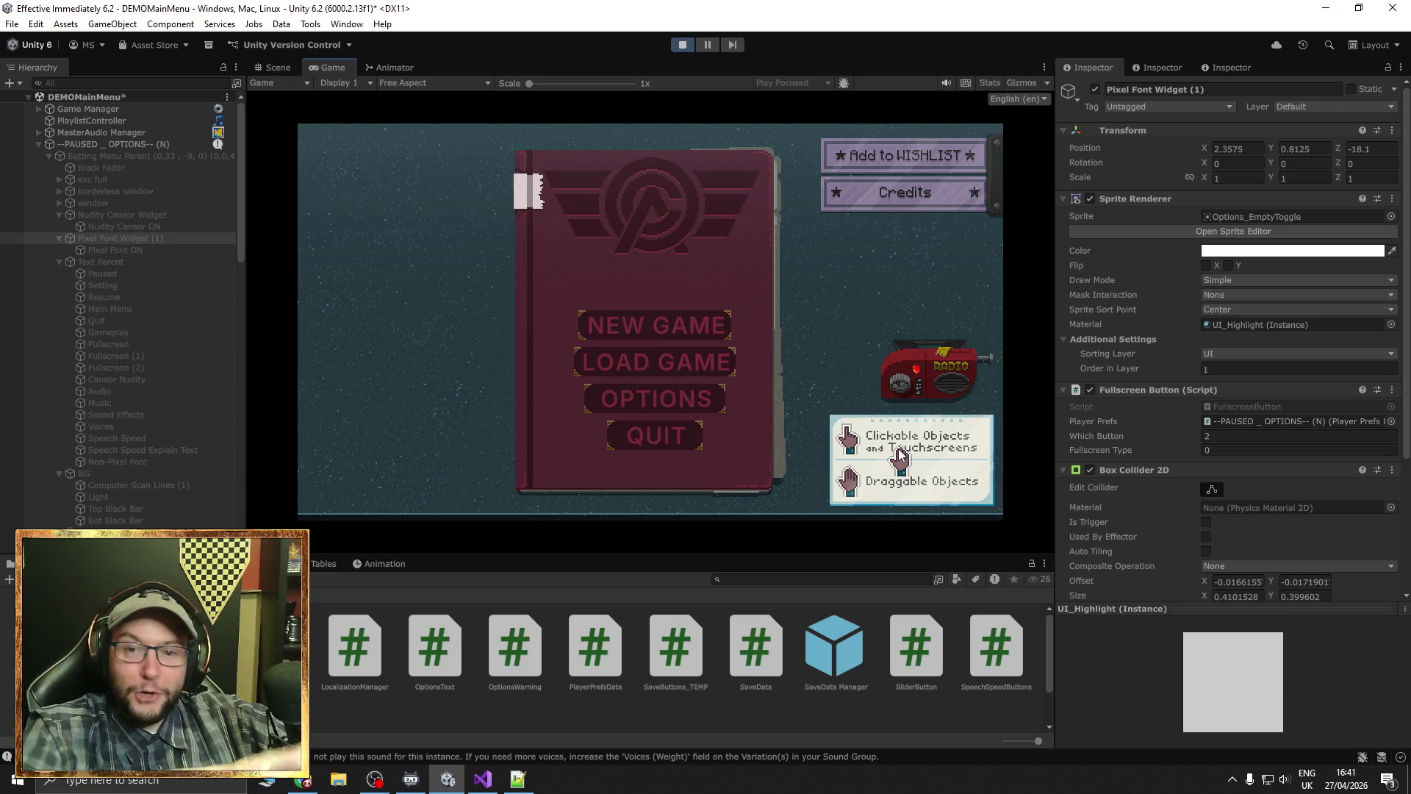
left_click(681, 46)
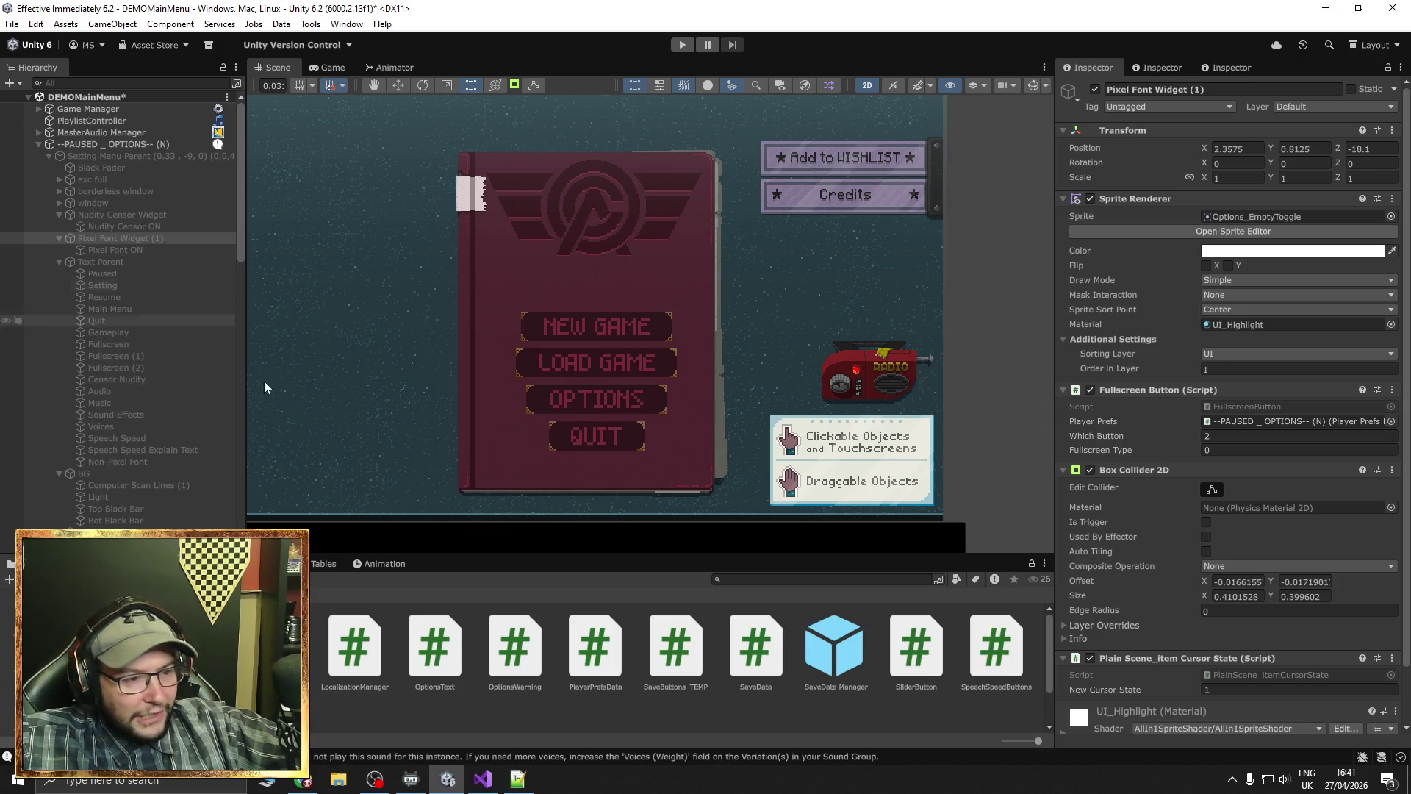
Jump from FullscreenButton.cs to SavePixelOption's definition in PlayerPrefsData.cs and look over it
left_click(483, 780)
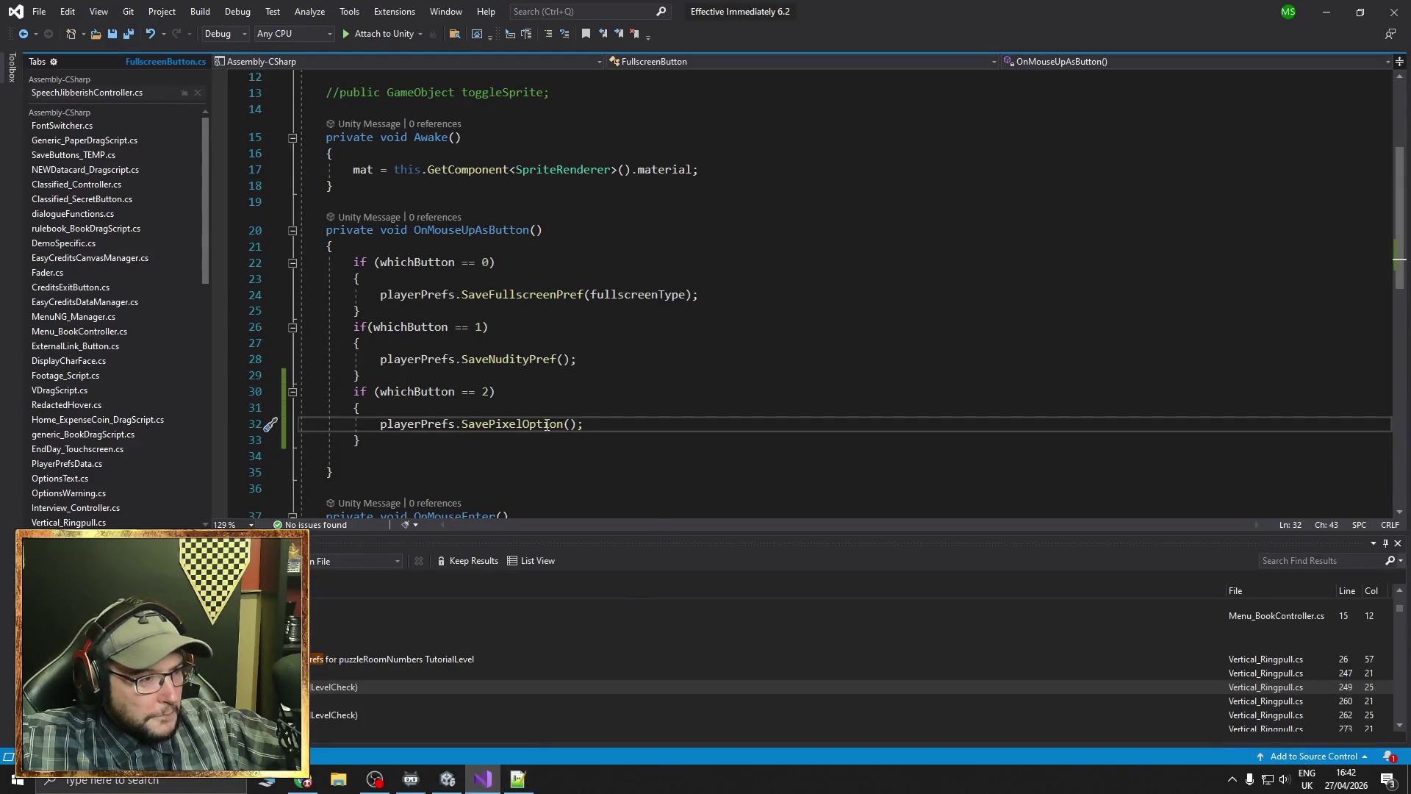
left_click(548, 424, "ctrl")
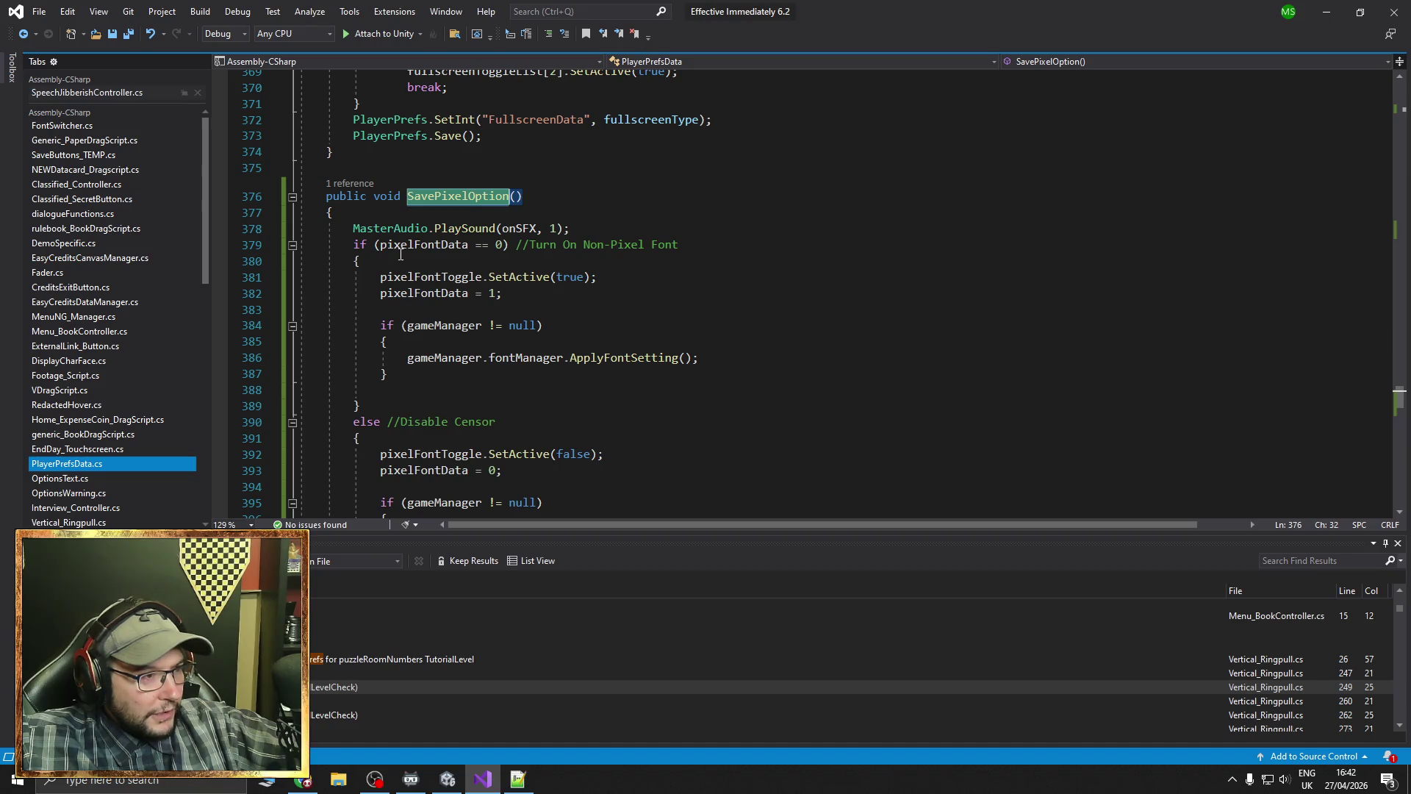
scroll(424, 243, "up", 2)
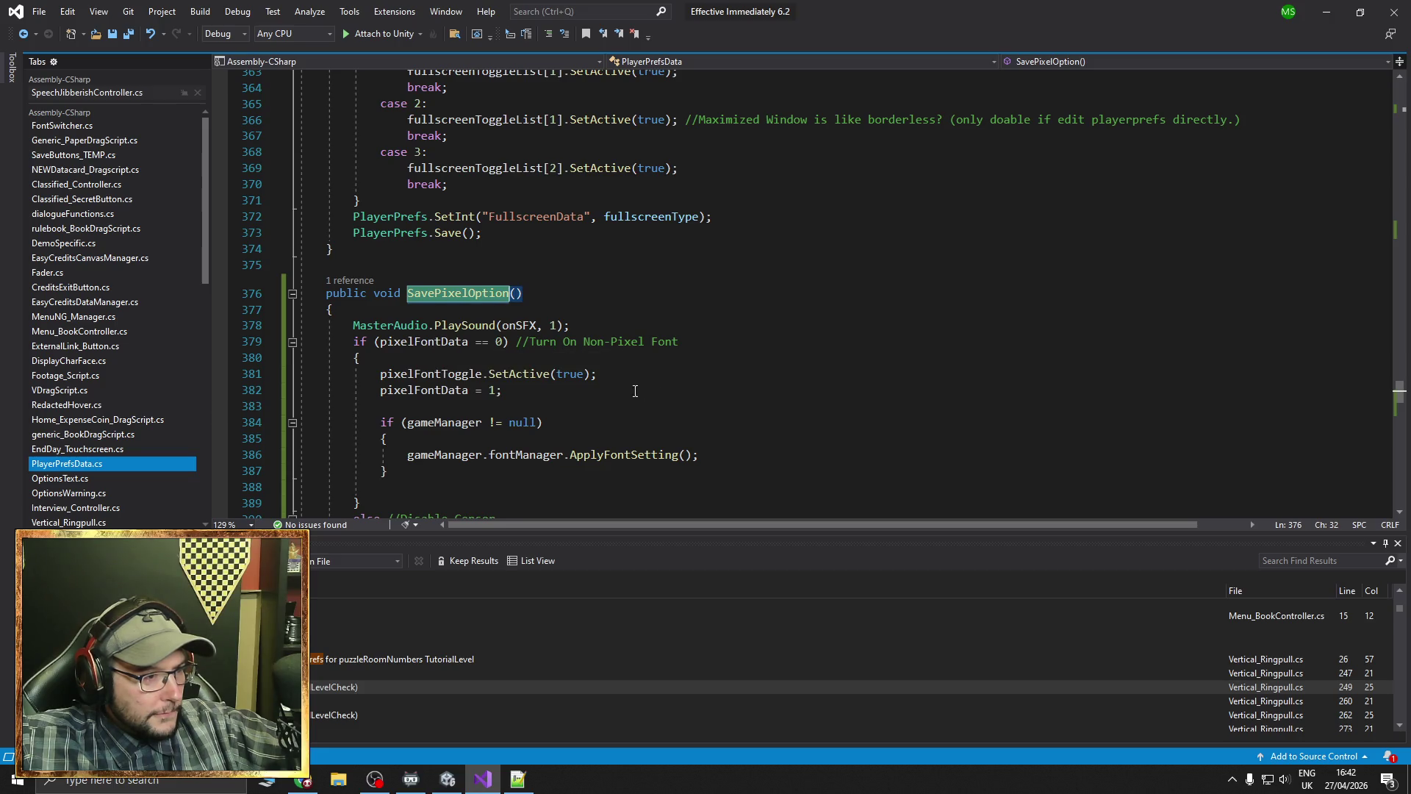
scroll(662, 395, "down", 3)
scroll(662, 397, "up", 20)
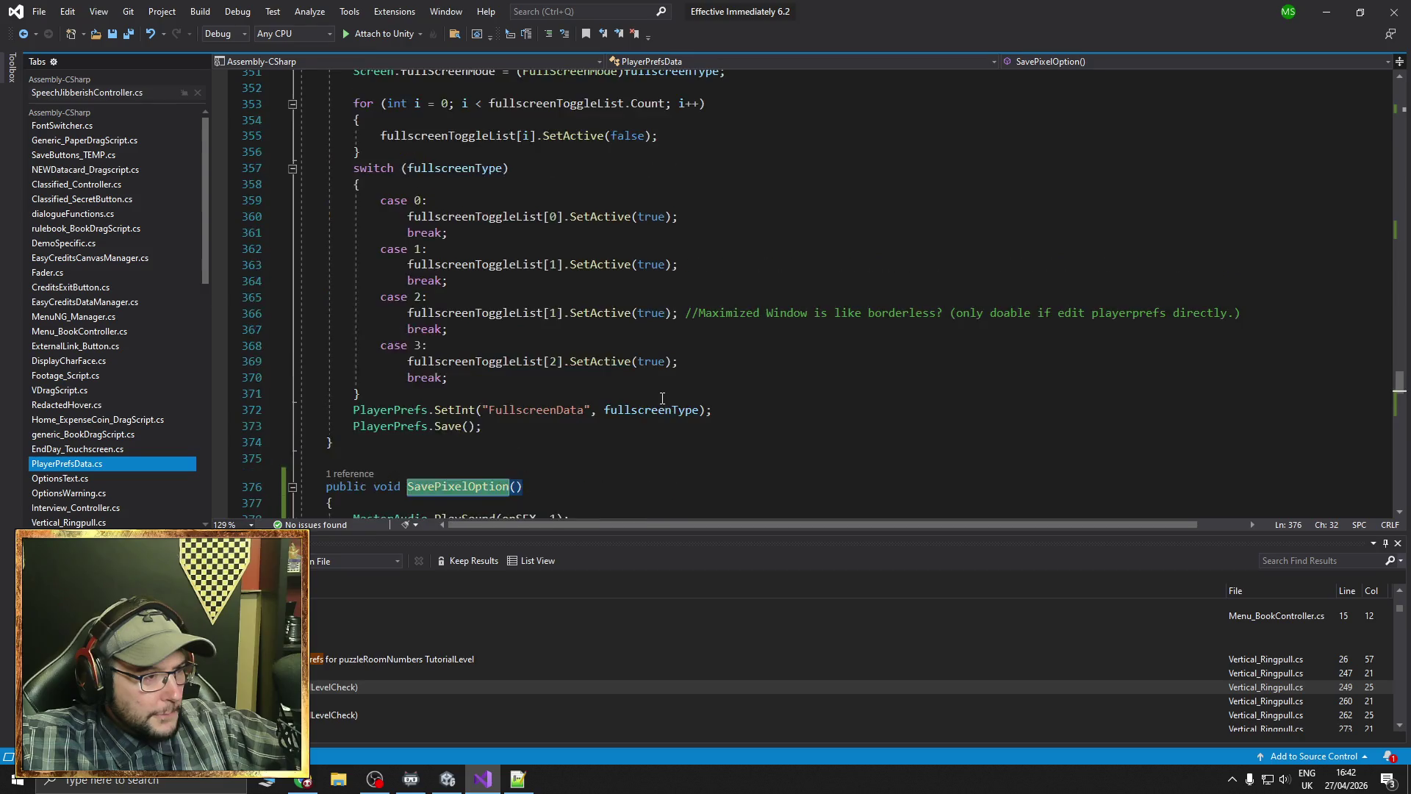
scroll(662, 398, "up", 15)
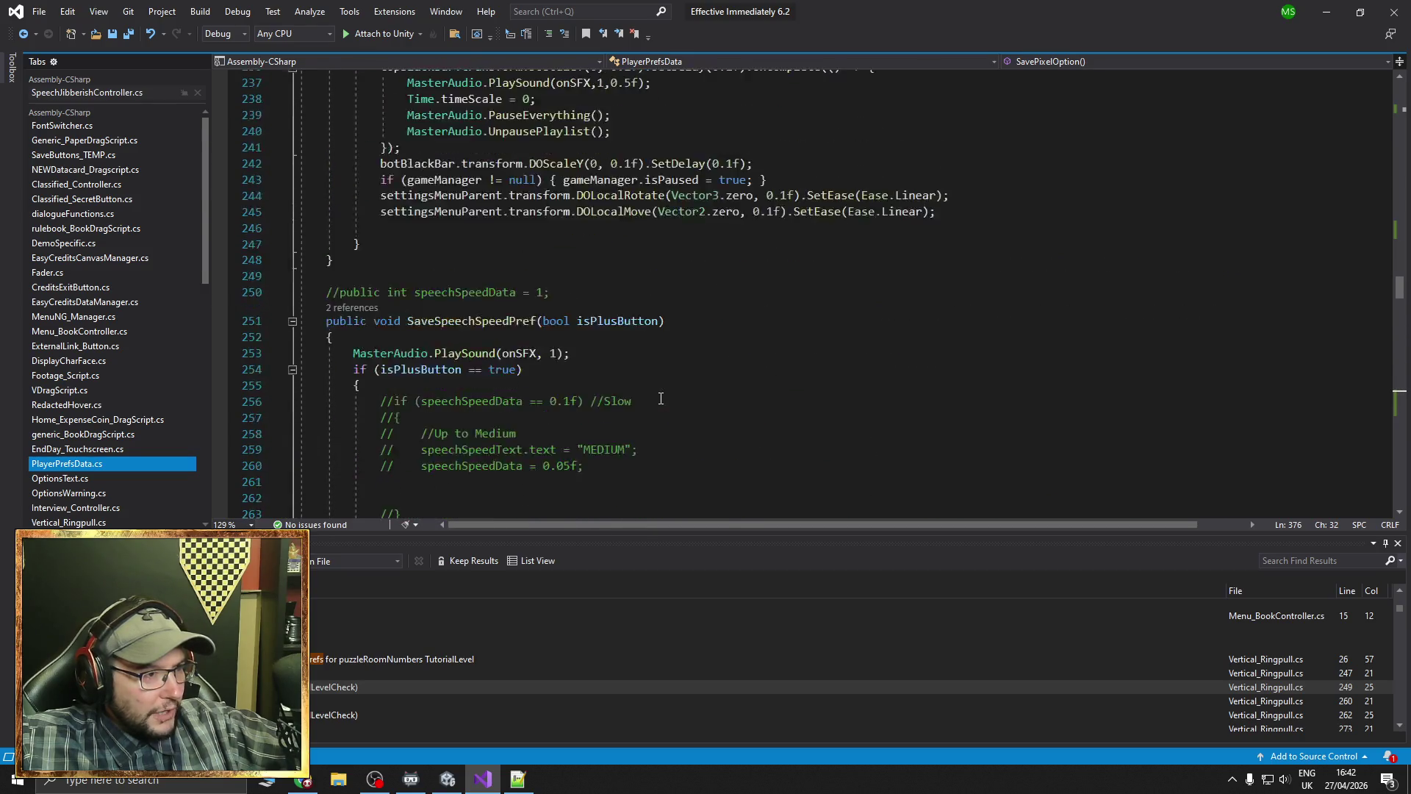
scroll(665, 400, "down", 20)
scroll(667, 403, "down", 18)
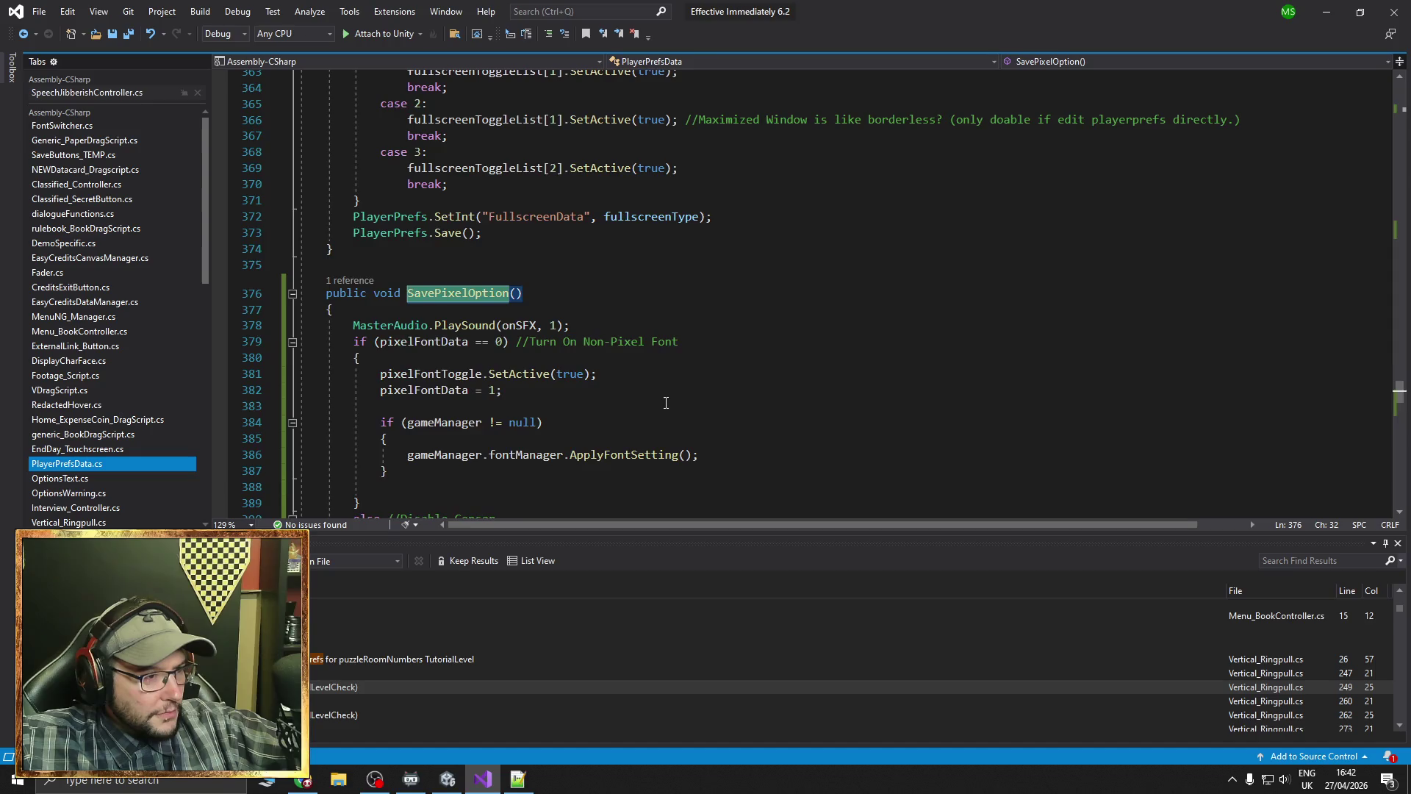
scroll(666, 402, "down", 13)
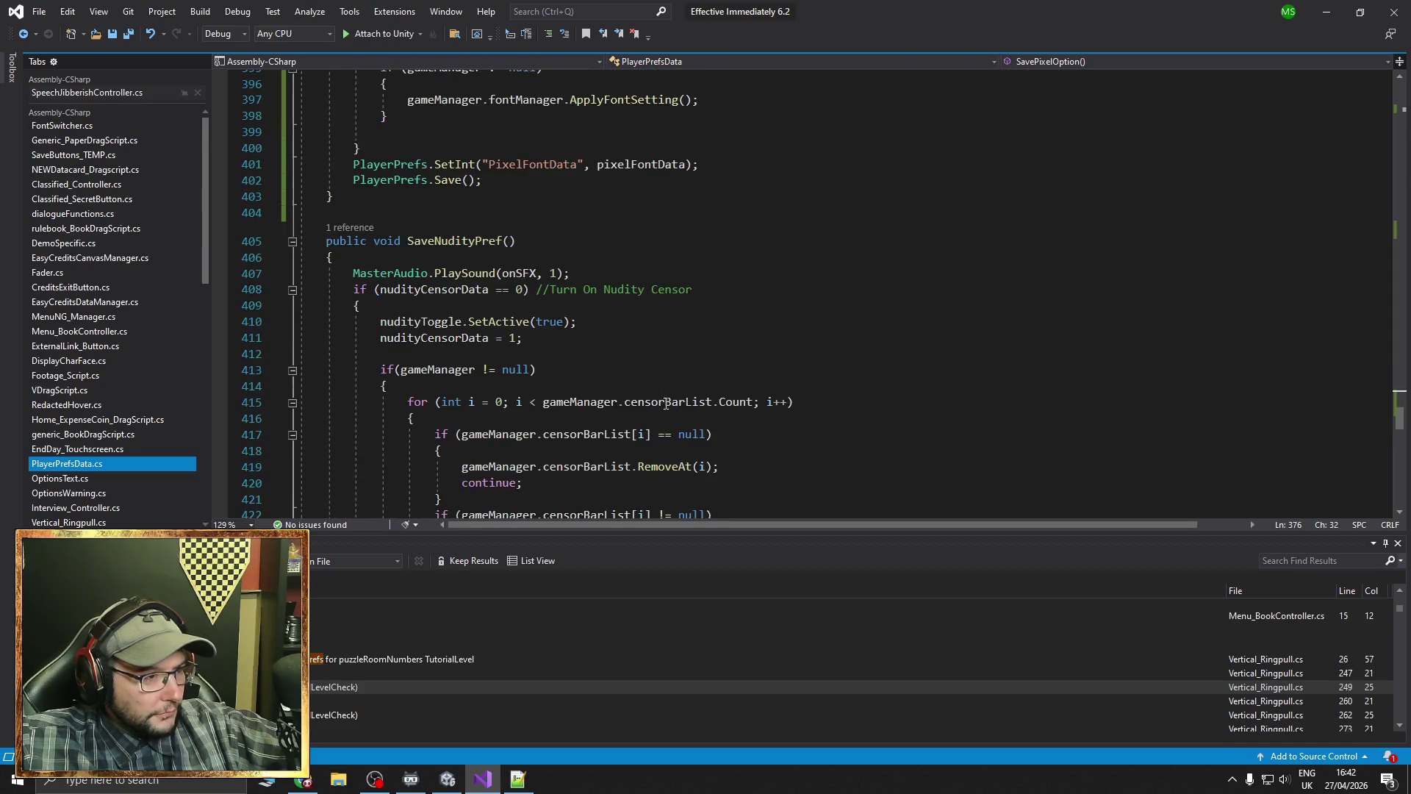
scroll(666, 403, "up", 14)
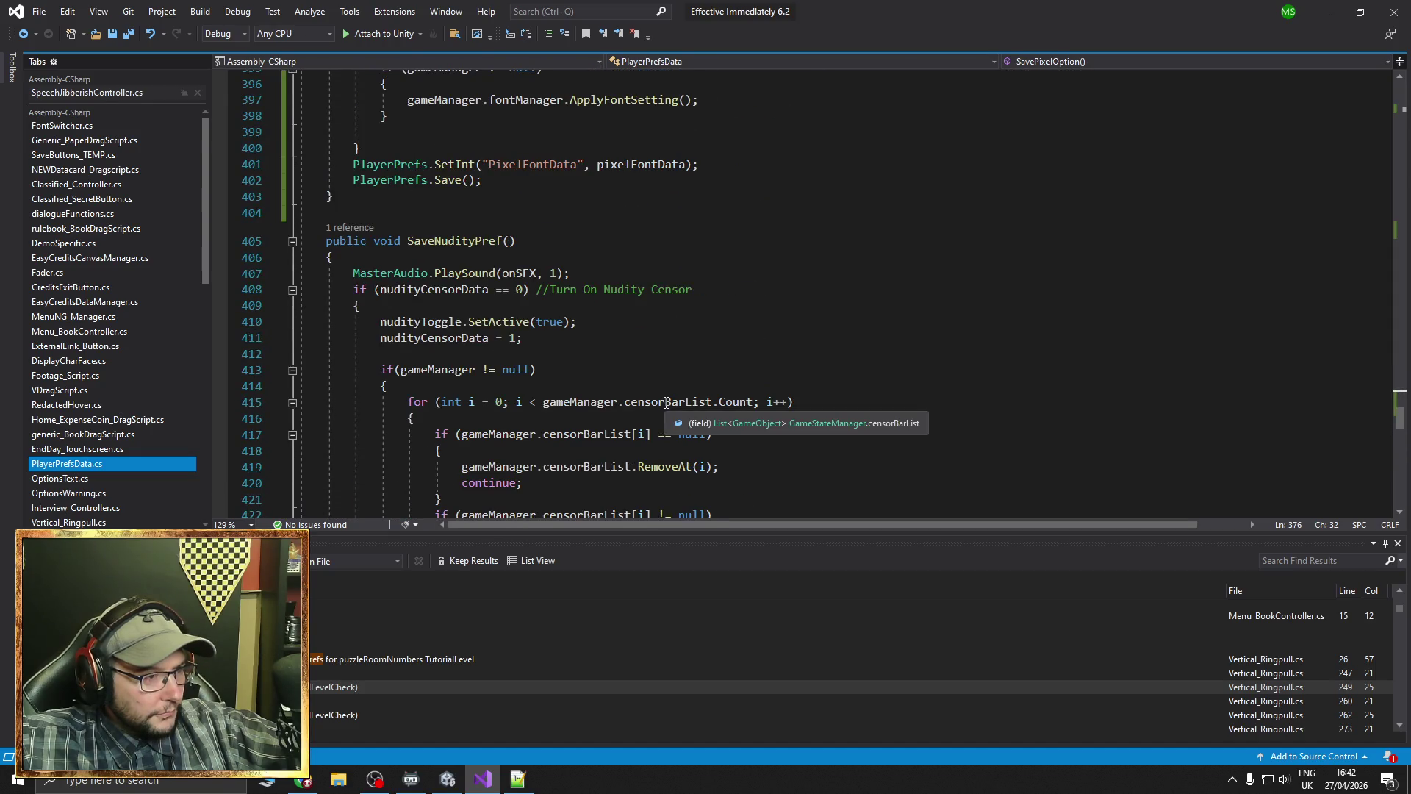
scroll(666, 403, "up", 1)
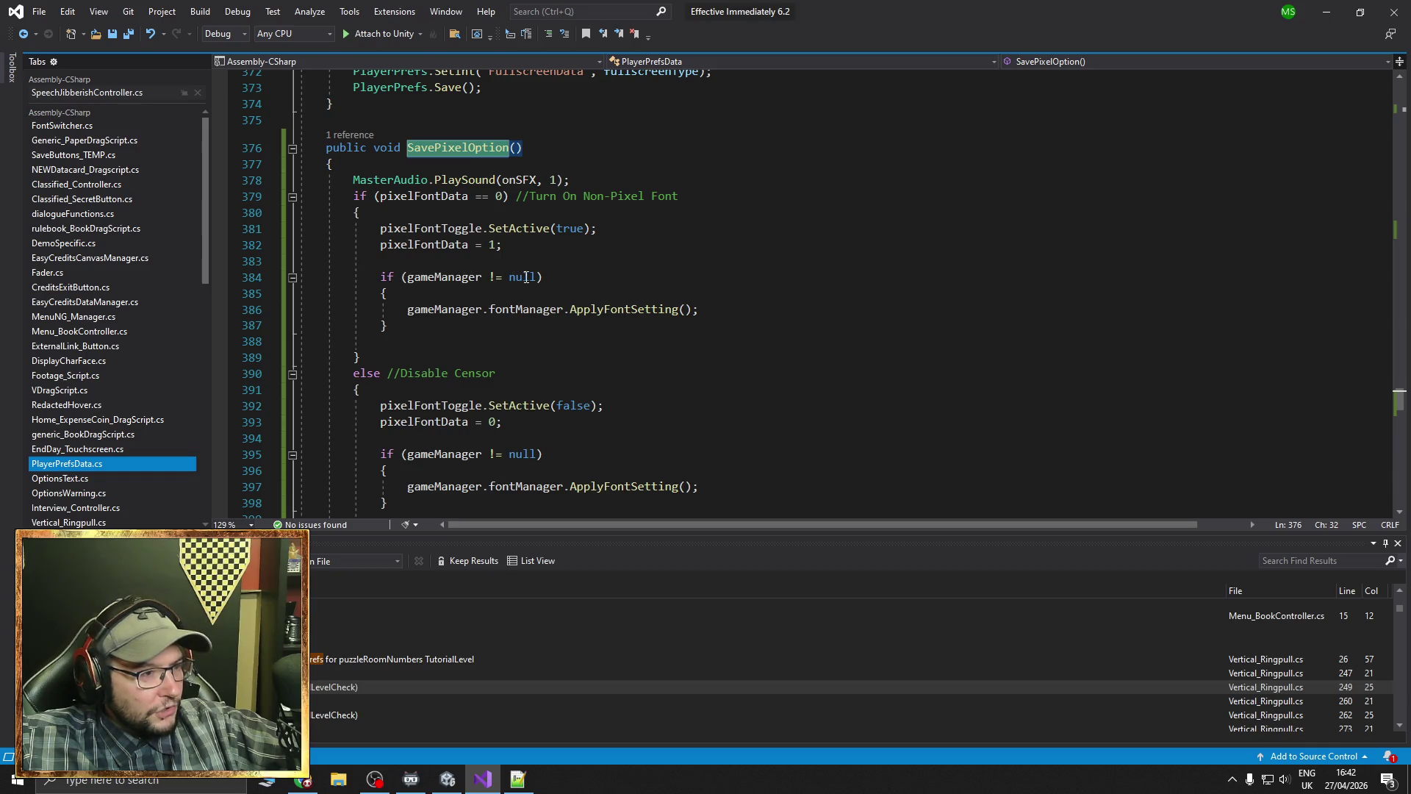
Add an empty line after the gameManager null check in SavePixelOption
left_click(417, 328)
key("Return")
type("esle")
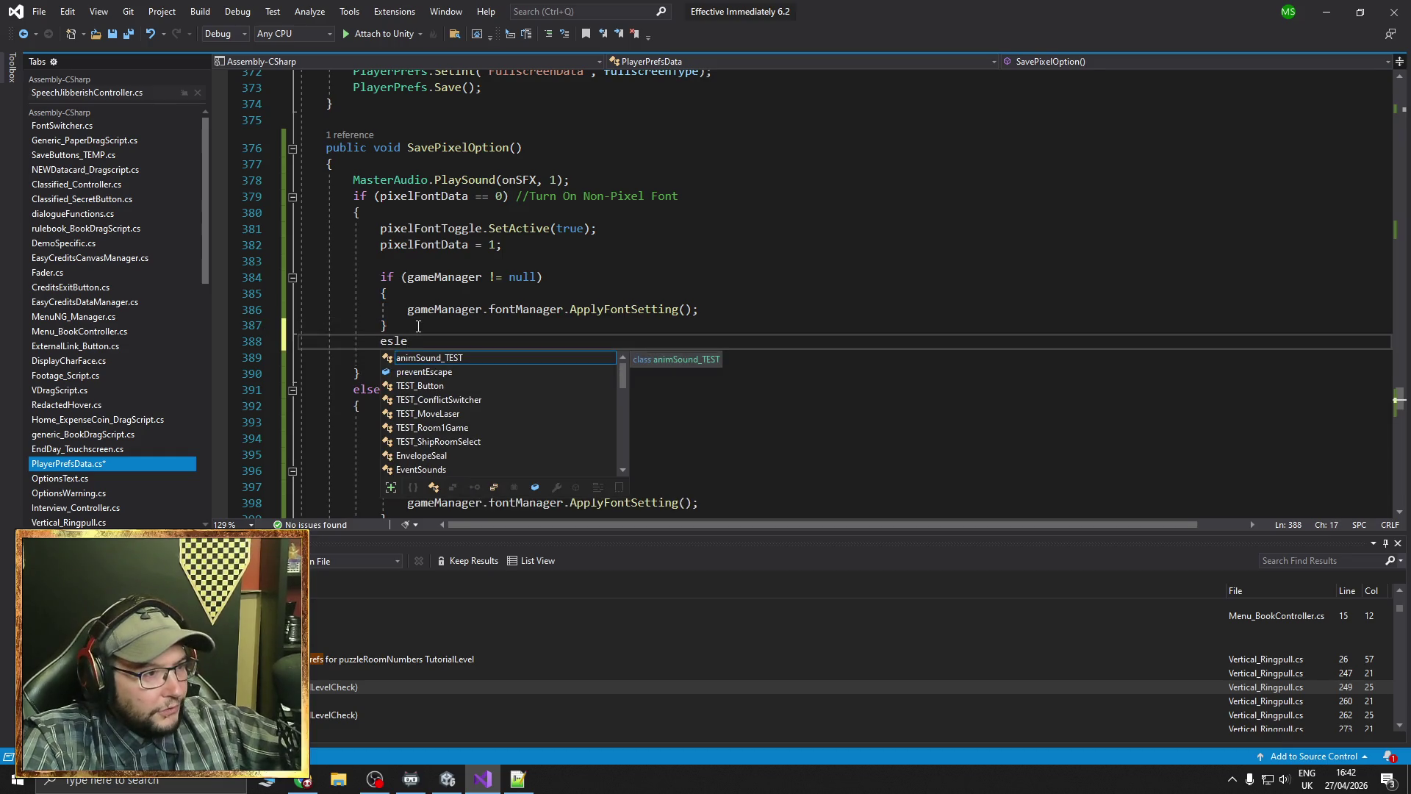
key("BackSpace")
key("BackSpace")
key("BackSpace")
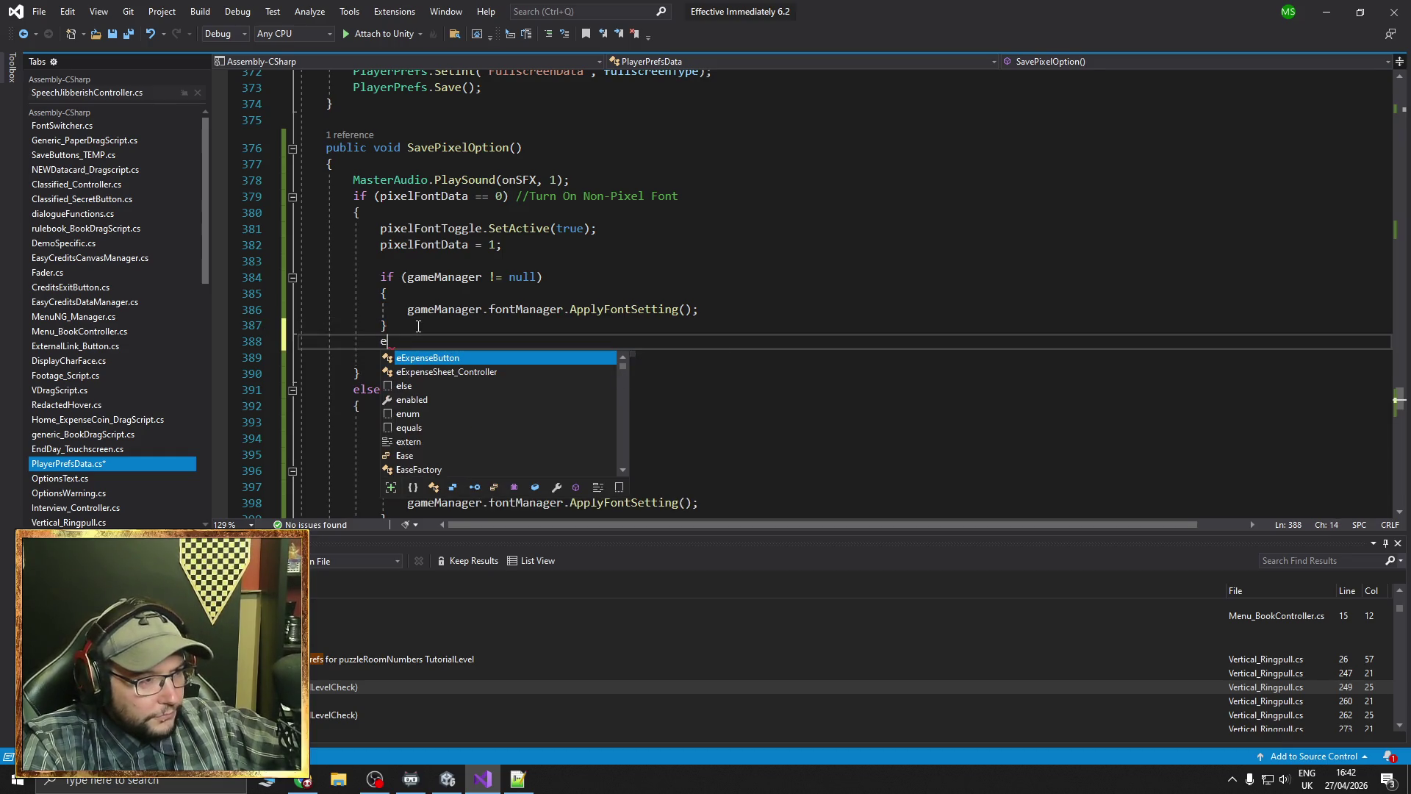
type("lse")
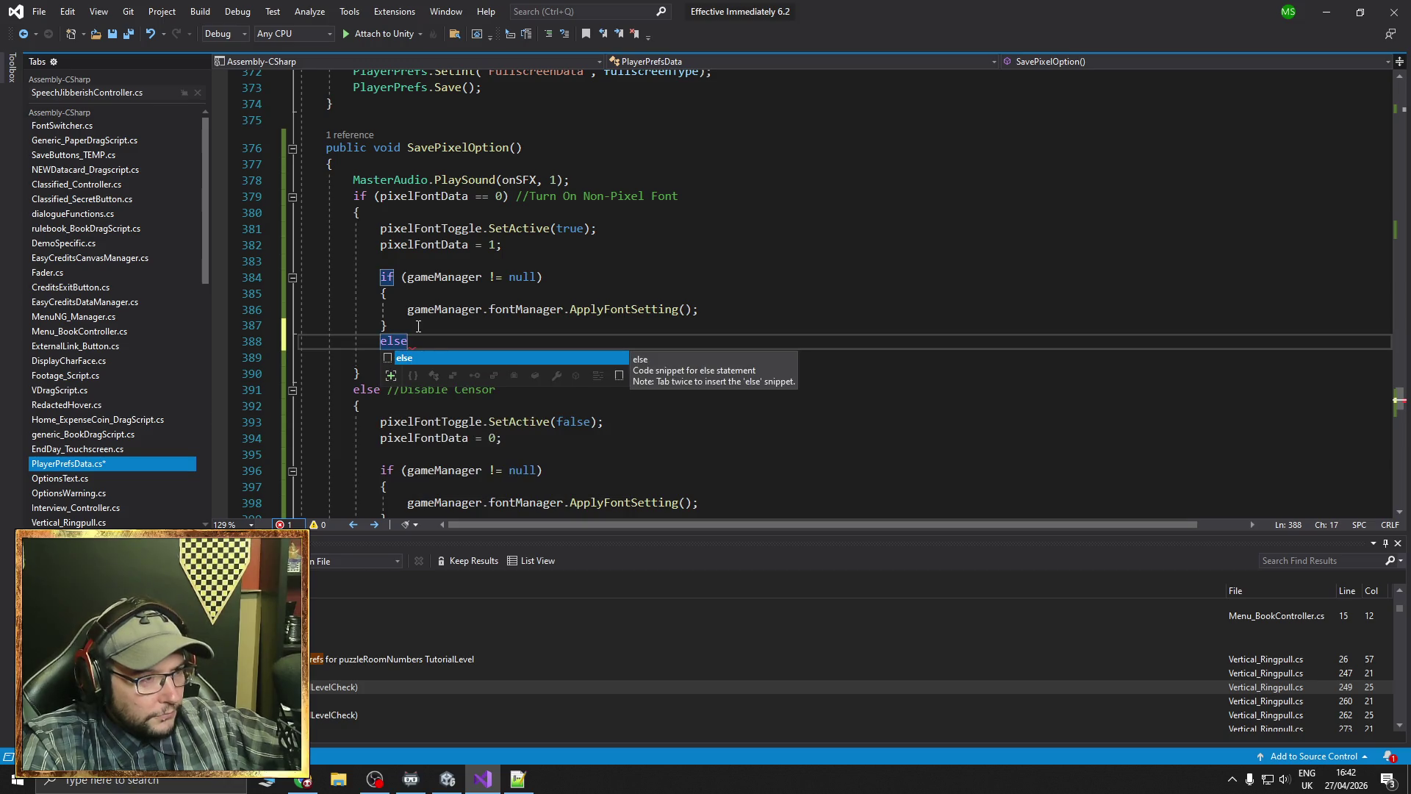
key("BackSpace")
key("BackSpace")
key("BackSpace")
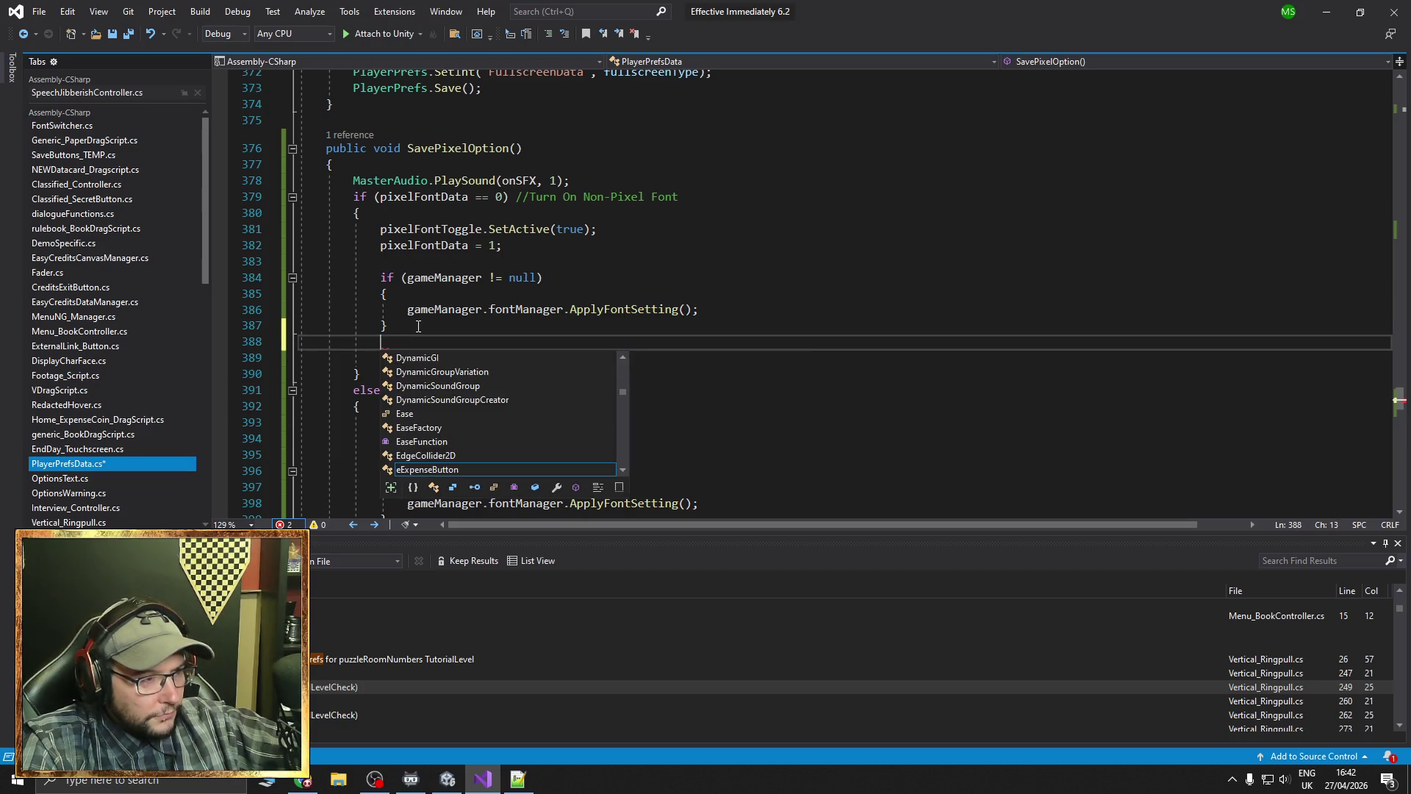
left_click(447, 778)
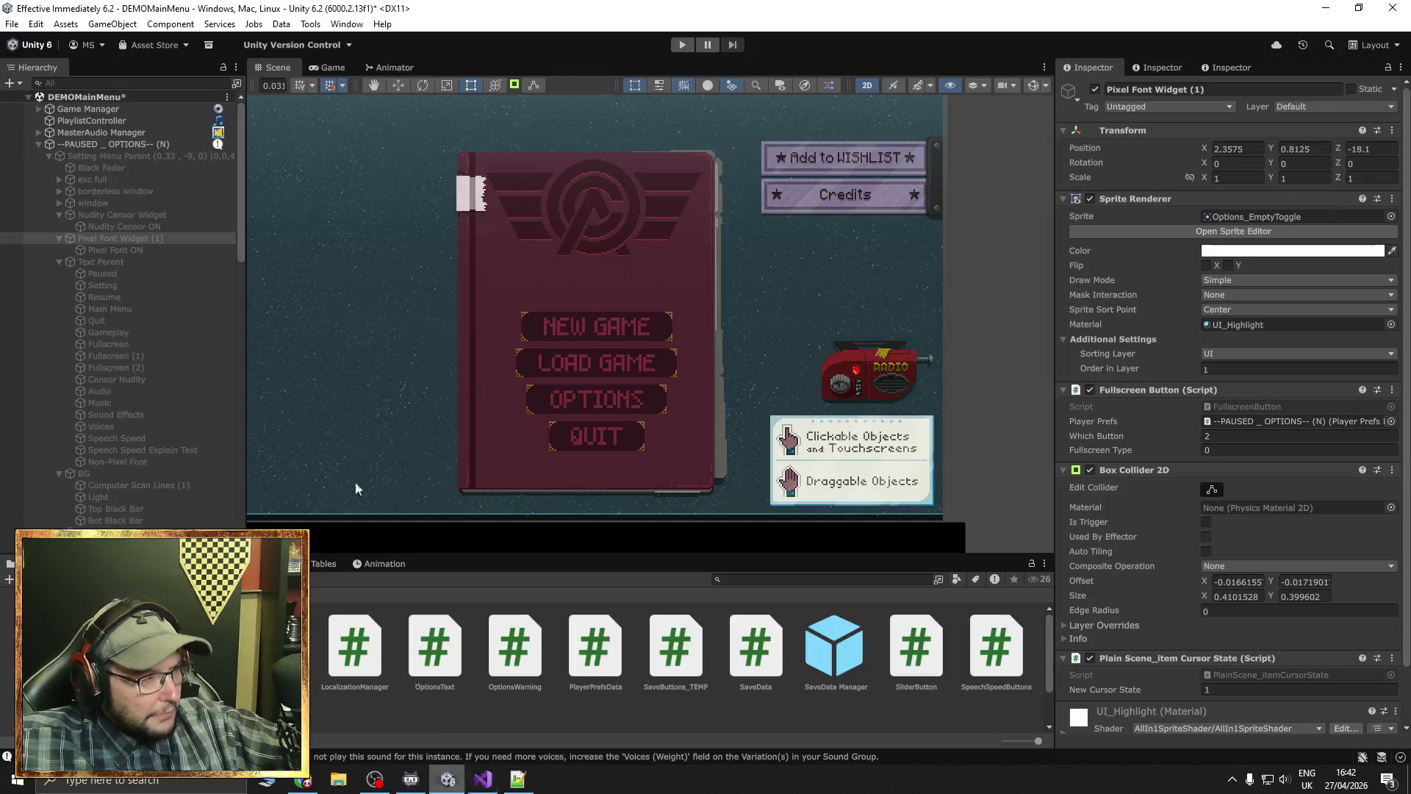
Try assigning Game Manager to the Player Prefs Data Game Manager field on --PAUSED _ OPTIONS--
left_click(138, 109)
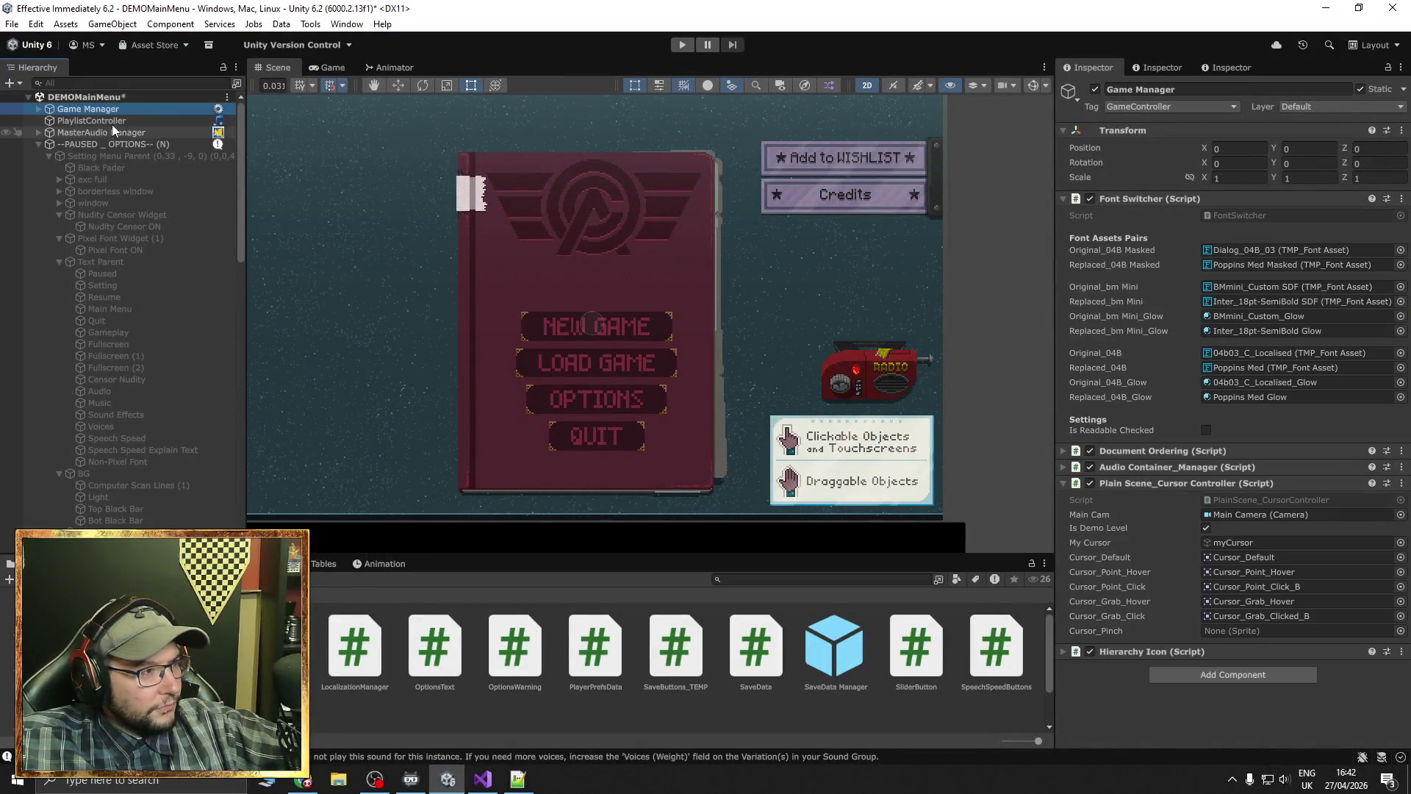
left_click(108, 143)
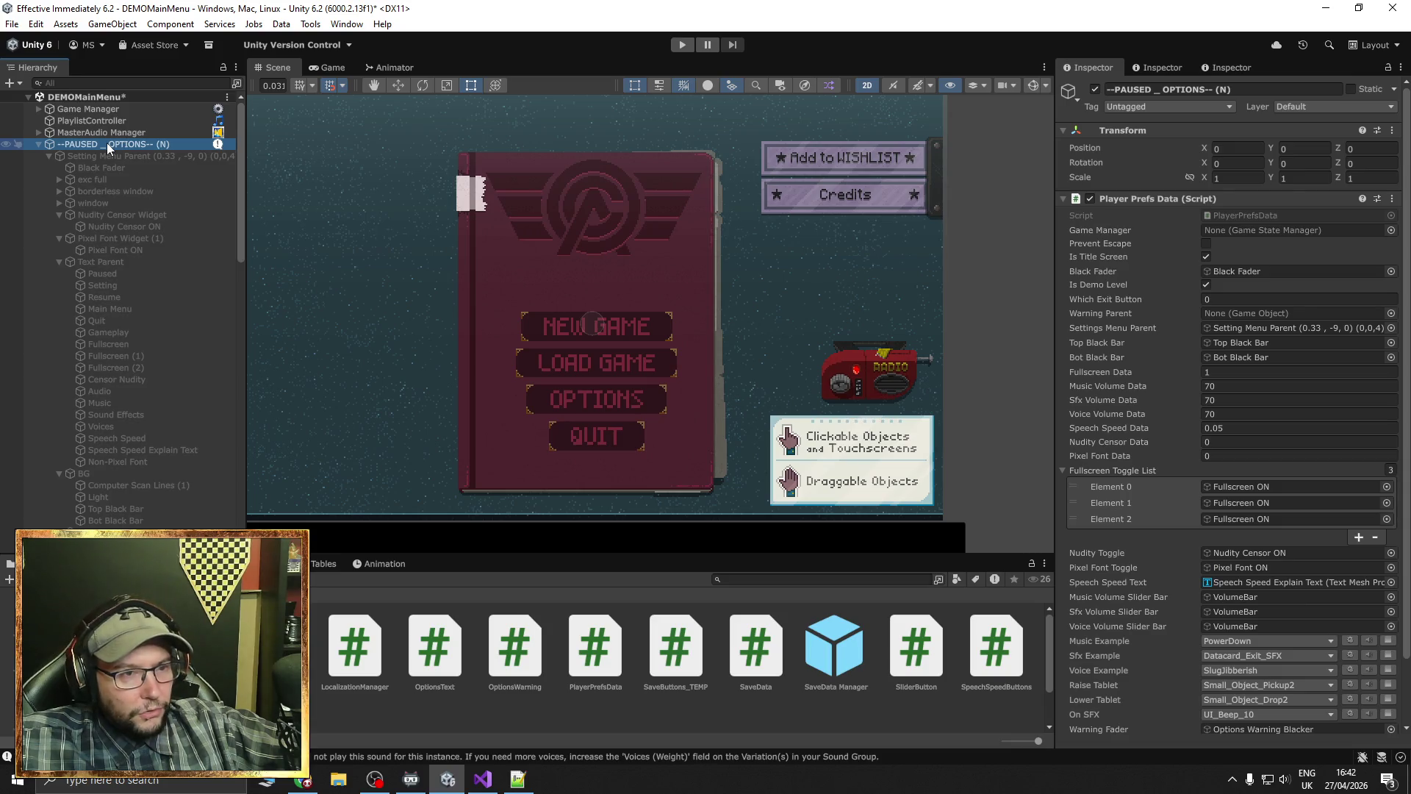
mouse_move(114, 104)
left_mouse_down()
mouse_move(342, 149)
mouse_move(1241, 230)
mouse_move(1228, 232)
left_mouse_up()
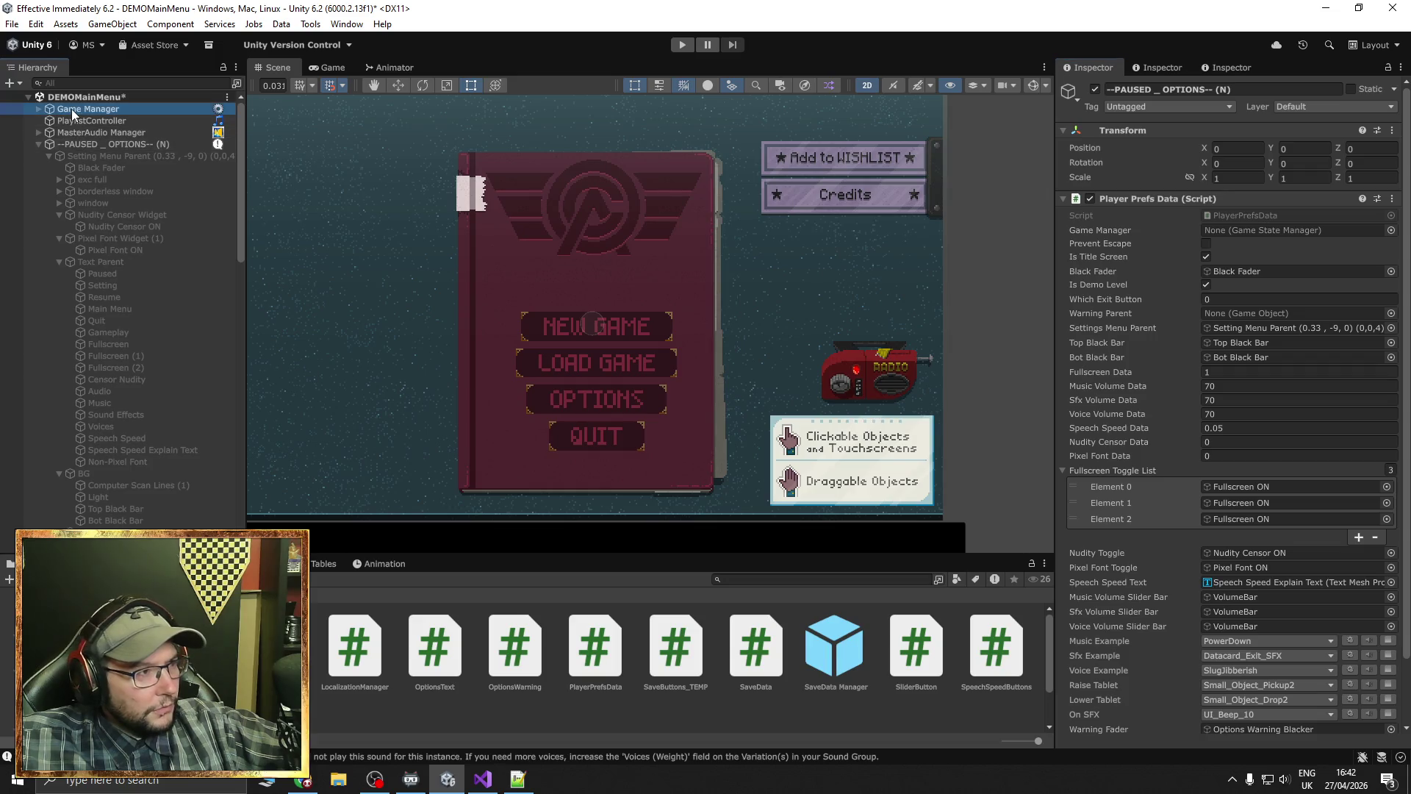
left_click(72, 109)
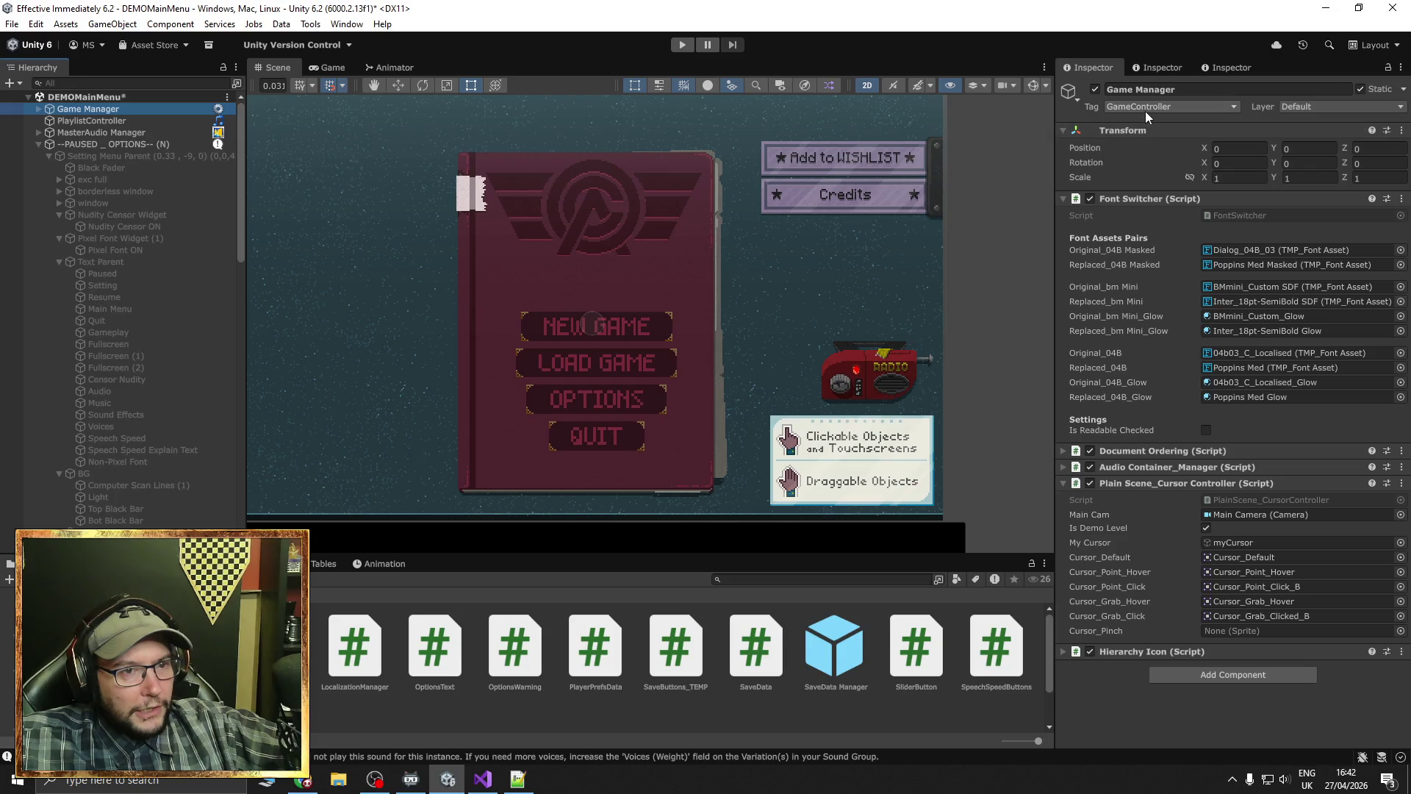
left_click(483, 779)
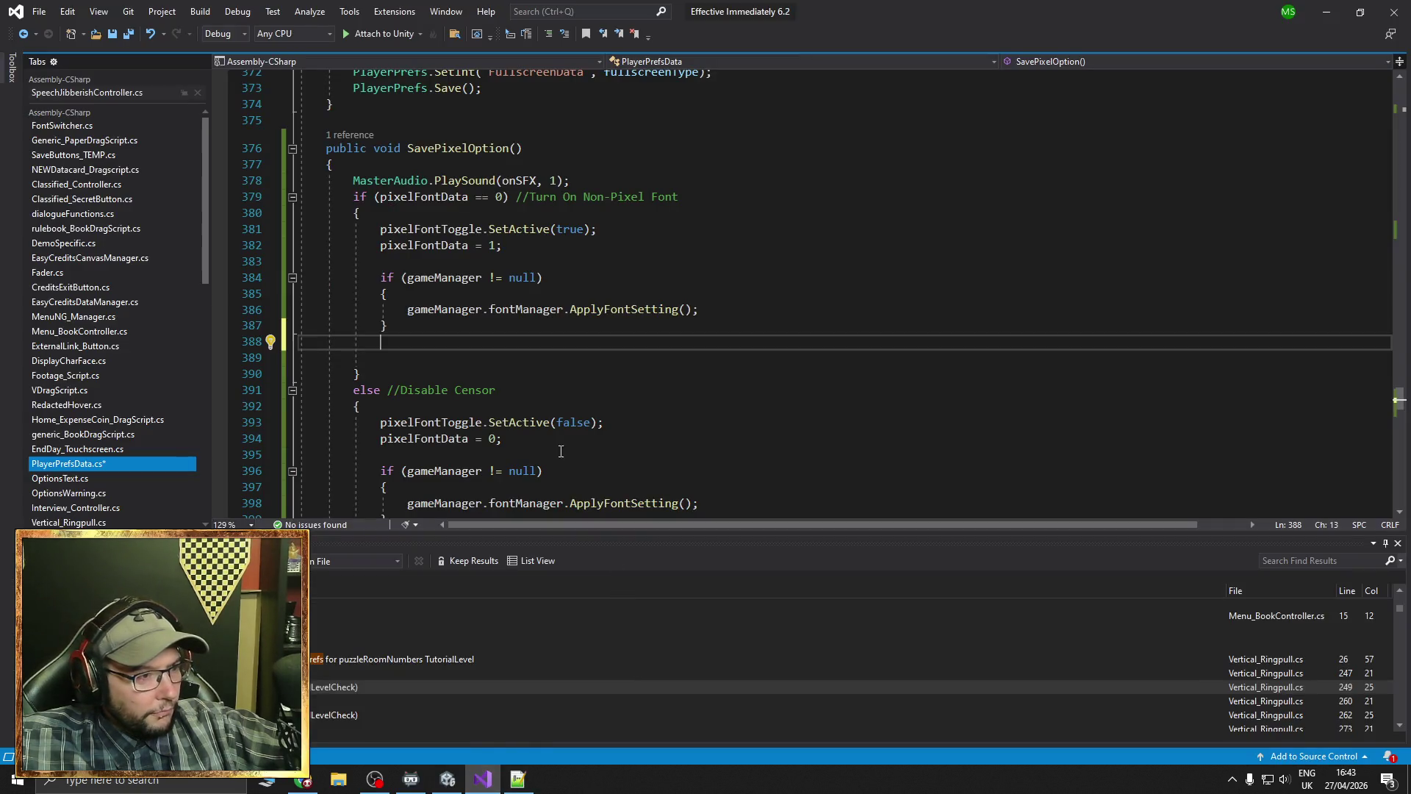
Add an empty else { } branch after the gameManager null check on line 387
left_click(418, 322)
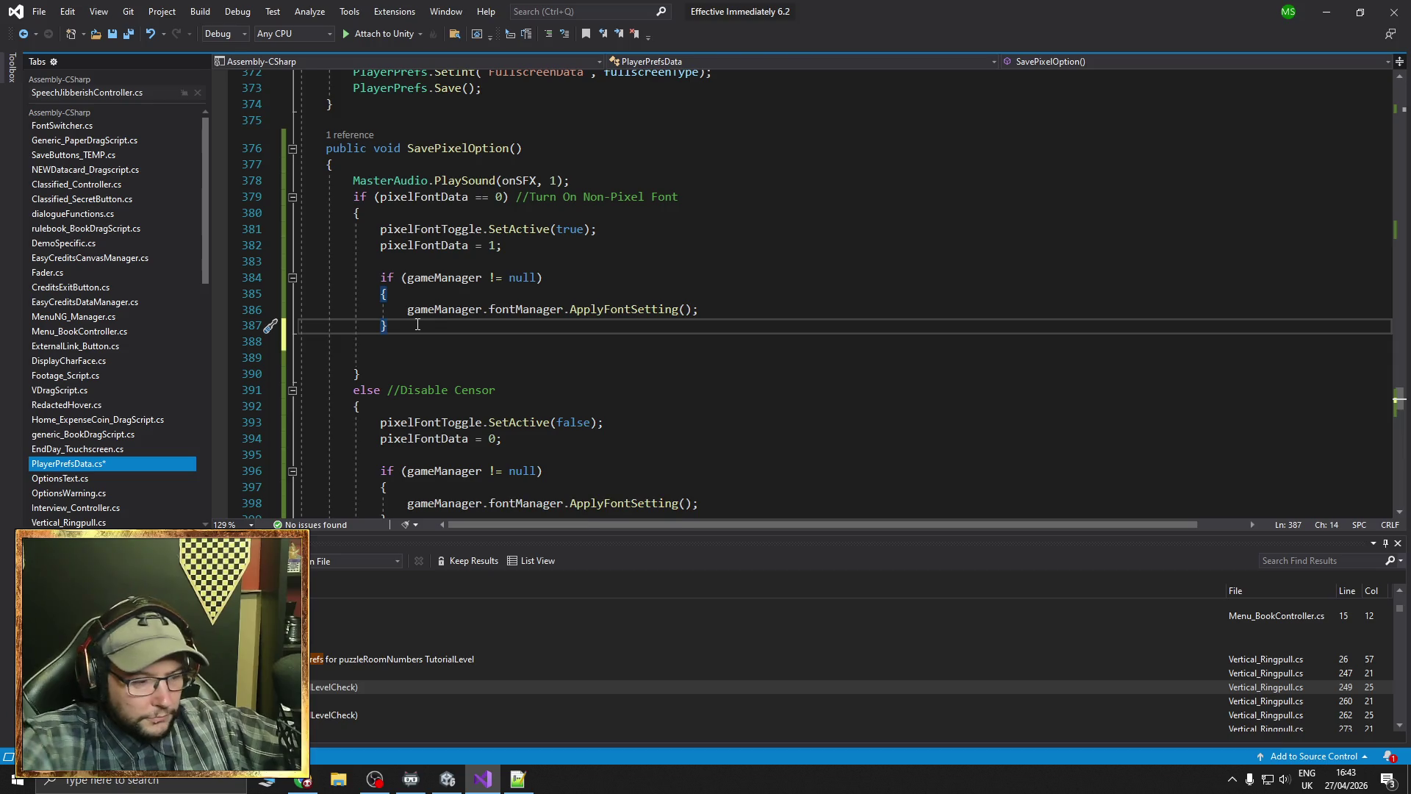
key("Return")
type("else {")
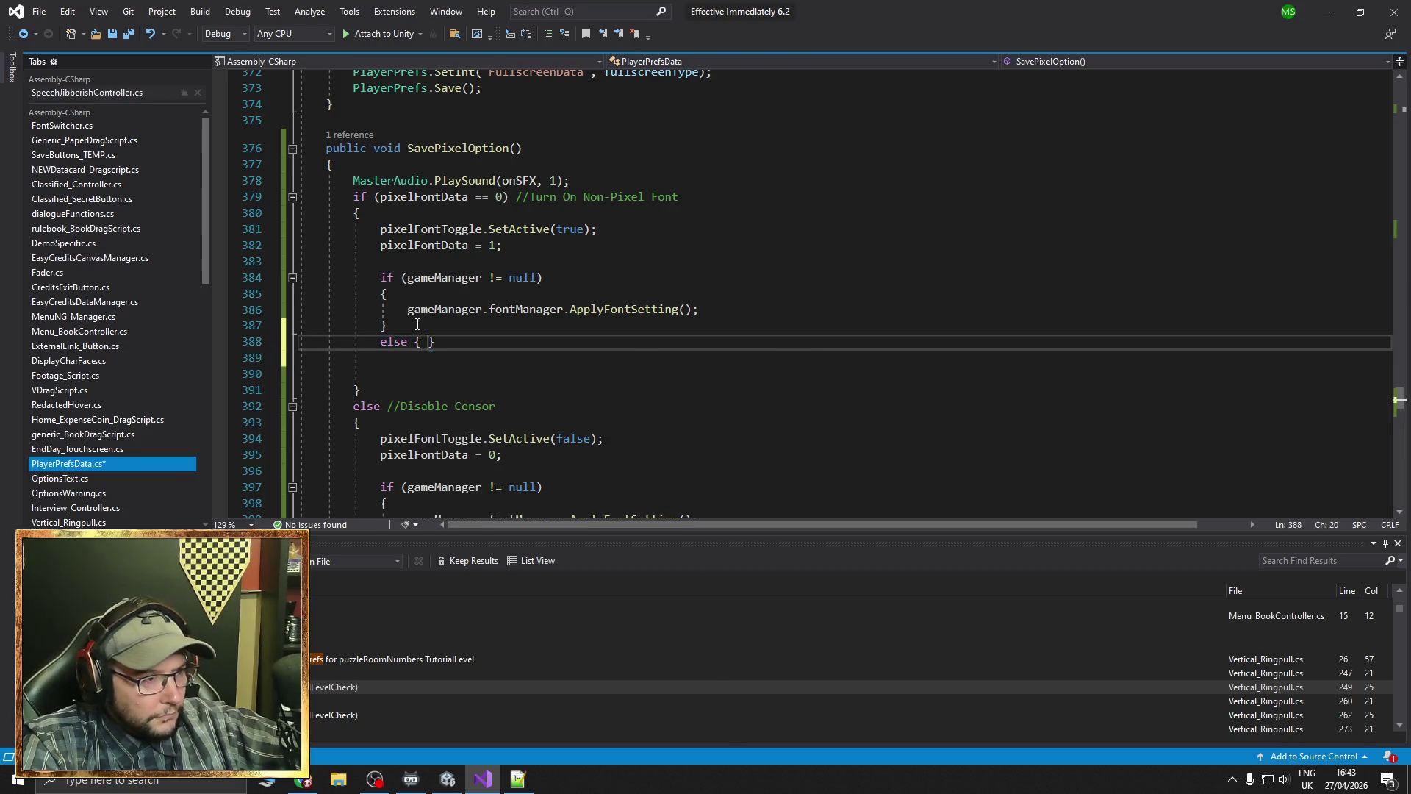
key("Return")
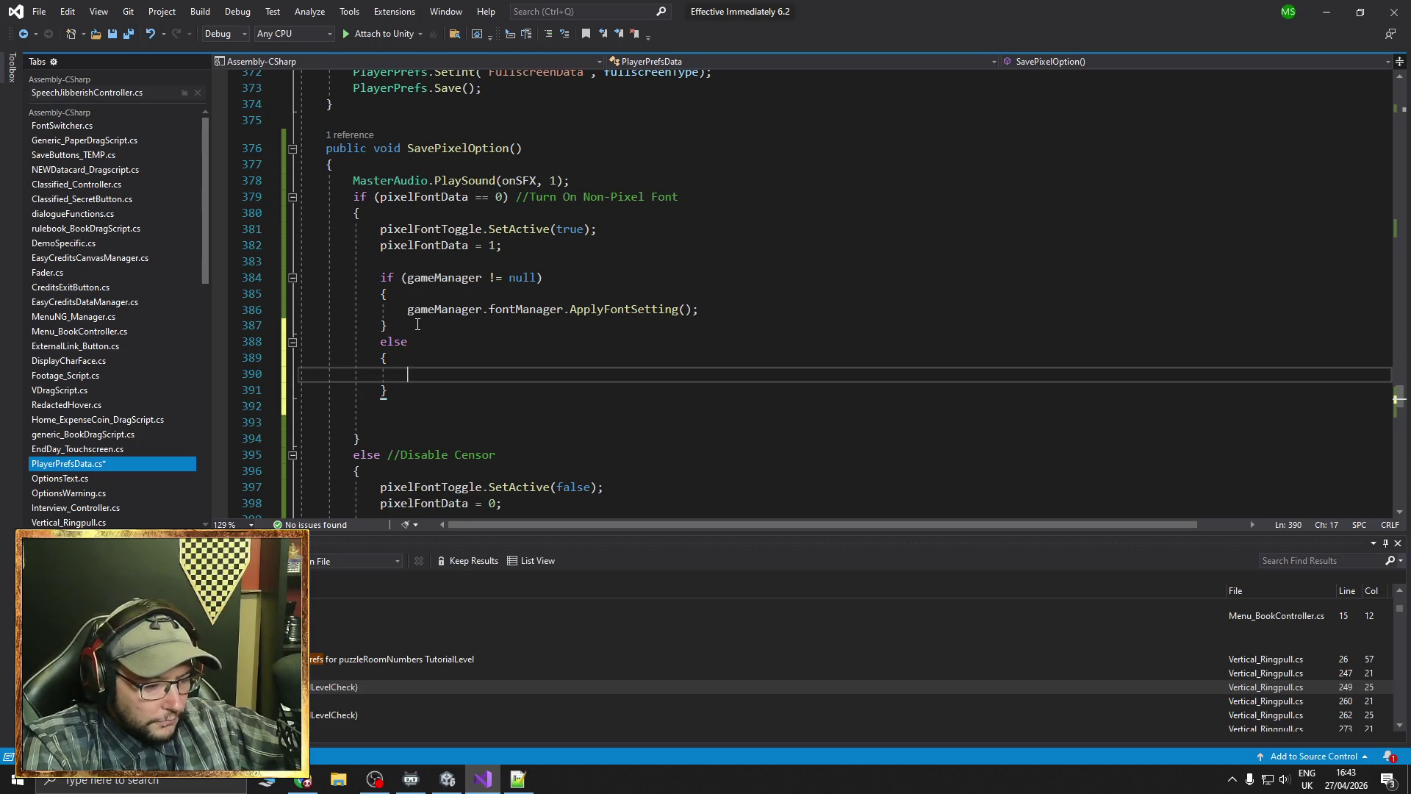
type("Find")
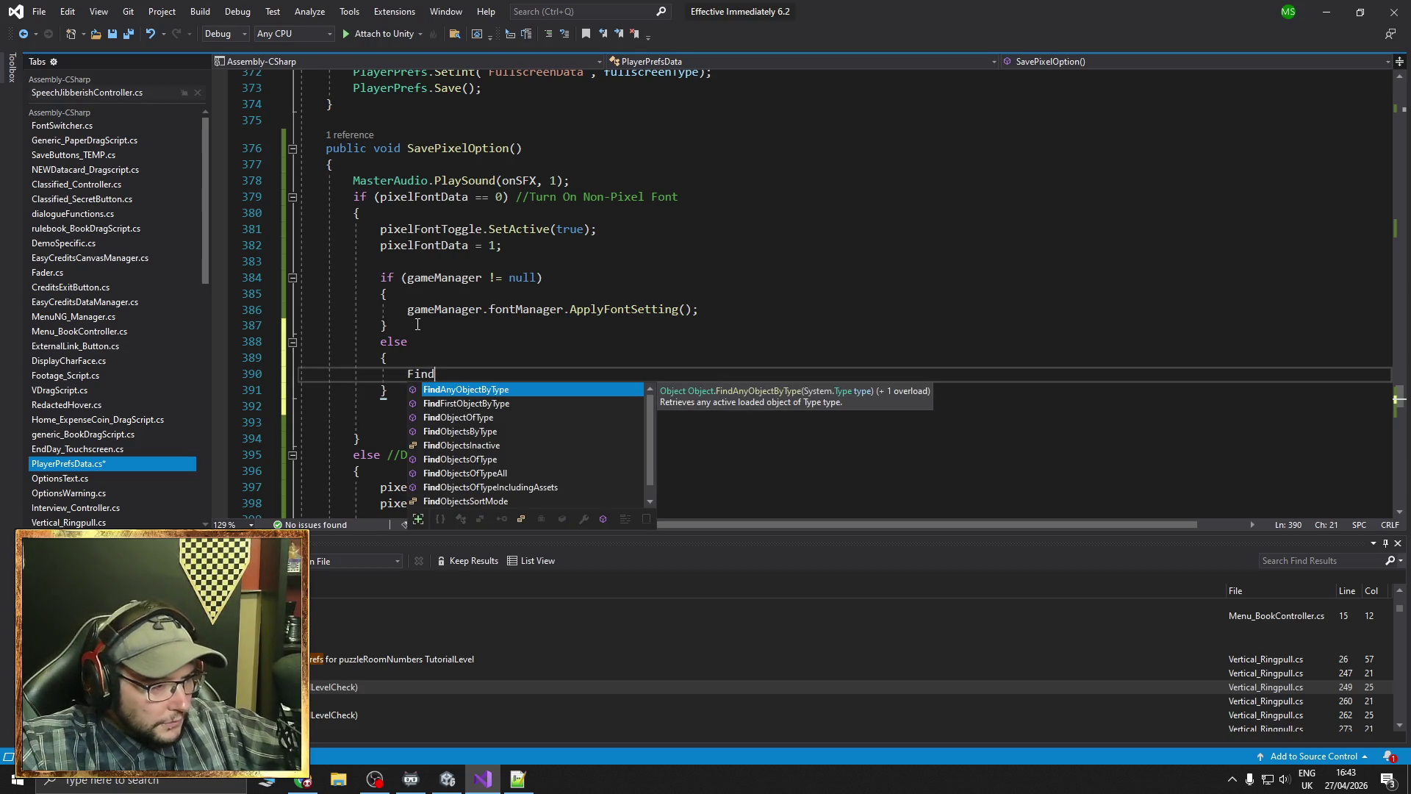
key("BackSpace")
key("BackSpace")
key("BackSpace")
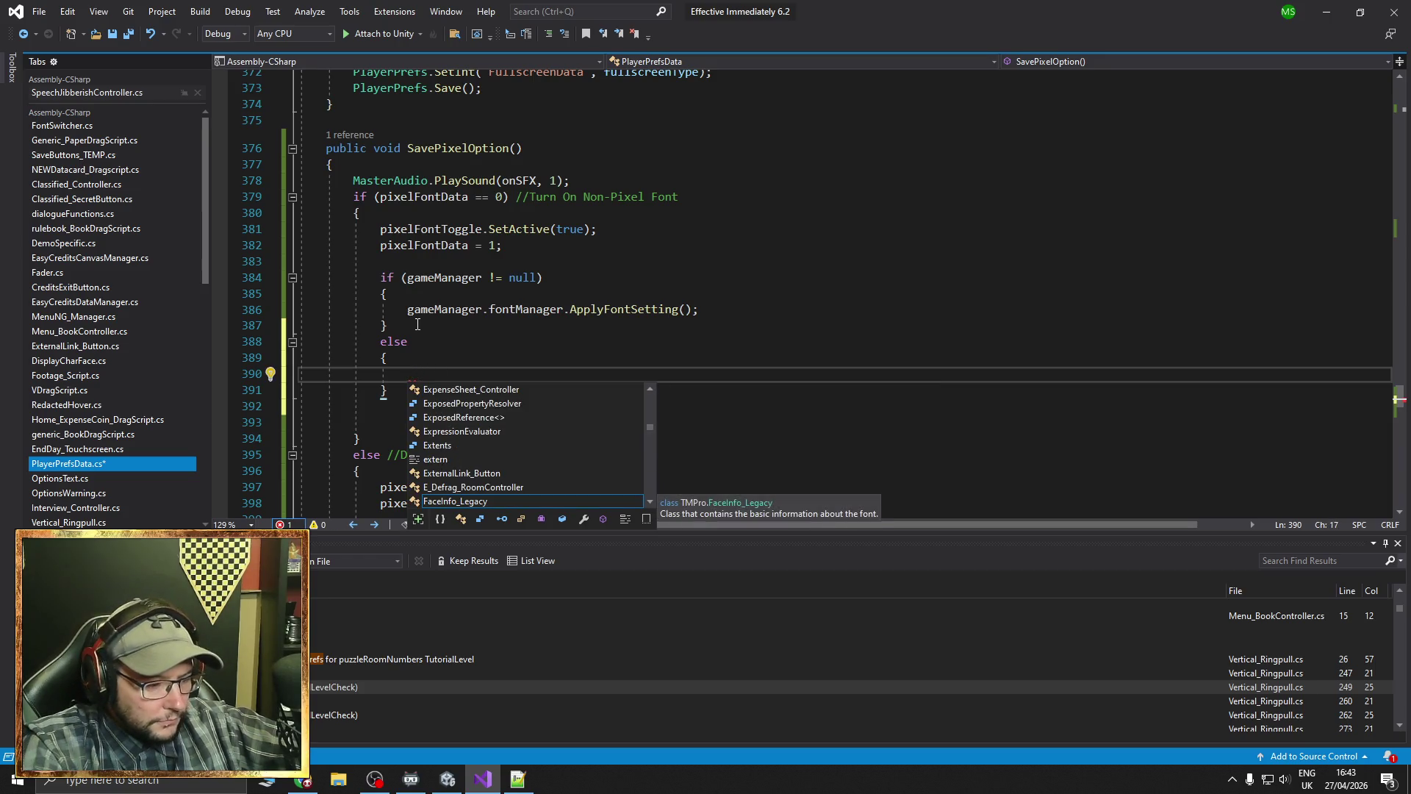
Search for FindObject and step through its matches on FontSwitcher.cs lines 60–62
key("ctrl+f")
type("FindObje")
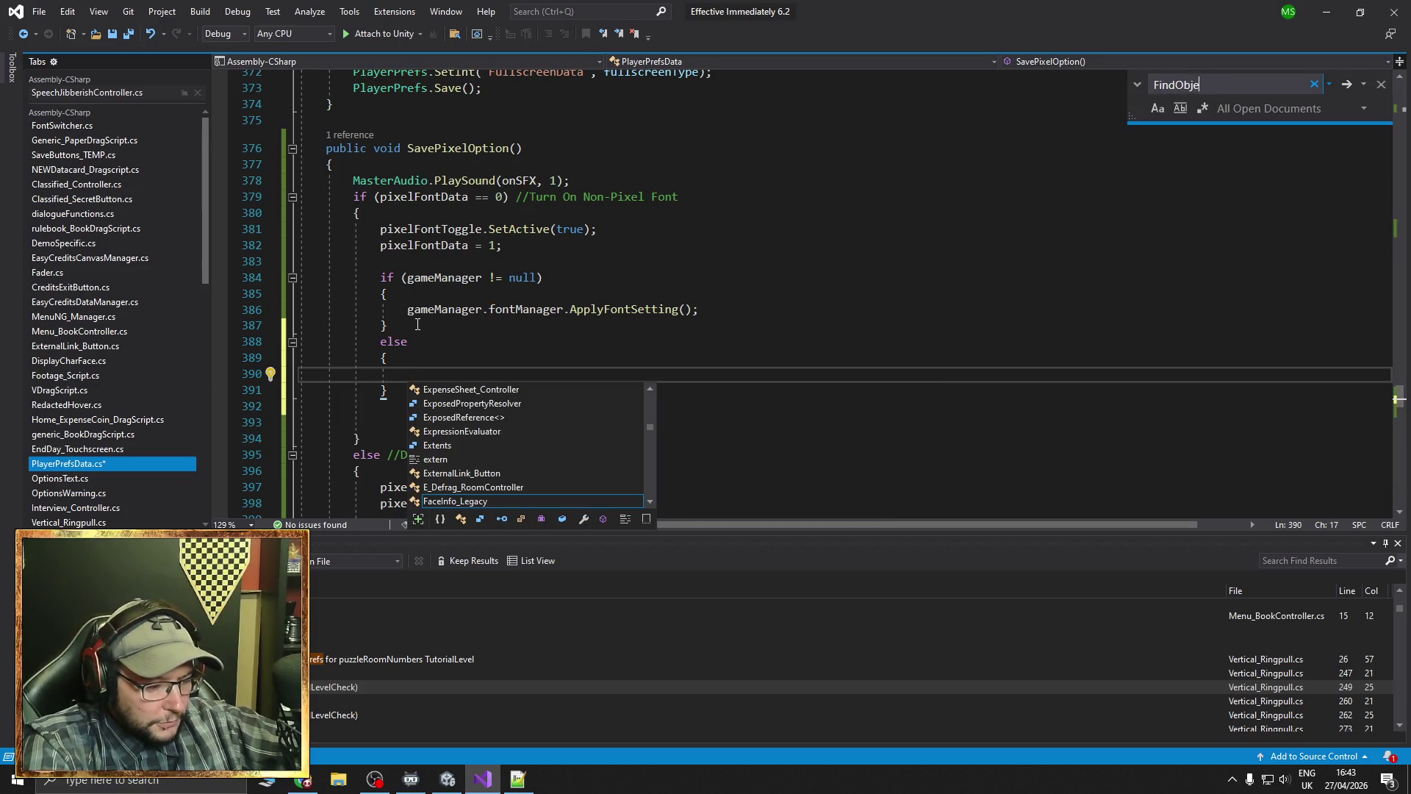
type("ct")
key("Return")
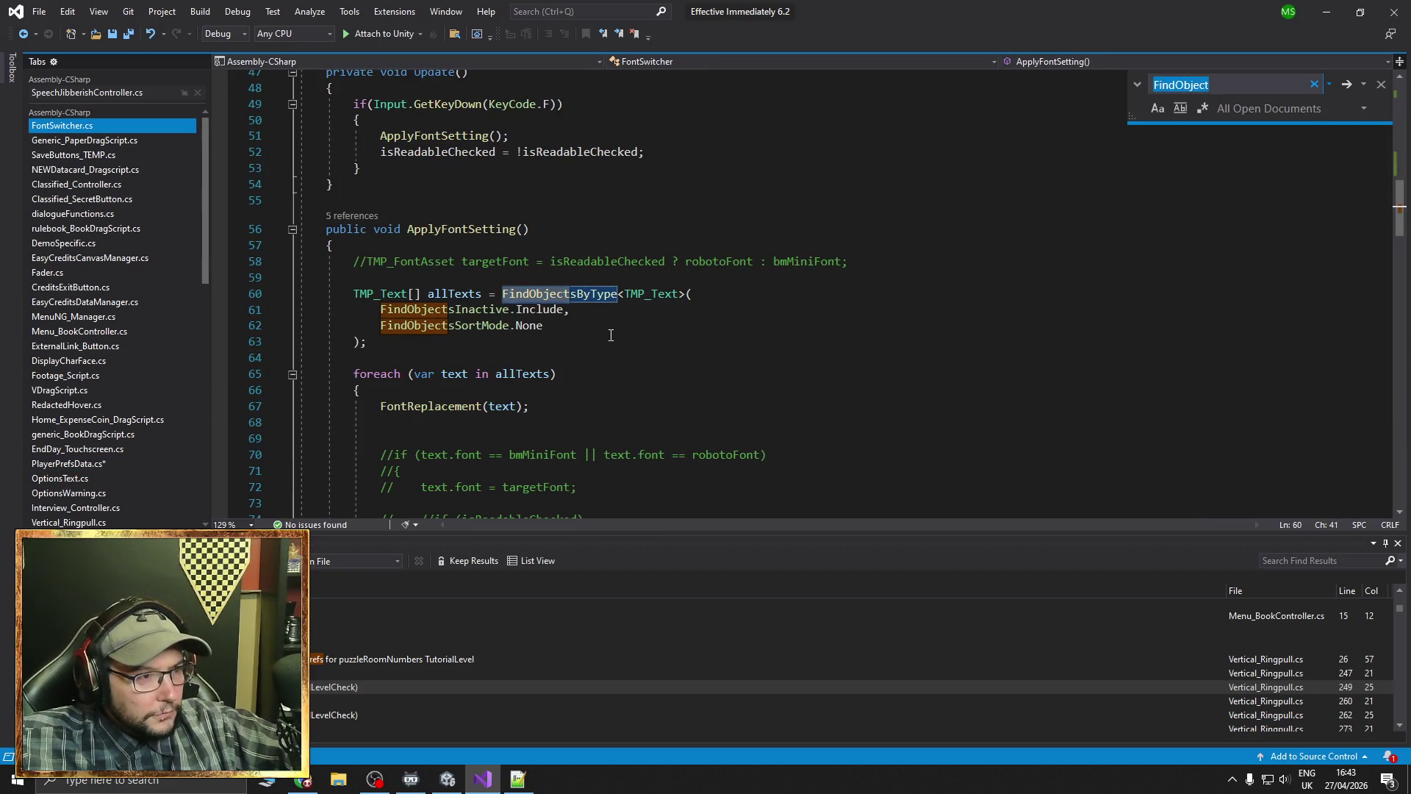
key("Return")
key("Return")
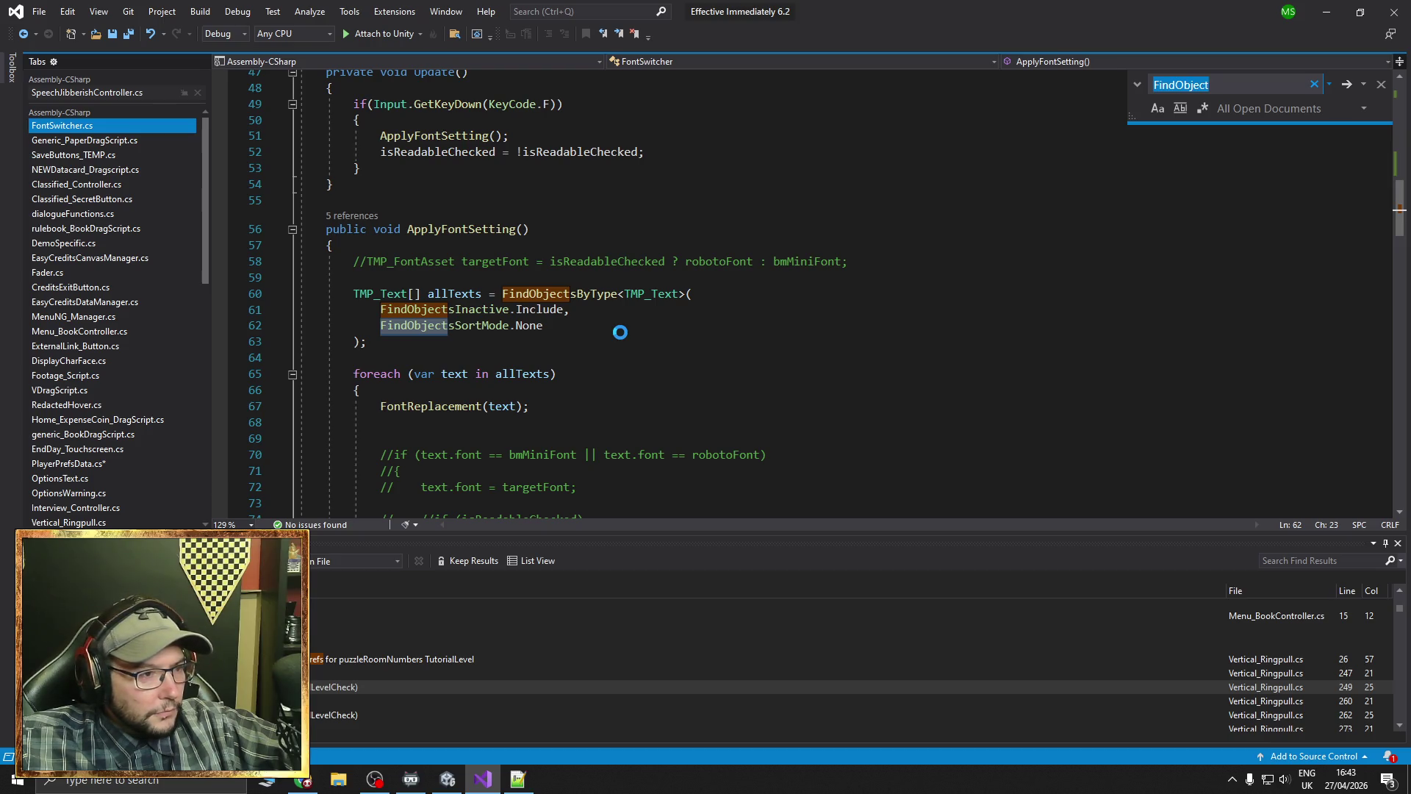
Search the open documents for byTag and then Game Manager, both returning no matches
double_click(1238, 90)
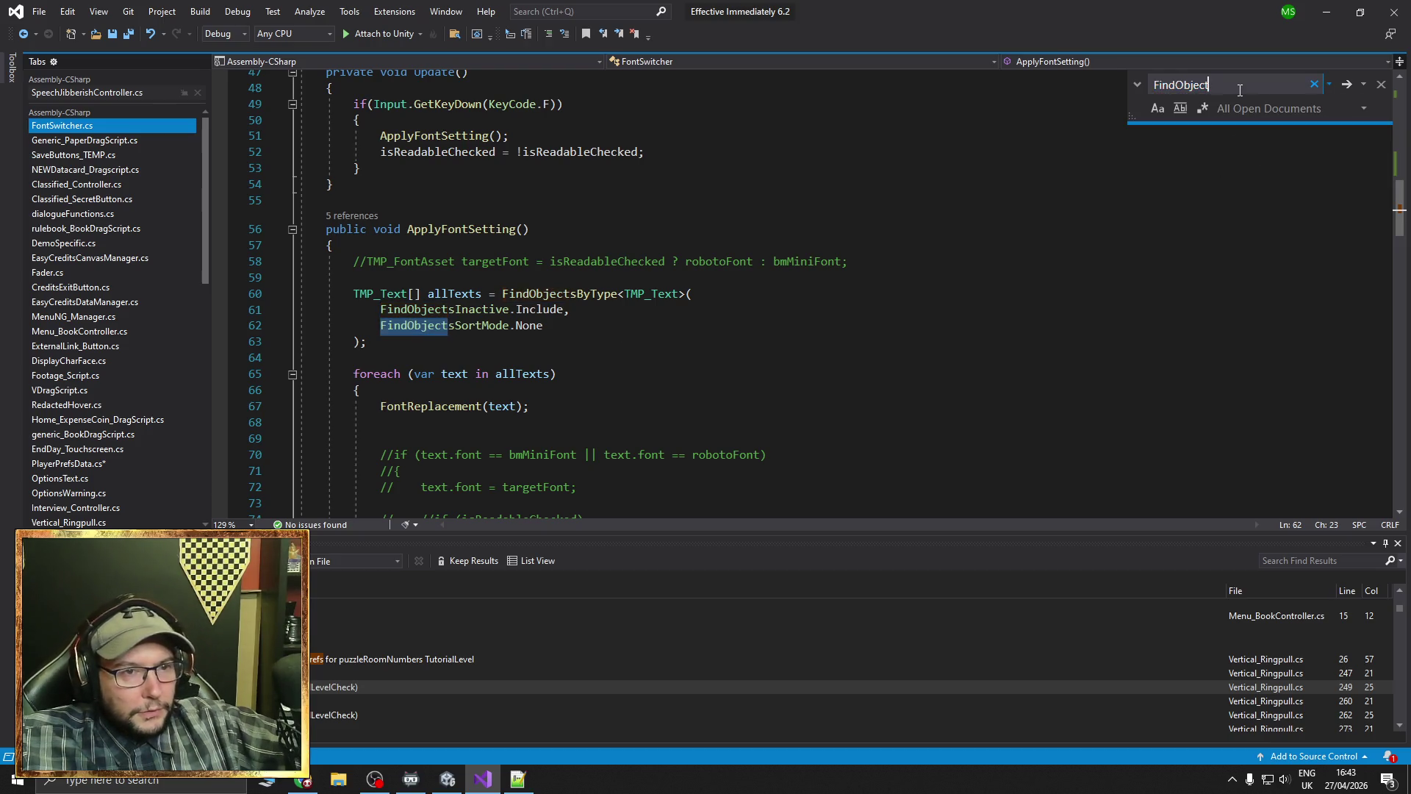
type("byTag")
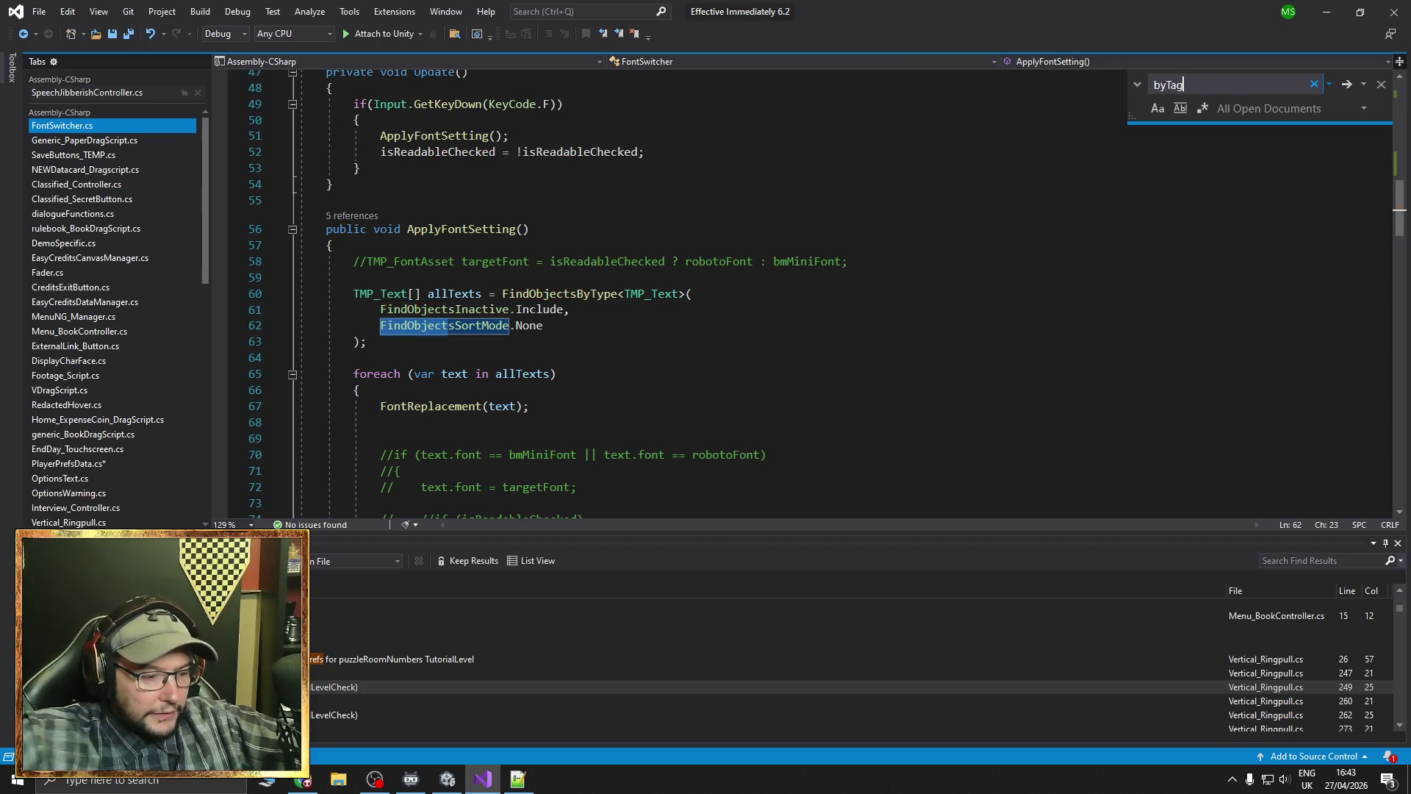
key("Return")
left_click(704, 414)
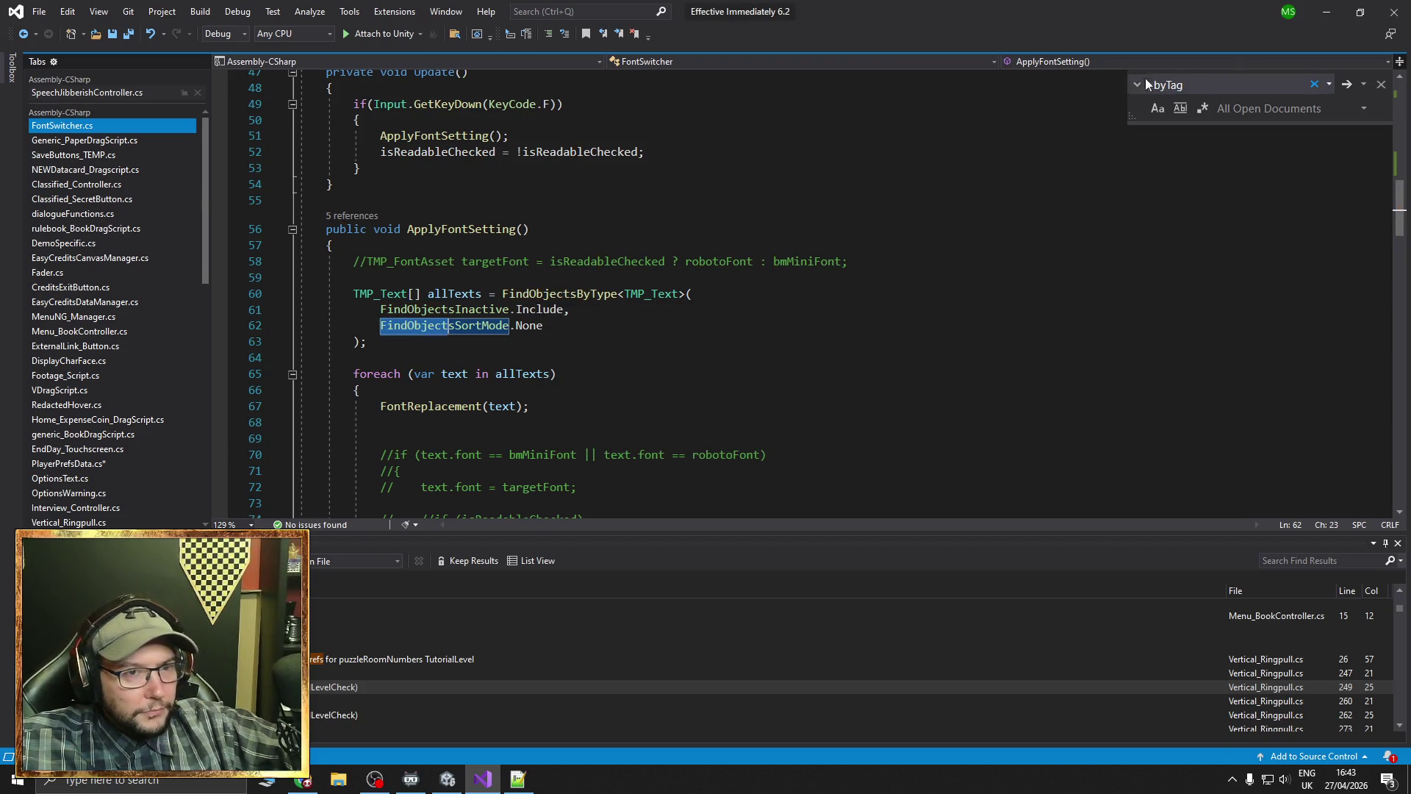
double_click(1168, 85)
key("BackSpace")
type("Gam")
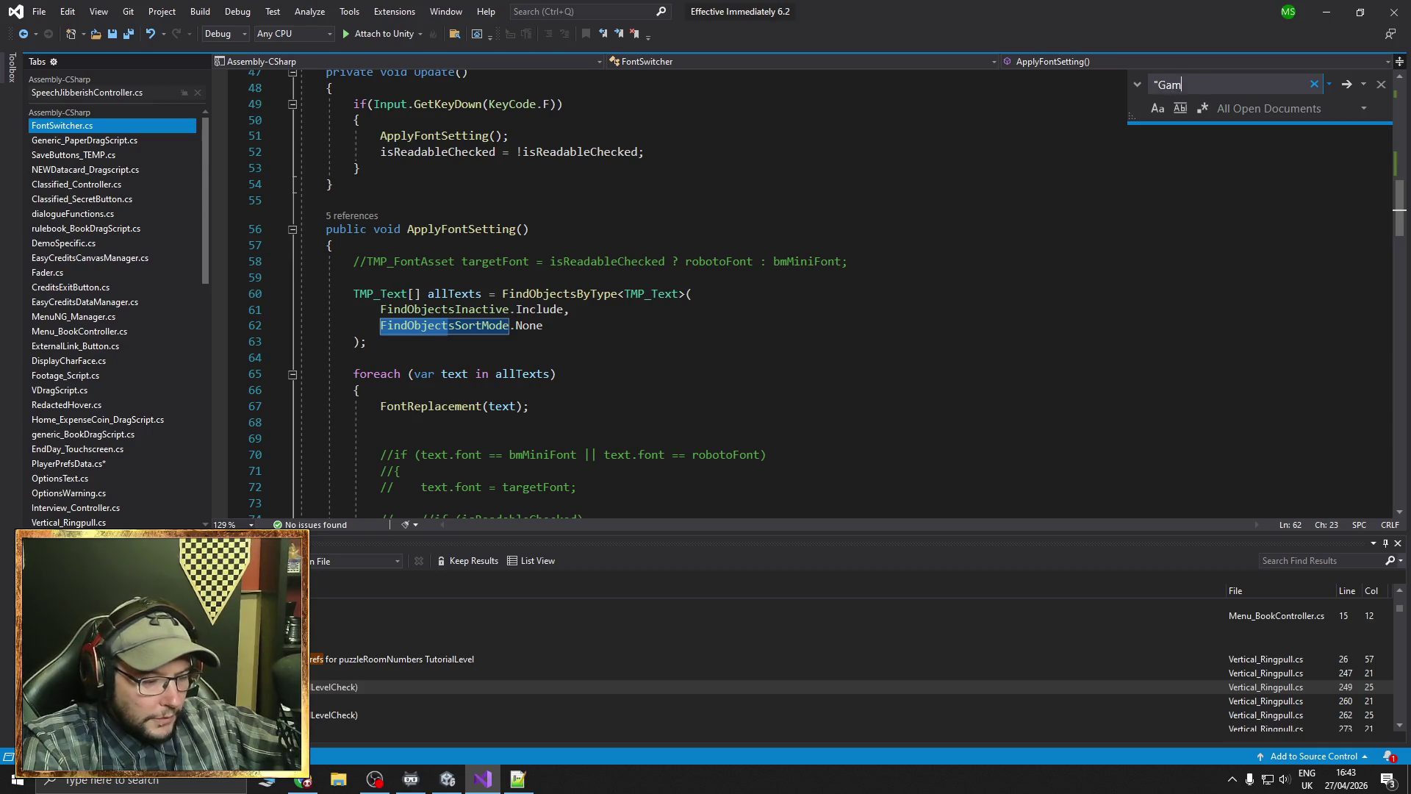
type("e manager\"")
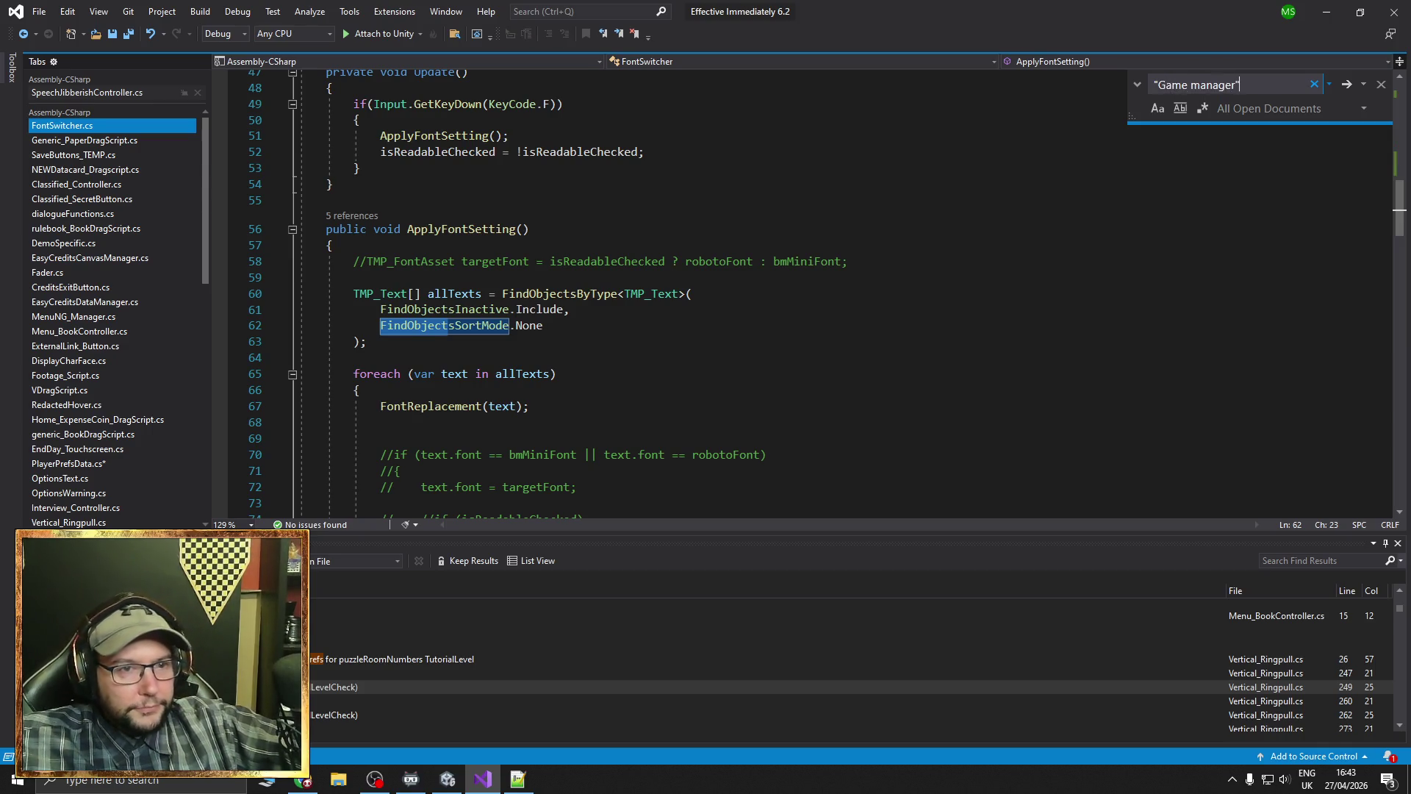
left_click_drag(1199, 85, 1192, 86)
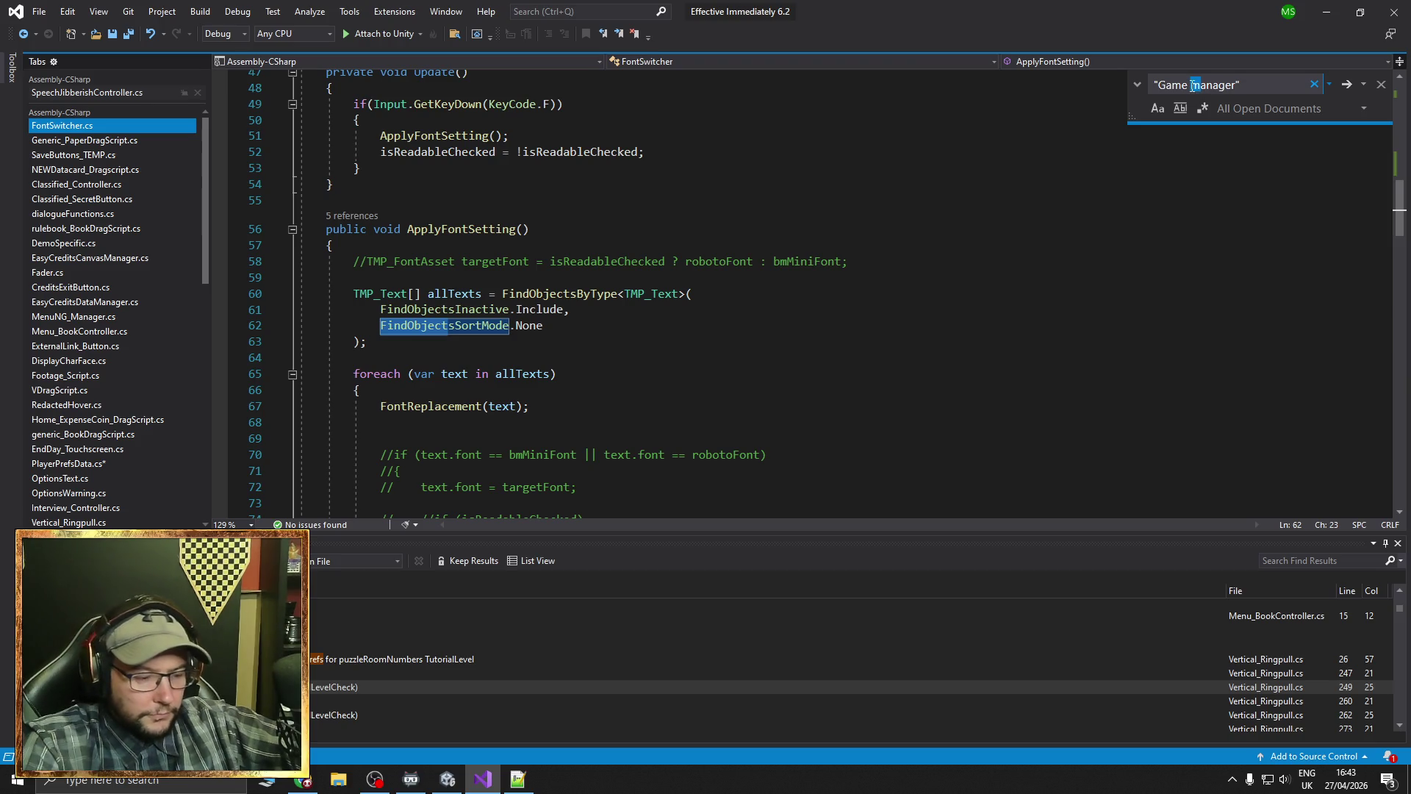
type("M")
key("Return")
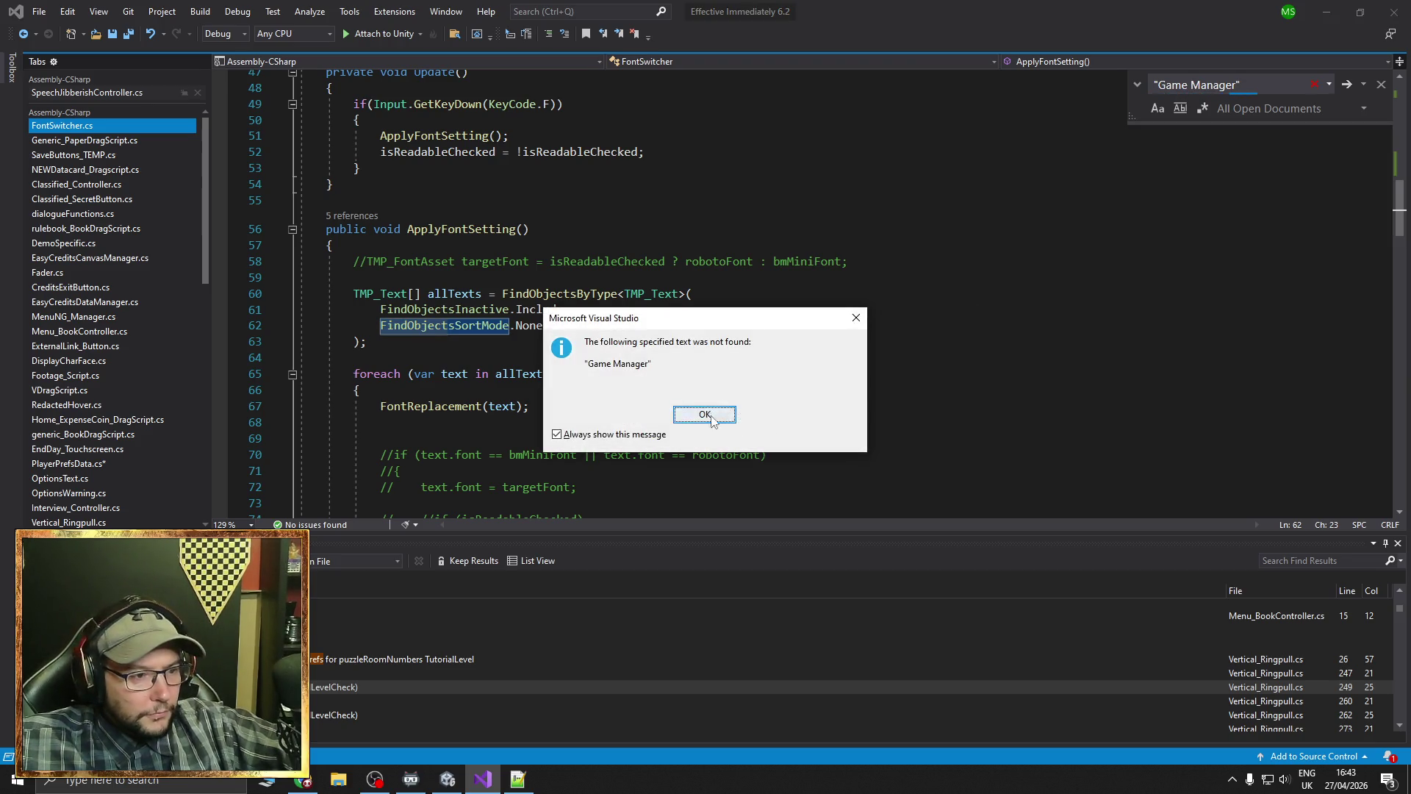
left_click(706, 415)
left_click(448, 779)
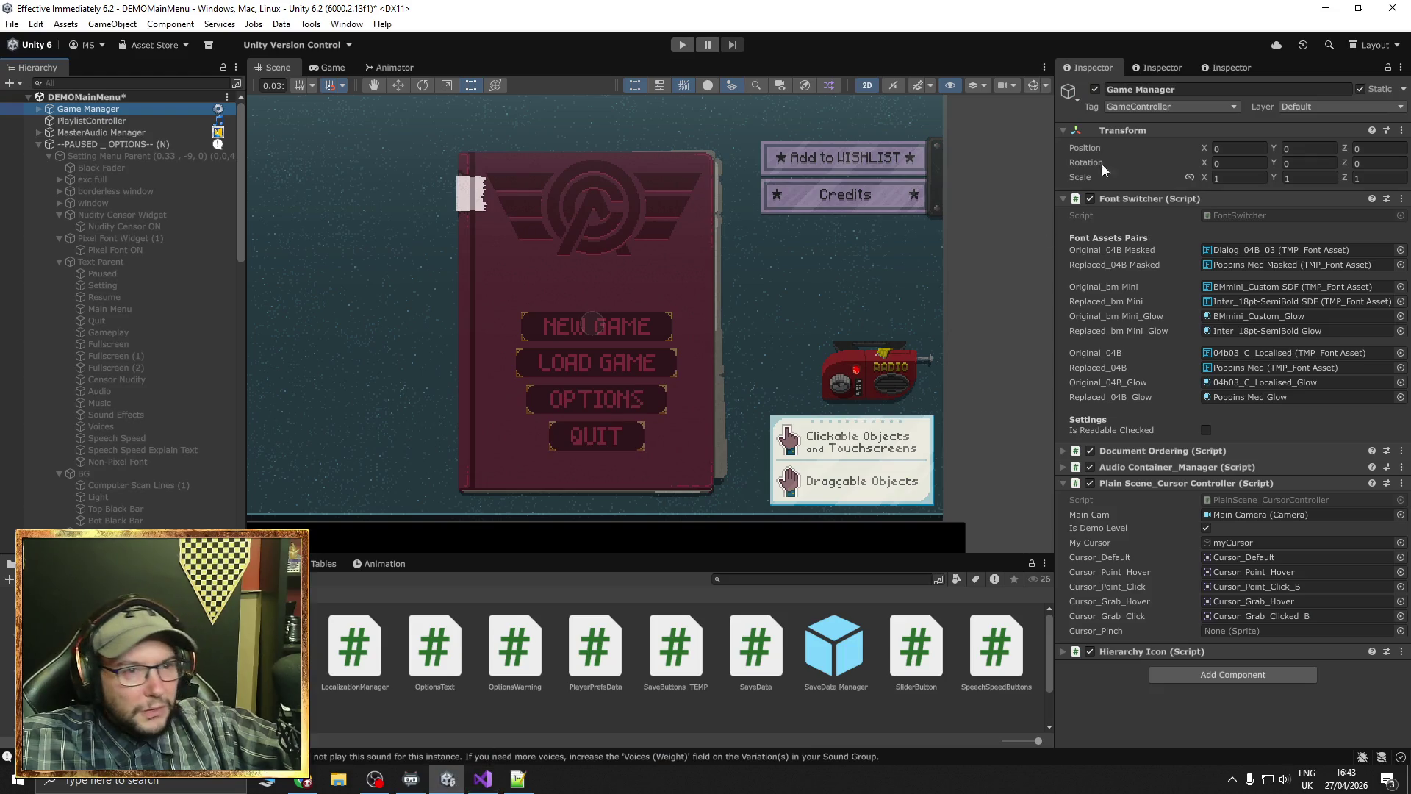
left_click(482, 780)
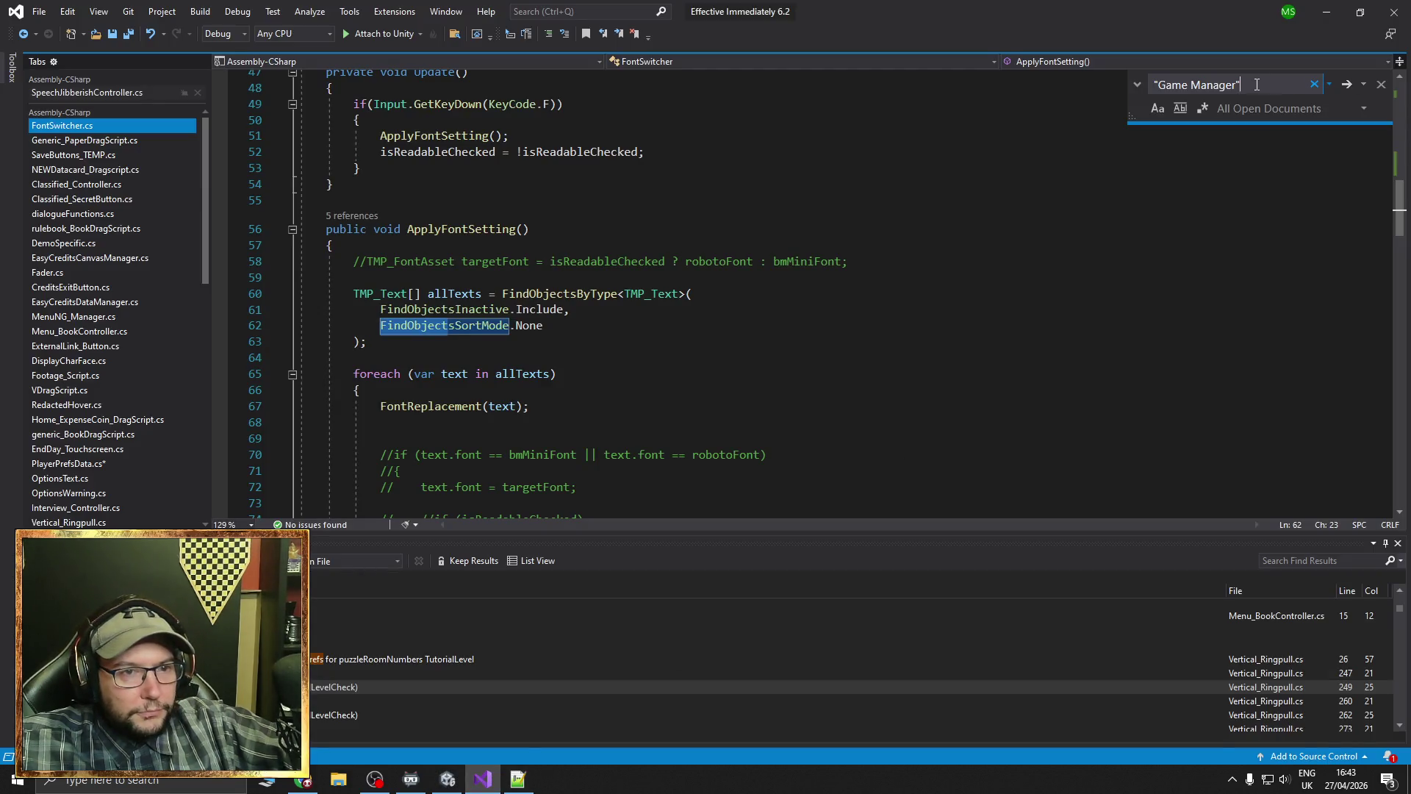
Search for GameController and select BossRoom_Controller.cs's FindGameObjectWithTag statement on line 69
left_click_drag(1257, 84, 1139, 85)
type("Ga")
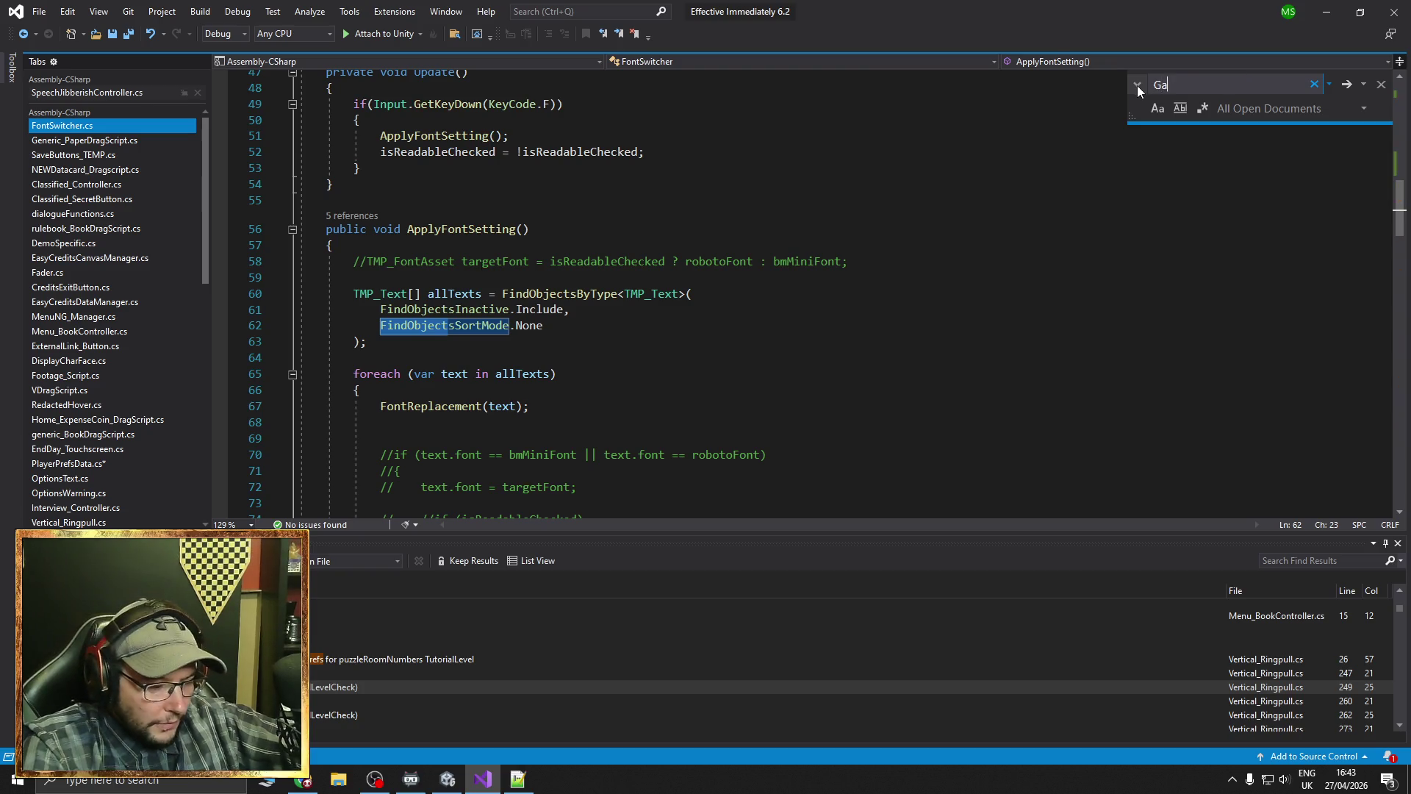
type("meController")
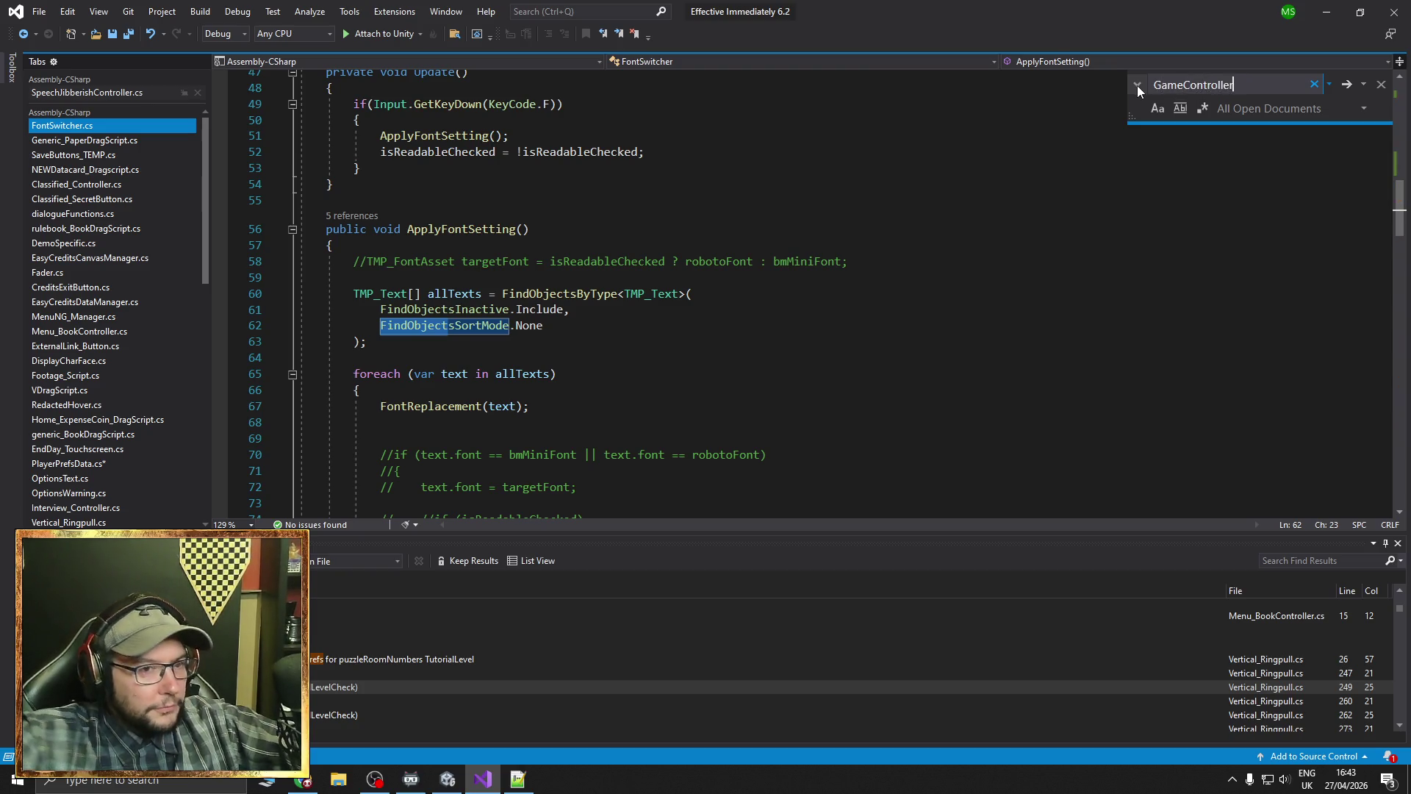
key("Return")
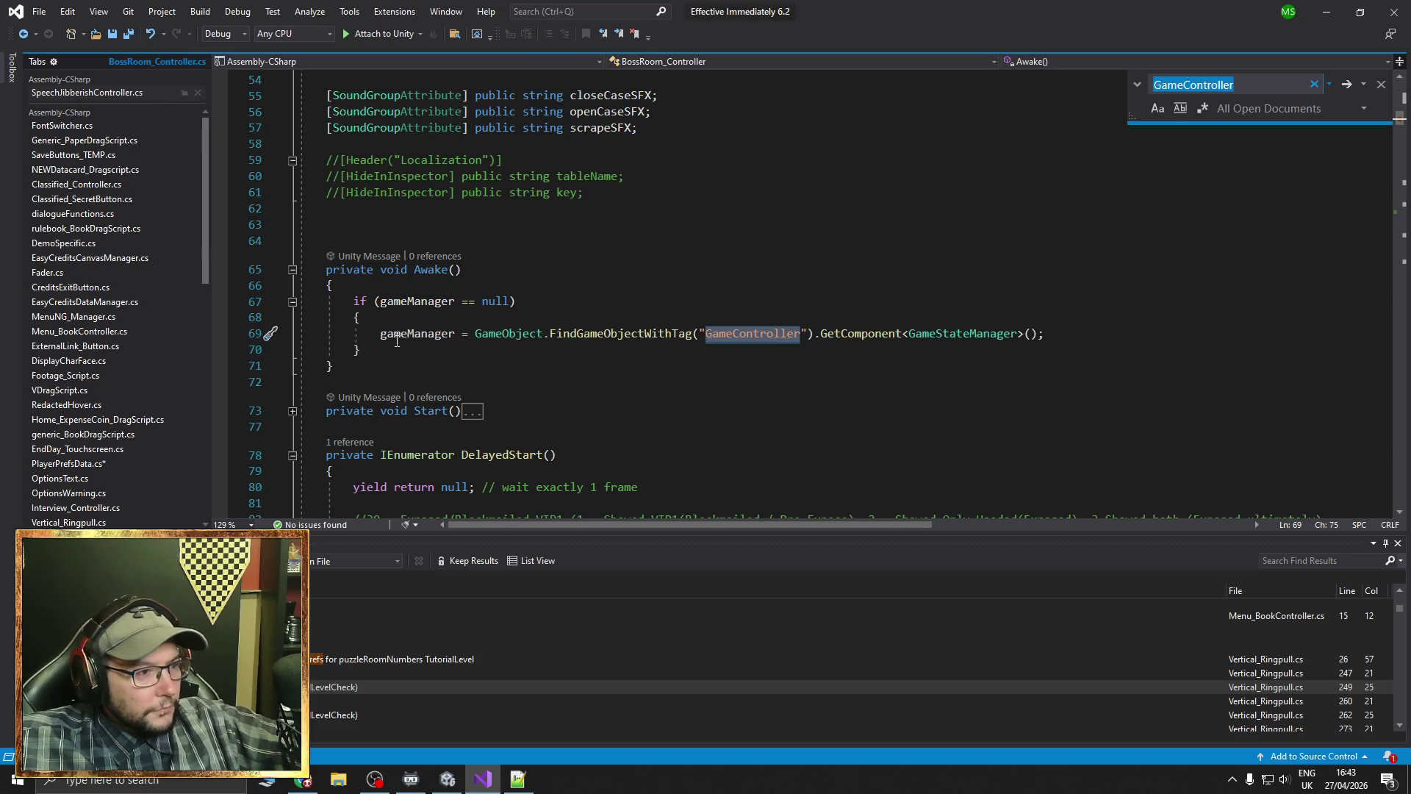
left_click_drag(380, 336, 1065, 337)
key("ctrl+c")
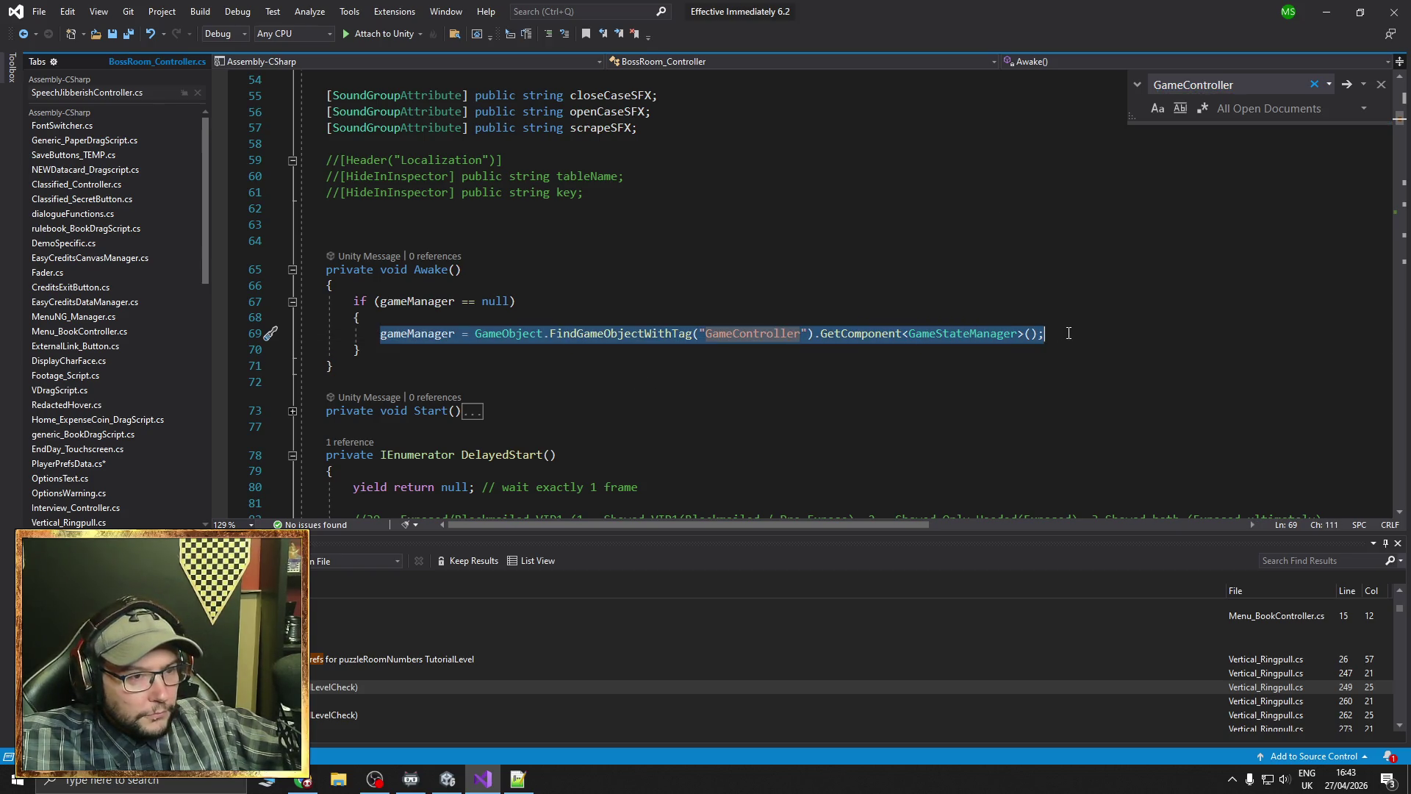
left_click(94, 122)
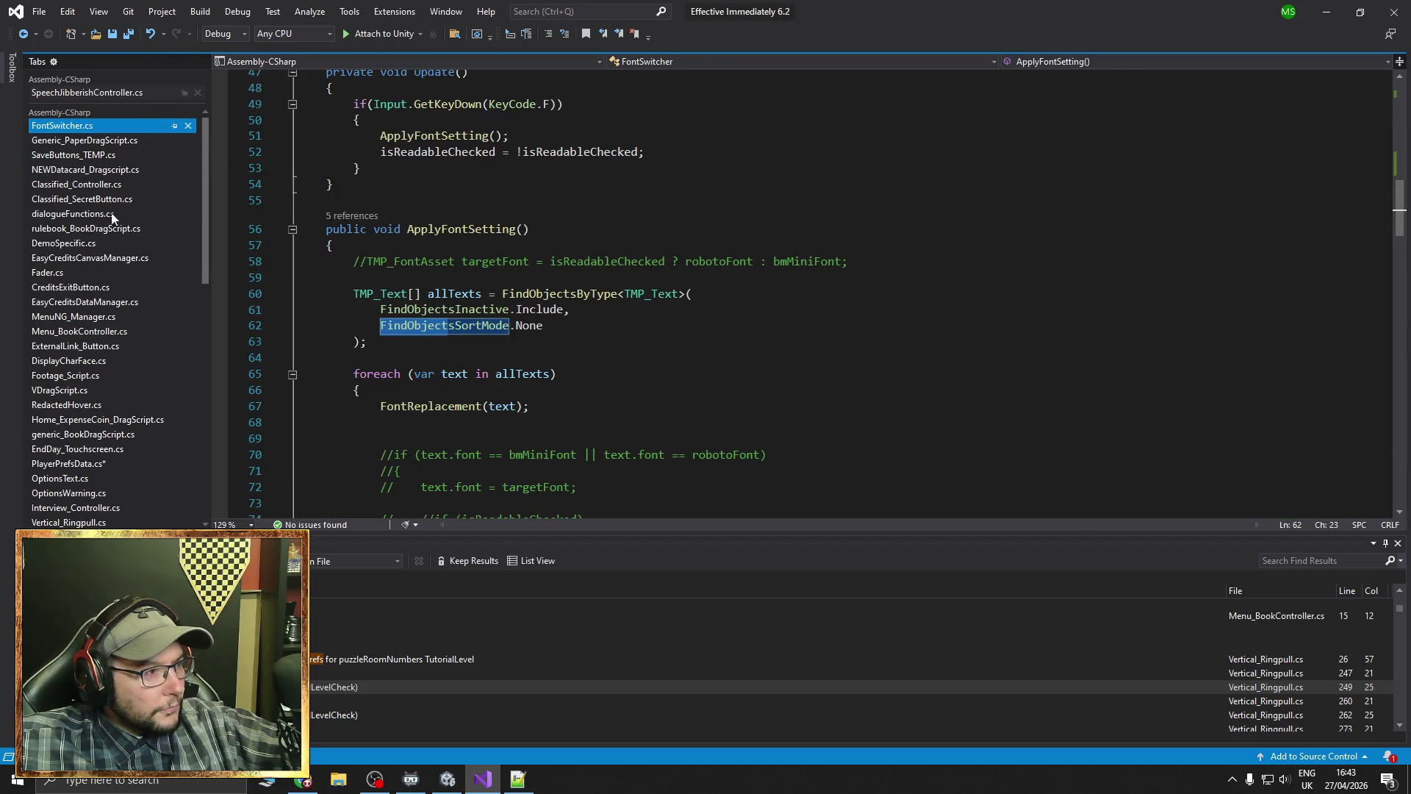
Inspect Pixel Font Widget (1) in Unity, then open PlayerPrefsData.cs at SavePixelOption
left_click(448, 779)
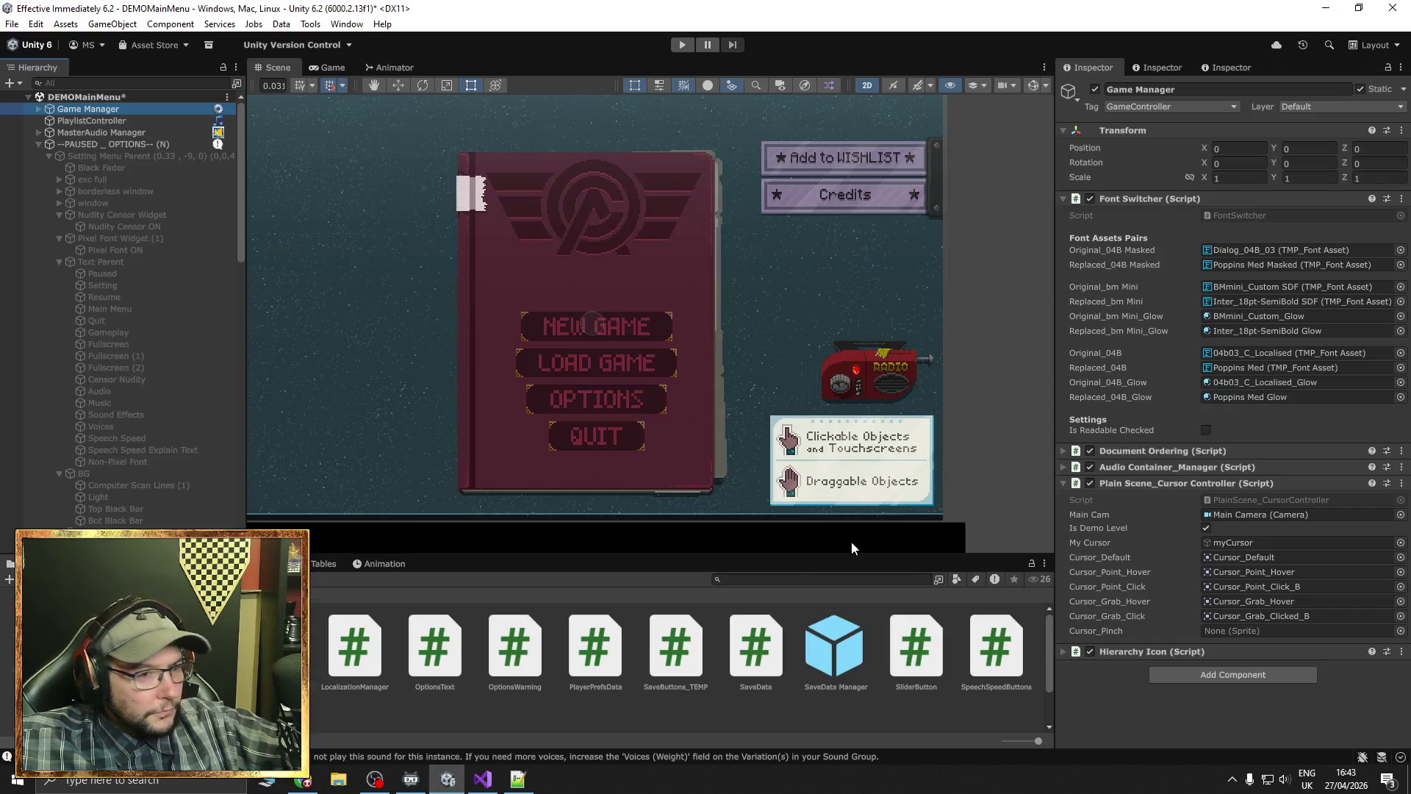
left_click(130, 242)
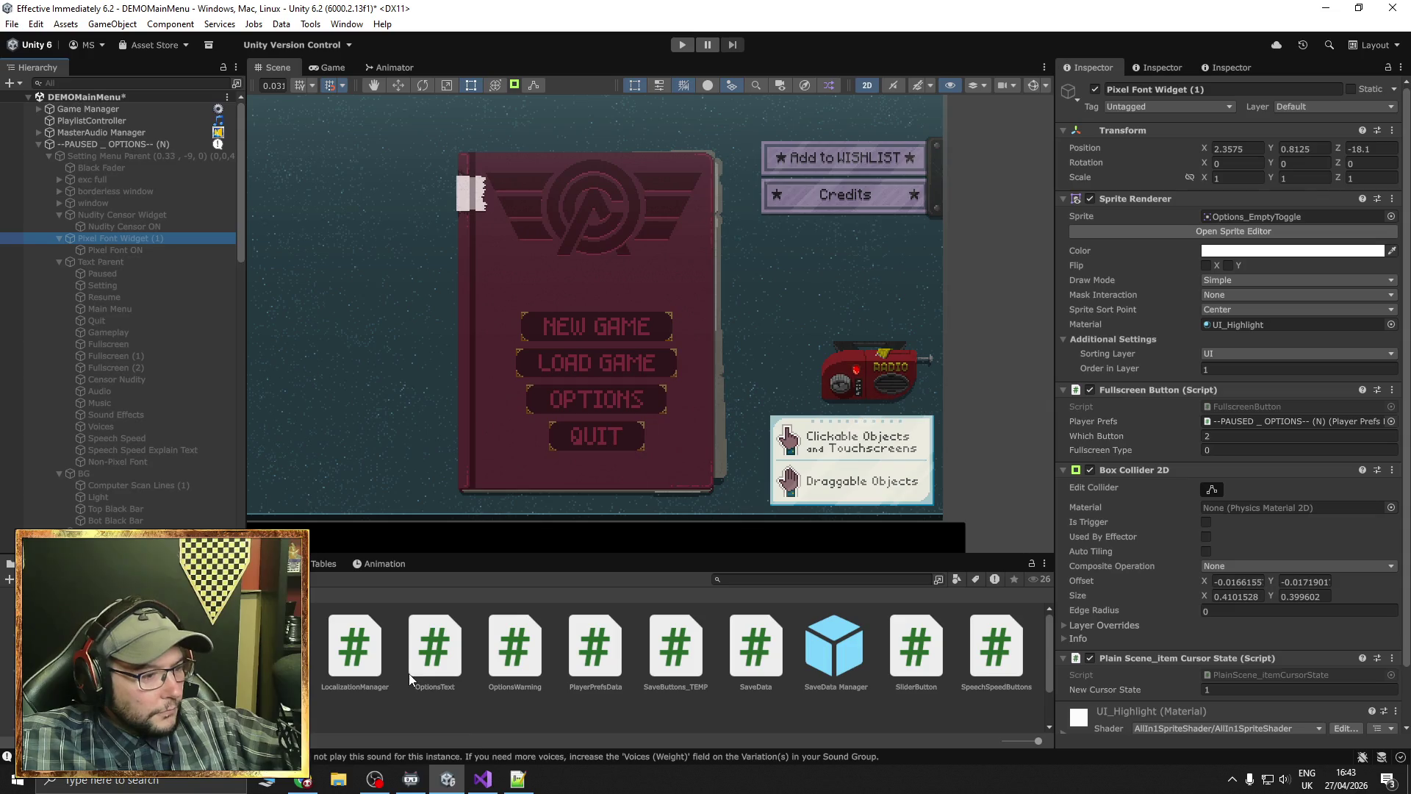
left_click(483, 779)
mouse_move(205, 265)
left_mouse_down()
mouse_move(214, 502)
mouse_move(227, 337)
left_mouse_up()
left_click(108, 271)
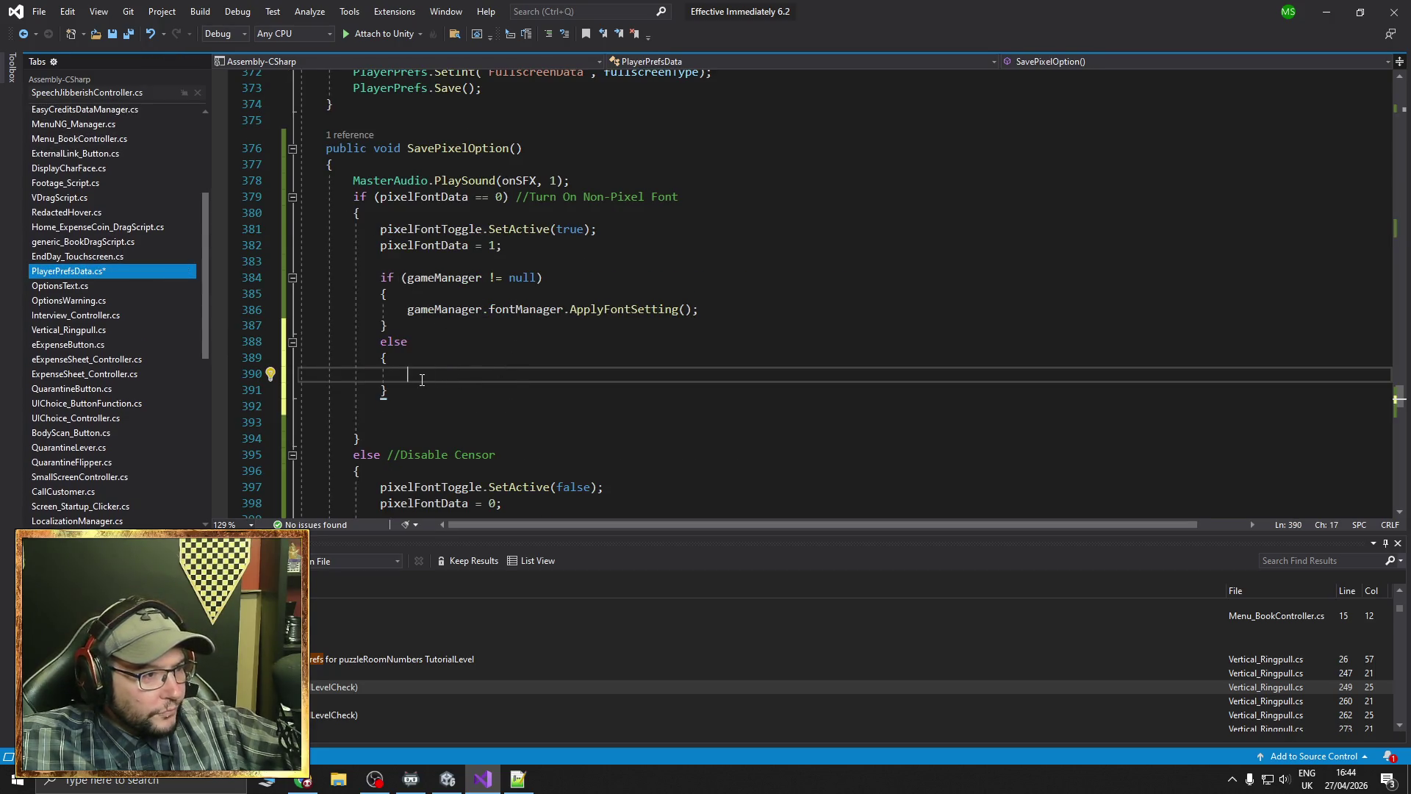
Paste the FindGameObjectWithTag("GameController") lookup into line 390 and rename gameManager to fontSwitcher
key("ctrl+v")
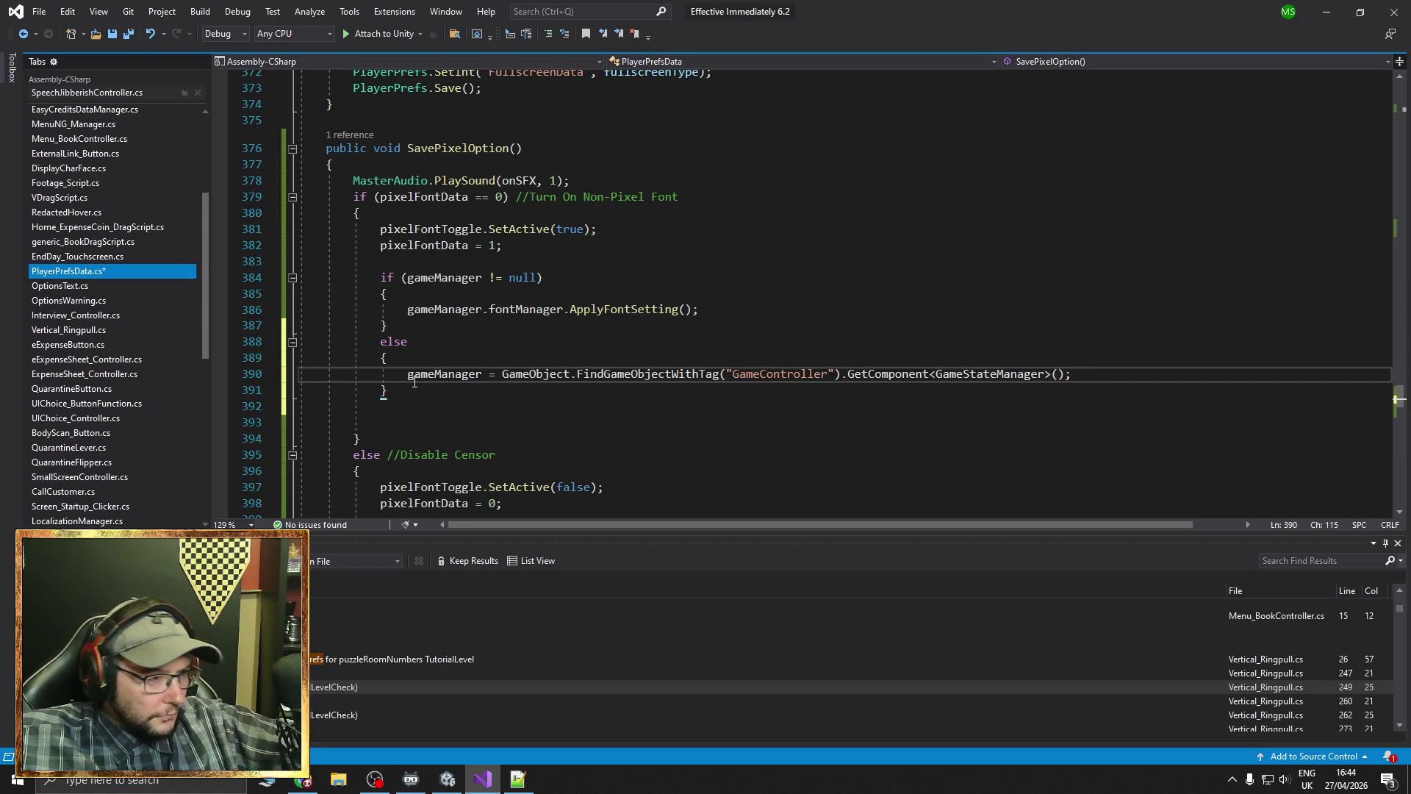
left_click_drag(408, 374, 481, 374)
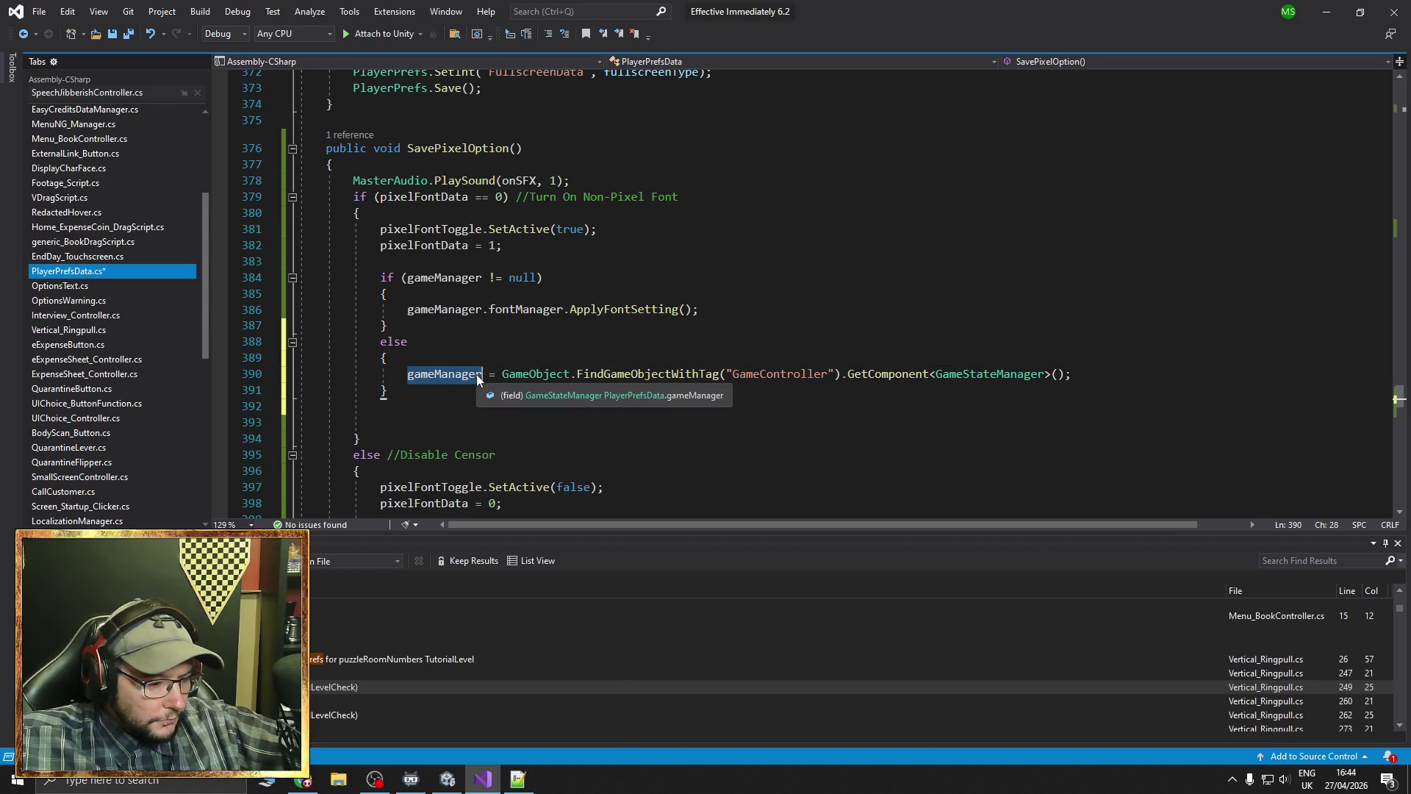
key("BackSpace")
type("fontSwitcher")
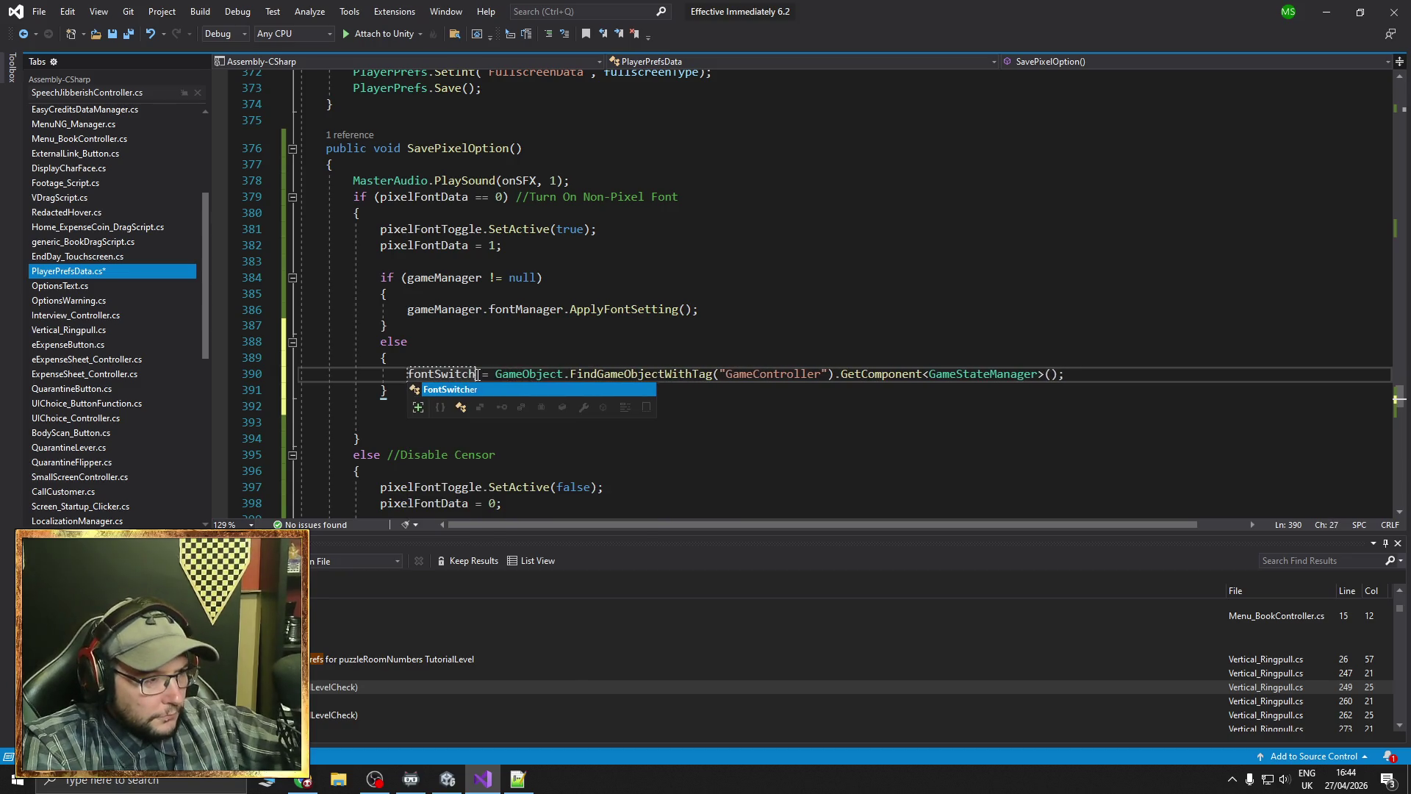
key("Home")
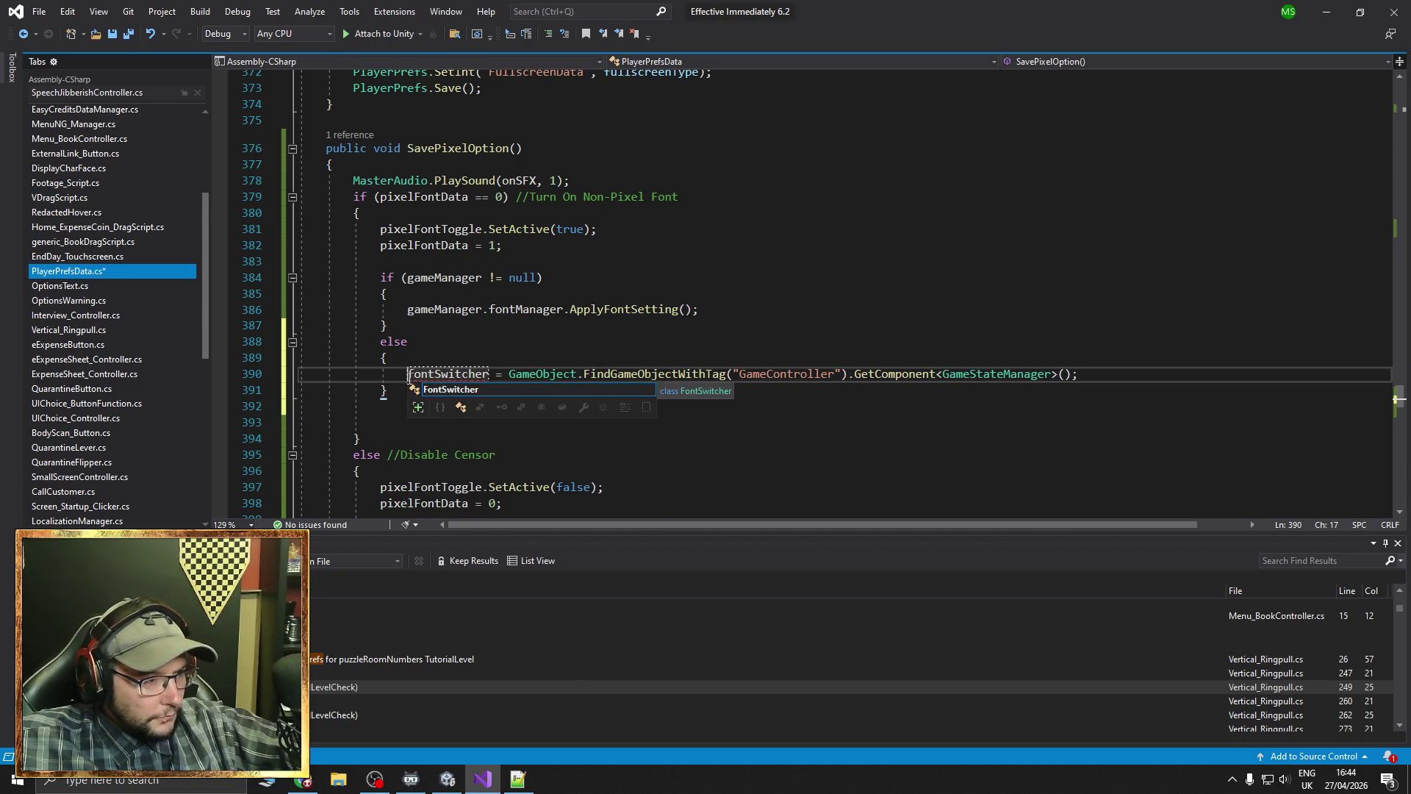
mouse_move(430, 375)
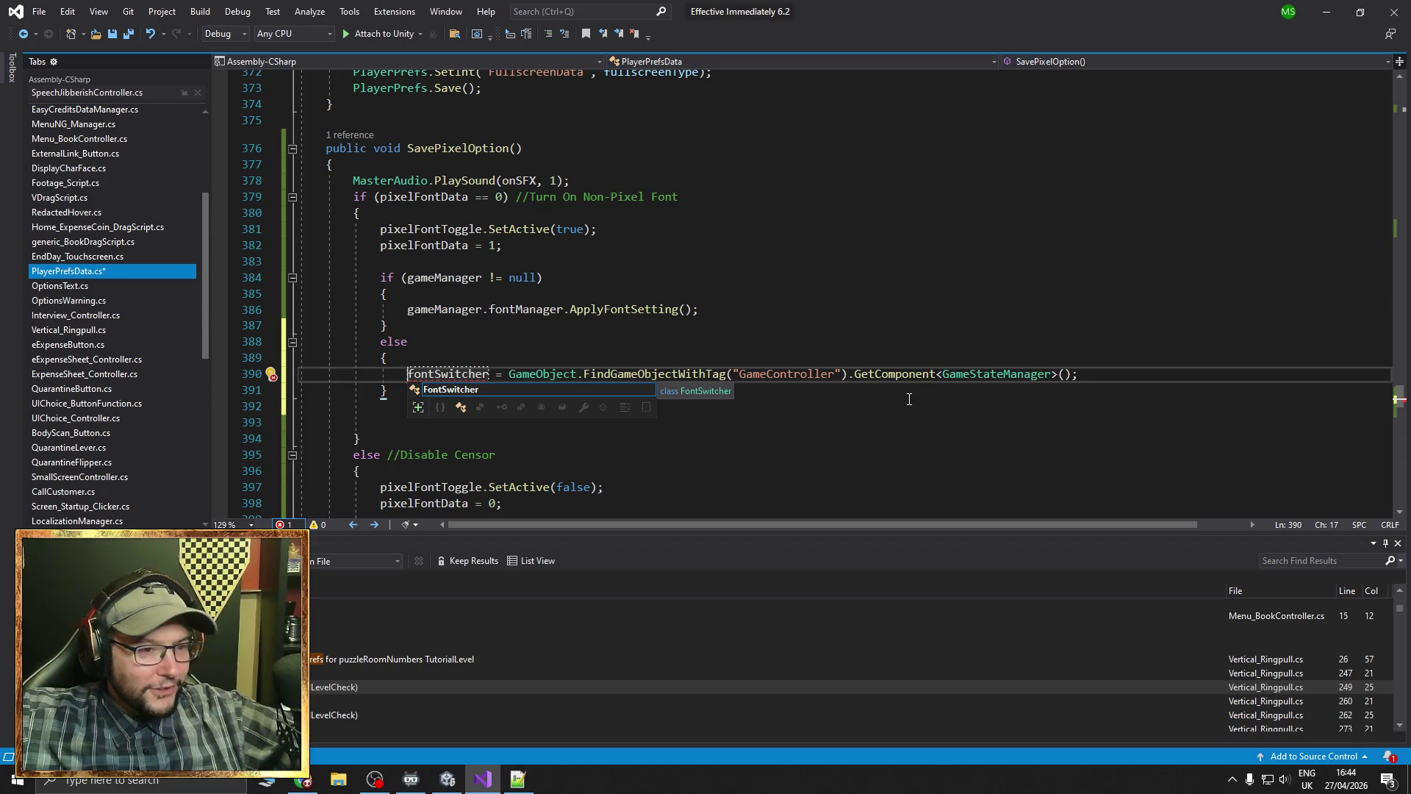
left_click(1090, 375)
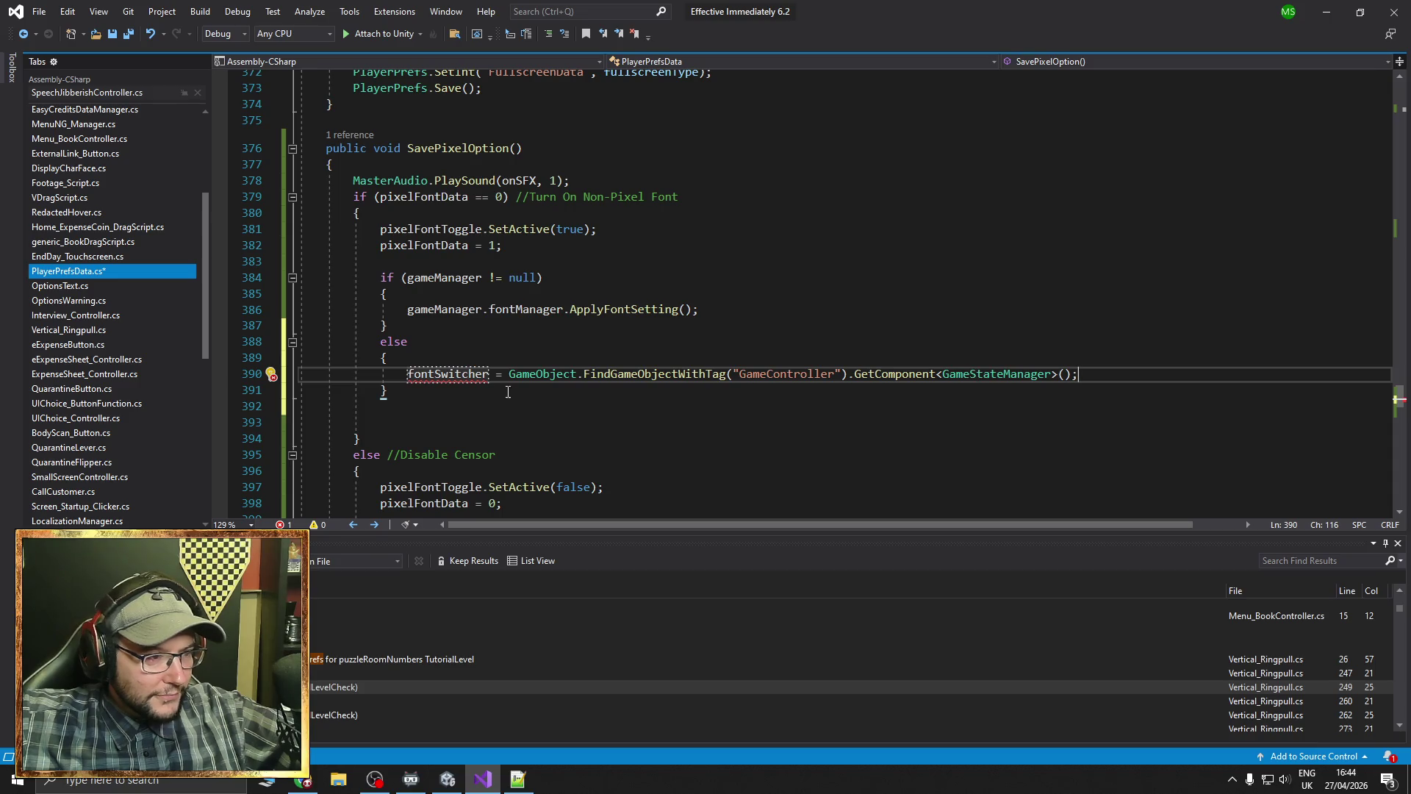
mouse_move(489, 374)
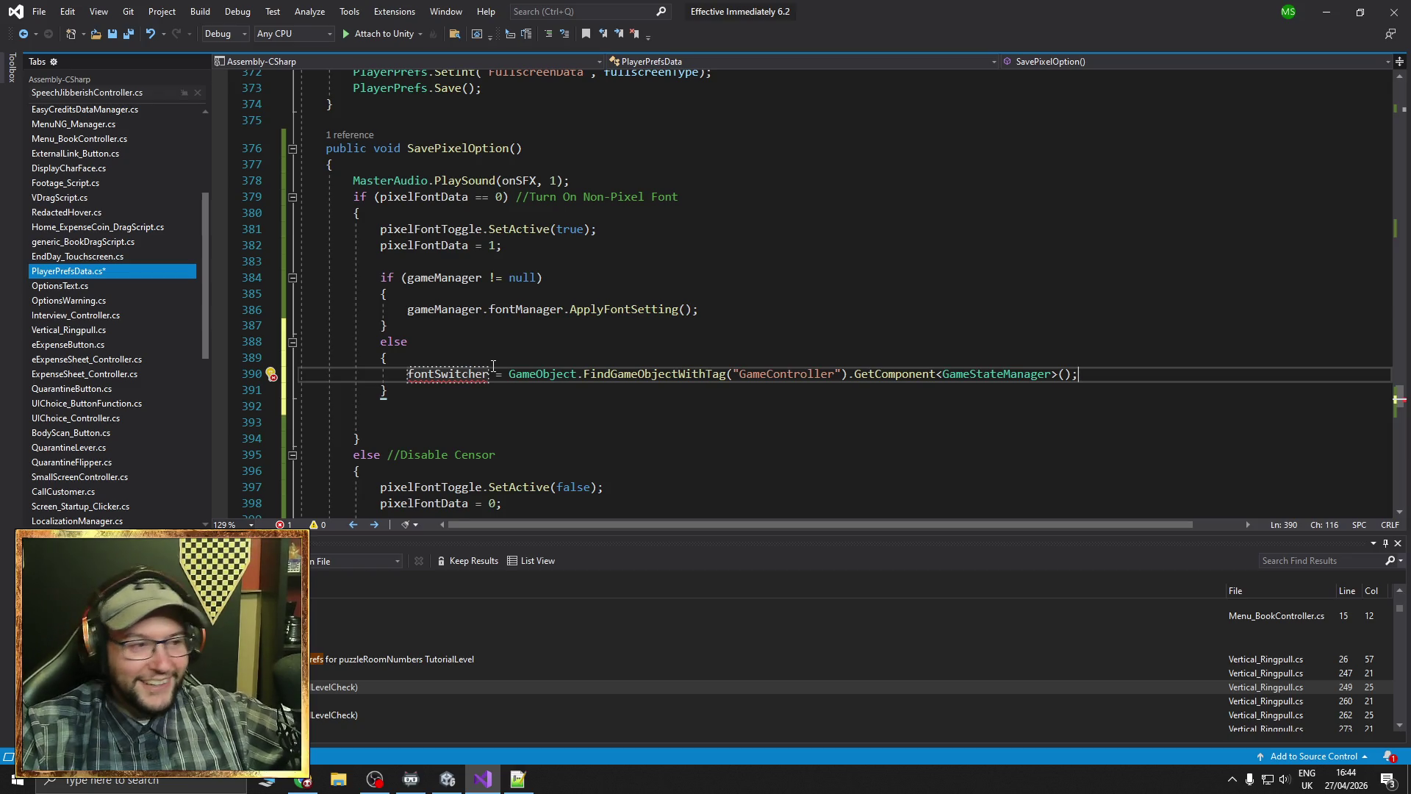
left_click(408, 374)
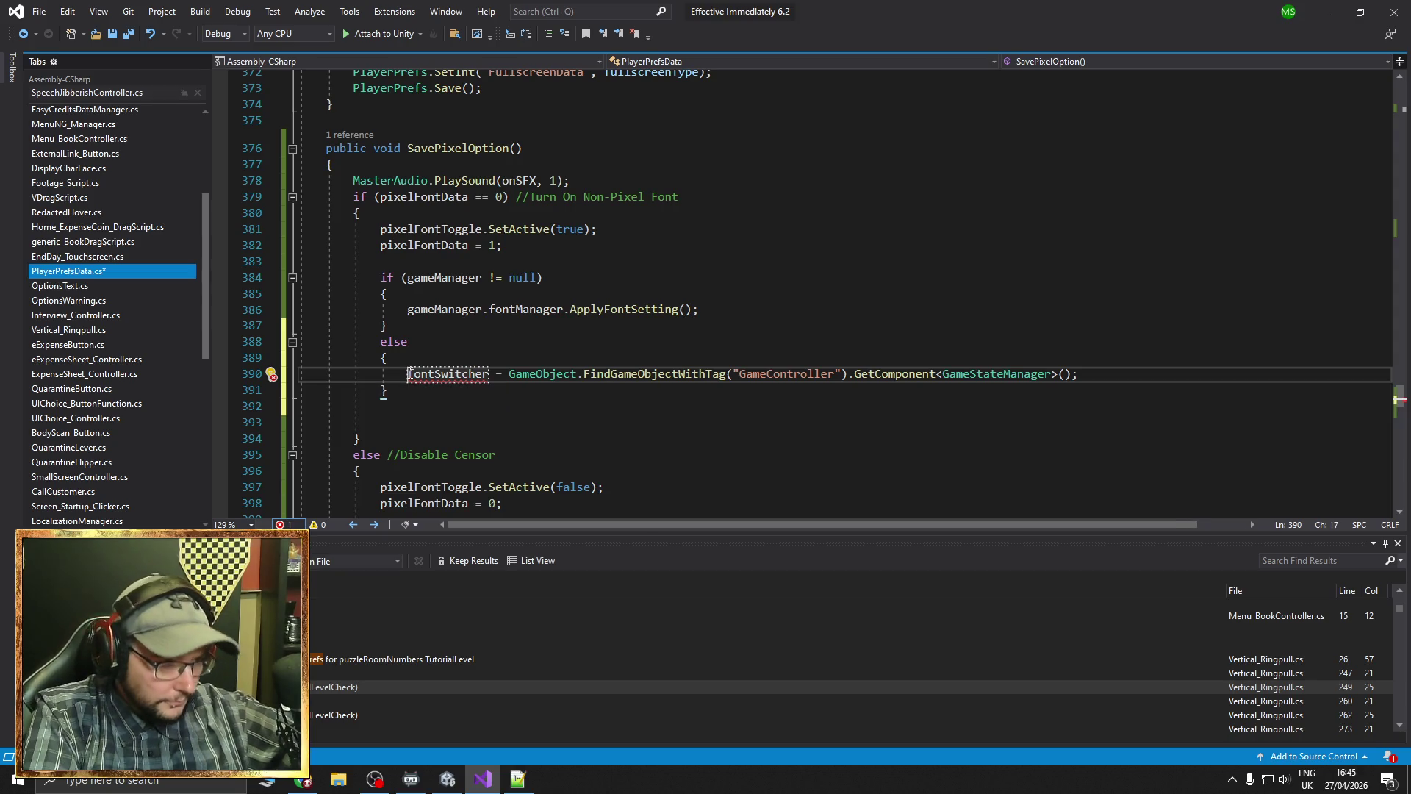
Check the gameManager field declaration on line 11, then return to line 390's fontSwitcher assignment
scroll(1168, 320, "up", 20)
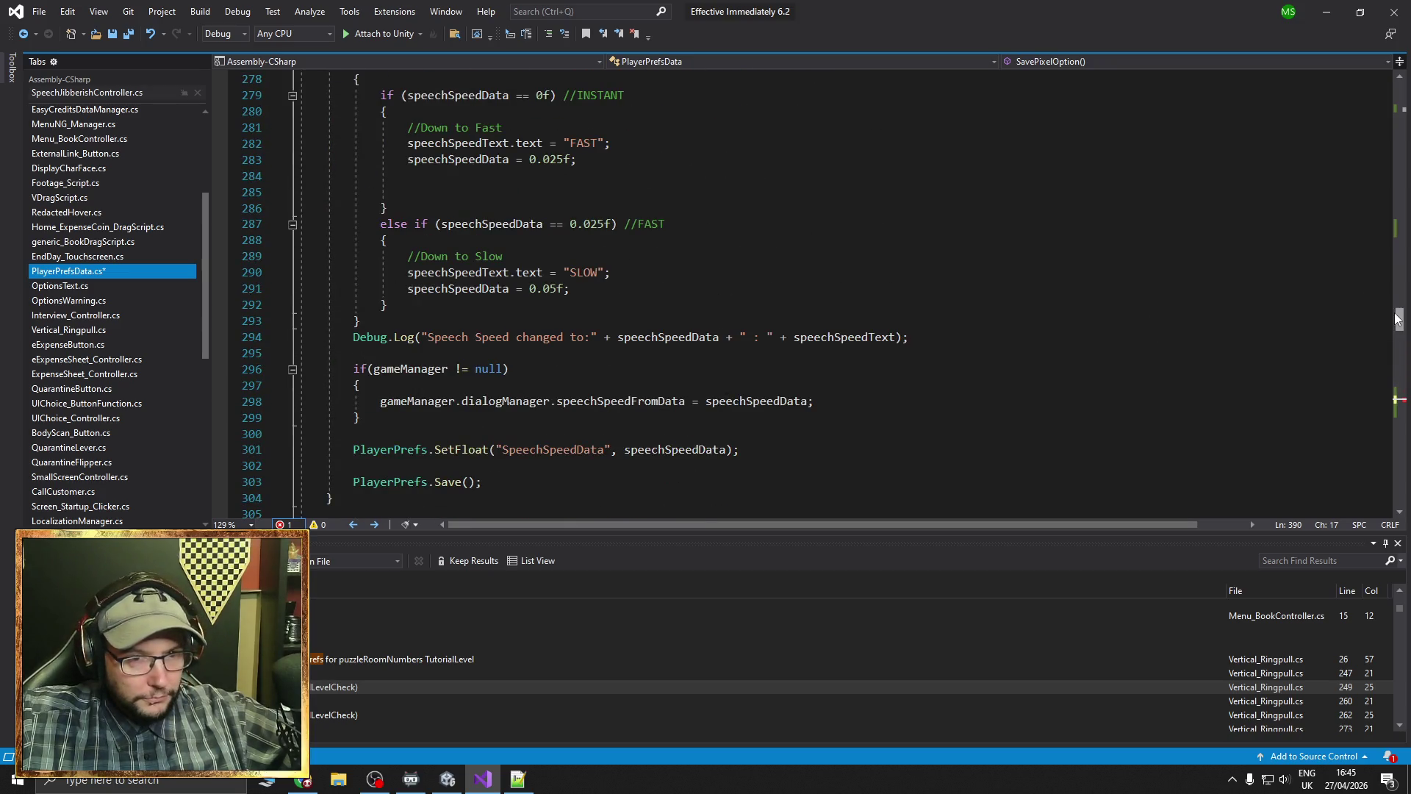
left_click_drag(1398, 318, 1400, 82)
left_click(619, 257)
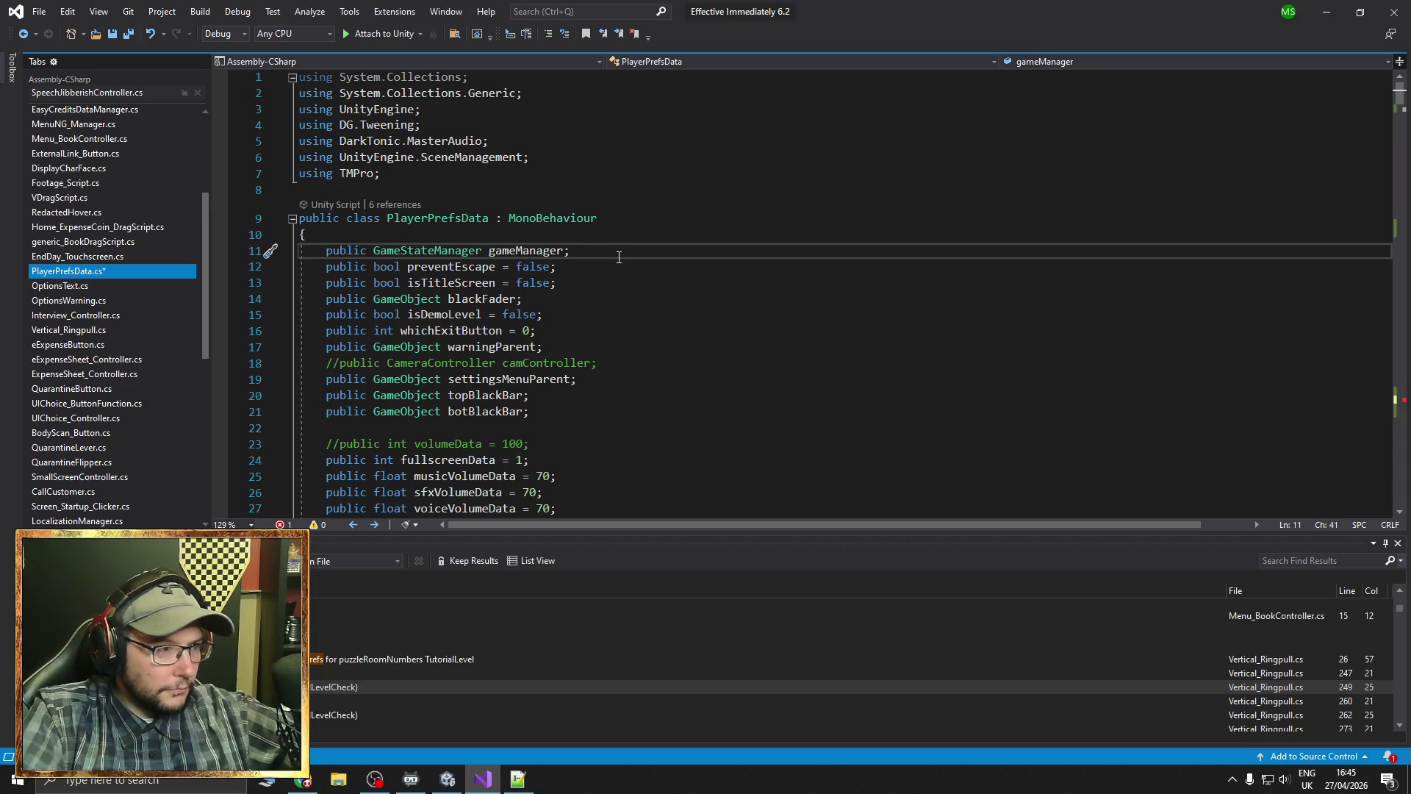
scroll(630, 261, "down", 20)
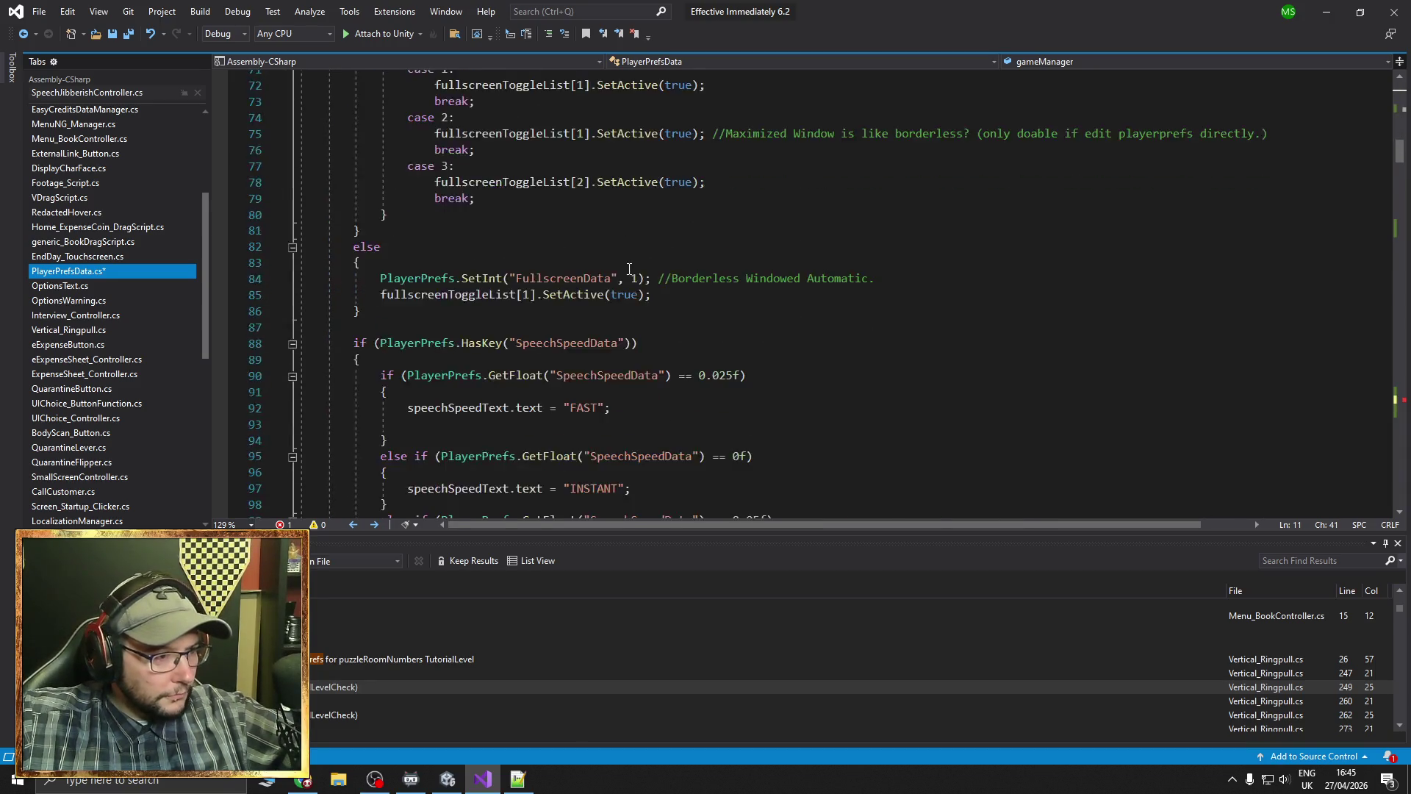
scroll(623, 256, "down", 20)
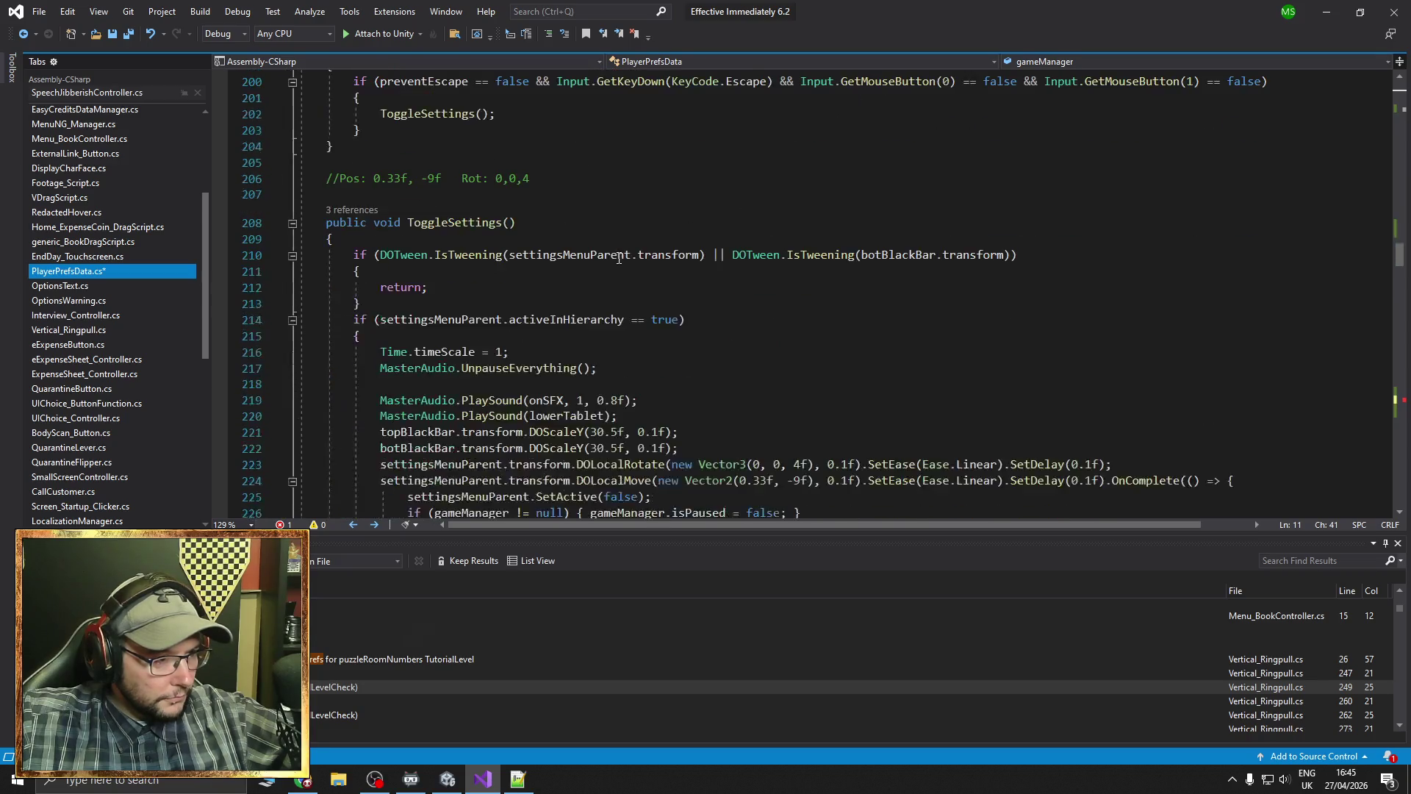
scroll(607, 273, "down", 15)
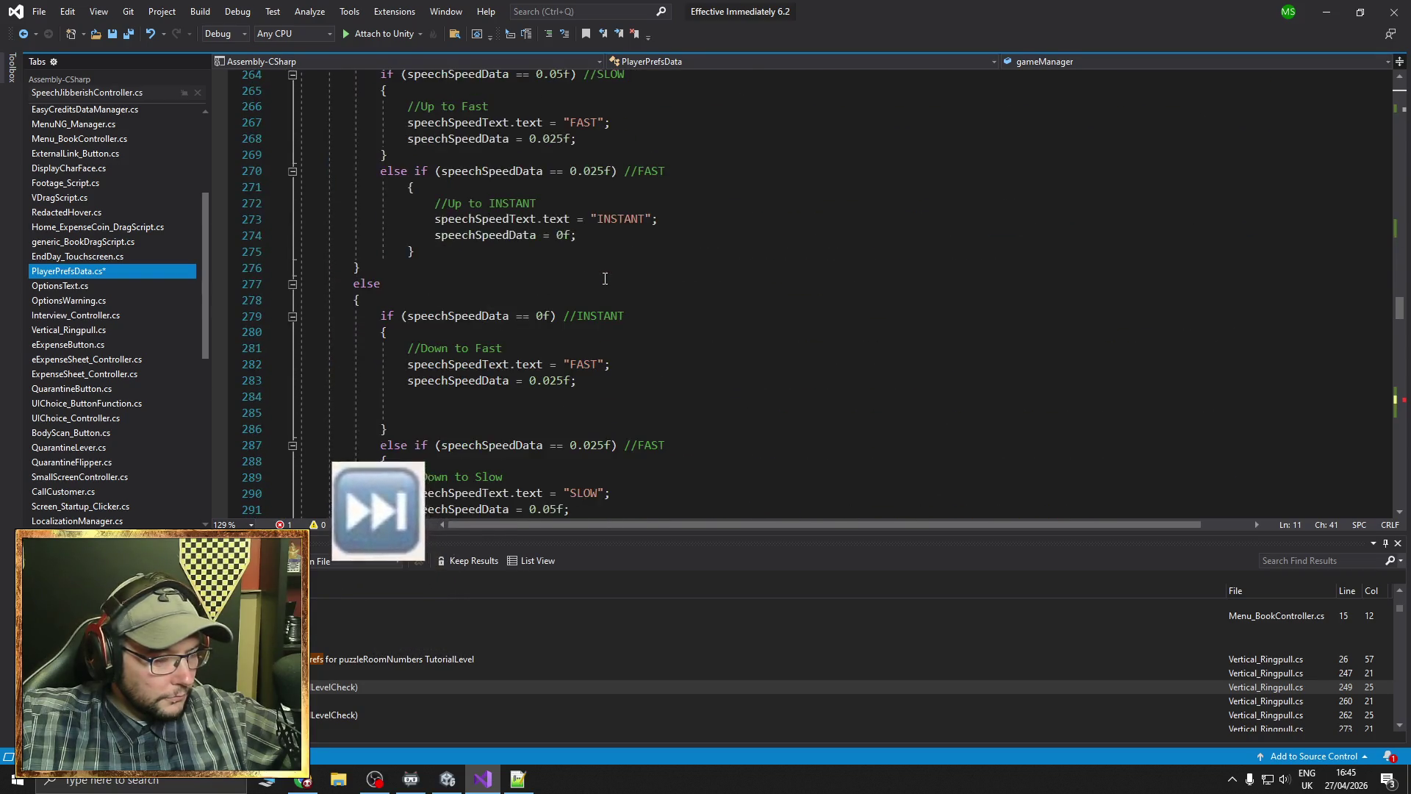
scroll(595, 288, "up", 11)
scroll(592, 294, "up", 20)
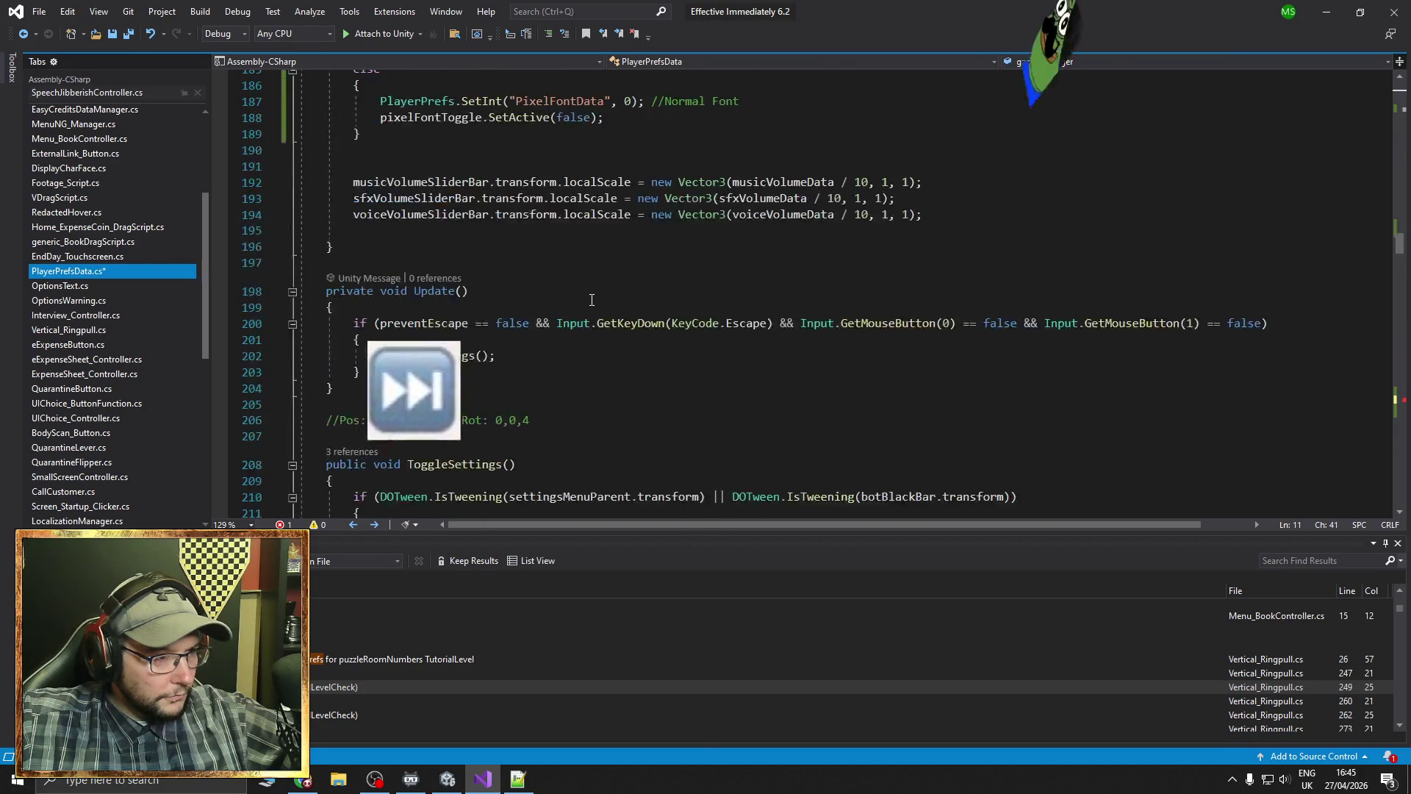
scroll(589, 307, "up", 20)
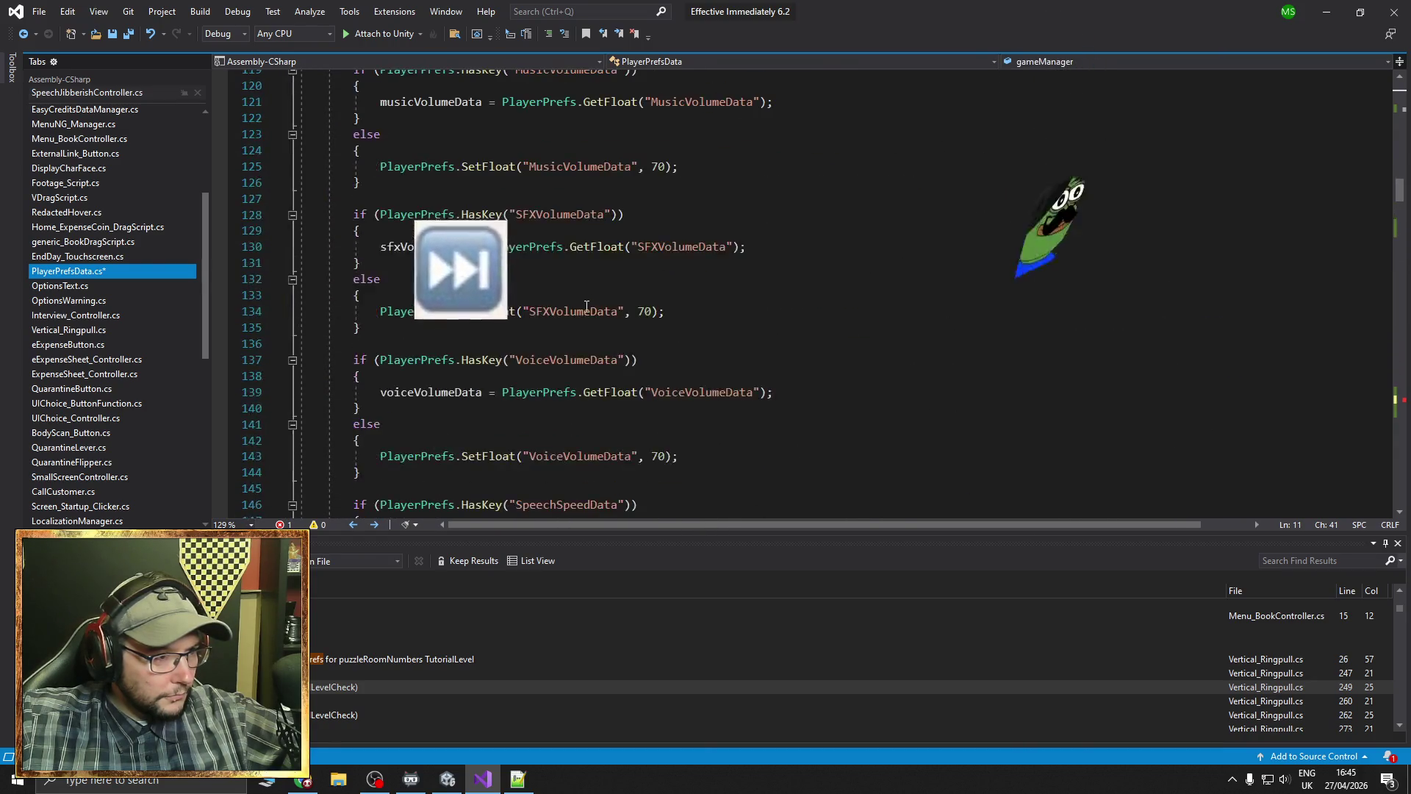
scroll(587, 306, "up", 2)
key("ctrl+minus")
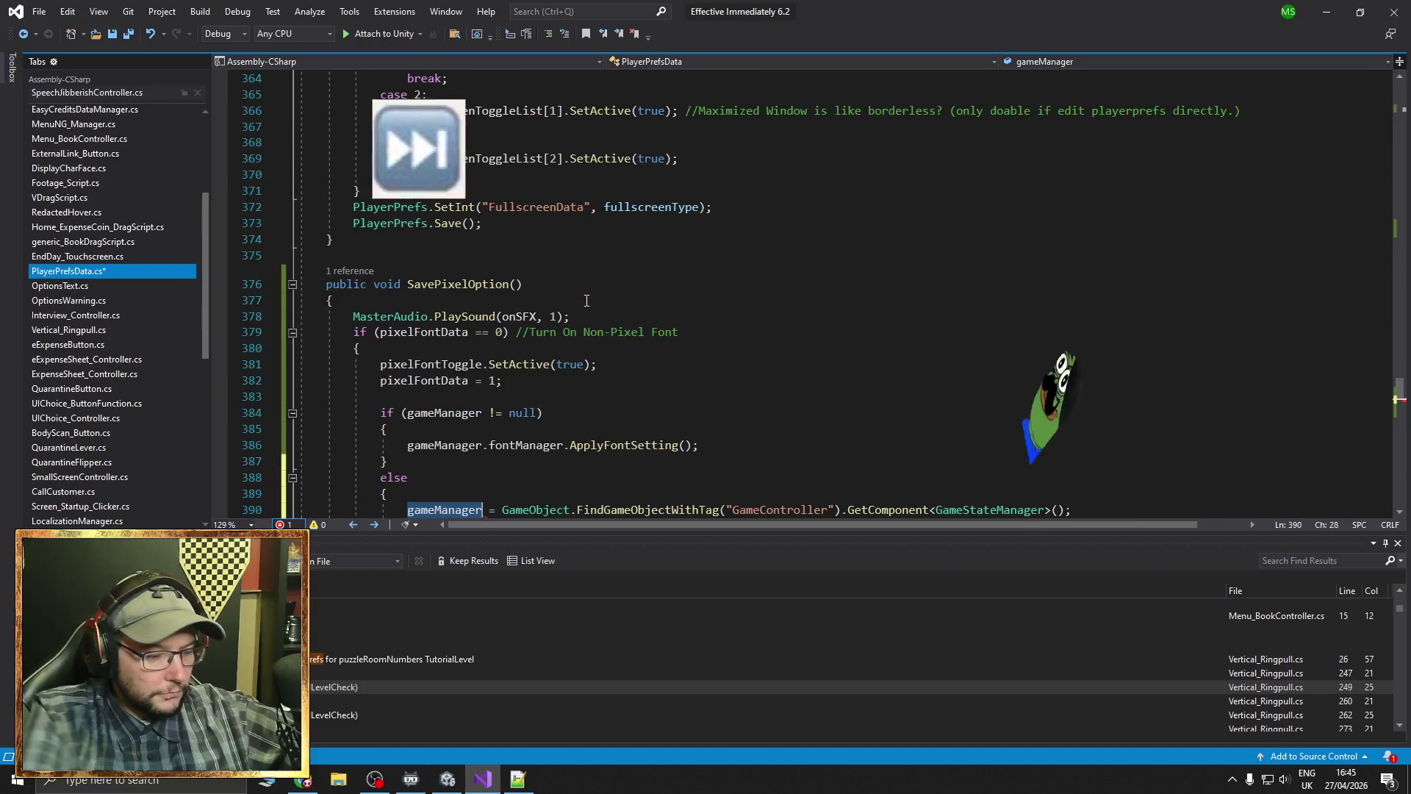
scroll(570, 314, "down", 3)
key("Home")
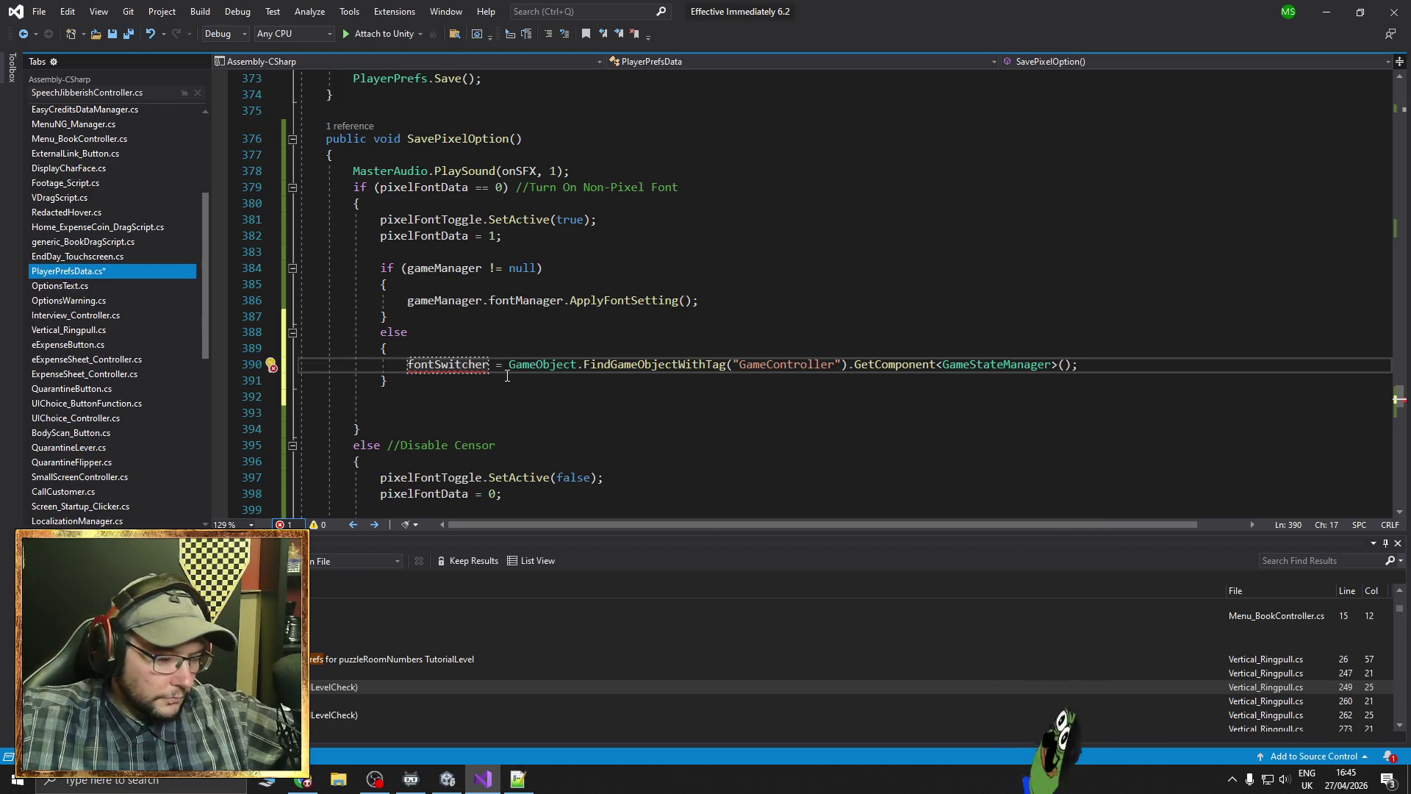
Declare line 390 as FontSwitcher fontSwitcher using GetComponent<FontSwitcher> with a trailing .ApplyFontSetting()
type("Font")
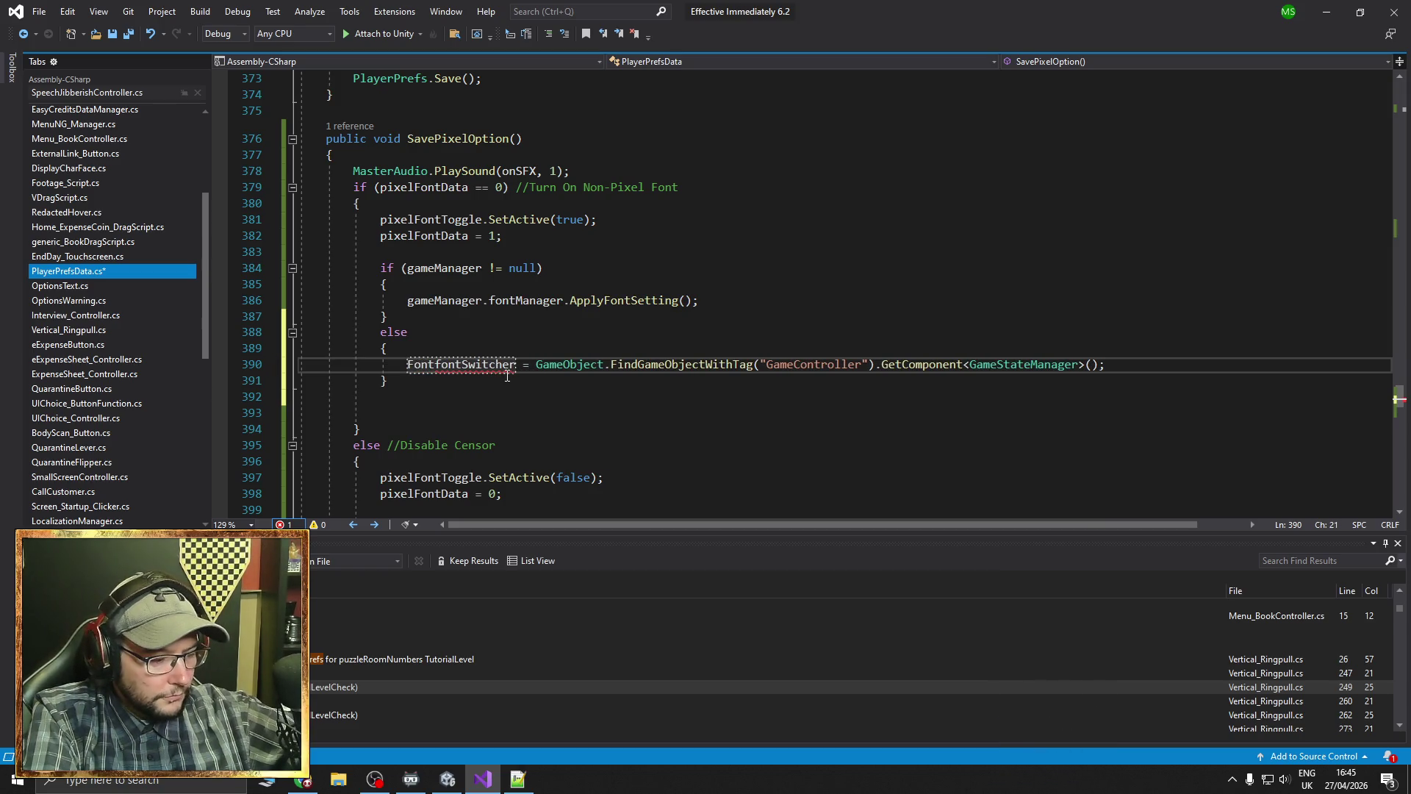
type("Switcher")
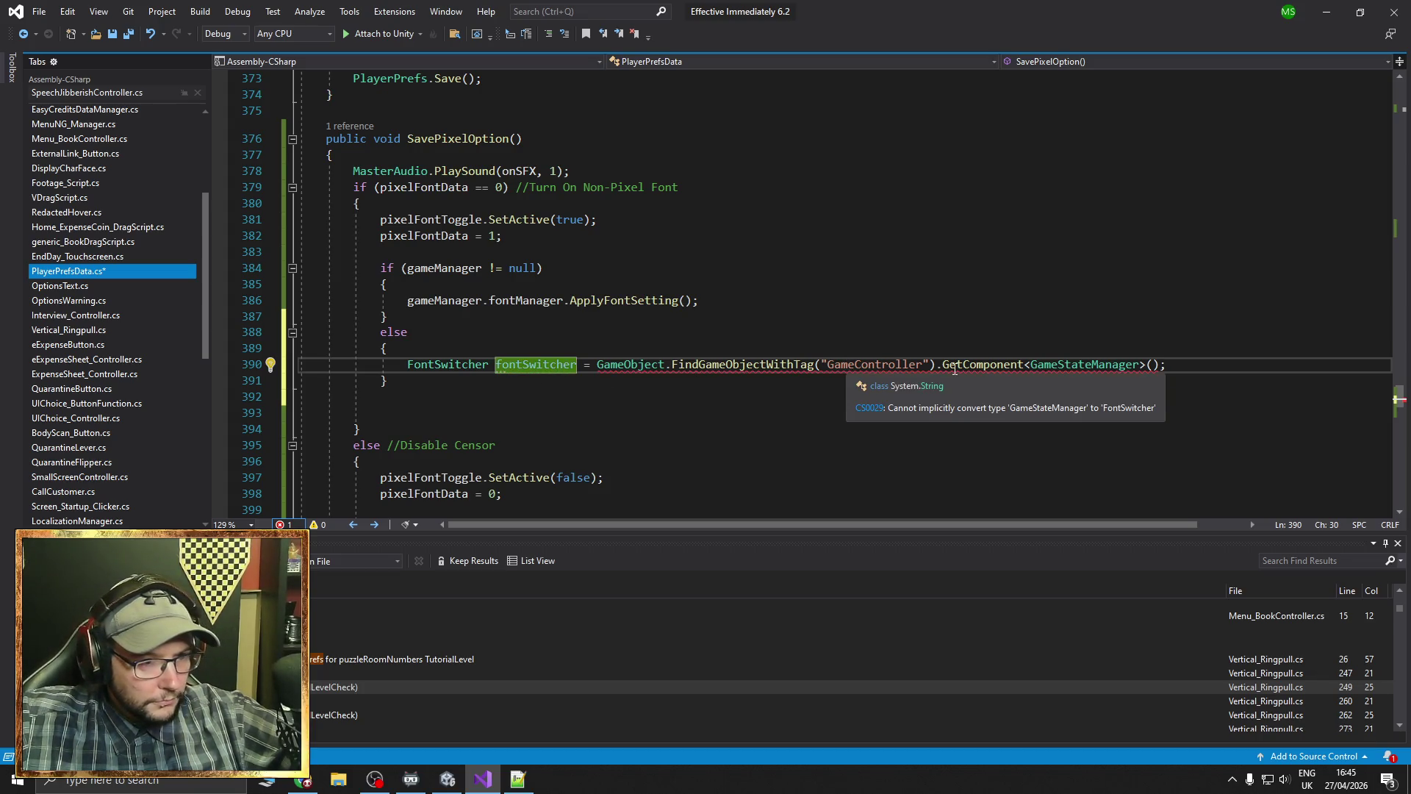
left_click_drag(1031, 365, 1143, 363)
type("Fo")
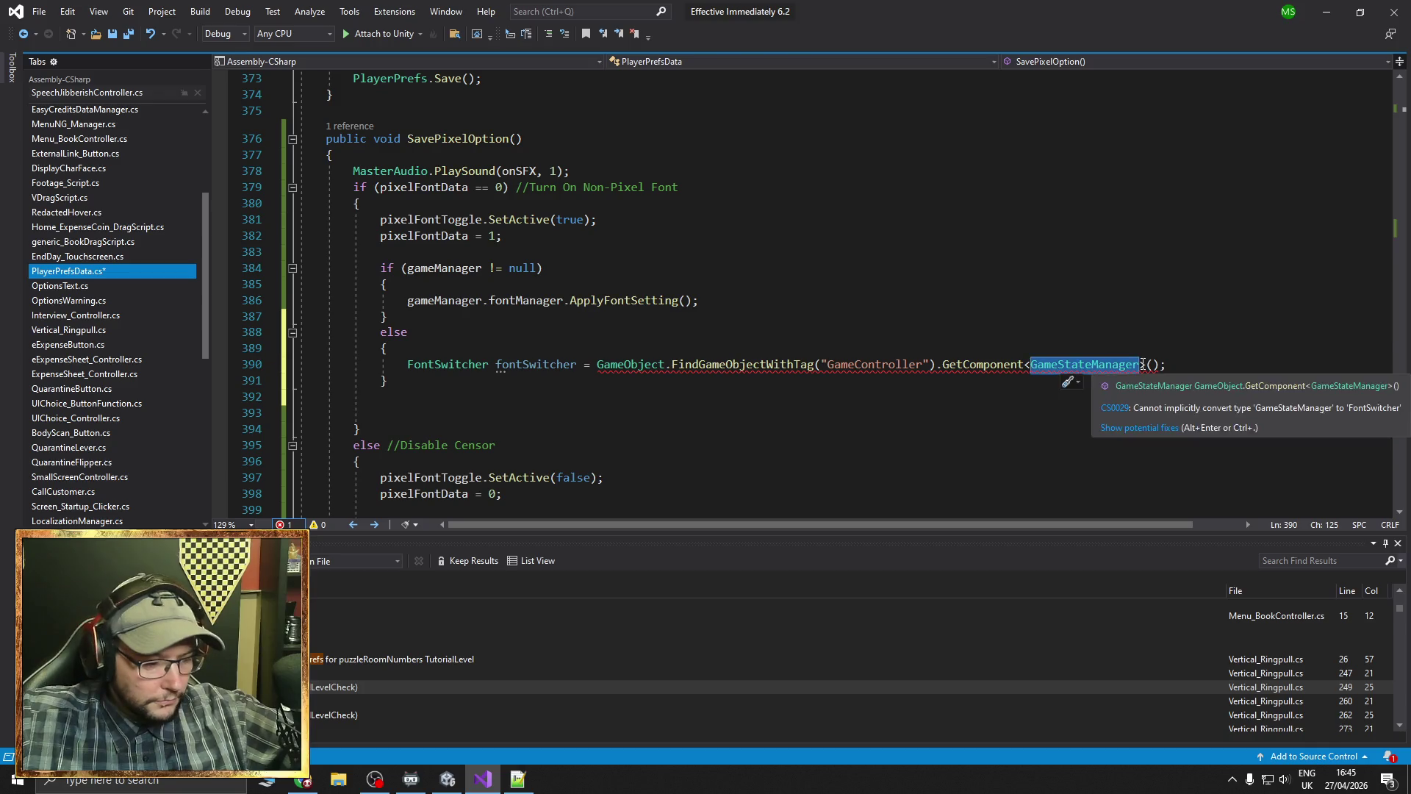
type("ntSwitc")
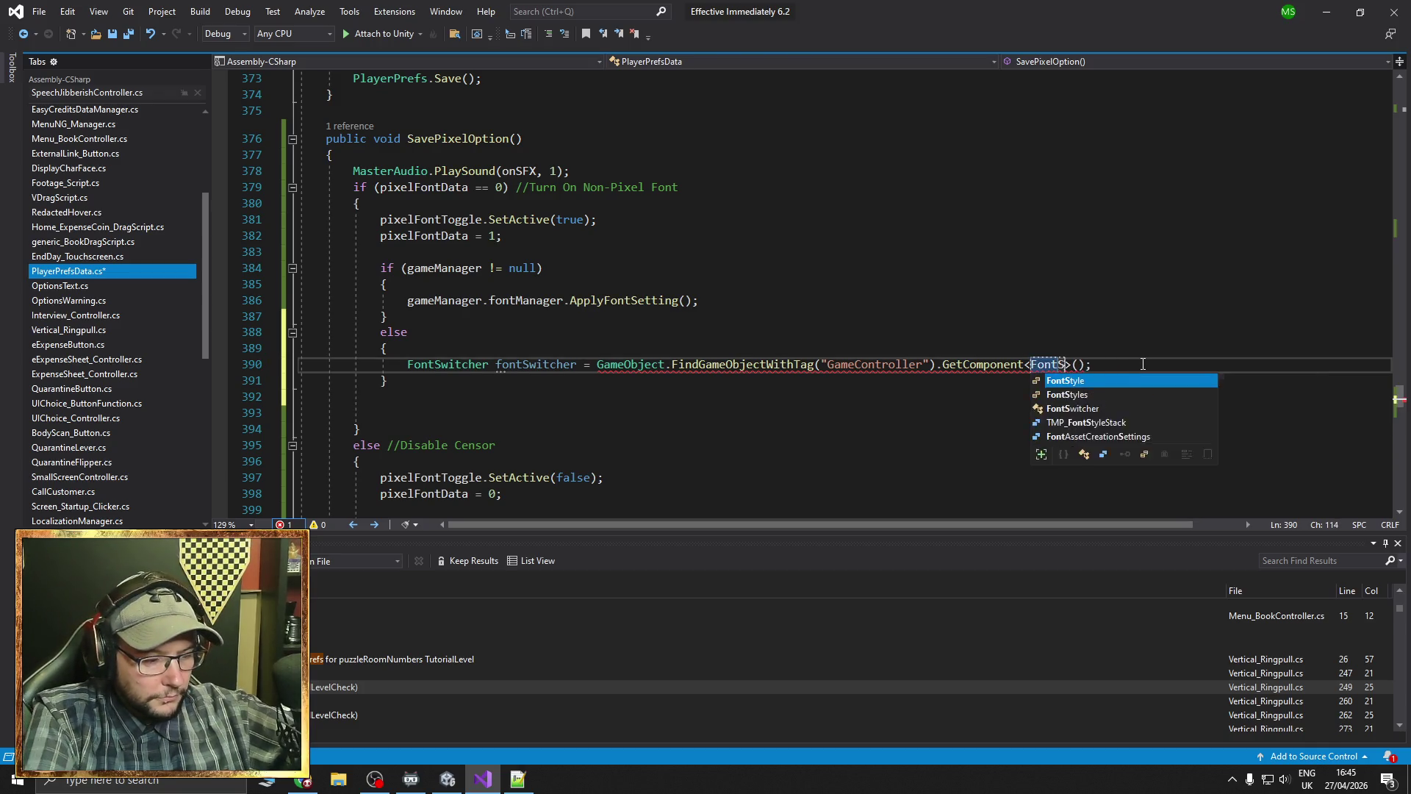
type("her")
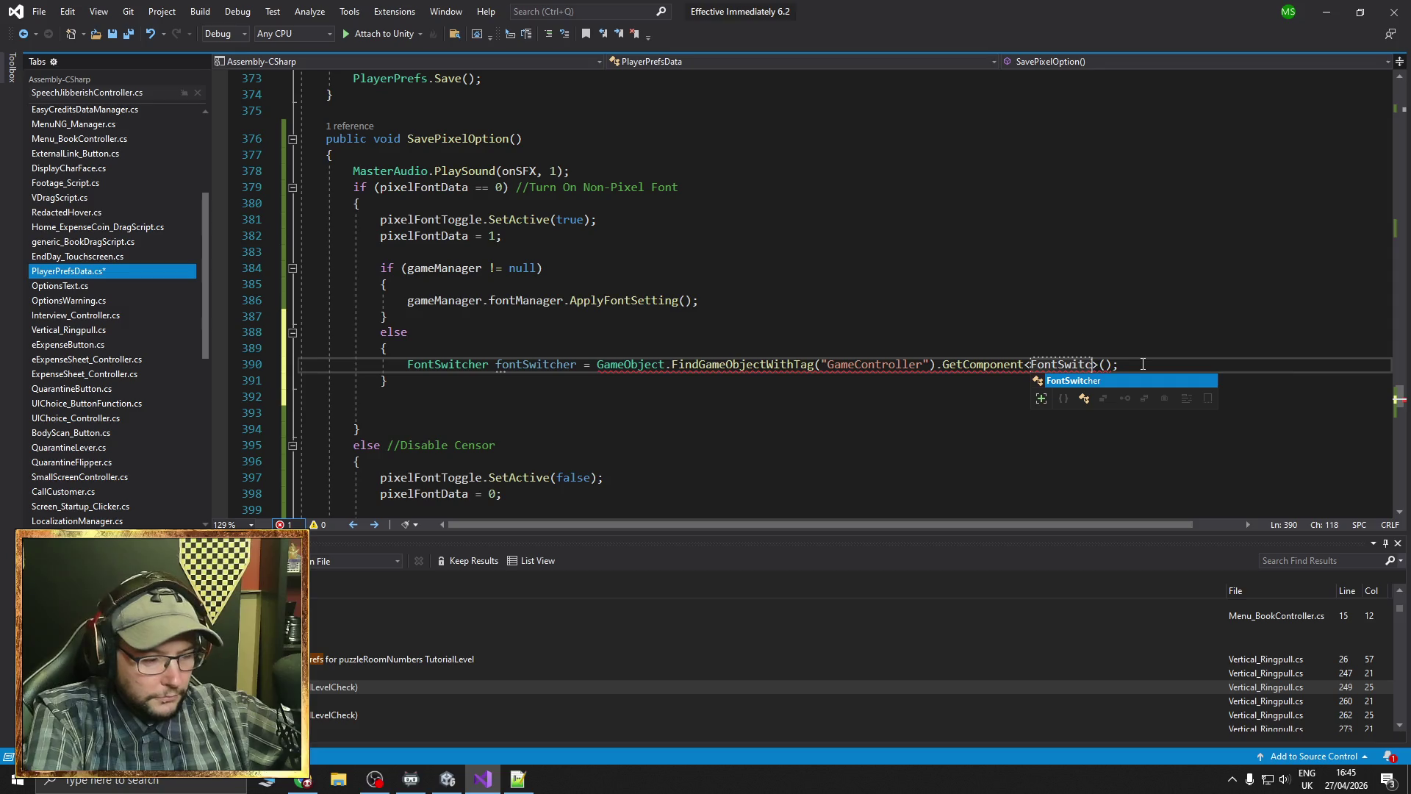
left_click(1163, 366)
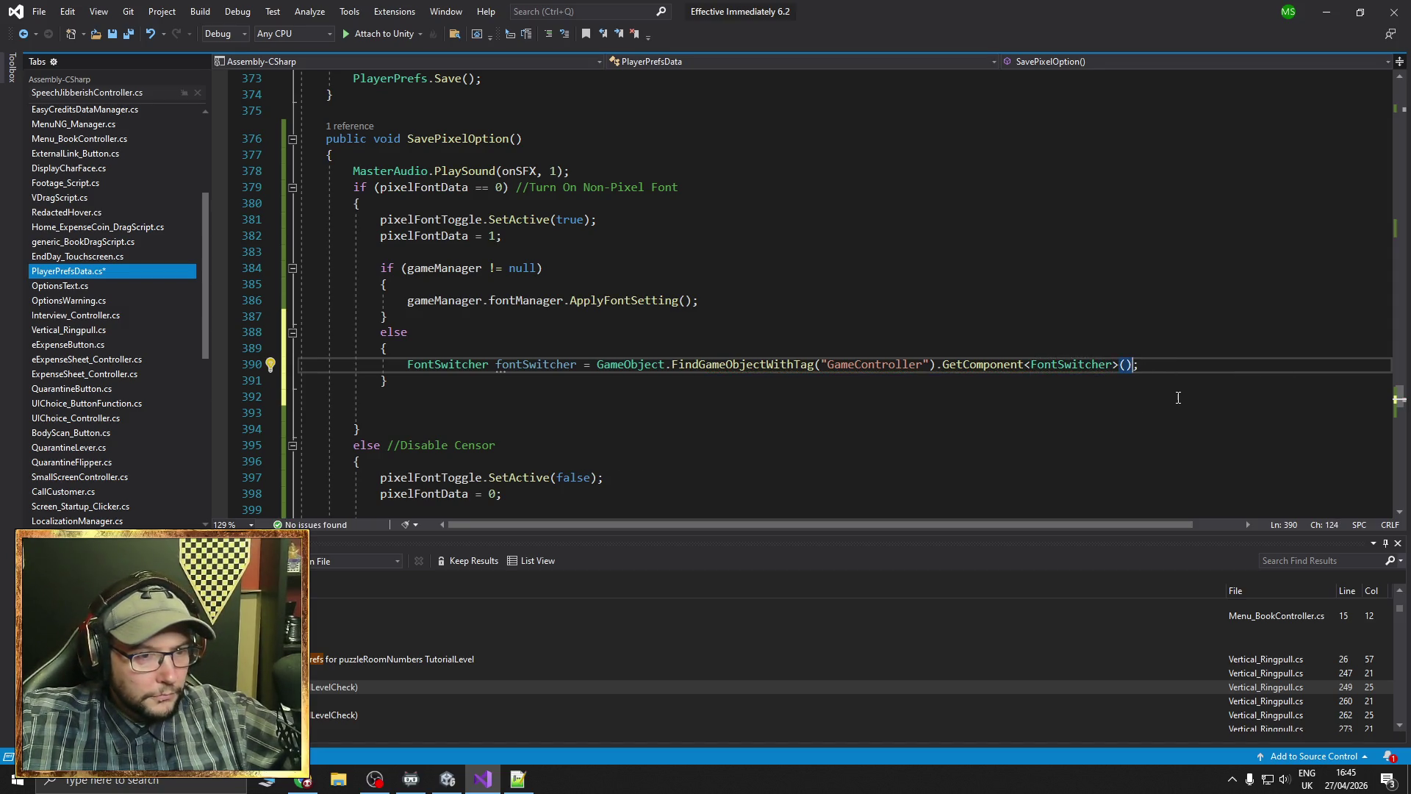
type(".Apply")
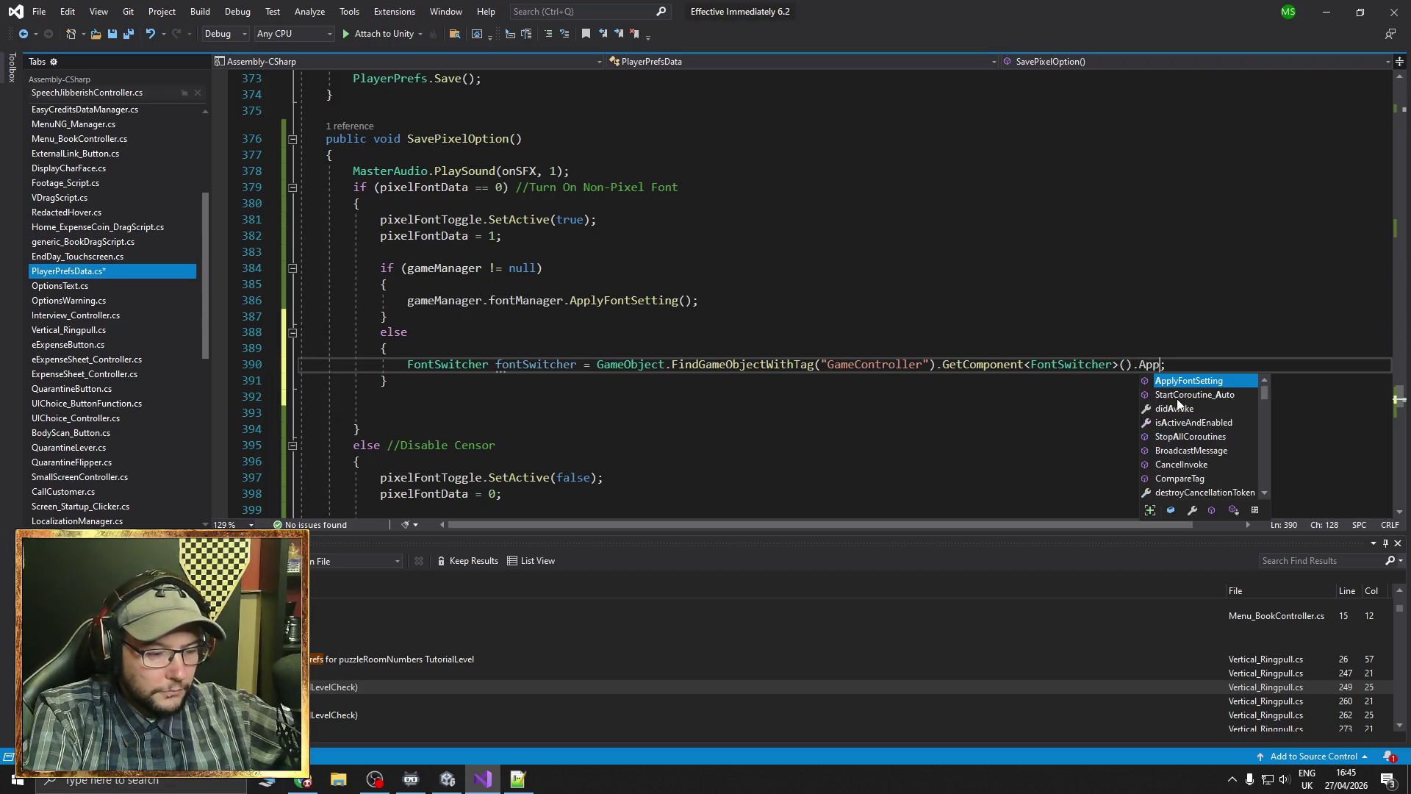
key("Tab")
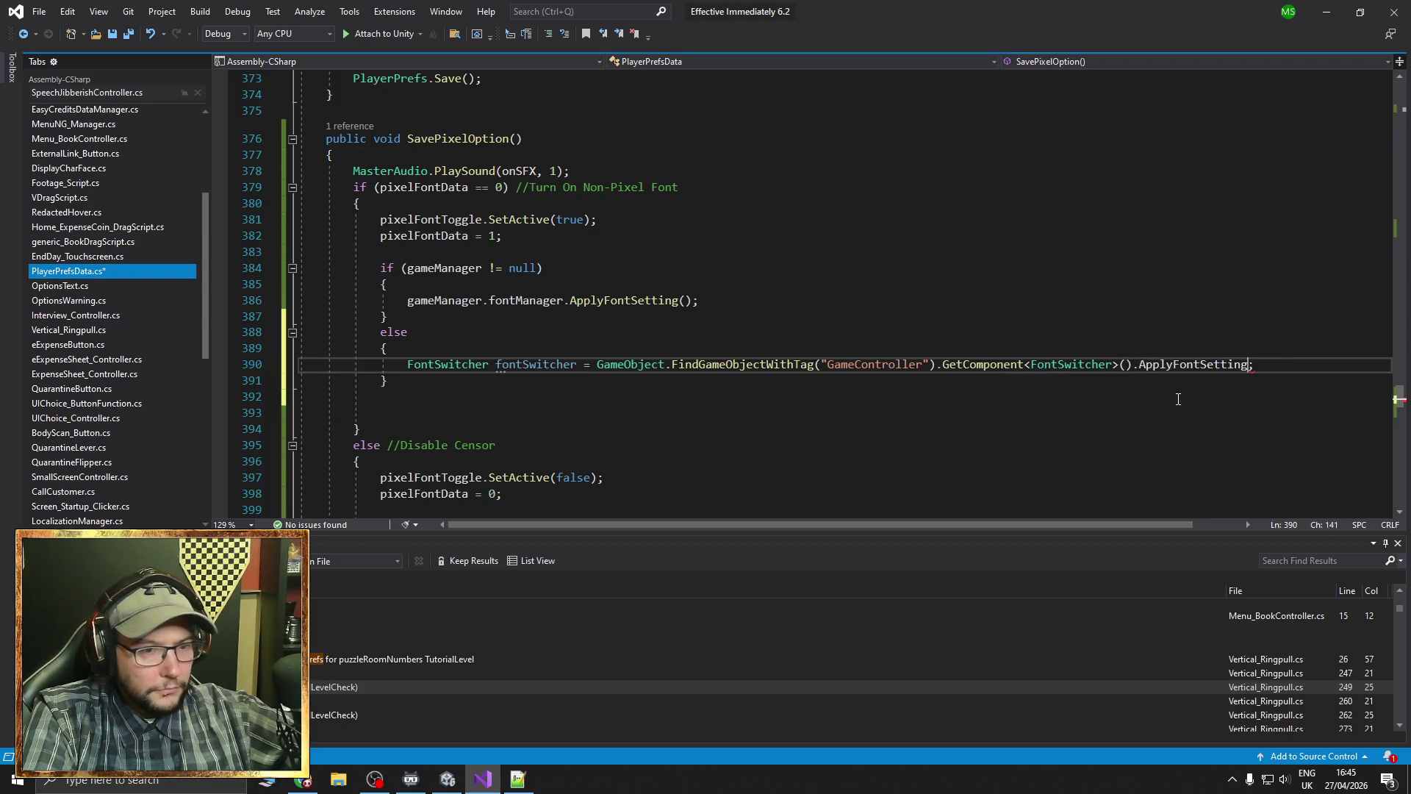
type("()")
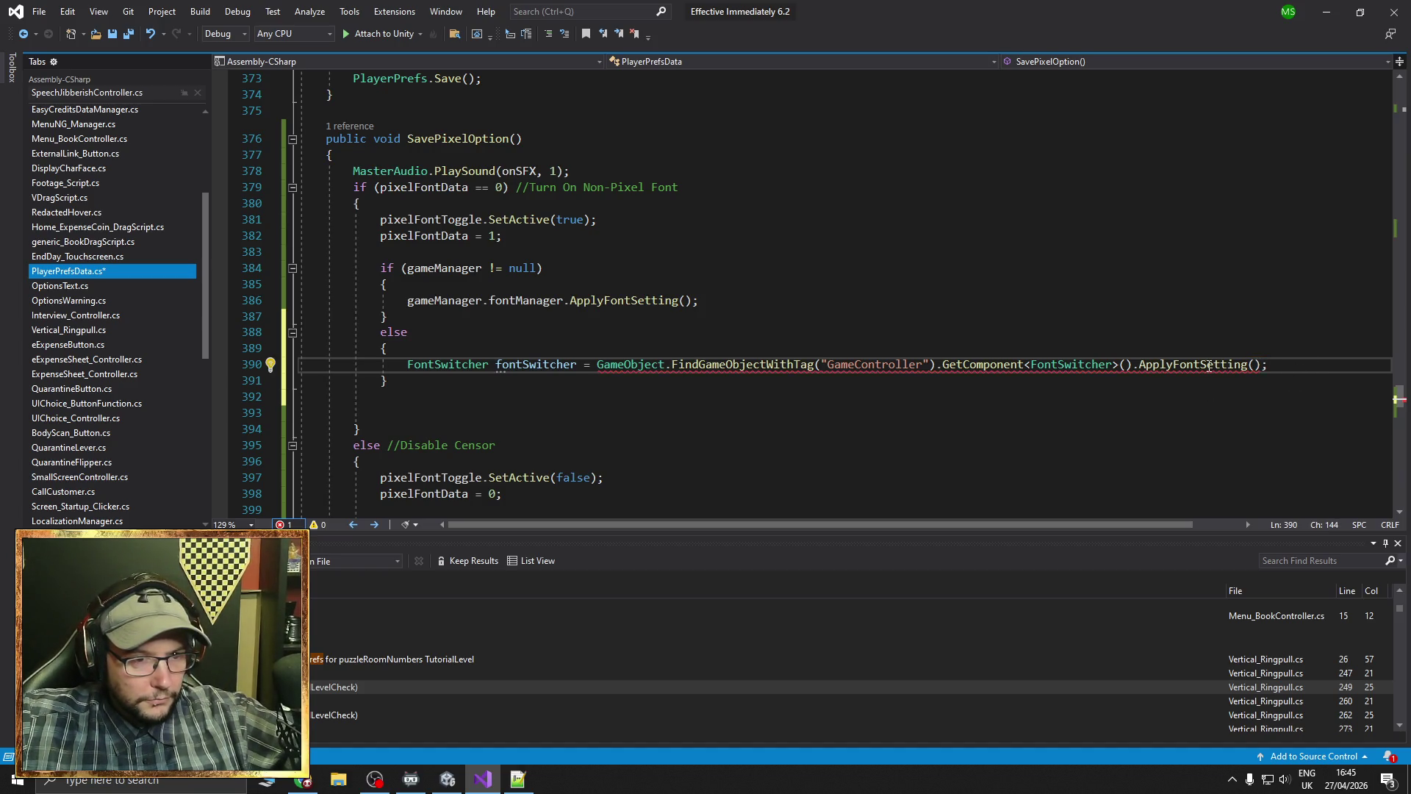
Fix the GetComponent<FontSwitcher>() parentheses and delete the trailing .ApplyFontSetting() call from line 390
mouse_move(1209, 366)
left_click(1130, 366)
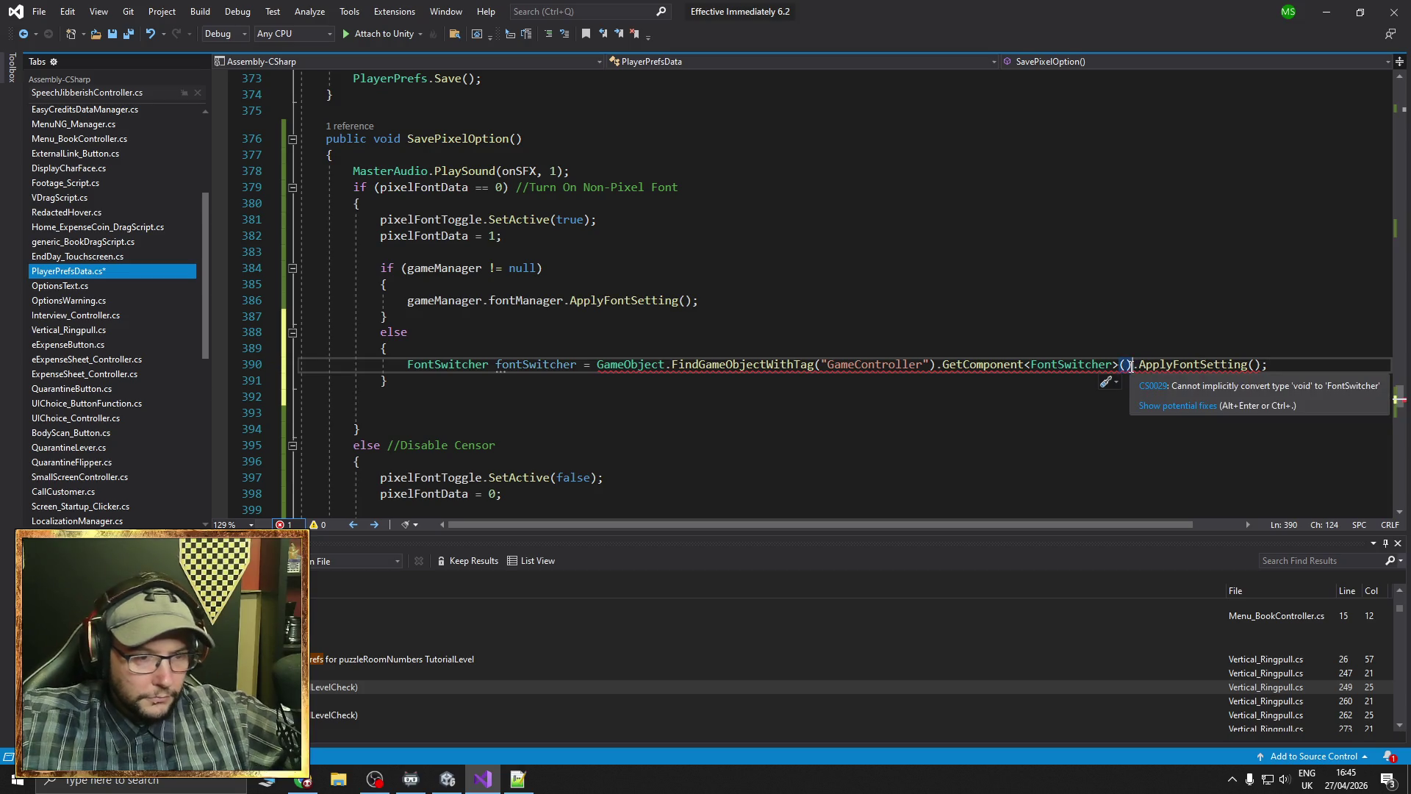
key("BackSpace")
key("BackSpace")
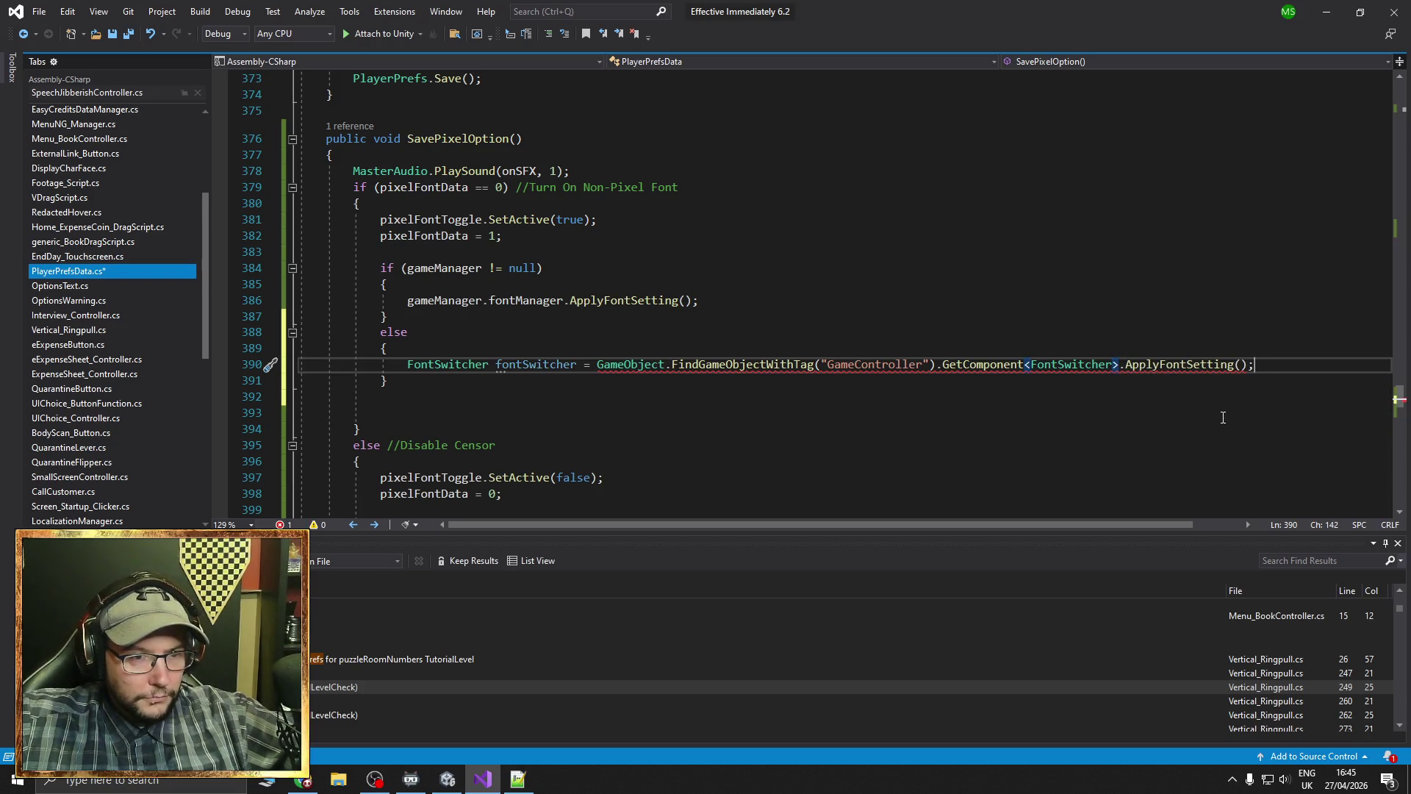
key("End")
mouse_move(1181, 368)
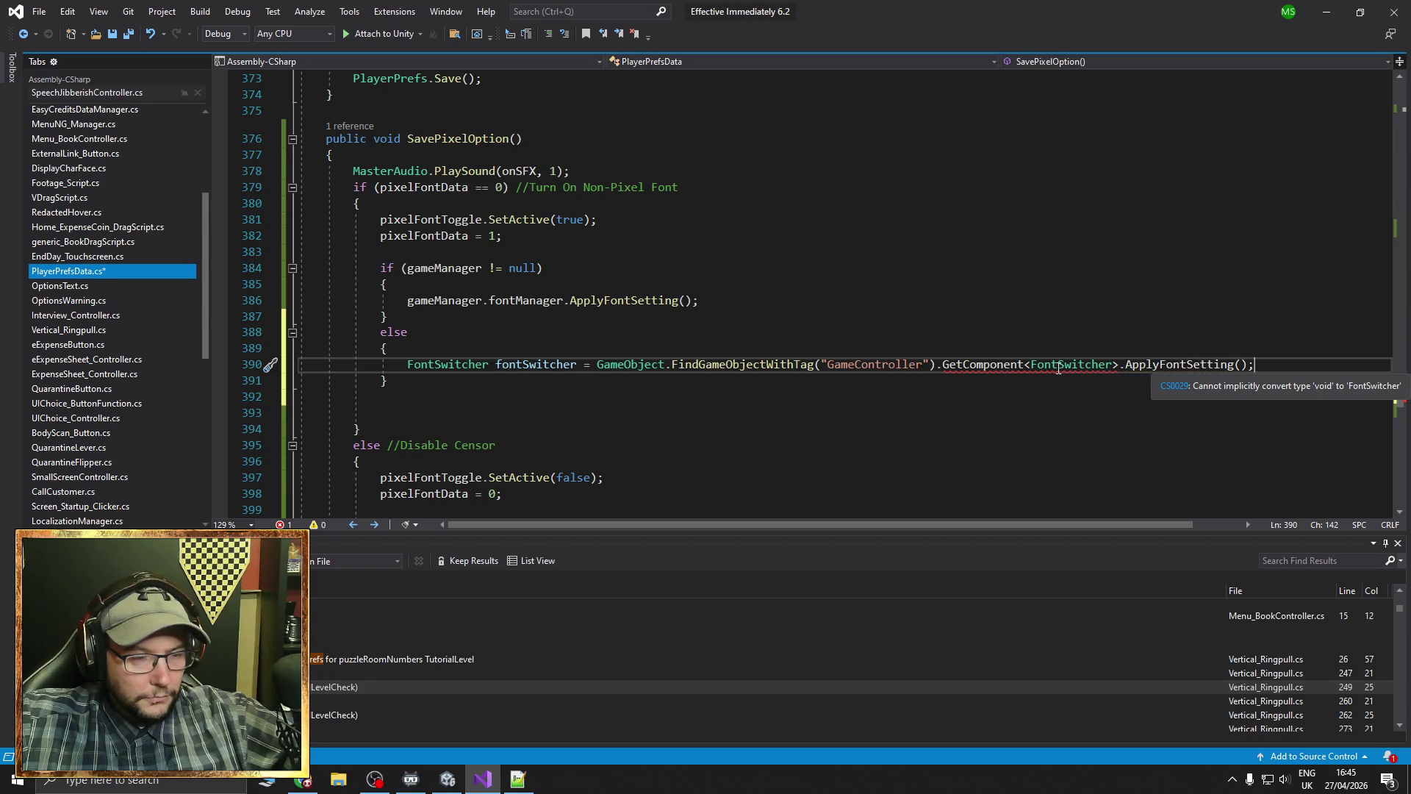
left_click(1118, 365)
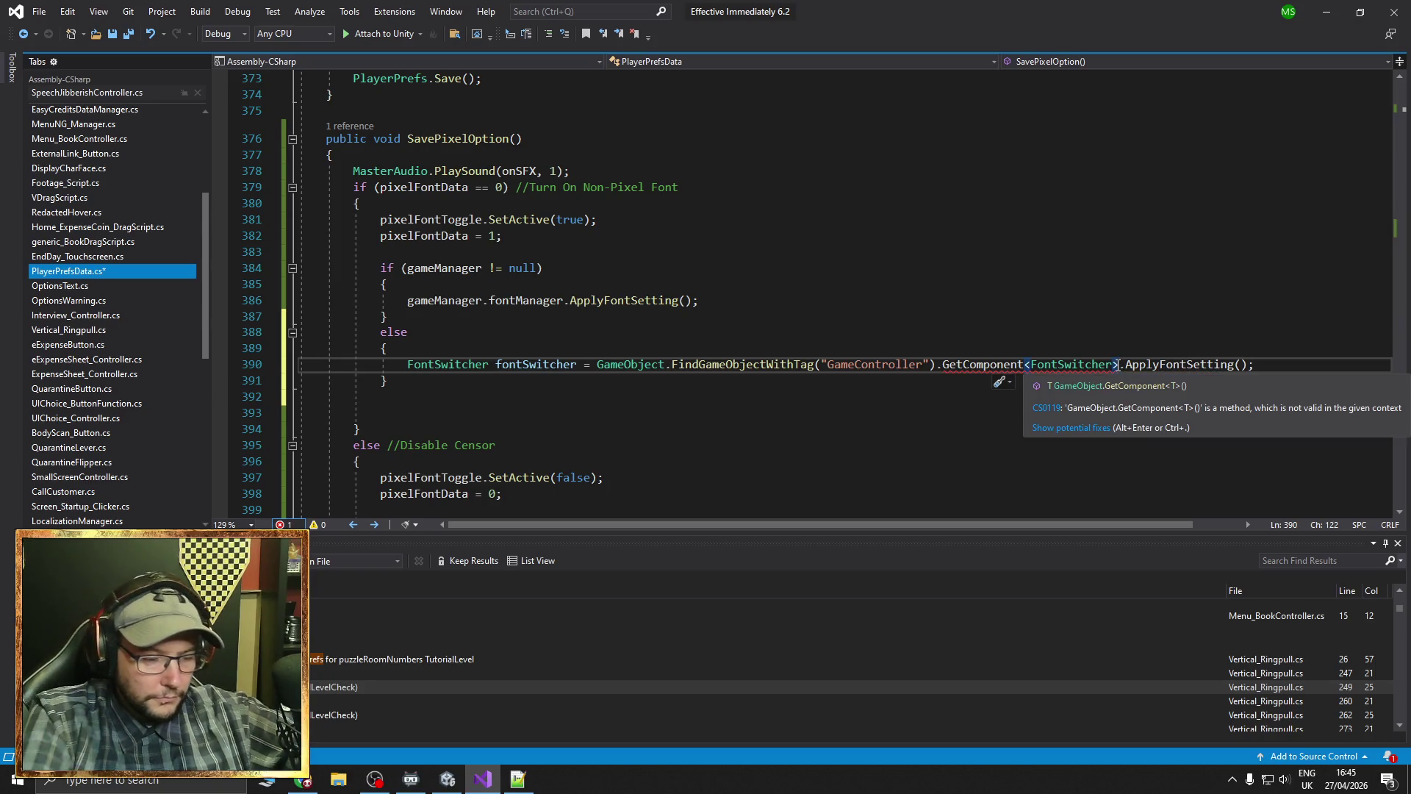
type("()")
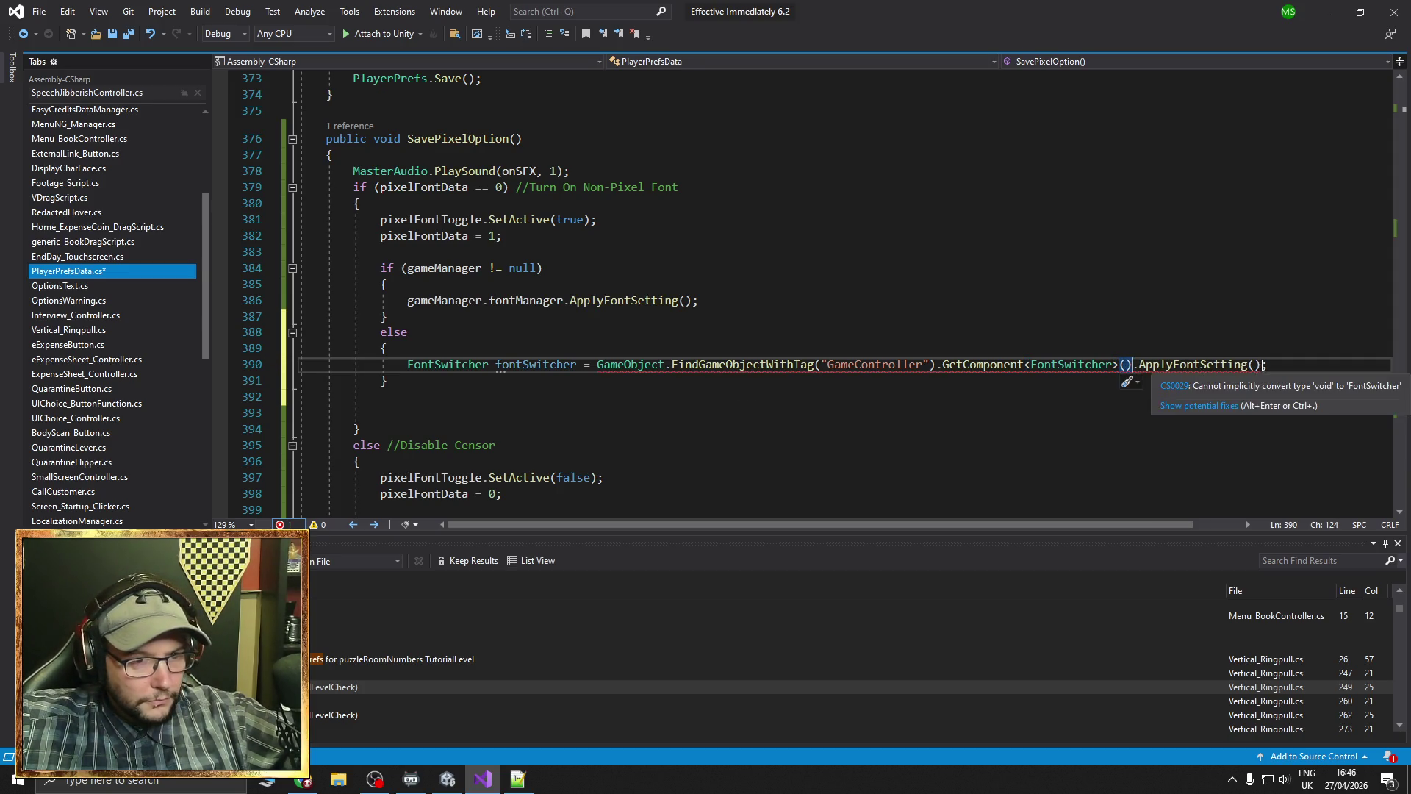
left_click_drag(1261, 365, 1134, 364)
key("Delete")
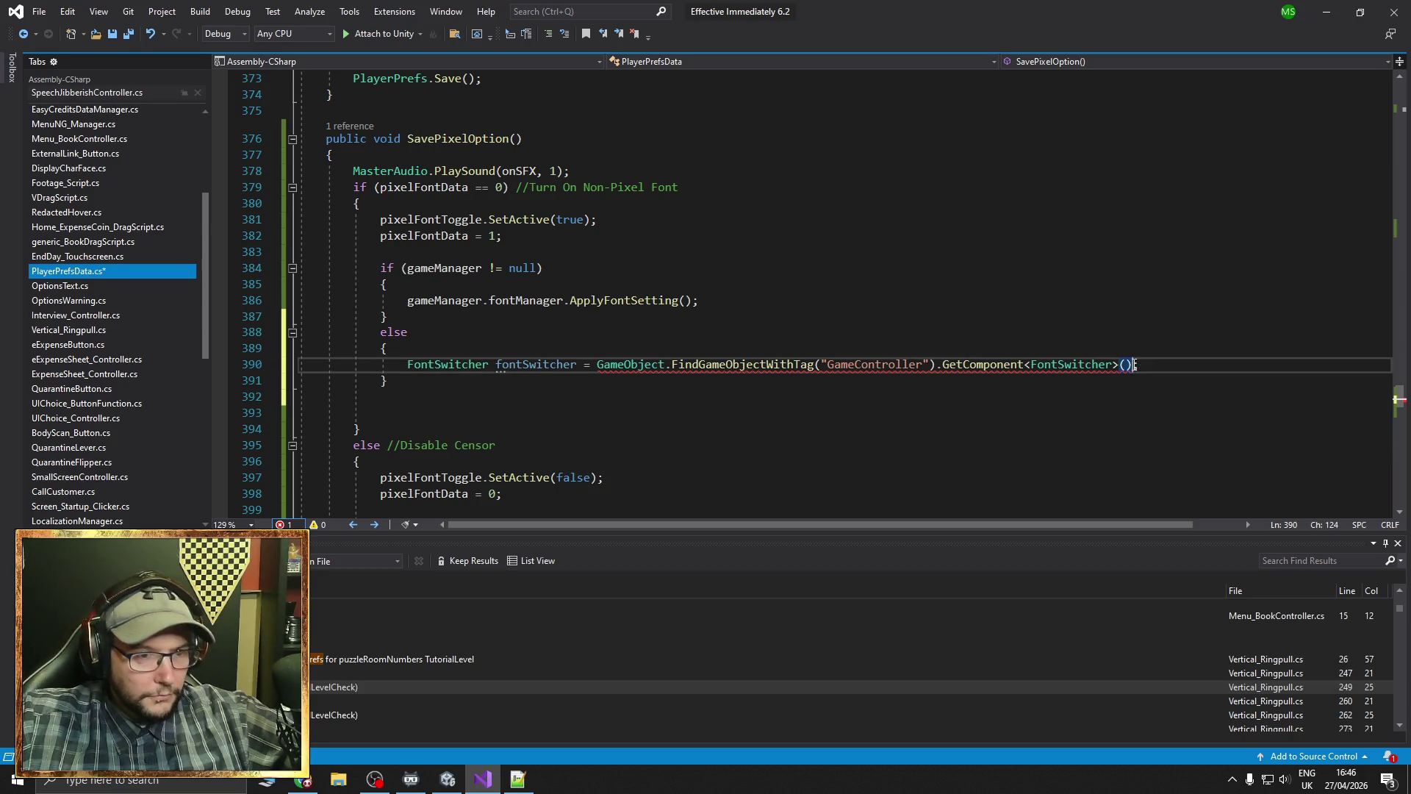
left_click(1150, 366)
Add fontSwitcher.ApplyFontSetting(); on line 391, save, and remove the doubled dot
key("Return")
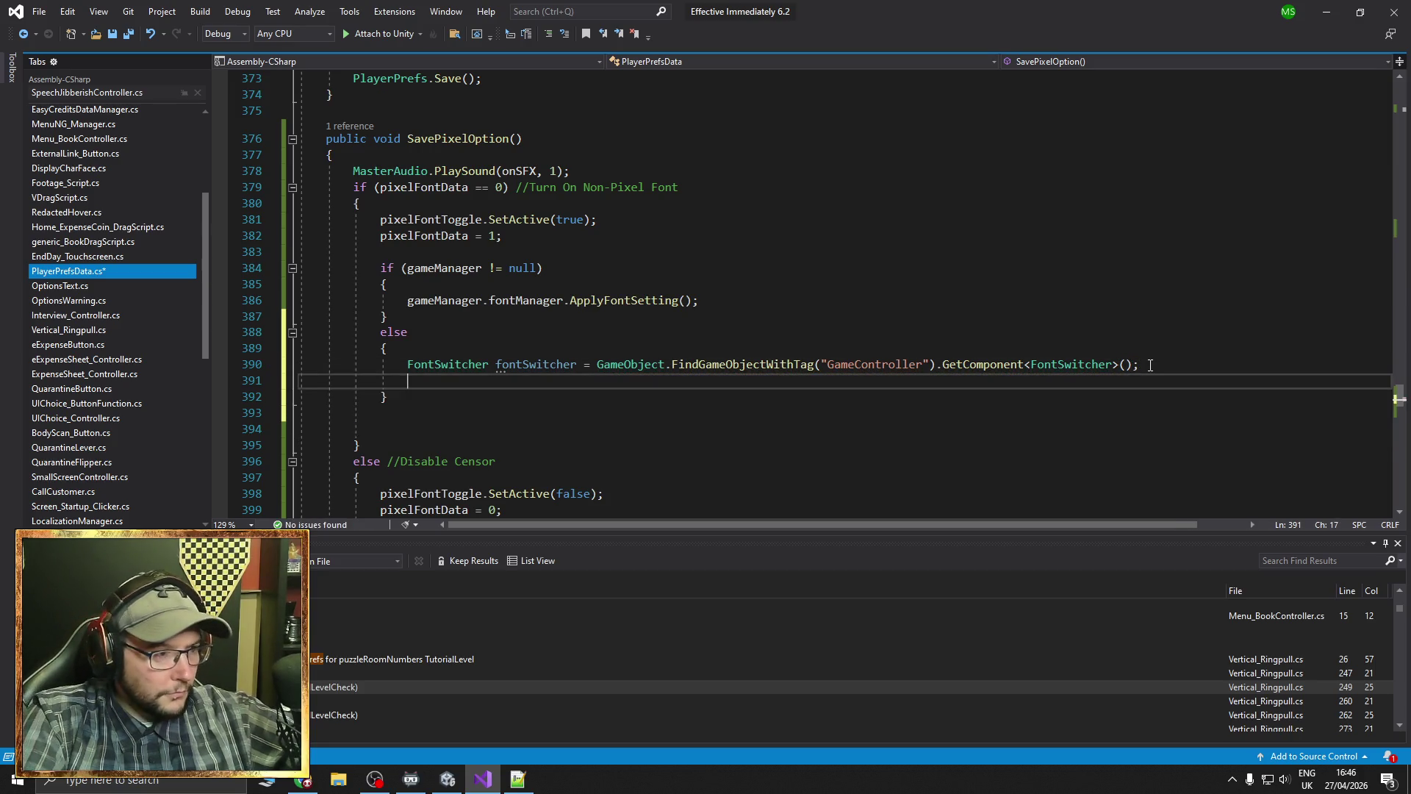
type("fontSwitcher")
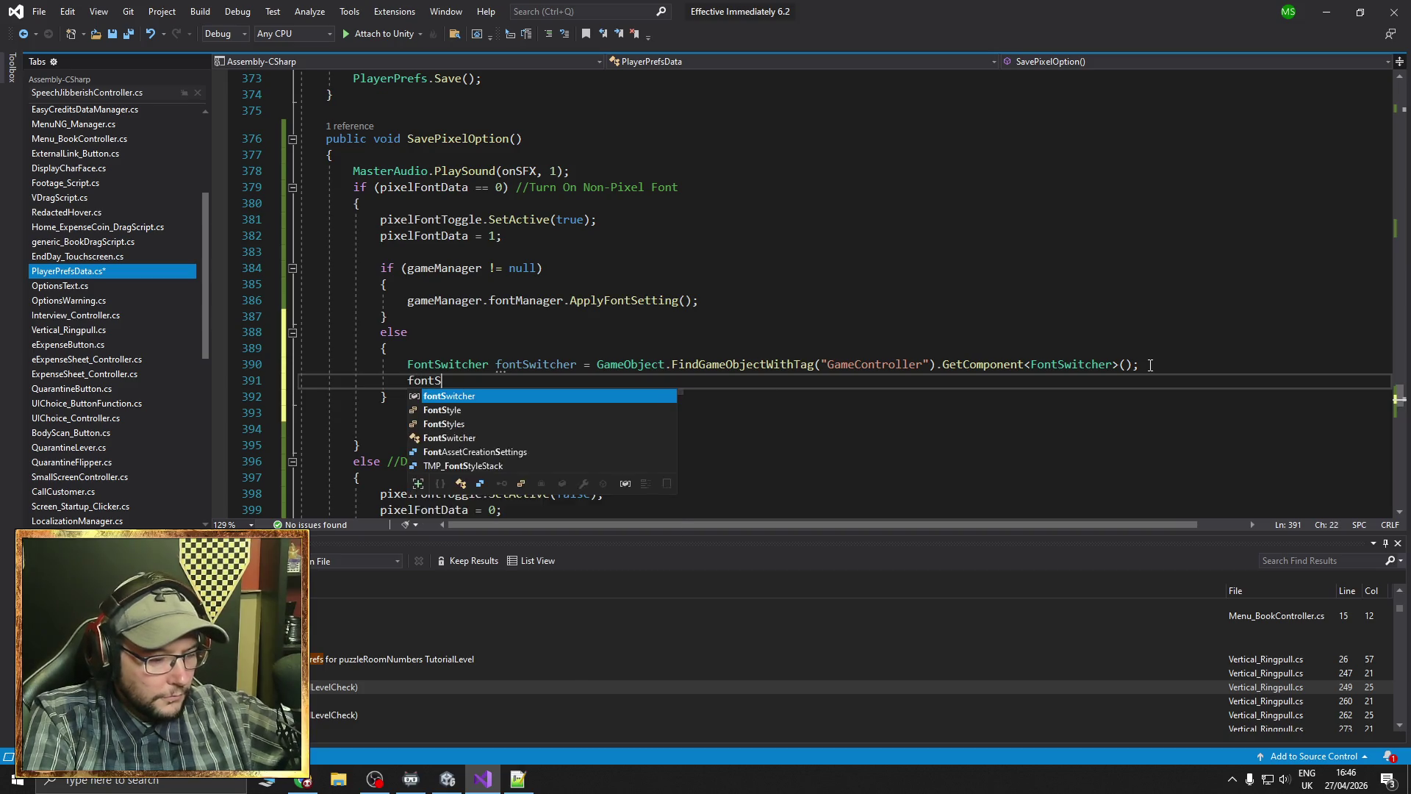
type(".")
type(".ApplyFontSetting()")
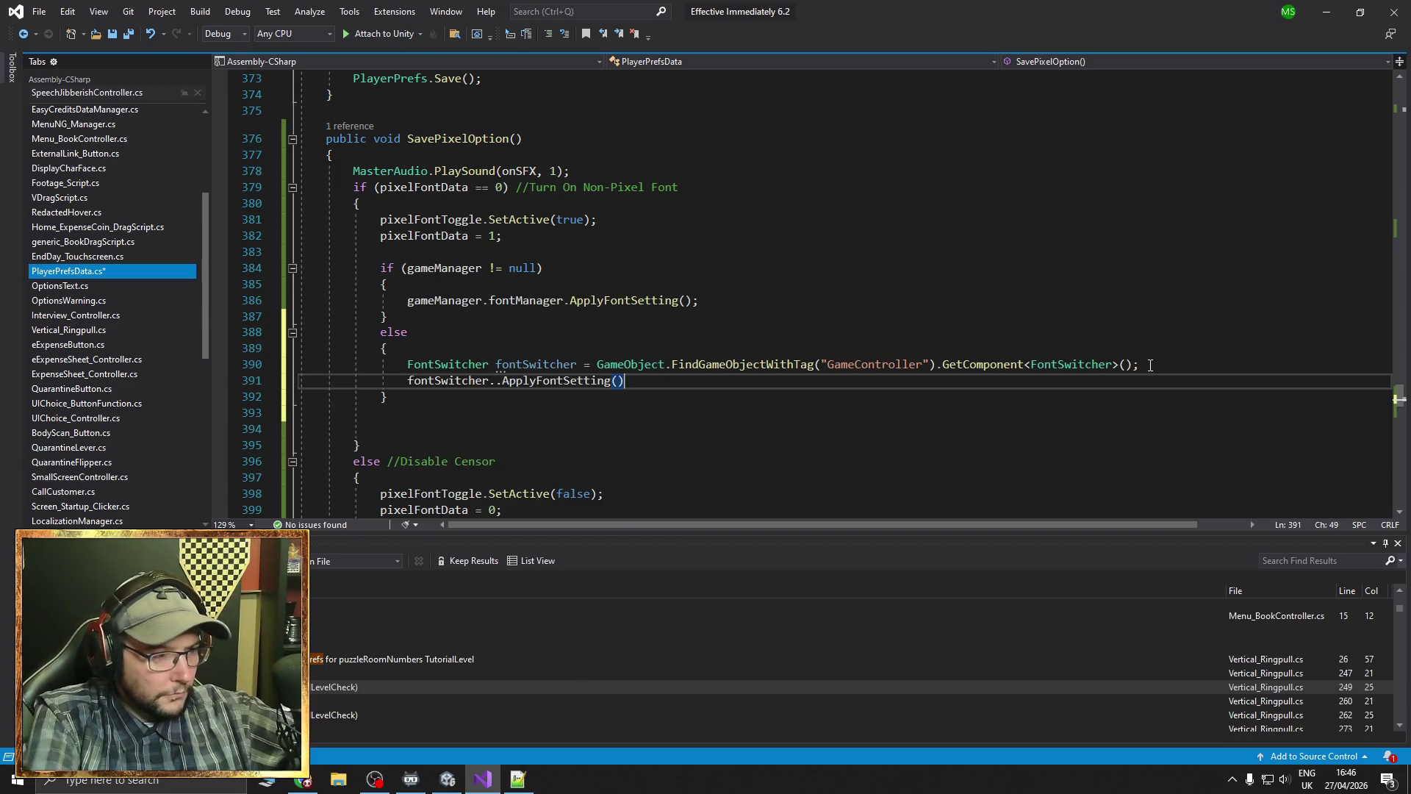
type(";")
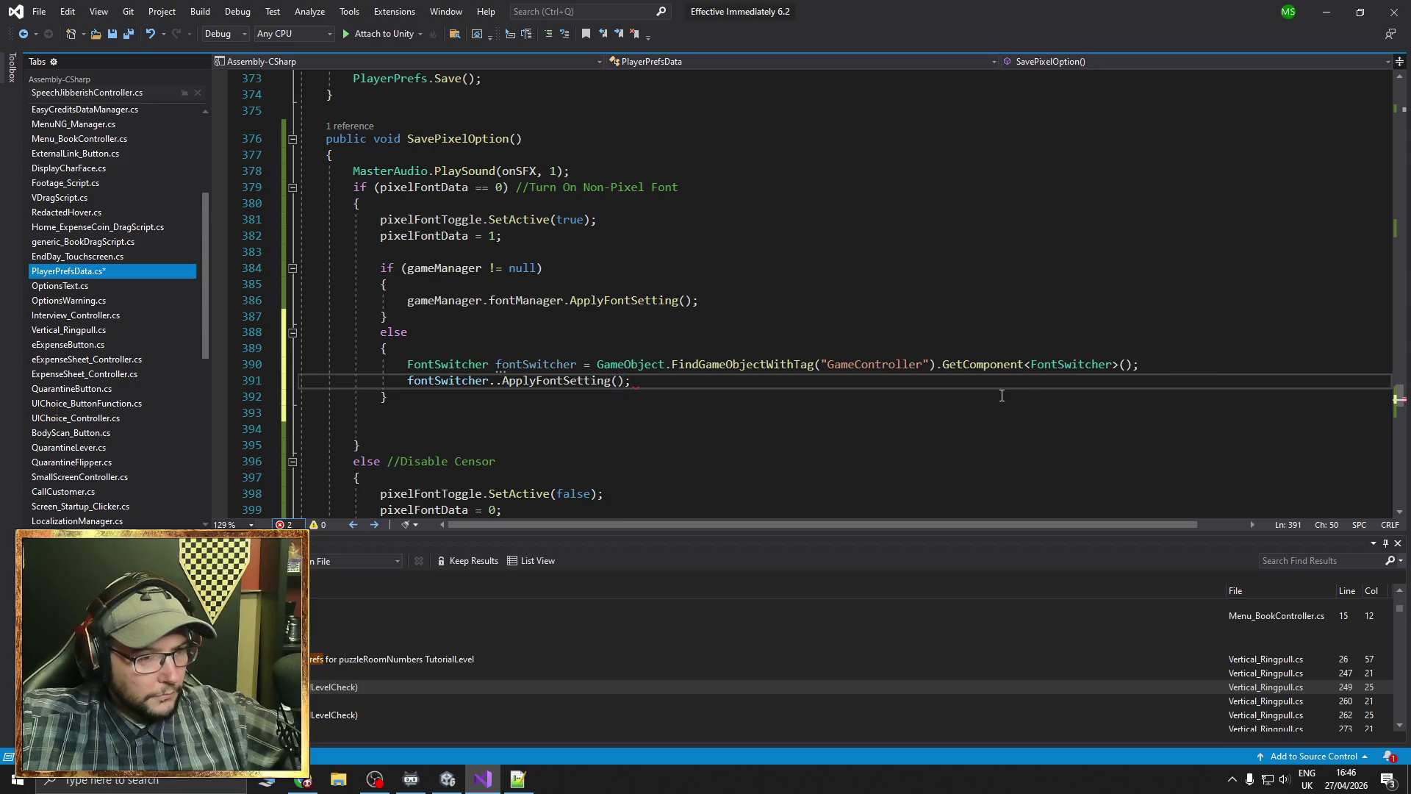
key("ctrl+s")
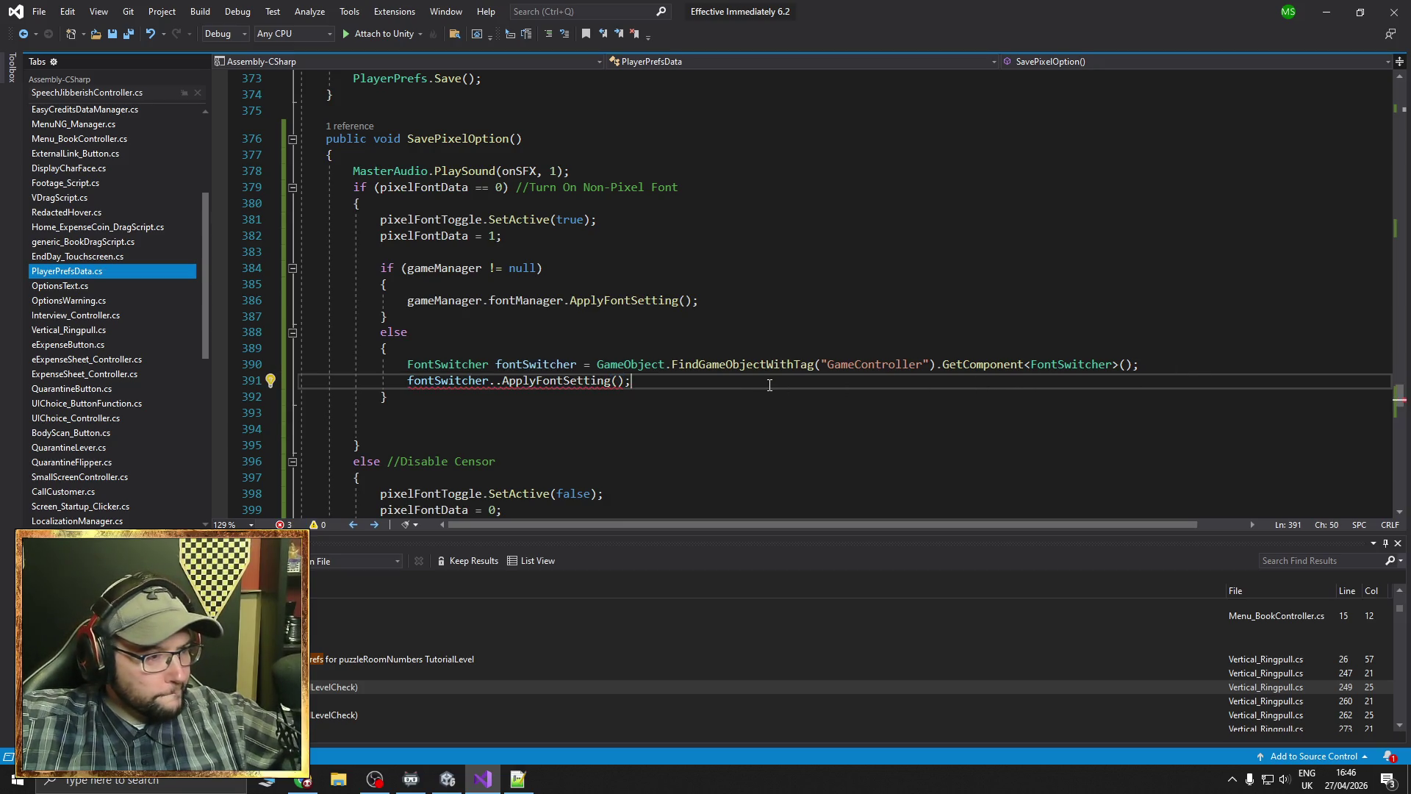
left_click(500, 381)
key("BackSpace")
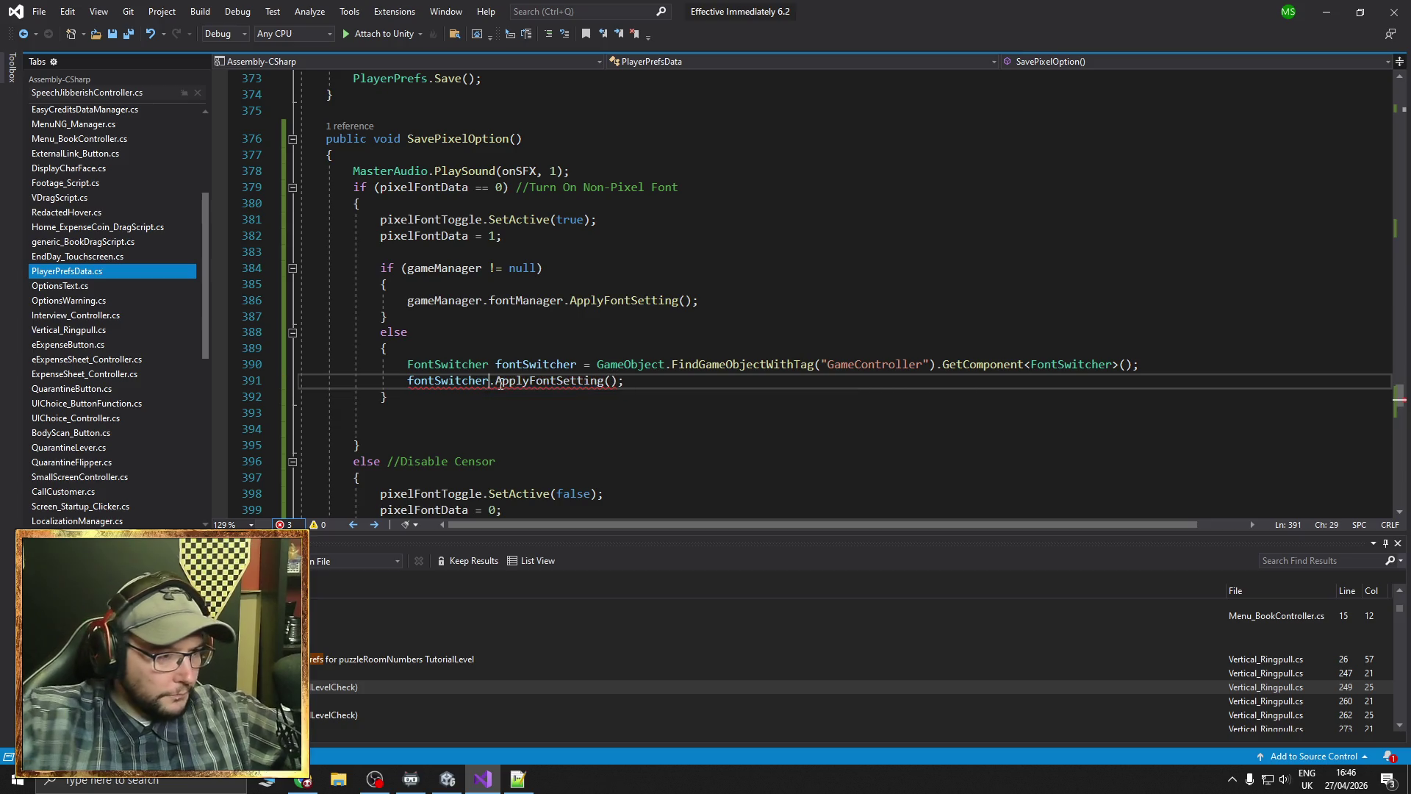
left_click(654, 387)
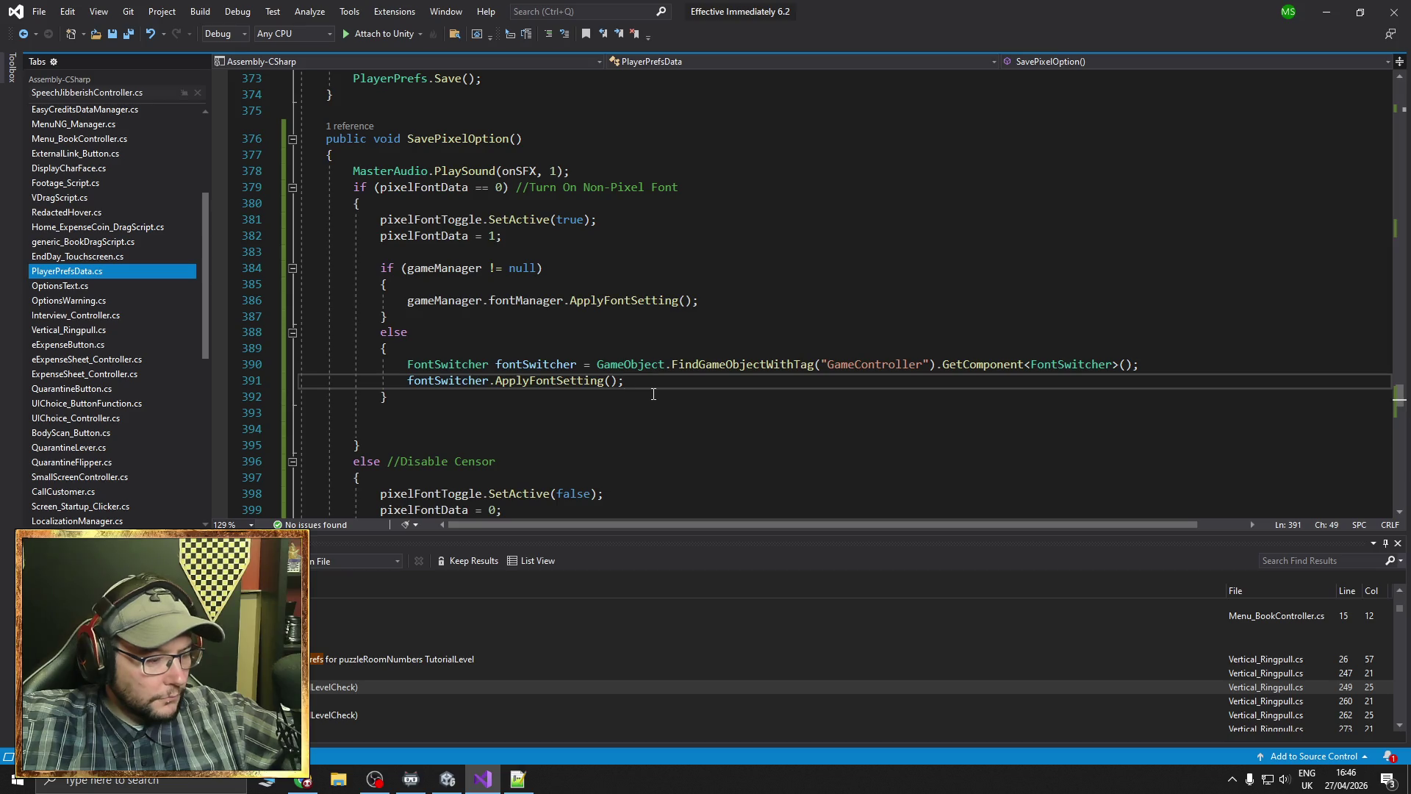
Duplicate the else block from lines 388–392 after line 404's closing brace in the disable branch
scroll(653, 390, "down", 4)
scroll(653, 393, "up", 4)
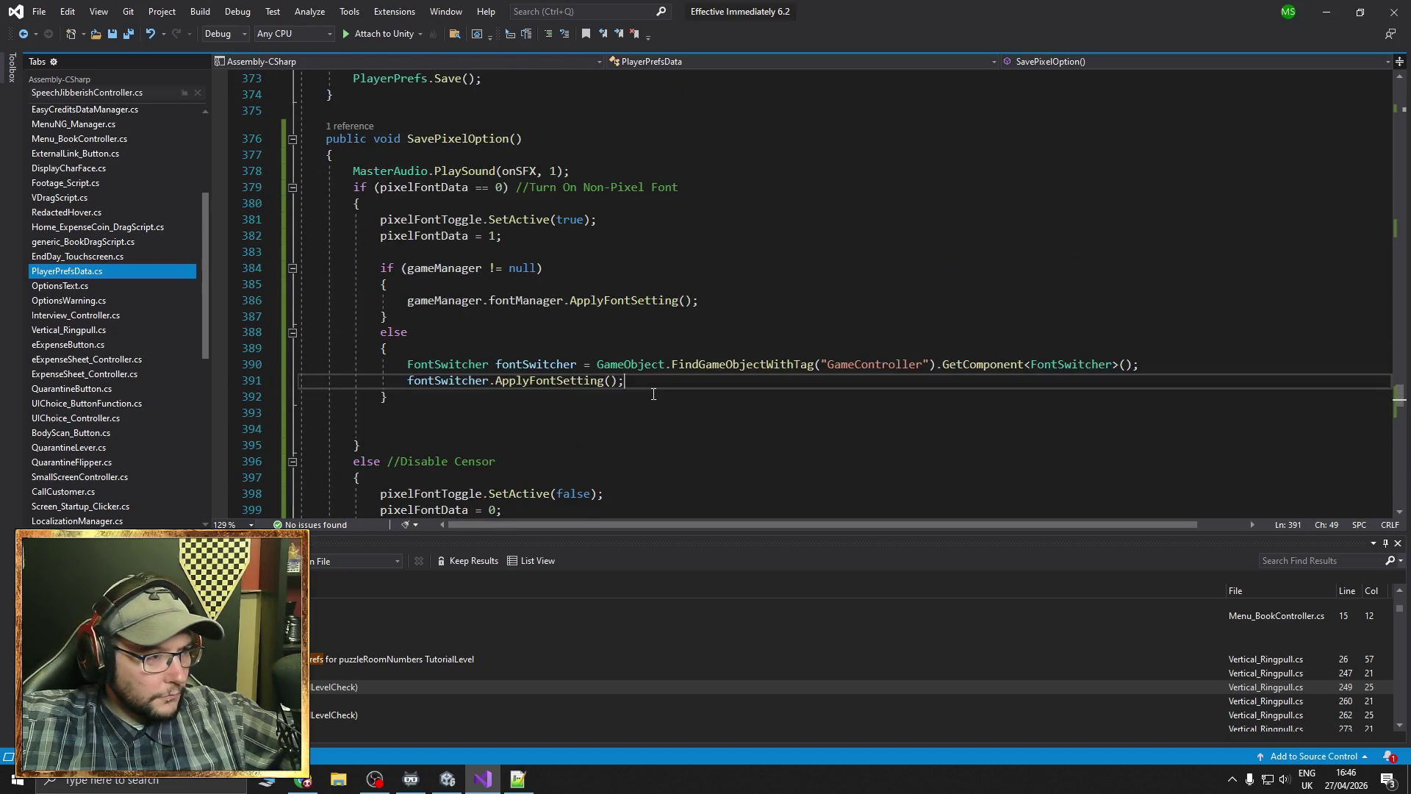
scroll(653, 395, "down", 4)
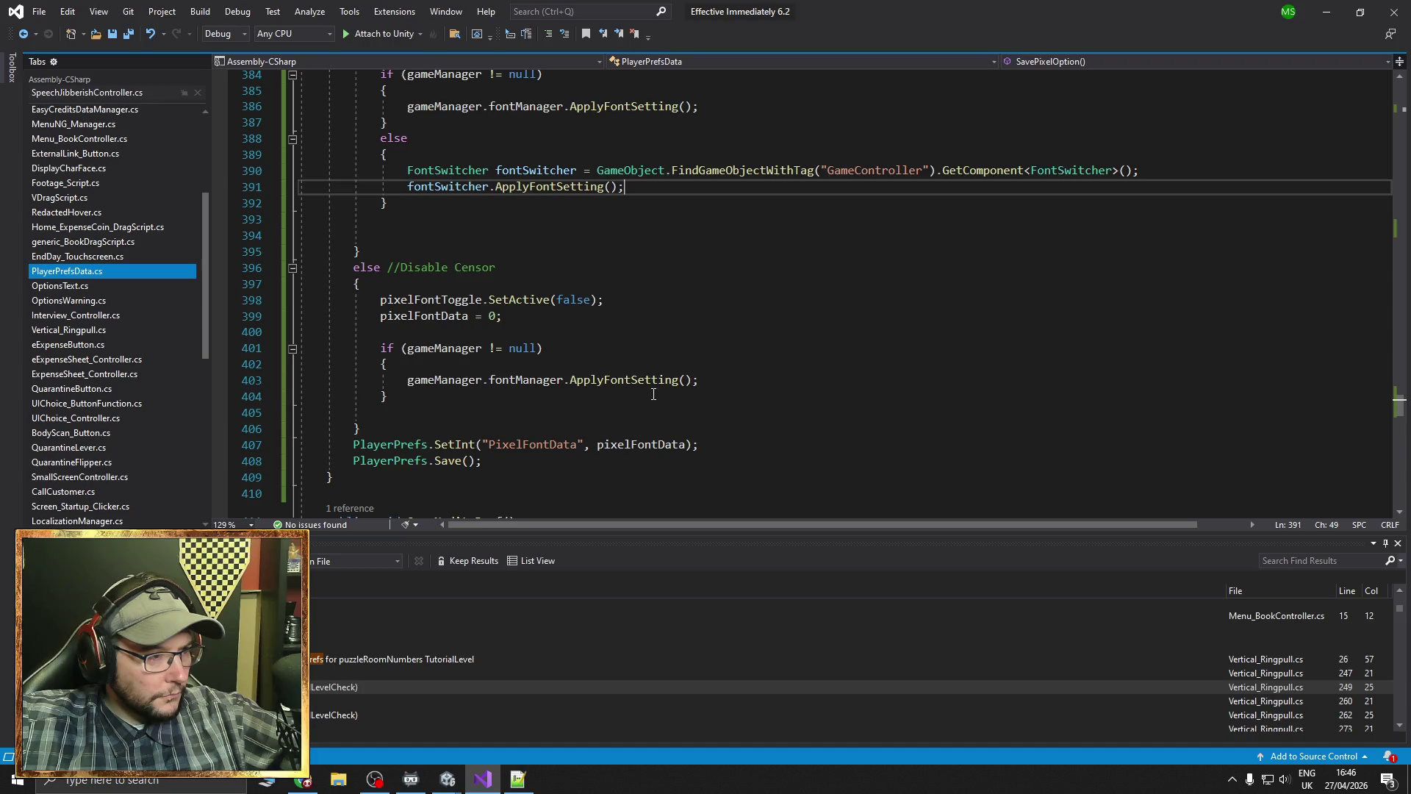
scroll(653, 394, "up", 1)
scroll(650, 394, "up", 1)
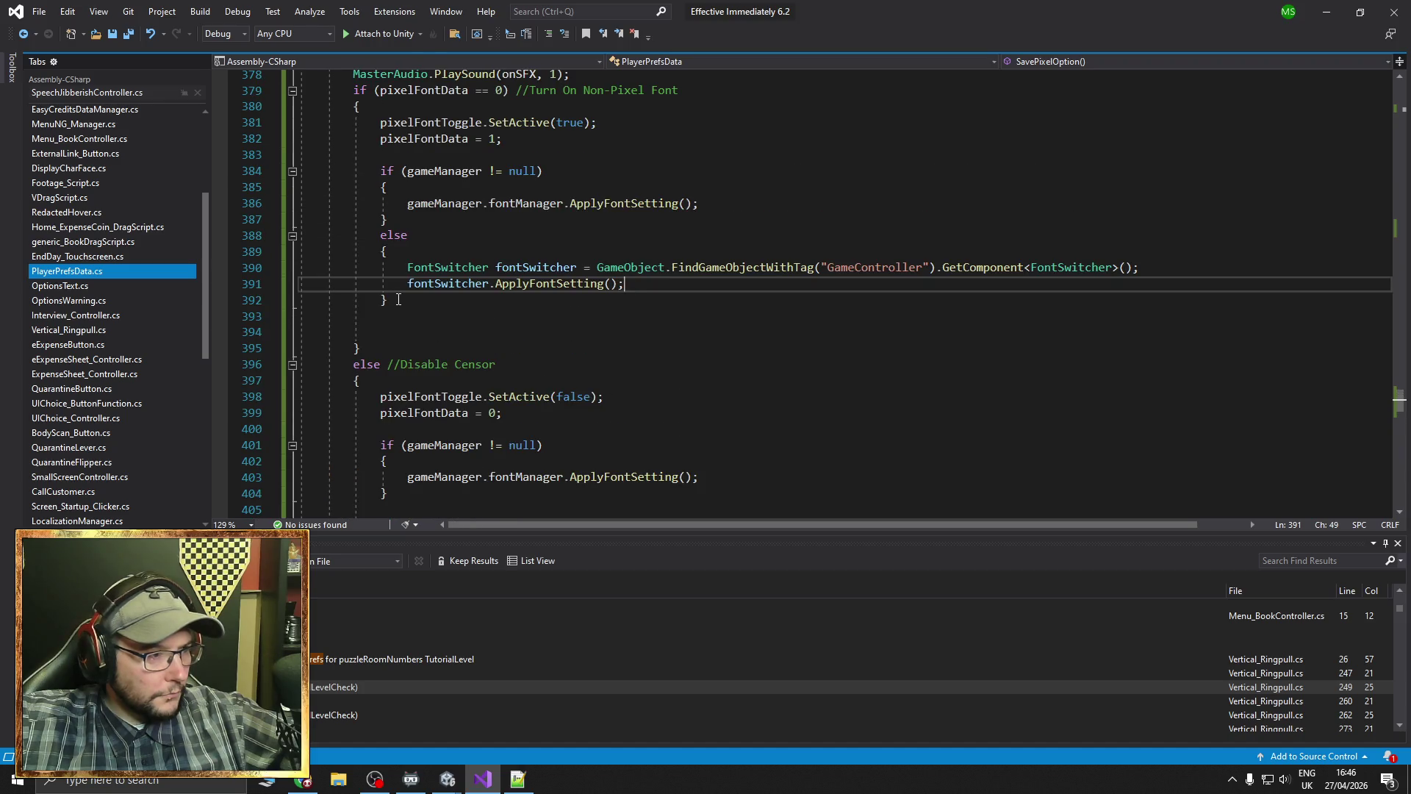
left_click_drag(397, 299, 240, 240)
key("ctrl+c")
scroll(473, 390, "down", 2)
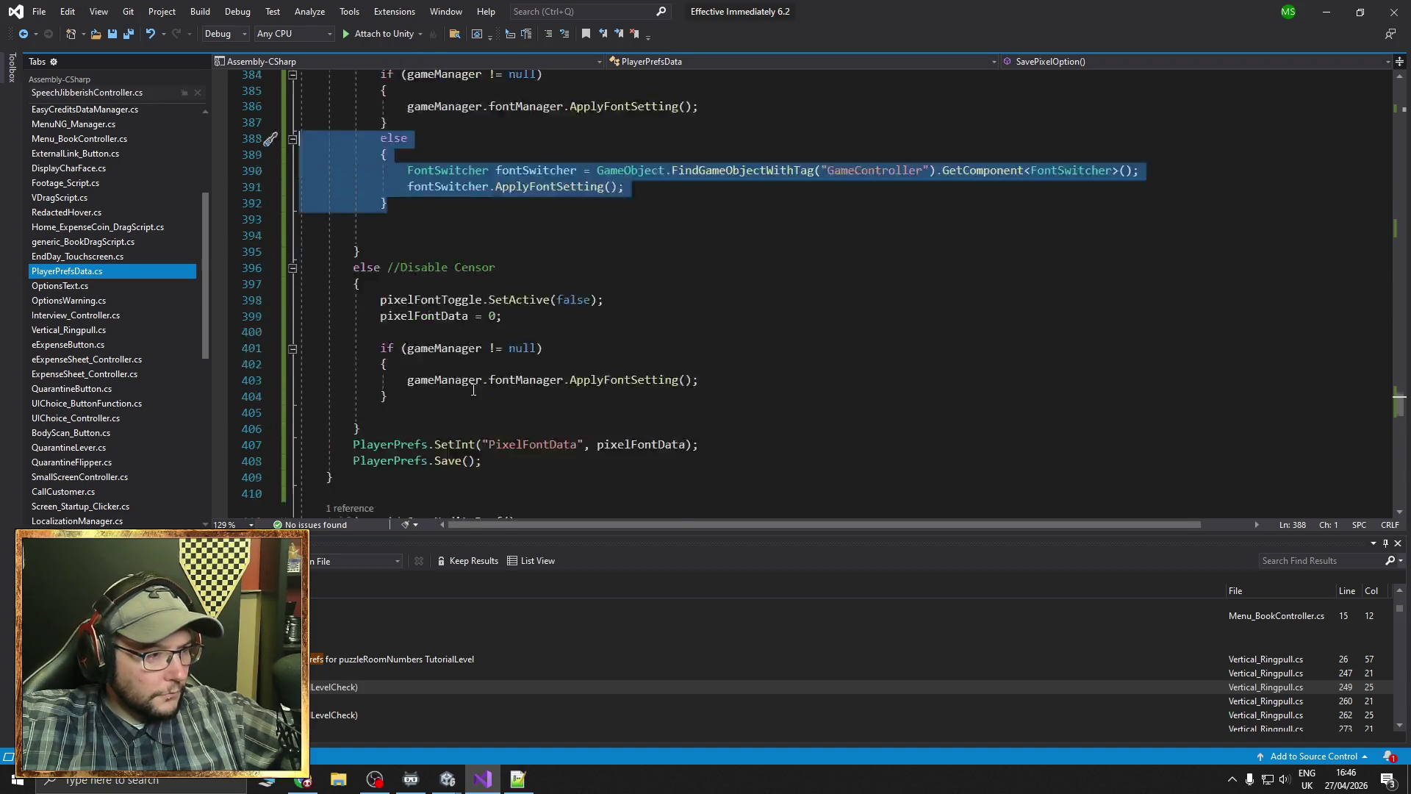
left_click(403, 397)
key("Return")
key("ctrl+v")
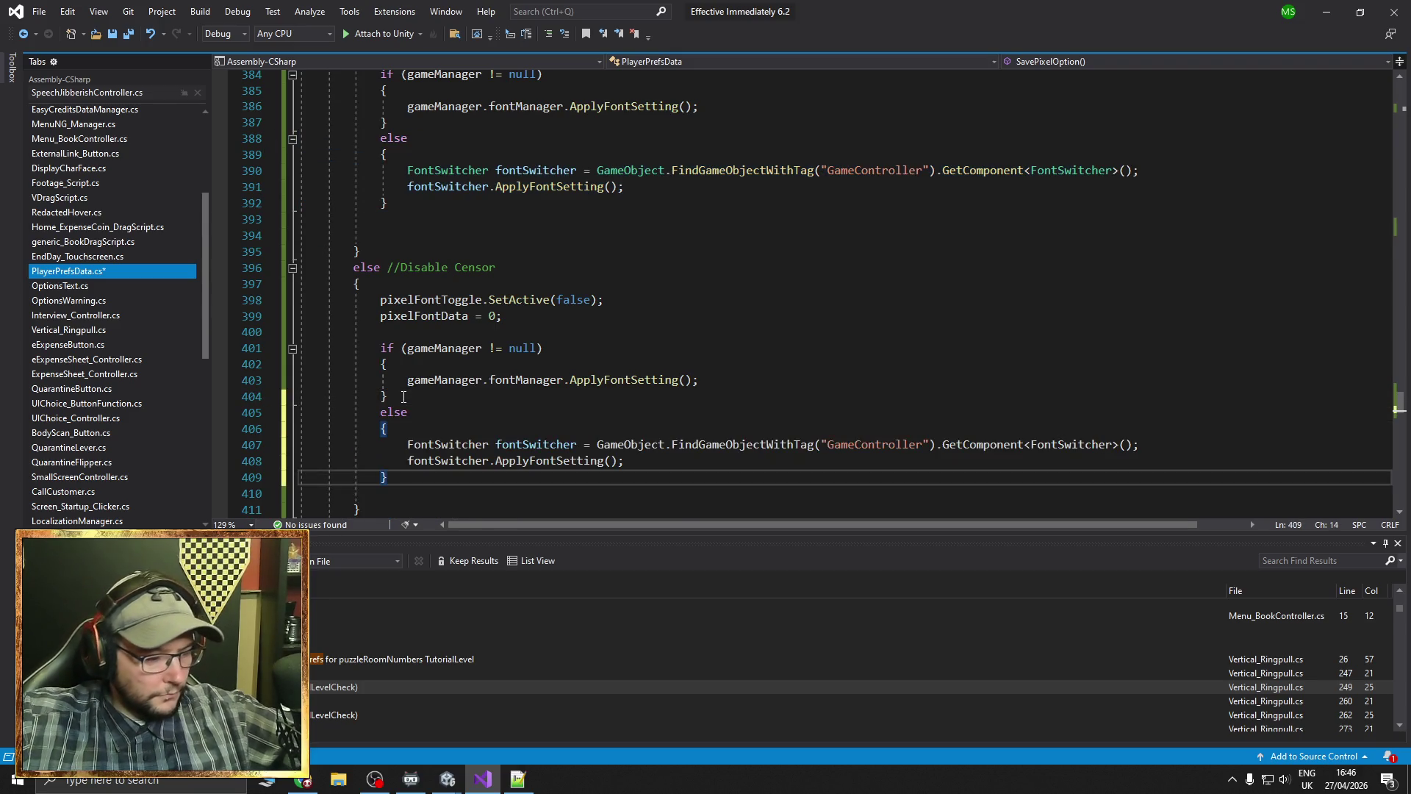
scroll(441, 460, "down", 2)
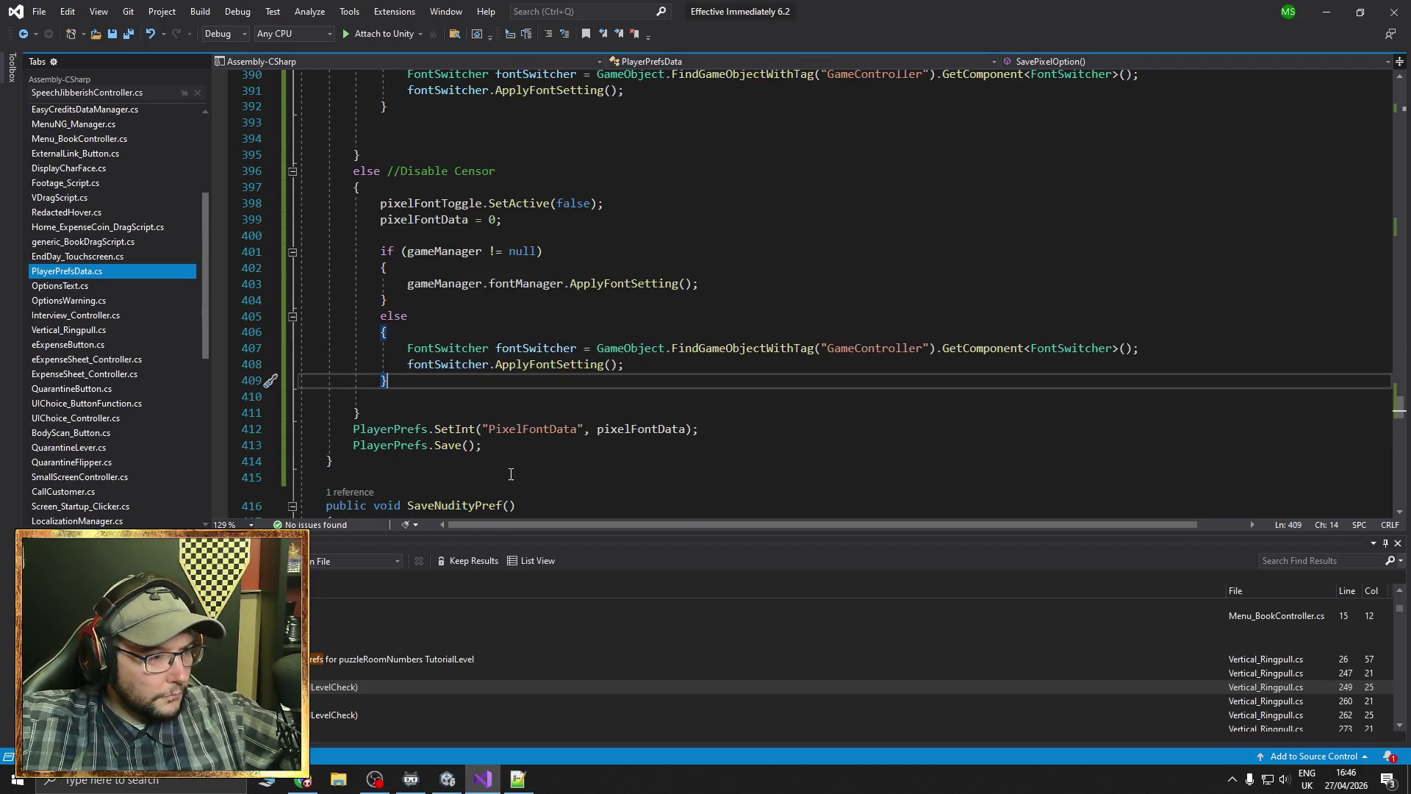
left_click(448, 779)
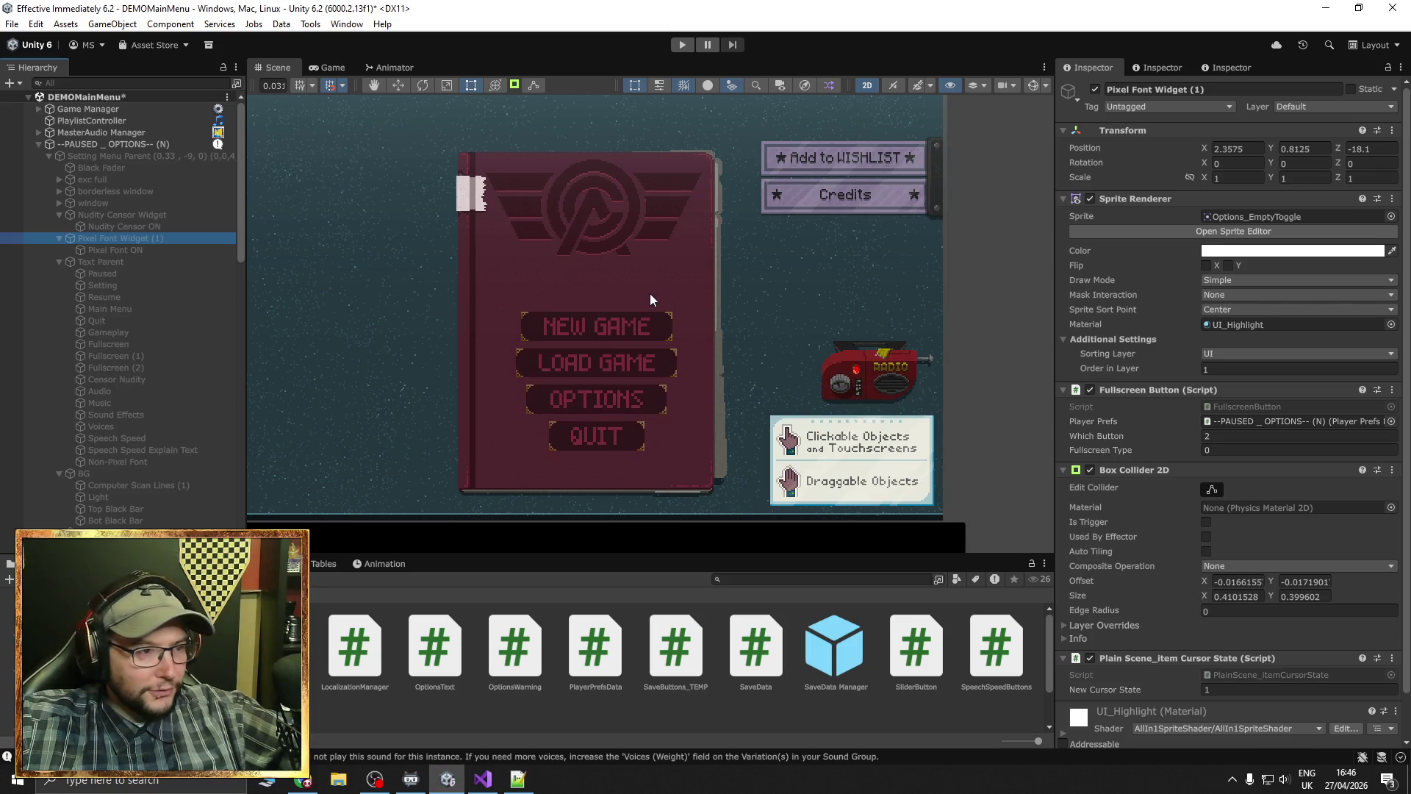
Enter Play mode on the DEMOMainMenu scene to reach the main menu book
left_click(682, 46)
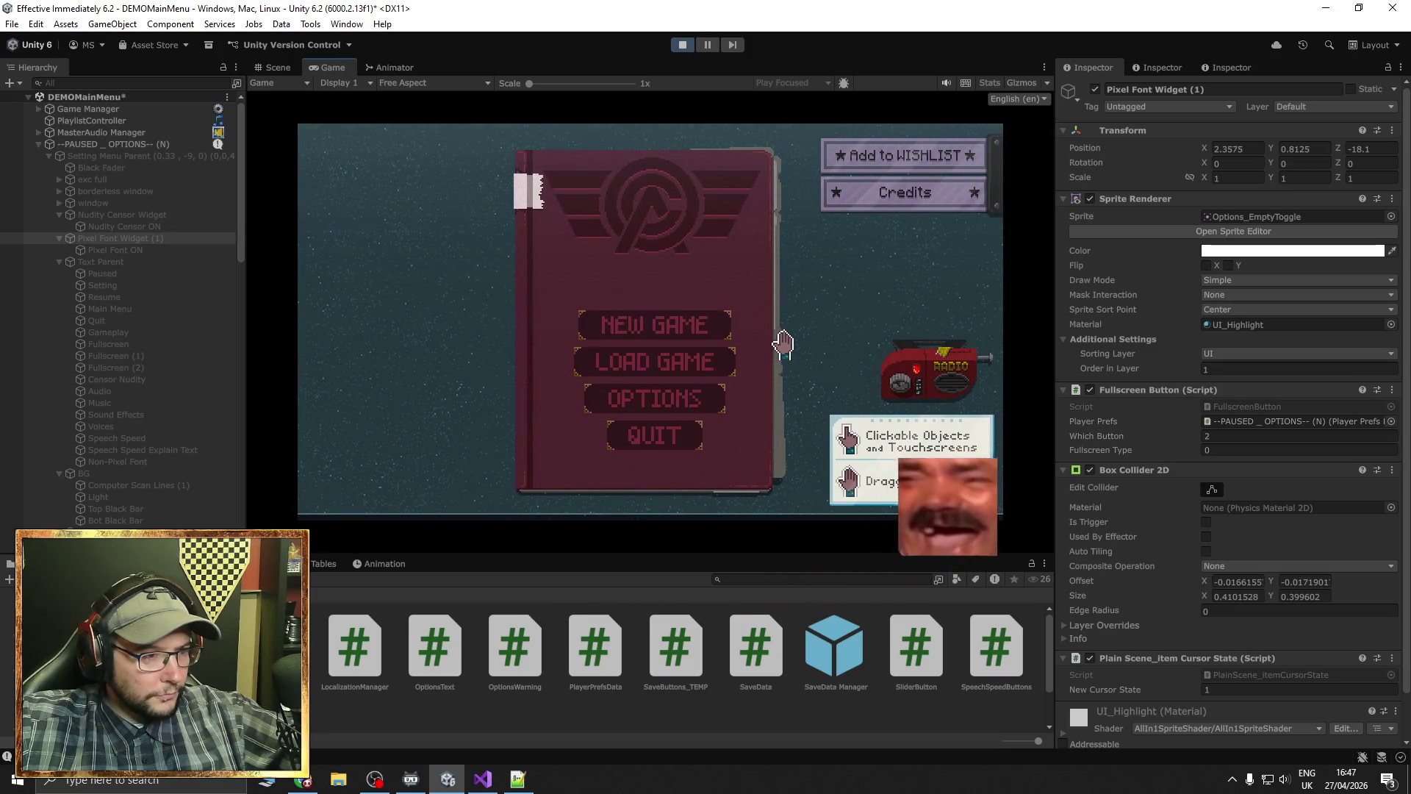
Toggle Non-Pixel Font on and off repeatedly in settings, then stop play and save the scene
key("Escape")
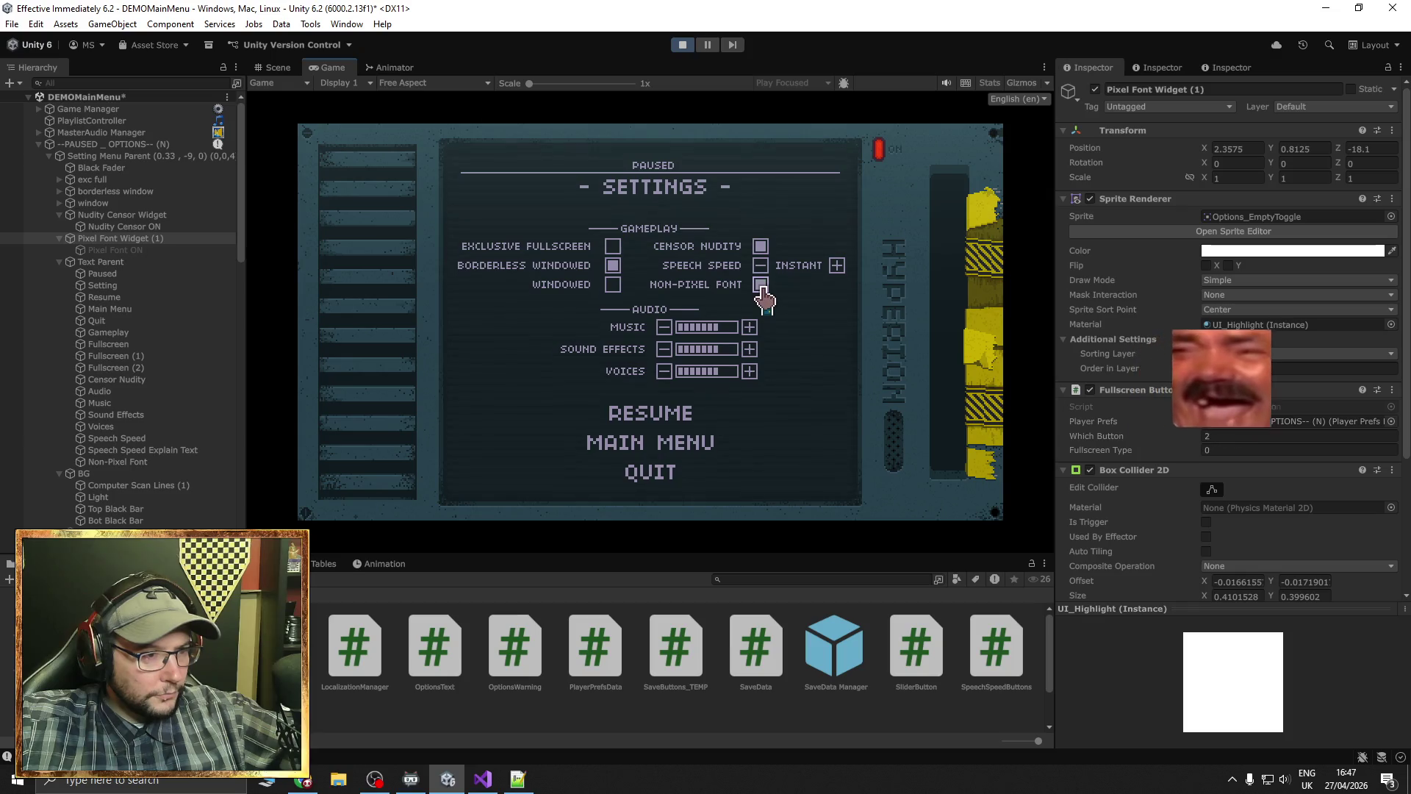
left_click(762, 288)
key("Escape")
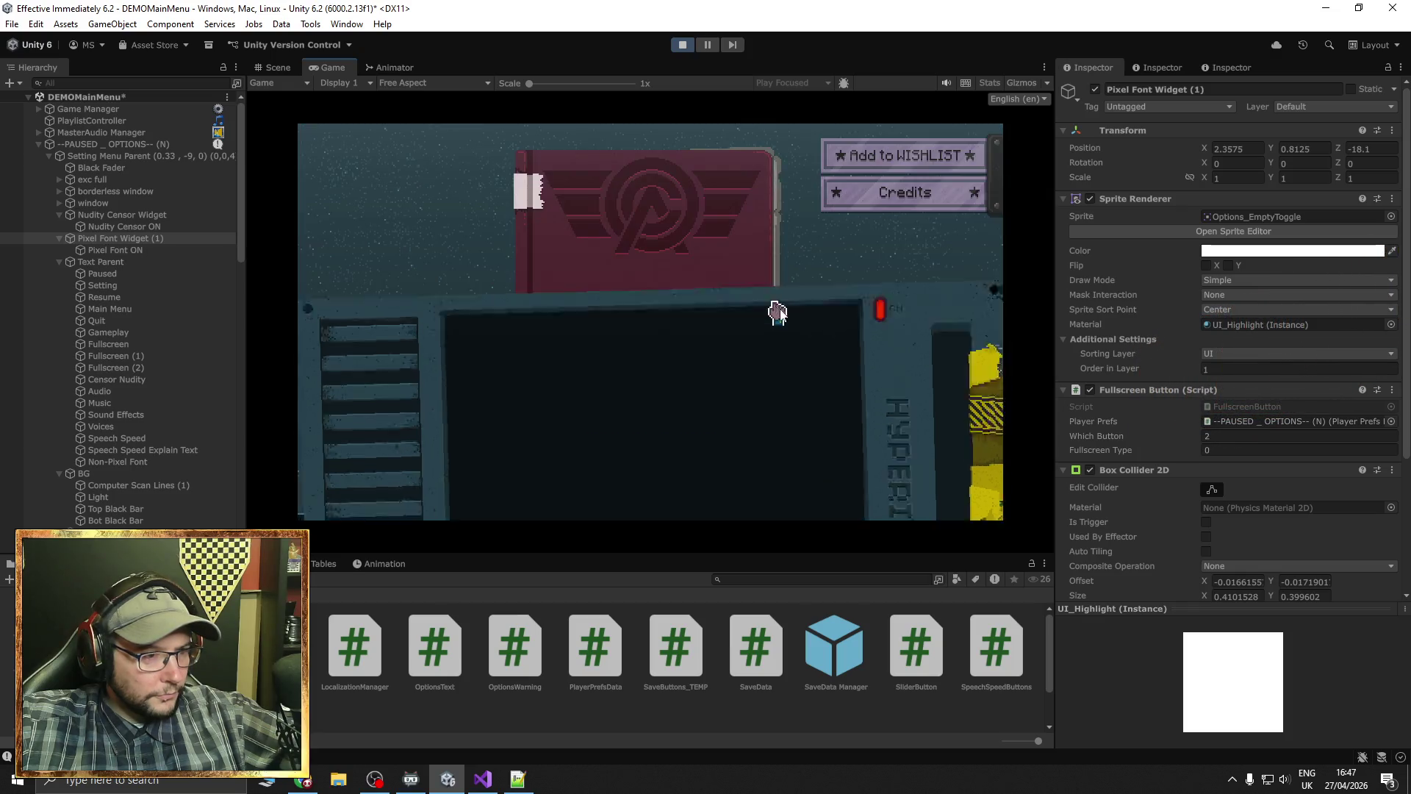
key("Escape")
left_click(761, 288)
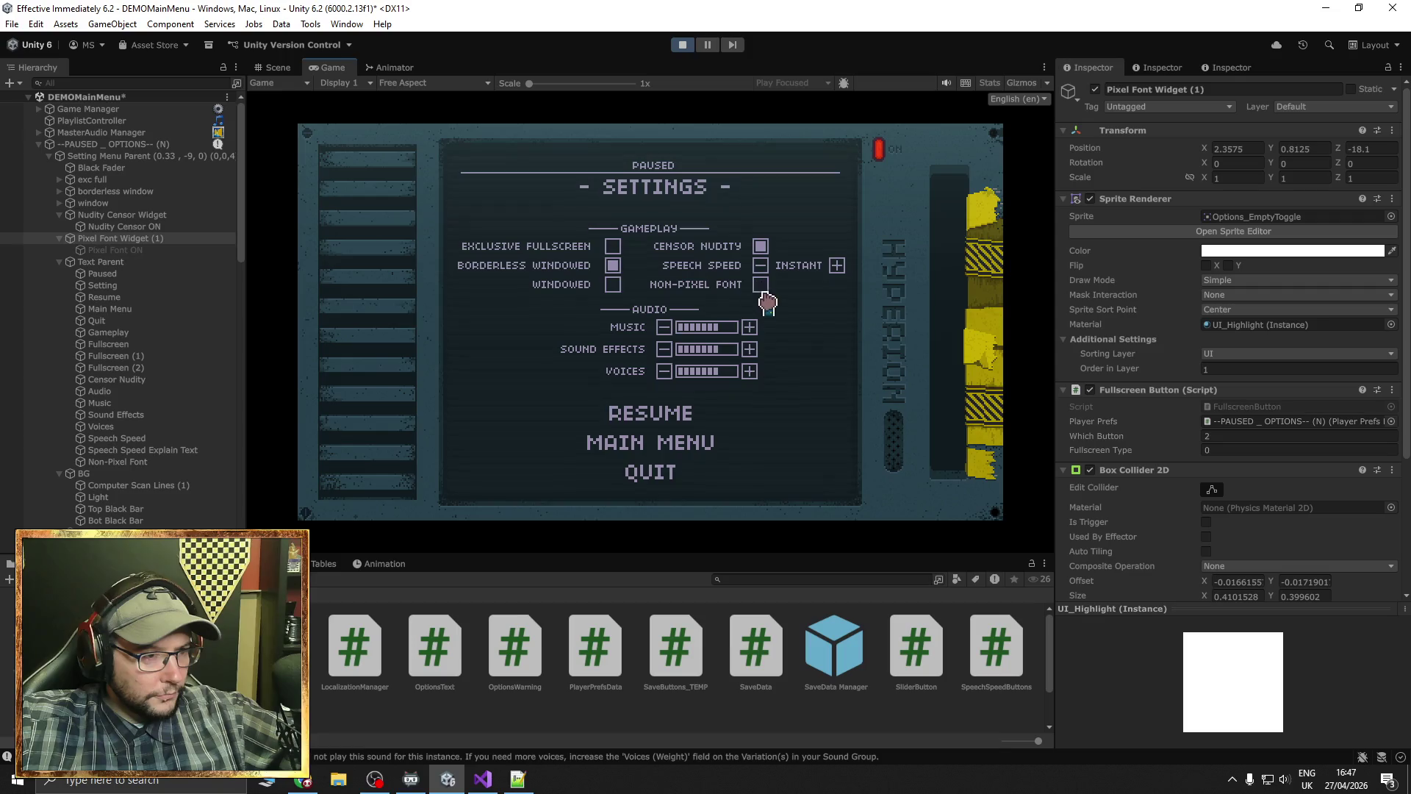
key("Escape")
key("Escape")
left_click(761, 288)
key("Escape")
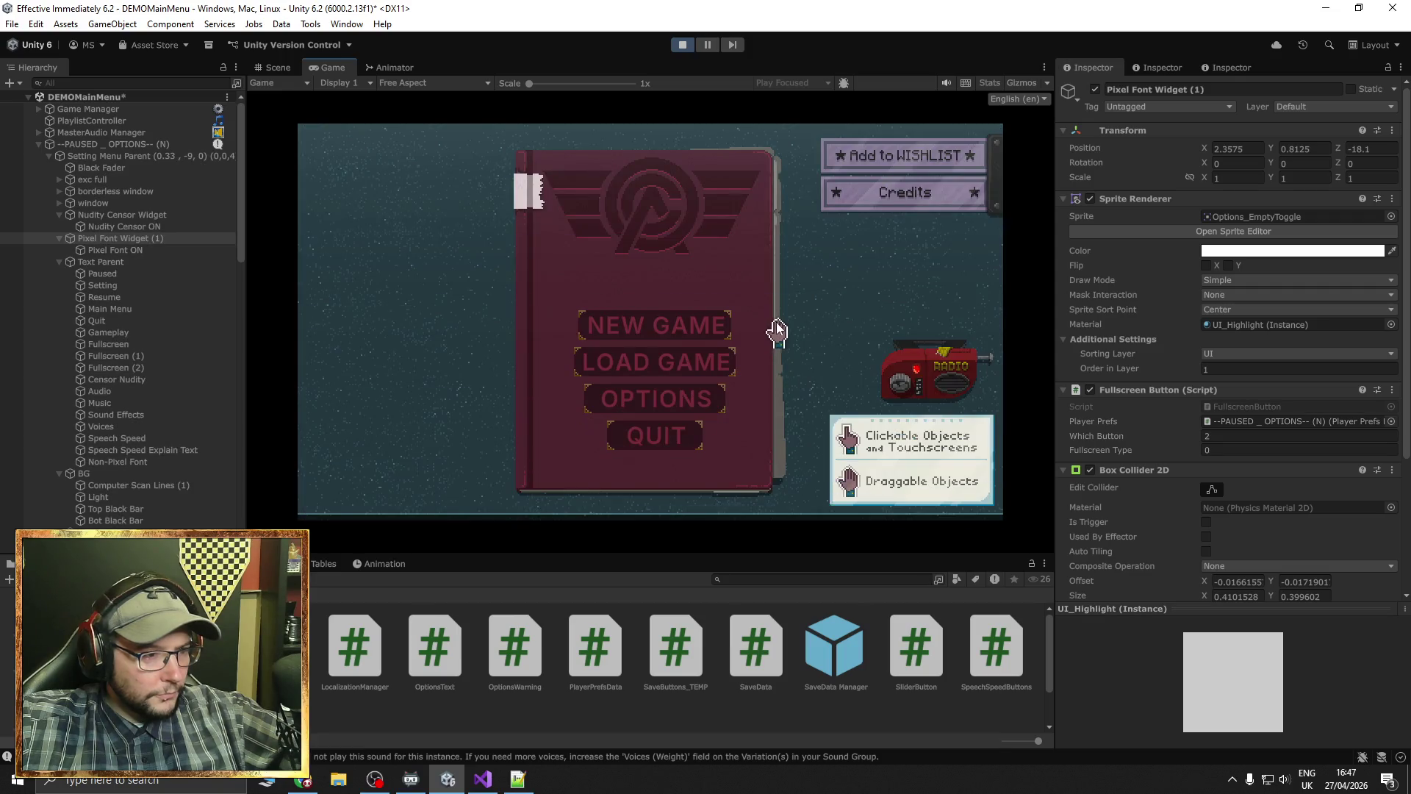
key("Escape")
left_click(761, 286)
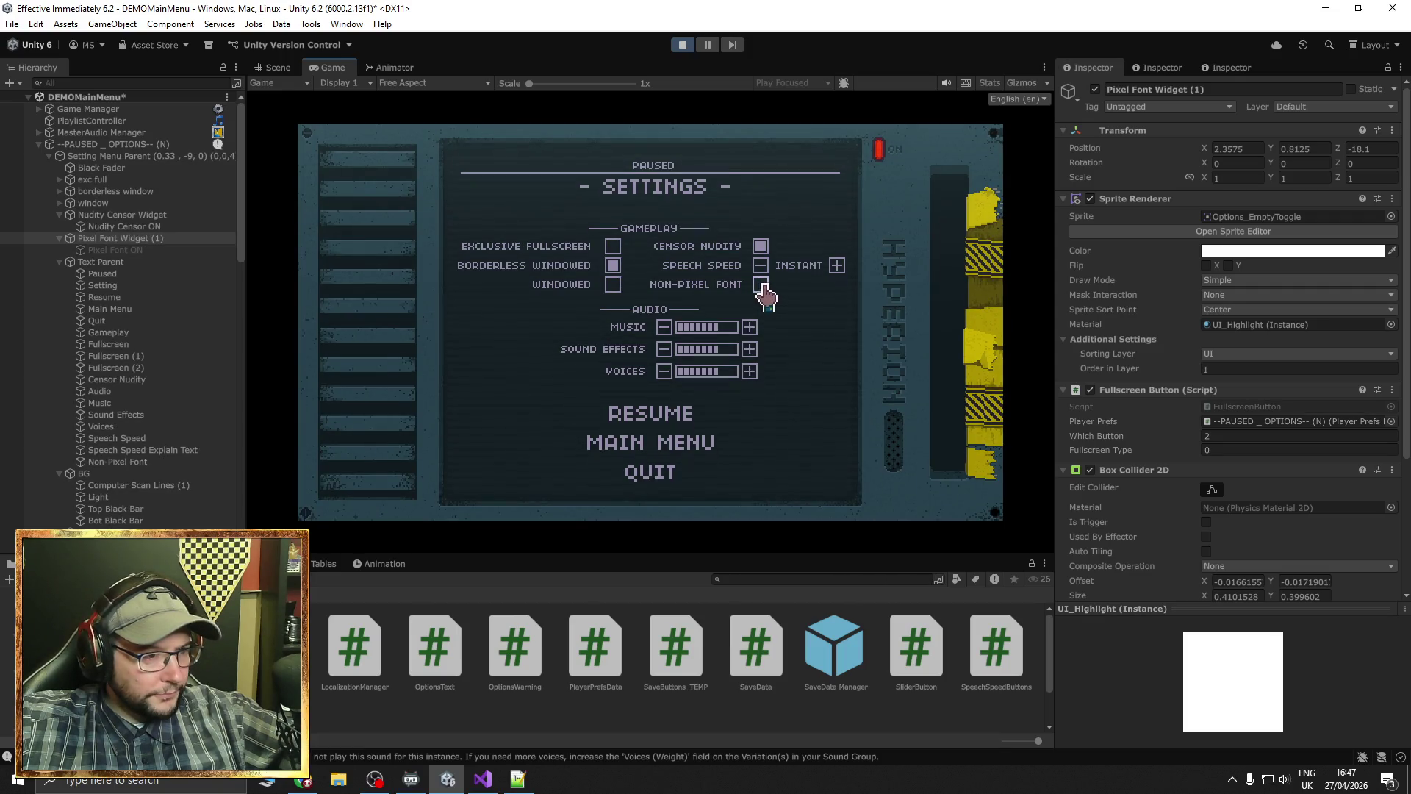
key("Escape")
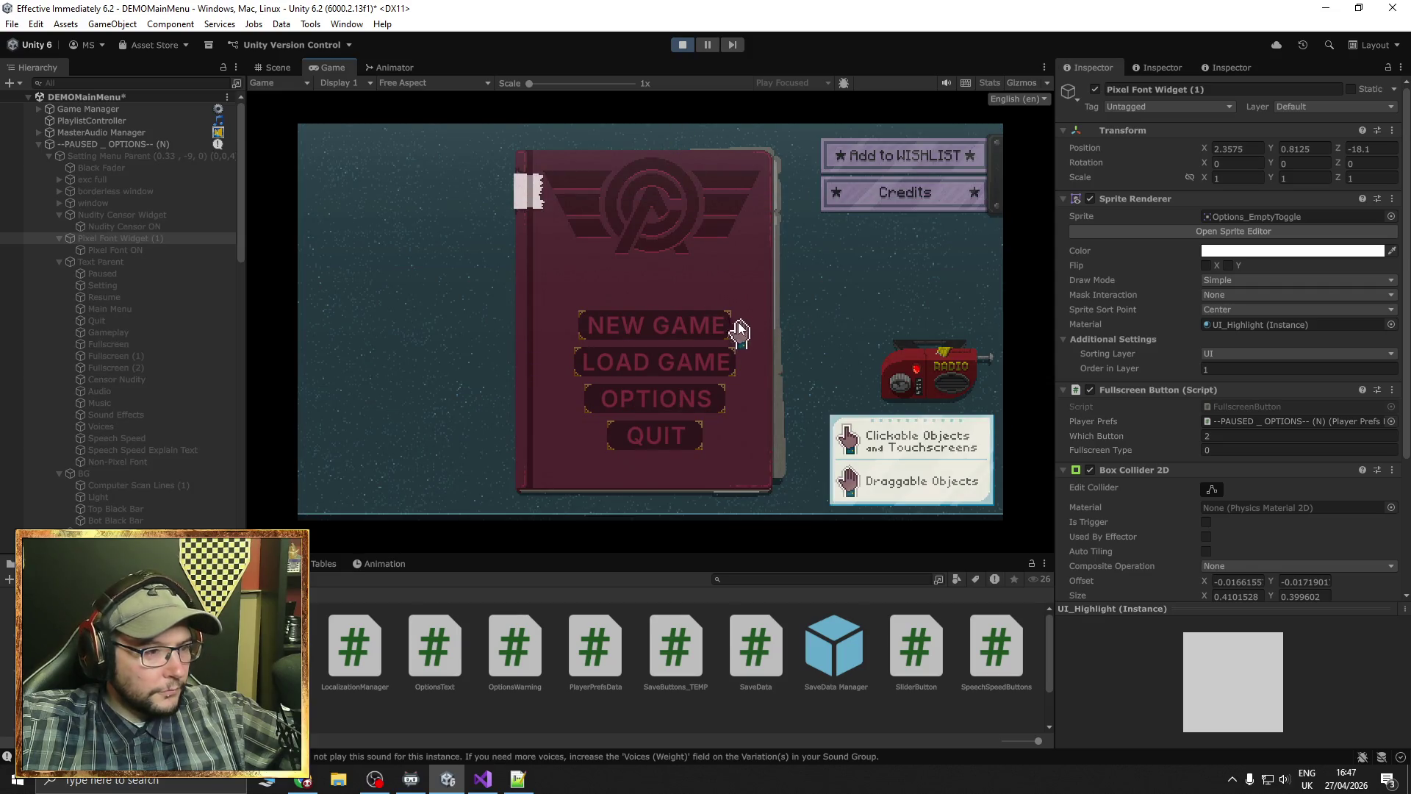
left_click(683, 45)
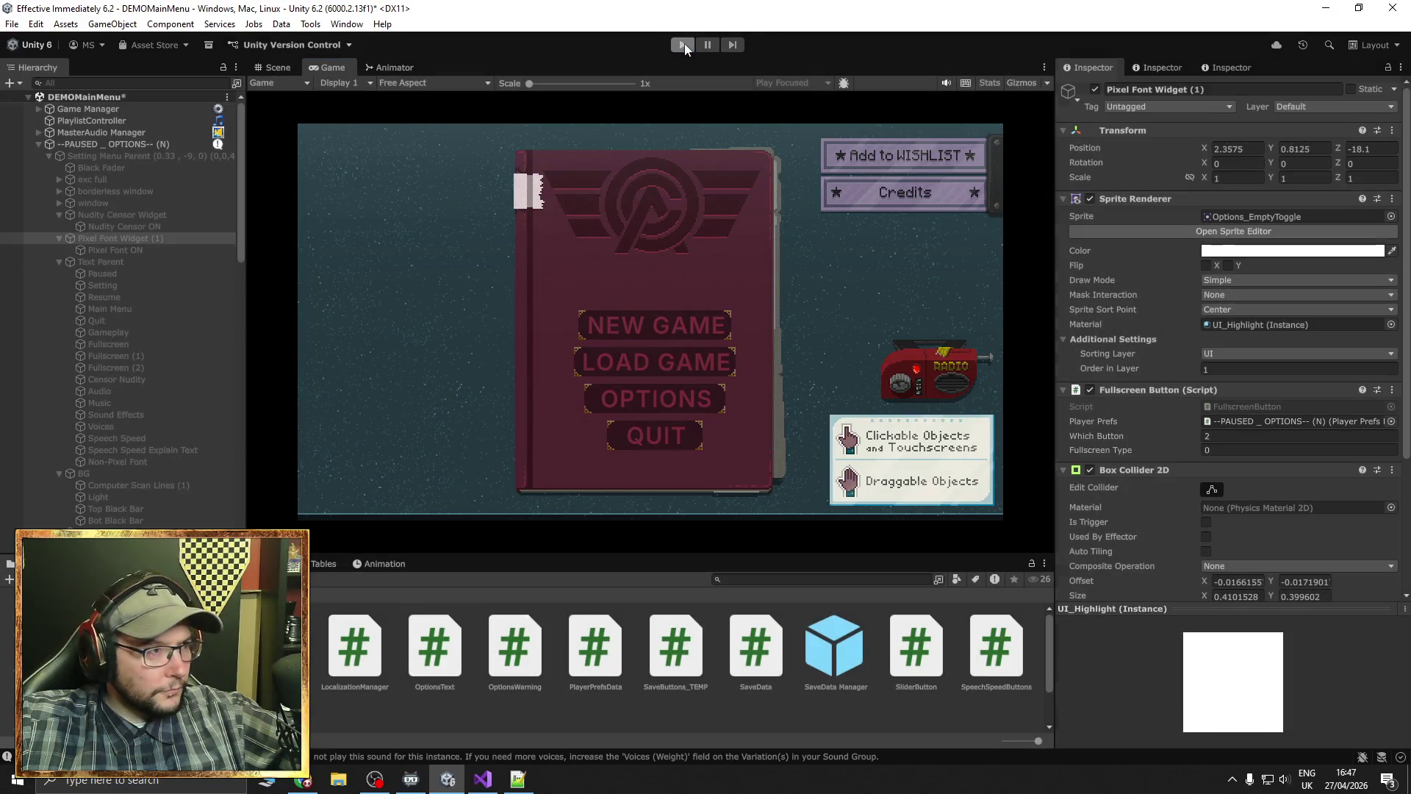
key("ctrl+s")
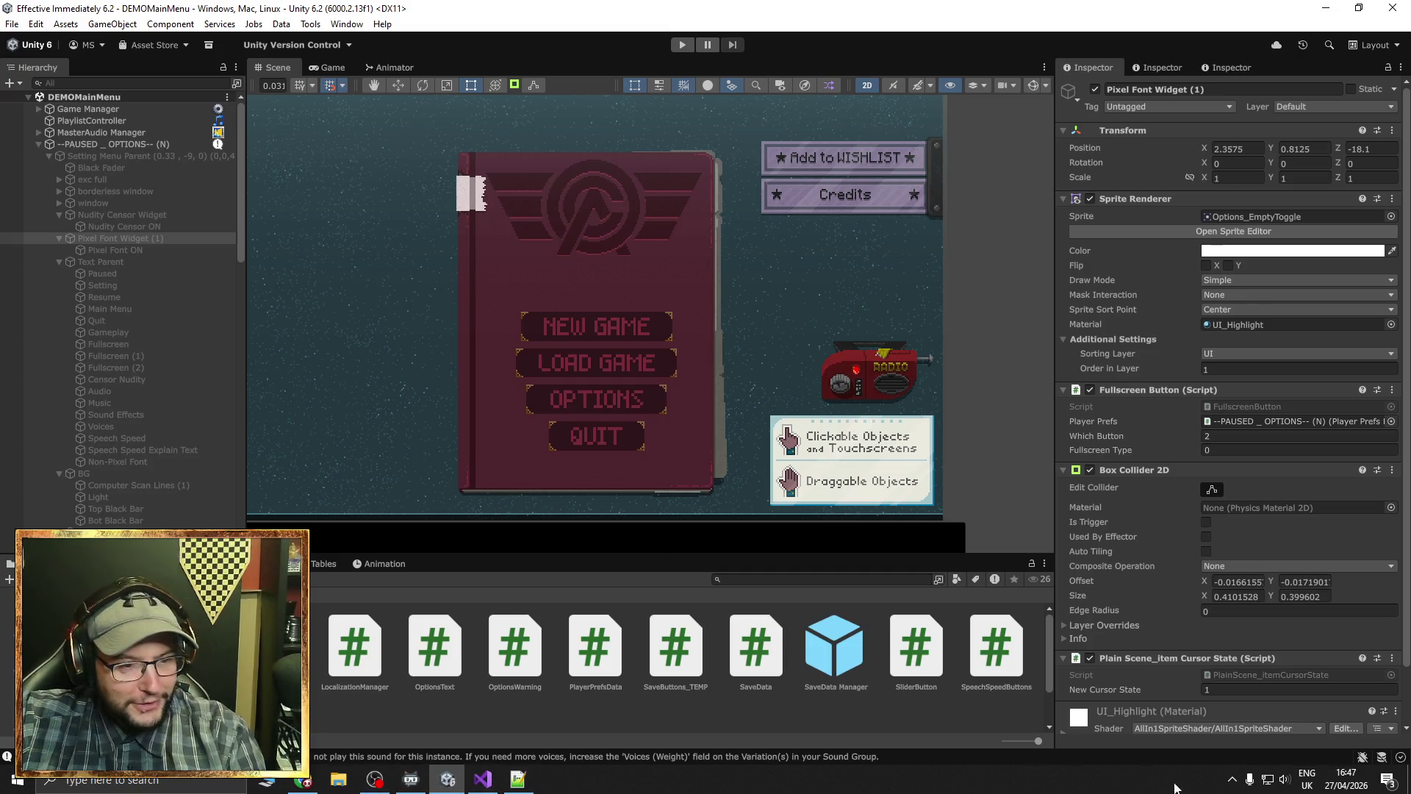
Open the Steam Store from the Steam tray icon's menu
left_click(1232, 779)
right_click(1232, 691)
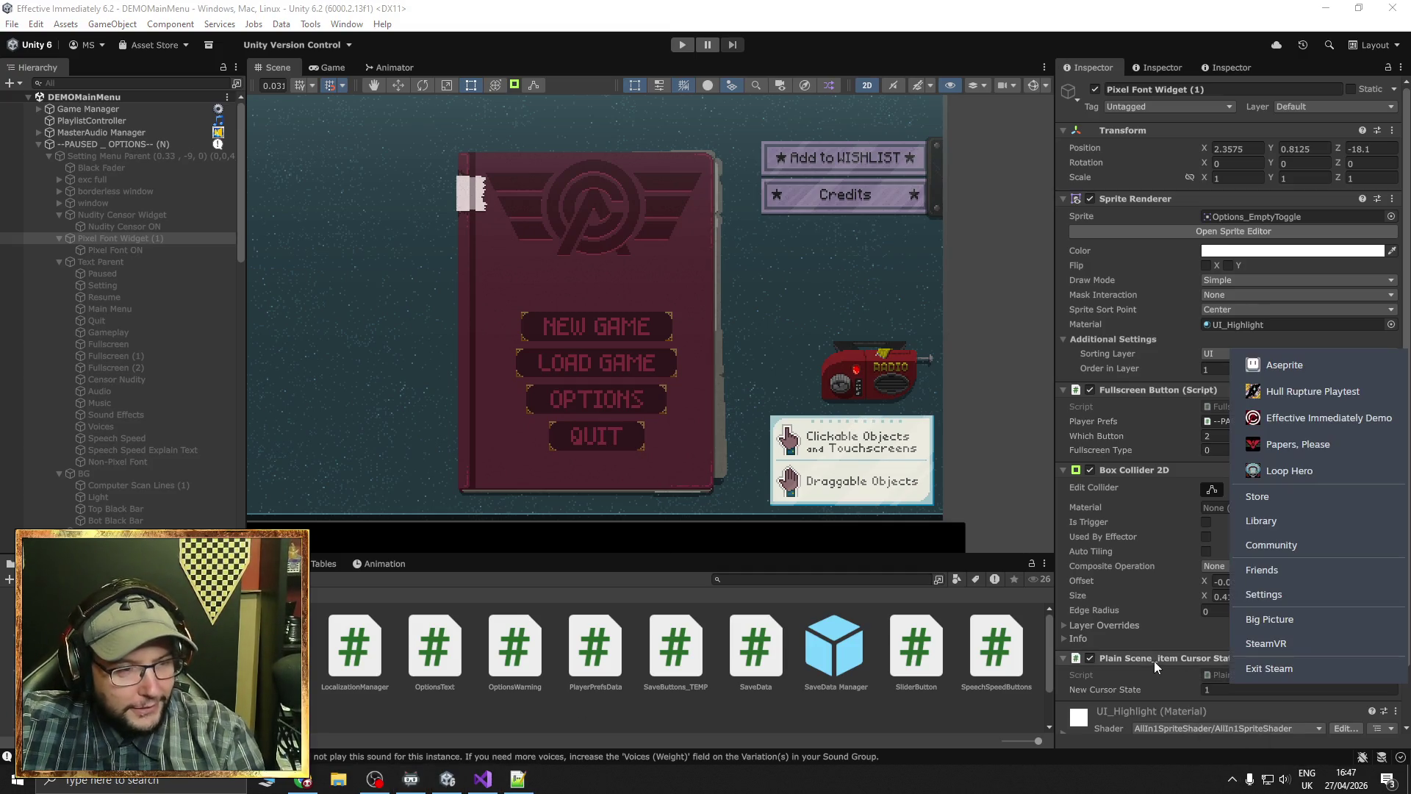
left_click(1267, 505)
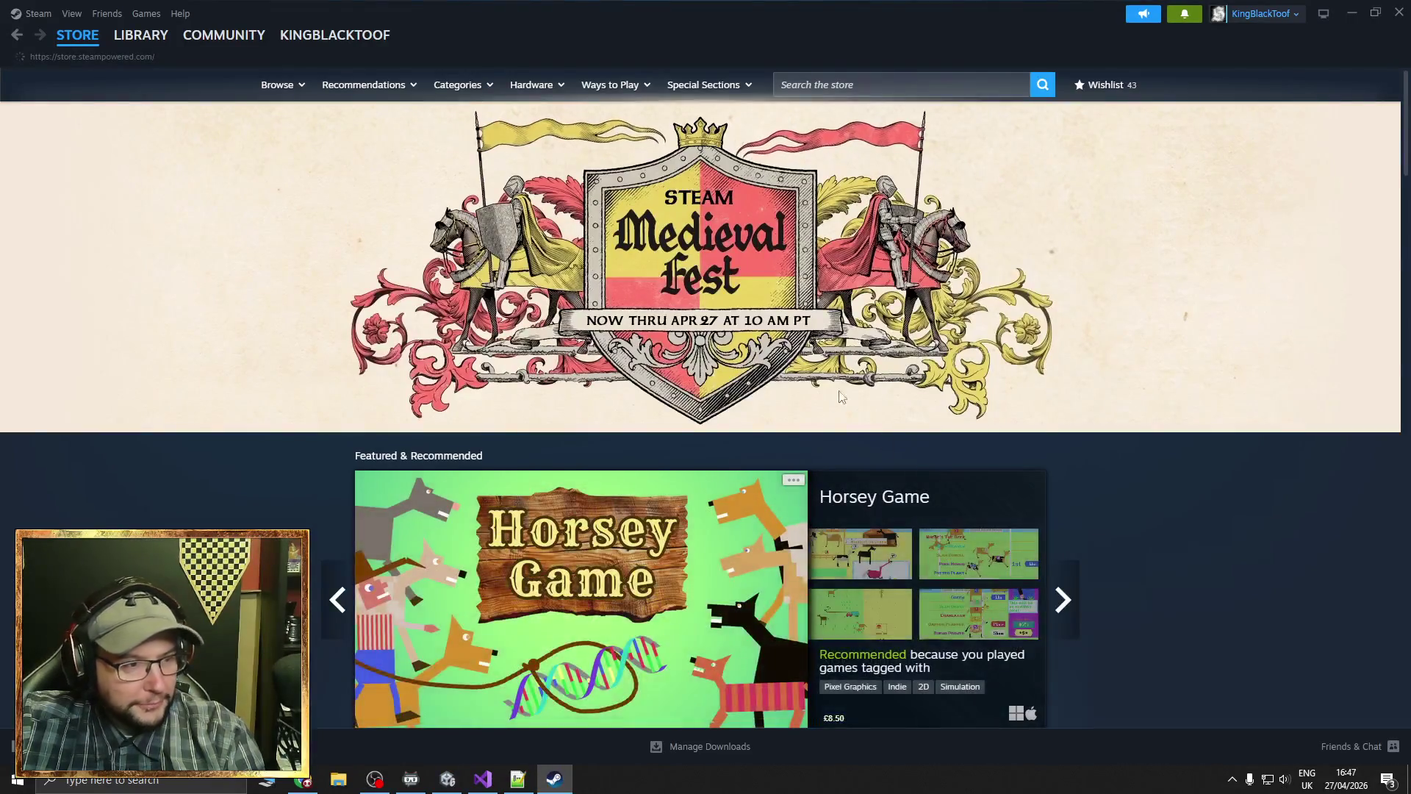
Flip forward through the store's featured carousel thirteen times
mouse_move(140, 39)
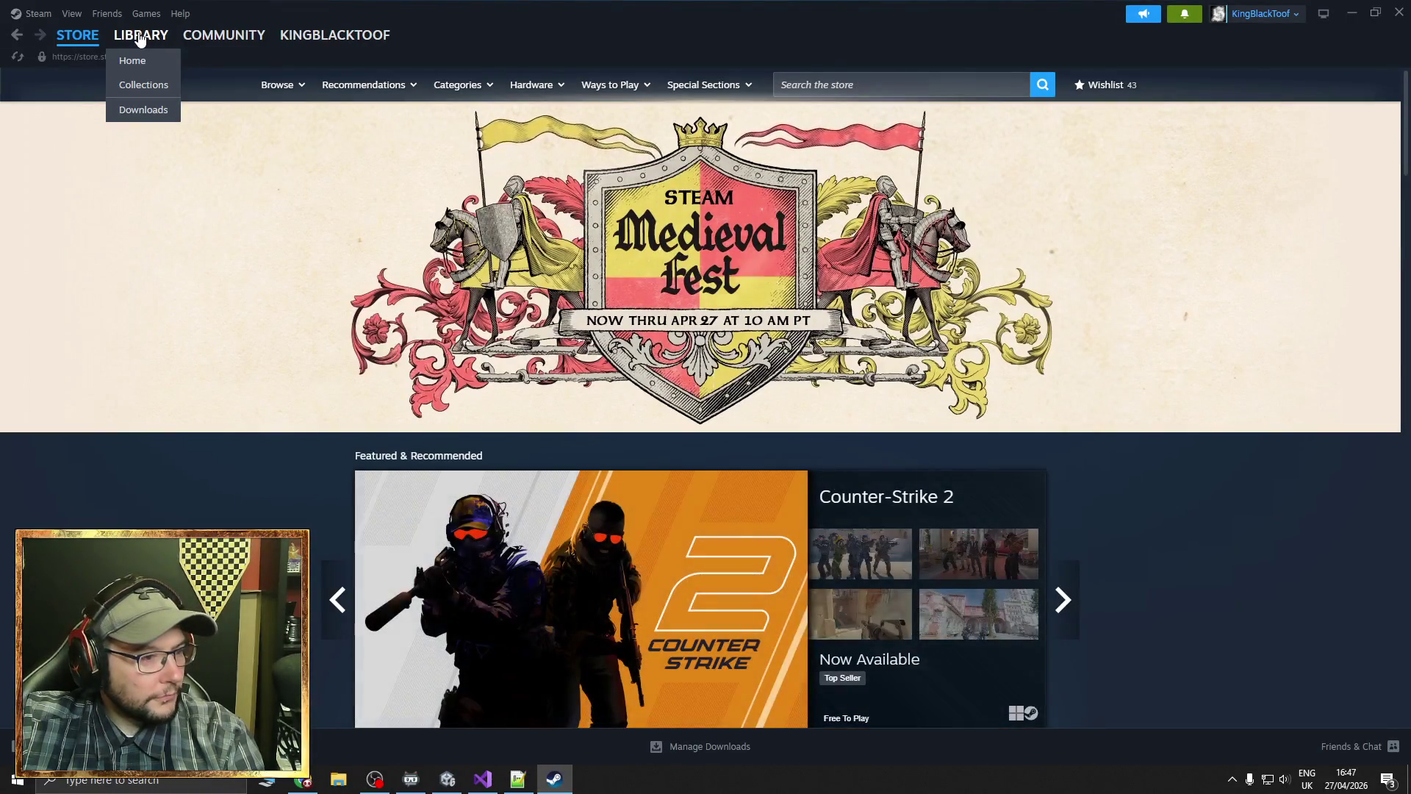
scroll(227, 447, "down", 2)
left_click(1062, 451)
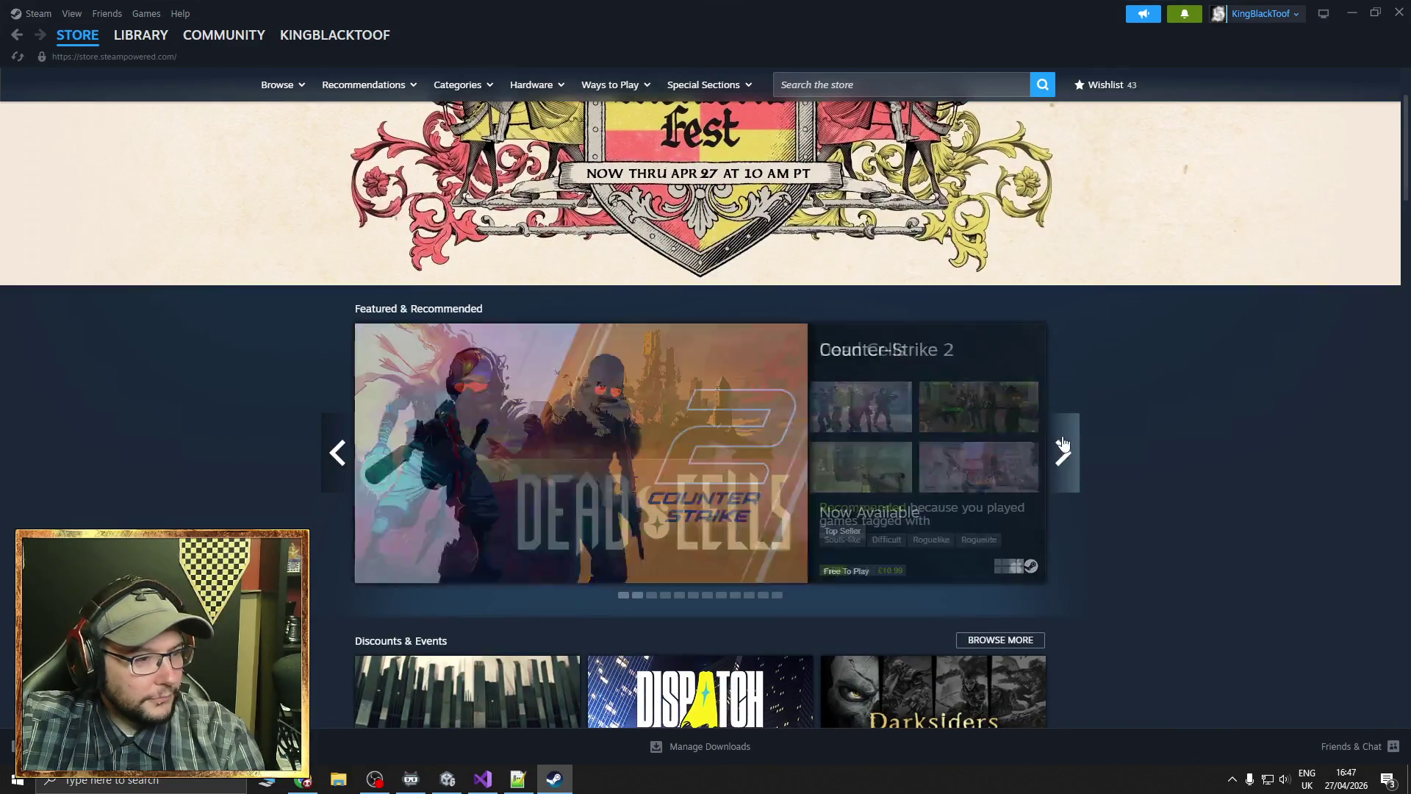
left_click(1062, 452)
left_click(1062, 451)
left_click(1062, 451)
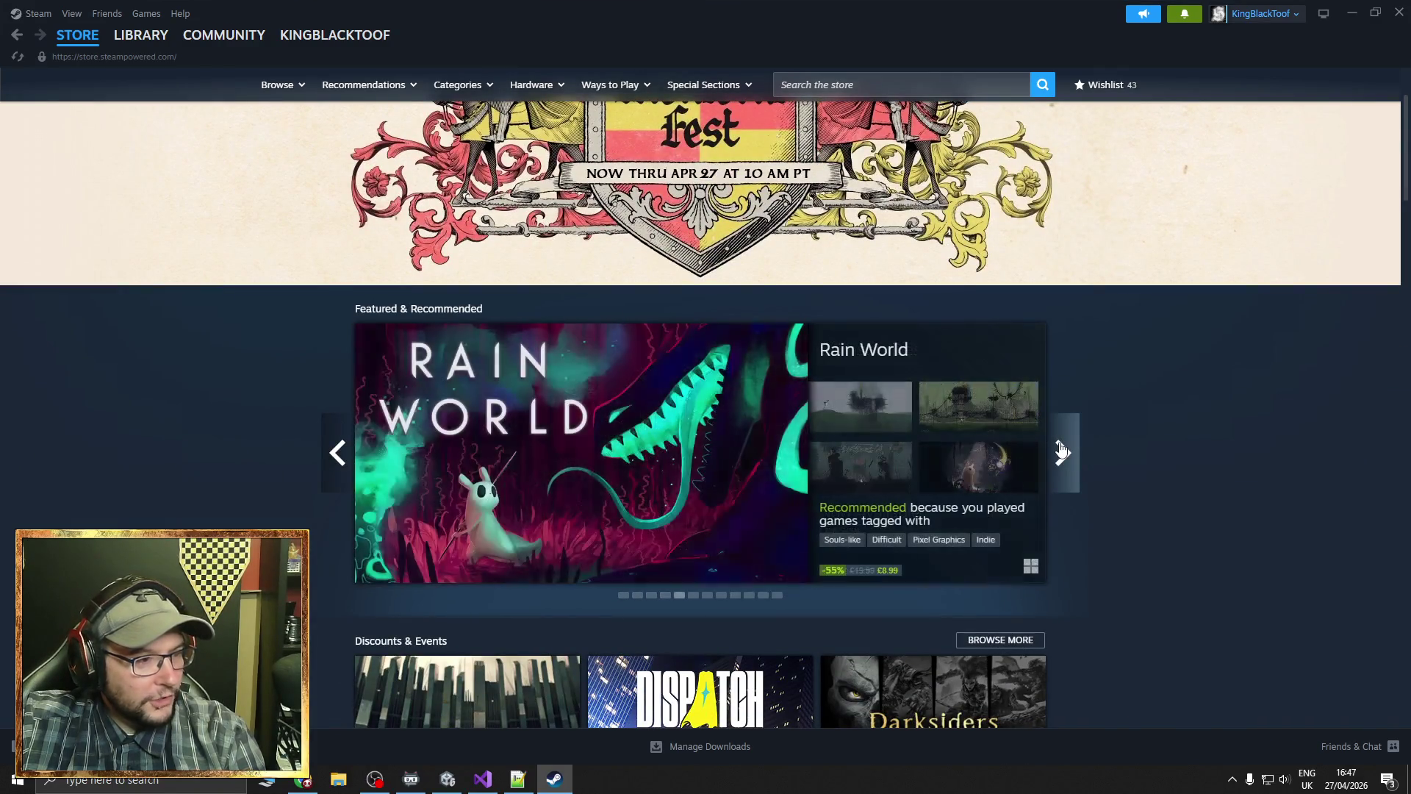
left_click(1062, 452)
left_click(1062, 451)
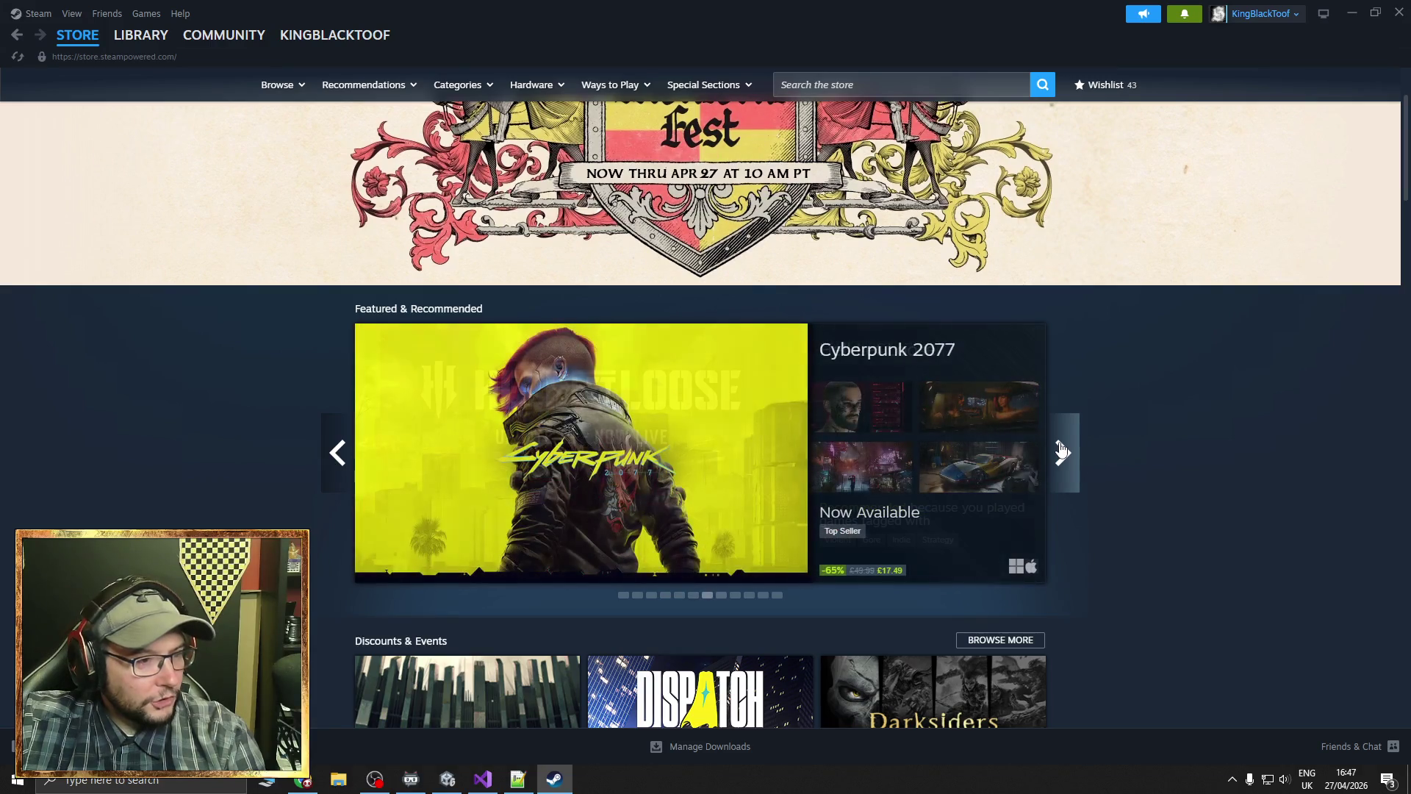
left_click(1062, 452)
left_click(1062, 451)
left_click(1062, 451)
left_click(1062, 451)
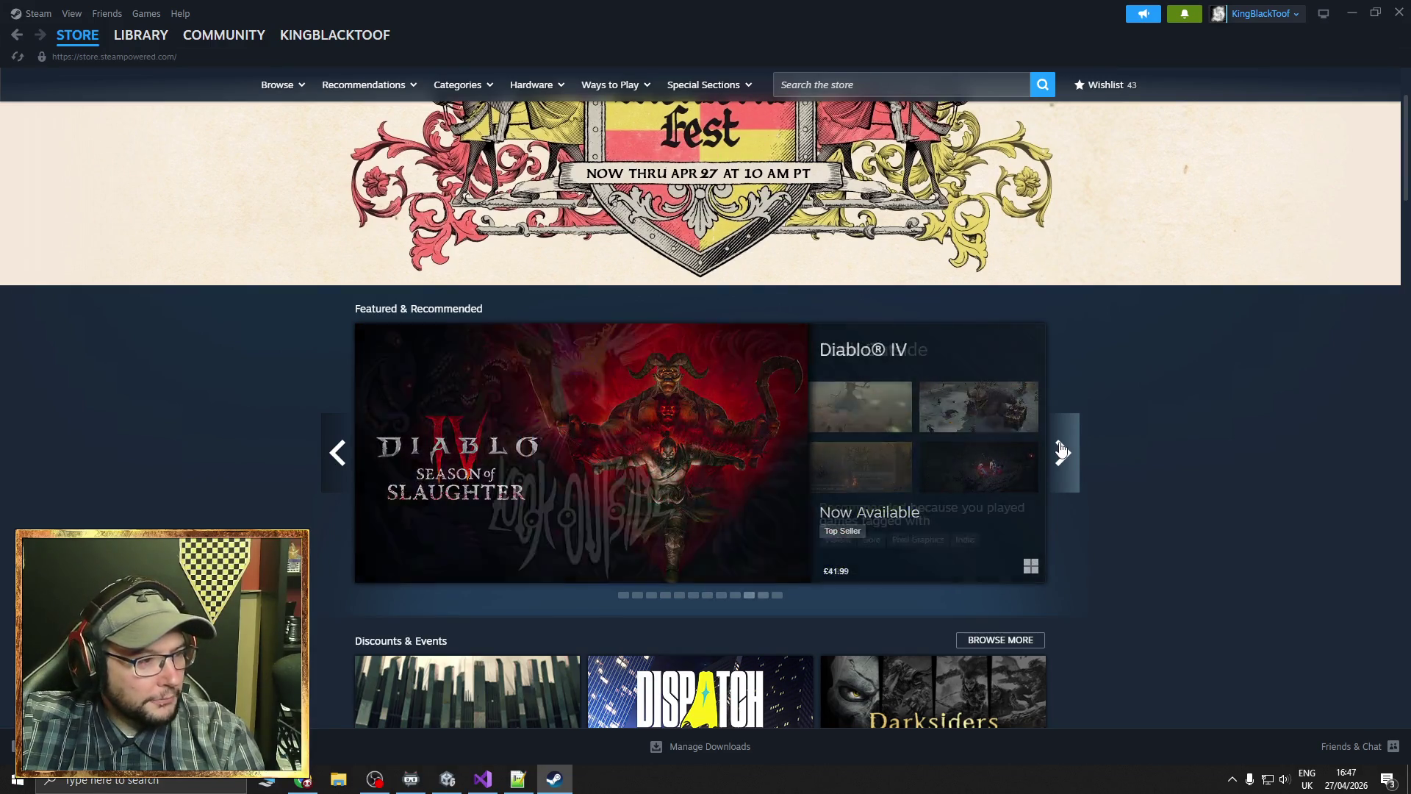
left_click(1062, 451)
left_click(1062, 452)
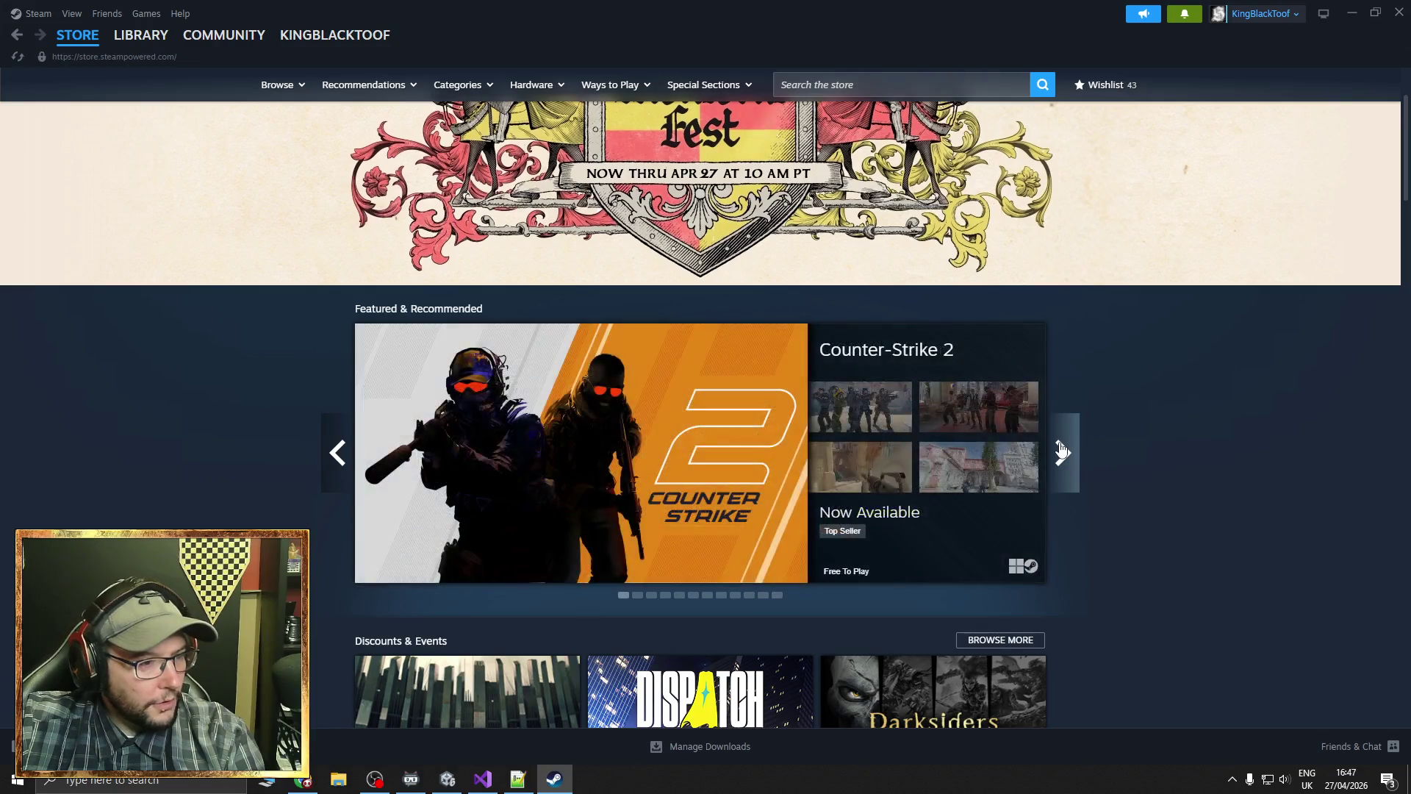
left_click(1062, 452)
Show the Top Sellers list, then open the Effective Immediately Demo library page
scroll(291, 461, "down", 5)
scroll(295, 459, "down", 20)
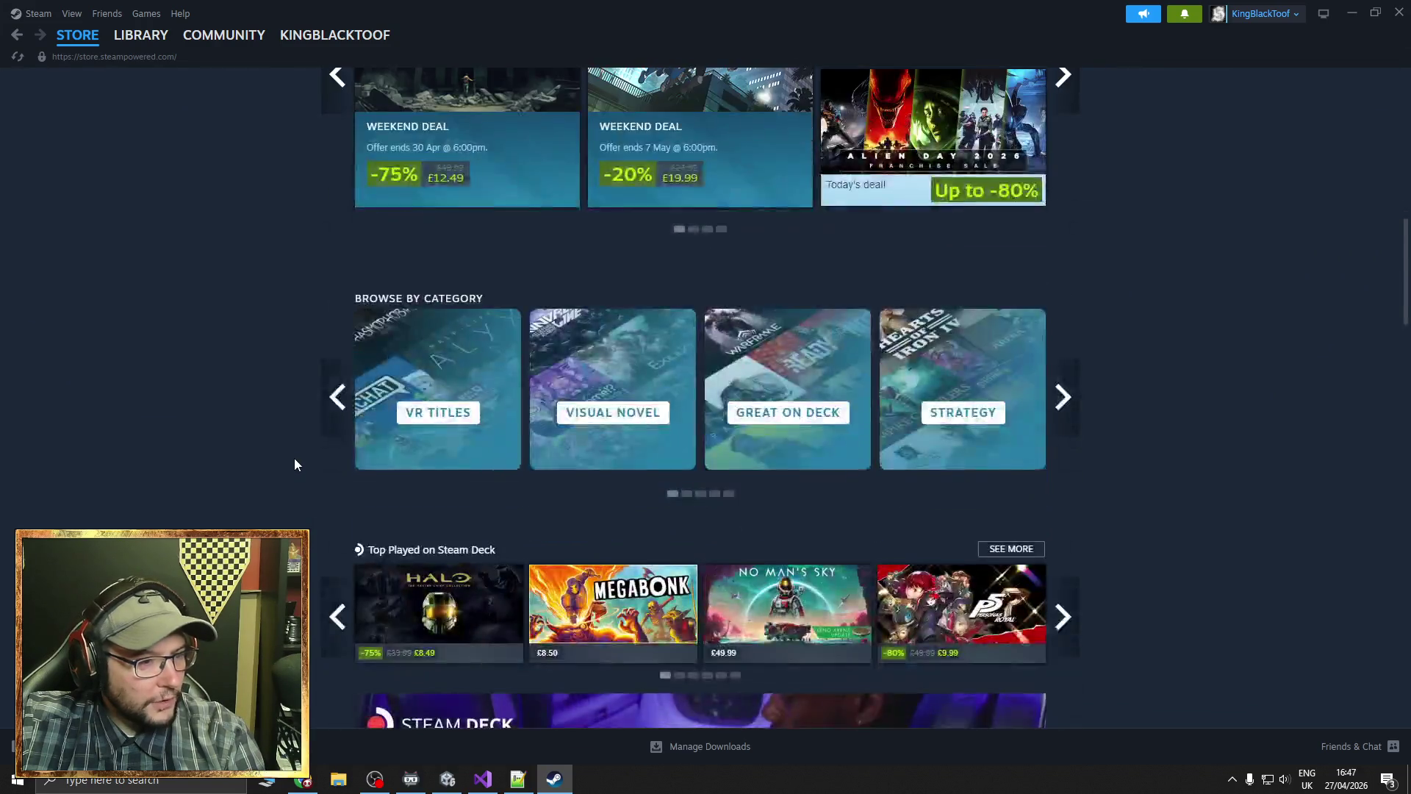
scroll(291, 460, "down", 15)
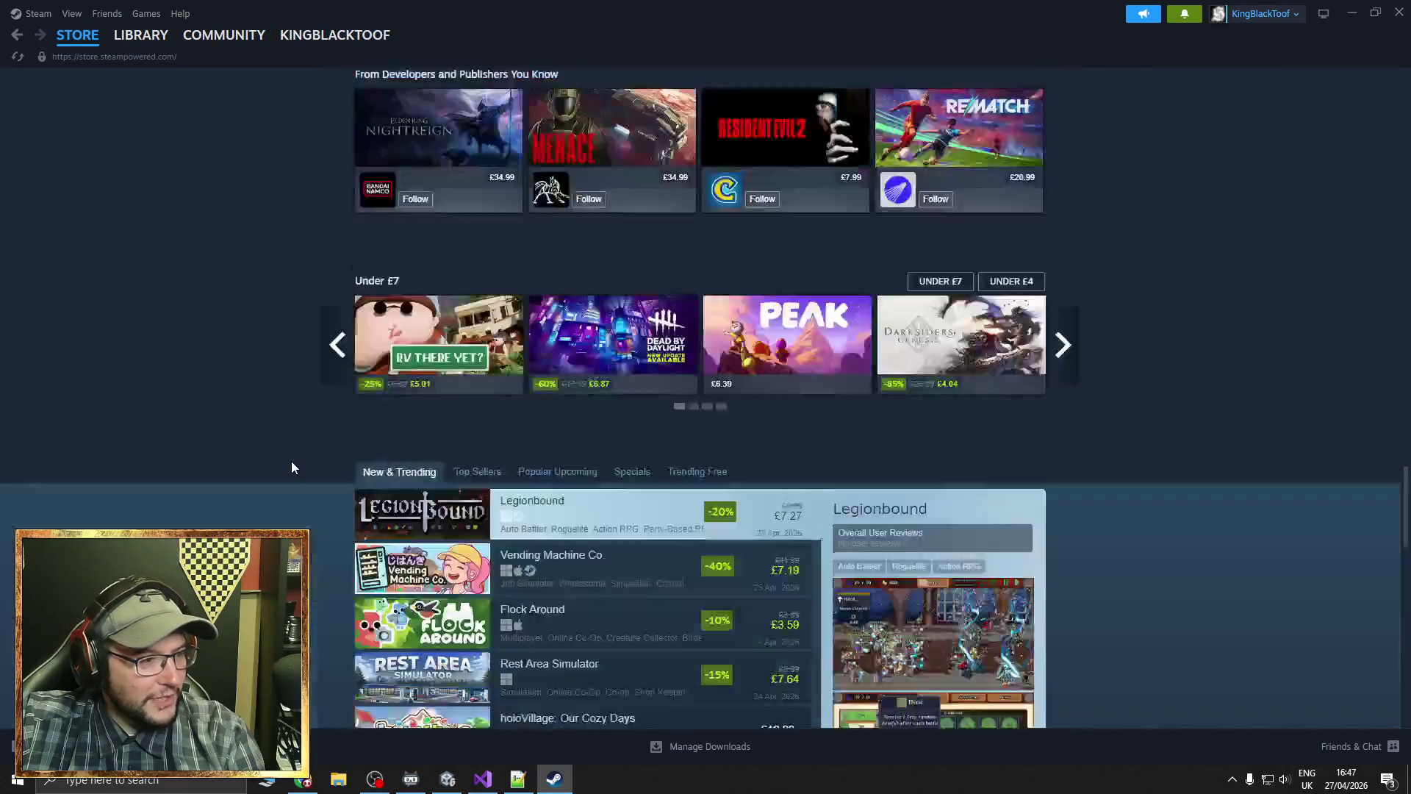
scroll(291, 461, "up", 1)
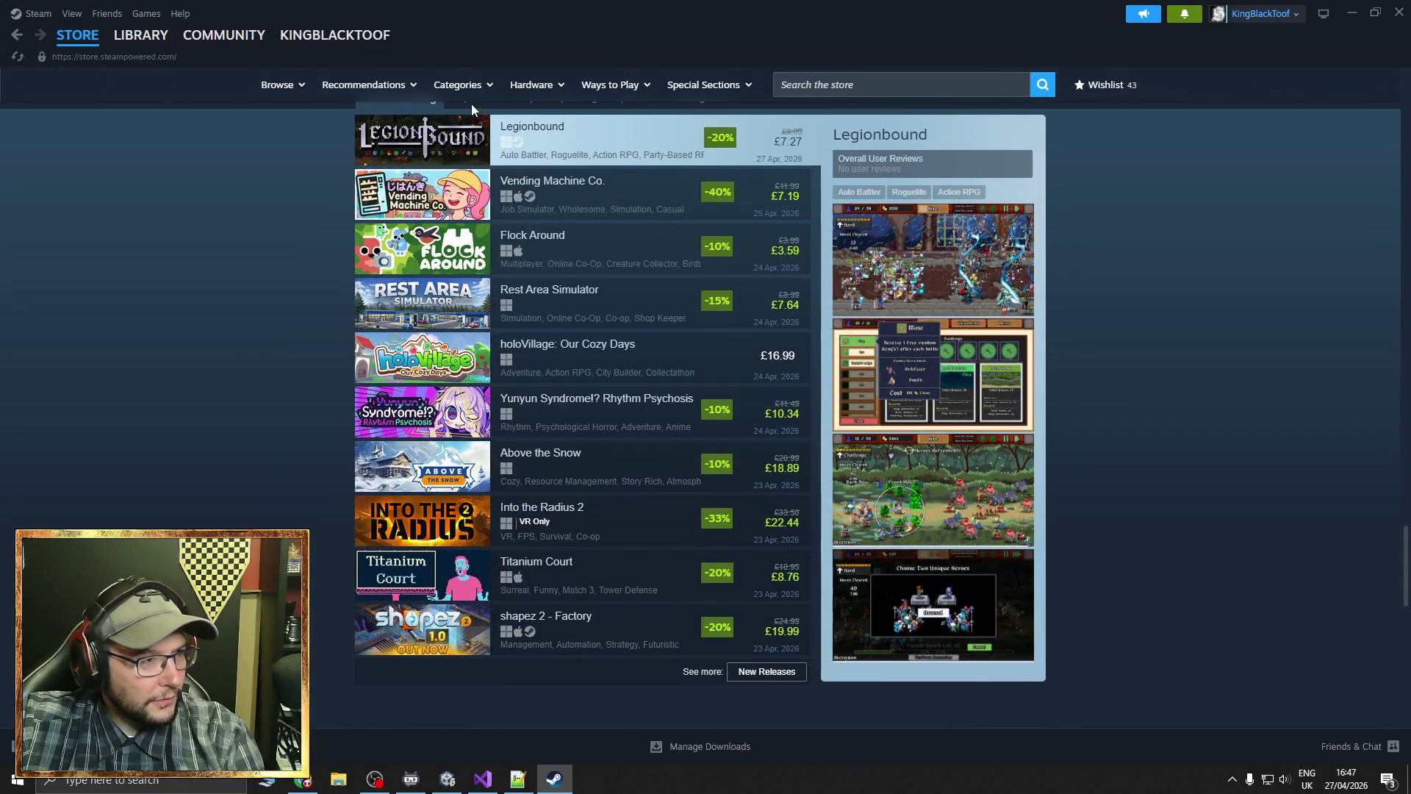
scroll(472, 110, "up", 1)
left_click(474, 172)
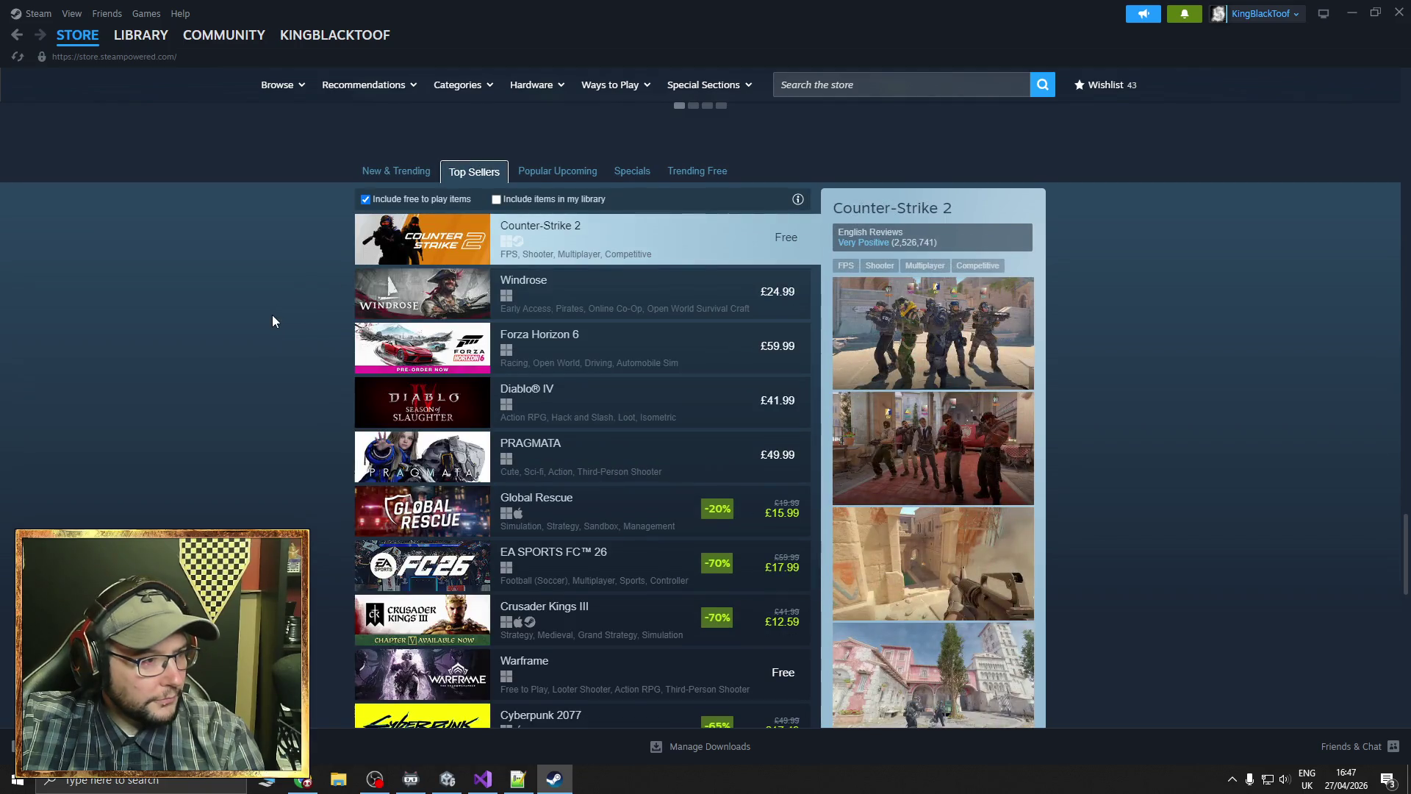
scroll(272, 321, "down", 1)
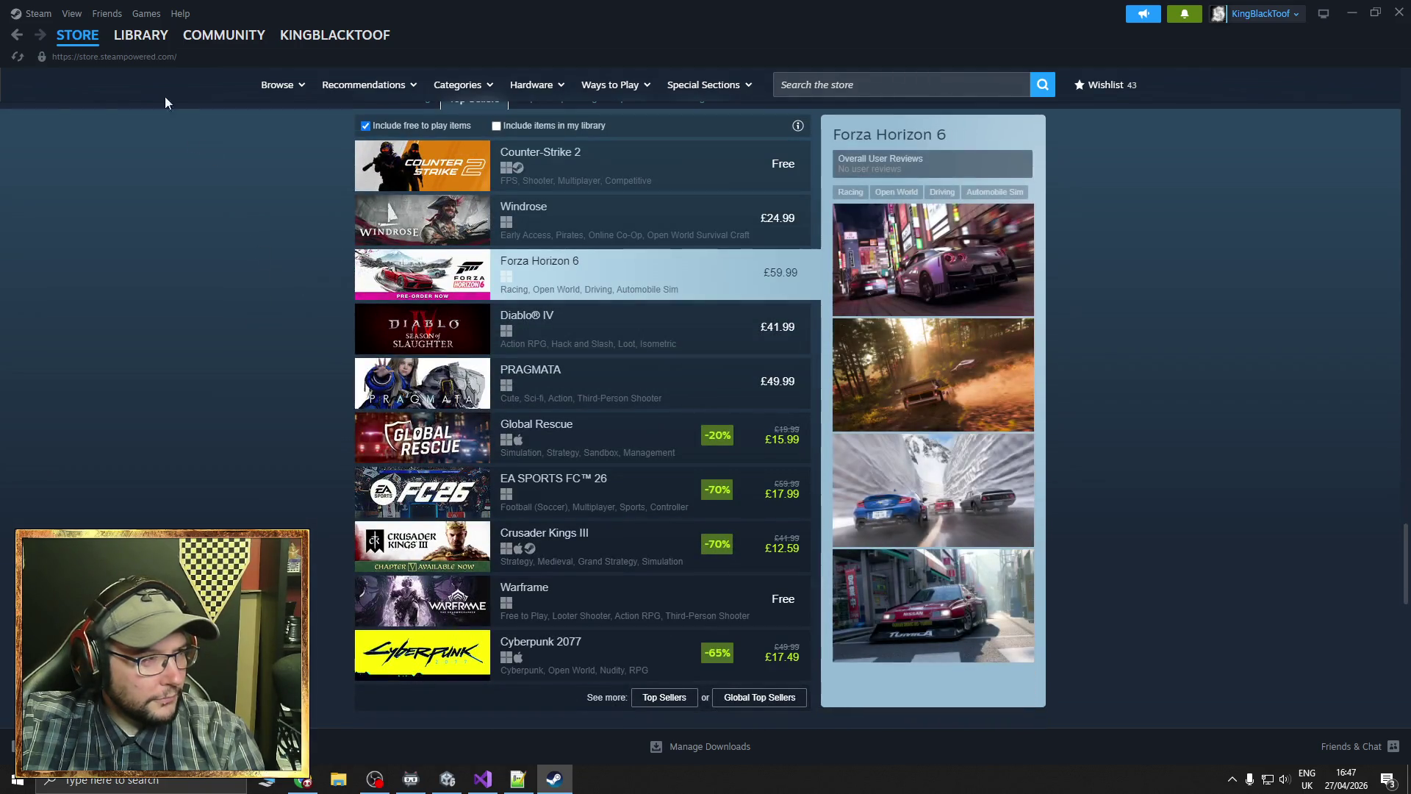
left_click(140, 37)
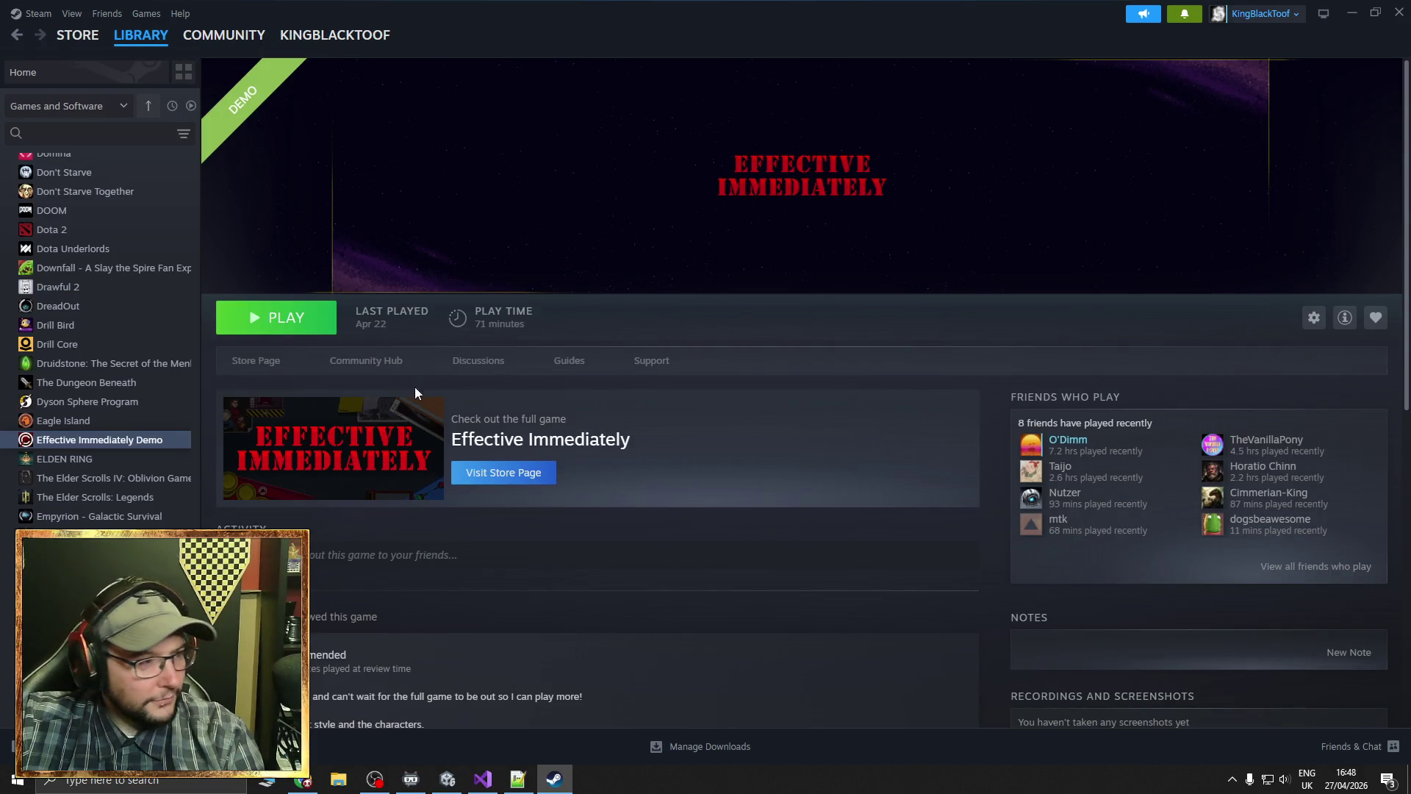
Open the demo's community discussions, the DEMO: FEEDBACK thread, and its page 2
left_click(477, 361)
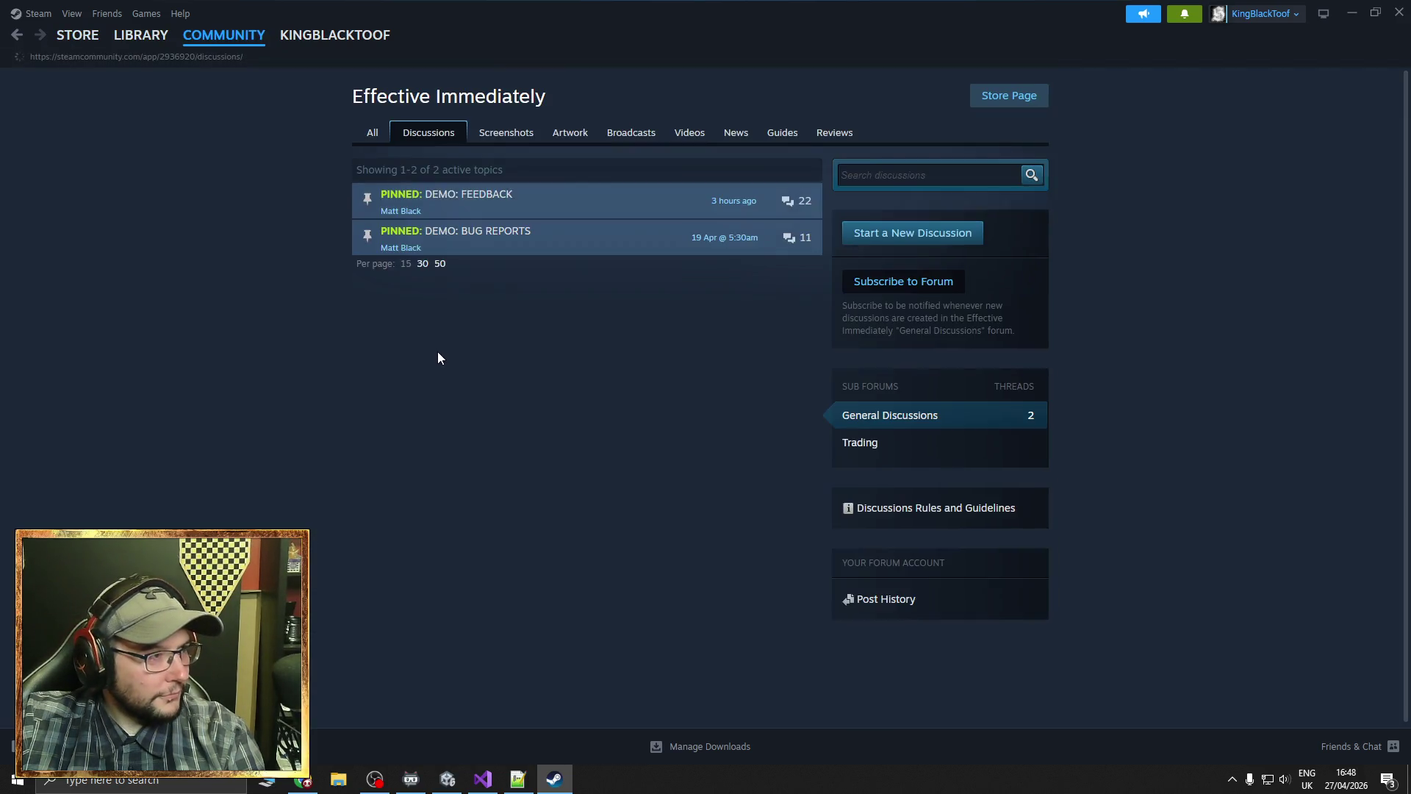
left_click(535, 200)
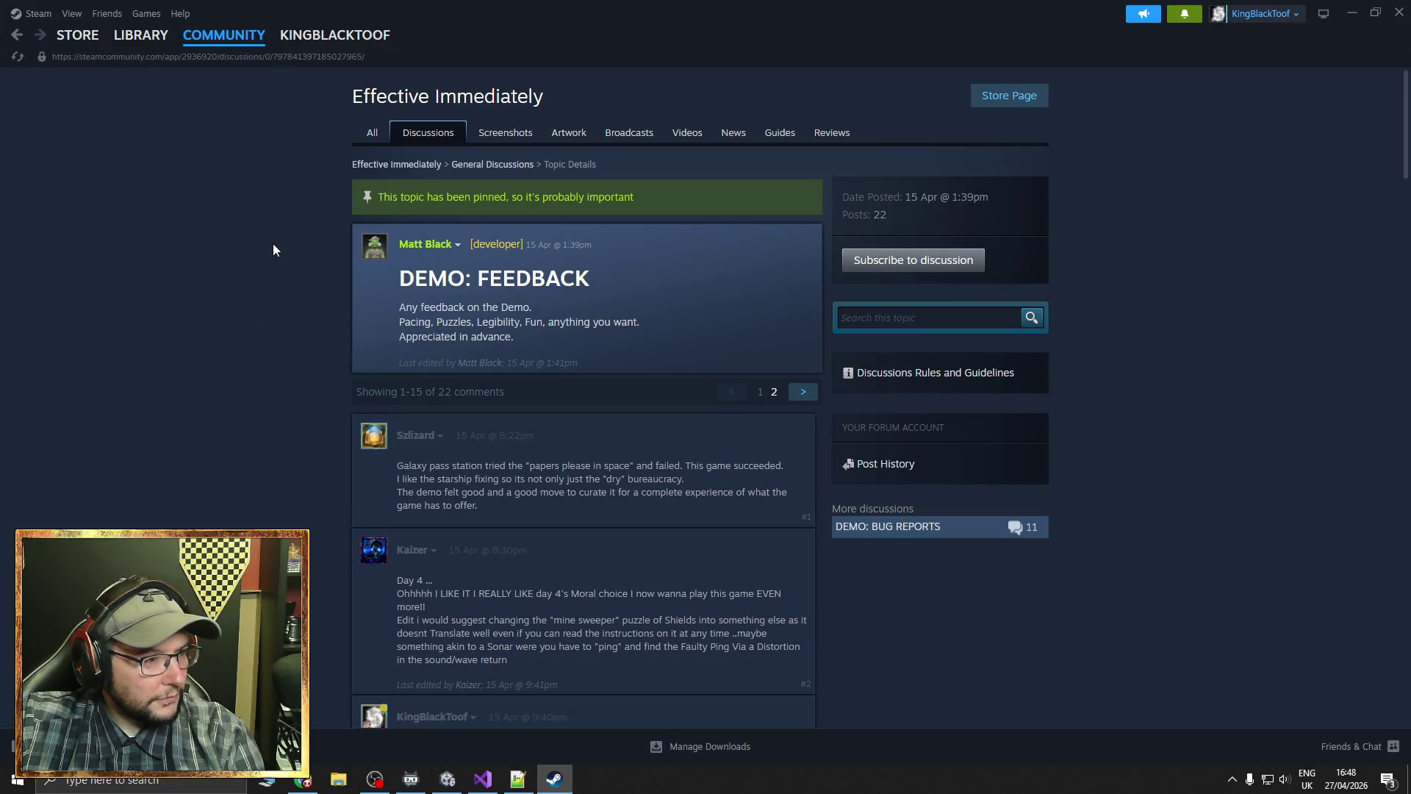
left_click(774, 392)
Highlight post #18's requests for instant speech speed and non-pixelated fonts
scroll(284, 416, "down", 3)
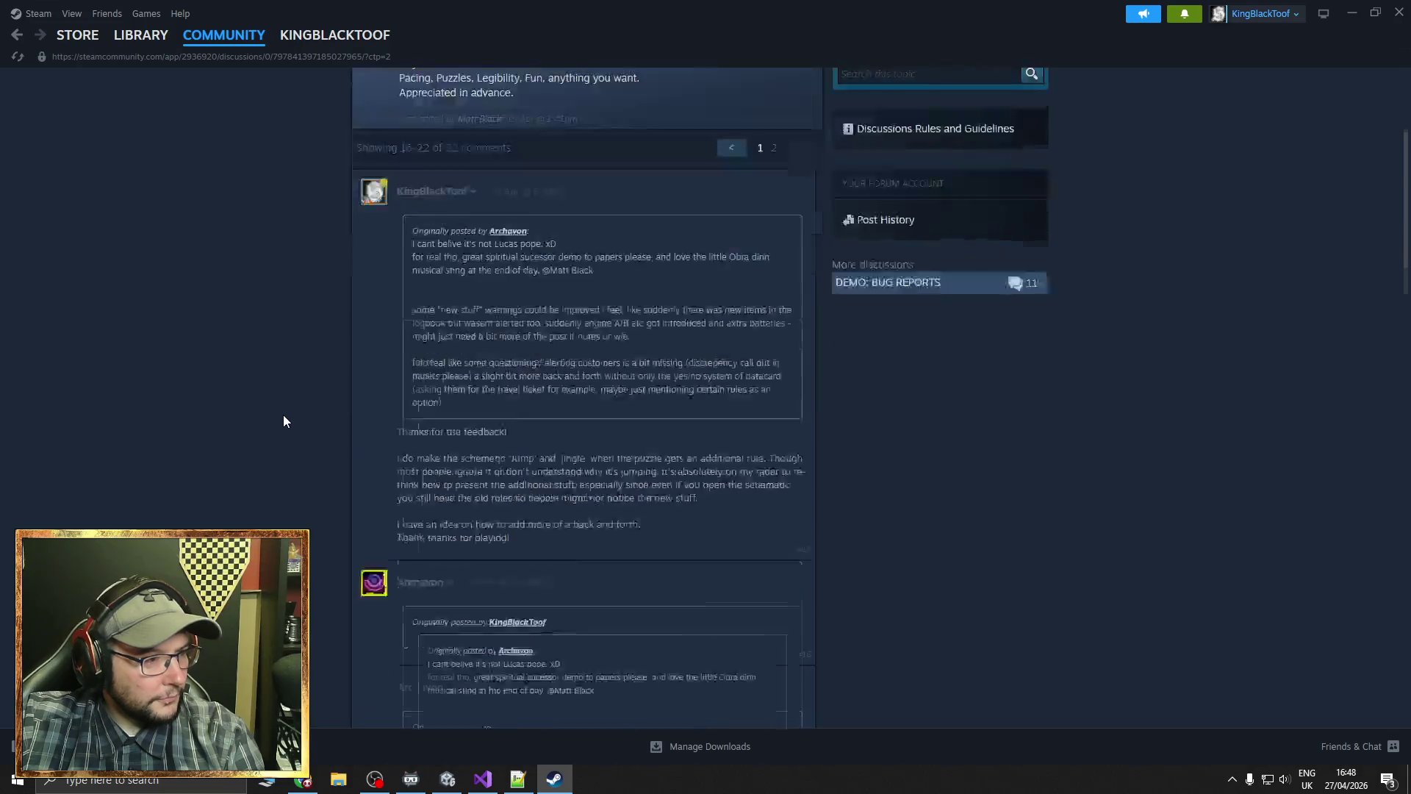
scroll(284, 419, "down", 10)
scroll(289, 414, "up", 5)
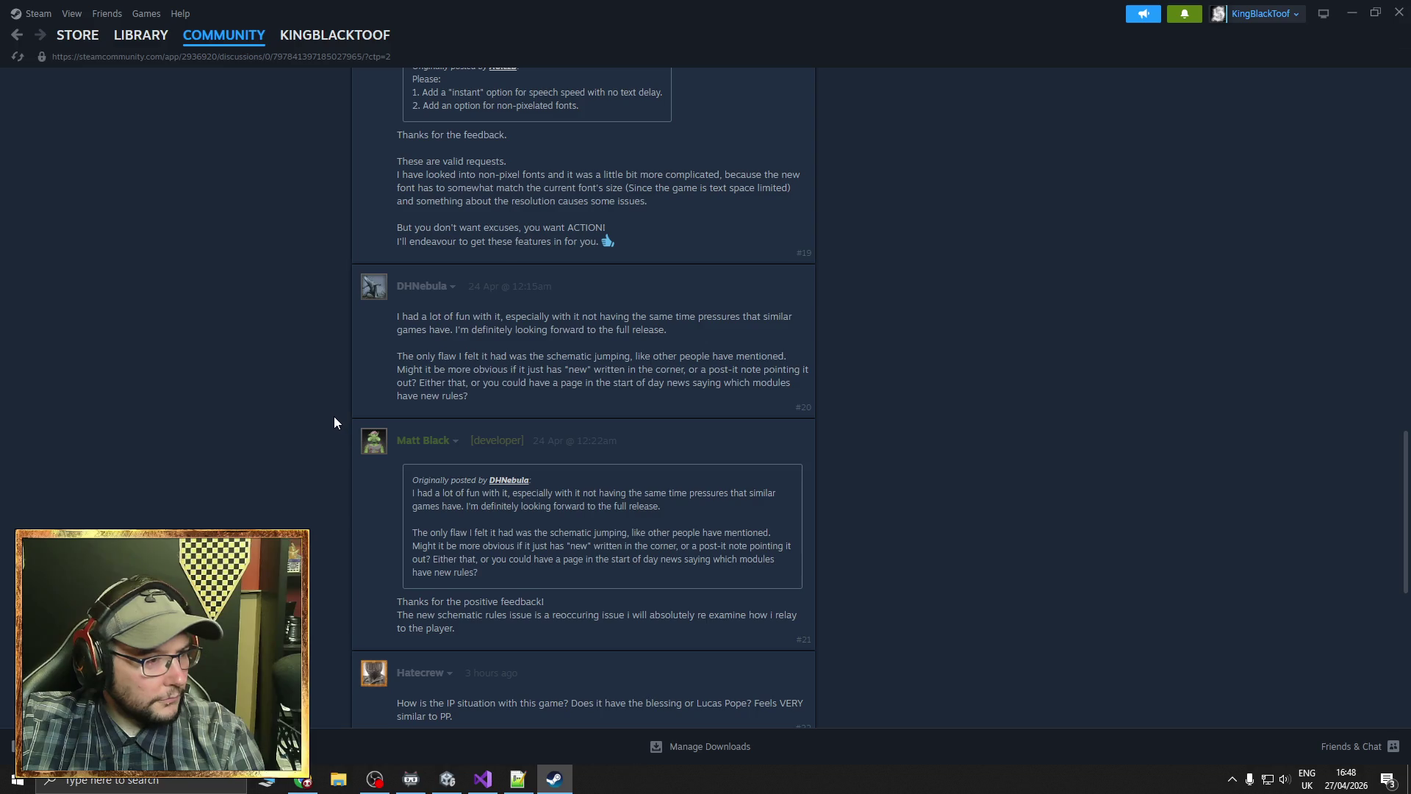
scroll(334, 419, "up", 3)
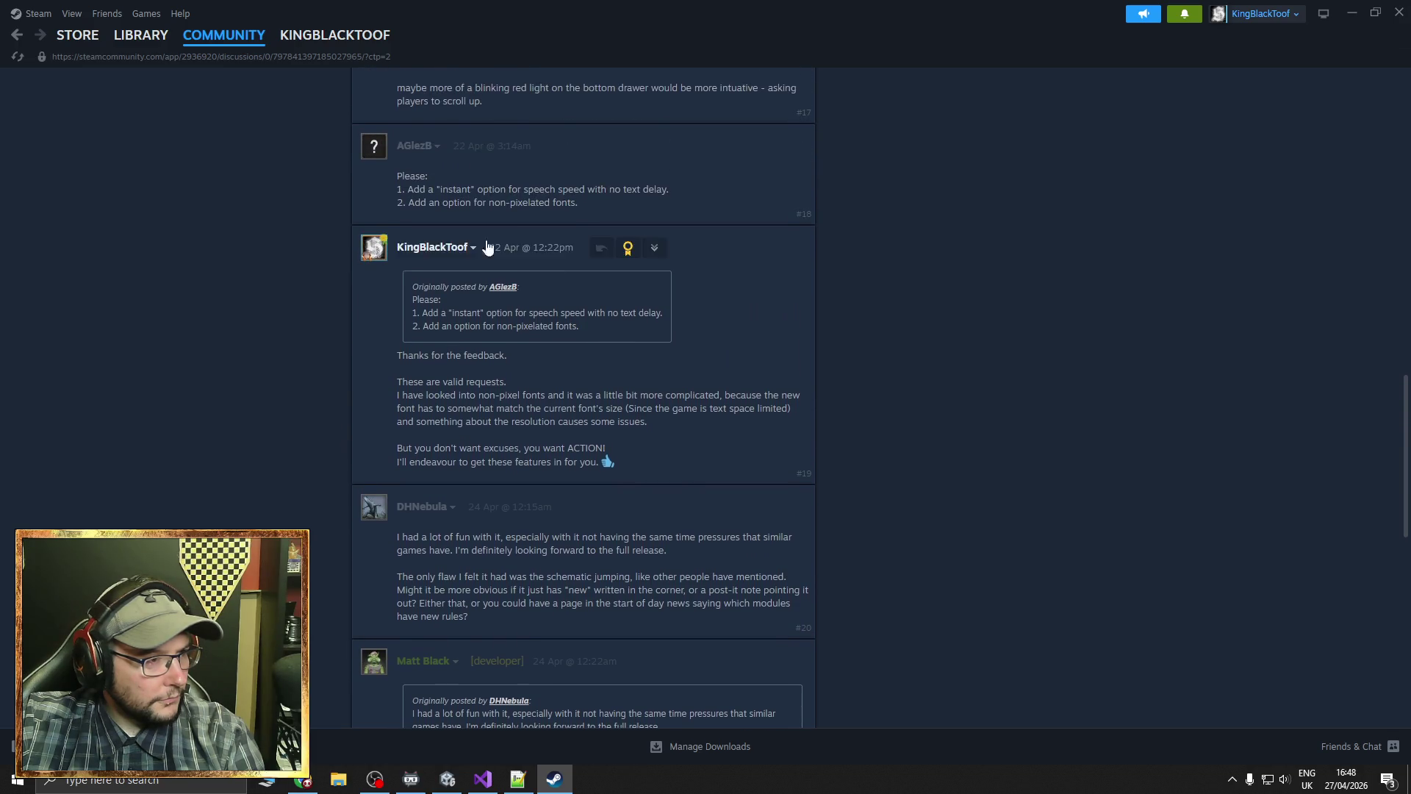
mouse_move(408, 153)
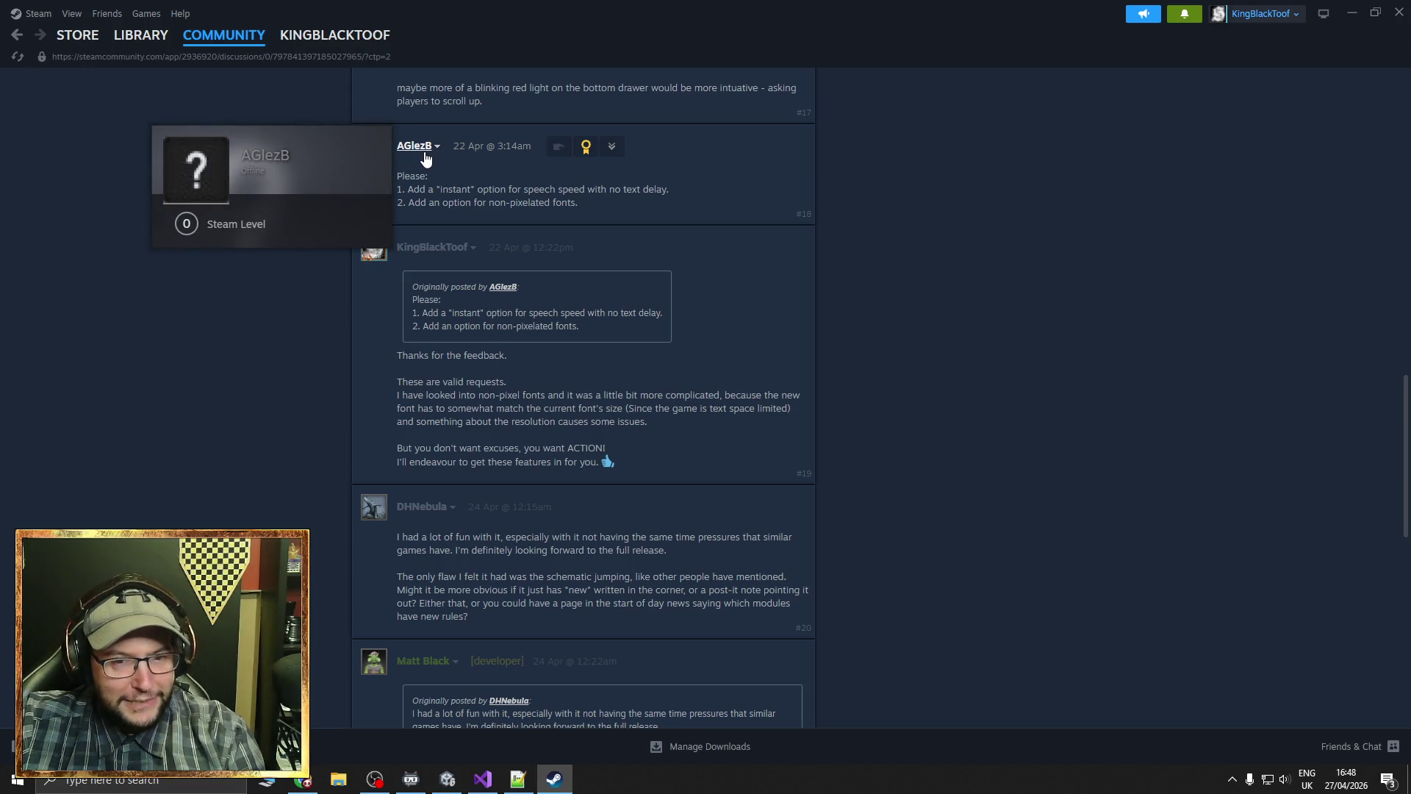
scroll(488, 344, "up", 2)
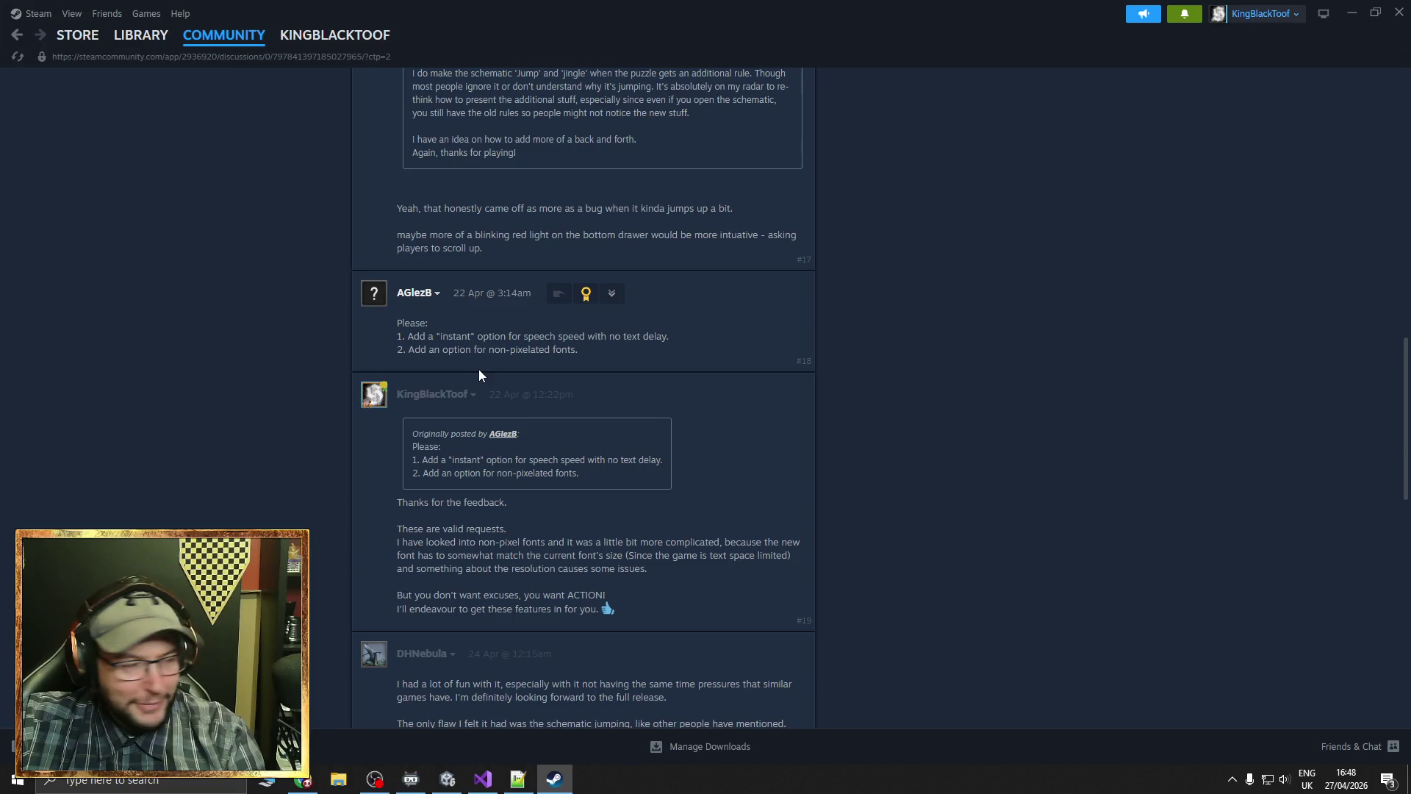
left_click_drag(408, 337, 667, 335)
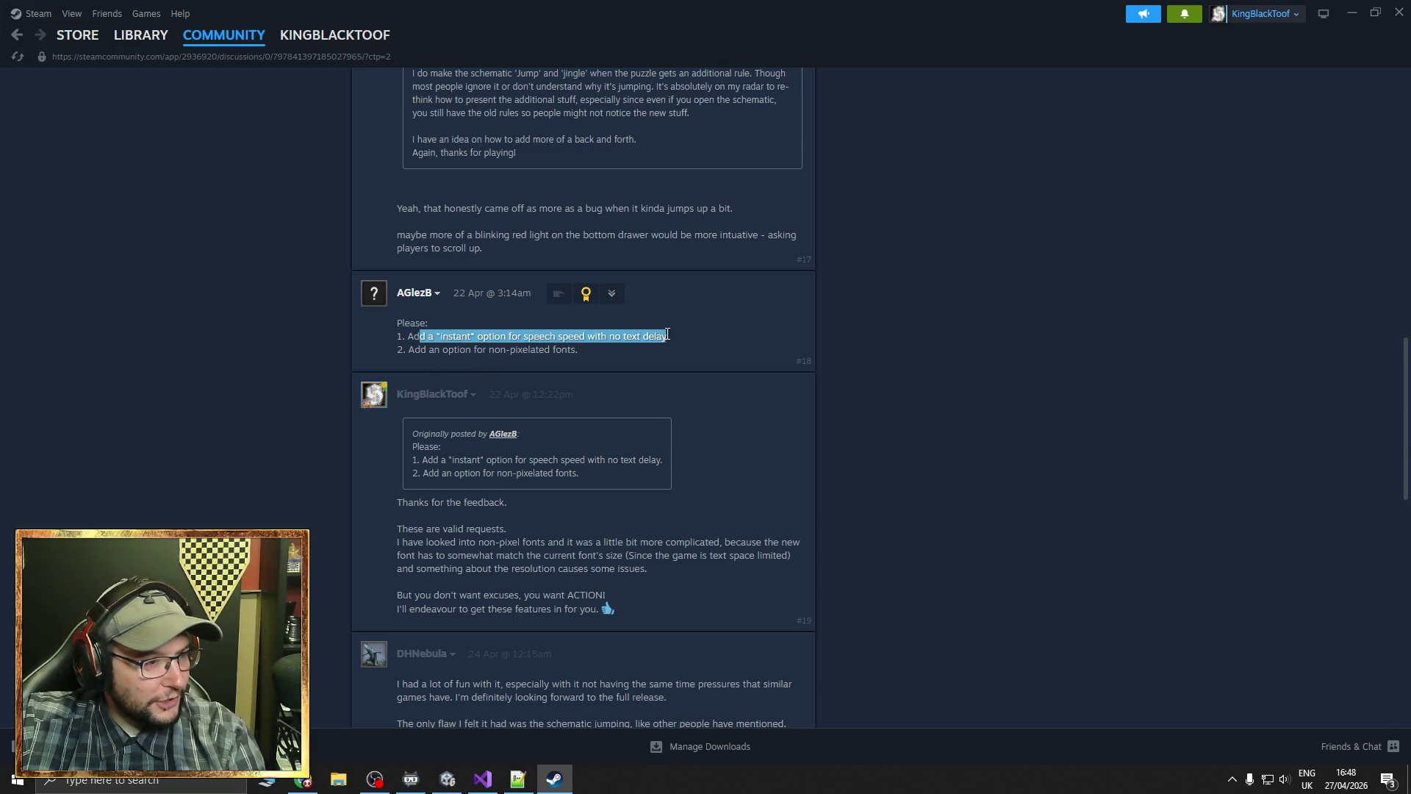
mouse_move(408, 350)
left_mouse_down()
mouse_move(601, 352)
mouse_move(376, 338)
left_mouse_up()
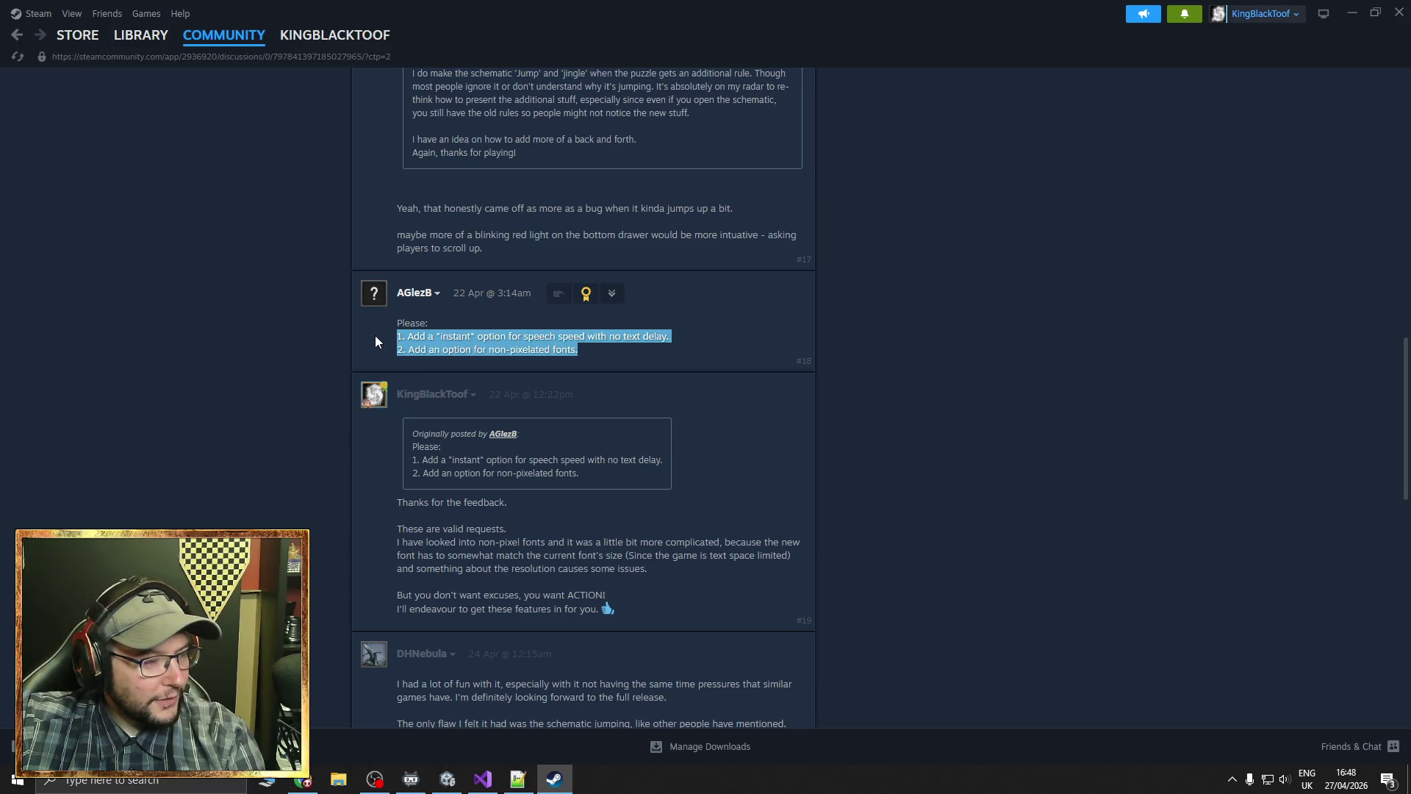
Return to the store front page and flip back through featured games to Piñata Go Boom
left_click(86, 38)
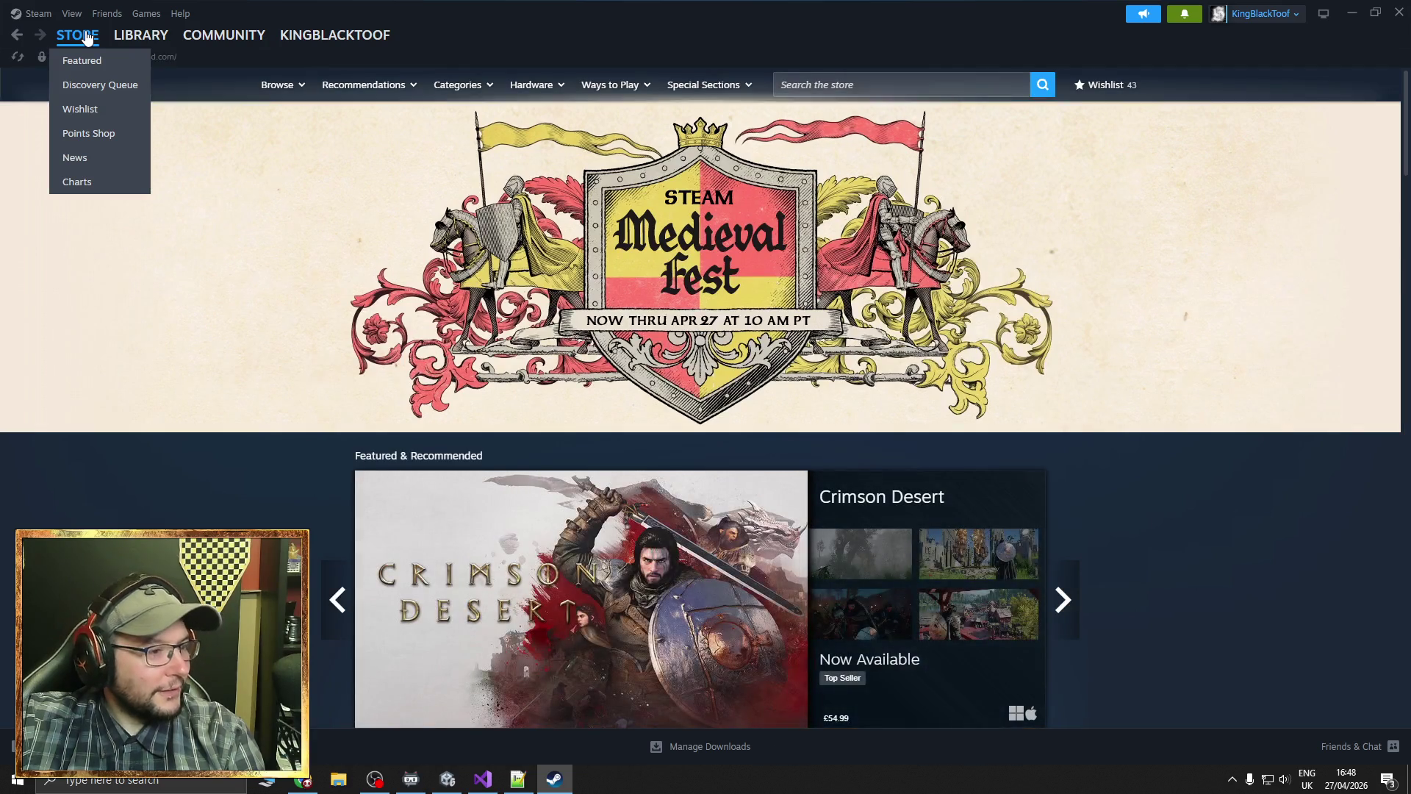
left_click(340, 596)
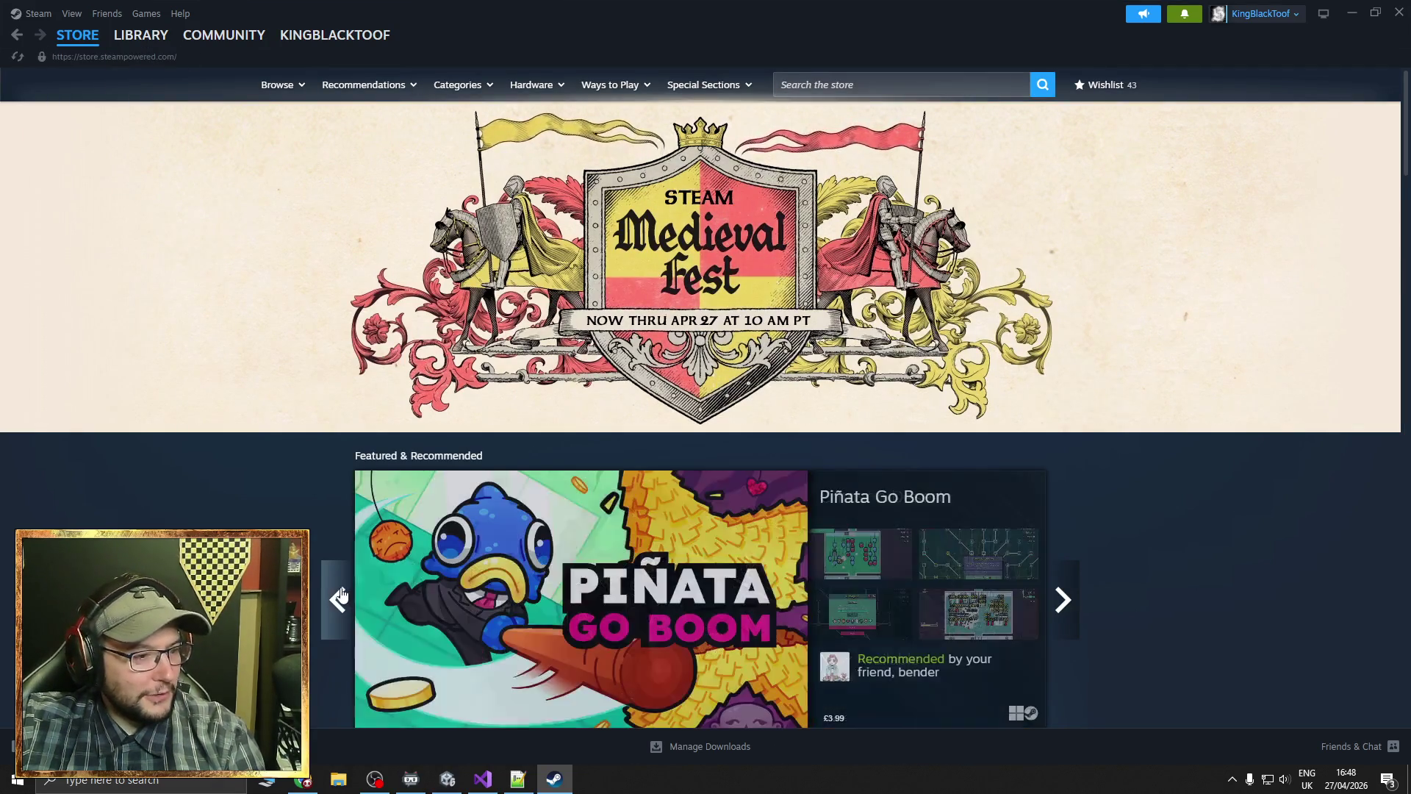
left_click(340, 597)
left_click(340, 598)
left_click(339, 600)
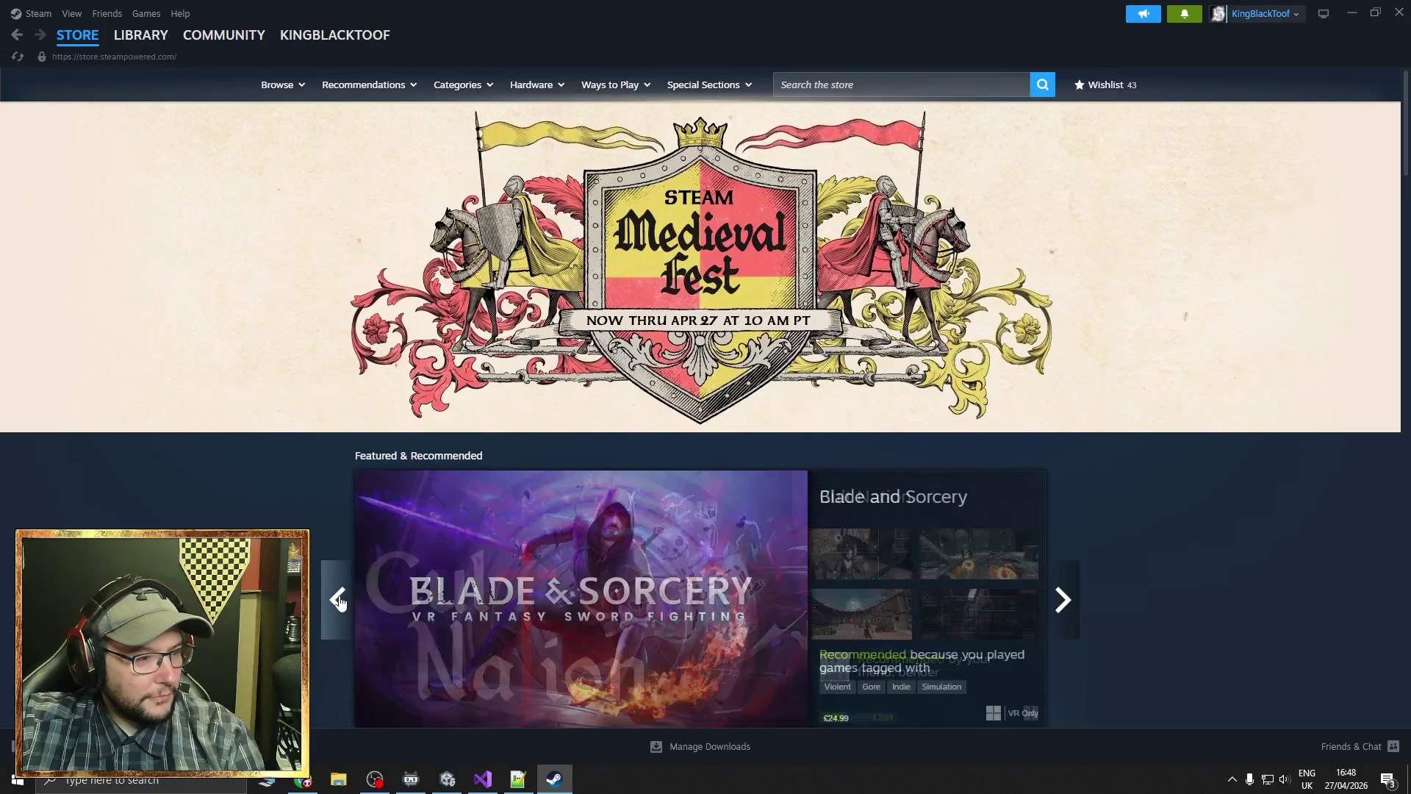
left_click(339, 601)
left_click(339, 601)
left_click(339, 601)
left_click(339, 602)
left_click(339, 601)
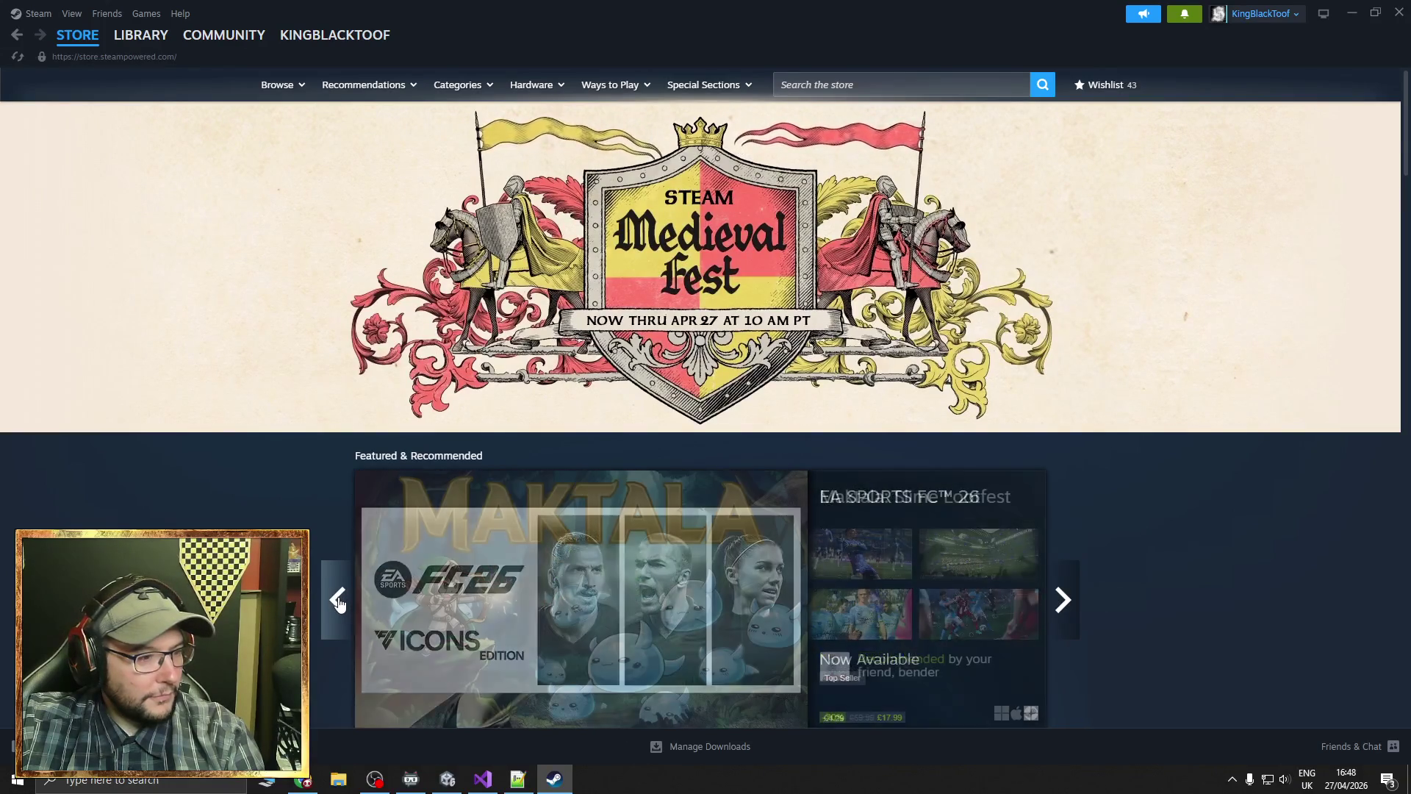
left_click(338, 601)
left_click(339, 601)
left_click(339, 601)
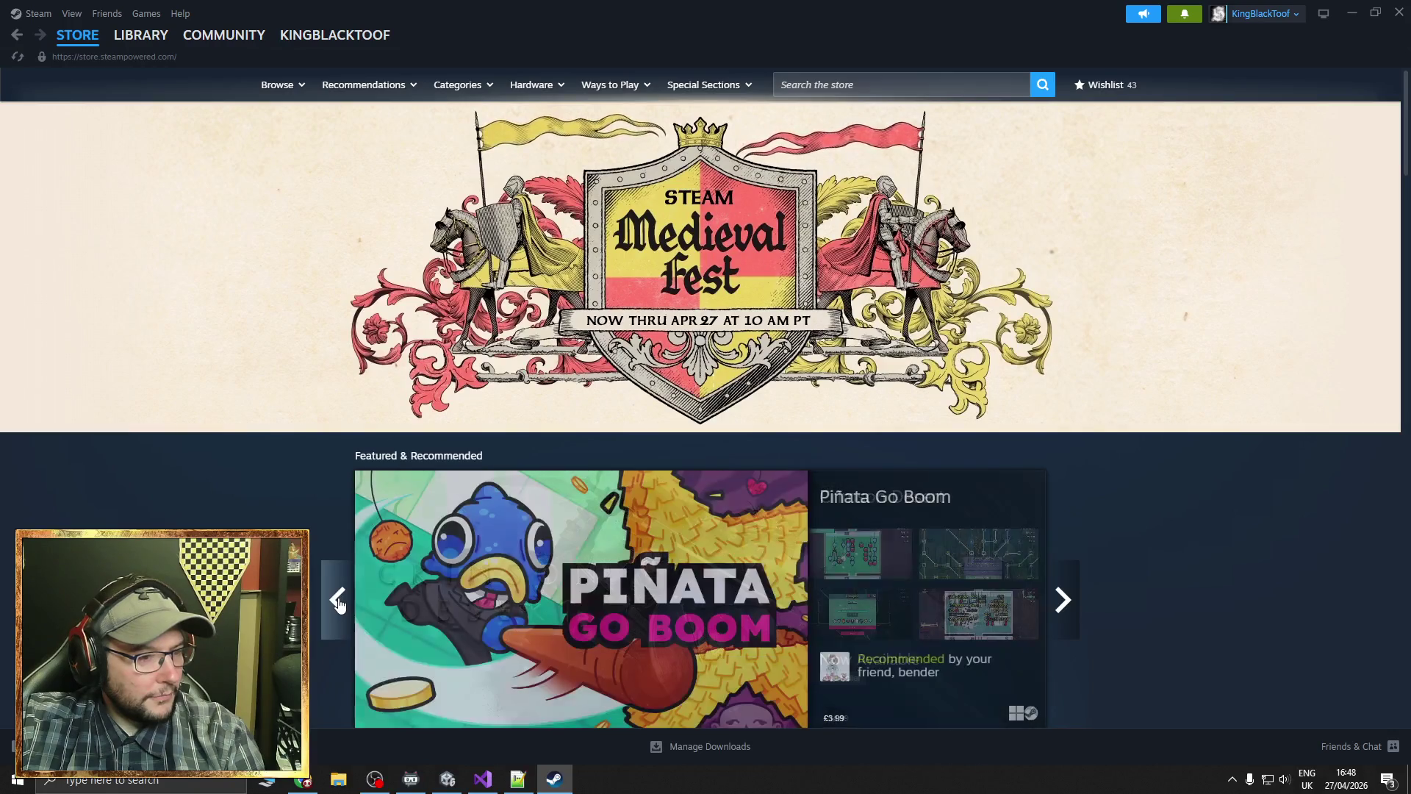
Close the Steam window
scroll(339, 601, "down", 1)
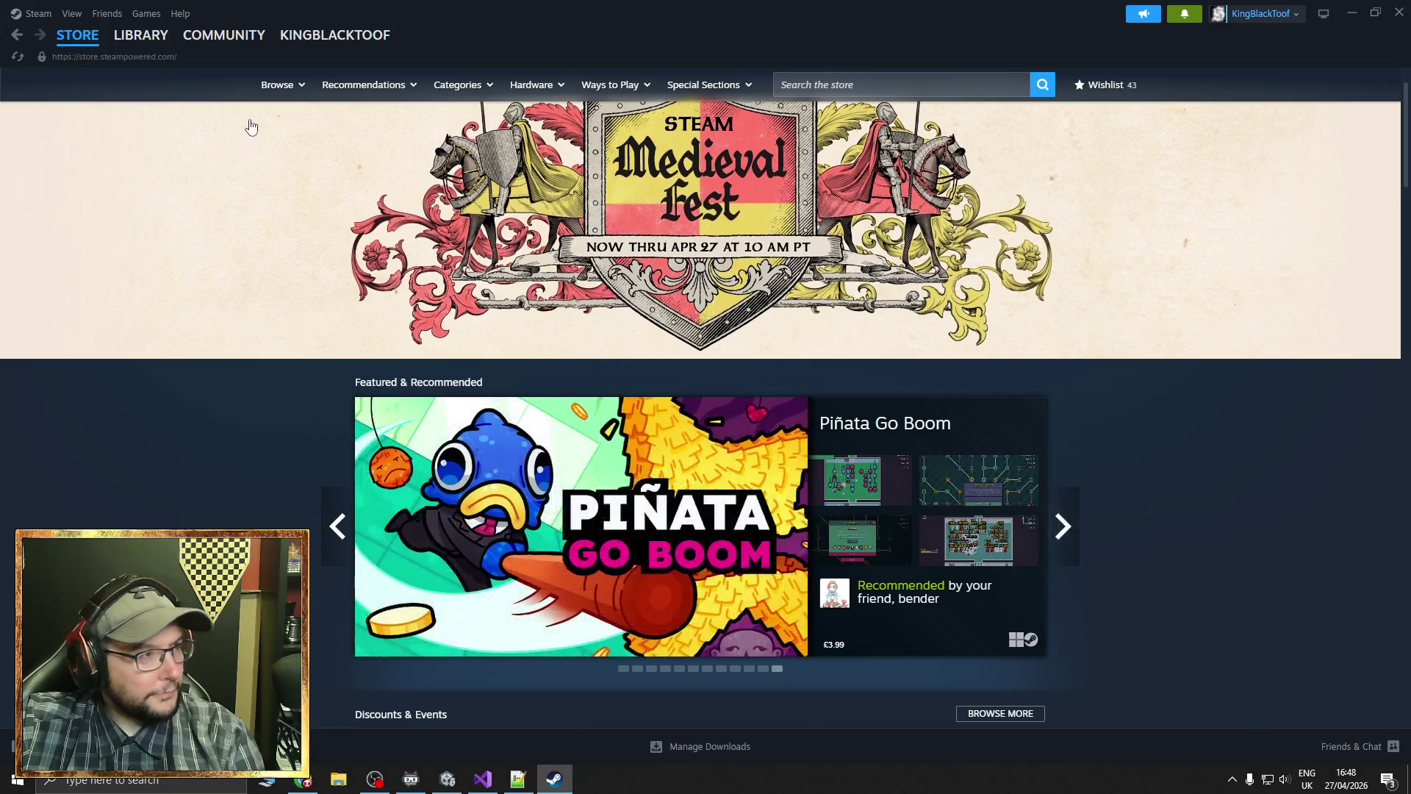
mouse_move(102, 40)
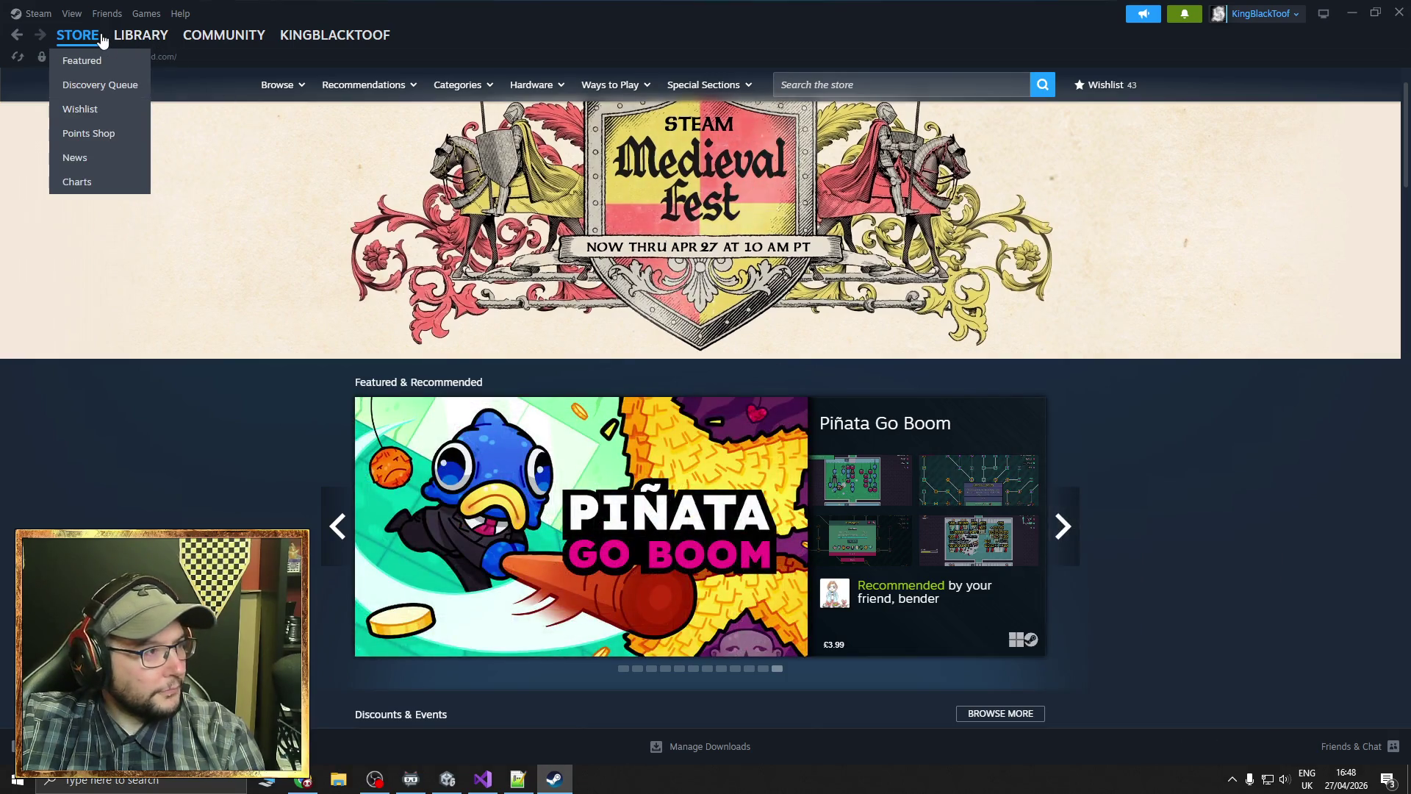
left_click(1399, 14)
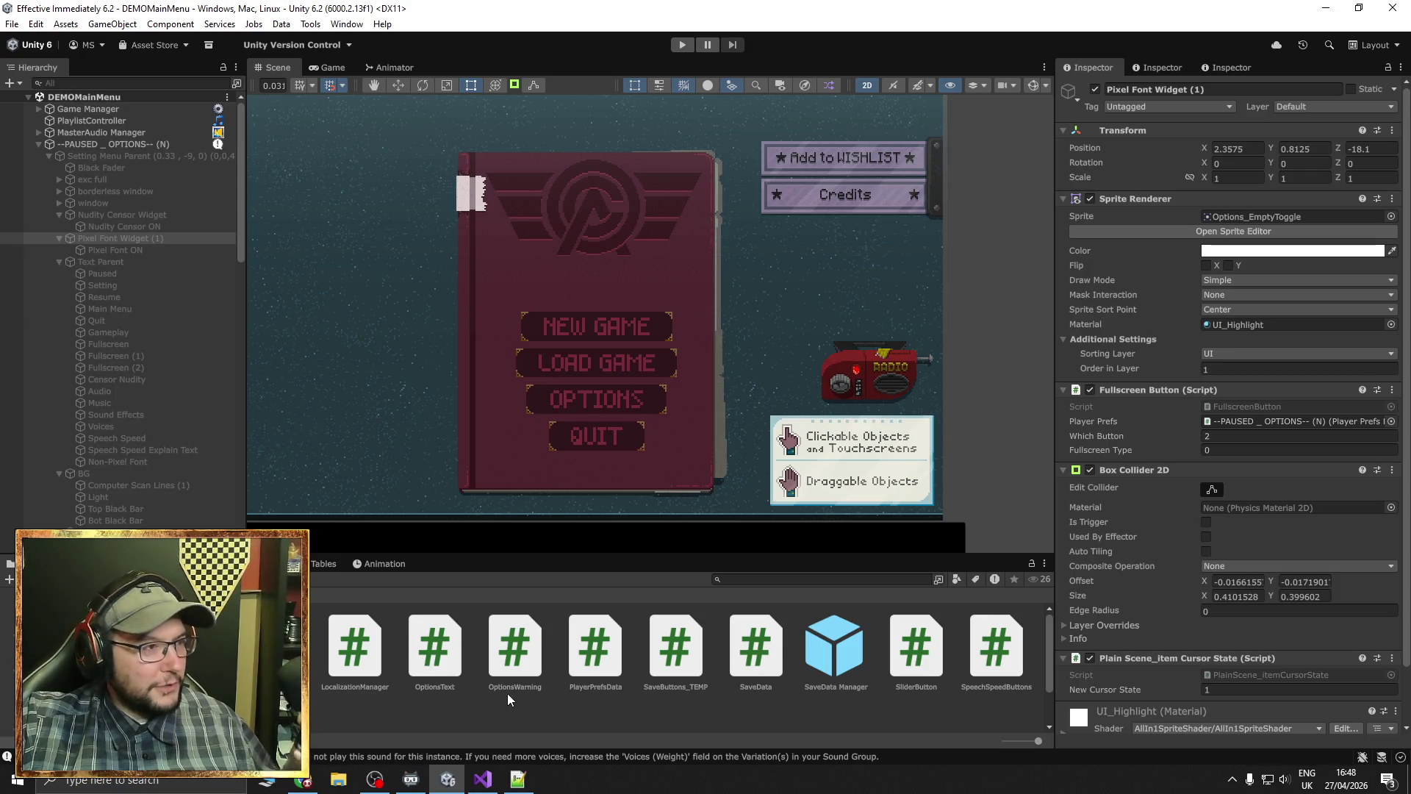
Select the Mask object in the Scene view, then bring guide.txt in Notepad++ forward
right_click(672, 601)
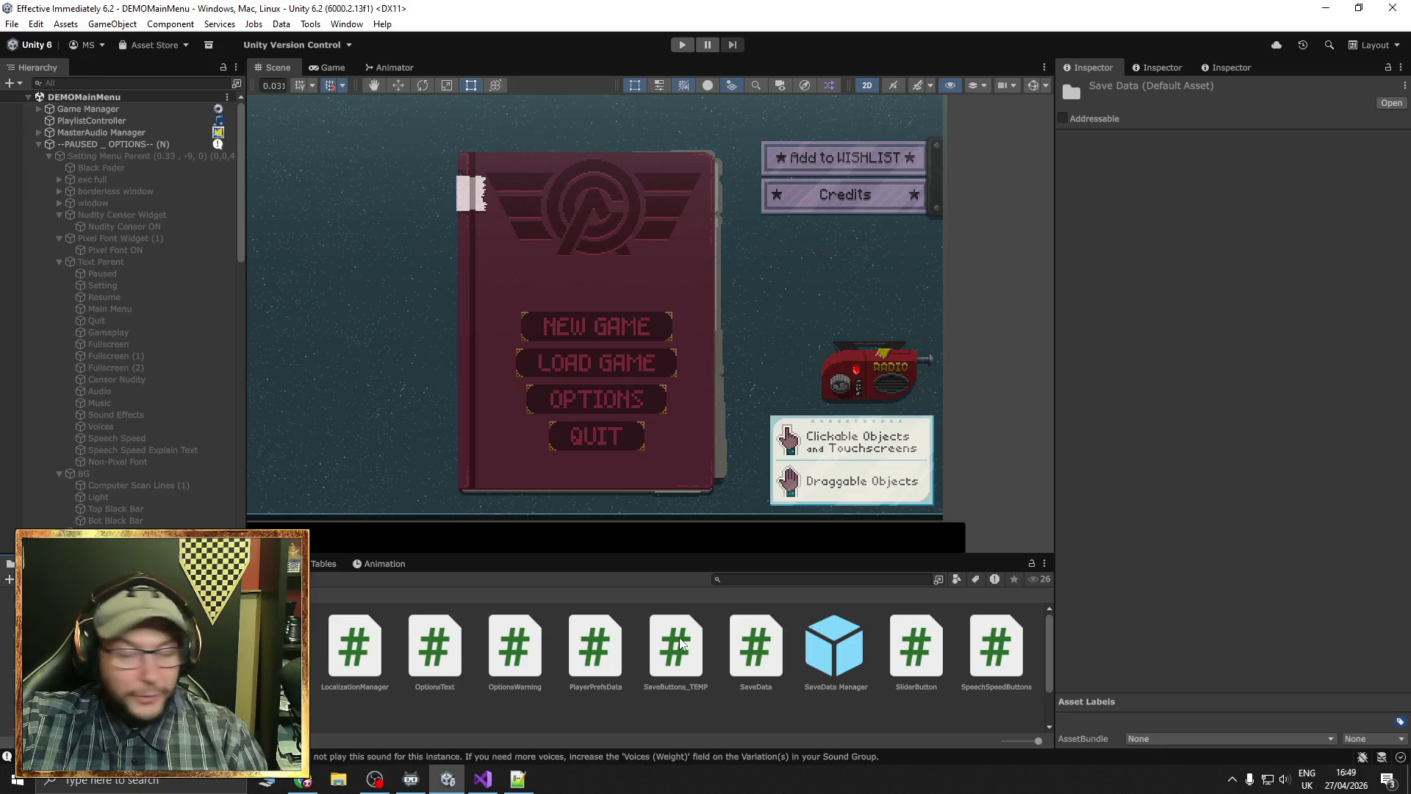
left_click(1020, 437)
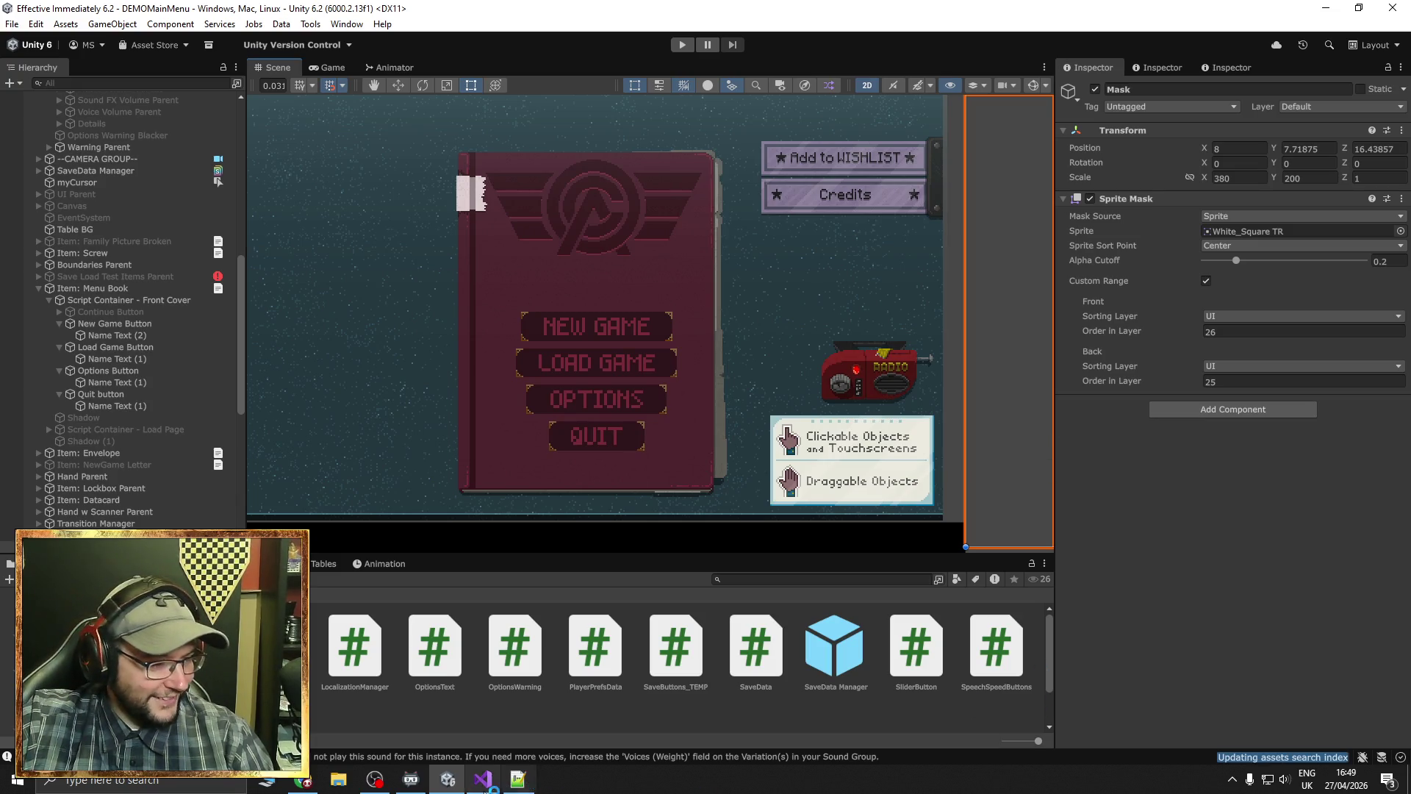
left_click(519, 781)
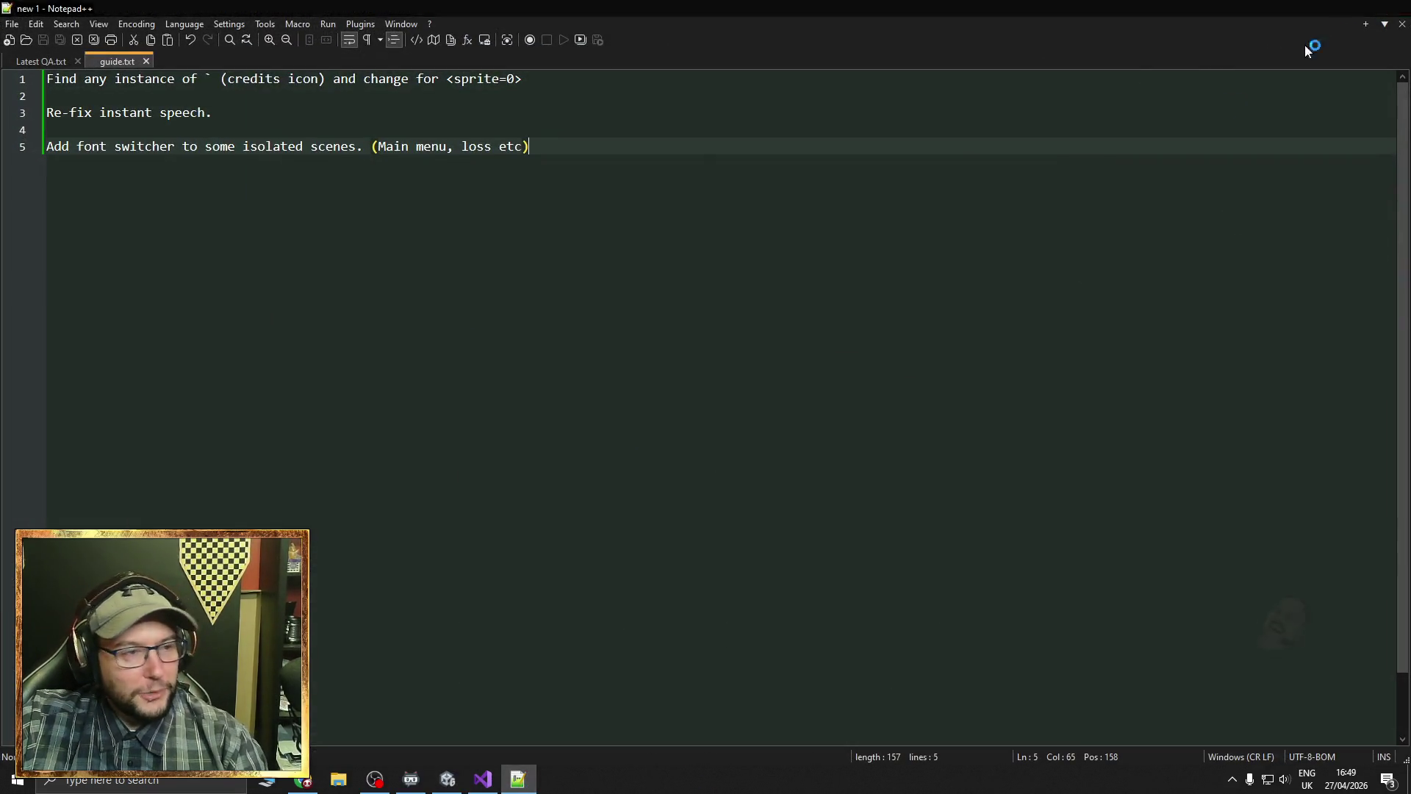
Close Notepad++ and open a new Google Chrome window
key("alt+F4")
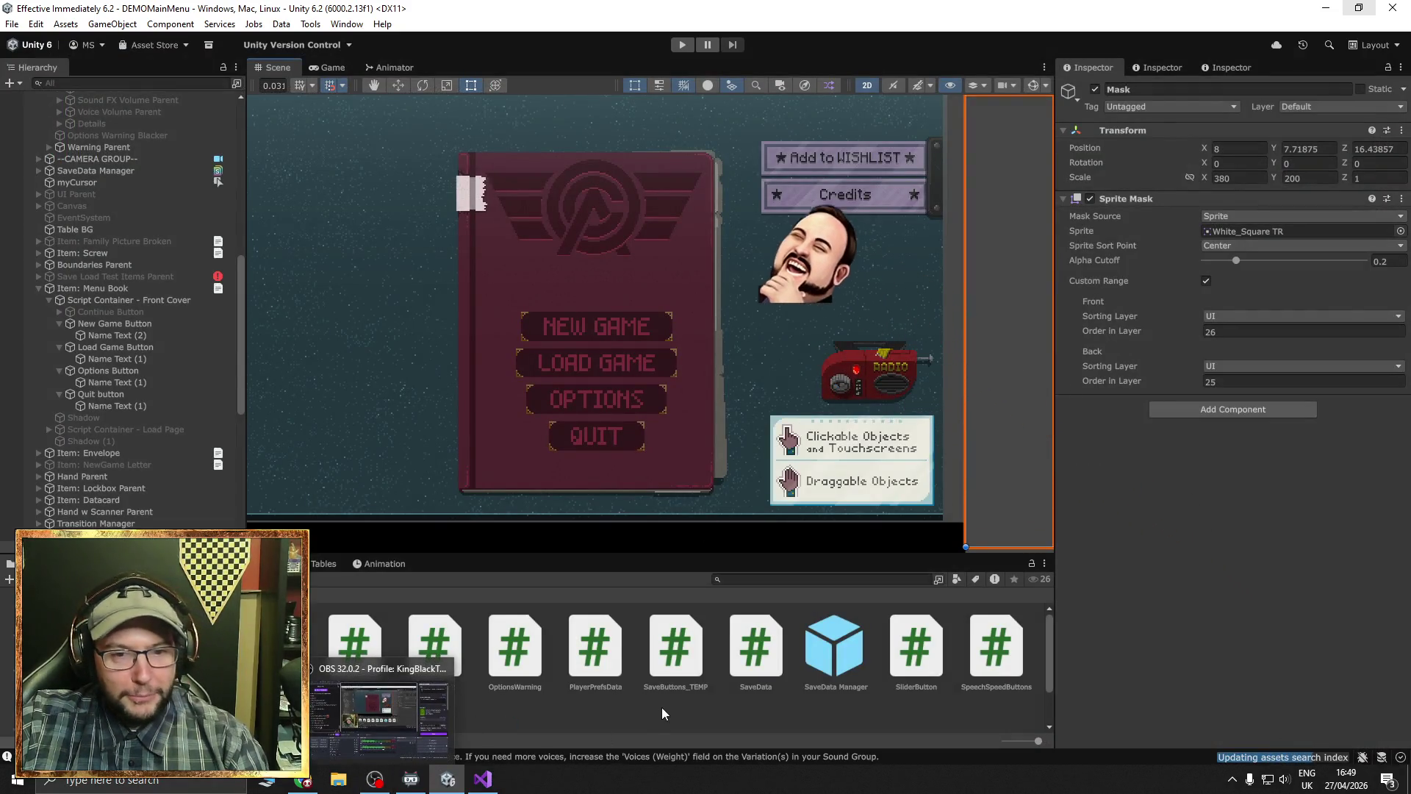
left_click(303, 780)
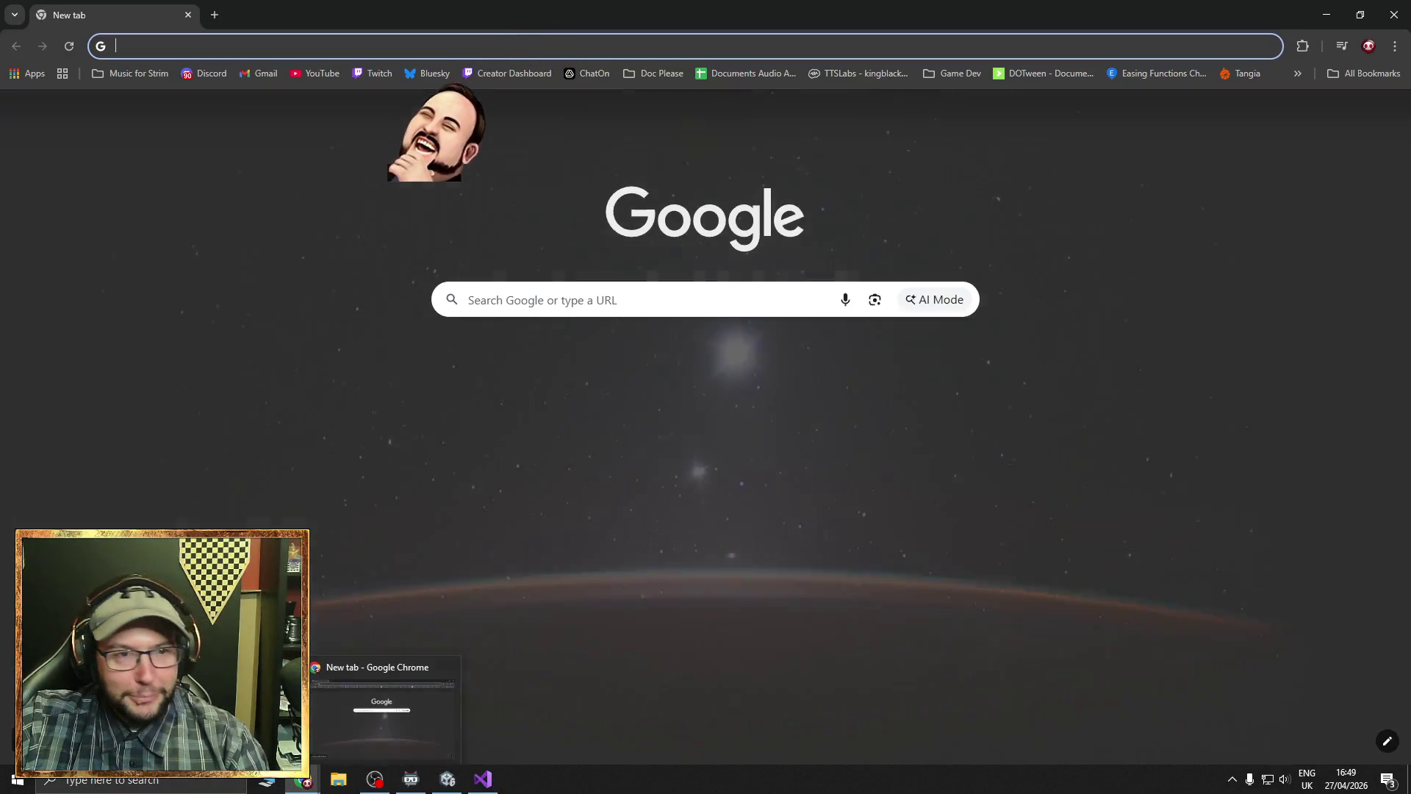